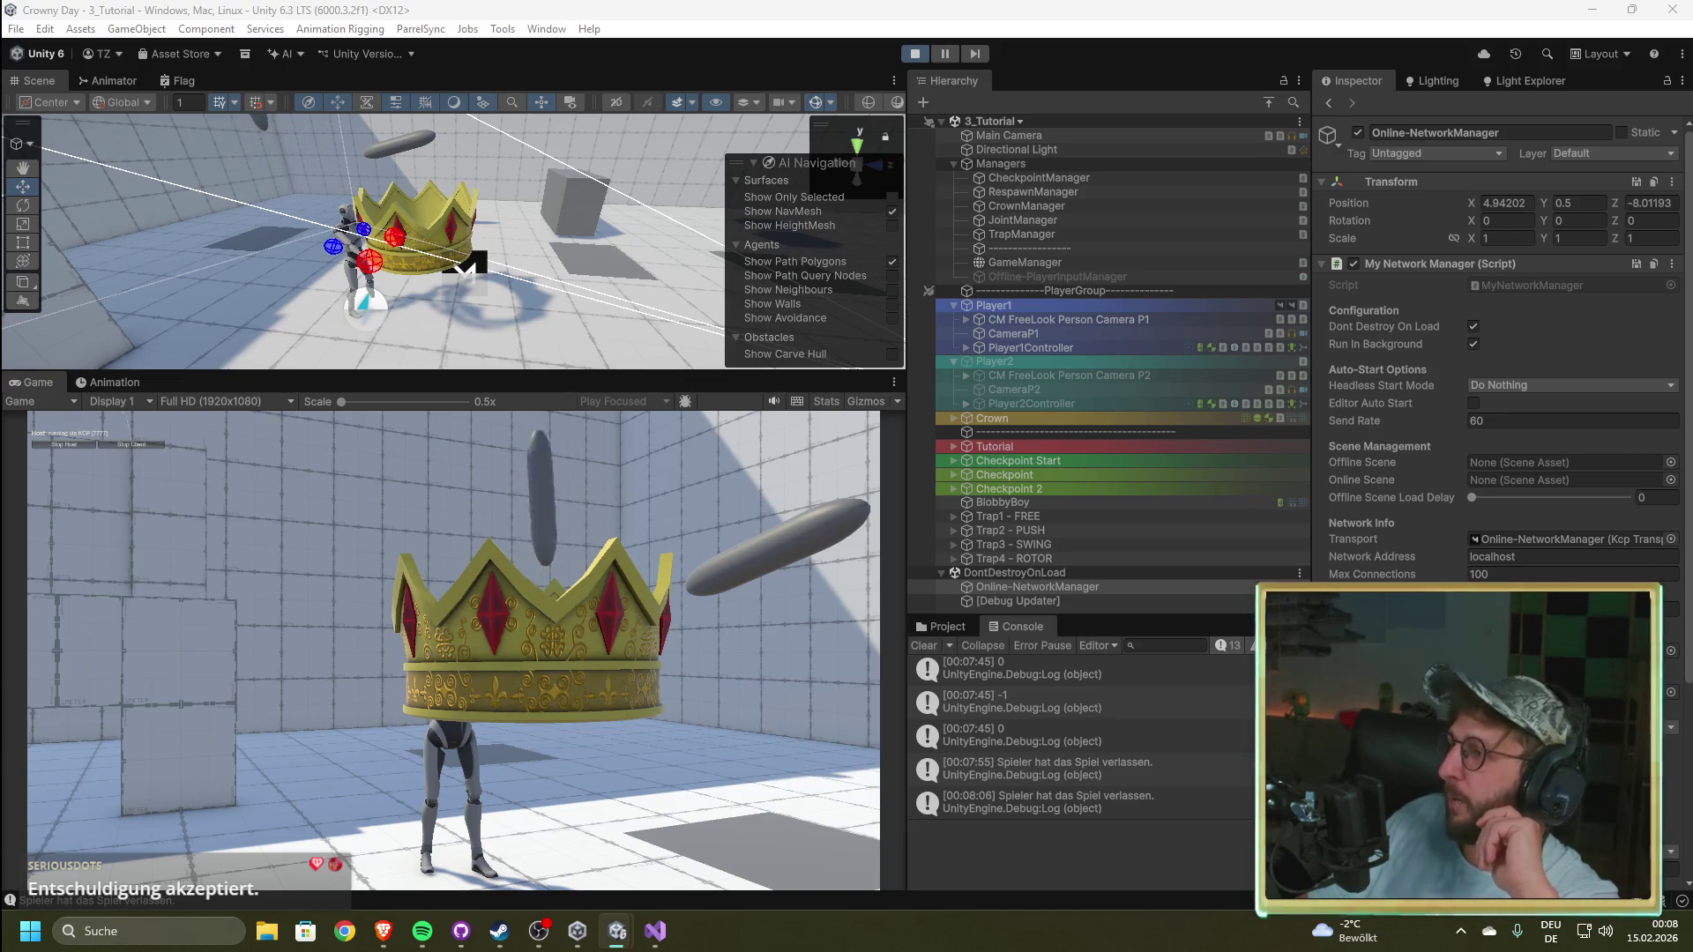
Step: Stop play mode and switch to the Brave browser showing the multiplayer tutorial
{"action": "key", "text": "ctrl+p"}
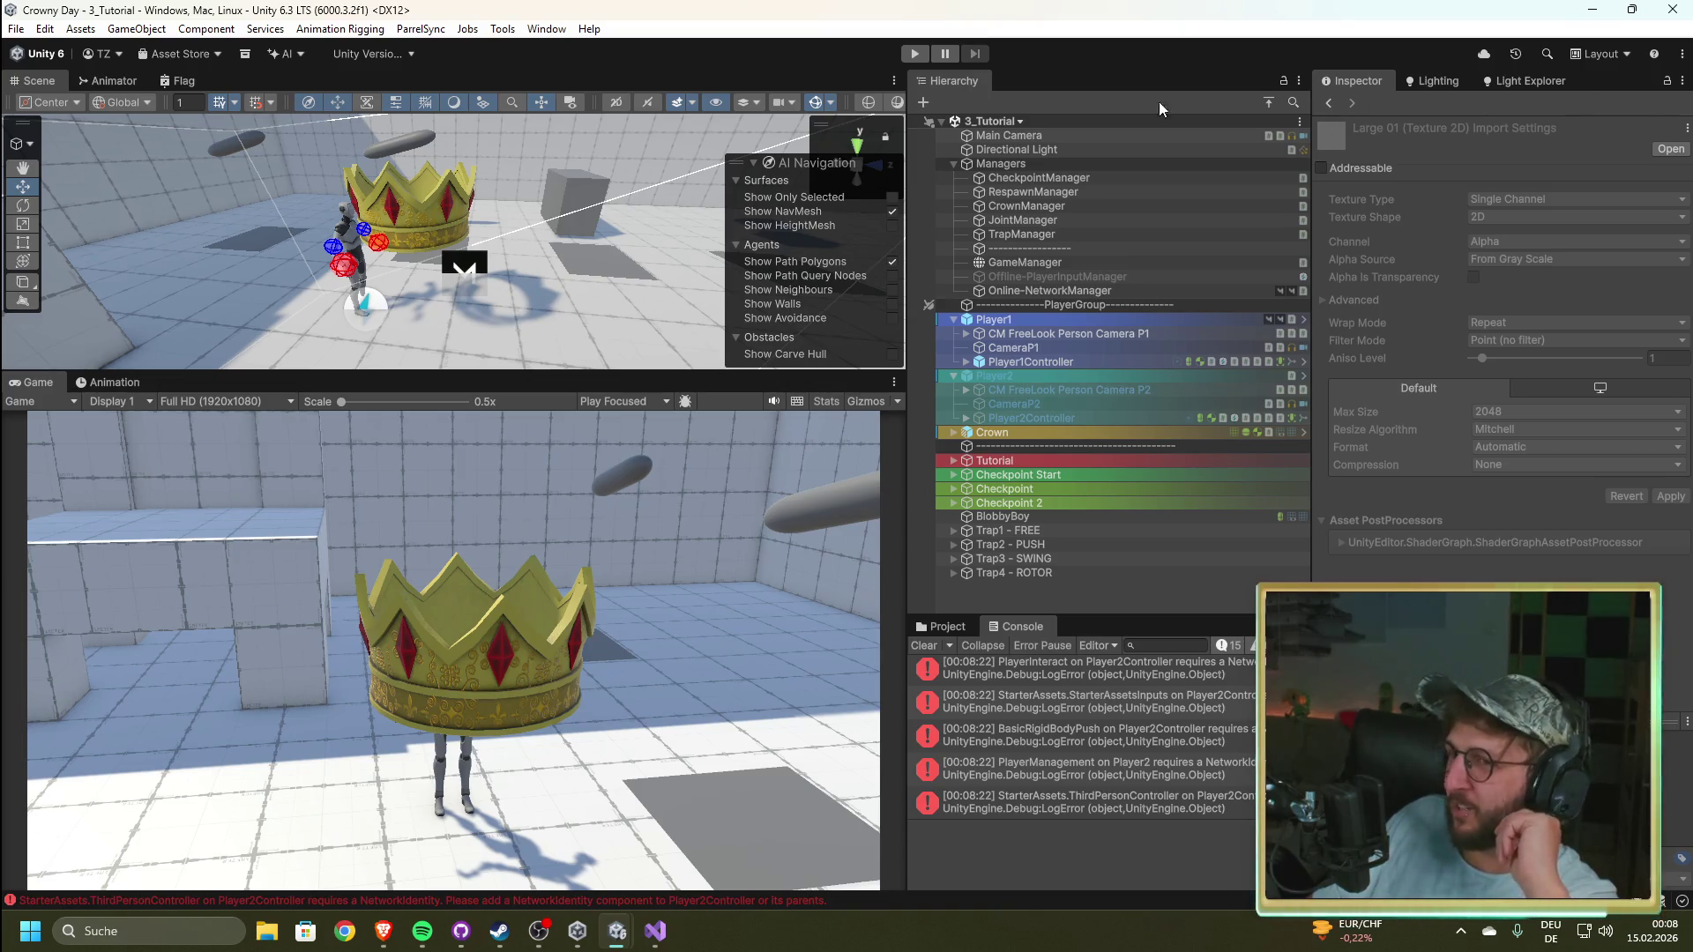
{"action": "left_click", "coordinate": [377, 943]}
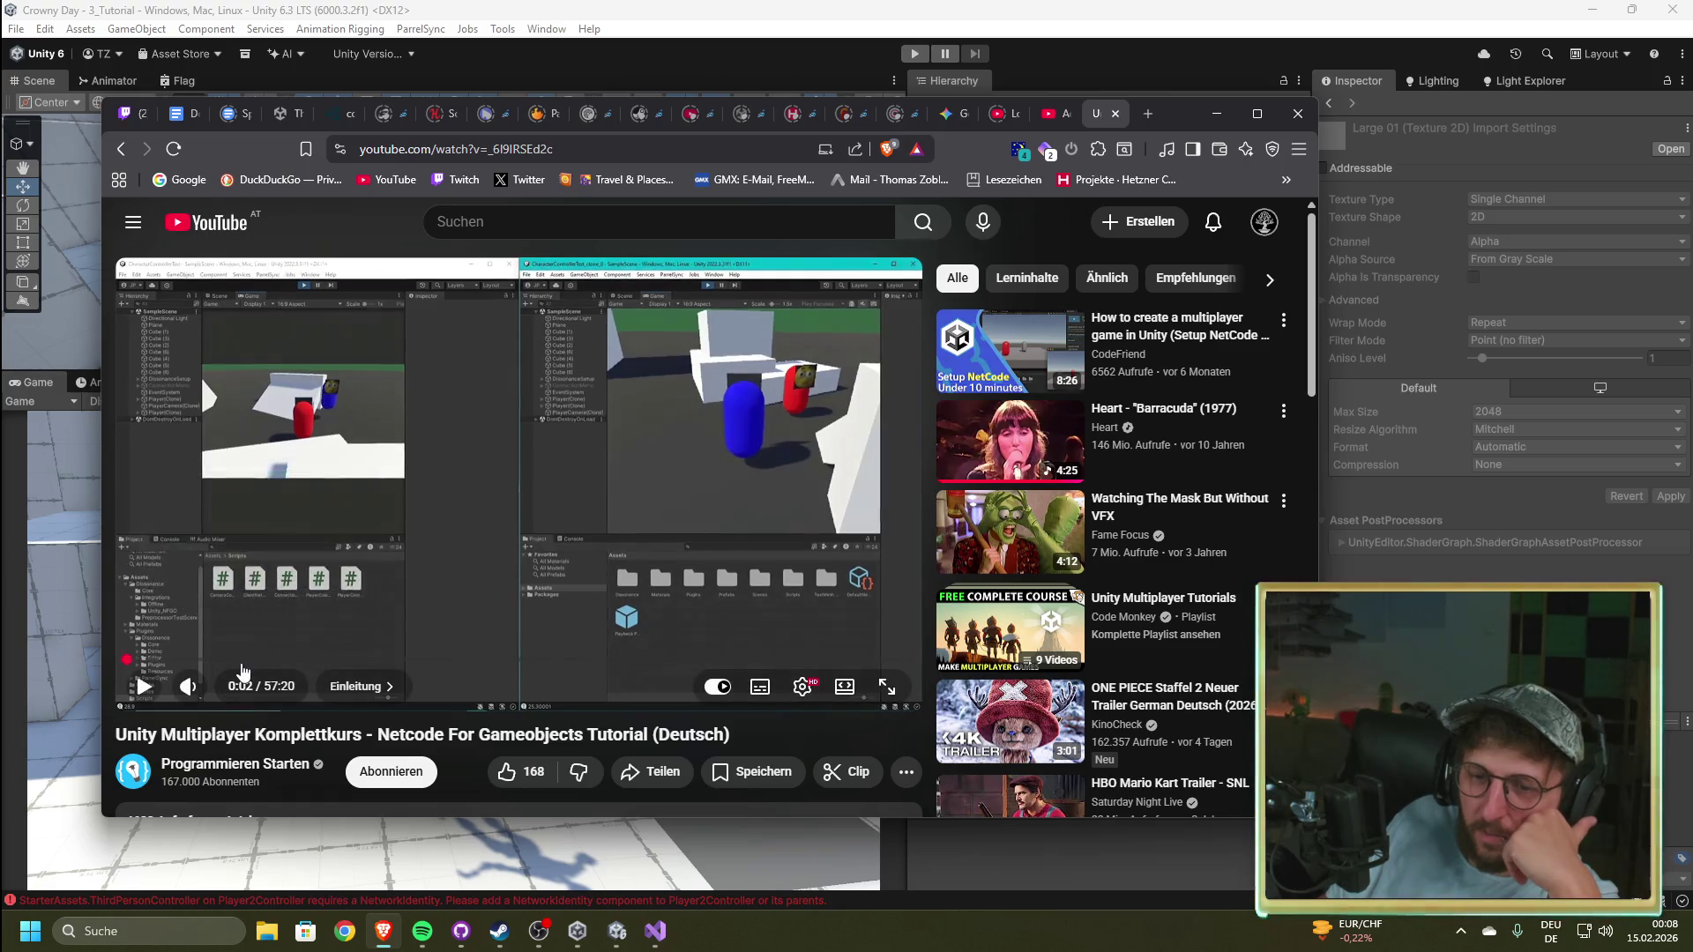
Step: Skip the YouTube tutorial ahead to the Network Objects chapter, then return to Unity
{"action": "left_click_drag", "start_coordinate": [269, 664], "coordinate": [291, 663]}
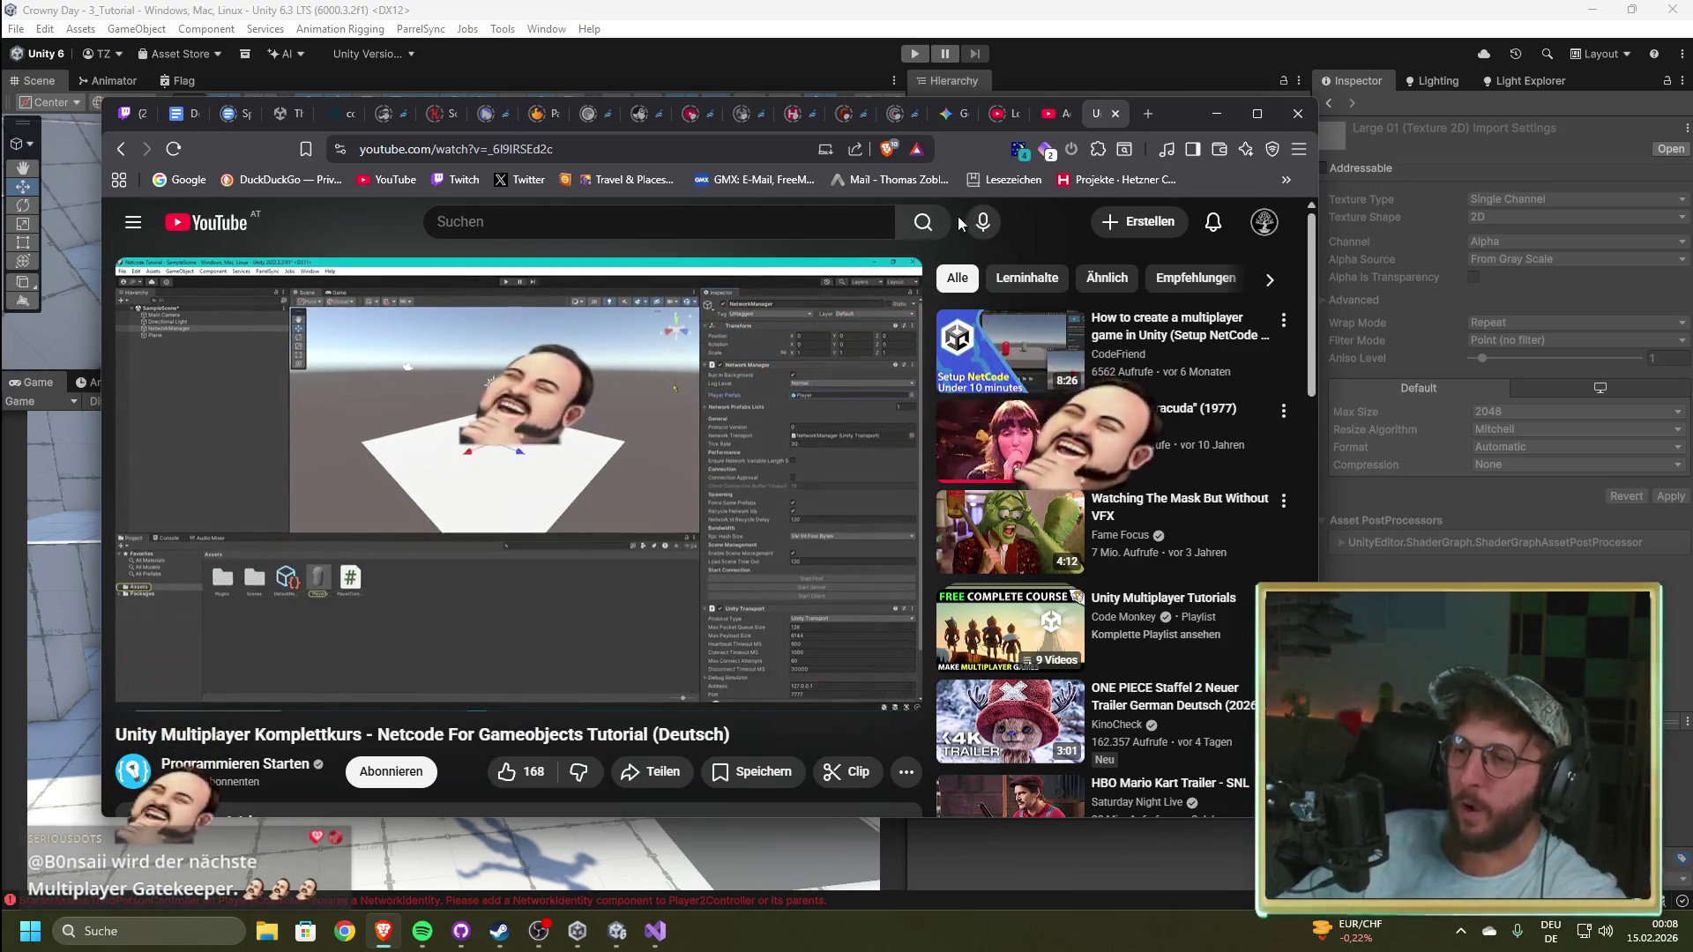
{"action": "left_click", "coordinate": [1243, 15]}
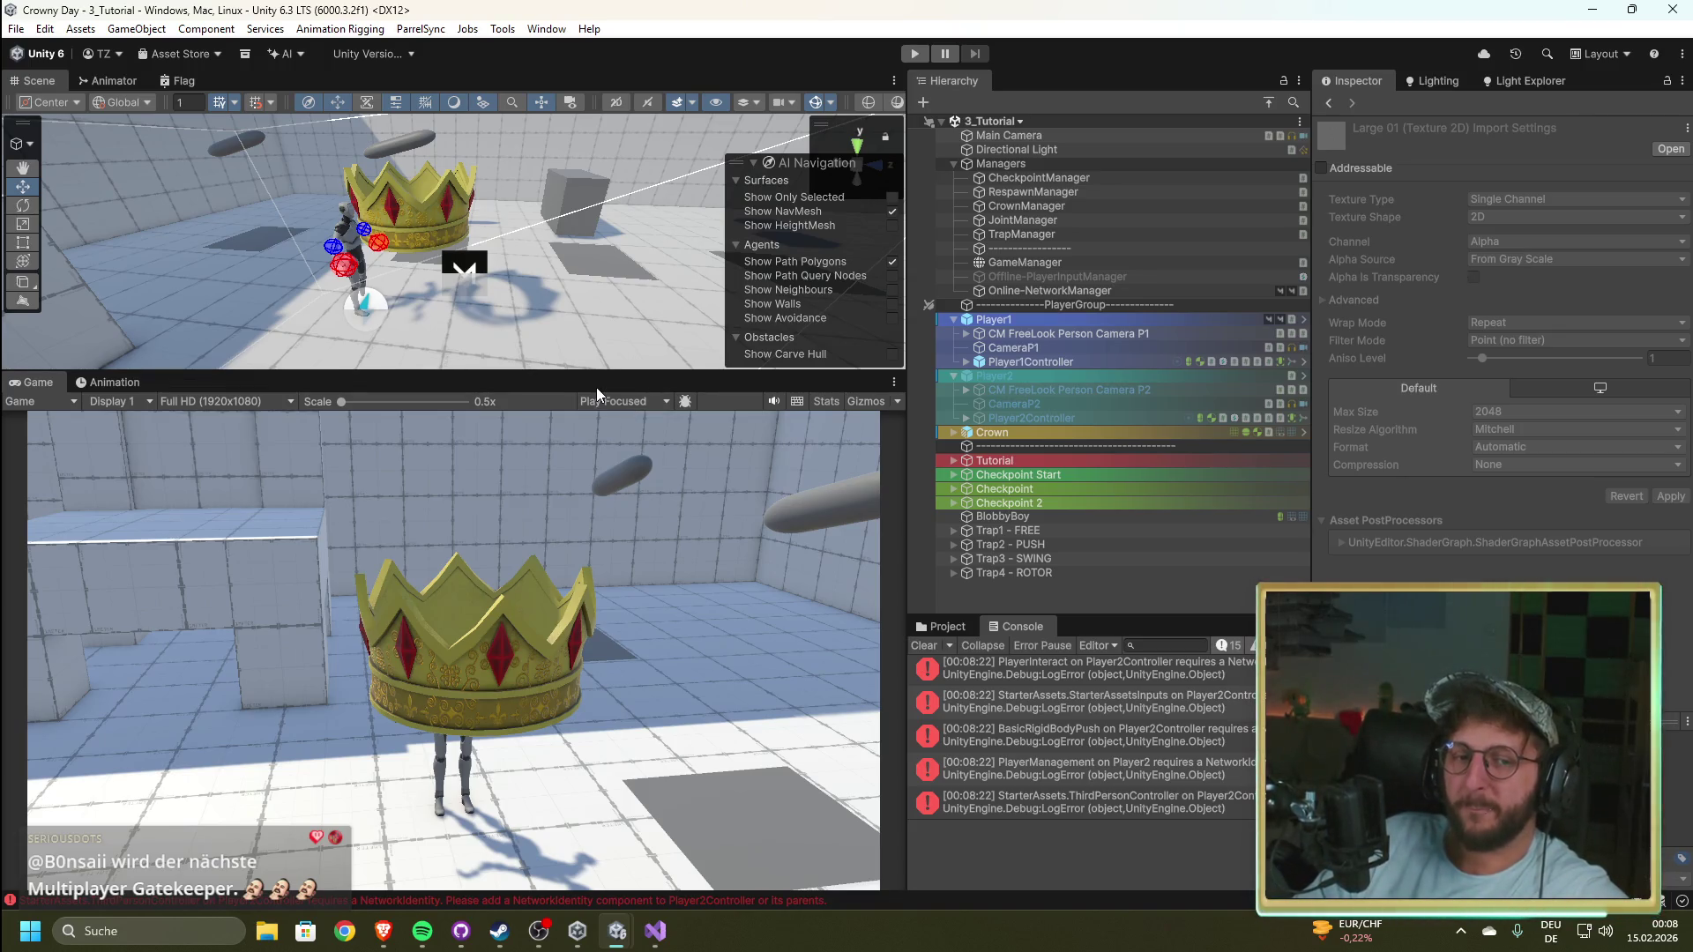
{"action": "left_click", "coordinate": [381, 940]}
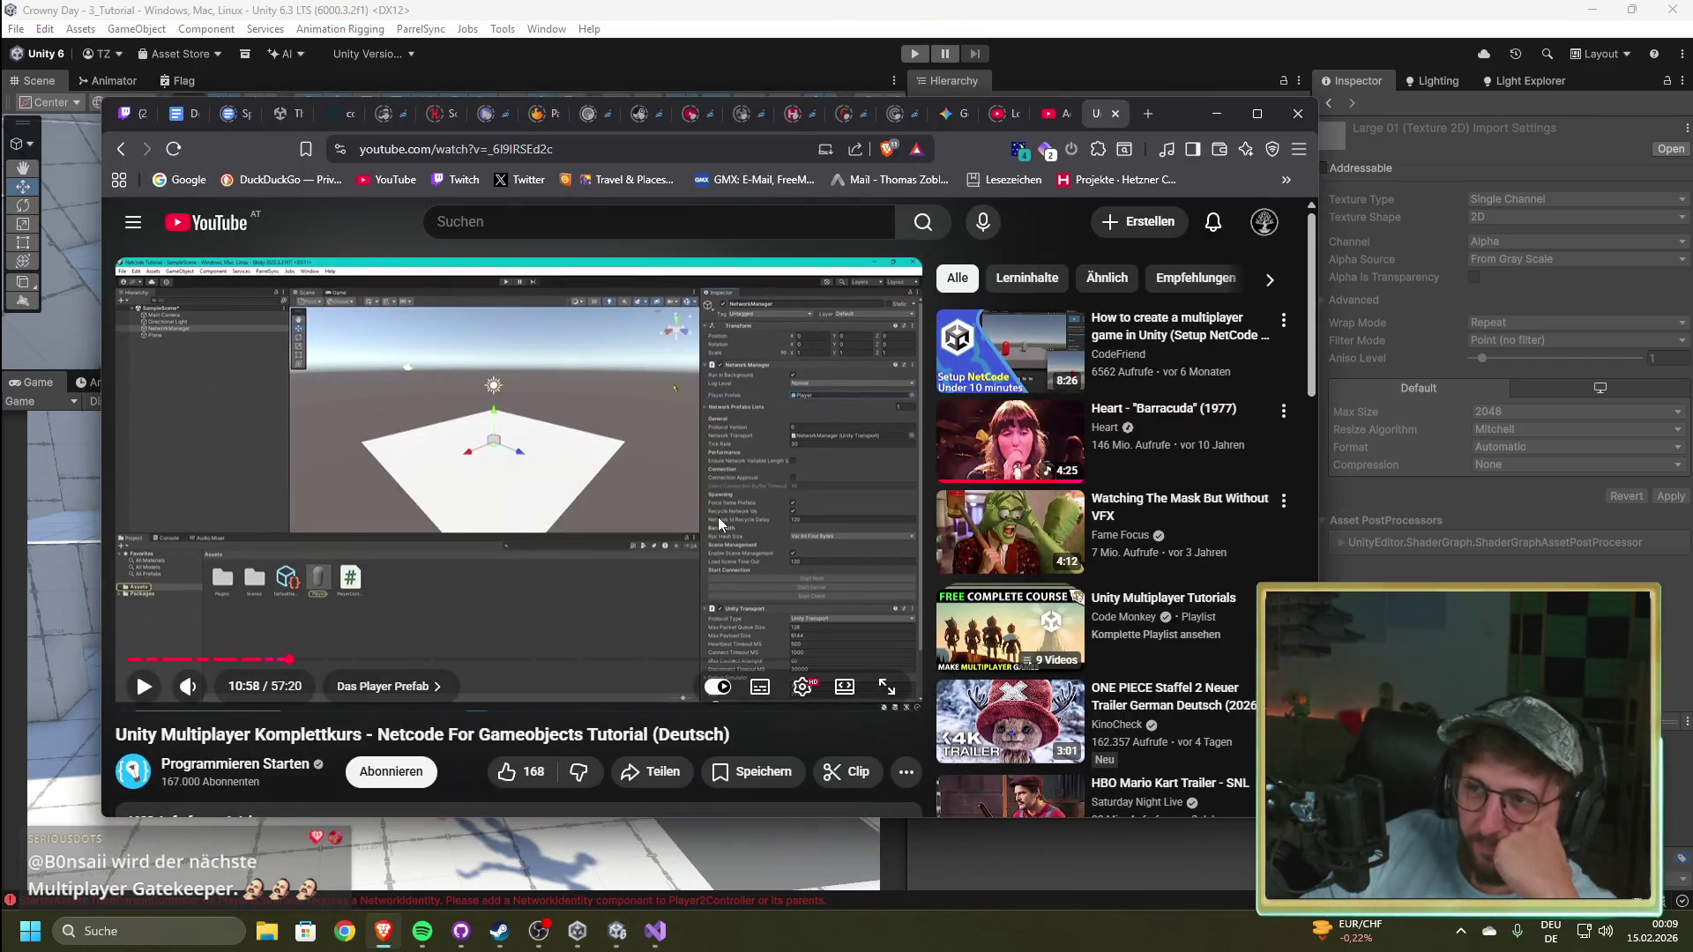
{"action": "left_click", "coordinate": [1104, 16]}
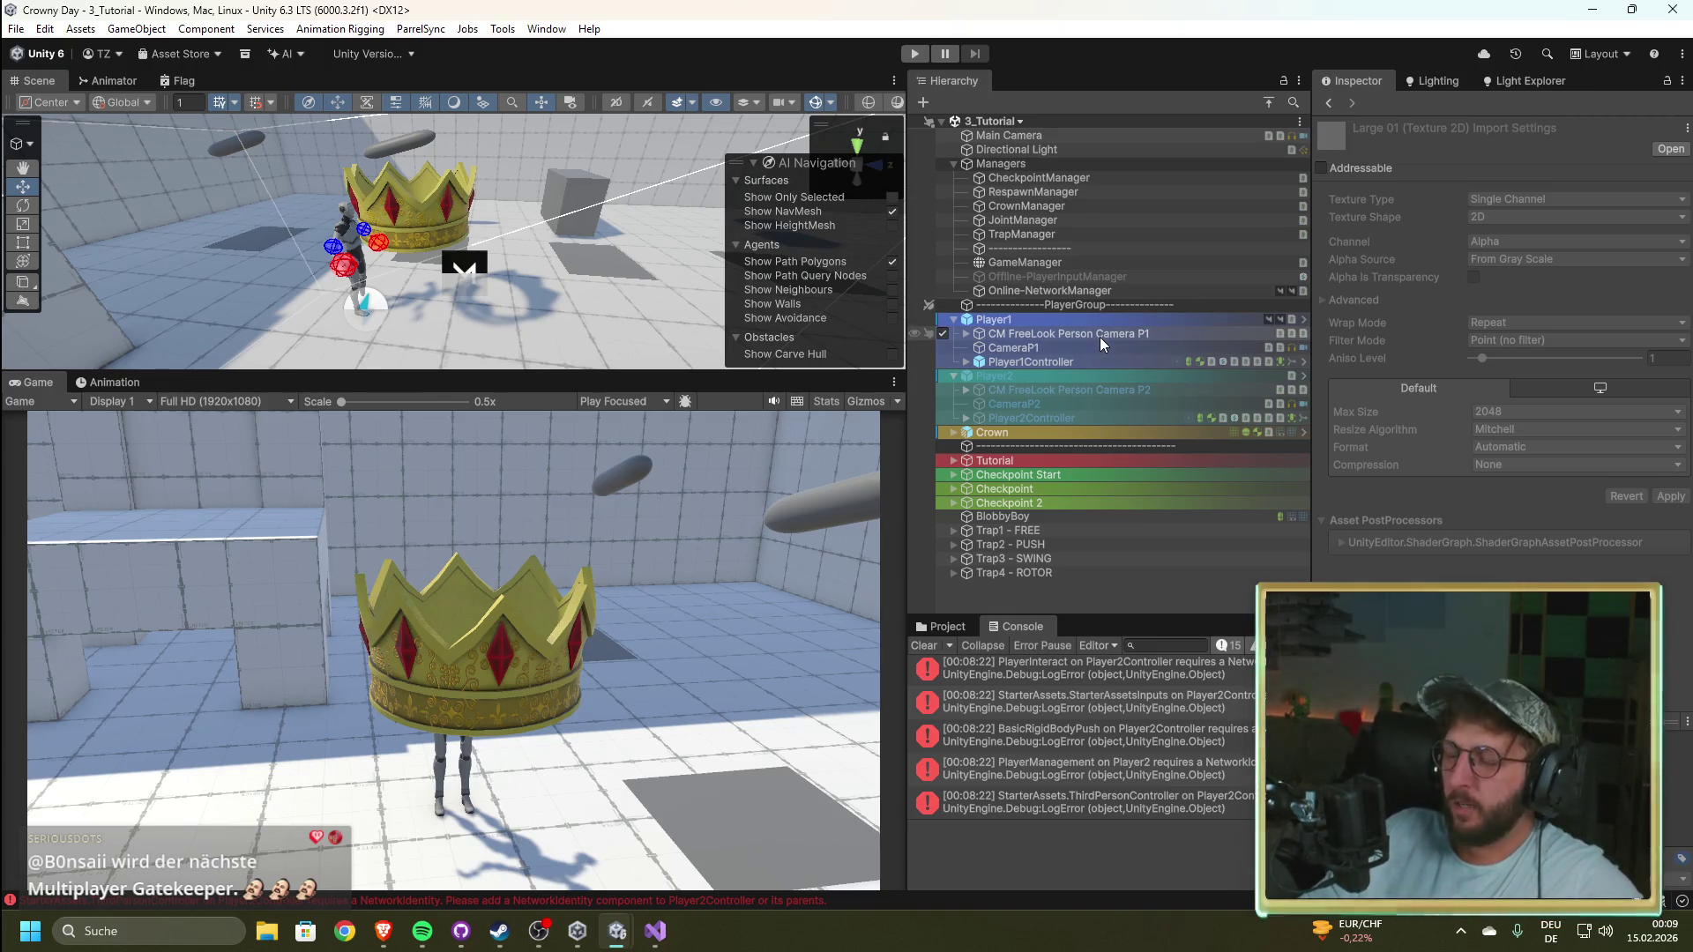
Step: Select Online-NetworkManager and drag the Player2 prefab onto its Player Prefab field
{"action": "left_click", "coordinate": [1086, 290]}
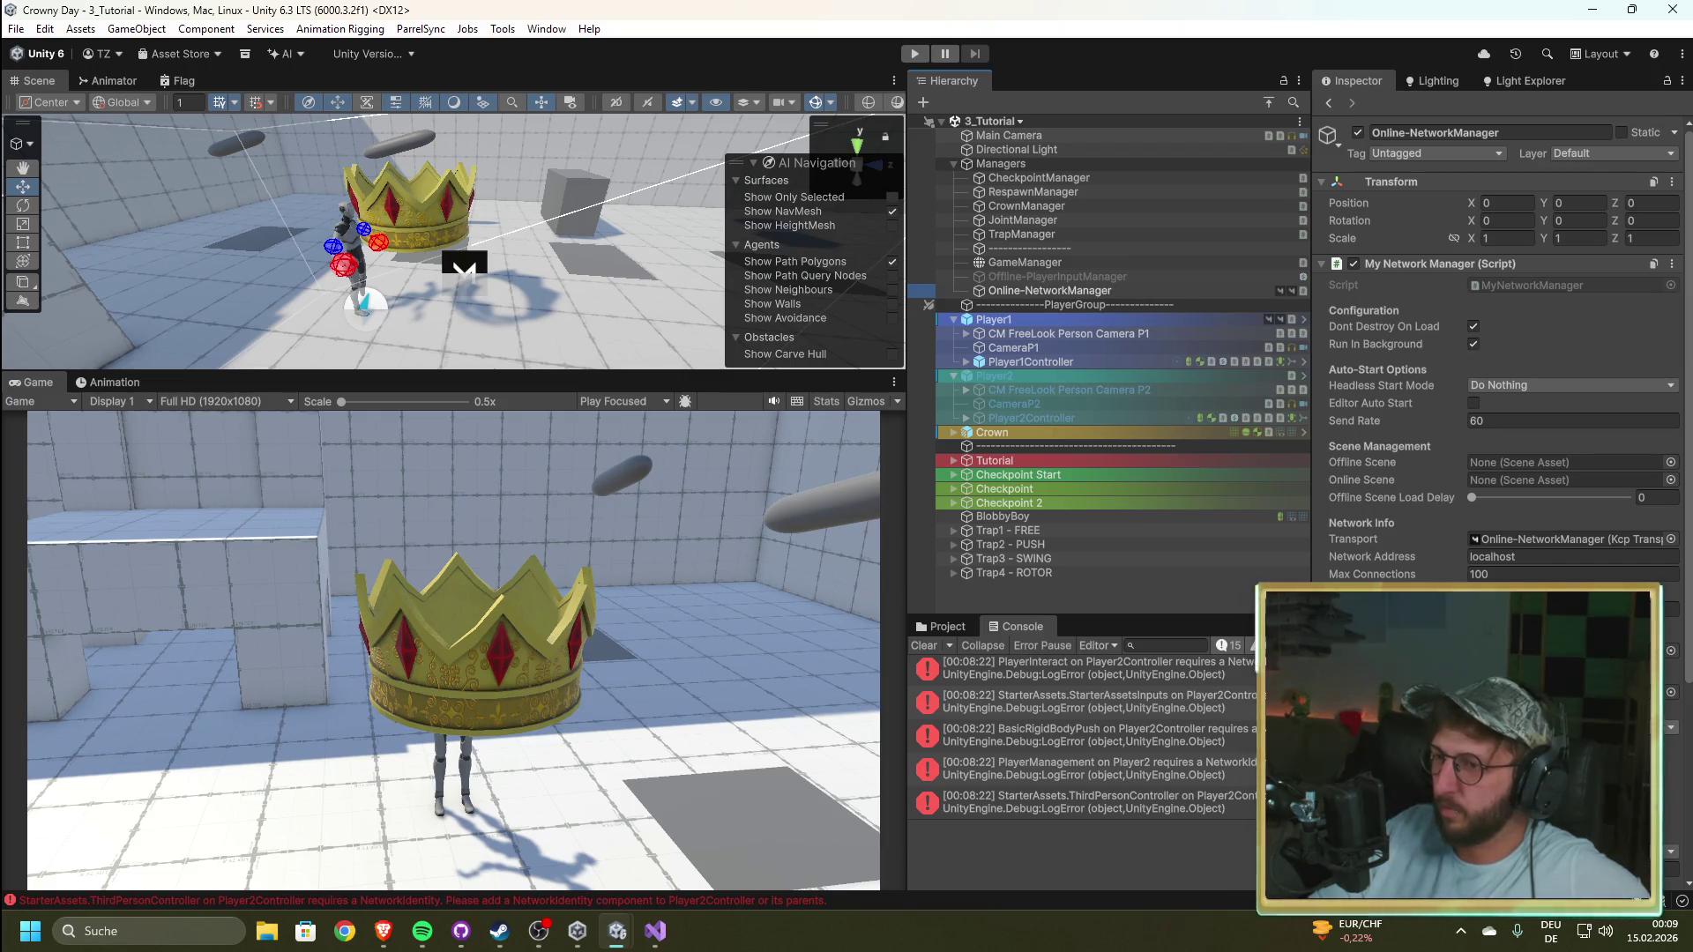
{"action": "scroll", "coordinate": [1498, 352], "scroll_direction": "down", "scroll_amount": 4}
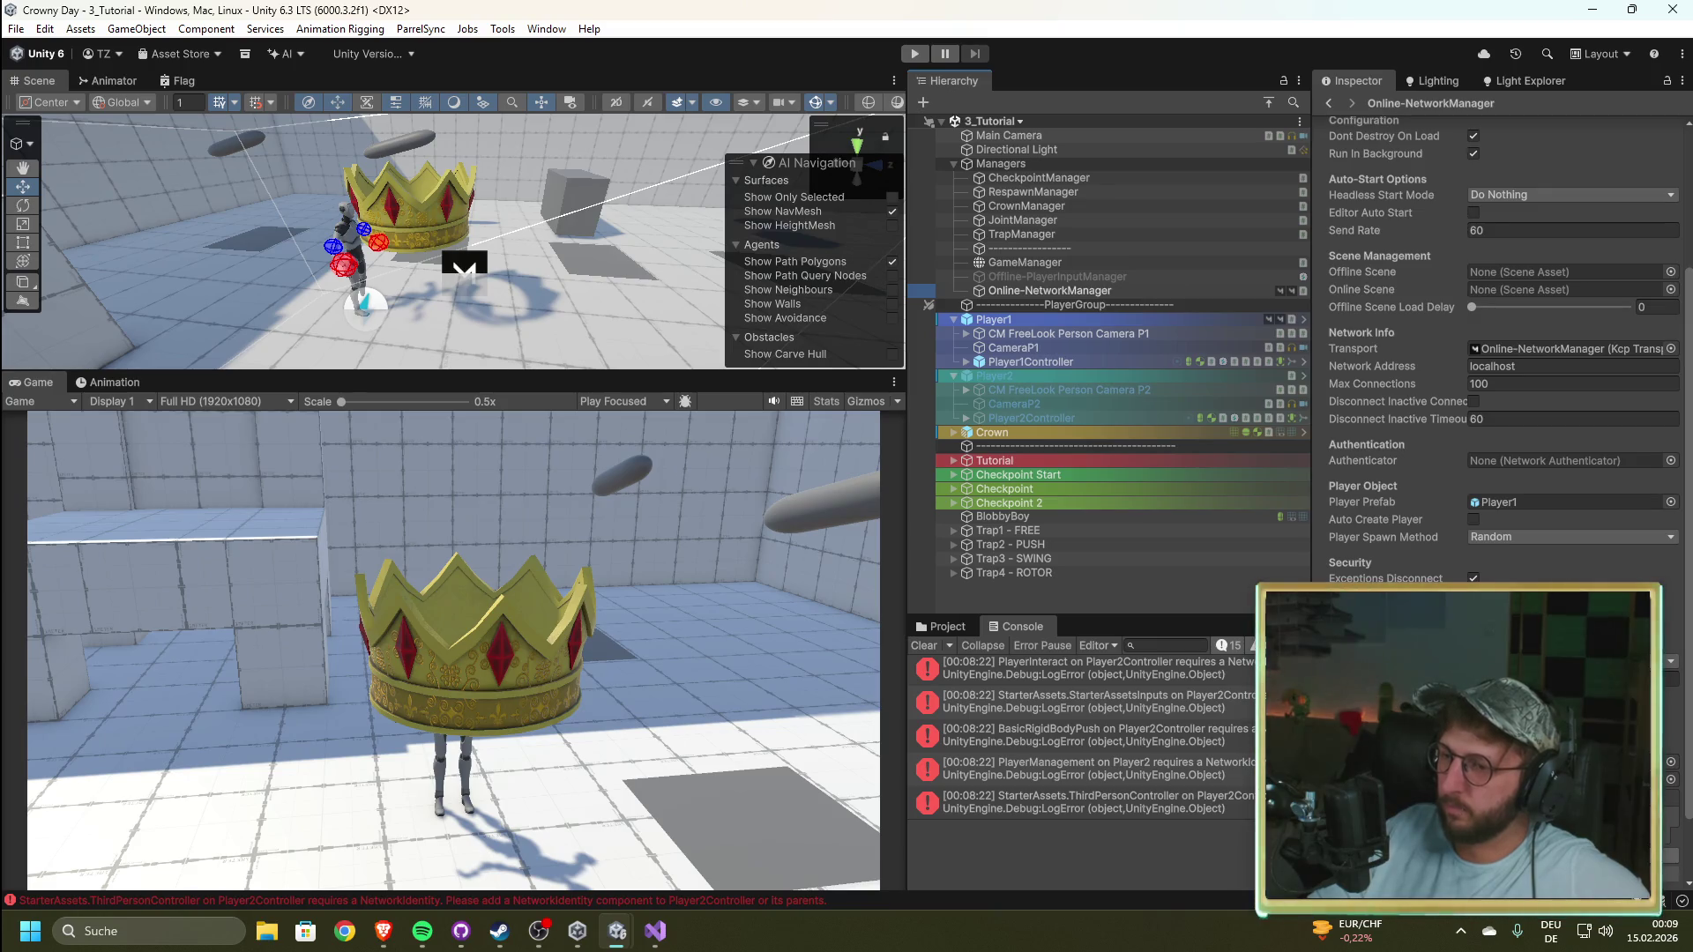
{"action": "left_click", "coordinate": [941, 626]}
{"action": "mouse_move", "coordinate": [1023, 733]}
{"action": "left_mouse_down"}
{"action": "mouse_move", "coordinate": [1160, 714]}
{"action": "mouse_move", "coordinate": [1498, 505]}
{"action": "mouse_move", "coordinate": [1225, 723]}
{"action": "mouse_move", "coordinate": [1531, 495]}
{"action": "mouse_move", "coordinate": [1552, 501]}
{"action": "left_mouse_up"}
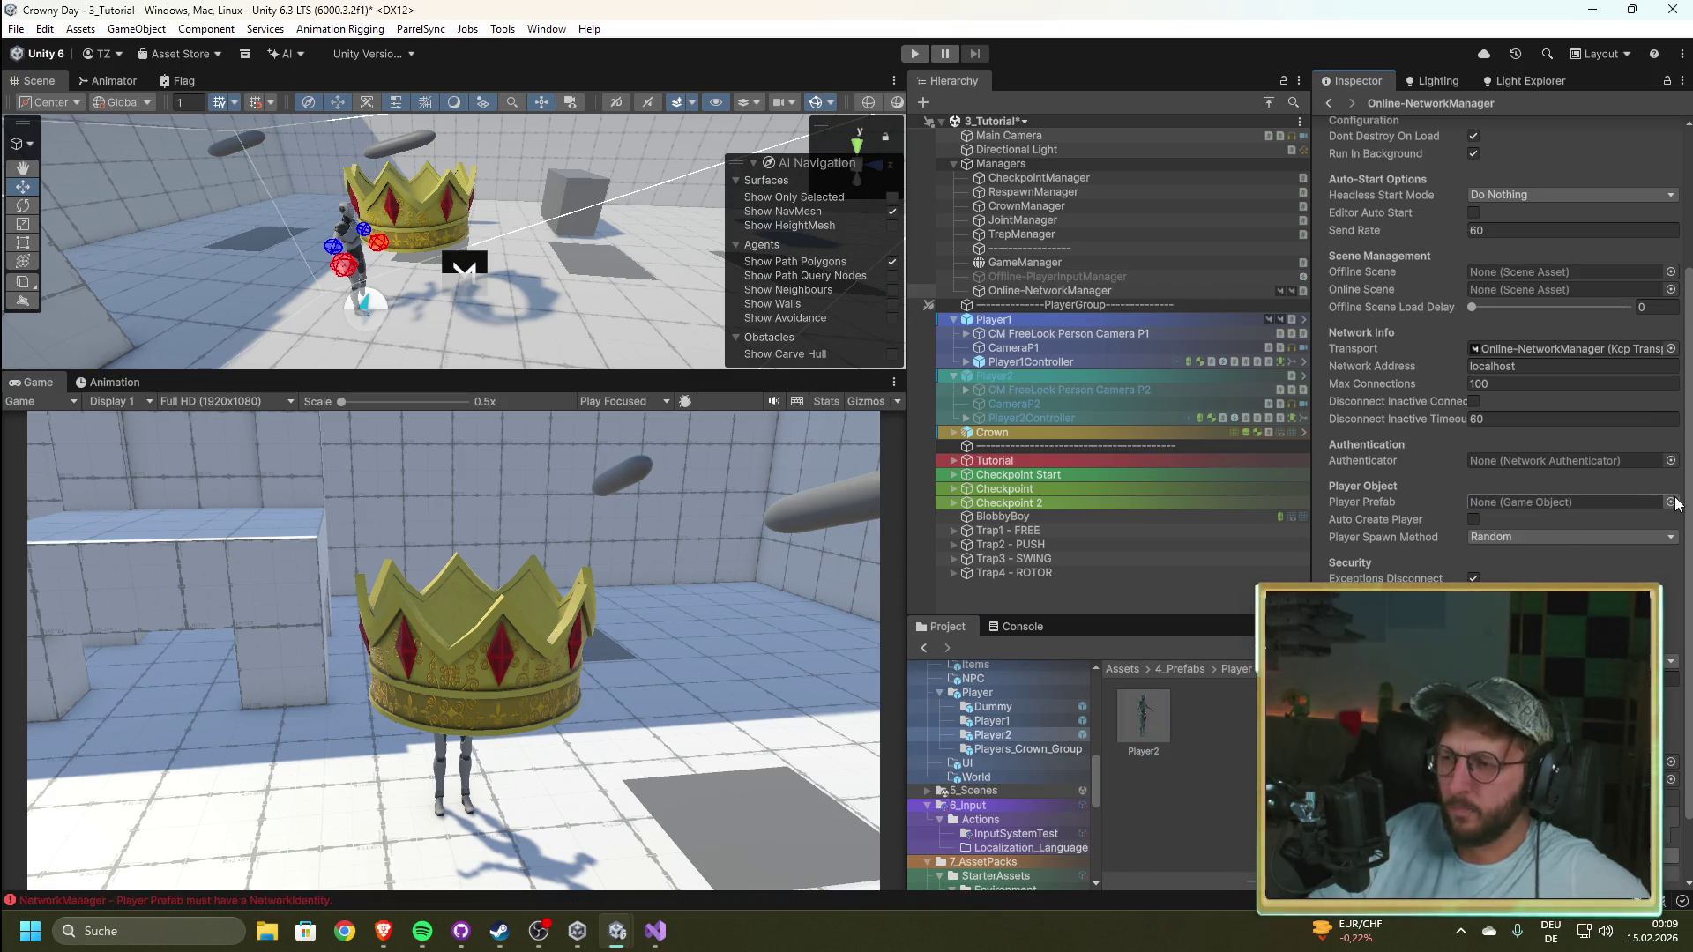
Step: Retry assigning Player2 as Player Prefab, then add a Network Identity to the Player2 prefab
{"action": "left_click_drag", "start_coordinate": [1128, 719], "coordinate": [1510, 499]}
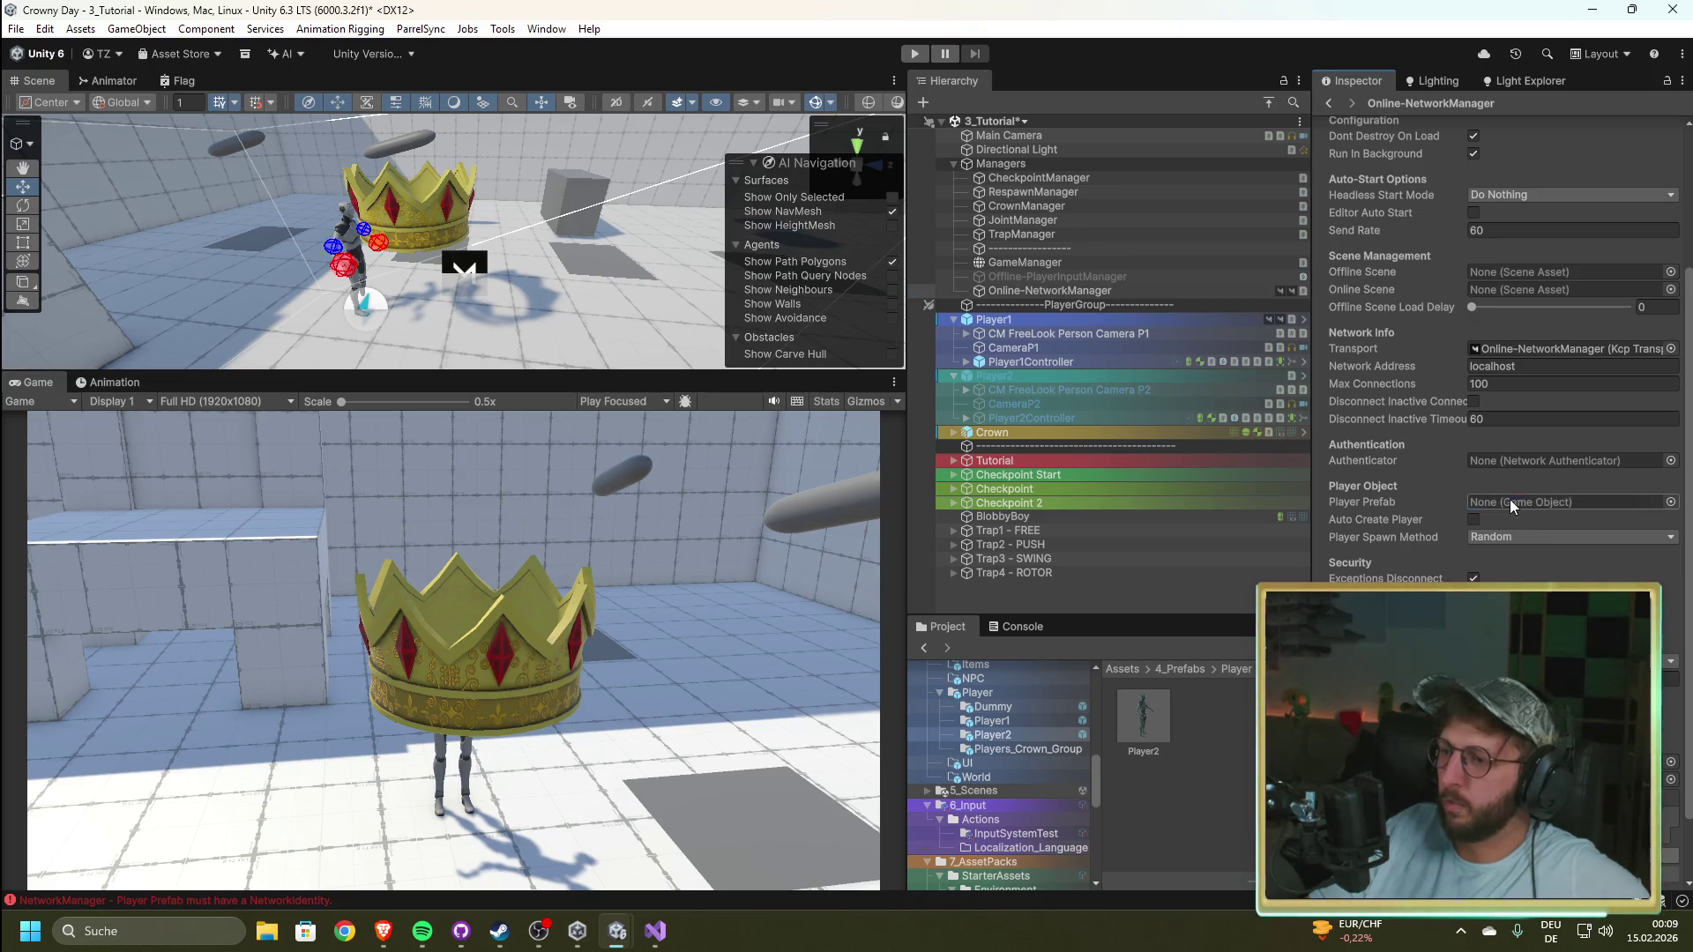
{"action": "left_click", "coordinate": [1147, 725]}
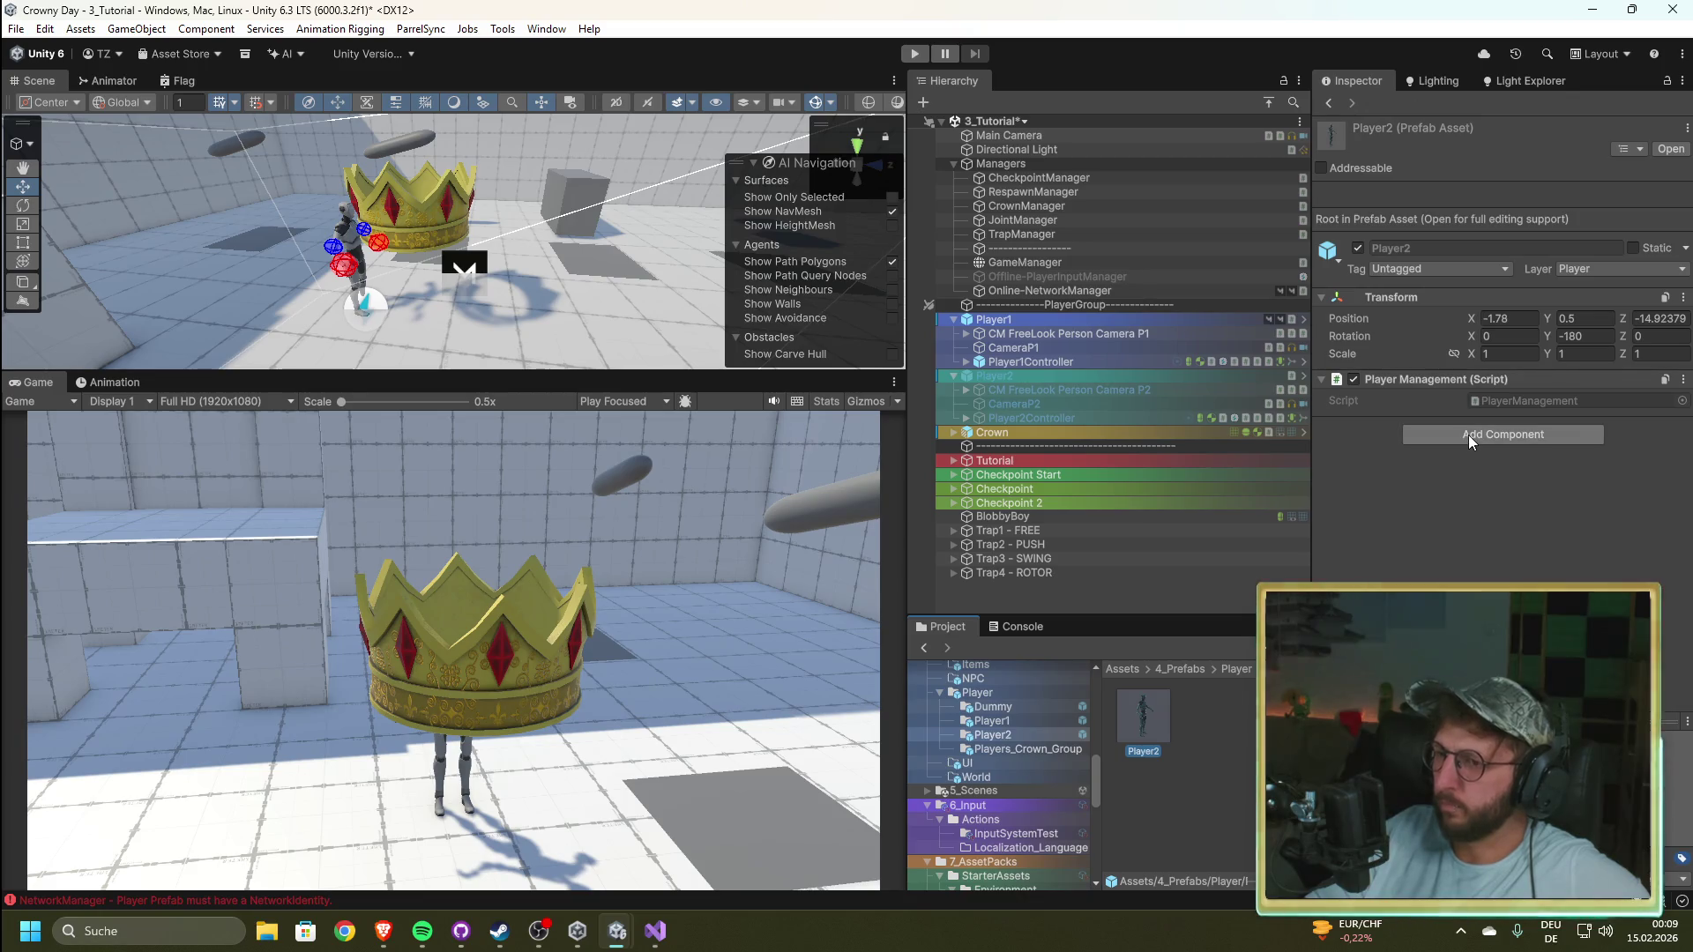
{"action": "left_click", "coordinate": [1468, 434]}
{"action": "left_click", "coordinate": [1471, 495]}
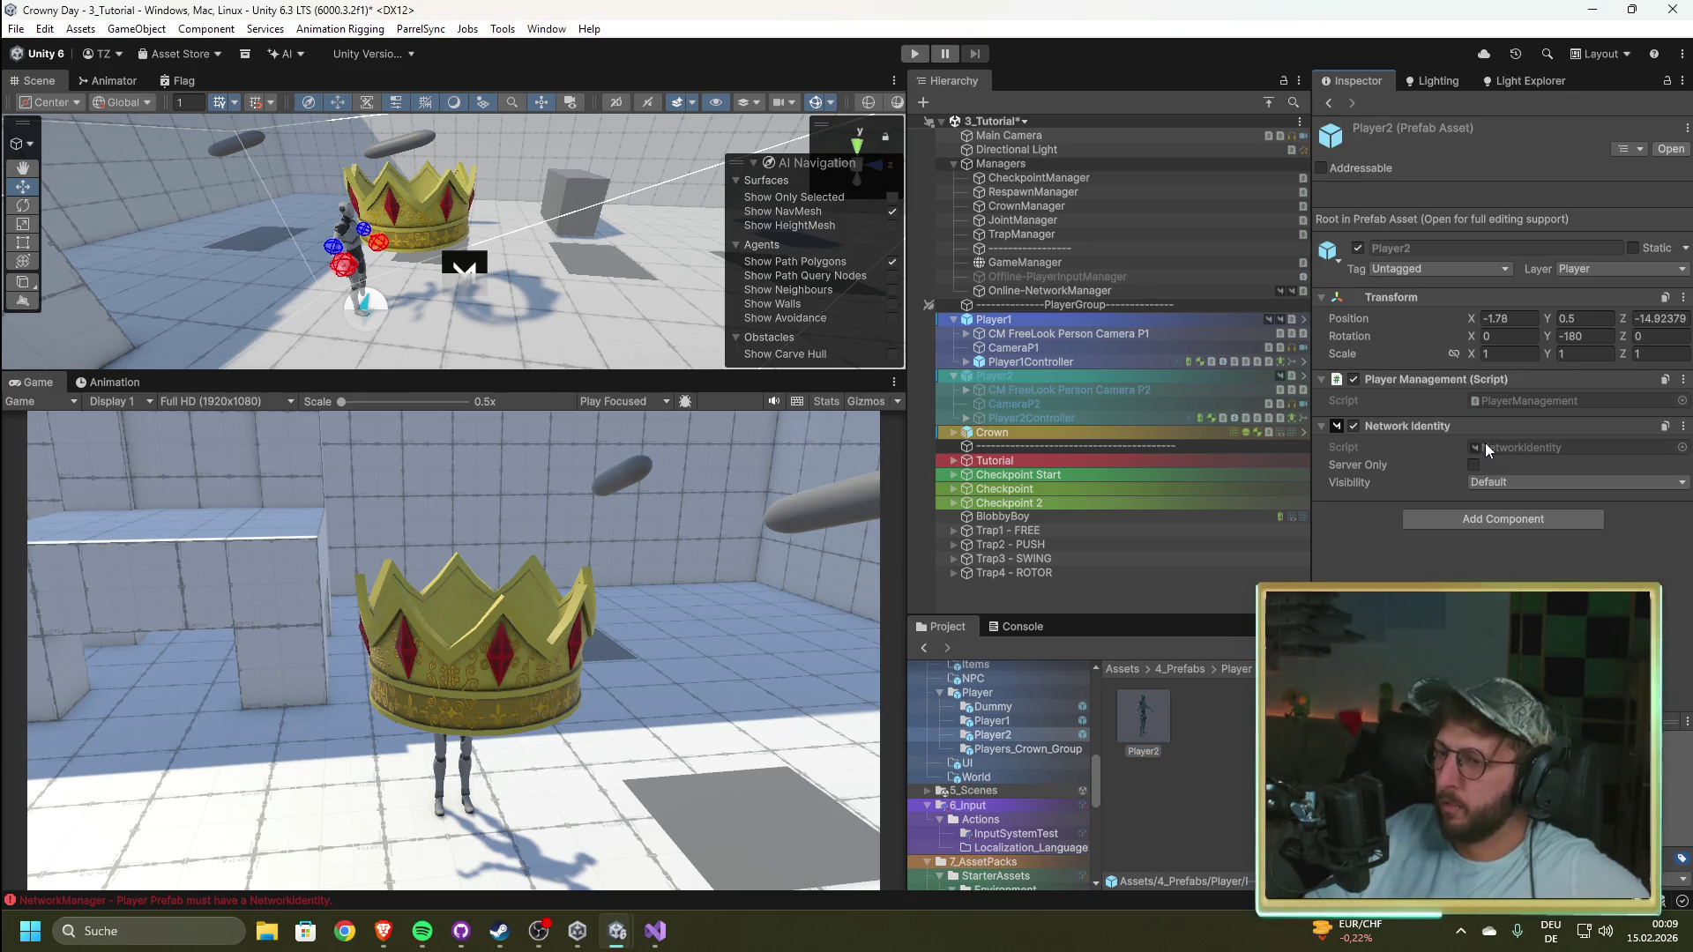
Step: Add a Network Transform (Unreliable) to Player2 and reselect Online-NetworkManager
{"action": "left_click", "coordinate": [1483, 519]}
{"action": "type", "text": "tras"}
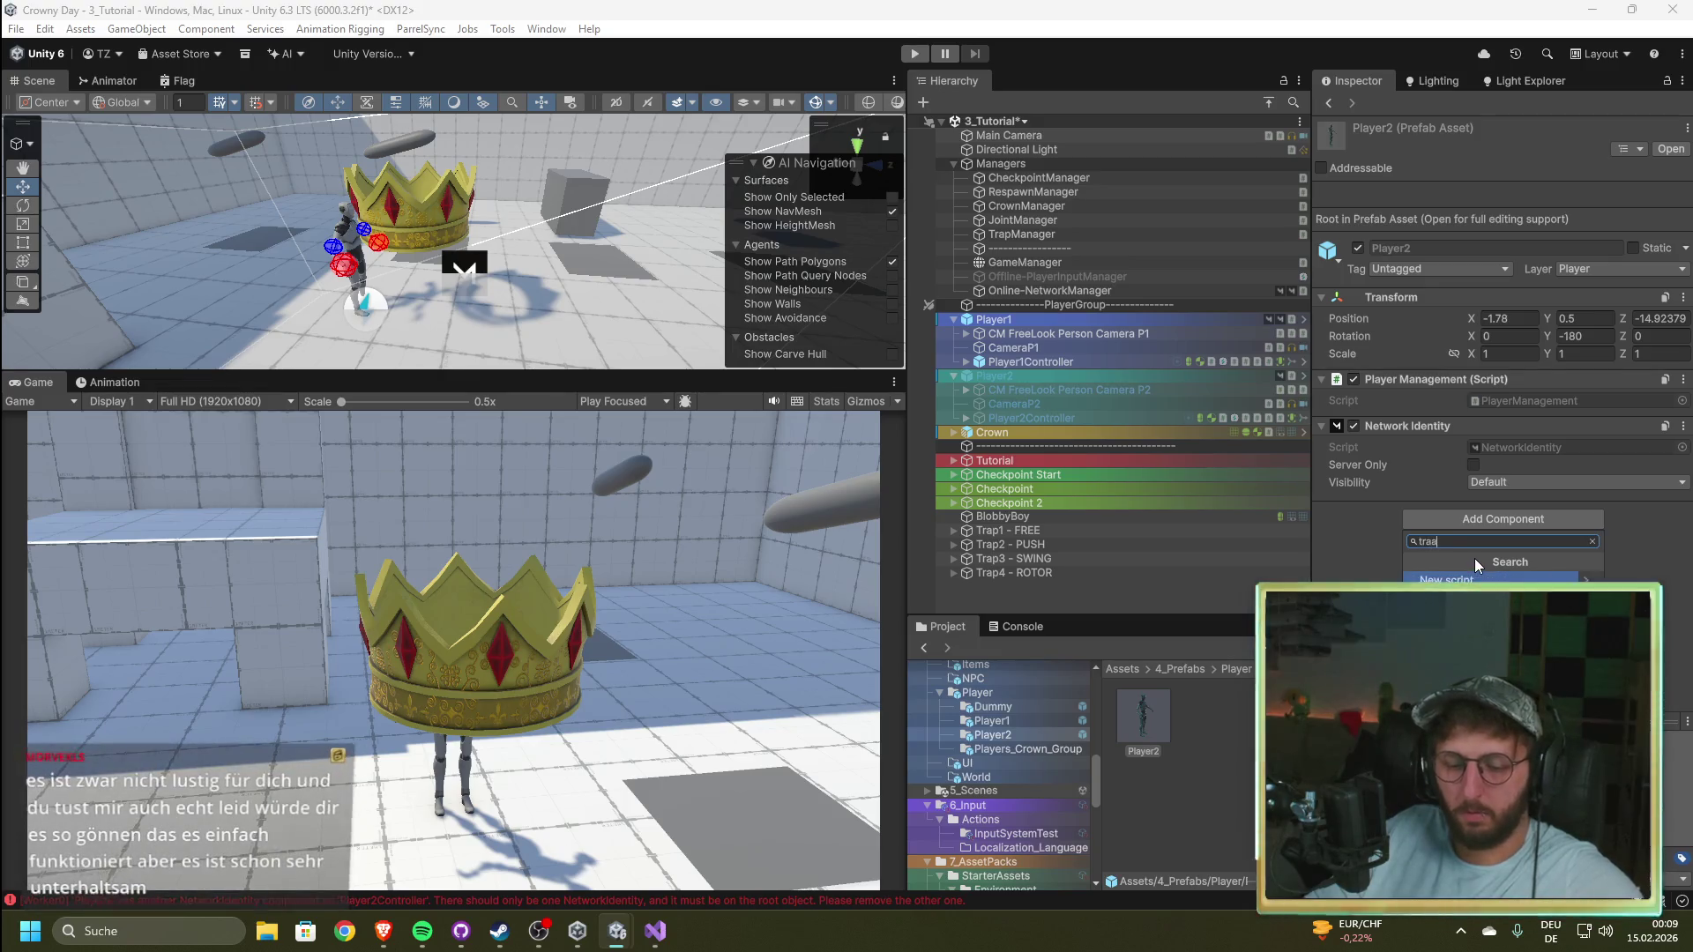
{"action": "type", "text": "traan"}
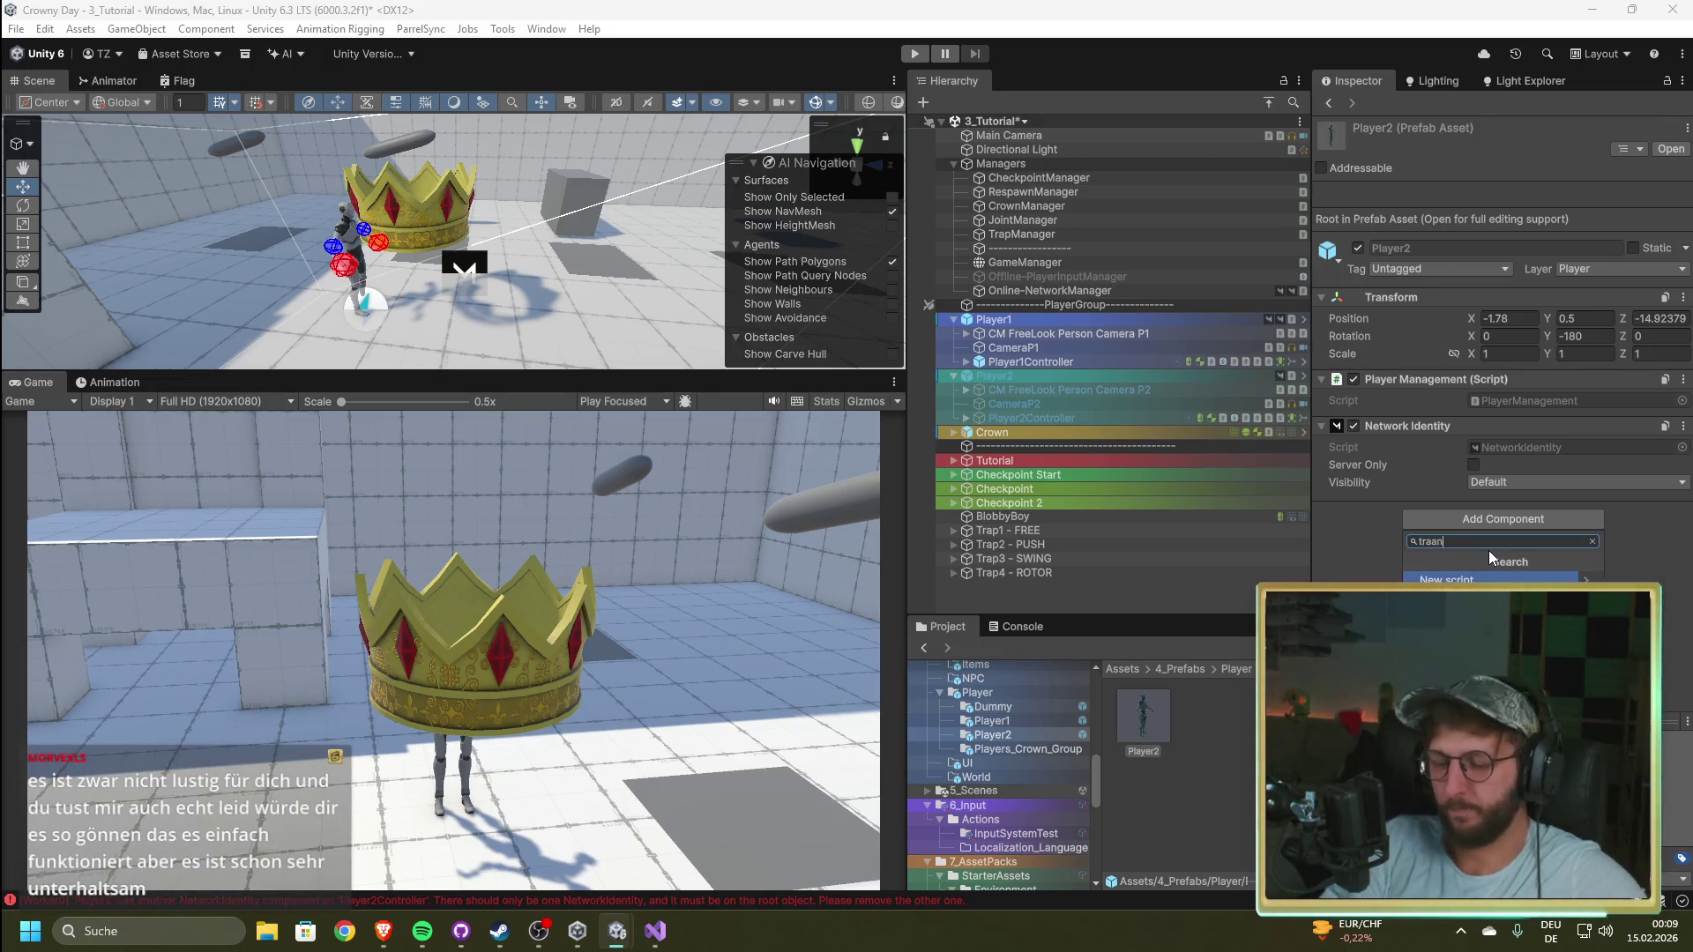
{"action": "key", "text": "BackSpace"}
{"action": "key", "text": "BackSpace"}
{"action": "type", "text": "n"}
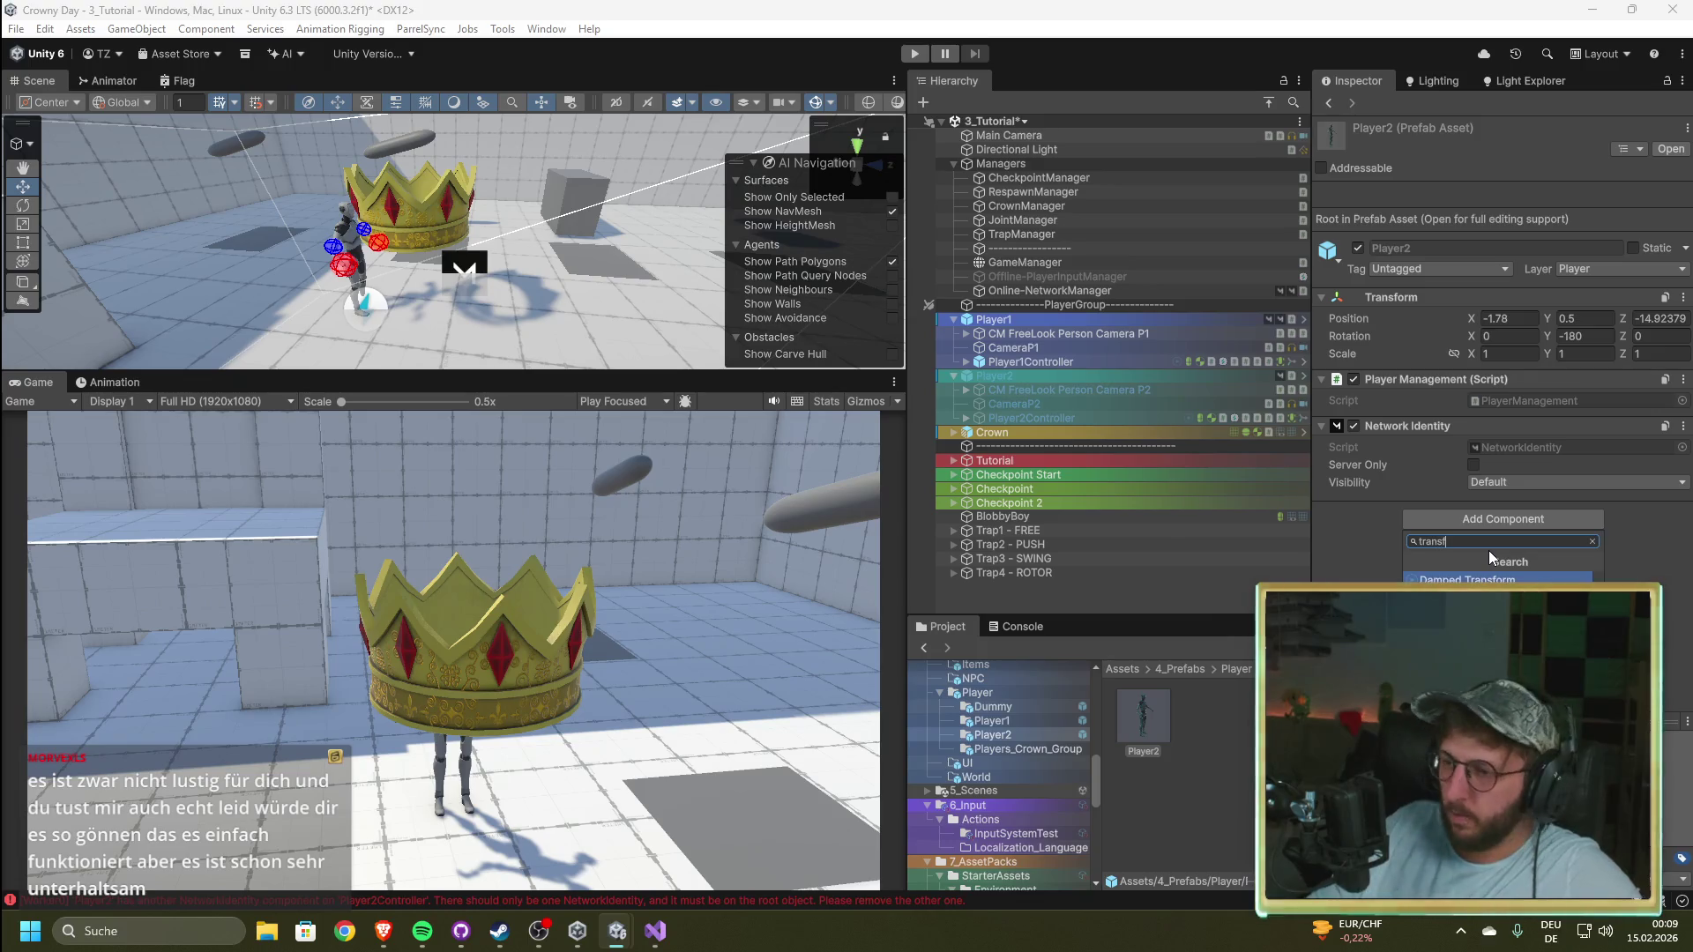
{"action": "left_click", "coordinate": [1498, 614]}
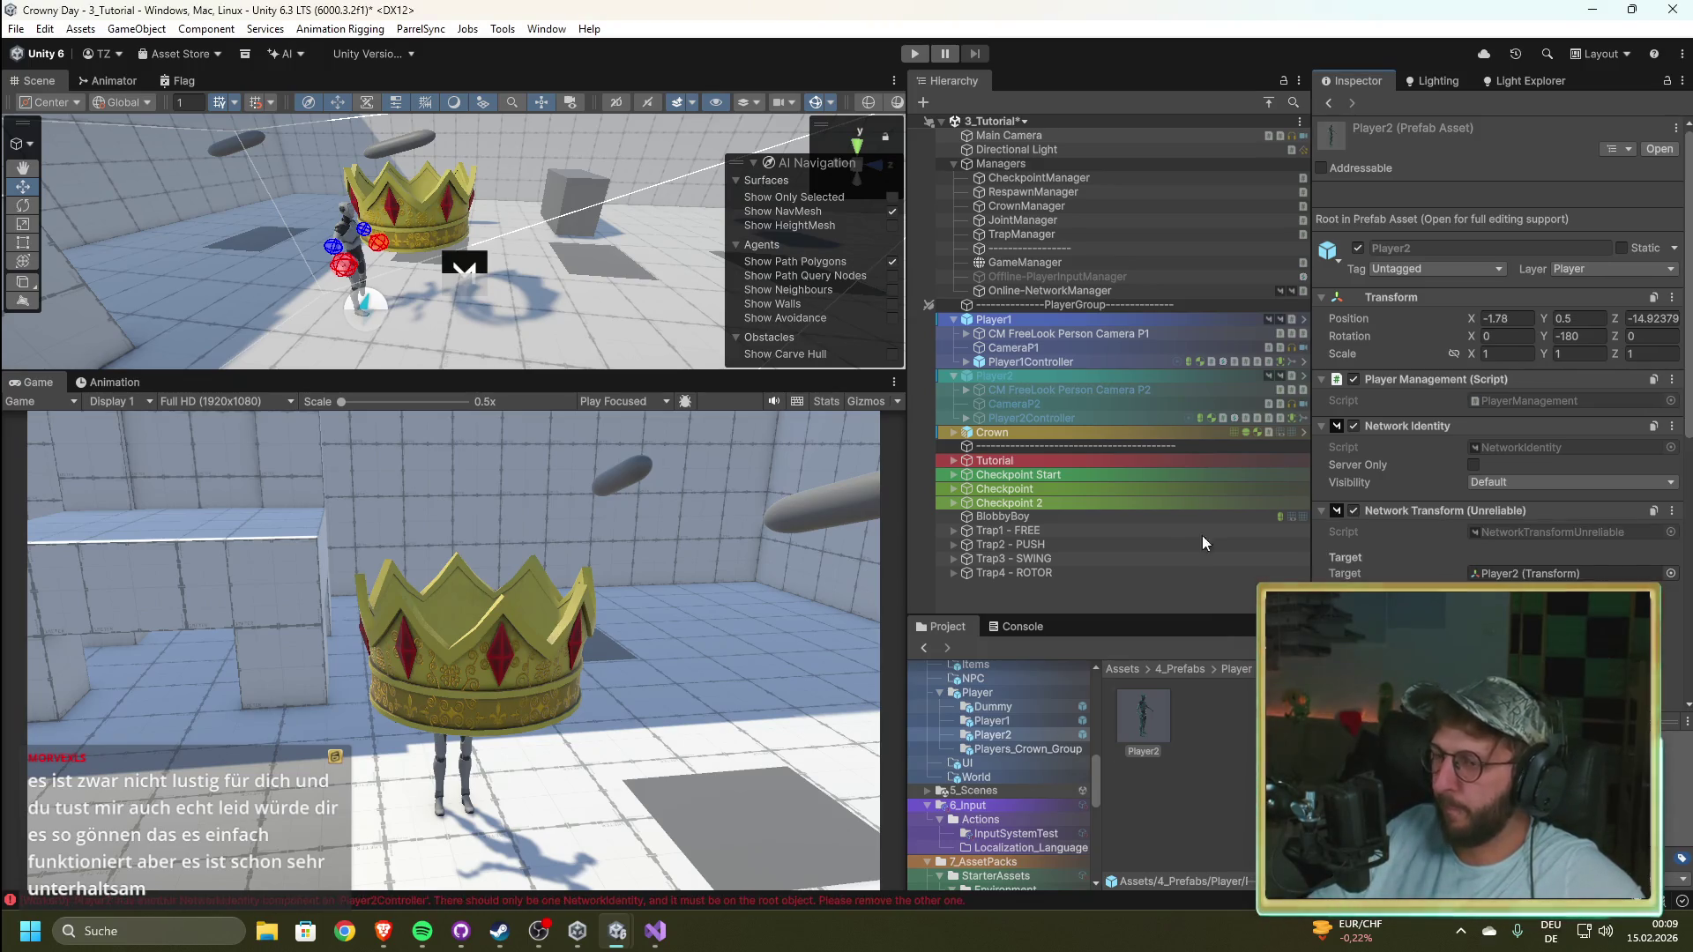
{"action": "left_click", "coordinate": [1049, 290]}
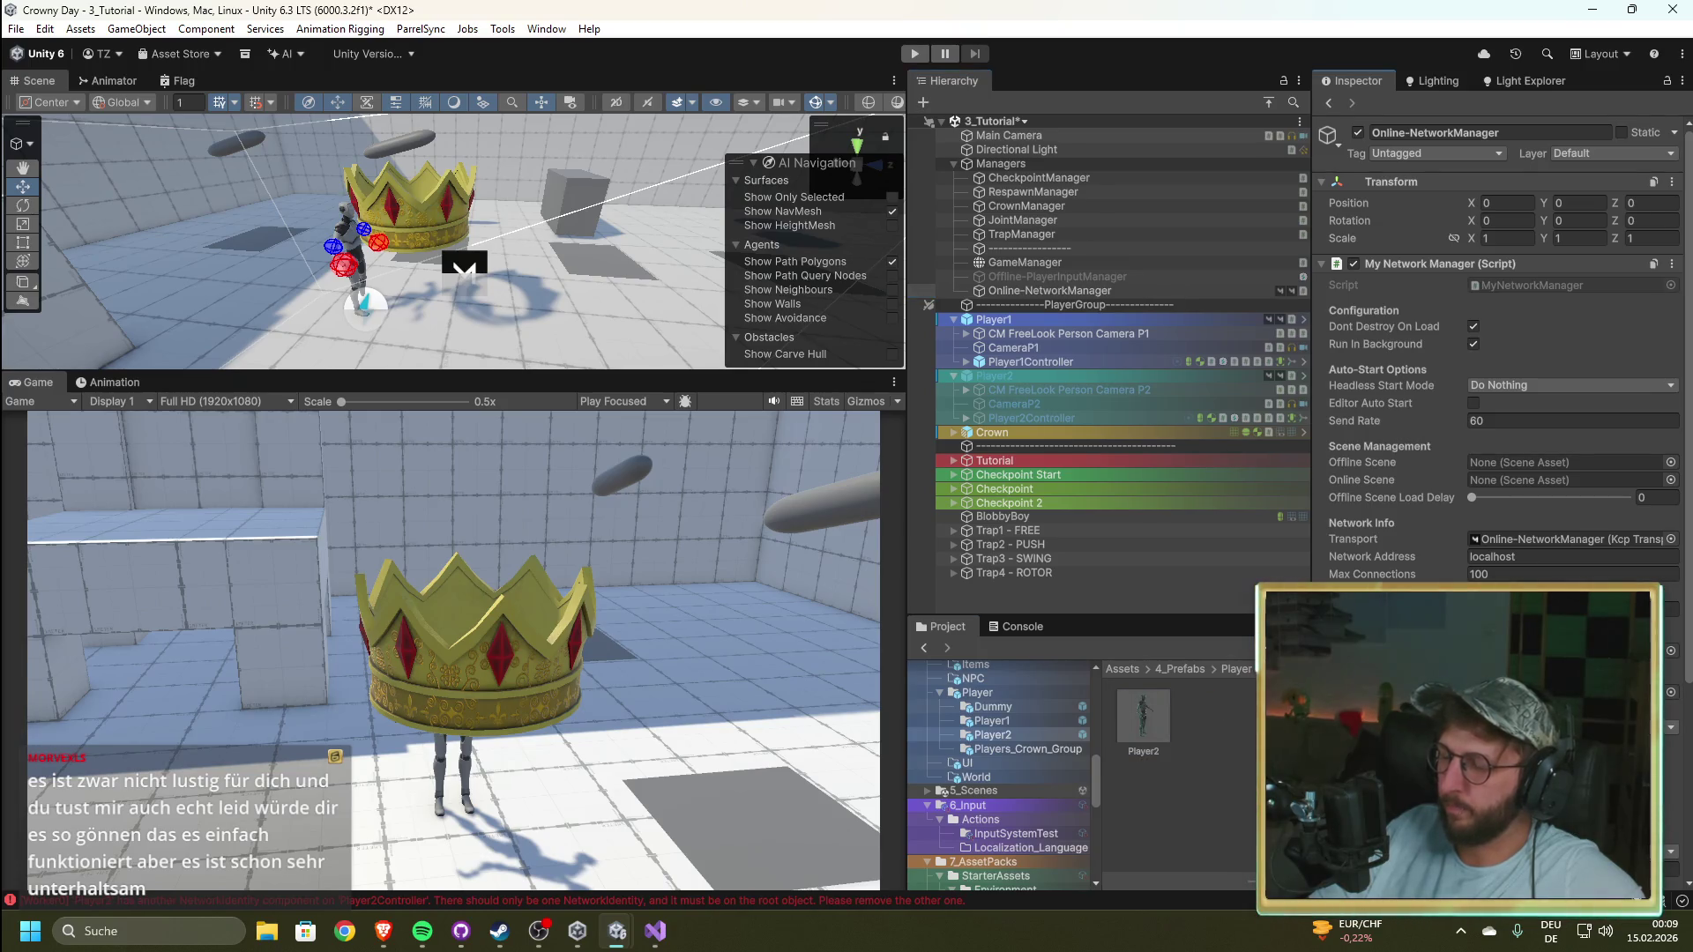
Step: Save the scene with Ctrl+S and clear the Console log
{"action": "left_click", "coordinate": [1240, 825]}
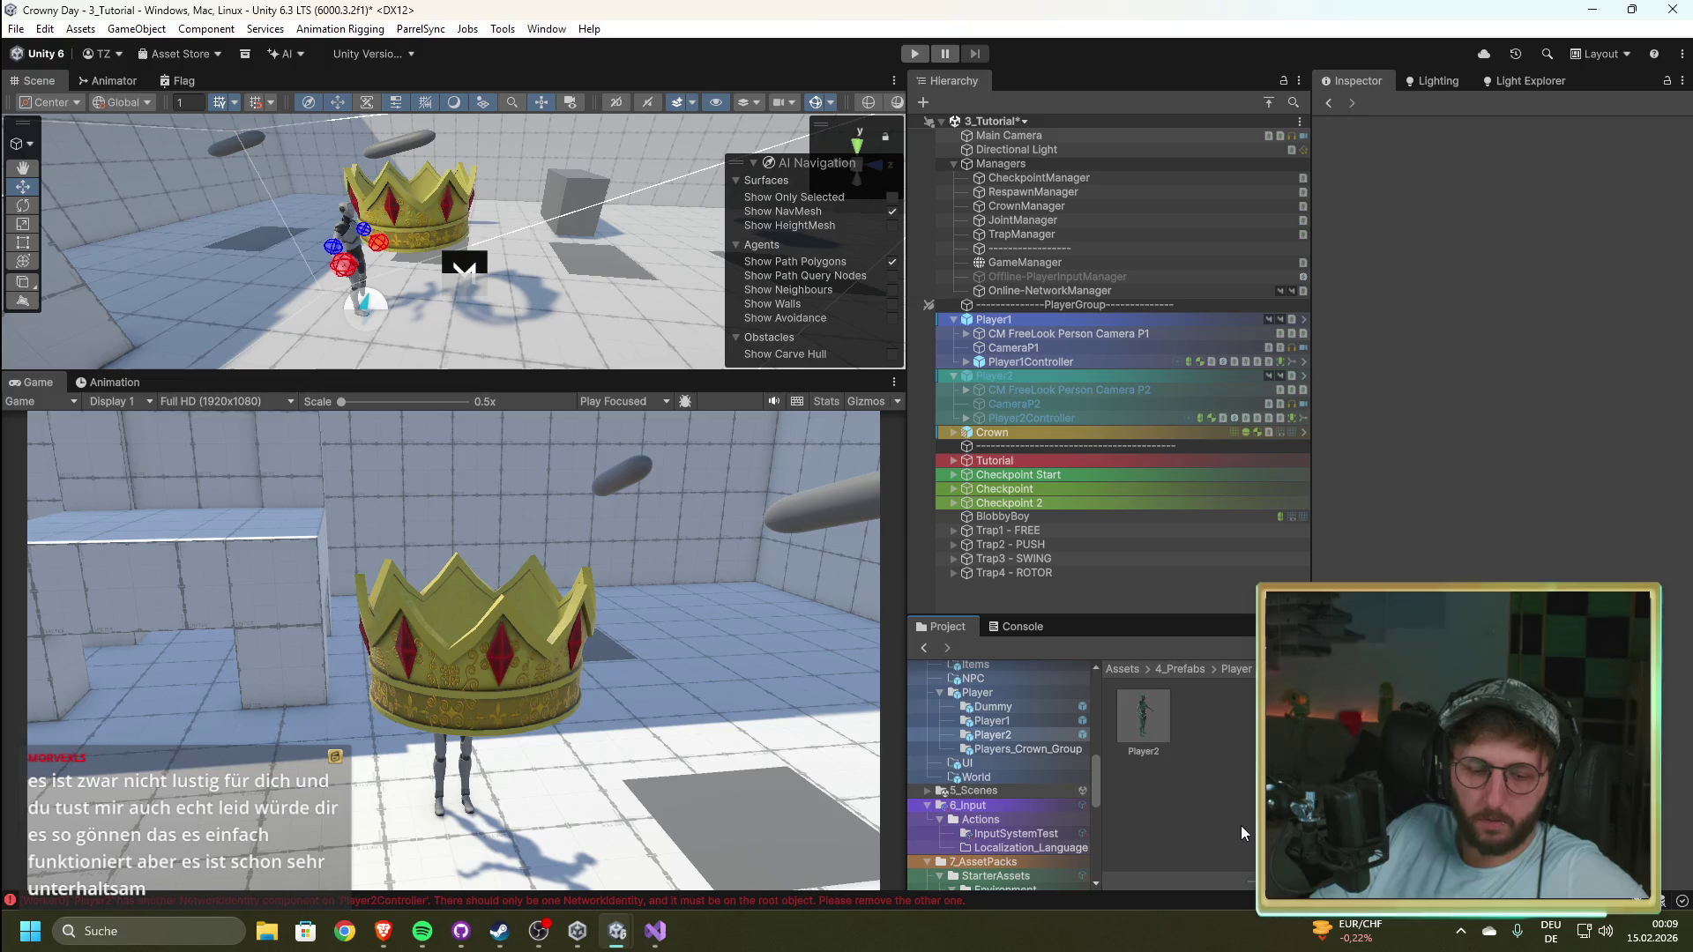
{"action": "key", "text": "ctrl+s"}
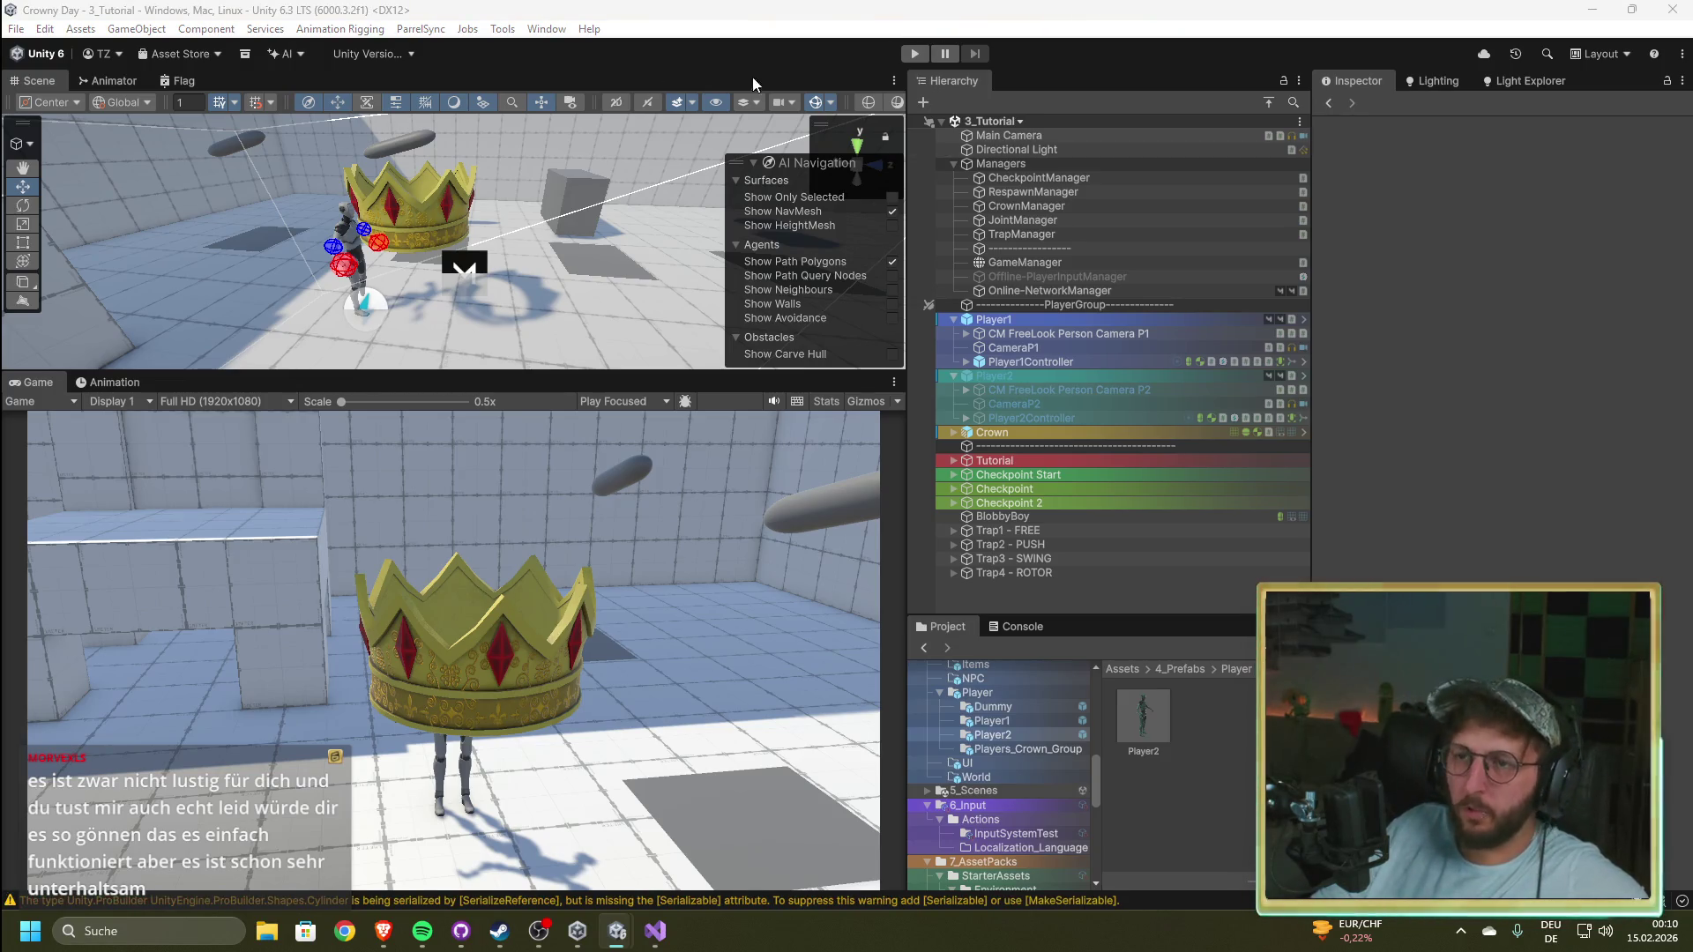
{"action": "left_click", "coordinate": [1017, 624]}
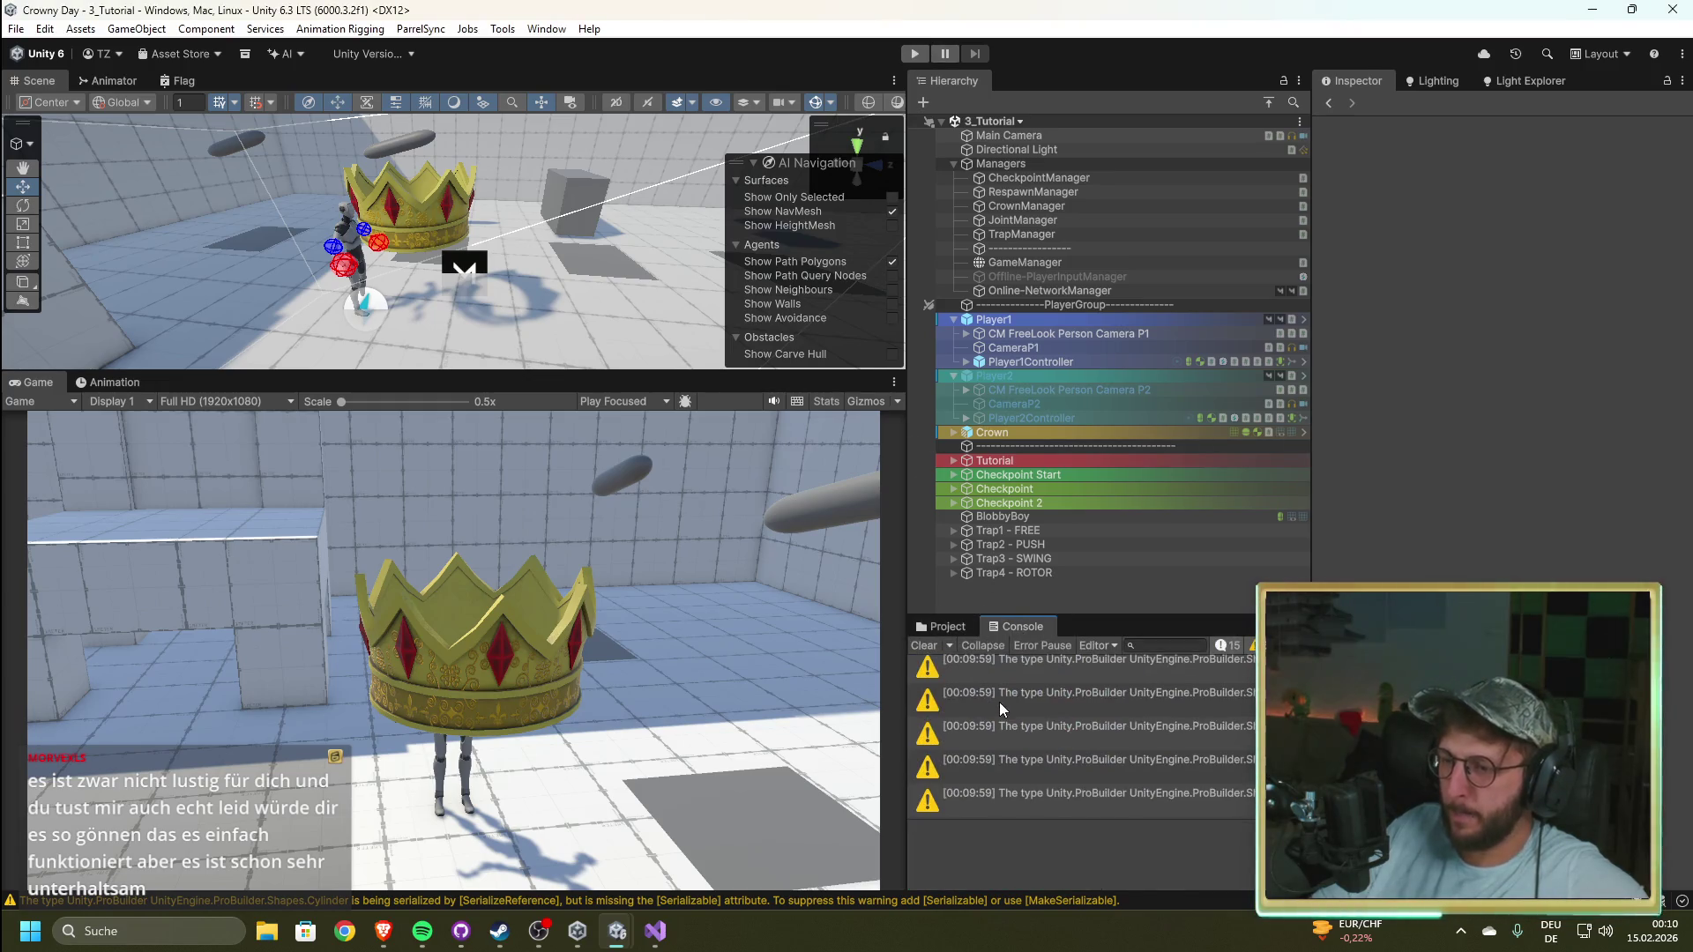
{"action": "scroll", "coordinate": [1002, 700], "scroll_direction": "up", "scroll_amount": 5}
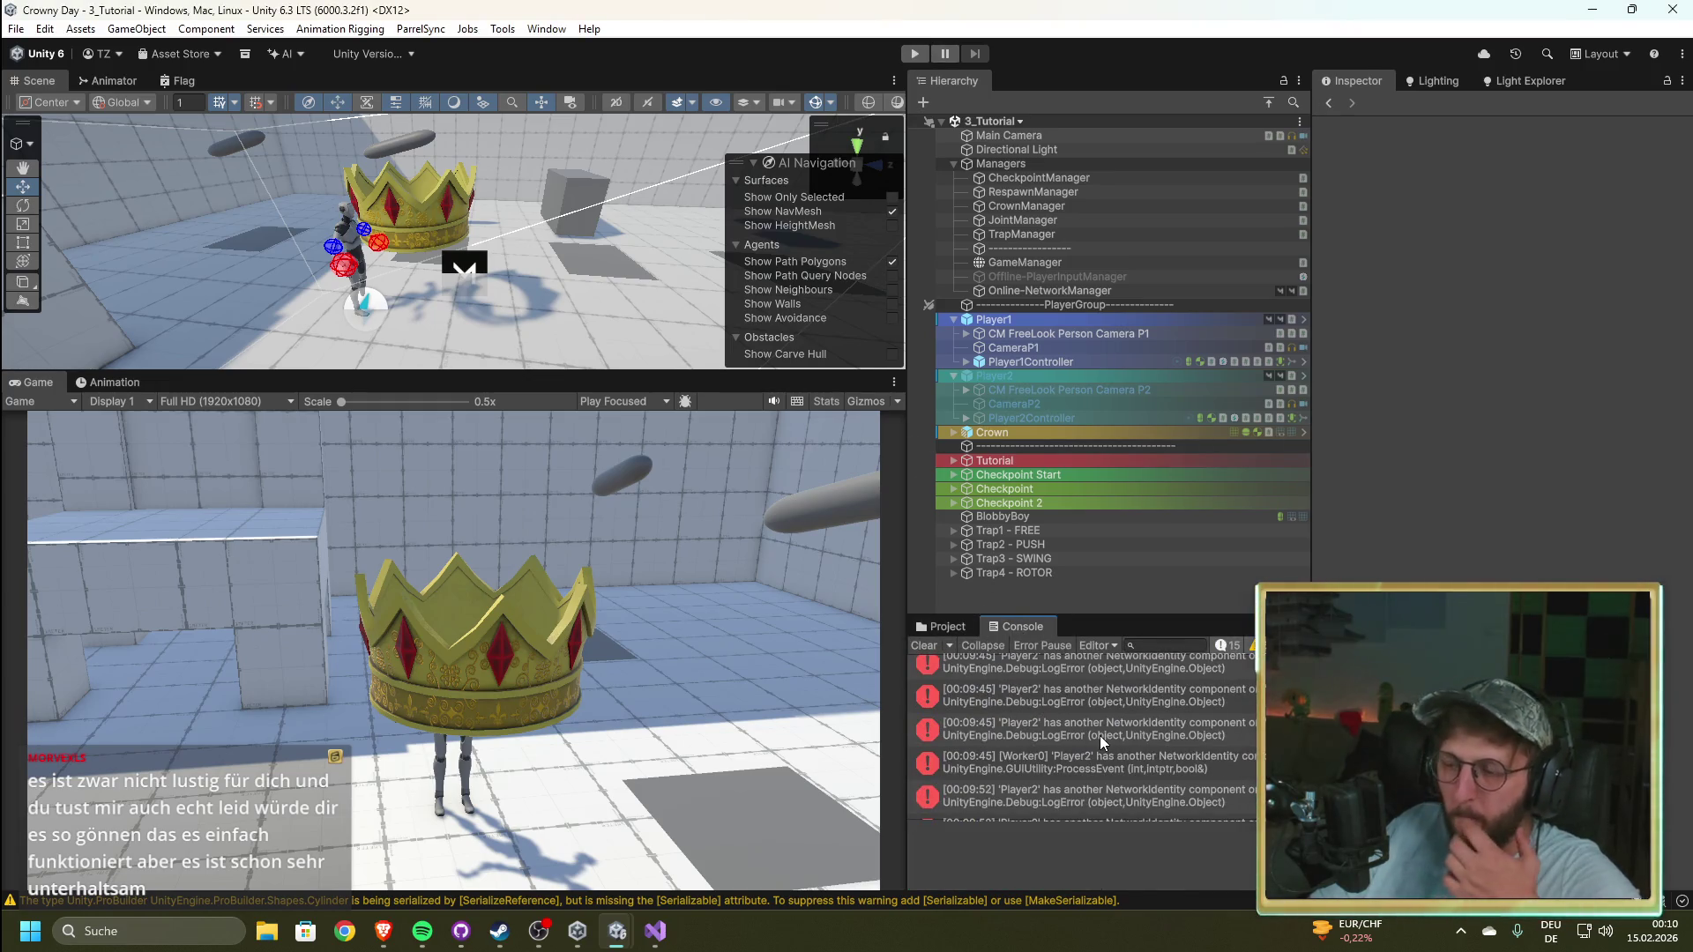
{"action": "left_click", "coordinate": [916, 649]}
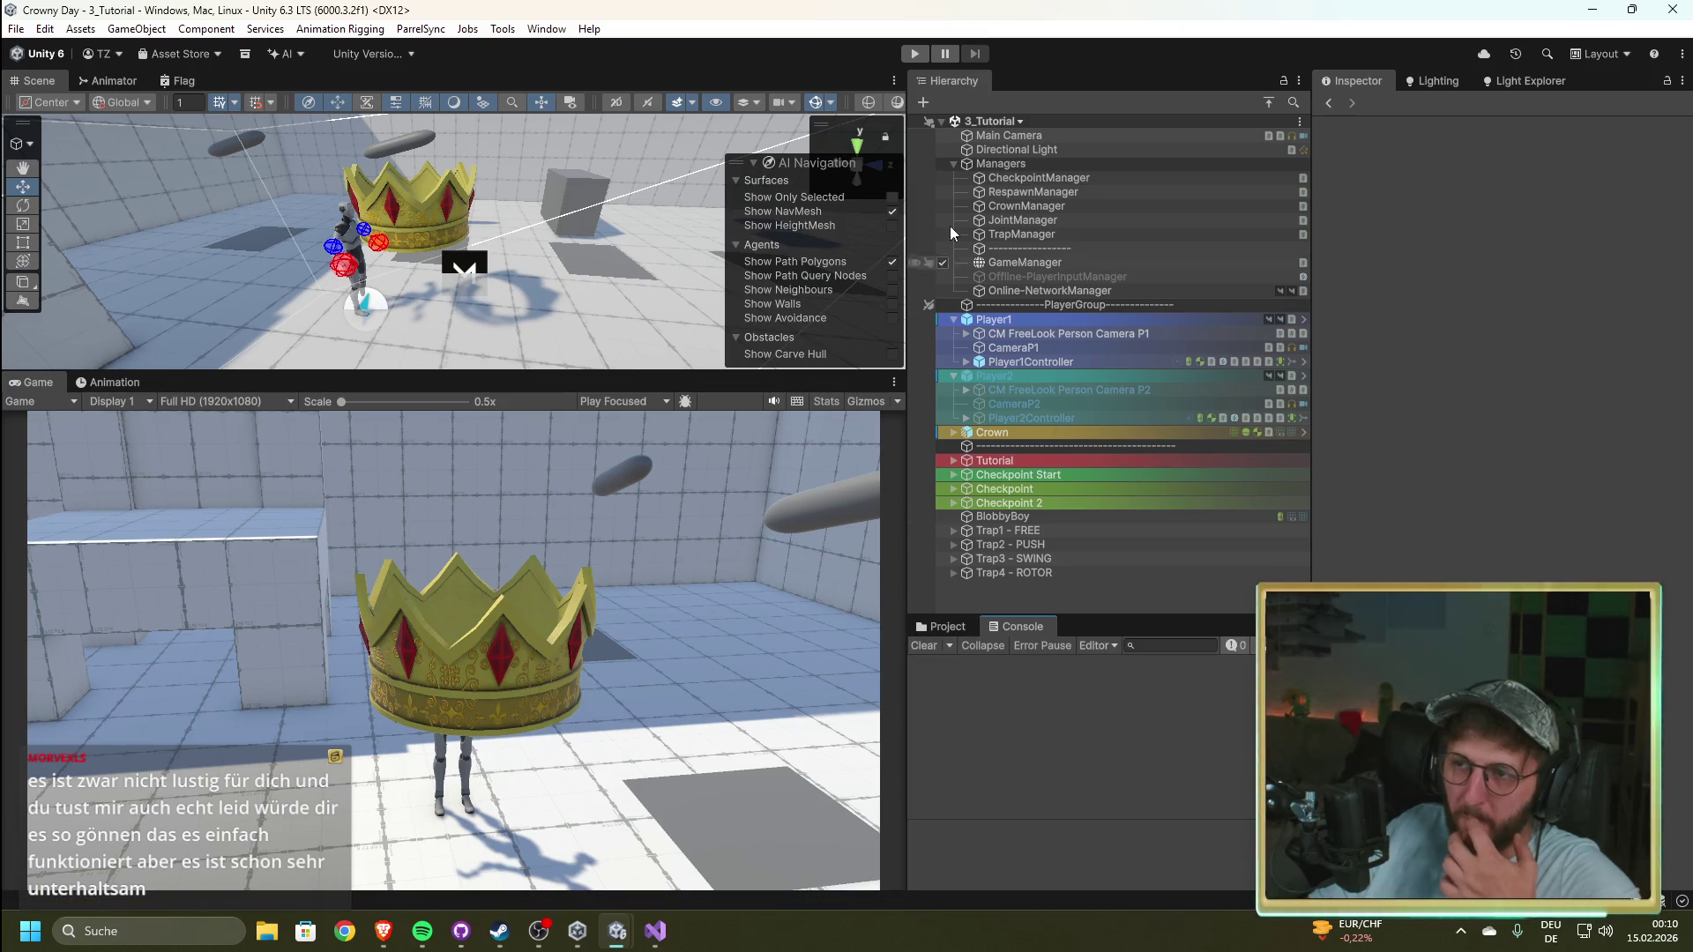
Step: Enter play mode and start the game as host
{"action": "left_click", "coordinate": [916, 54]}
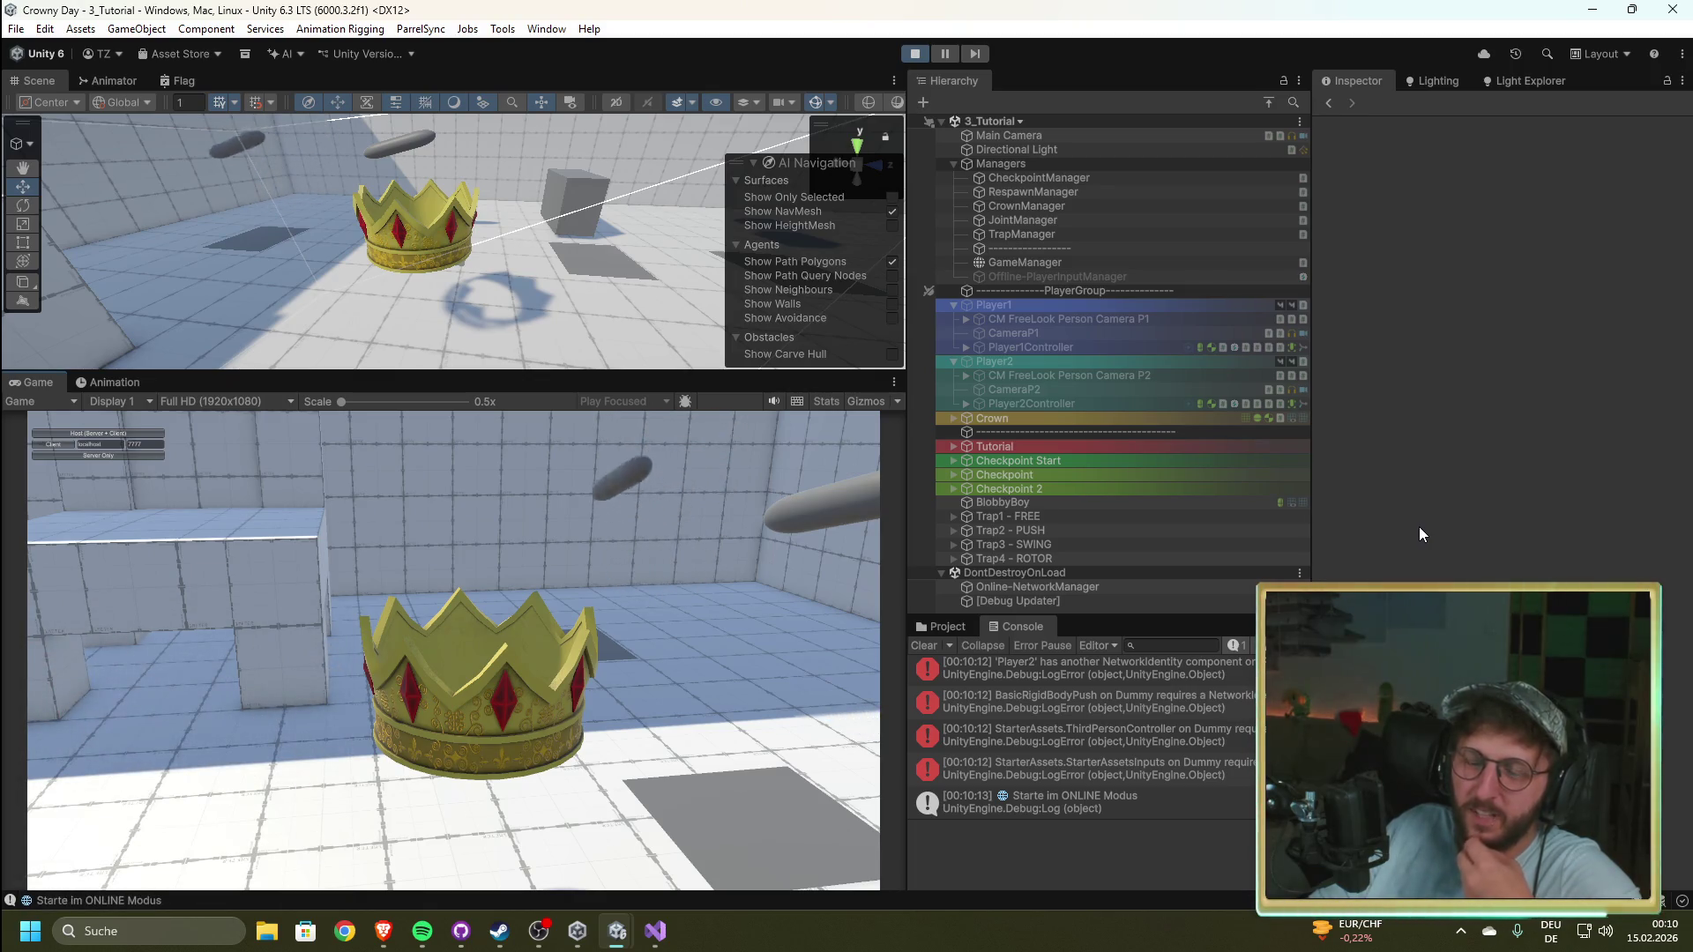
{"action": "left_click", "coordinate": [92, 431]}
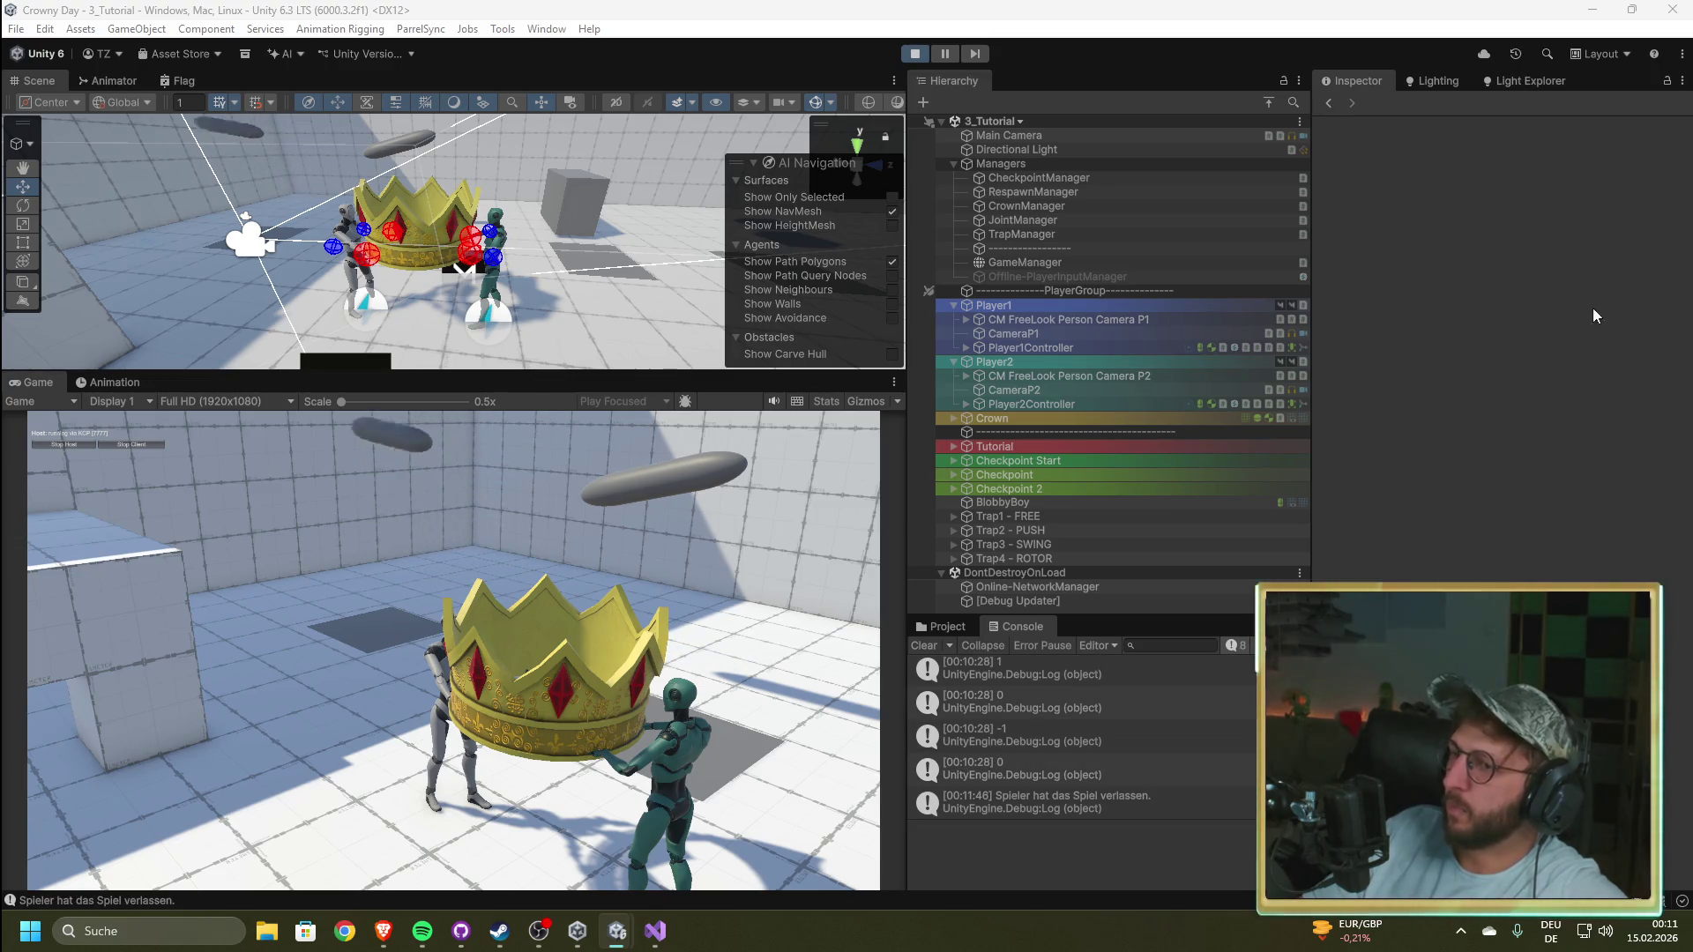
Step: Stop play mode after testing the host's spawned players
{"action": "left_click", "coordinate": [915, 54]}
Step: Remove the Network Identity and Network Transform components from the Player2 prefab
{"action": "left_click", "coordinate": [940, 627]}
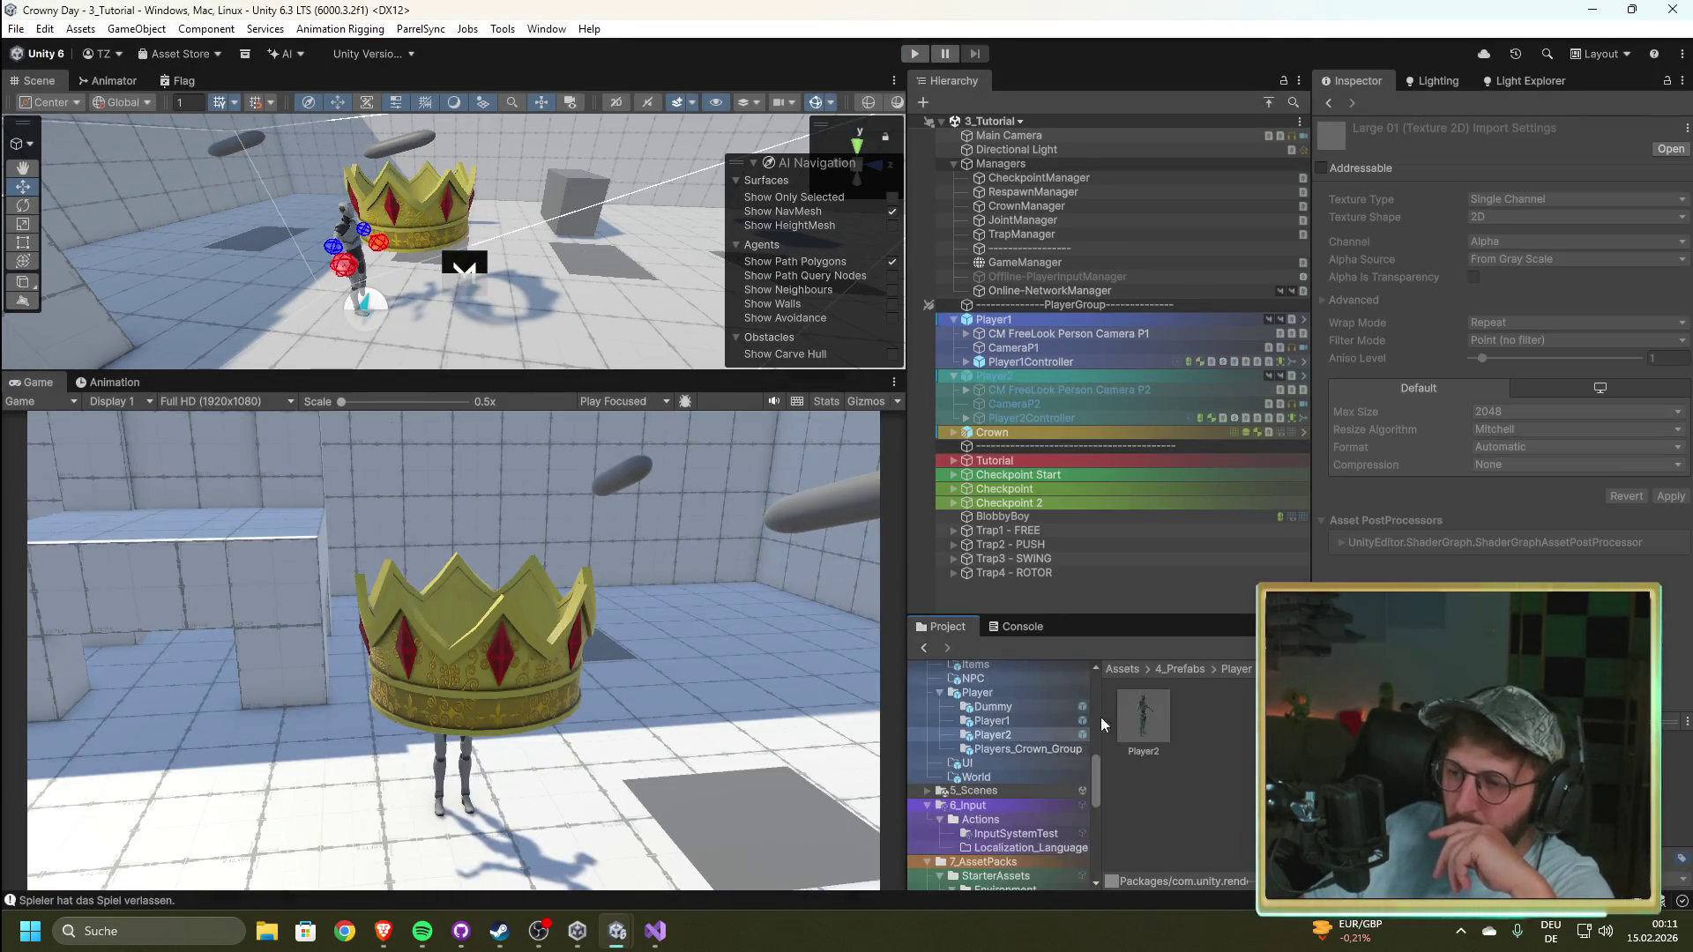
{"action": "left_click", "coordinate": [1143, 716]}
{"action": "right_click", "coordinate": [1605, 428]}
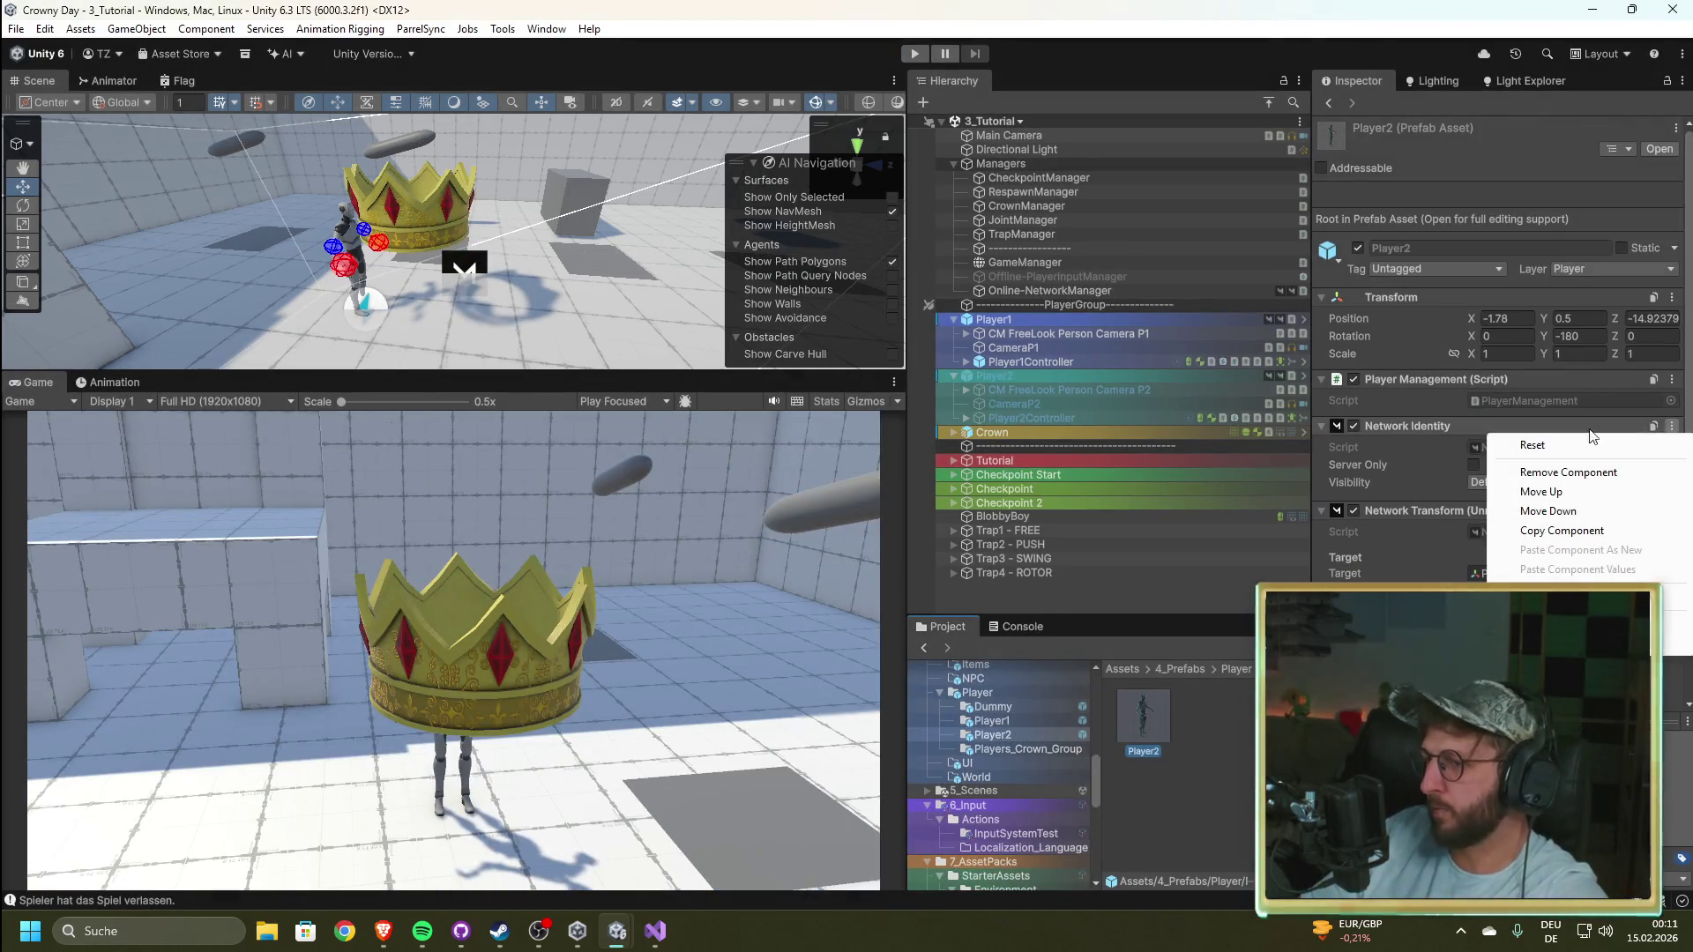
{"action": "left_click", "coordinate": [1567, 473]}
{"action": "right_click", "coordinate": [1605, 426]}
{"action": "left_click", "coordinate": [1548, 473]}
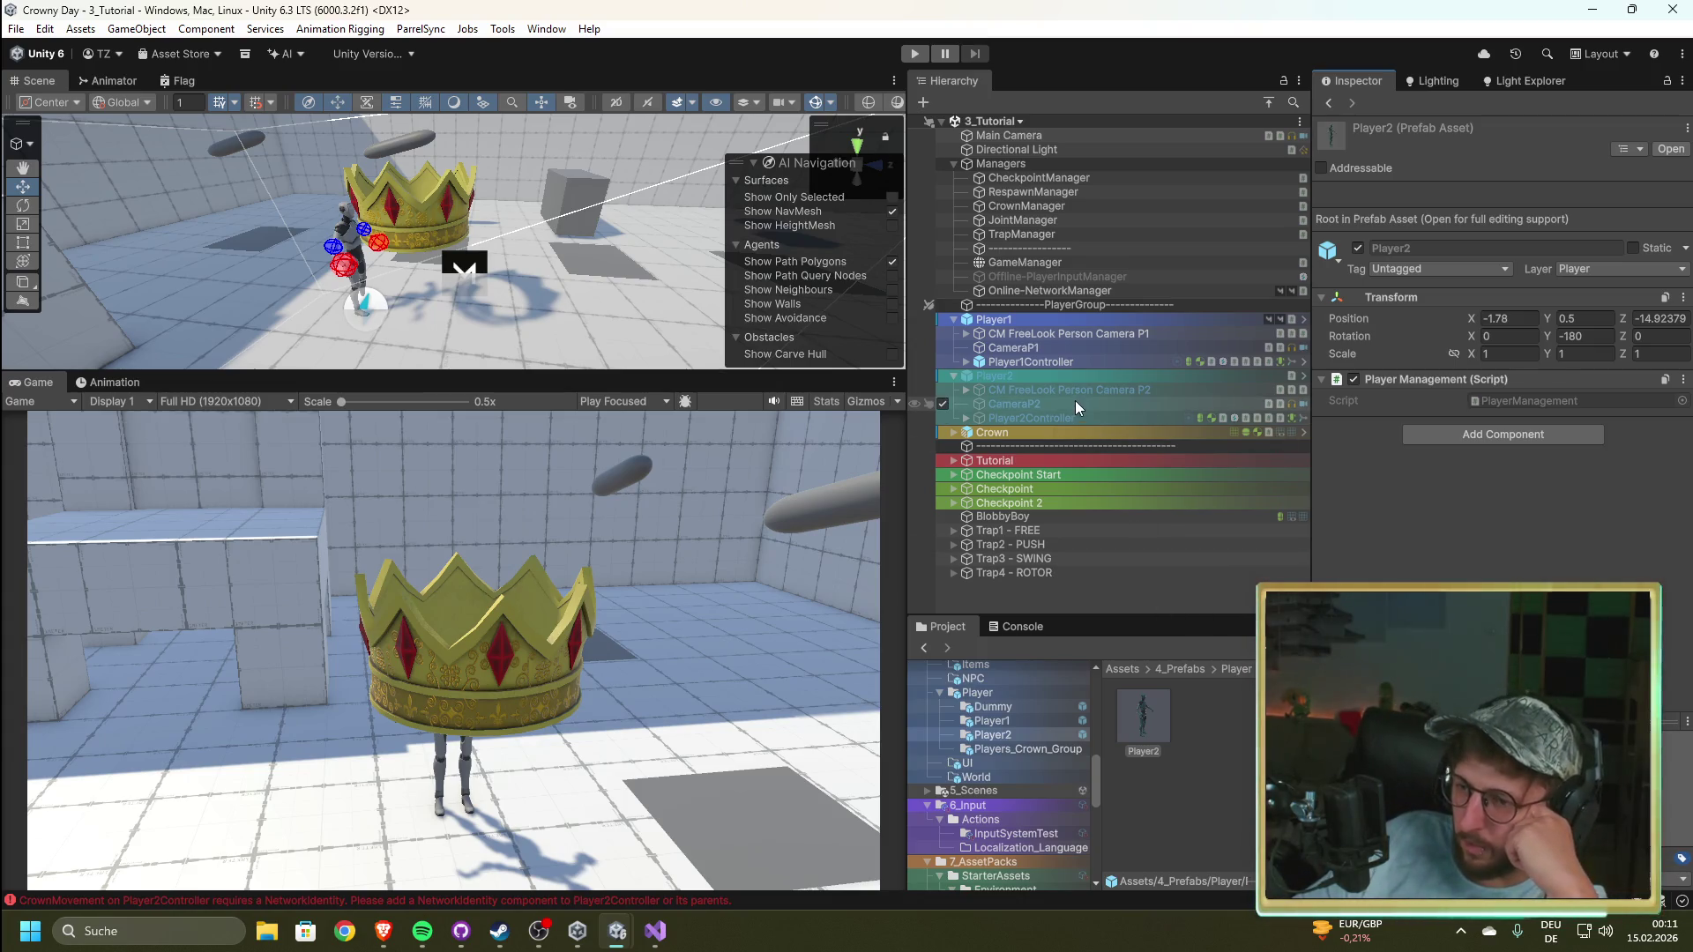
{"action": "left_click", "coordinate": [1160, 730]}
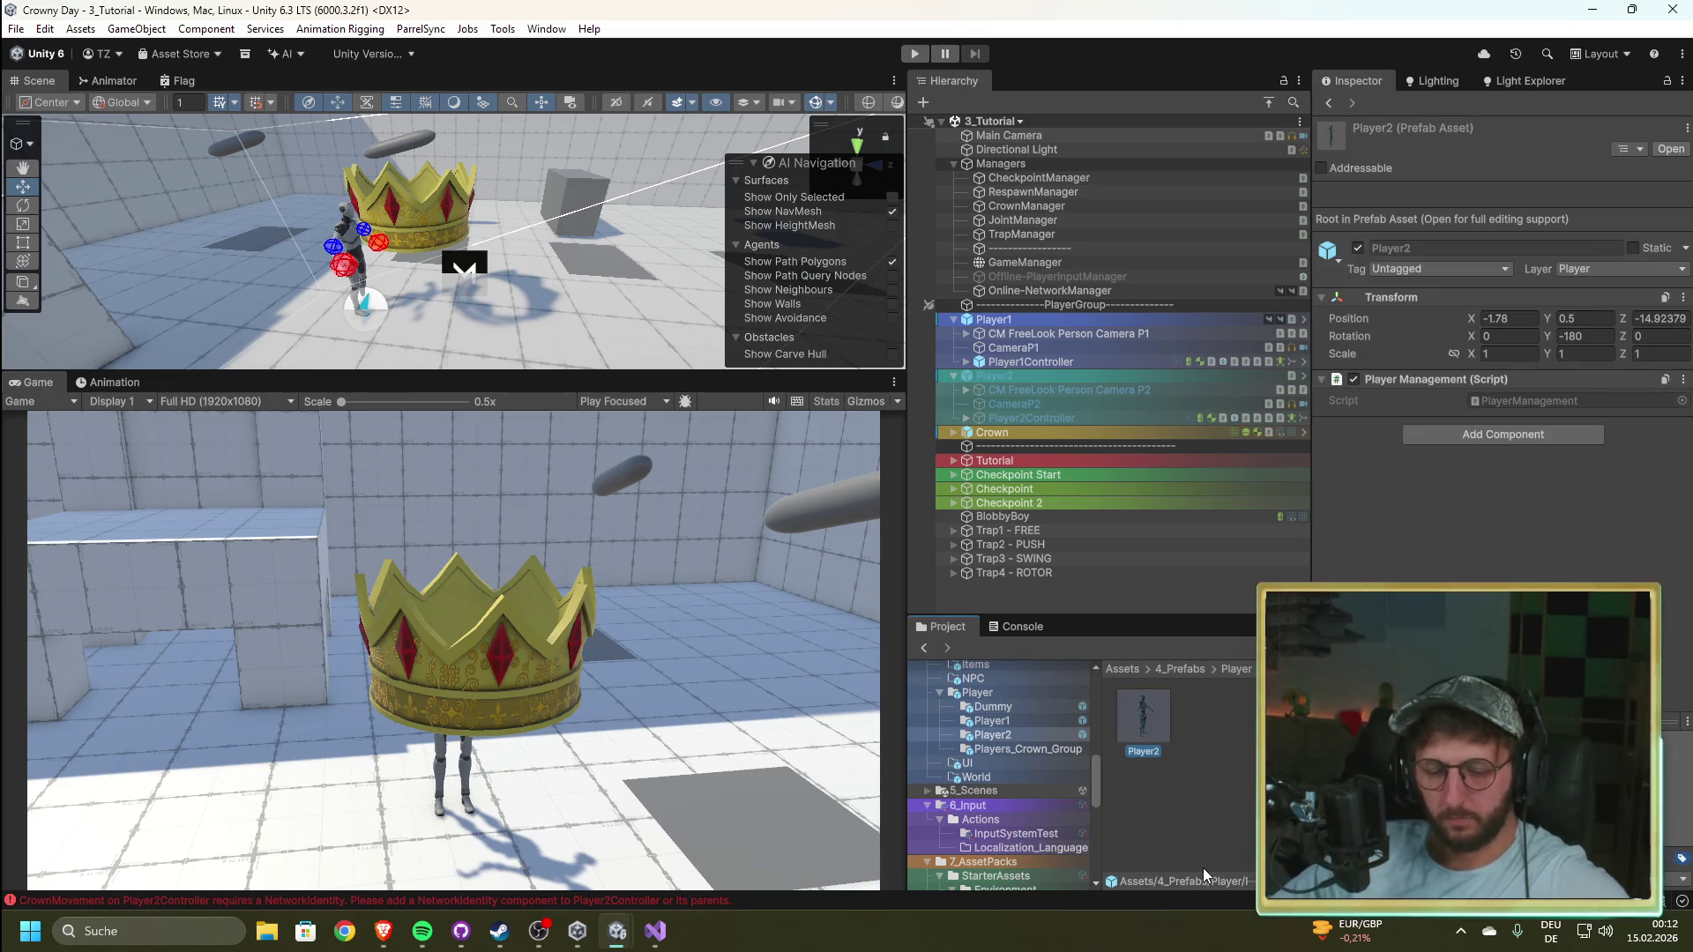
Step: Duplicate the Player2 prefab and name the copy Player2_online
{"action": "key", "text": "ctrl+d"}
{"action": "left_click", "coordinate": [1215, 751]}
{"action": "type", "text": "online"}
{"action": "key", "text": "Return"}
Step: Add a Network Transform (Unreliable) component to Player2_online and review its settings
{"action": "left_click", "coordinate": [1225, 722]}
{"action": "left_click", "coordinate": [1532, 427]}
{"action": "left_click", "coordinate": [1497, 520]}
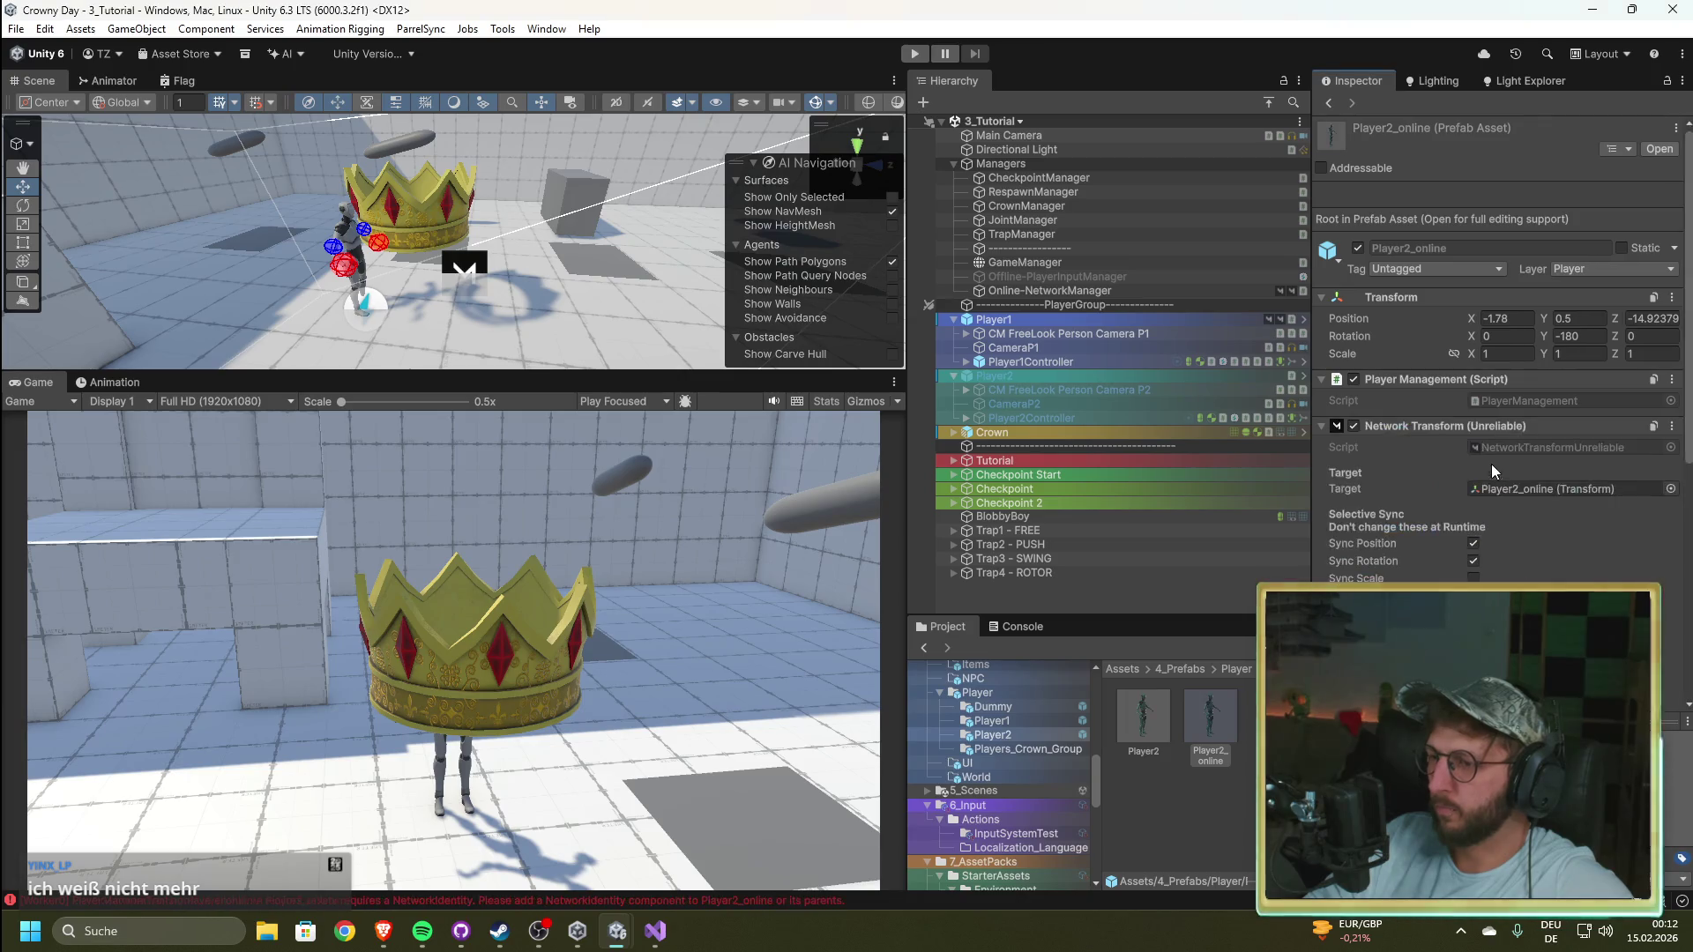
{"action": "scroll", "coordinate": [1647, 521], "scroll_direction": "down", "scroll_amount": 10}
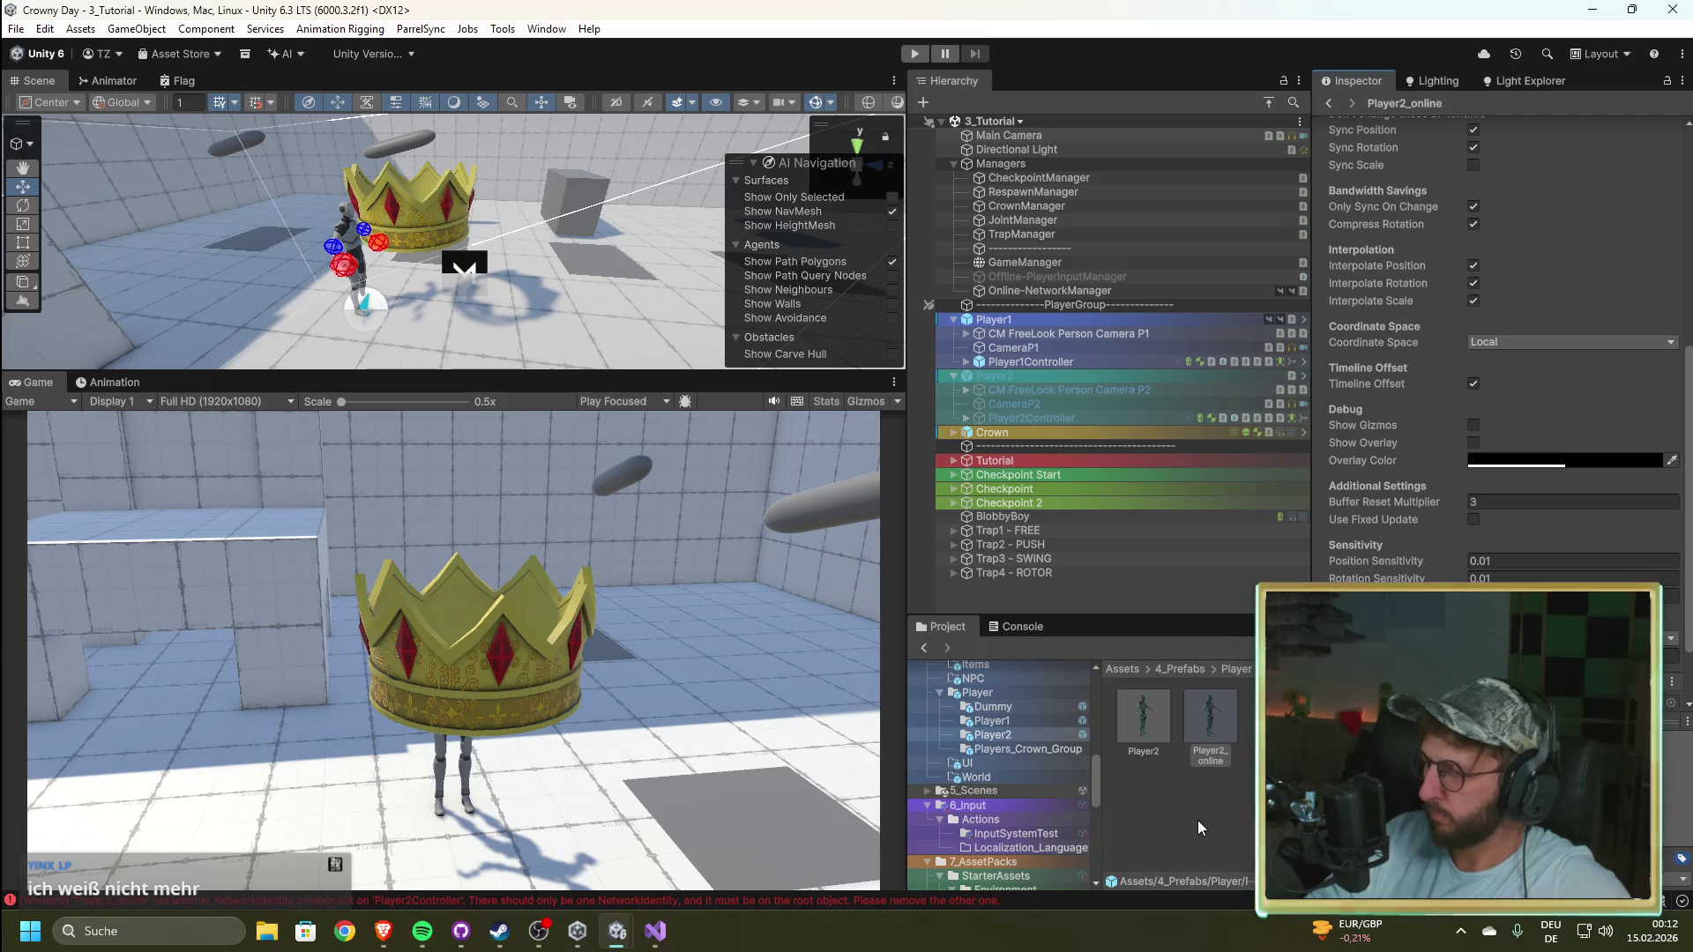
{"action": "scroll", "coordinate": [1453, 570], "scroll_direction": "down", "scroll_amount": 2}
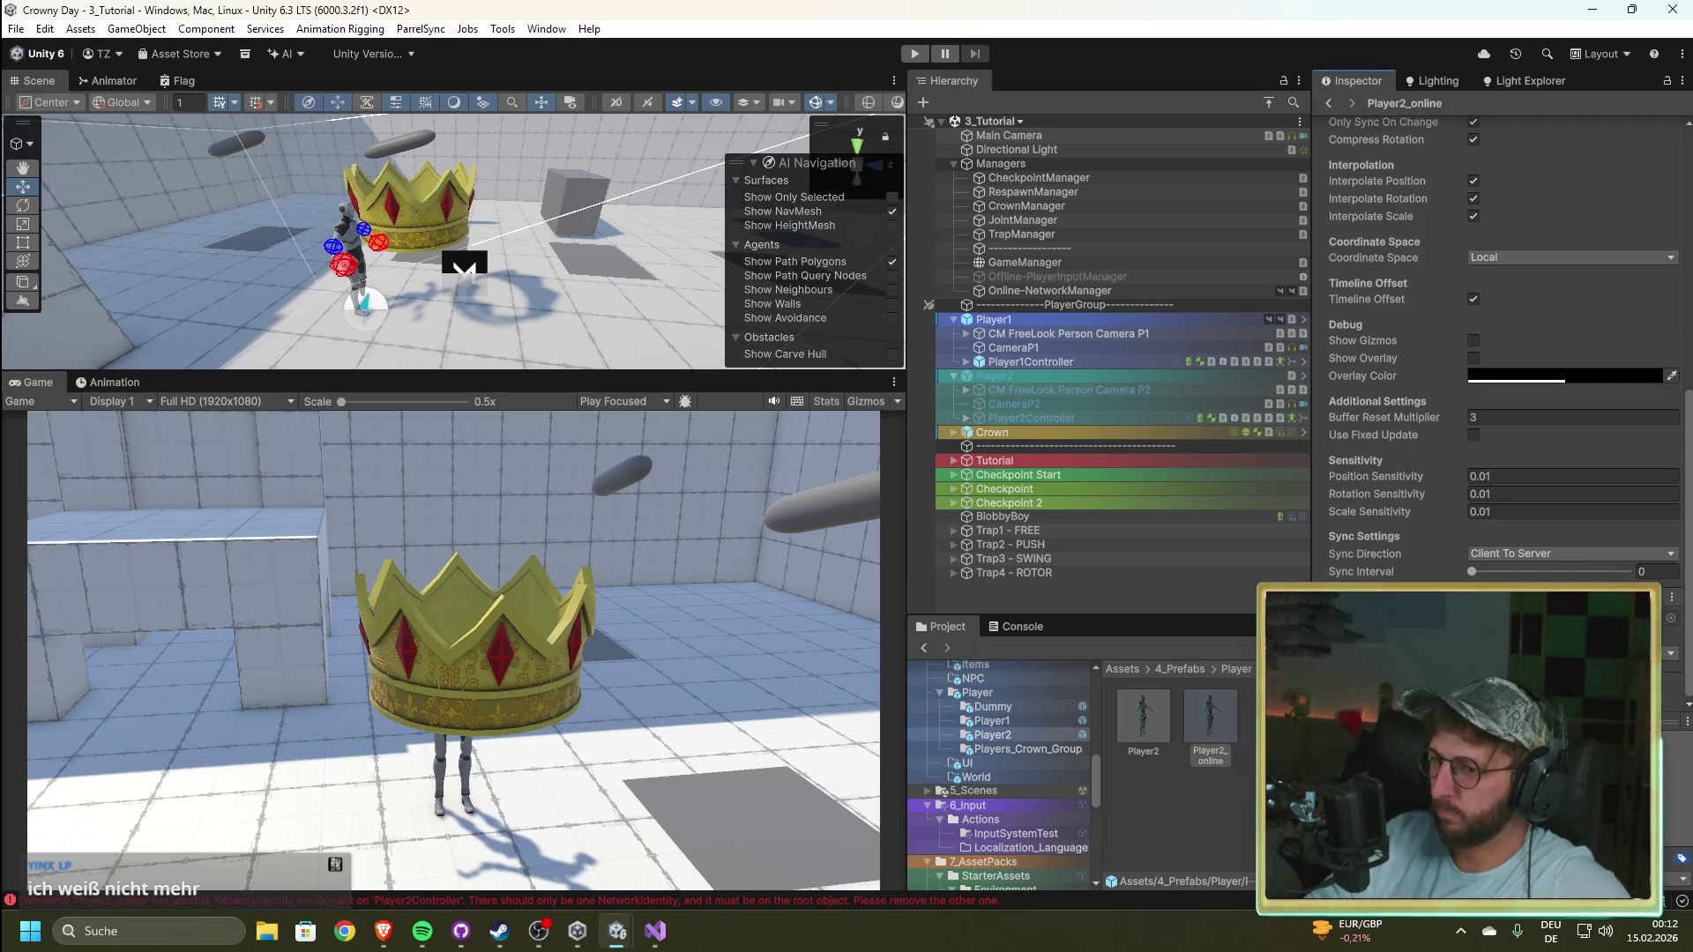
{"action": "scroll", "coordinate": [1497, 353], "scroll_direction": "up", "scroll_amount": 10}
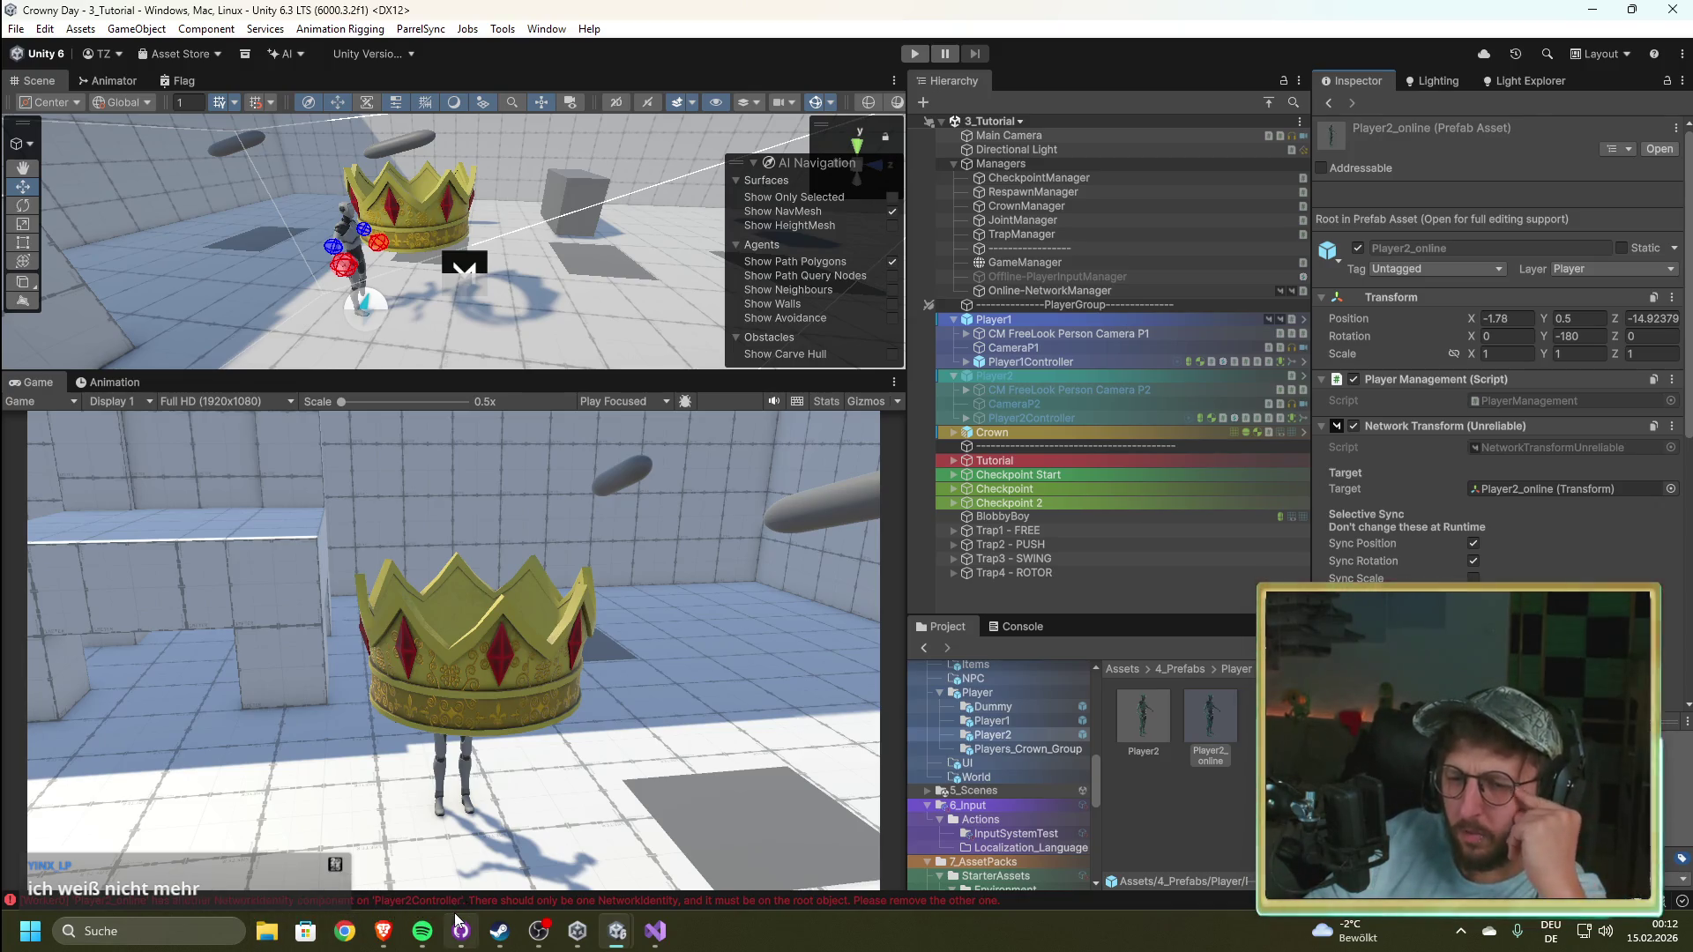
Step: Compare the components of the Player2 and Player2_online prefabs
{"action": "mouse_move", "coordinate": [461, 931]}
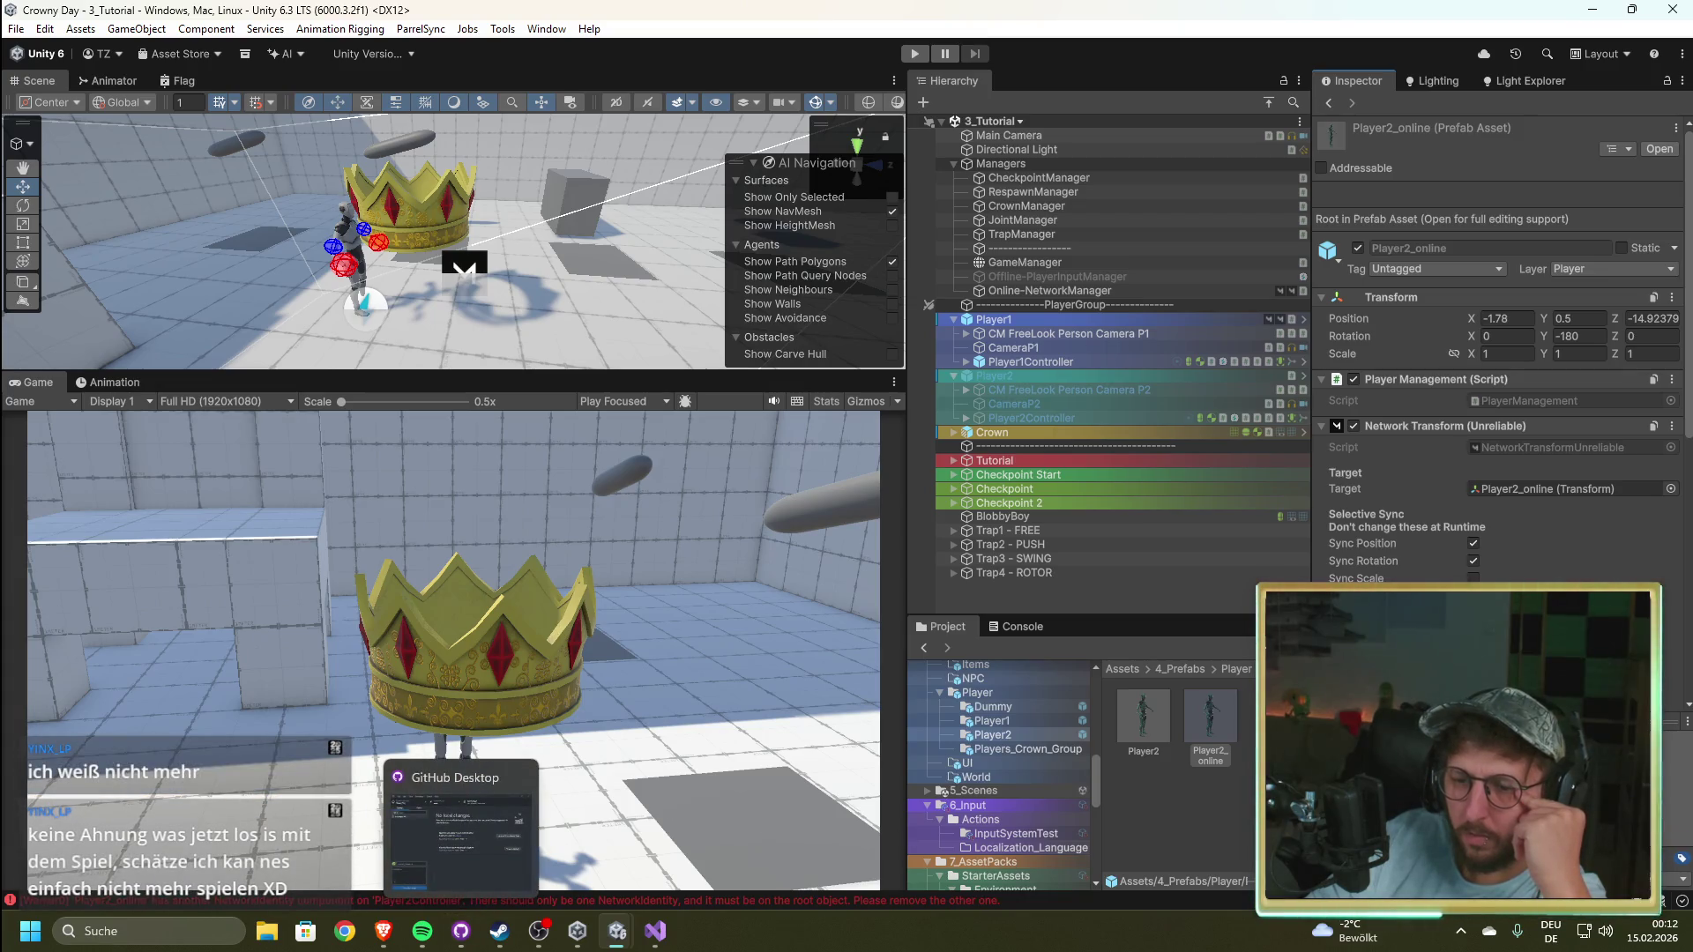
{"action": "scroll", "coordinate": [1499, 353], "scroll_direction": "down", "scroll_amount": 10}
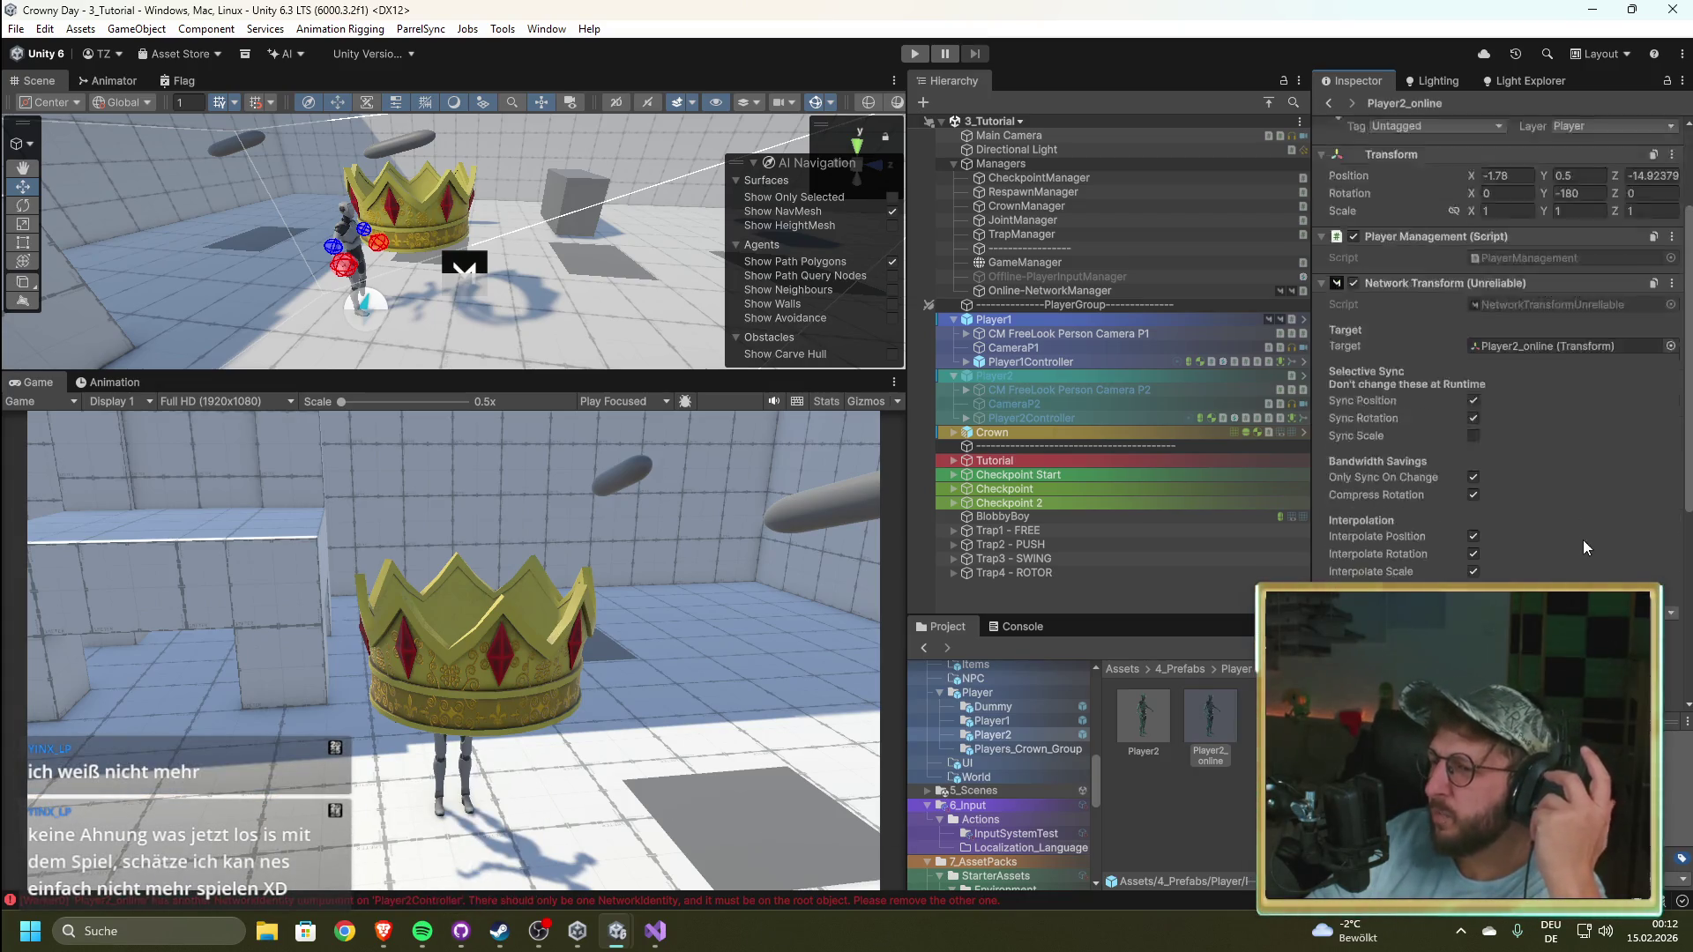
{"action": "left_click", "coordinate": [1152, 719]}
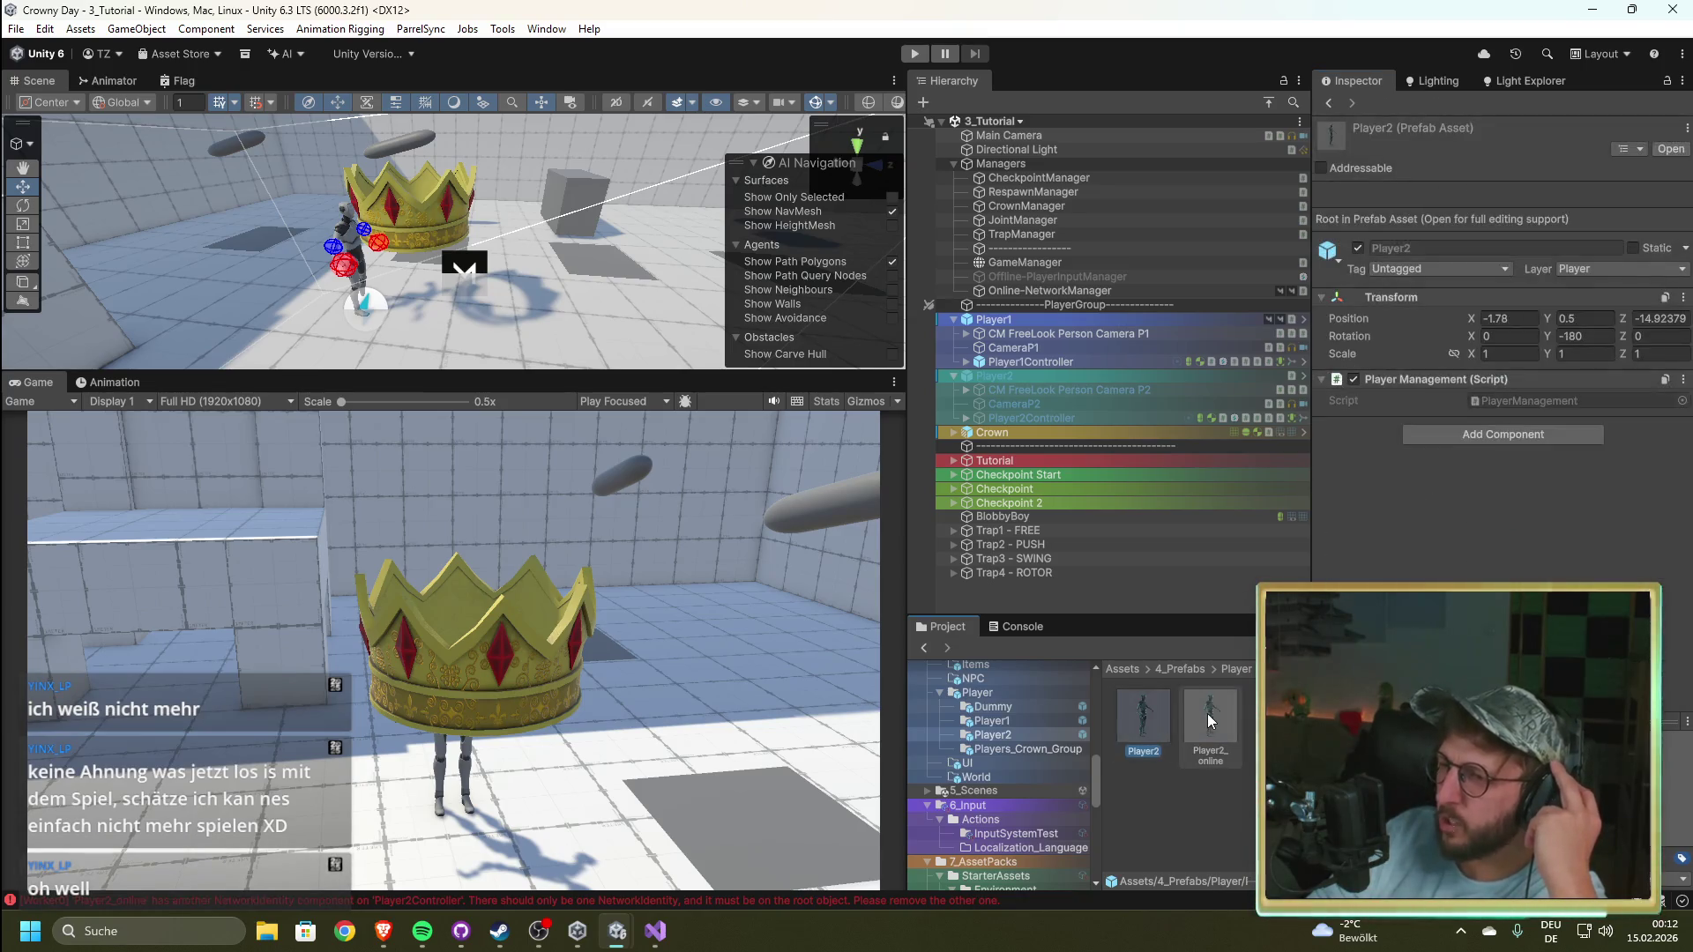
{"action": "left_click", "coordinate": [1209, 749]}
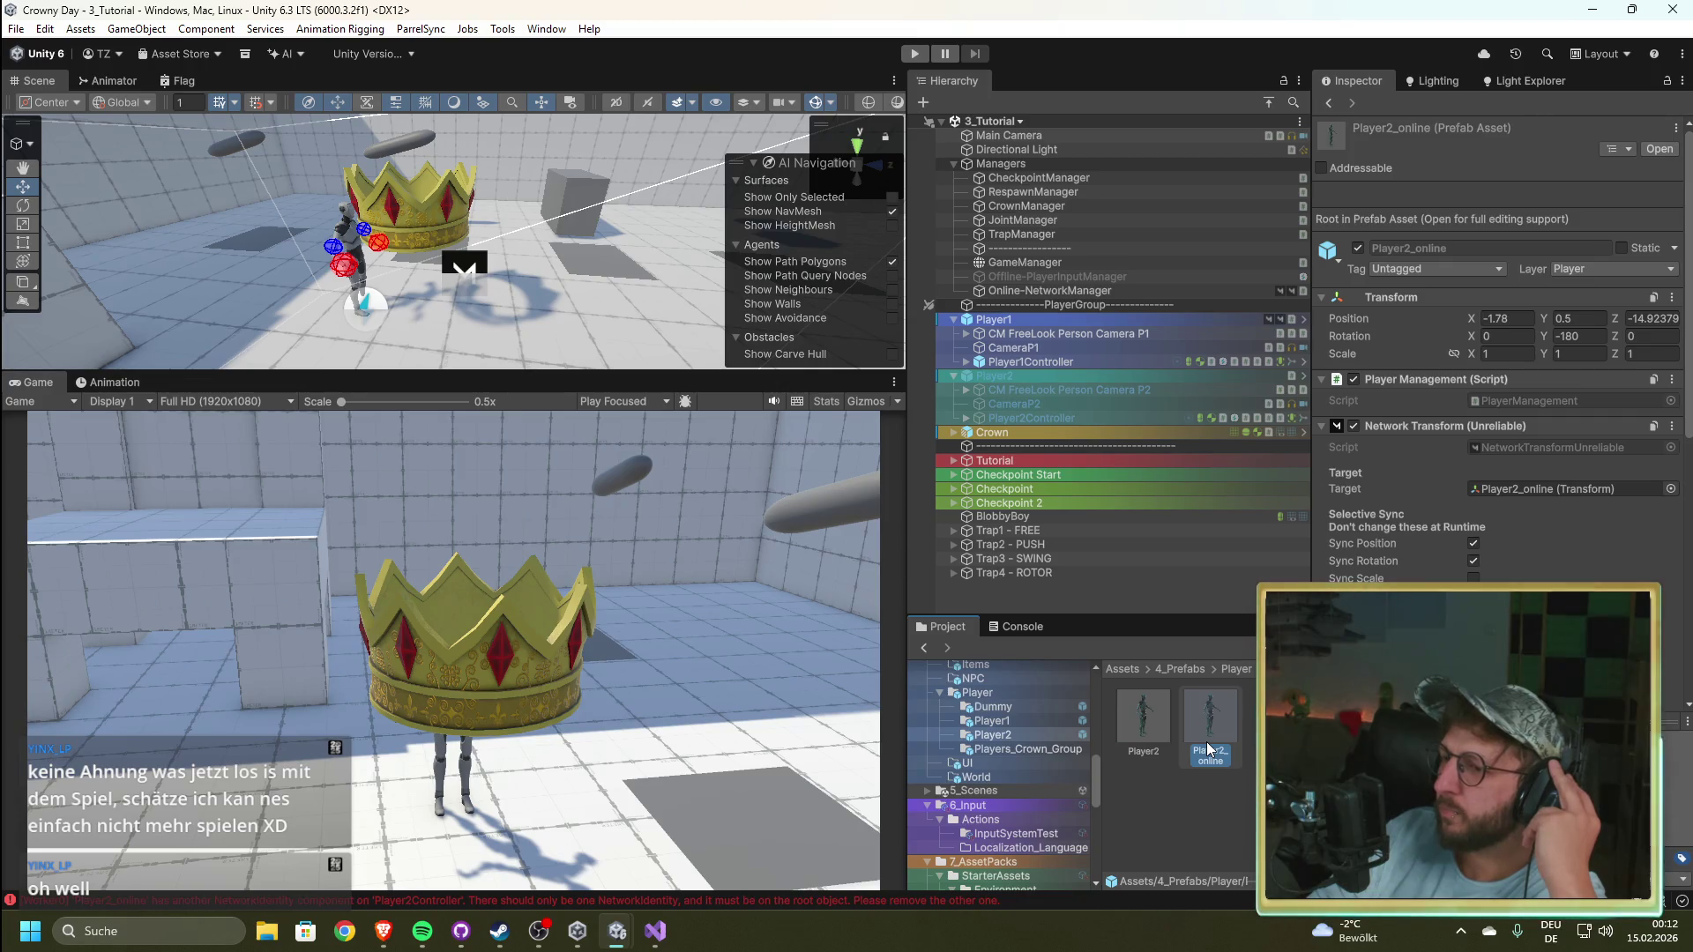
{"action": "left_click", "coordinate": [1151, 707]}
{"action": "left_click", "coordinate": [1195, 716]}
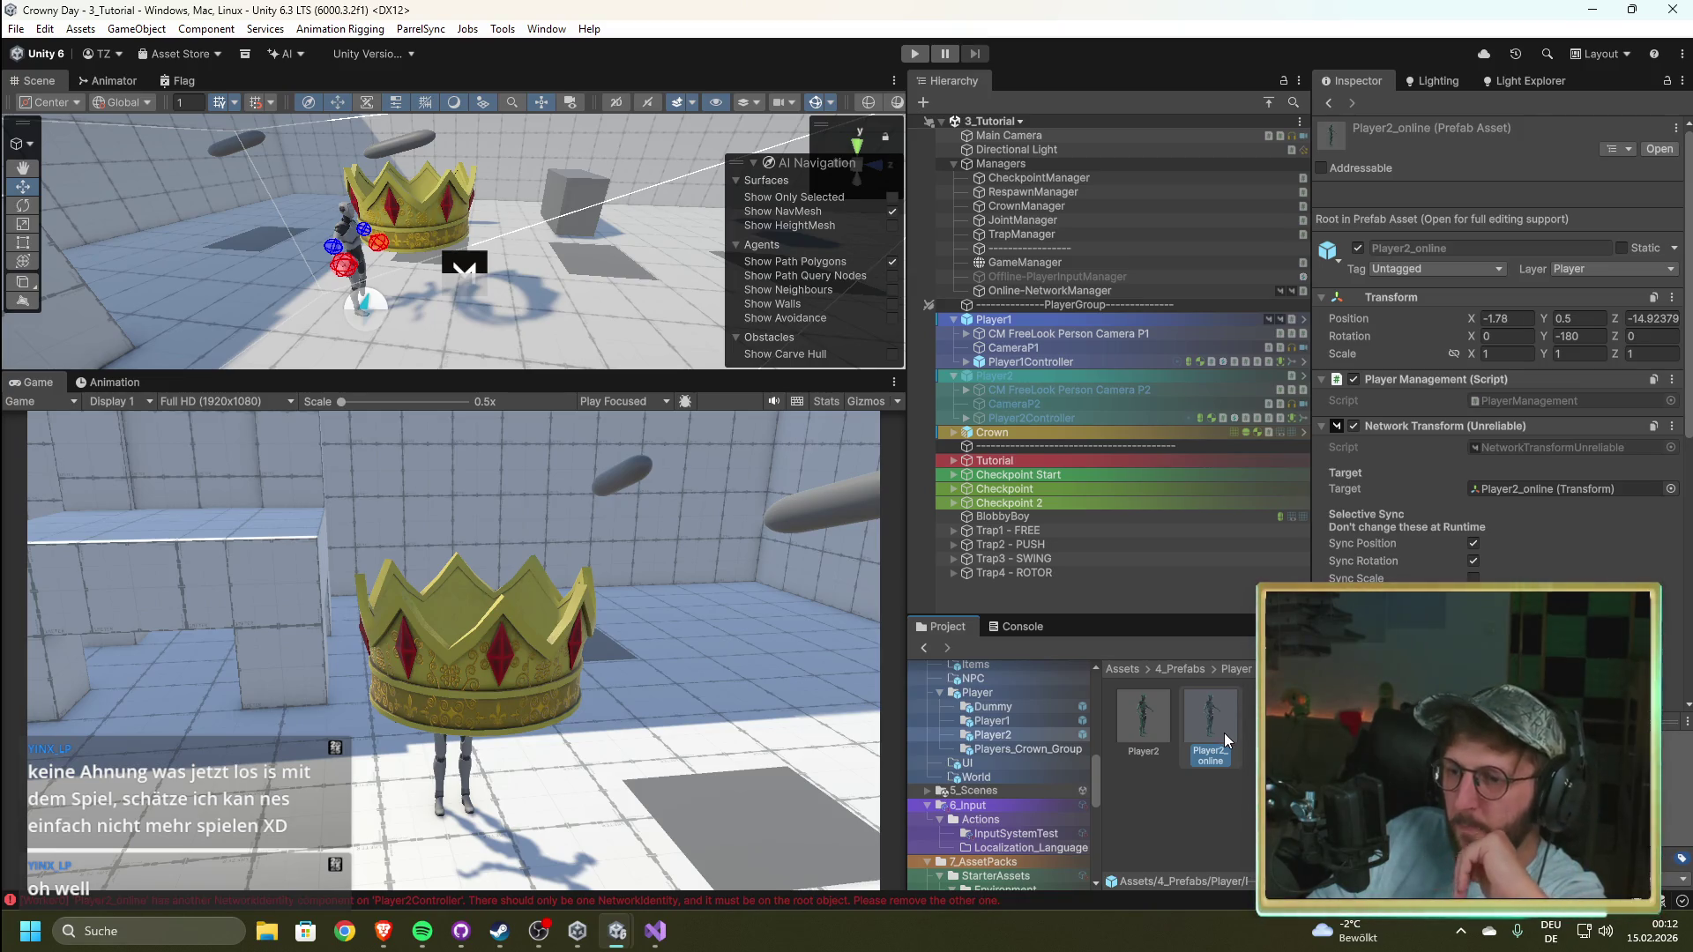
Step: Place Player2_online in the scene, creating Player2_online 1, then delete the original prefab
{"action": "mouse_move", "coordinate": [1224, 724]}
{"action": "left_mouse_down"}
{"action": "mouse_move", "coordinate": [1029, 585]}
{"action": "mouse_move", "coordinate": [1172, 705]}
{"action": "mouse_move", "coordinate": [1138, 688]}
{"action": "left_mouse_up"}
{"action": "left_click", "coordinate": [795, 489]}
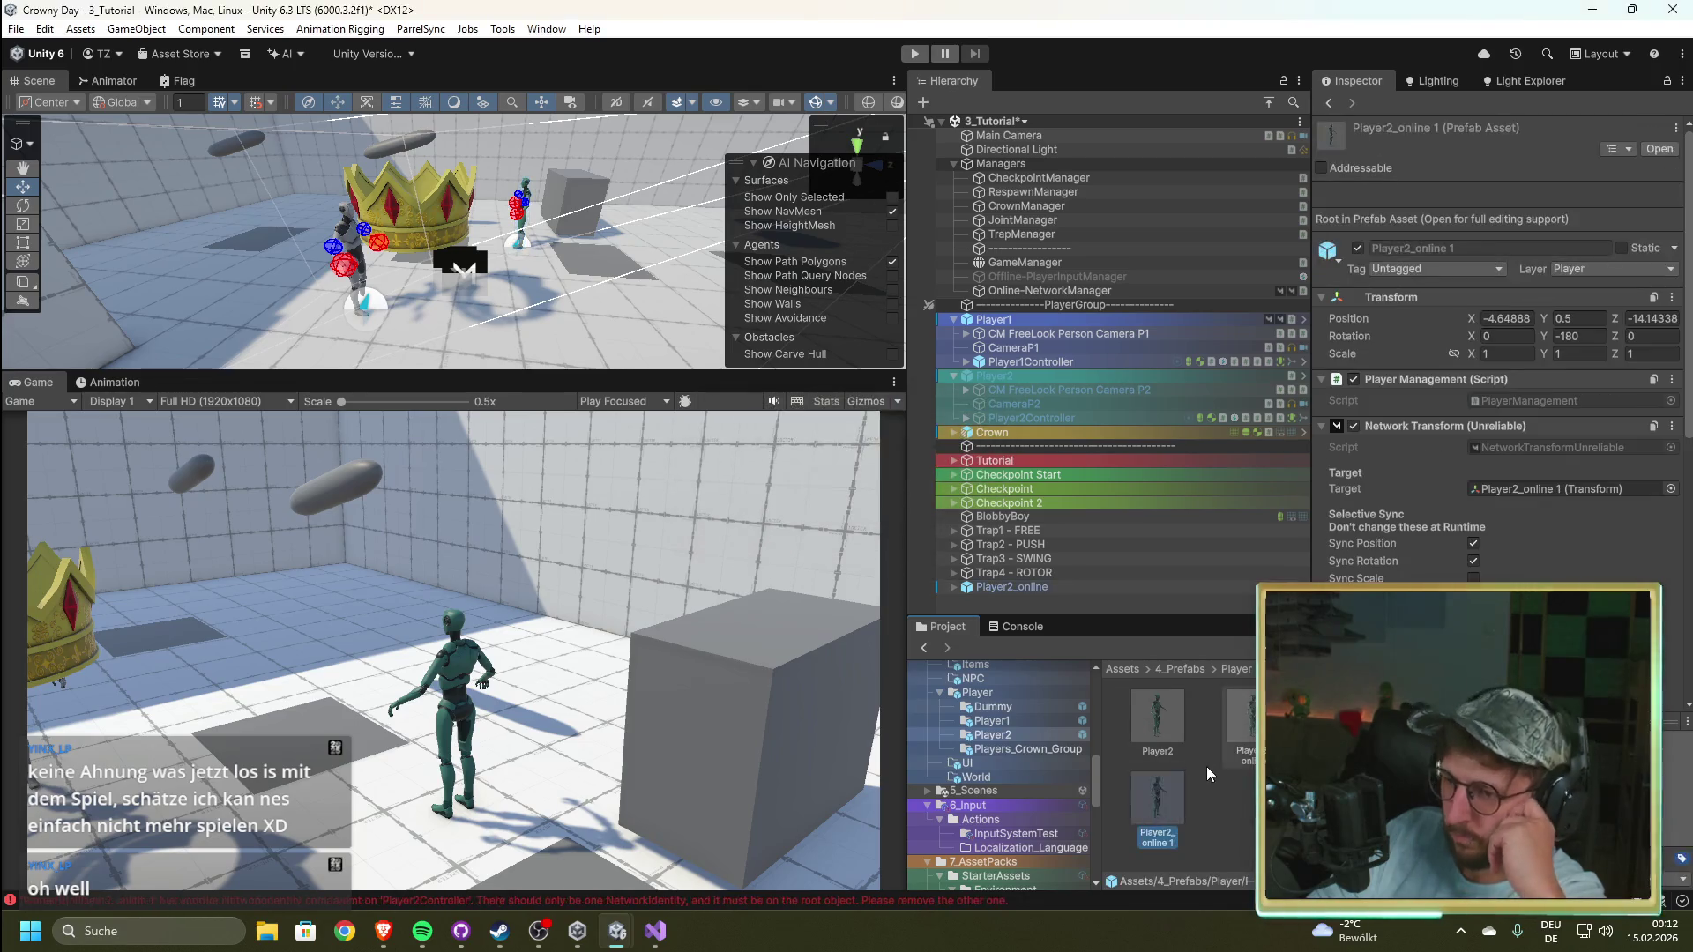
{"action": "left_click", "coordinate": [1246, 726]}
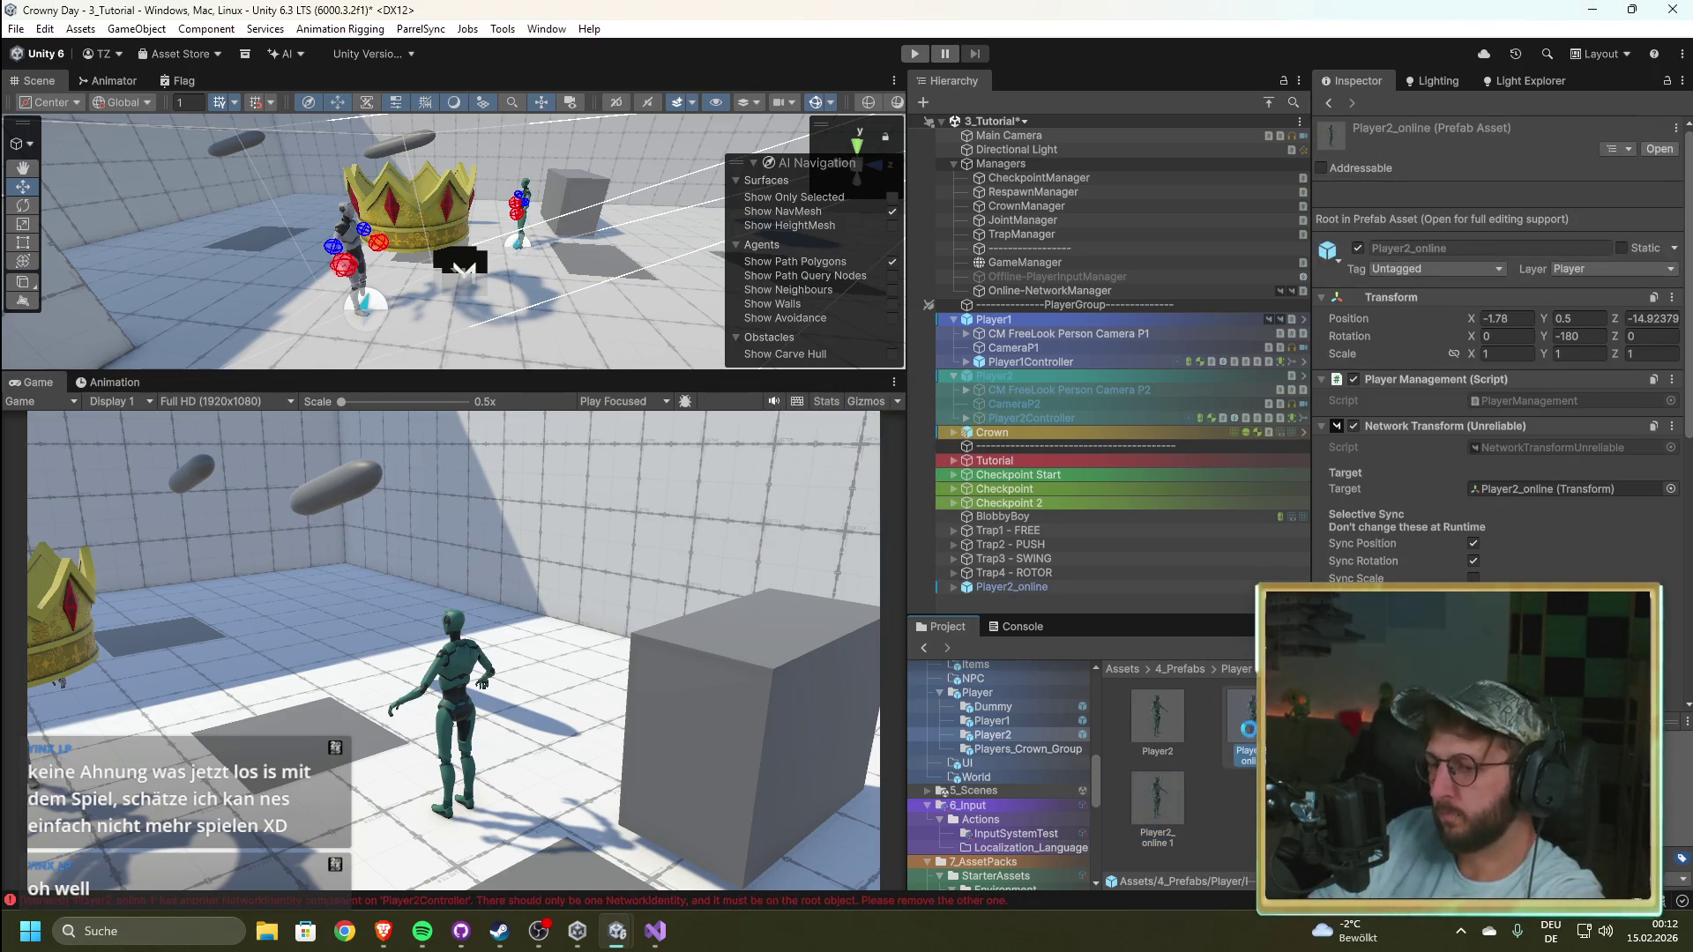
{"action": "key", "text": "Delete"}
{"action": "key", "text": "Return"}
Step: Delete the Player2_online instance from the scene and check the NetworkIdentity errors
{"action": "left_click", "coordinate": [1008, 588]}
{"action": "key", "text": "Delete"}
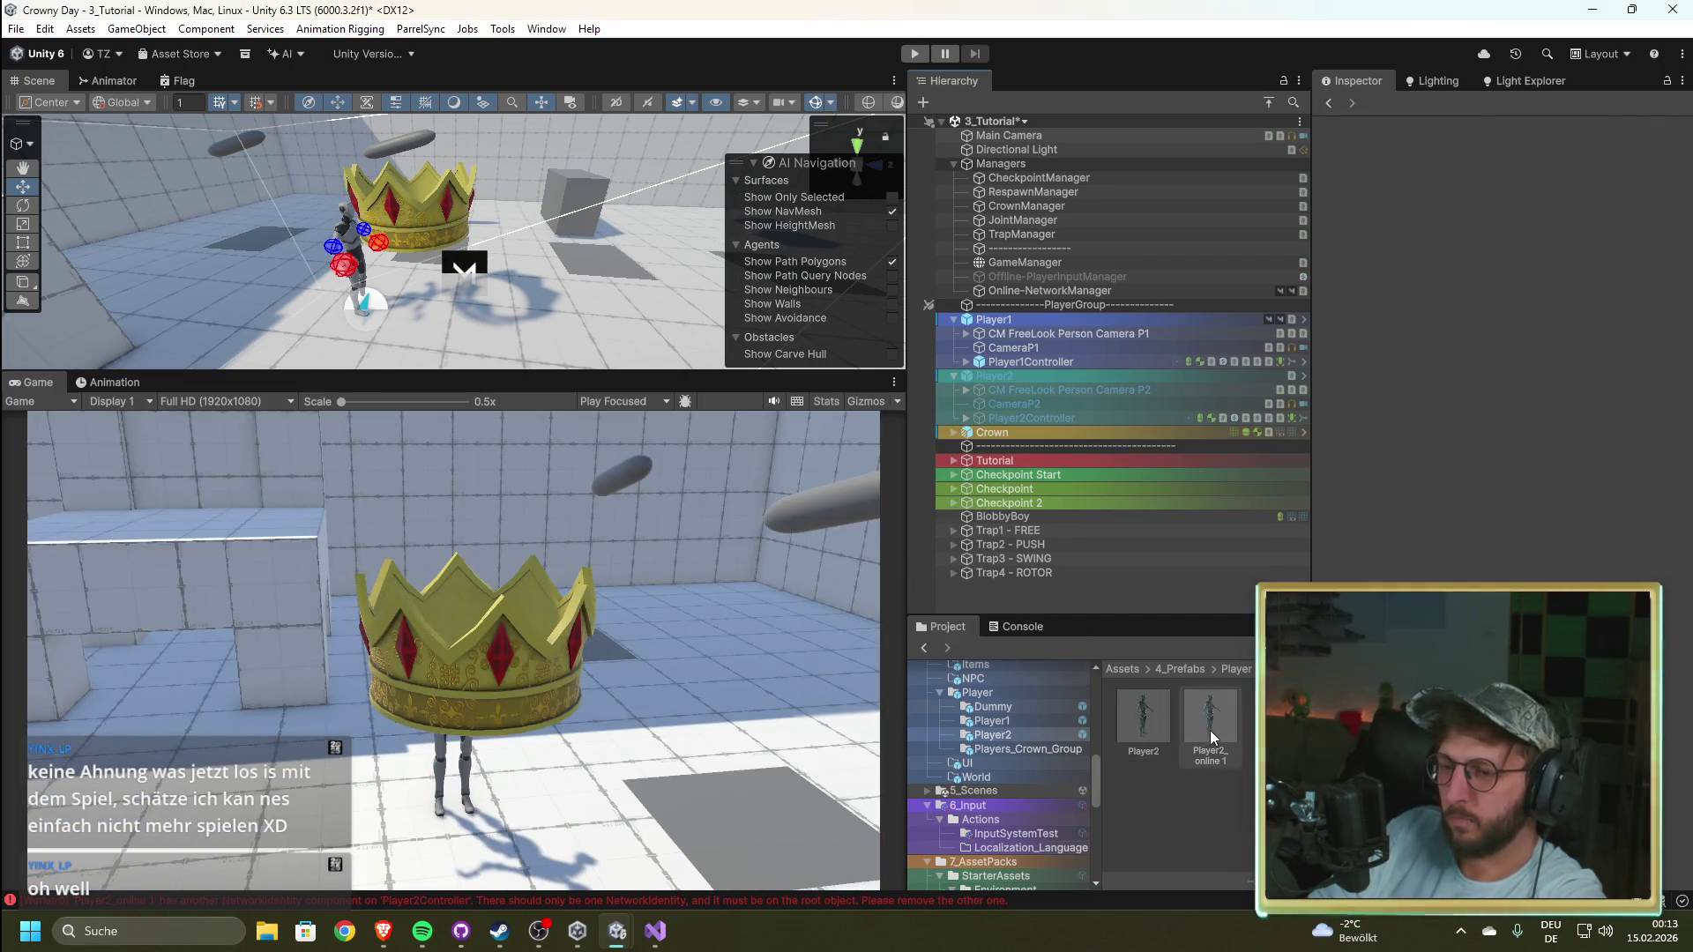
{"action": "left_click", "coordinate": [1016, 626]}
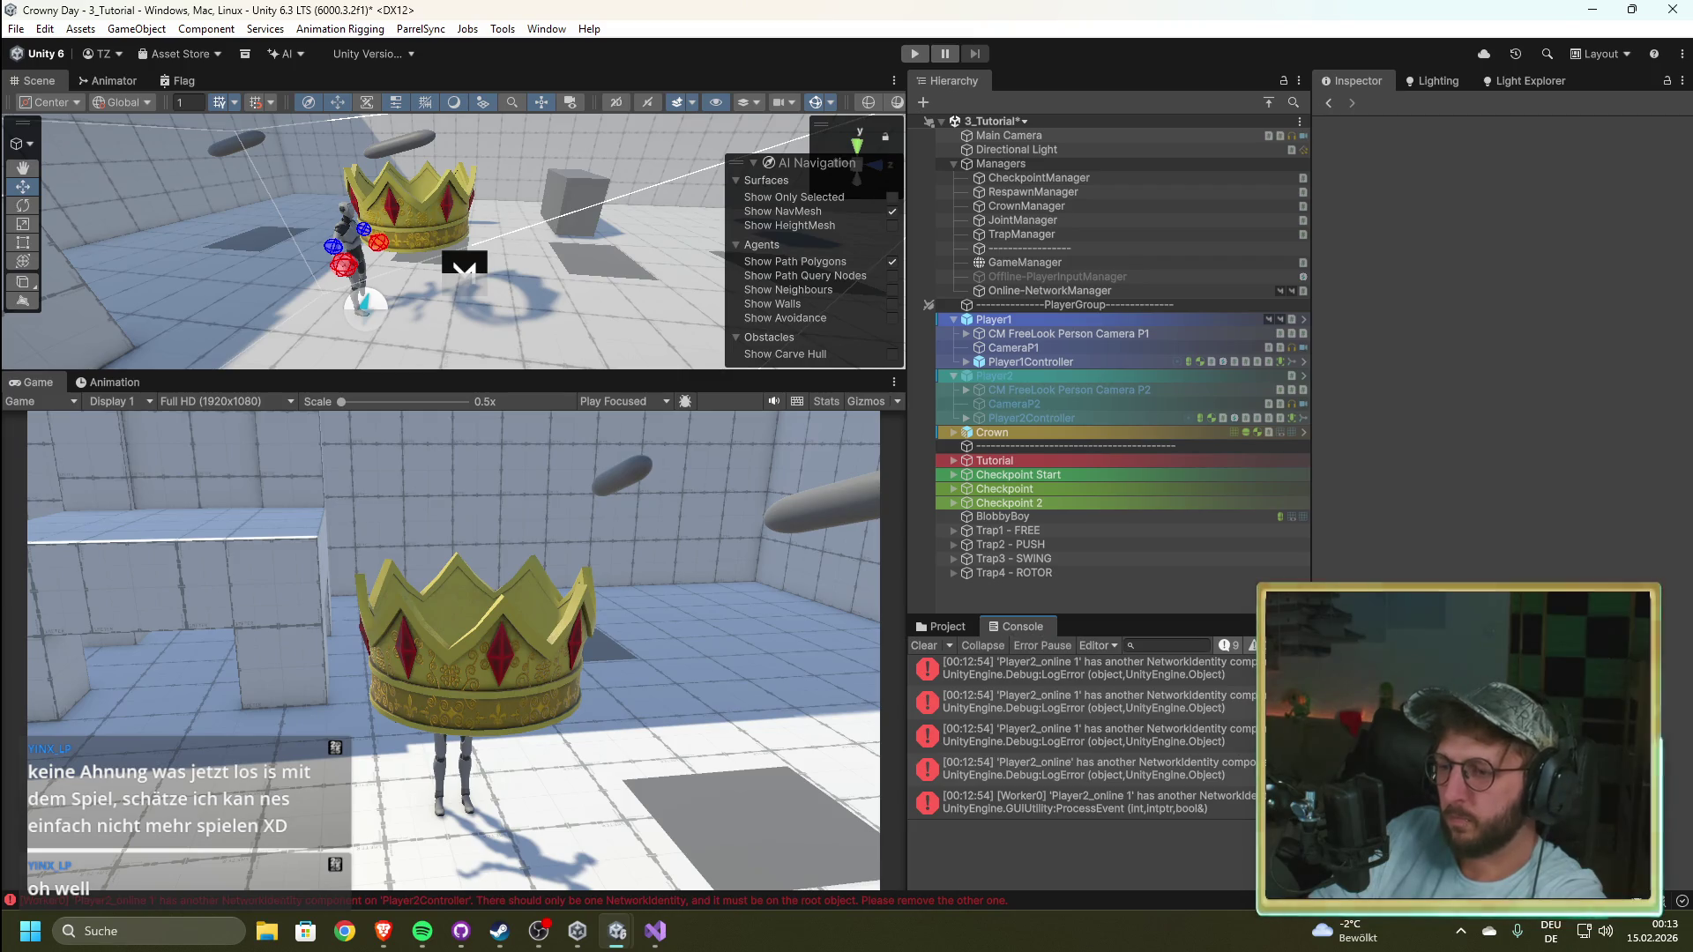
Step: Select Player2_online 1, recheck the console, and open the prefab in Prefab Mode
{"action": "left_click", "coordinate": [942, 627]}
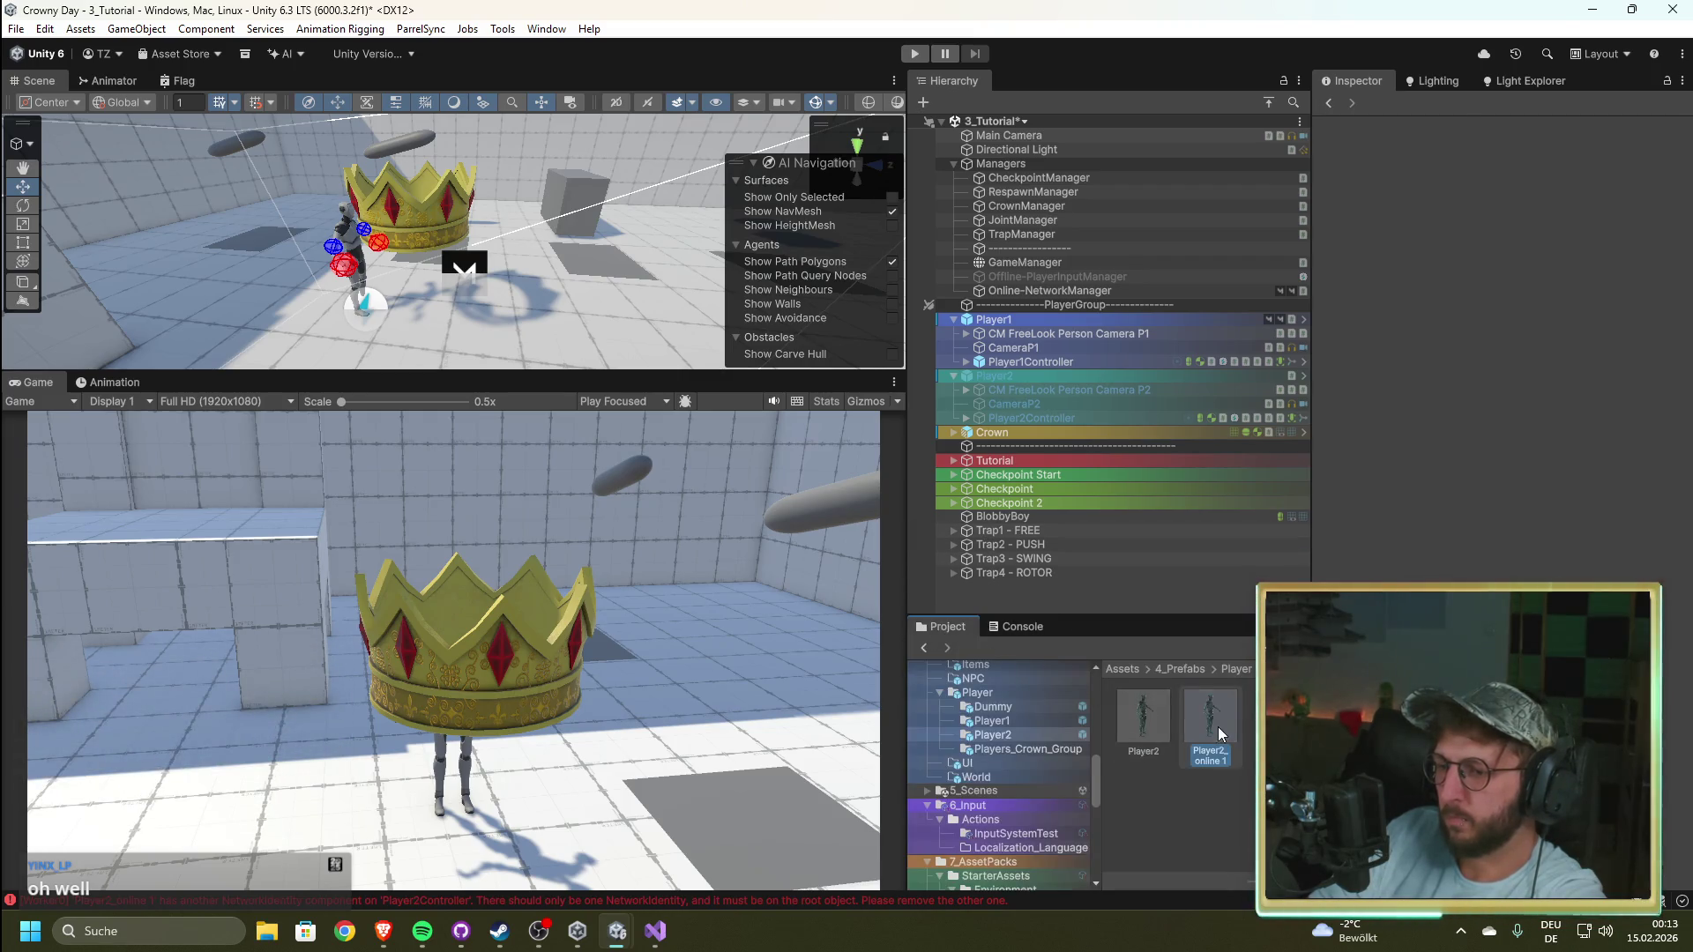
{"action": "left_click", "coordinate": [1218, 727]}
{"action": "left_click", "coordinate": [1014, 626]}
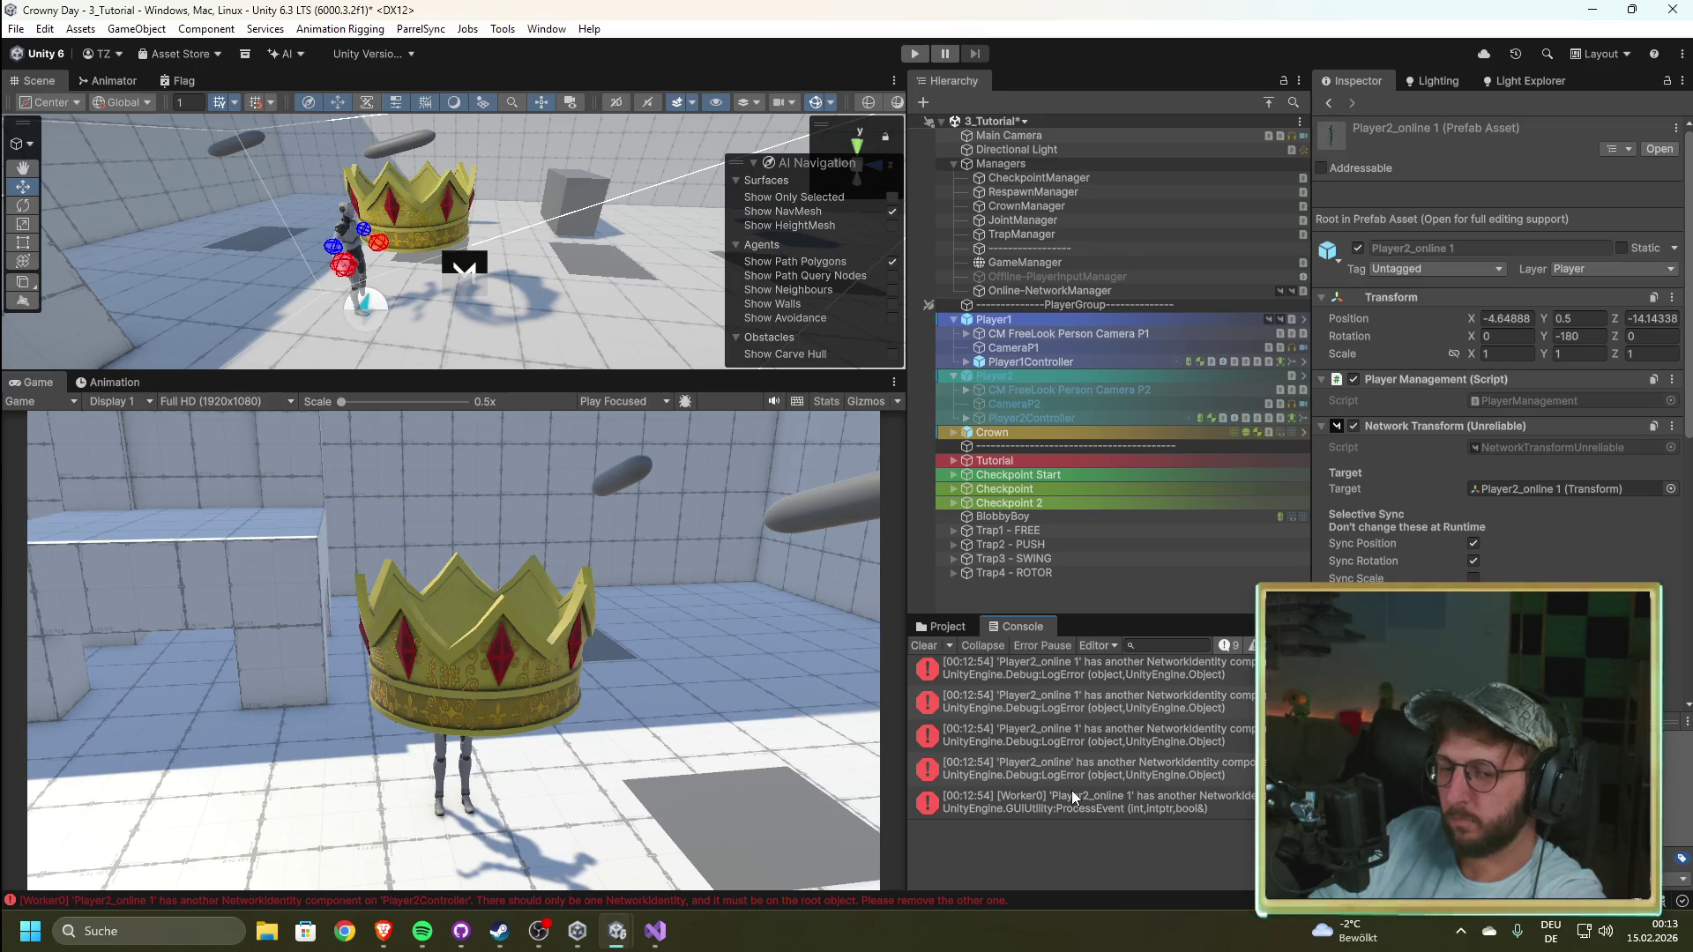
{"action": "left_click", "coordinate": [941, 627]}
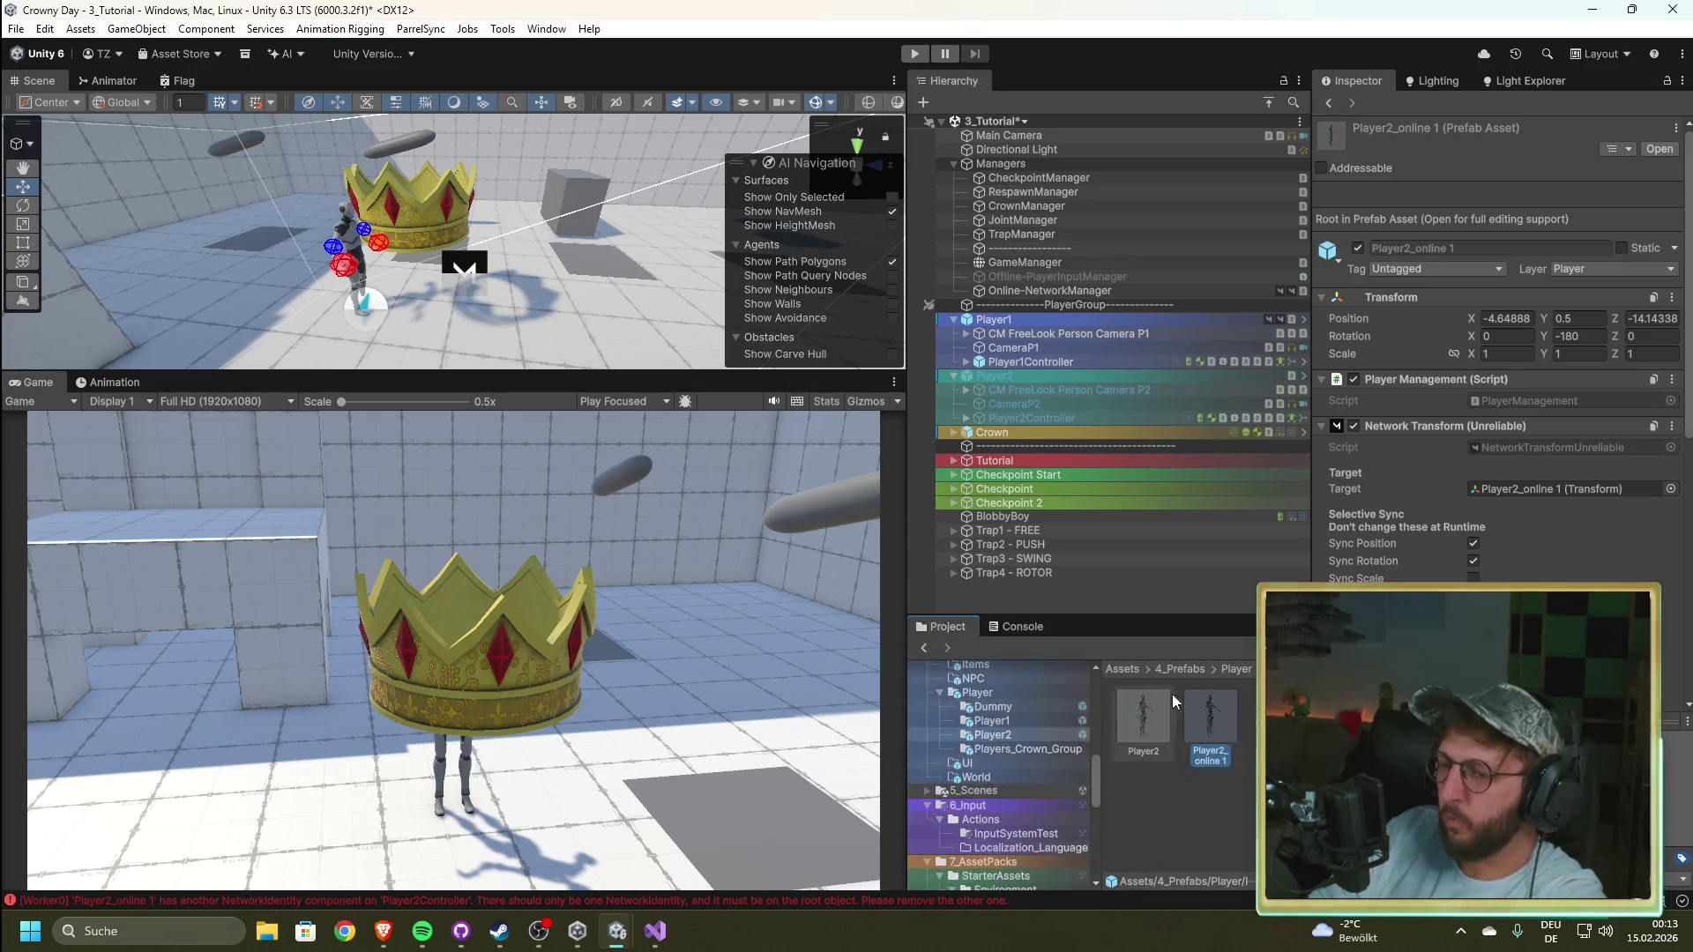
{"action": "double_click", "coordinate": [1206, 712]}
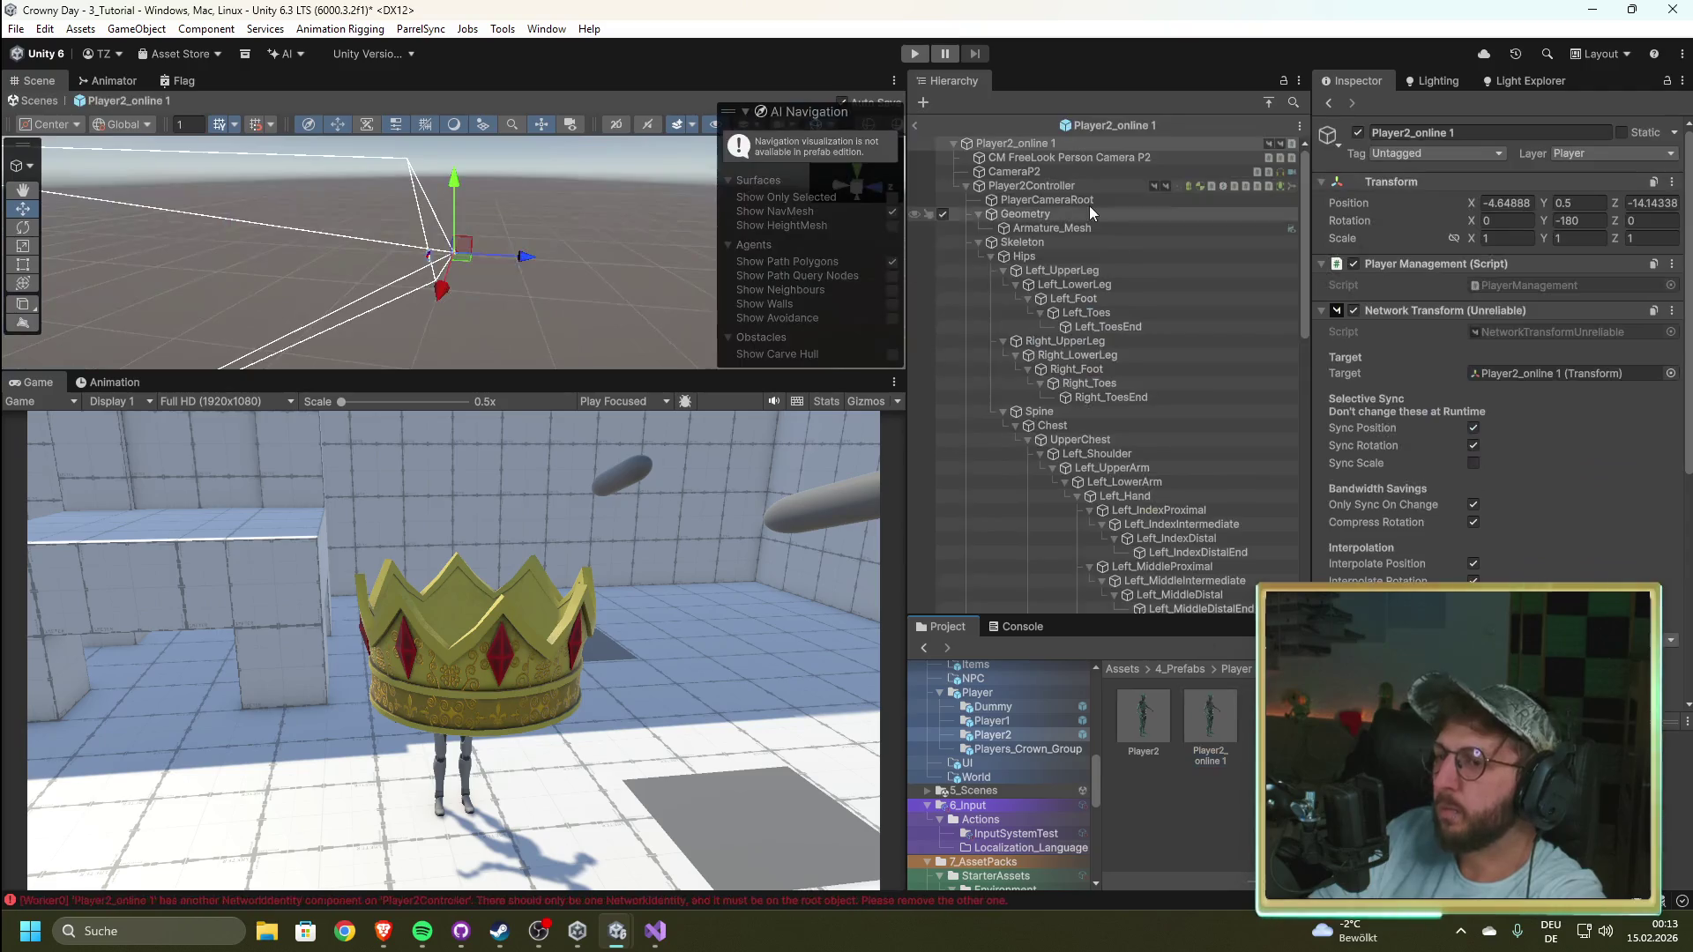
Step: Check the Network Transform (Unreliable) options on Player2Controller in the prefab, then exit Prefab Mode
{"action": "left_click", "coordinate": [1091, 185]}
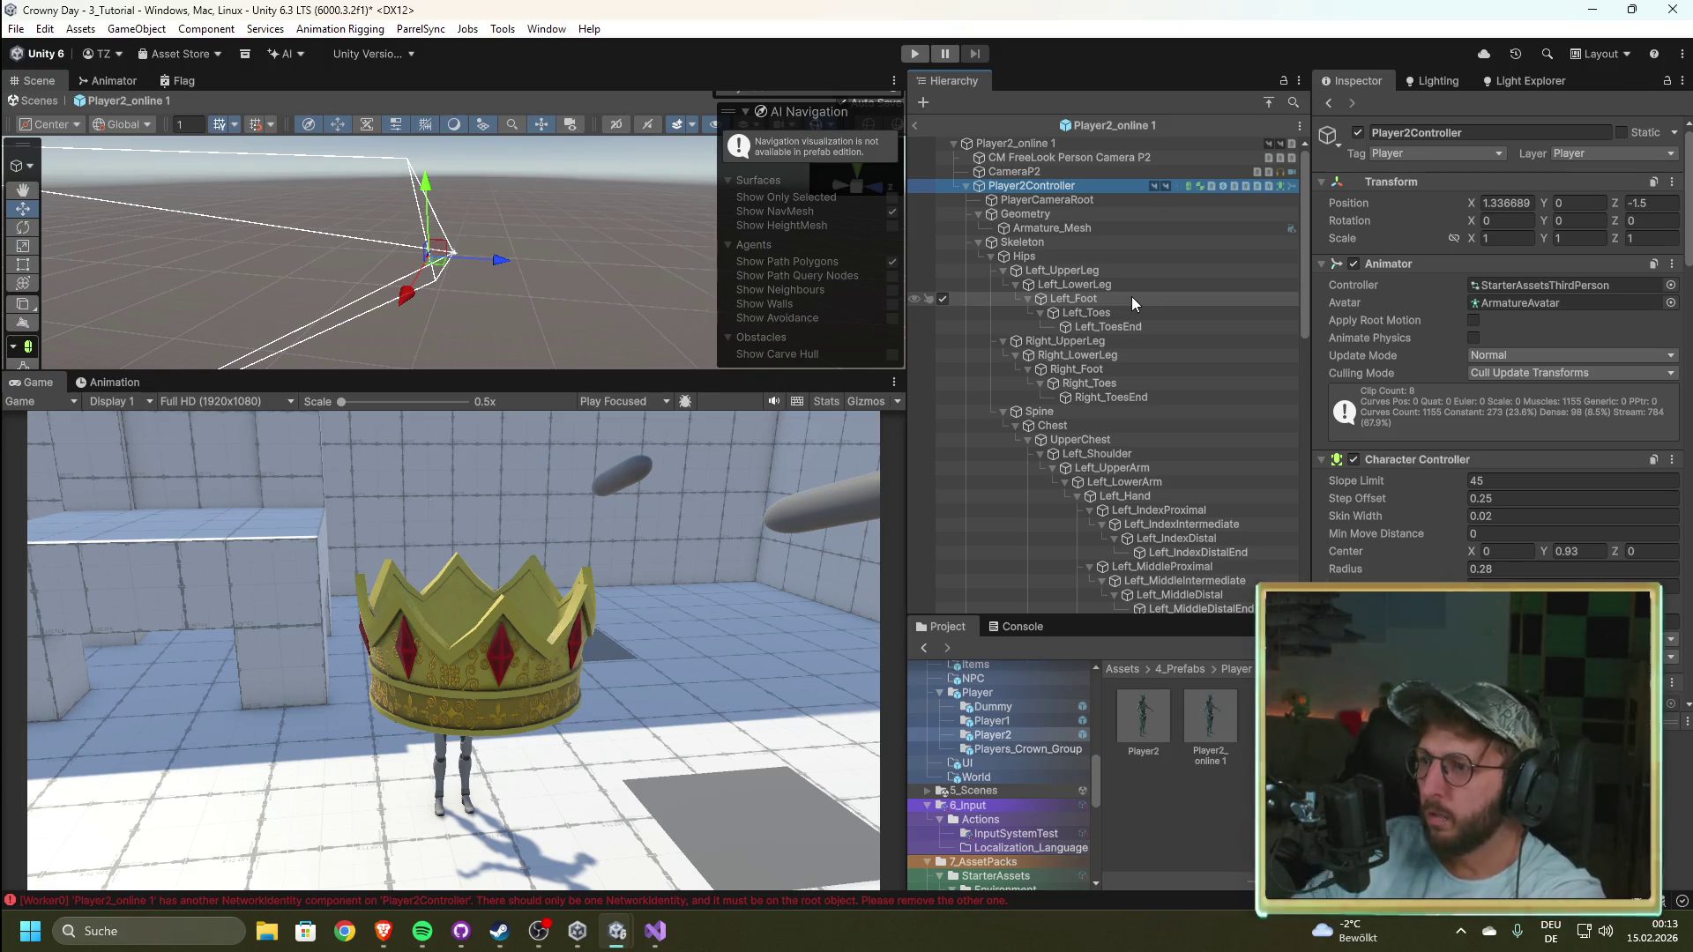
{"action": "scroll", "coordinate": [1581, 370], "scroll_direction": "down", "scroll_amount": 15}
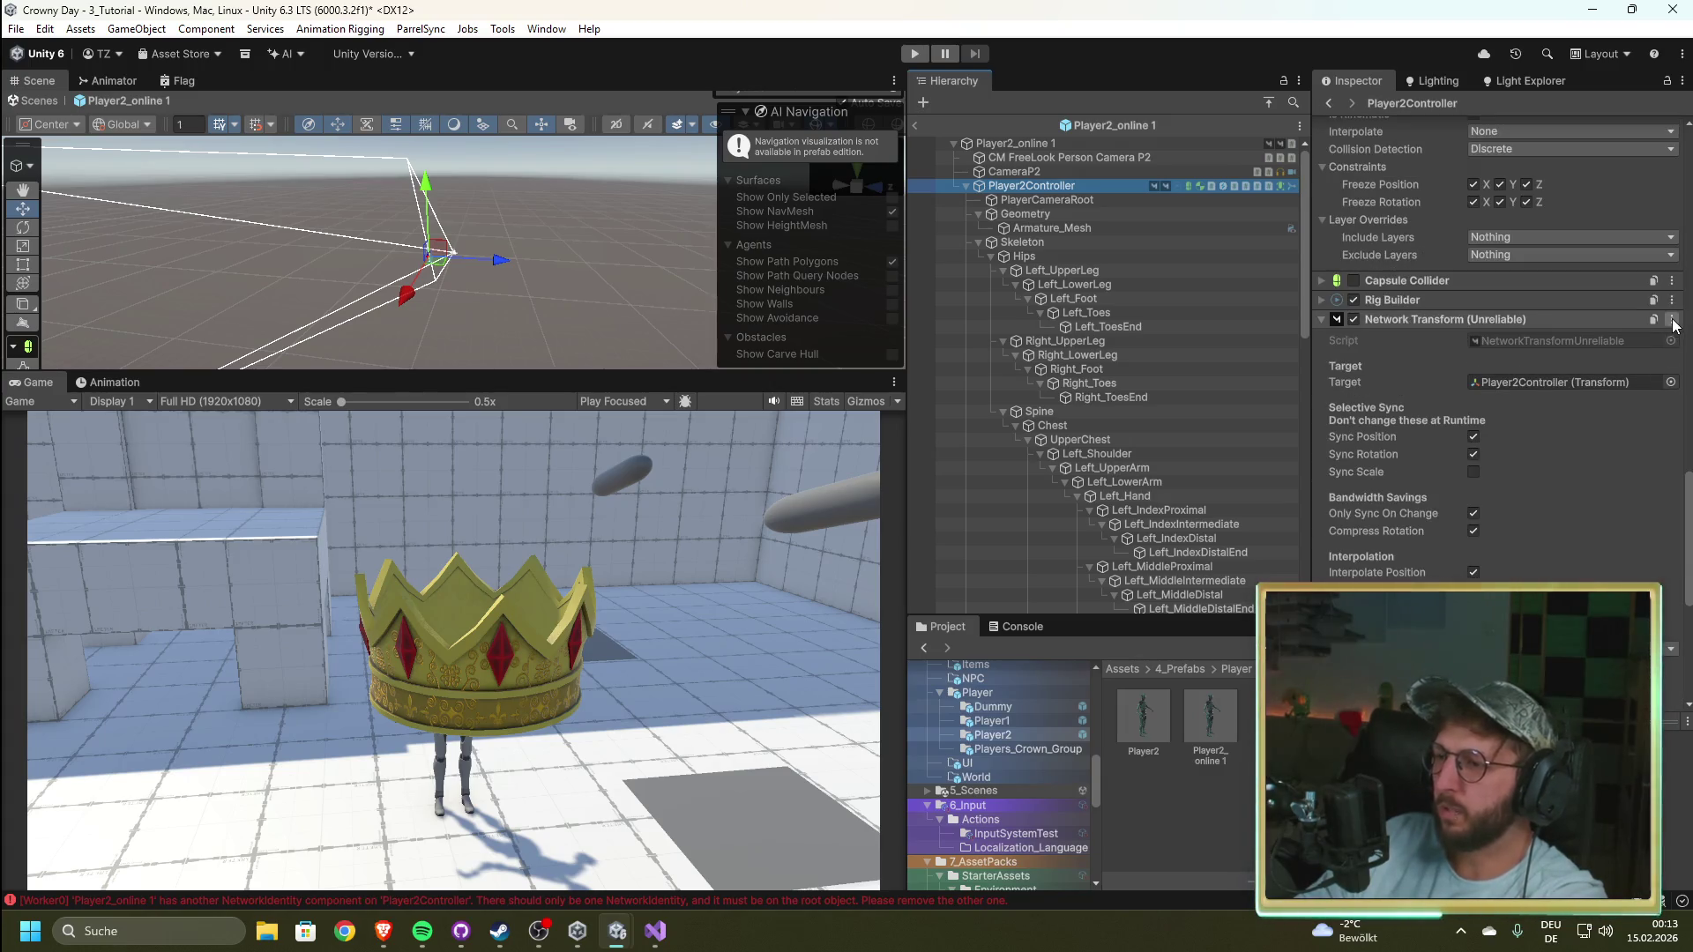
{"action": "right_click", "coordinate": [1513, 327]}
{"action": "left_click", "coordinate": [1594, 316]}
{"action": "scroll", "coordinate": [1594, 316], "scroll_direction": "up", "scroll_amount": 5}
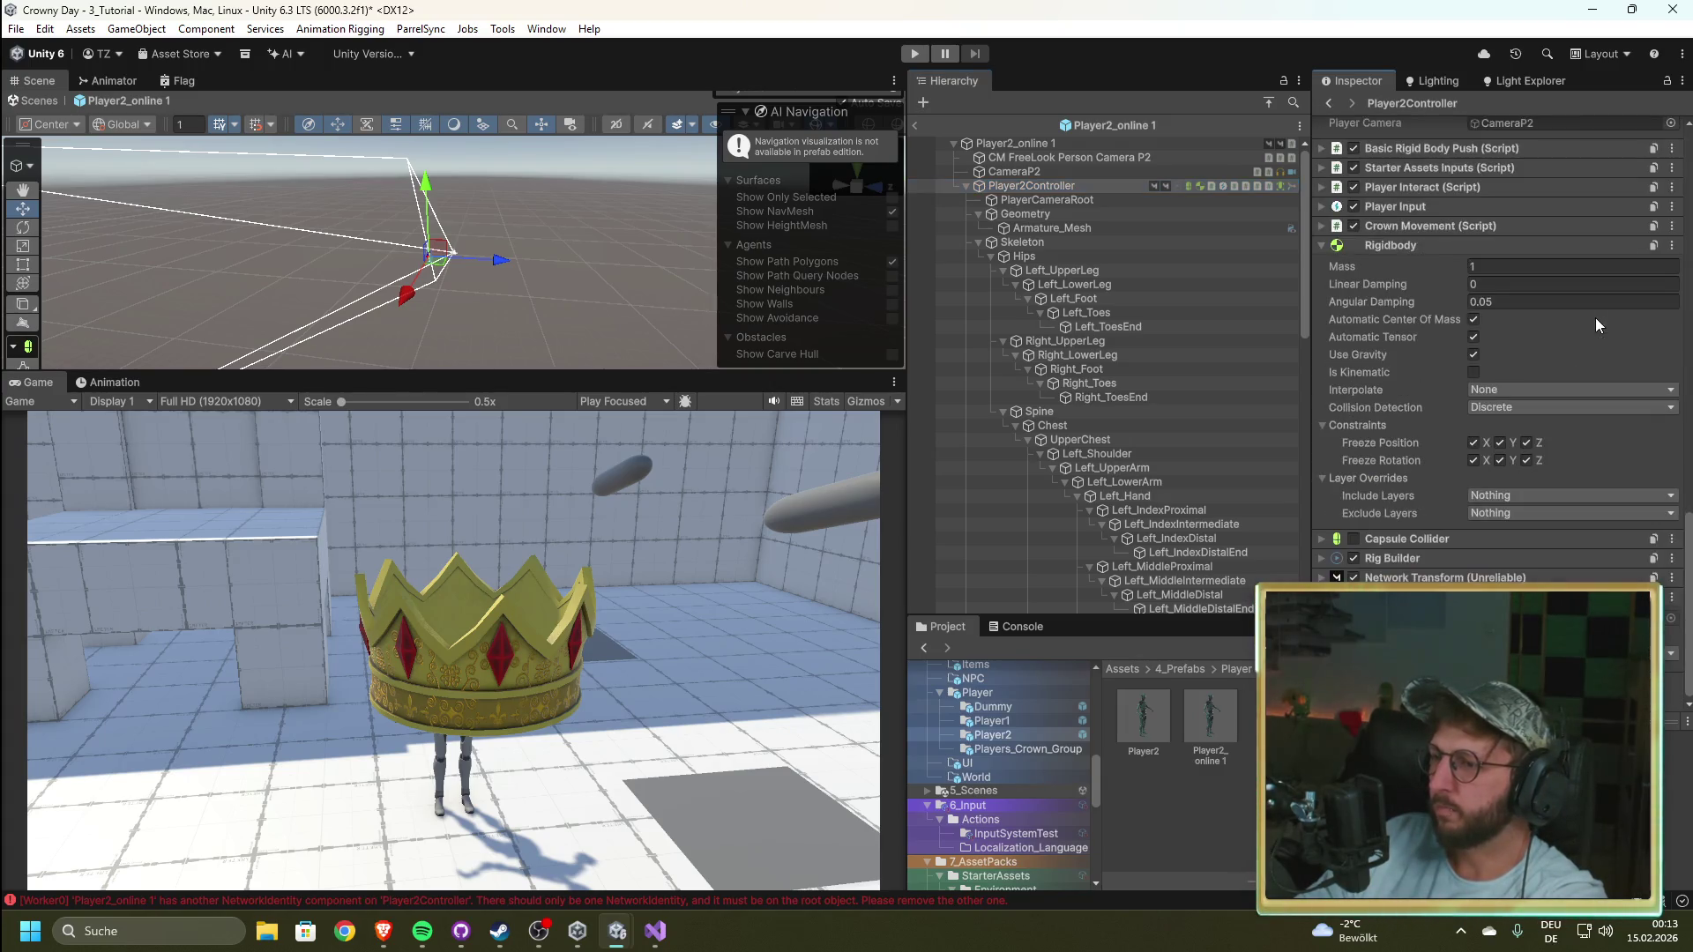
{"action": "scroll", "coordinate": [1571, 567], "scroll_direction": "down", "scroll_amount": 3}
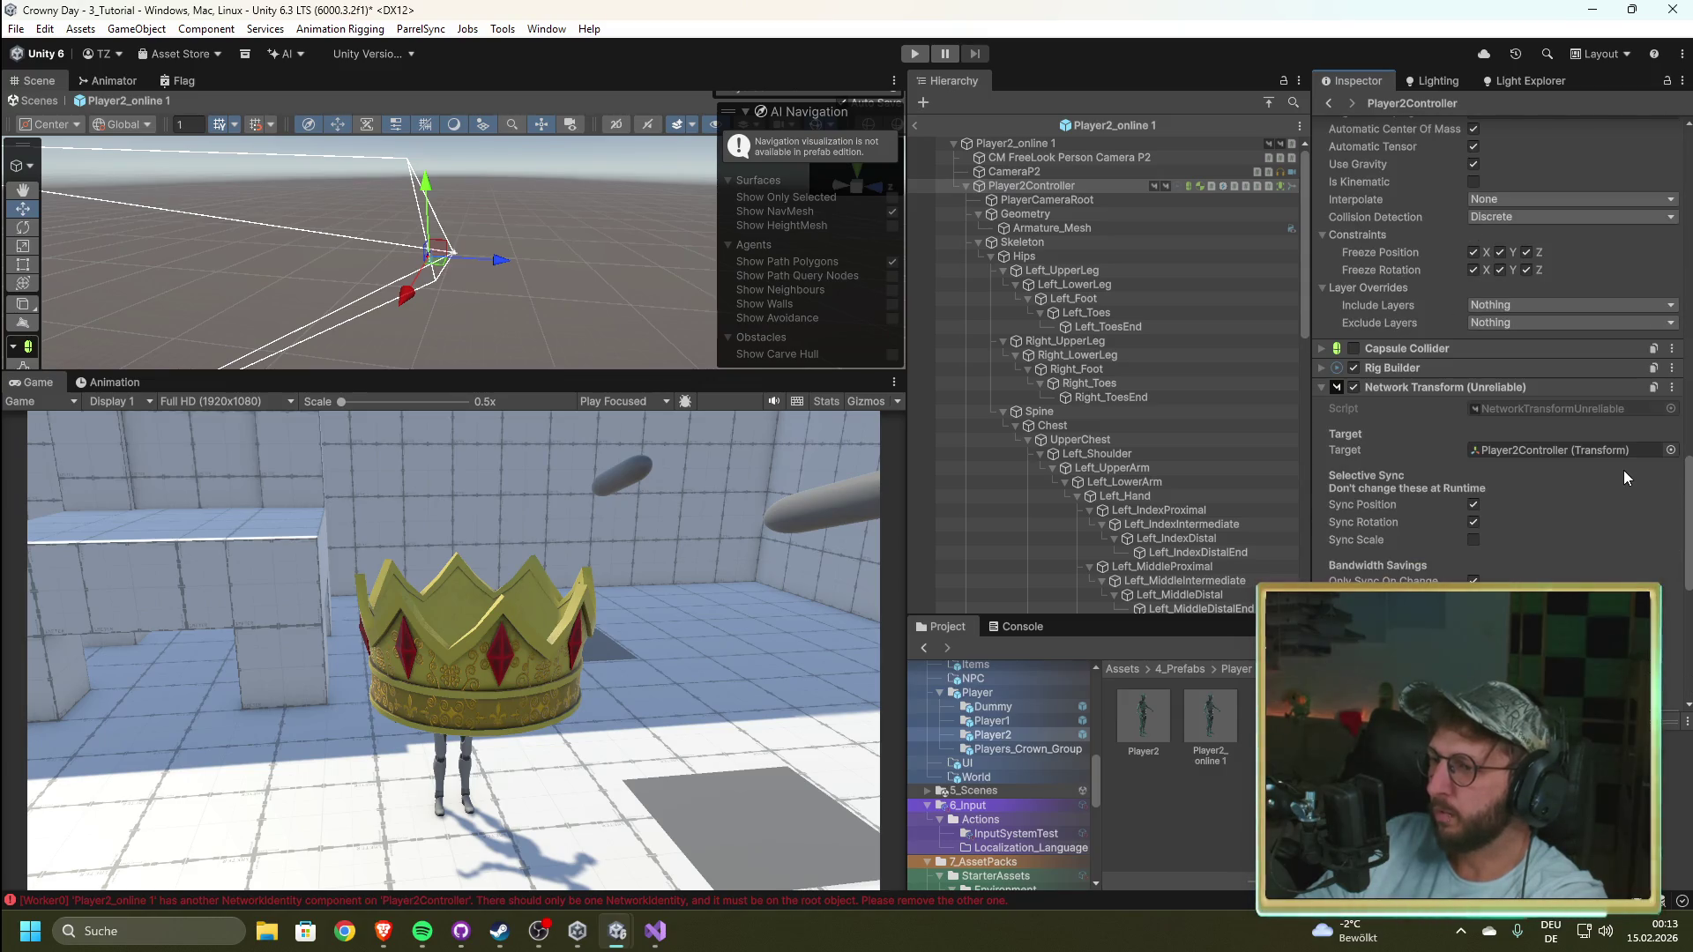
{"action": "left_click", "coordinate": [1672, 387]}
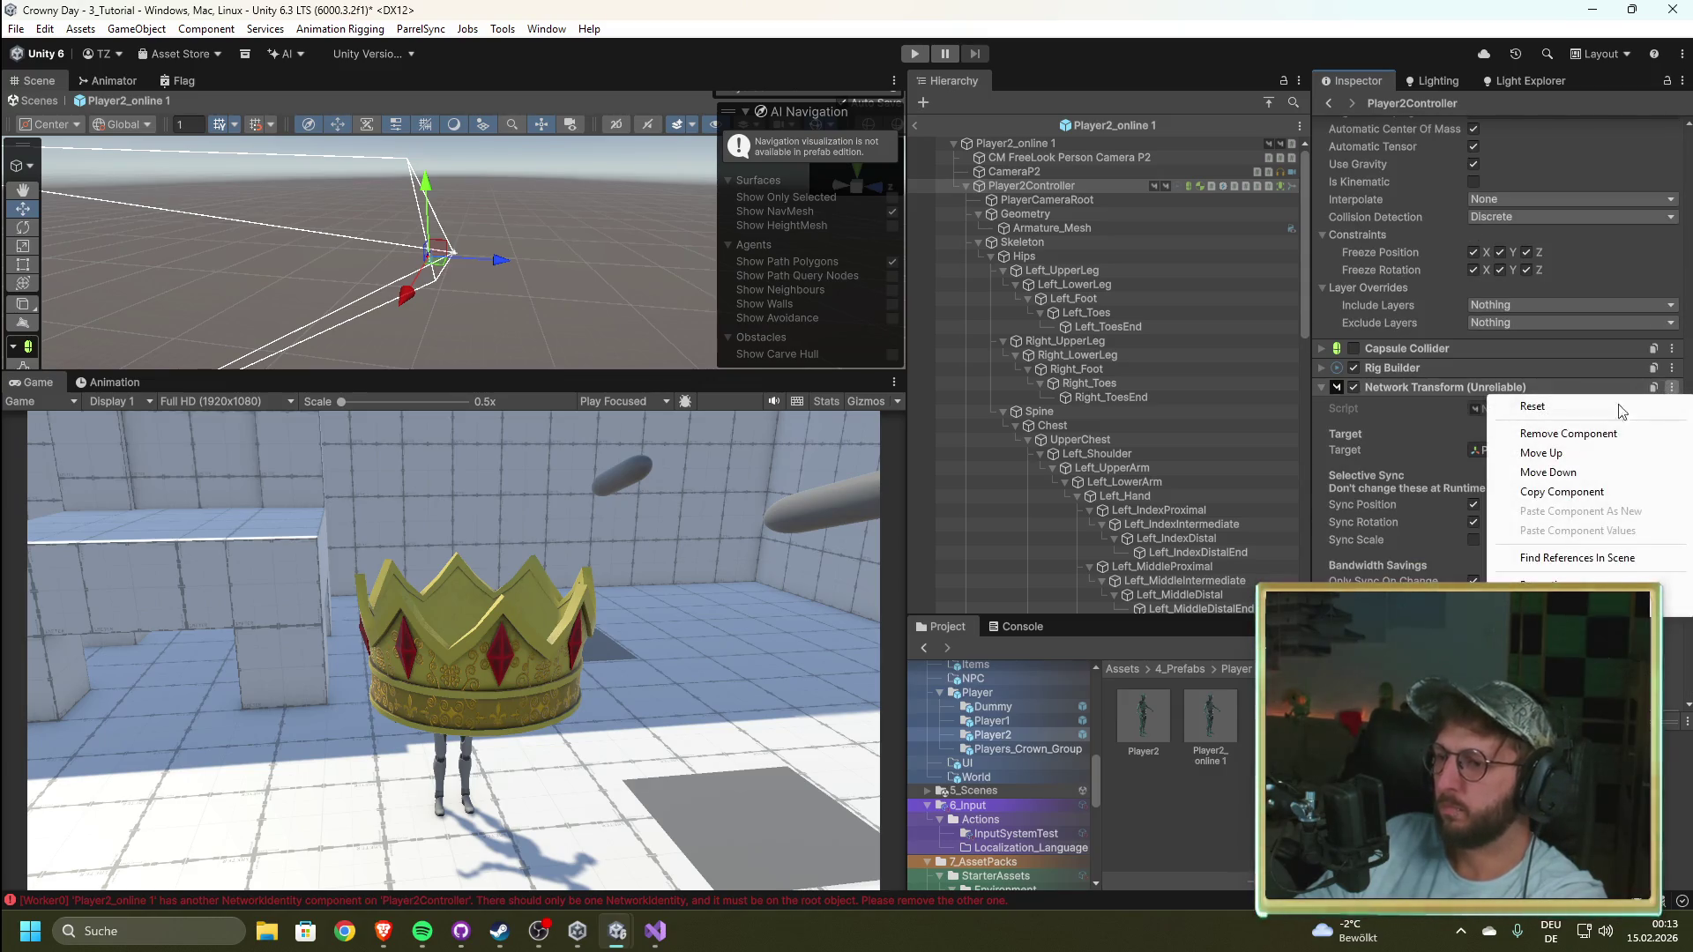
{"action": "left_click", "coordinate": [913, 126]}
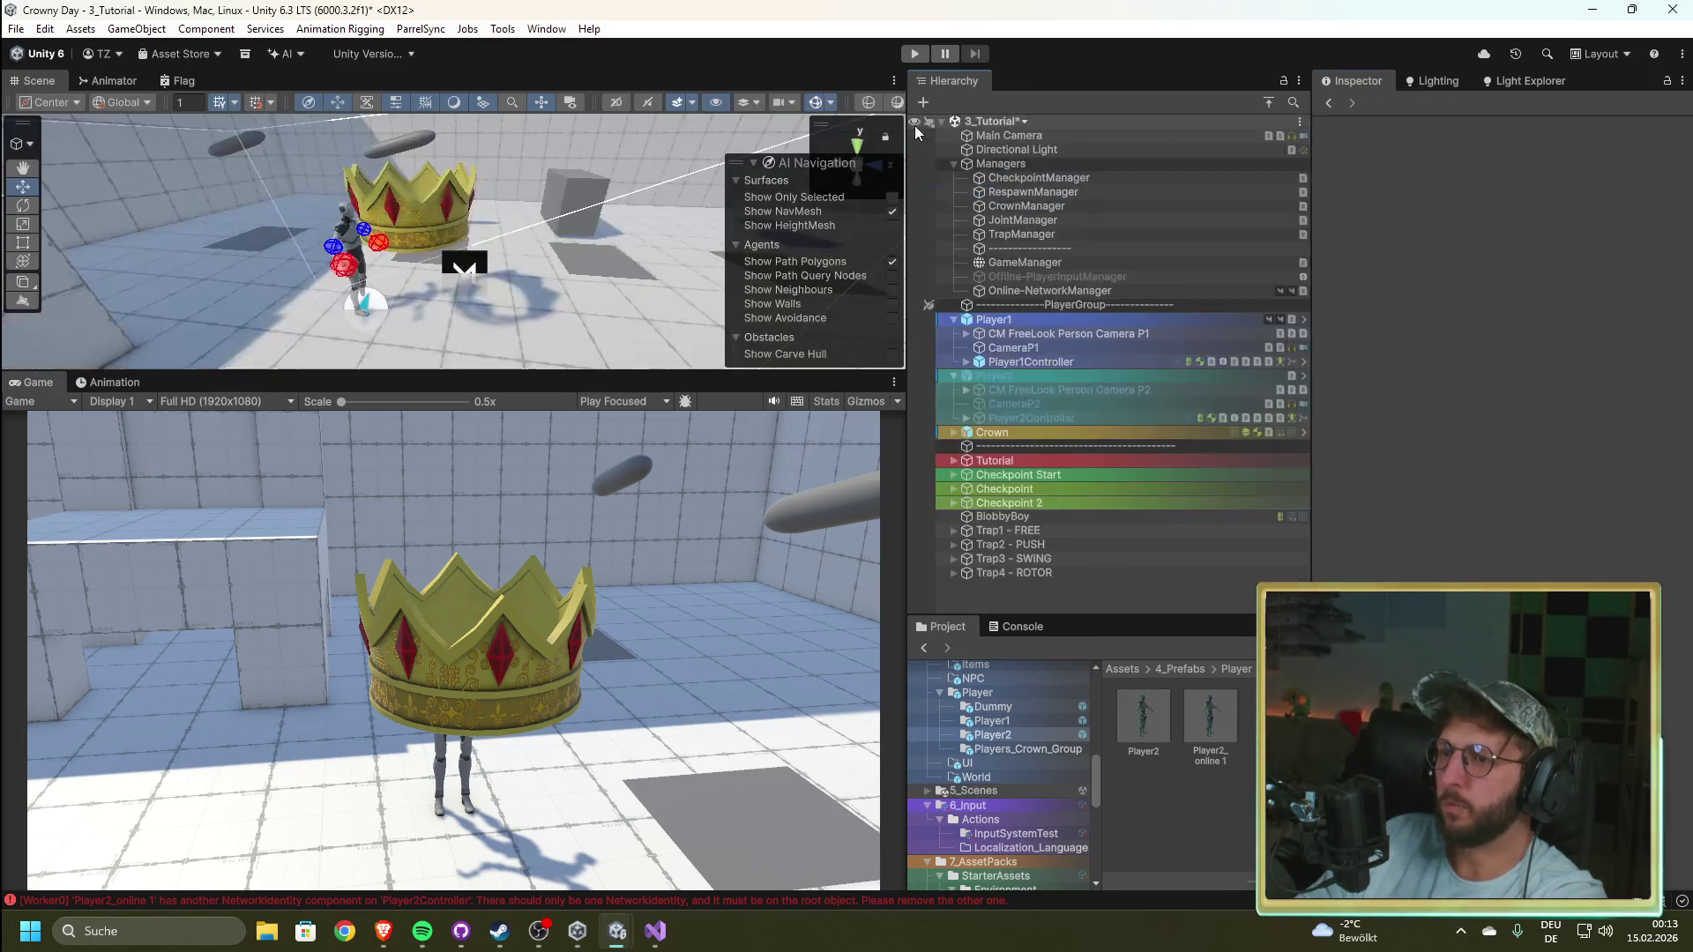
Step: Rename the Player2_online 1 prefab asset to Player2_online
{"action": "left_click", "coordinate": [1213, 756]}
{"action": "left_click", "coordinate": [1229, 776]}
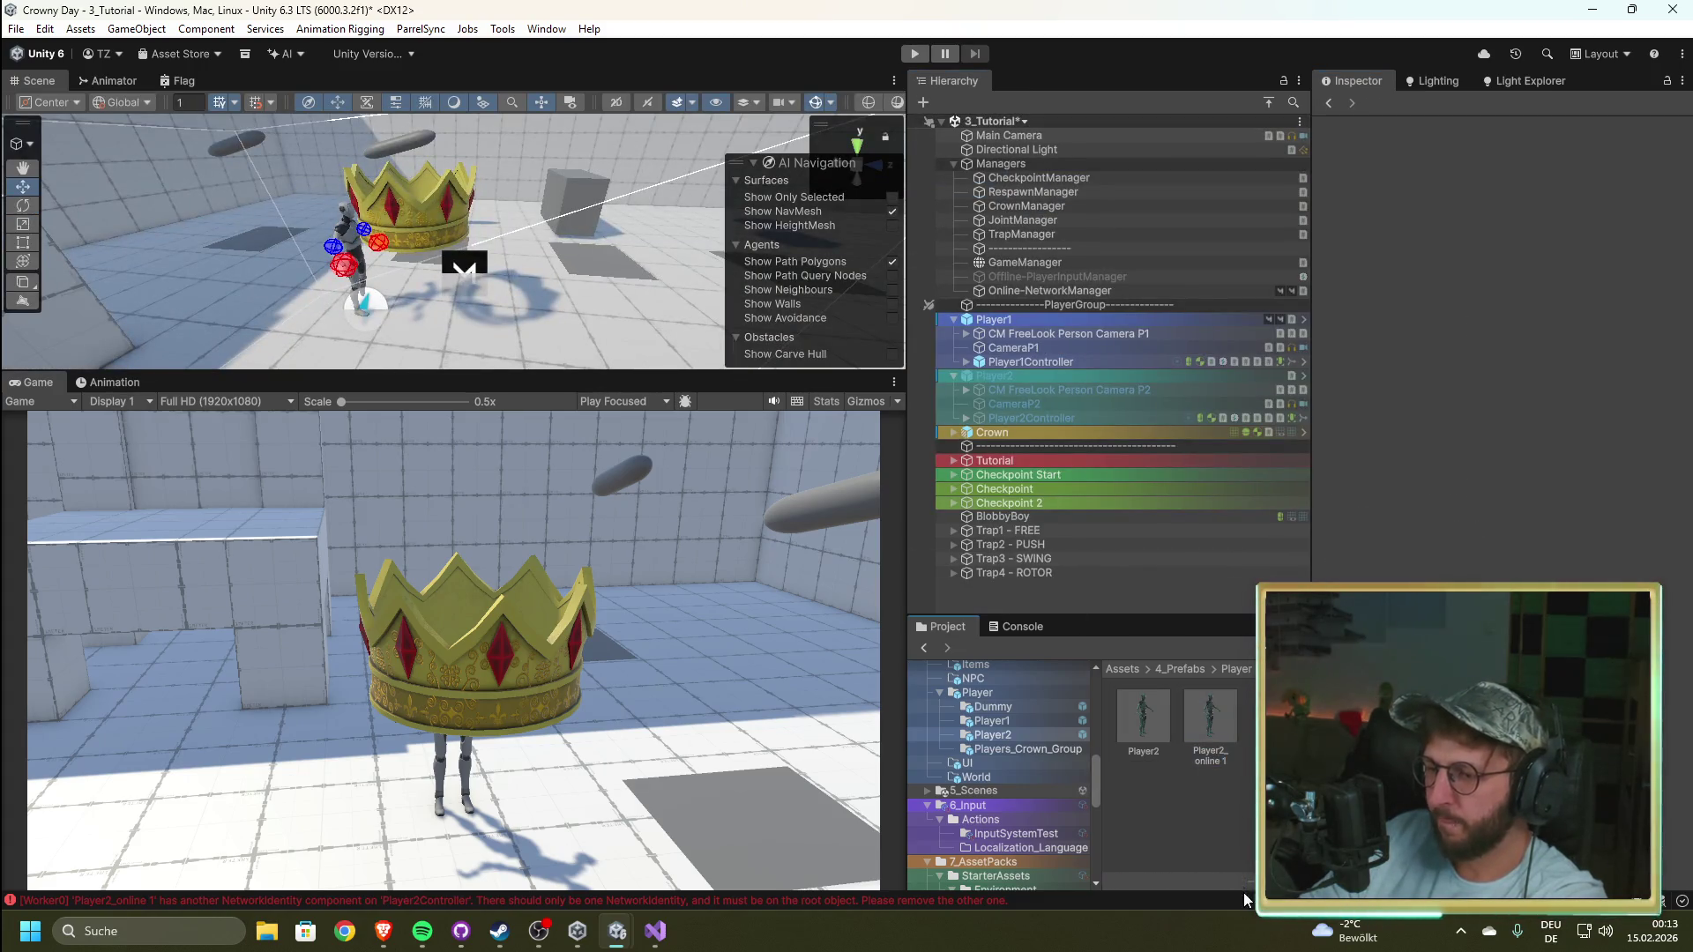
{"action": "left_click", "coordinate": [1208, 738]}
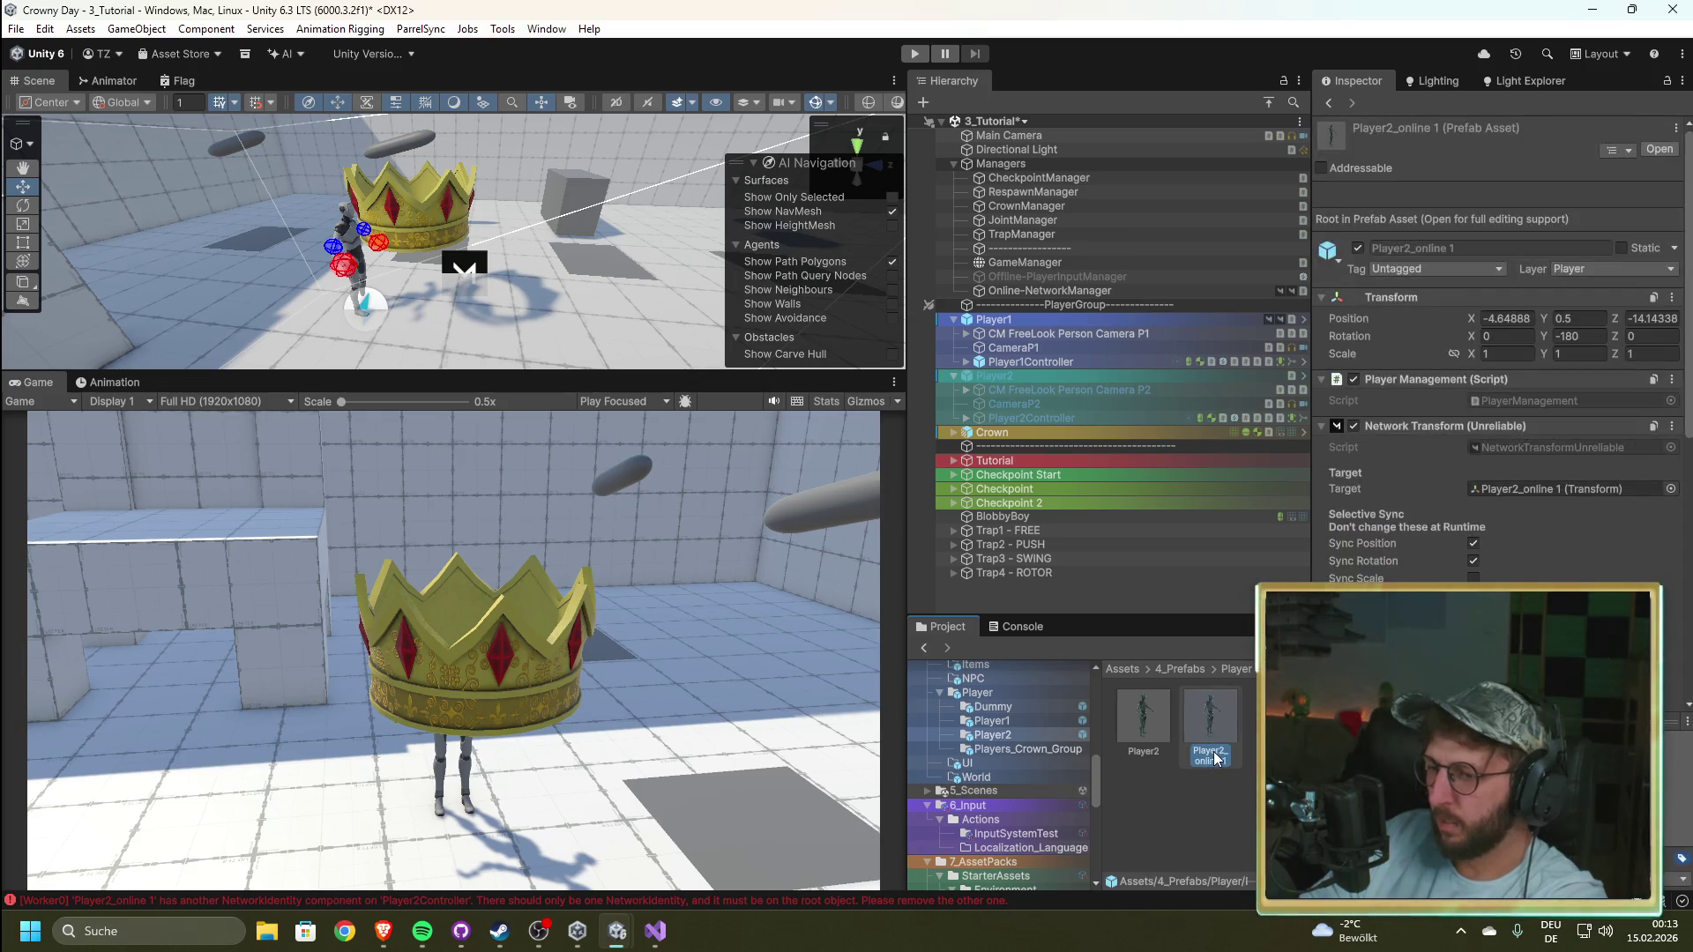
{"action": "key", "text": "F2"}
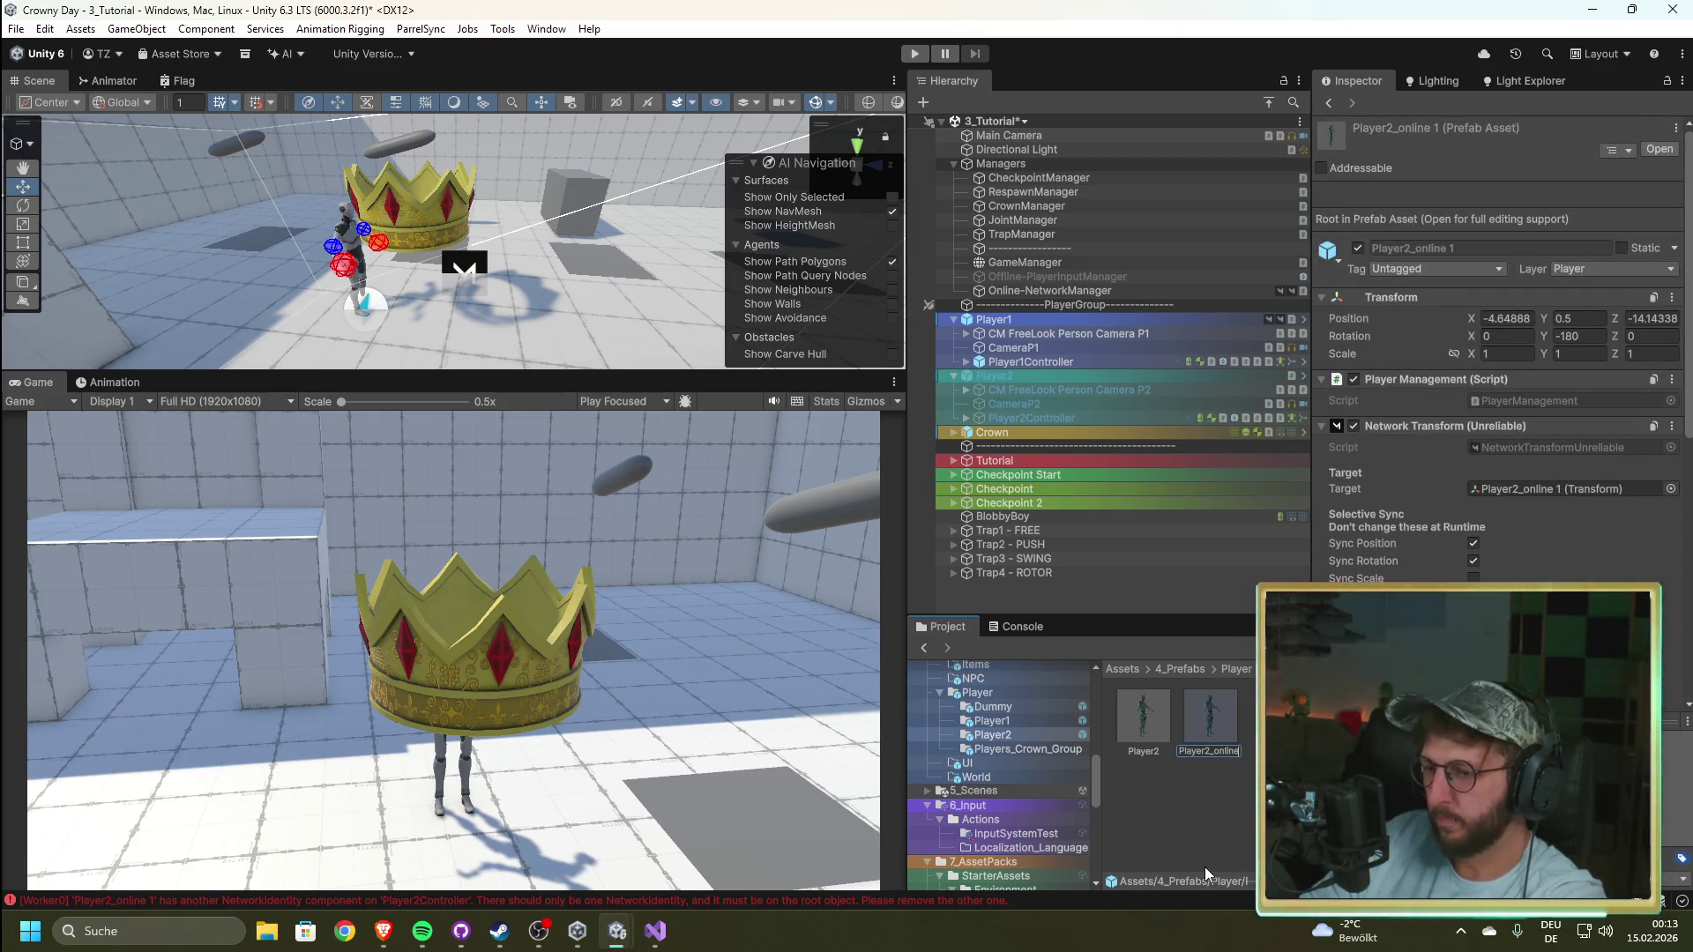
{"action": "key", "text": "Return"}
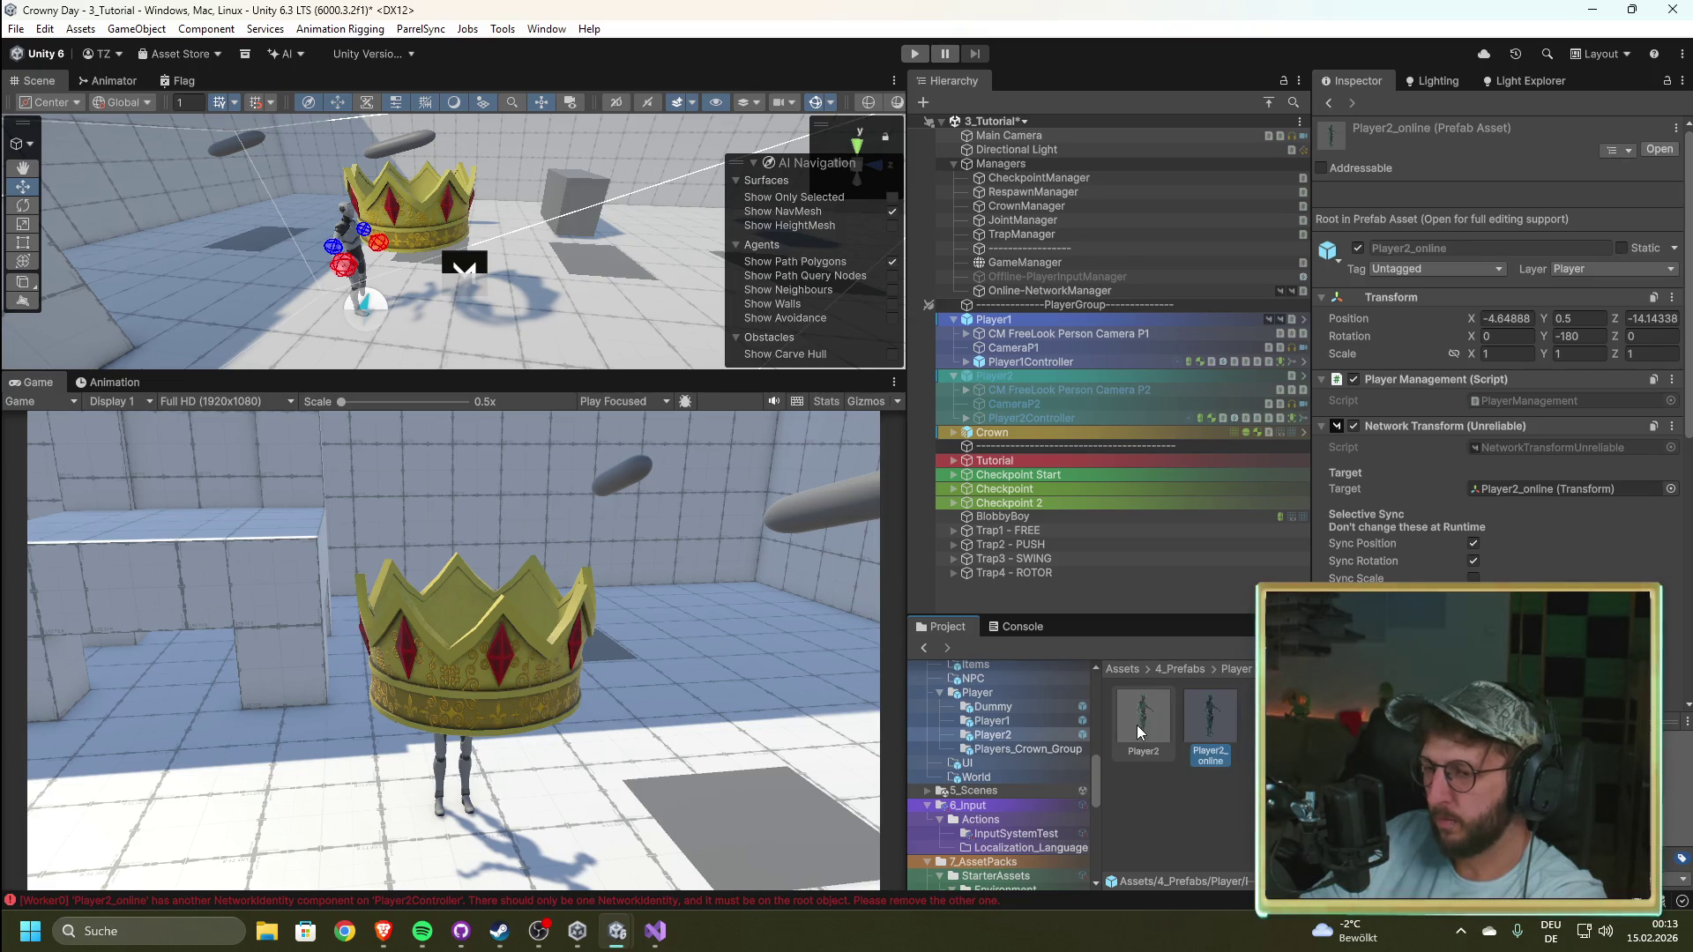
Step: Briefly open the Player2 prefab, then review the scene Player2Controller's components in the Inspector
{"action": "double_click", "coordinate": [1135, 725]}
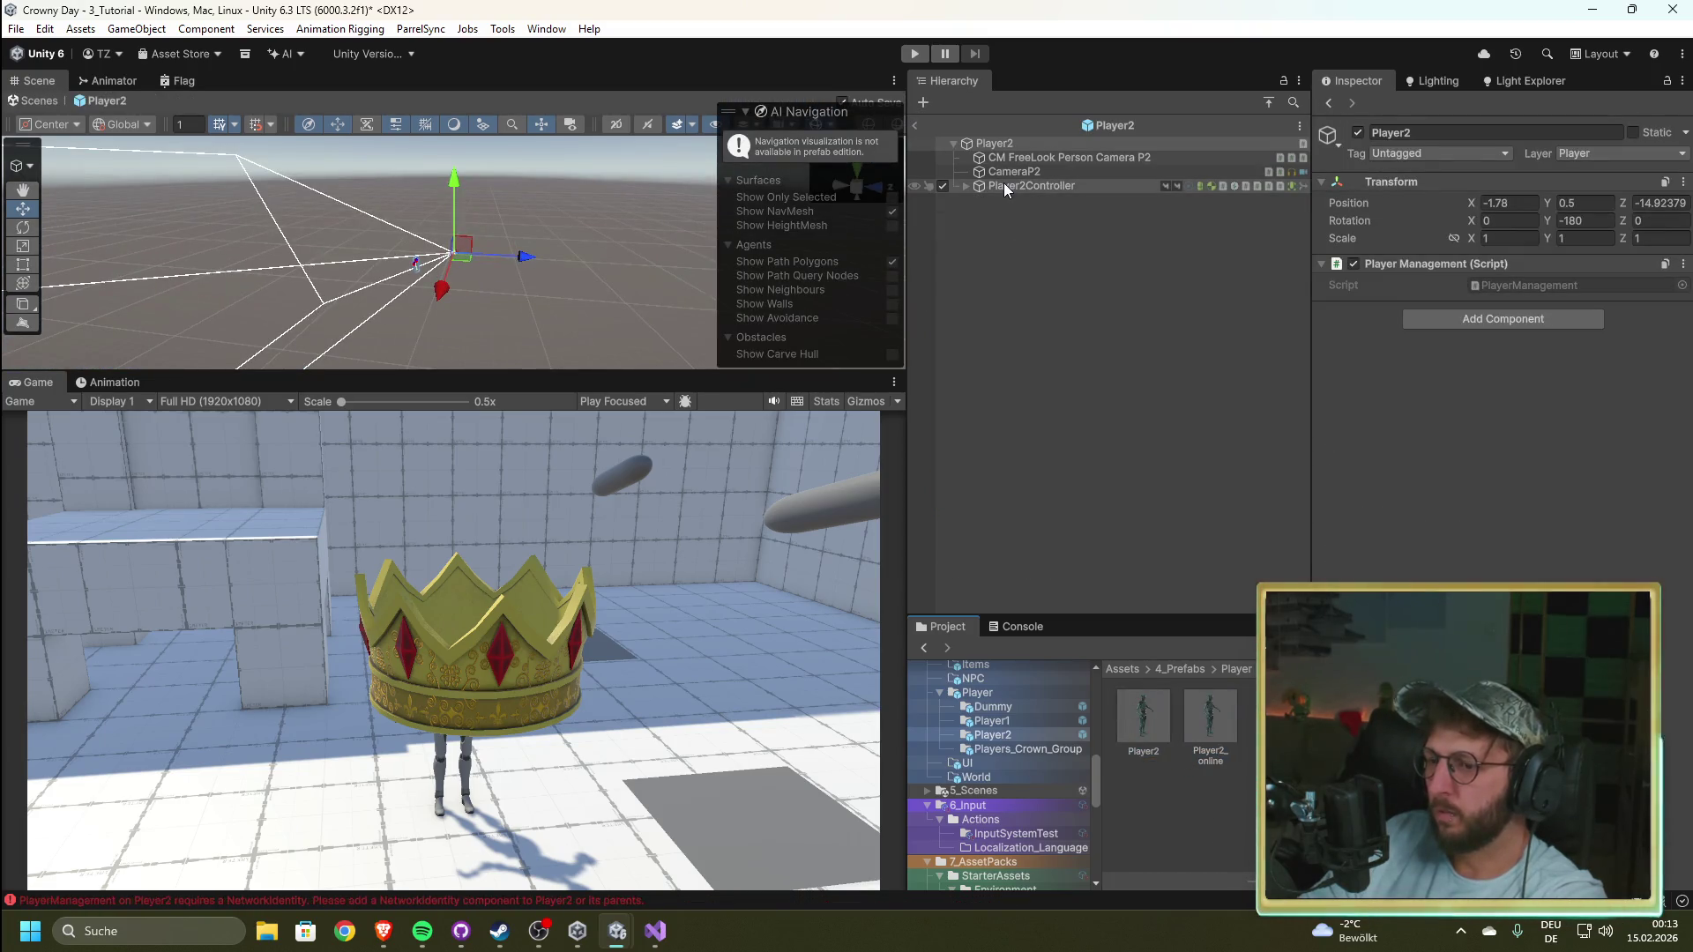
{"action": "left_click", "coordinate": [917, 124]}
{"action": "left_click", "coordinate": [1039, 419]}
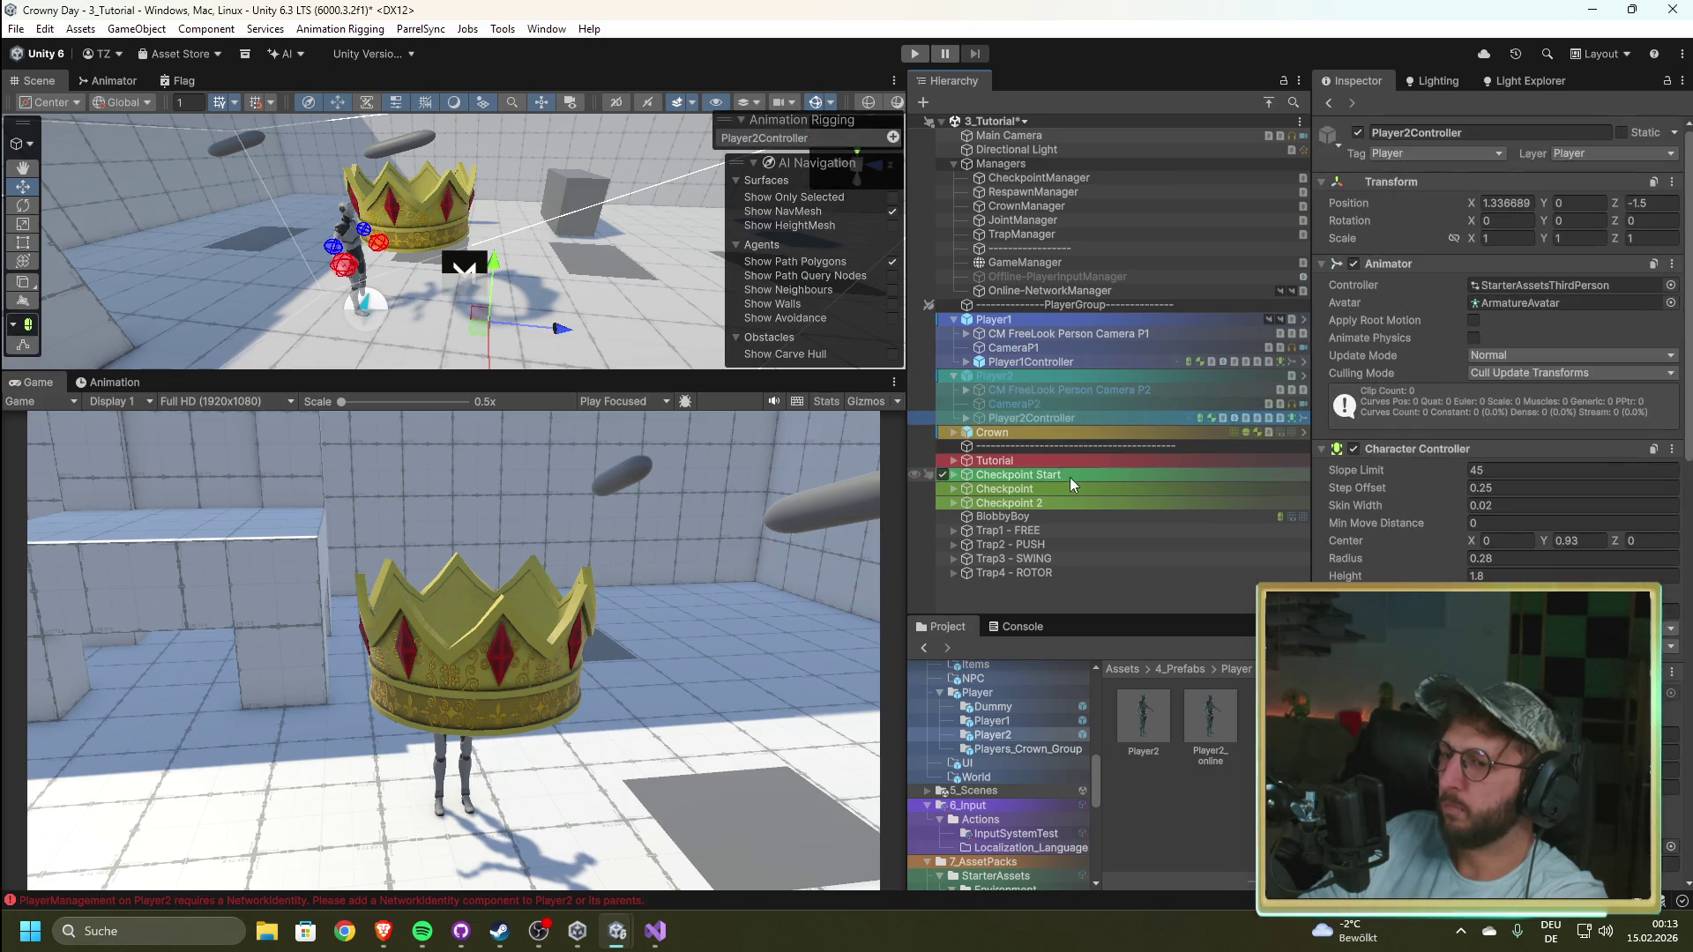
{"action": "scroll", "coordinate": [1393, 414], "scroll_direction": "down", "scroll_amount": 5}
{"action": "scroll", "coordinate": [1499, 353], "scroll_direction": "down", "scroll_amount": 10}
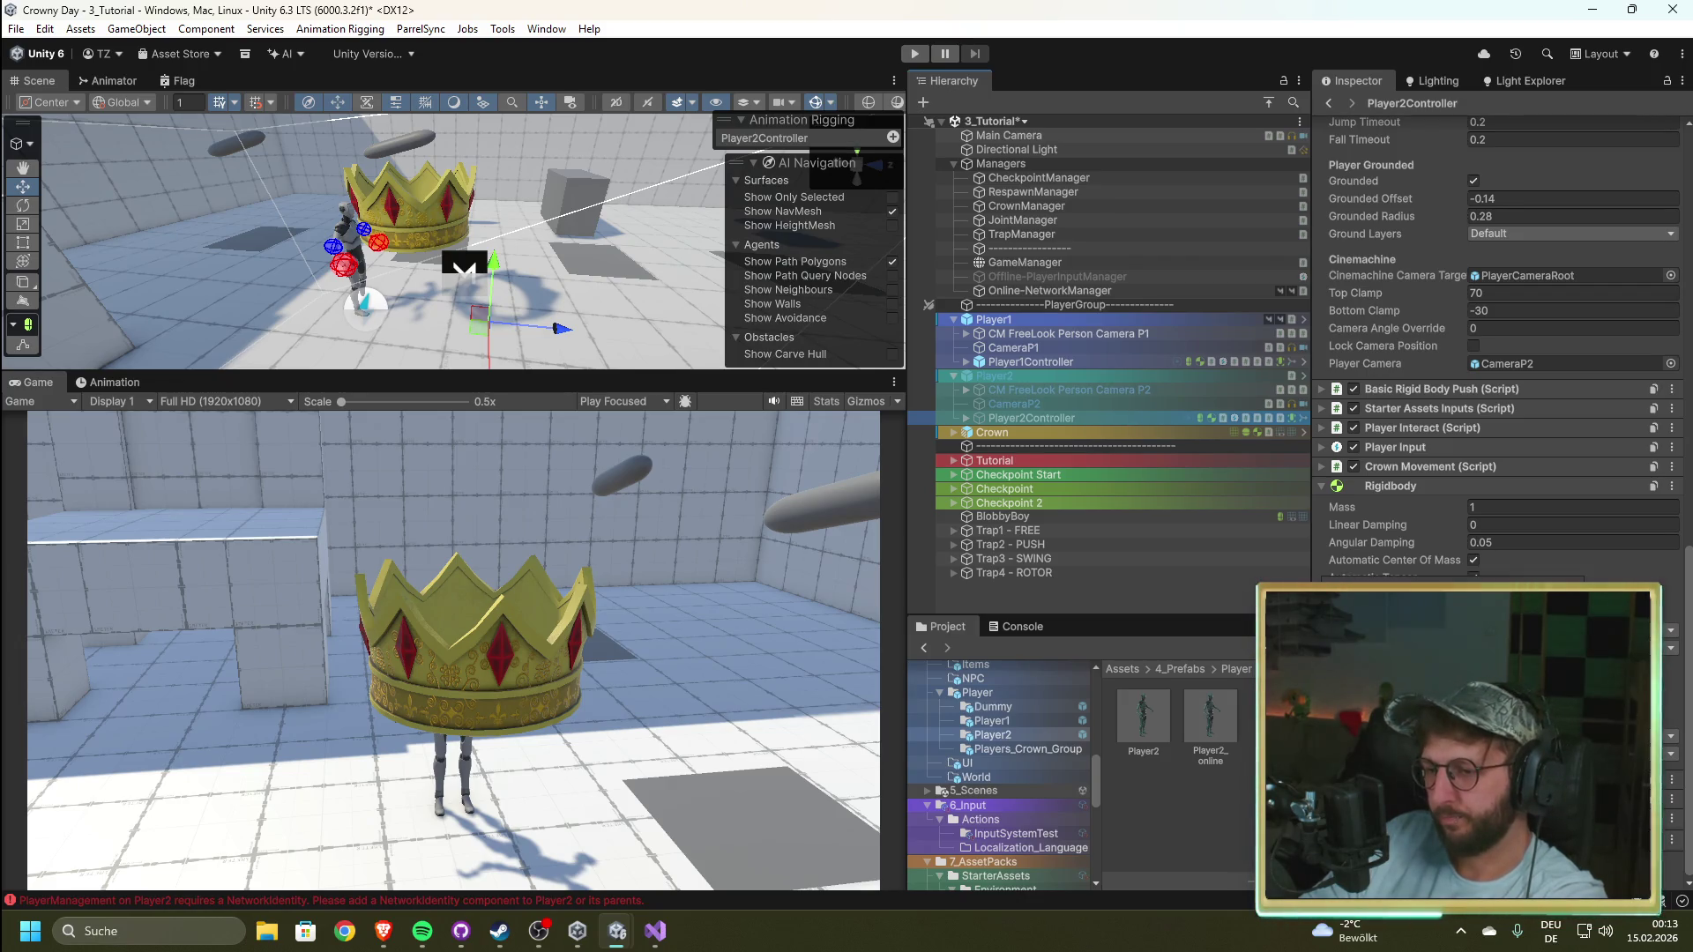
Step: Remove the Network Transform component from Player2Controller in the Player2_online prefab
{"action": "double_click", "coordinate": [1210, 723]}
{"action": "left_click", "coordinate": [1040, 185]}
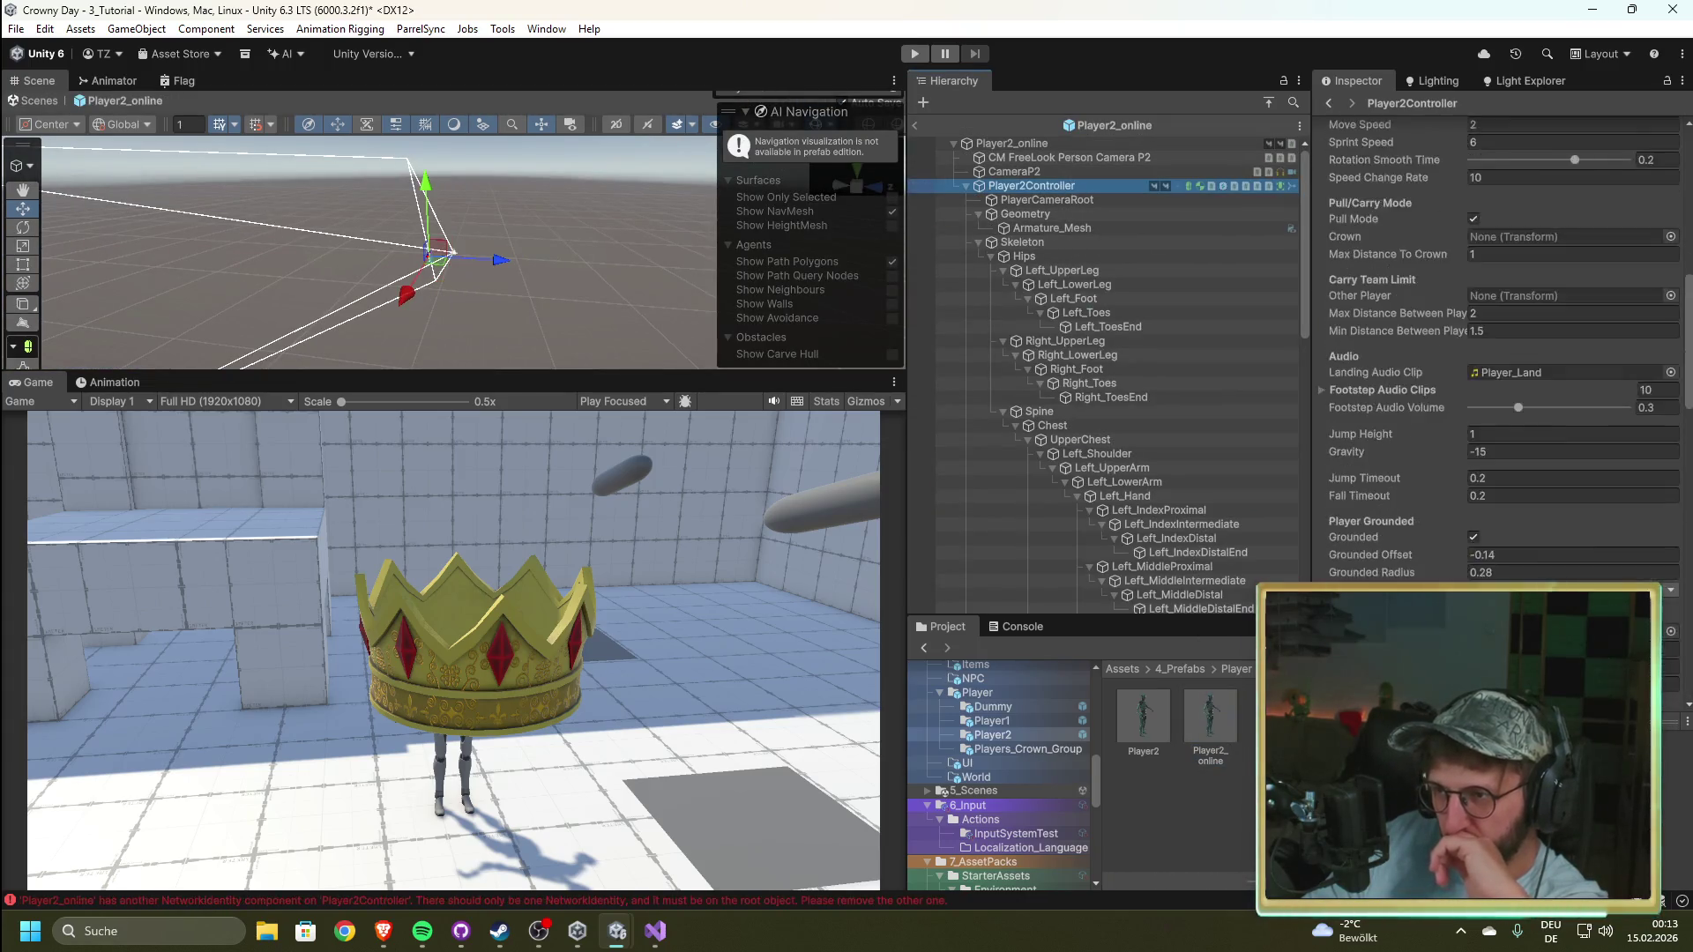
{"action": "scroll", "coordinate": [1499, 397], "scroll_direction": "down", "scroll_amount": 2}
{"action": "left_click", "coordinate": [1671, 425]}
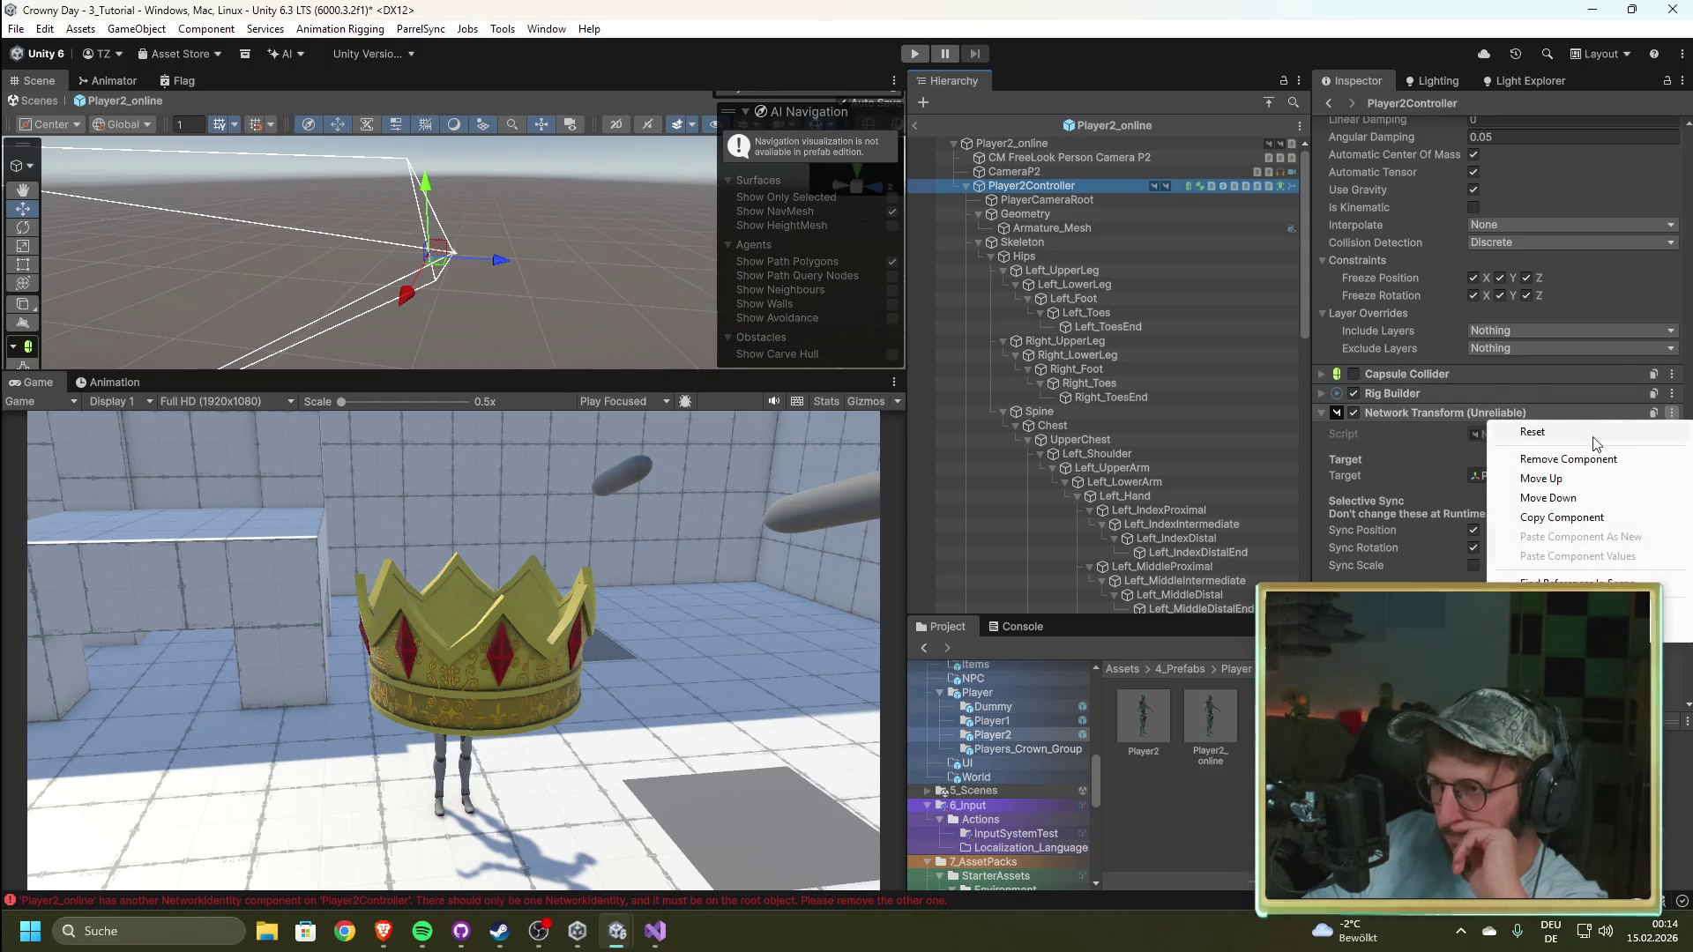
{"action": "left_click", "coordinate": [1584, 460]}
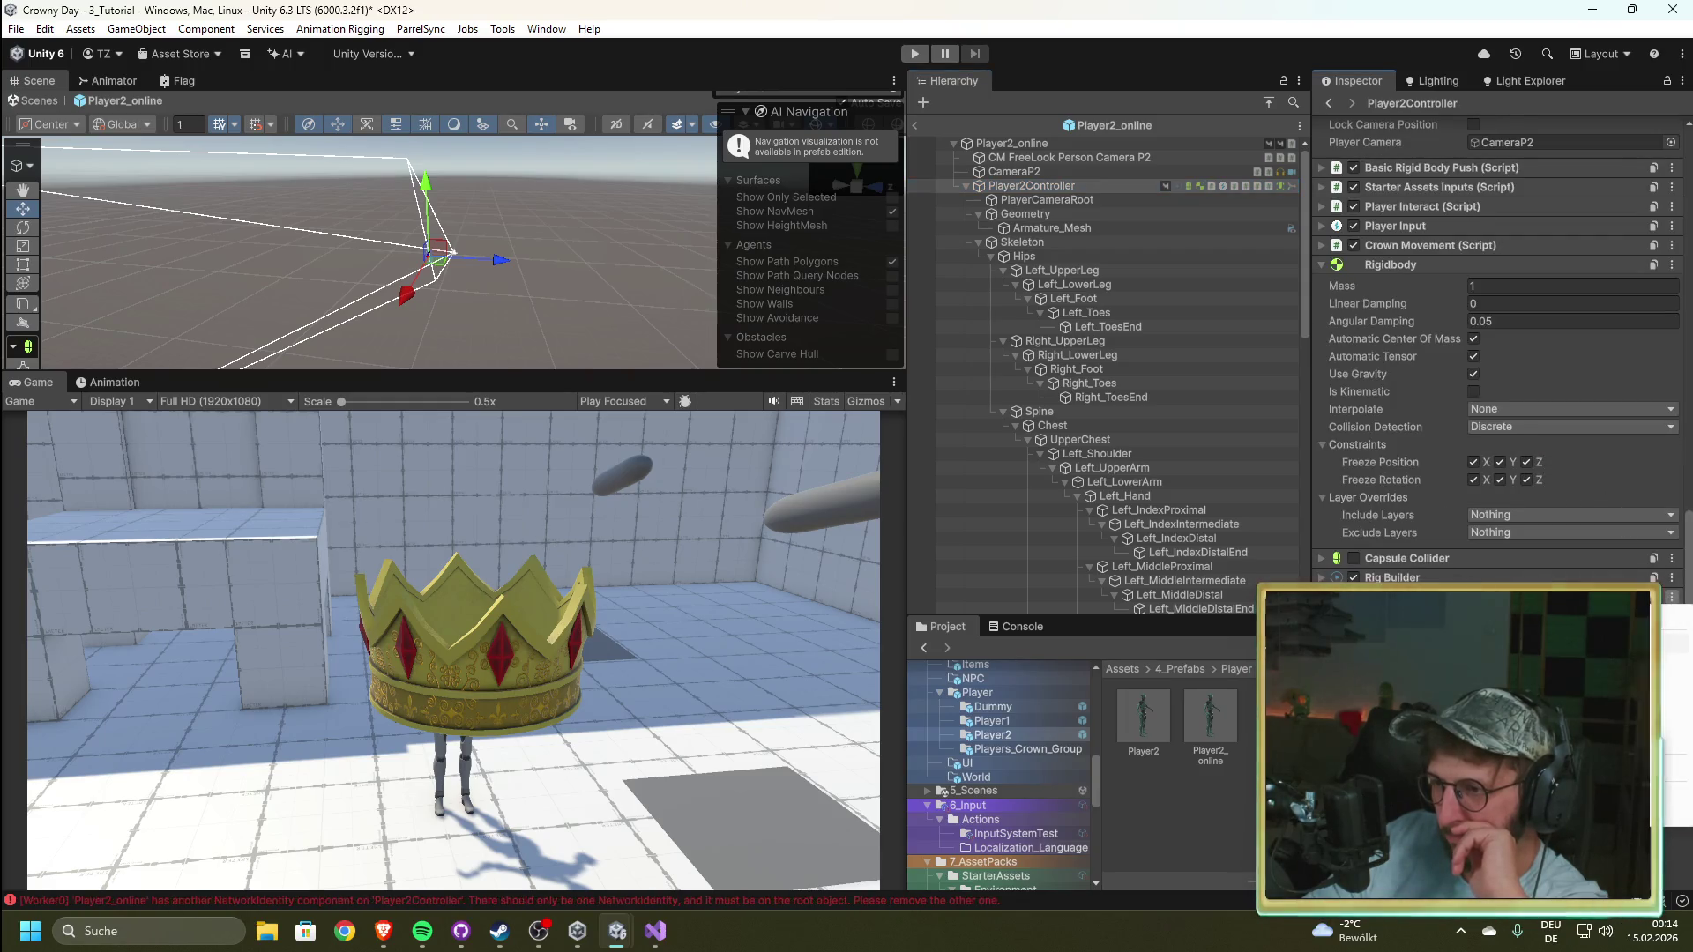
{"action": "scroll", "coordinate": [1669, 602], "scroll_direction": "up", "scroll_amount": 3}
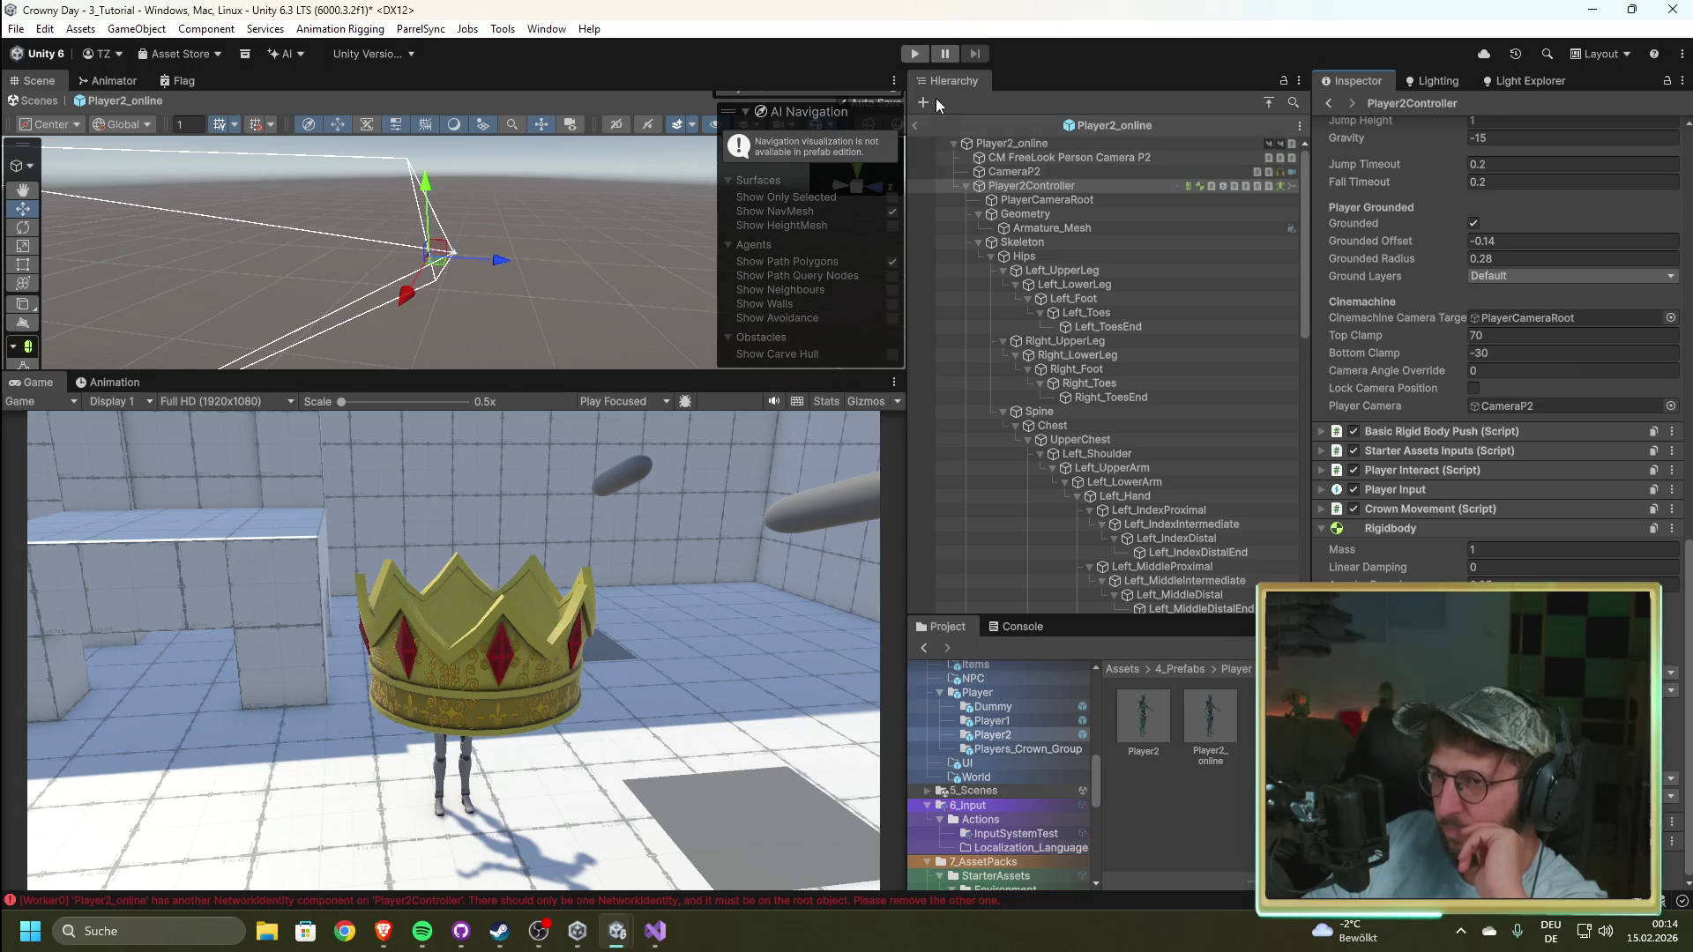
{"action": "left_click", "coordinate": [914, 125]}
Step: Check that Player2Controller in the Player2 prefab still has its Network Transform (Unreliable)
{"action": "left_click", "coordinate": [1146, 716]}
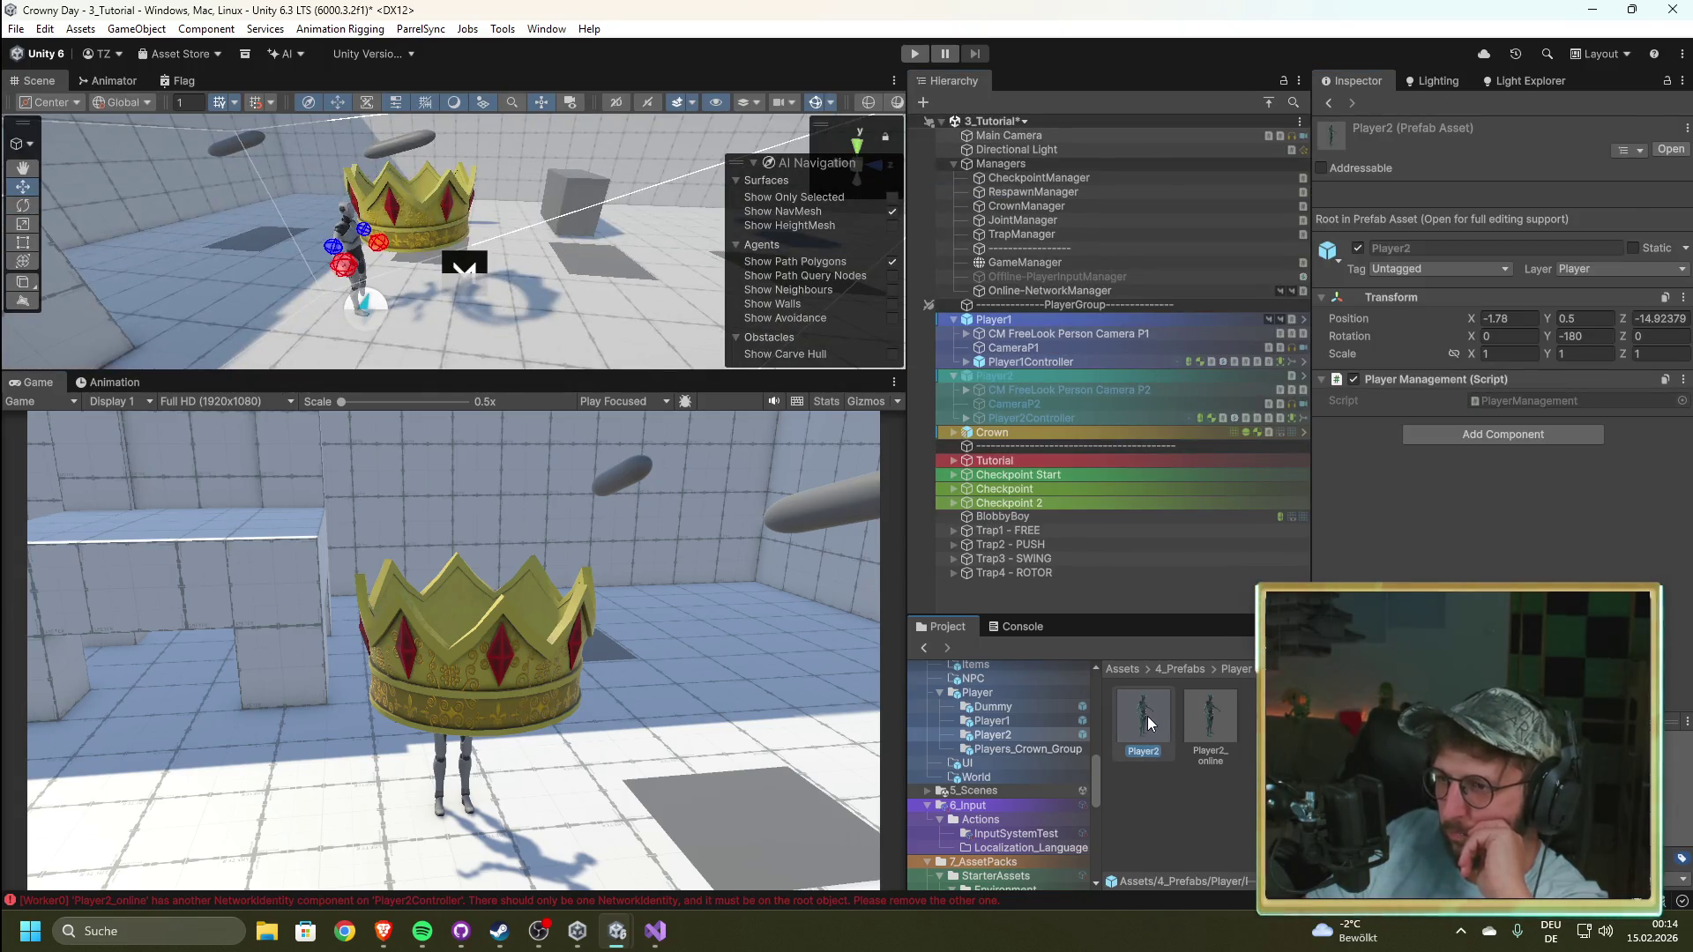
{"action": "double_click", "coordinate": [1146, 716]}
{"action": "left_click", "coordinate": [1166, 187]}
{"action": "scroll", "coordinate": [1377, 344], "scroll_direction": "down", "scroll_amount": 15}
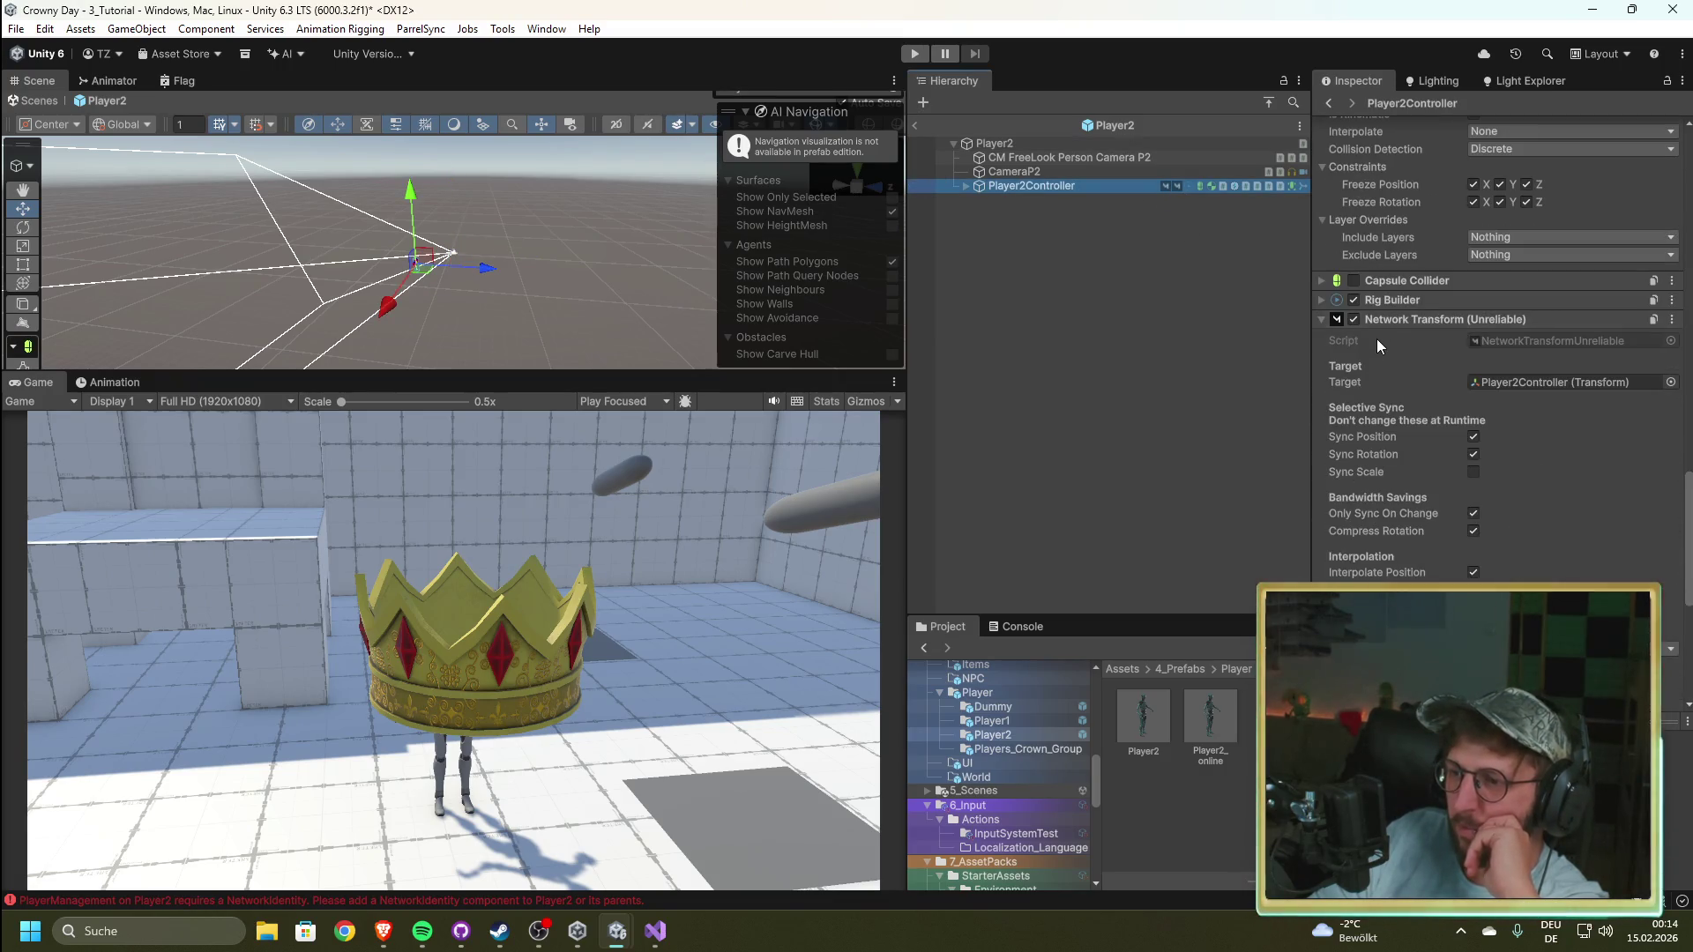
{"action": "scroll", "coordinate": [1464, 516], "scroll_direction": "down", "scroll_amount": 10}
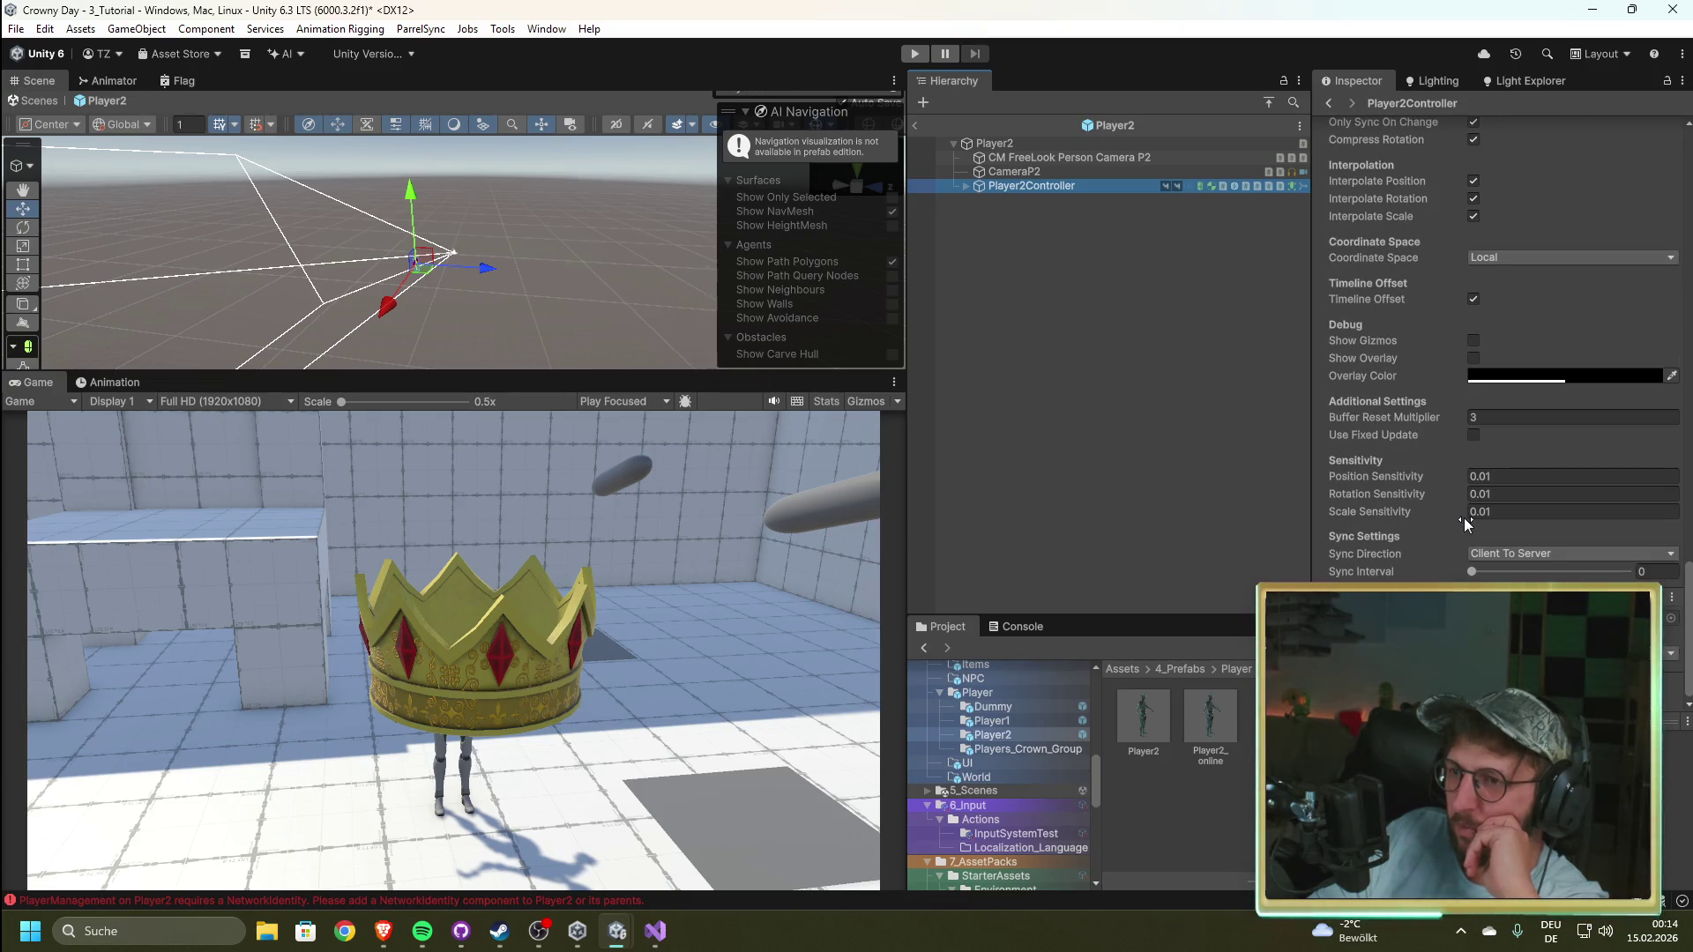
{"action": "scroll", "coordinate": [1463, 520], "scroll_direction": "up", "scroll_amount": 15}
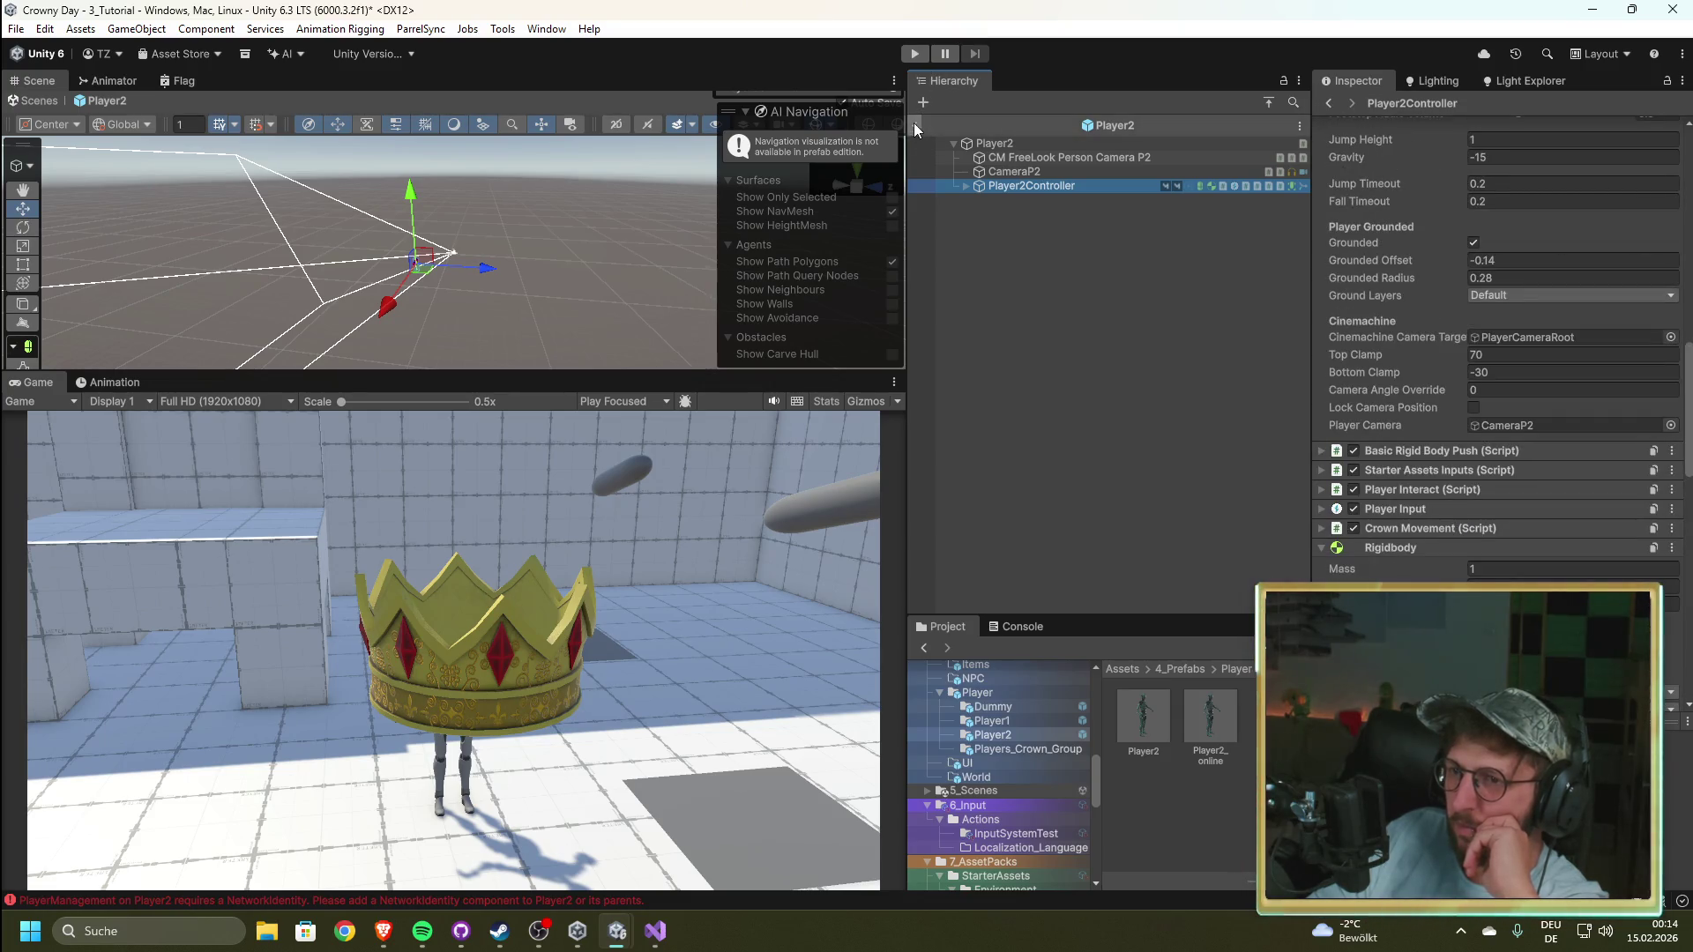
{"action": "left_click", "coordinate": [914, 125]}
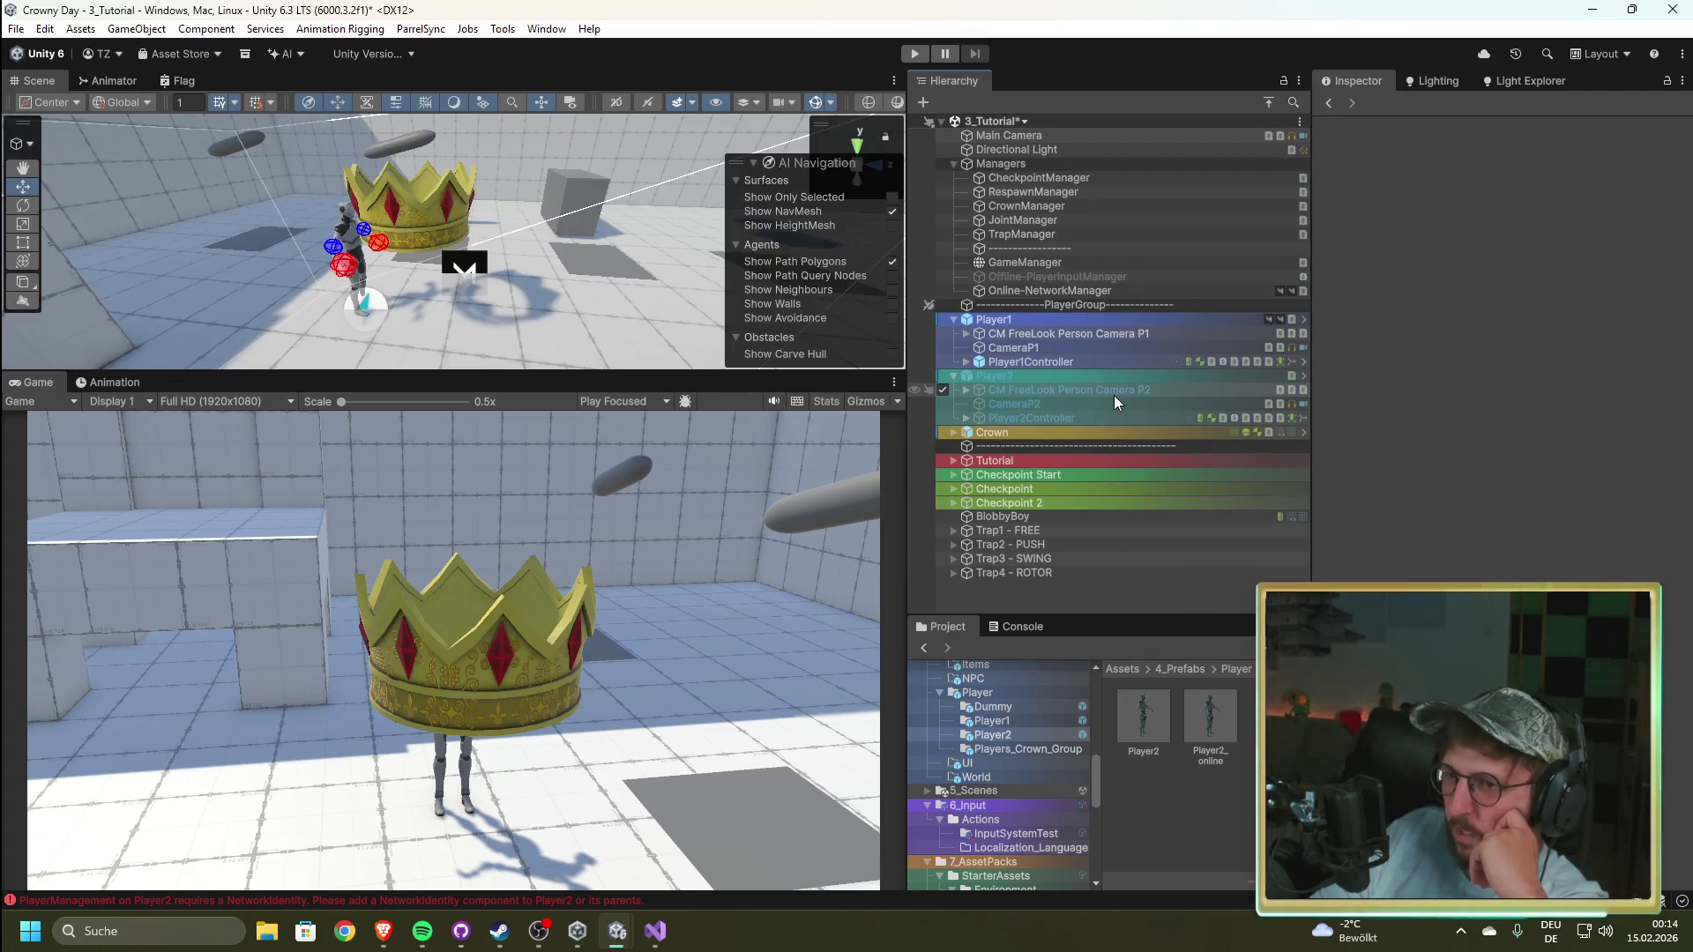
Step: Check Player2Controller in the scene and compare the Player2_online and Player2 prefab settings
{"action": "left_click", "coordinate": [1179, 418]}
{"action": "scroll", "coordinate": [1499, 353], "scroll_direction": "down", "scroll_amount": 10}
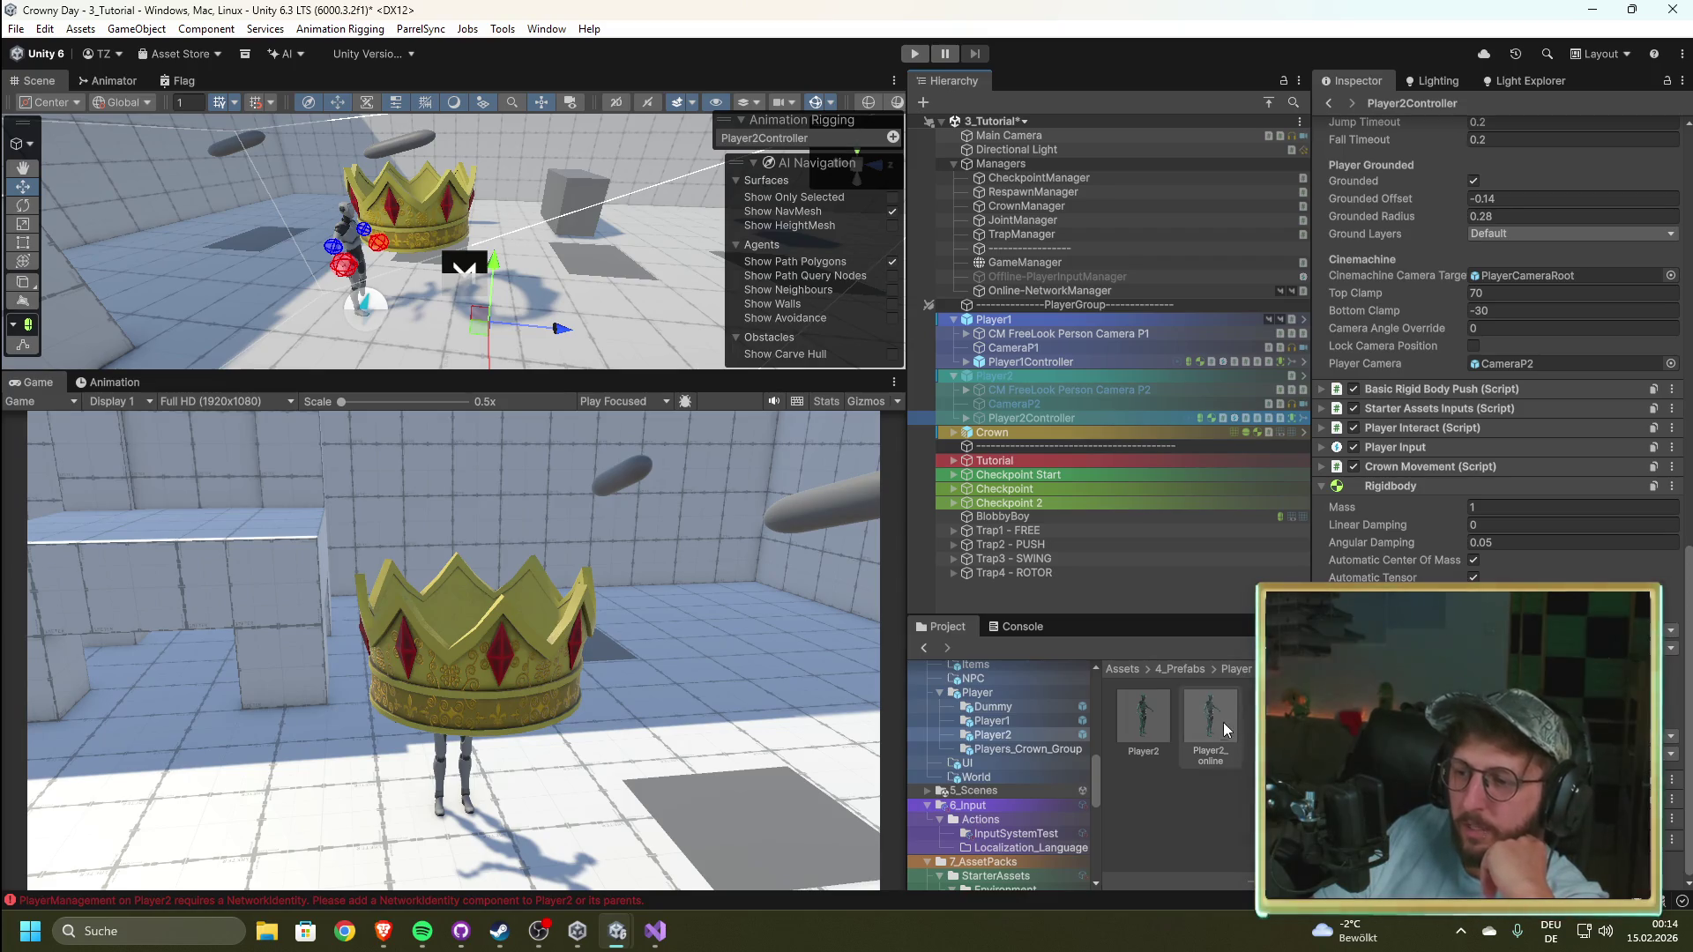
{"action": "left_click", "coordinate": [1206, 707]}
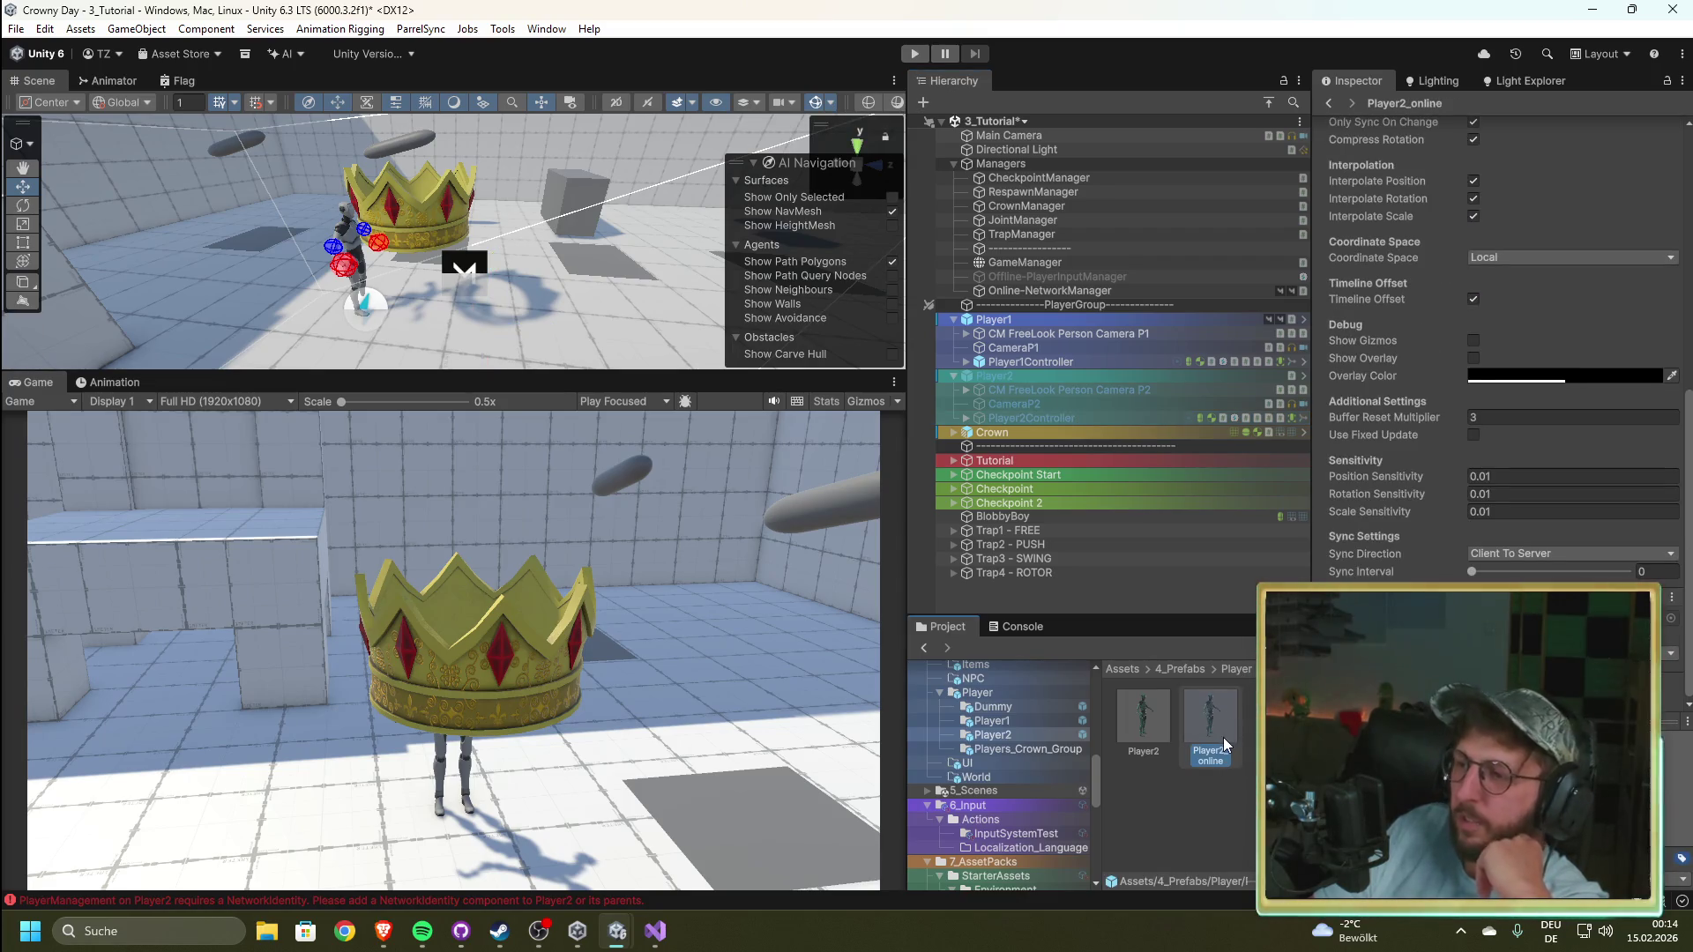
{"action": "left_click", "coordinate": [1133, 721]}
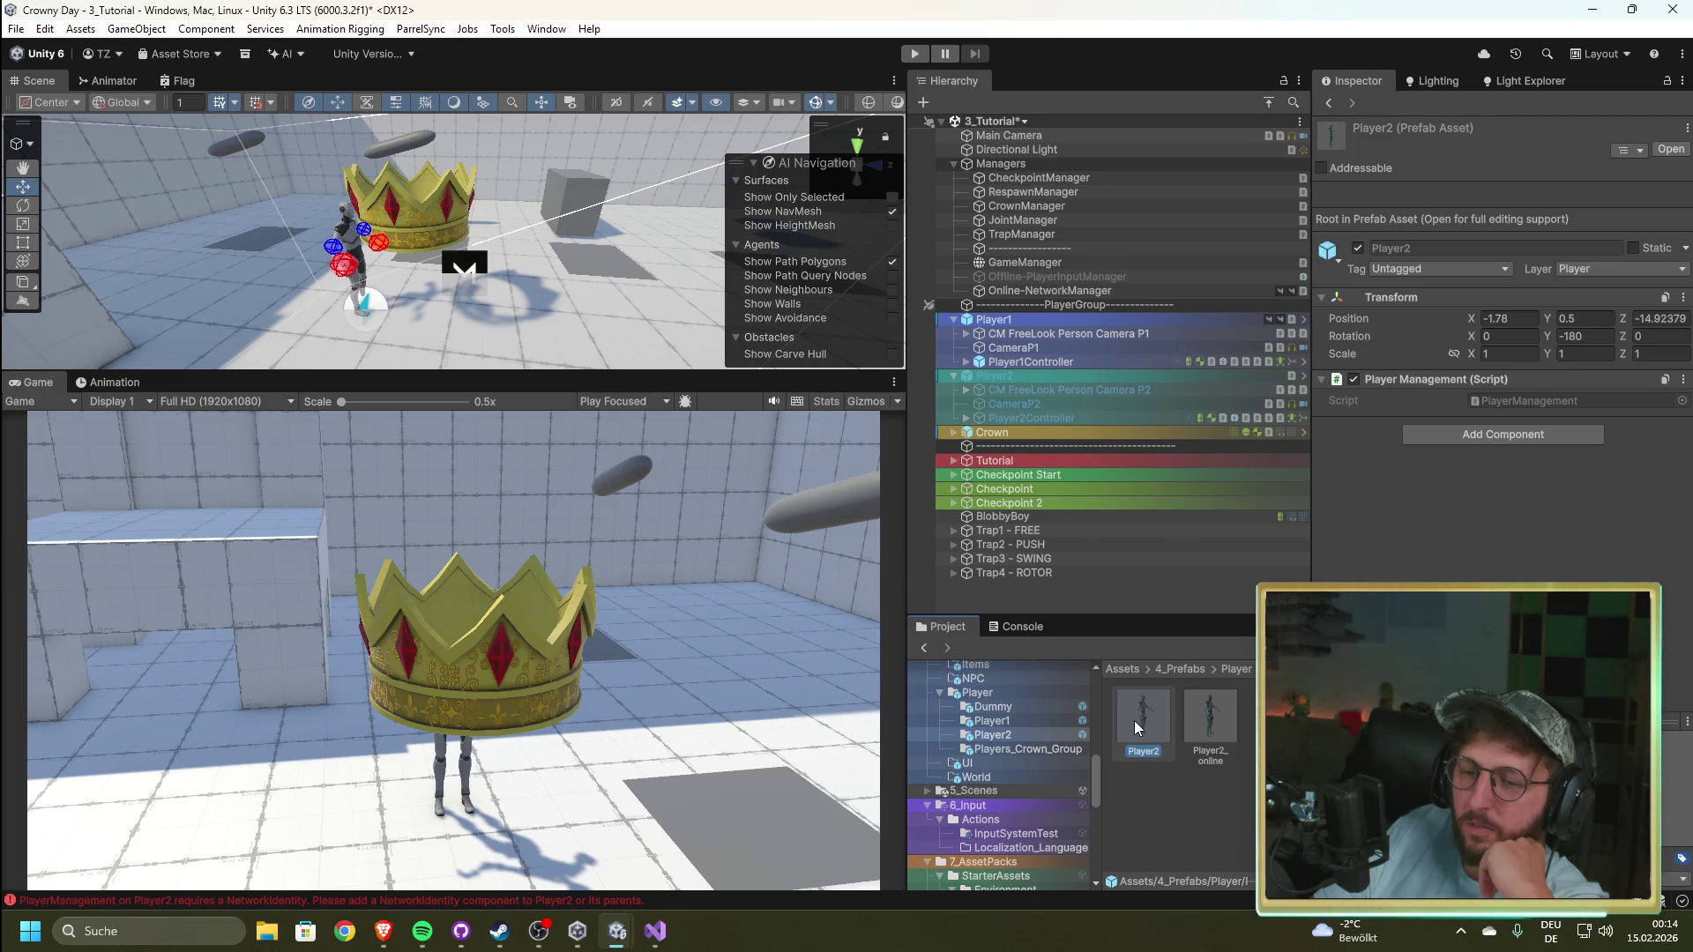
Step: Review Player2's camera, Player2 and Player2Controller's Character Controller settings, then switch to MyNetworkManager.cs
{"action": "left_click", "coordinate": [1139, 391]}
{"action": "left_click", "coordinate": [1134, 377]}
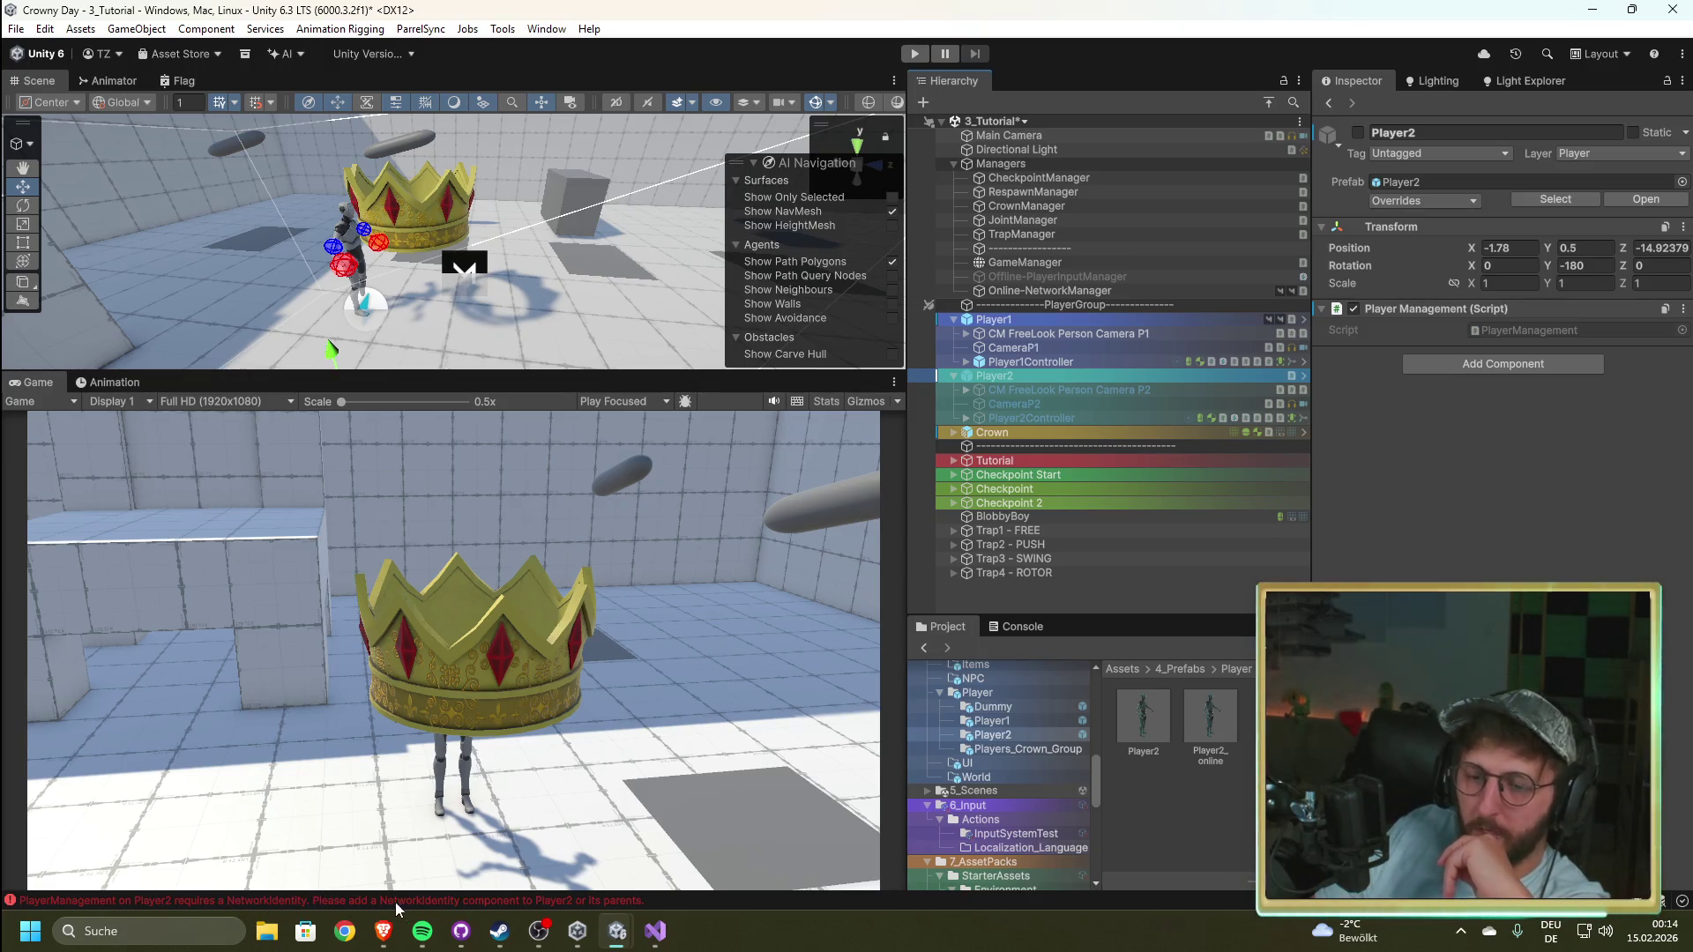
{"action": "left_click", "coordinate": [1079, 418]}
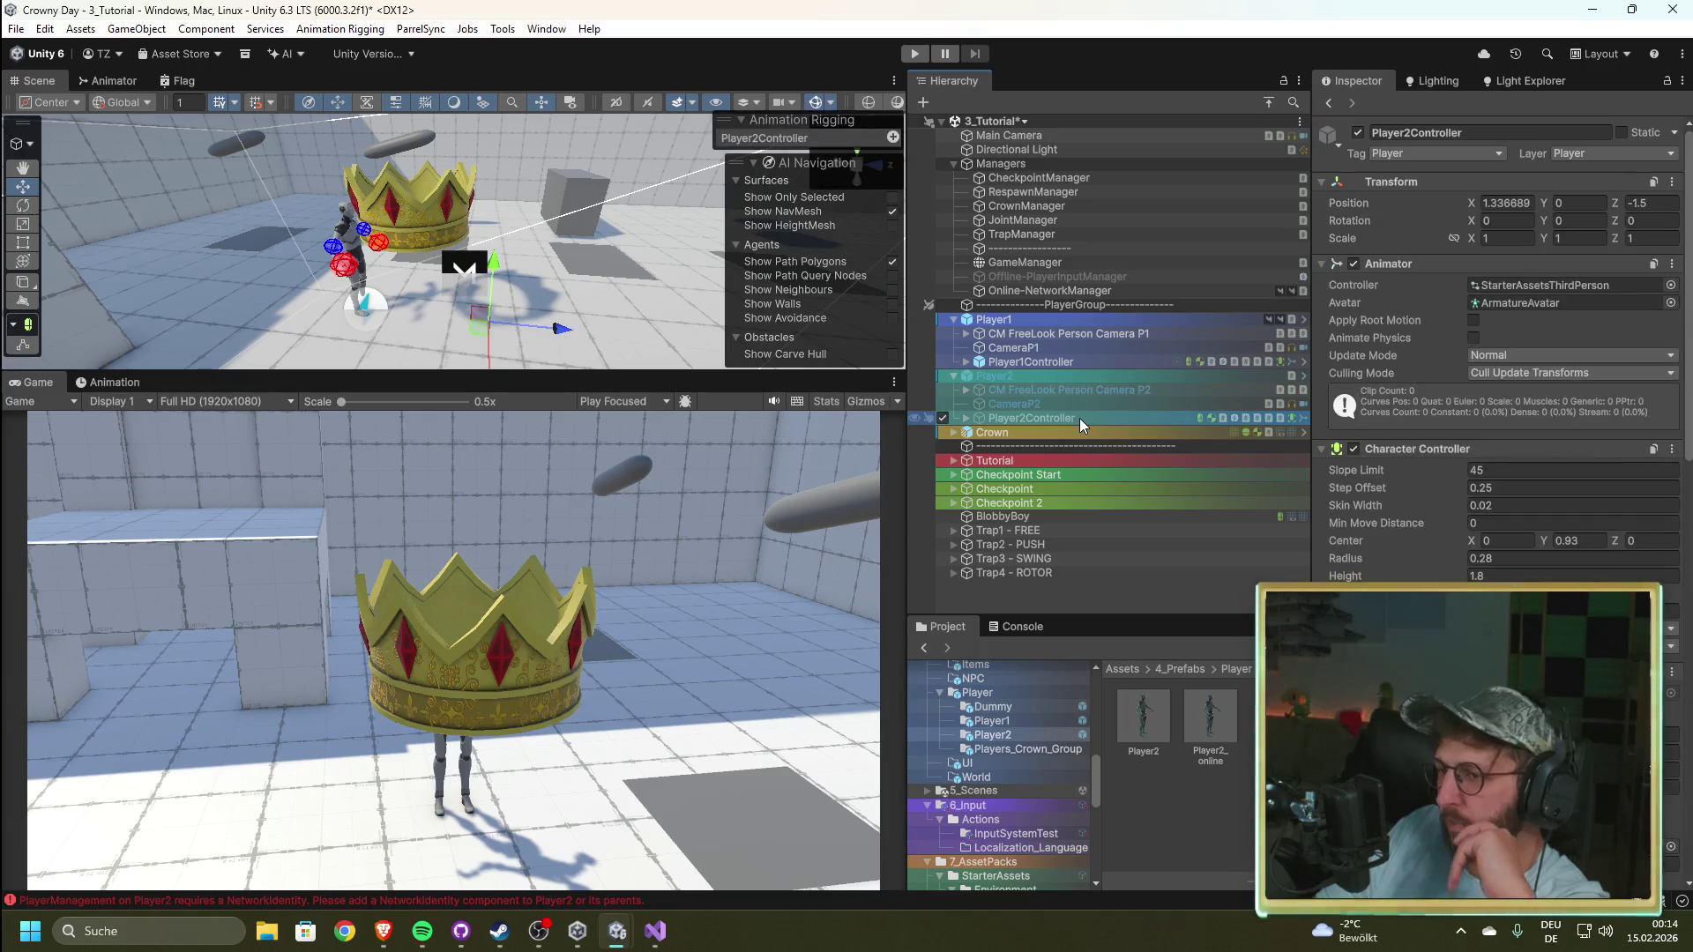
{"action": "scroll", "coordinate": [1453, 485], "scroll_direction": "down", "scroll_amount": 5}
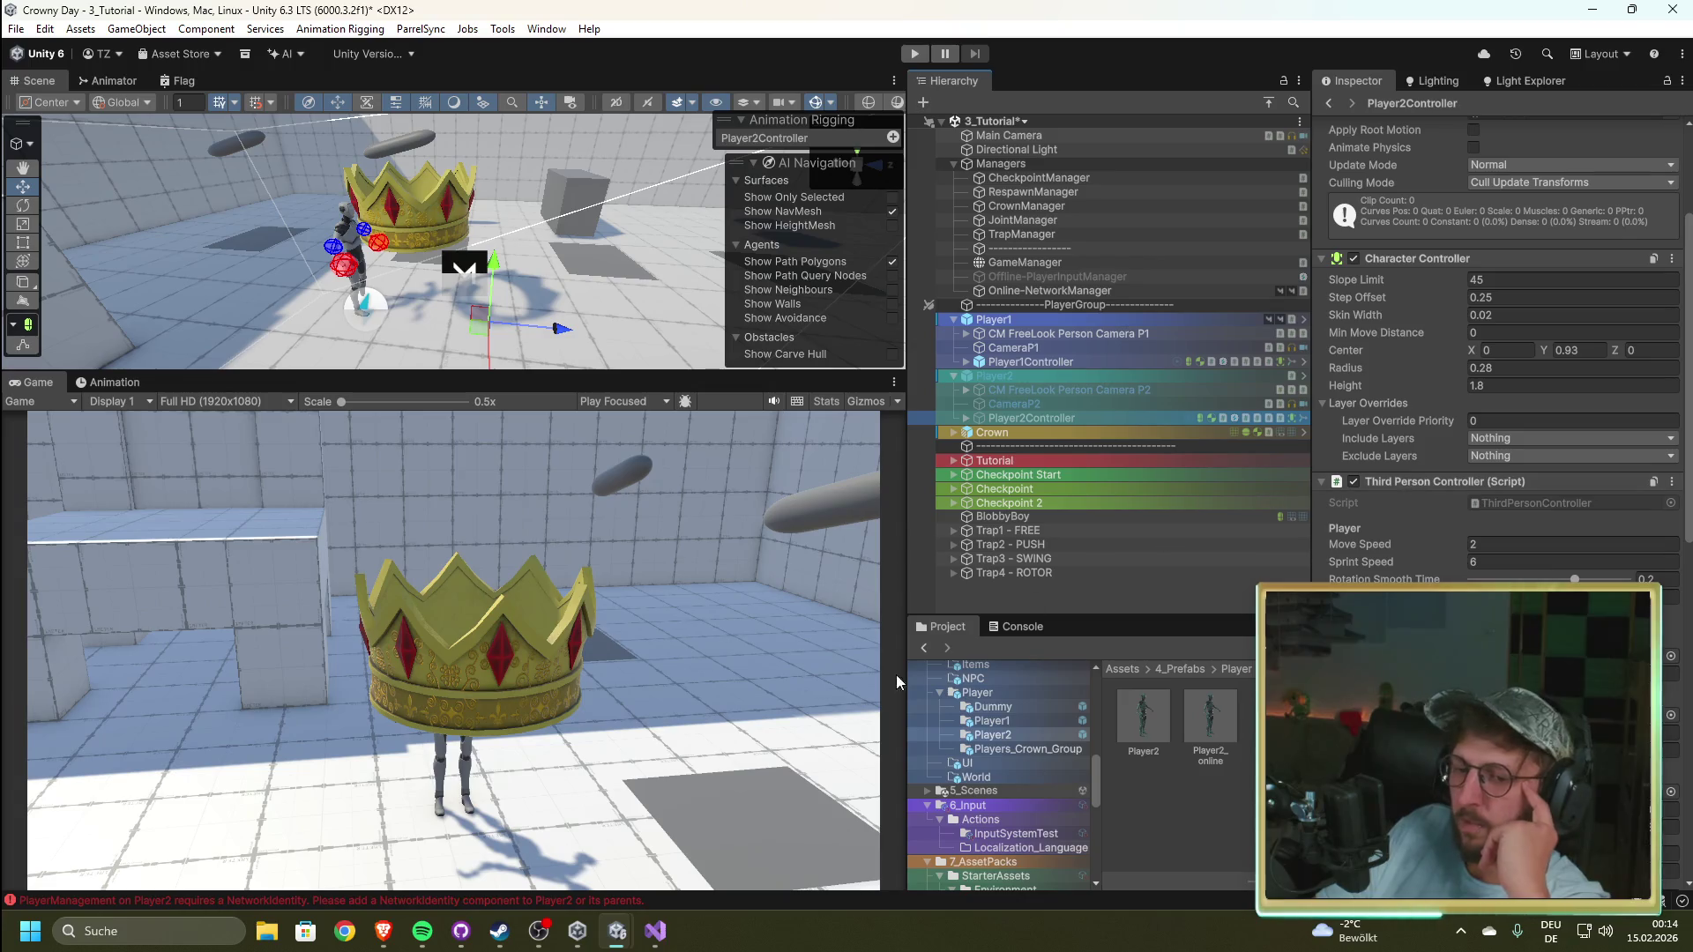
{"action": "left_click", "coordinate": [655, 930]}
{"action": "scroll", "coordinate": [1016, 447], "scroll_direction": "up", "scroll_amount": 4}
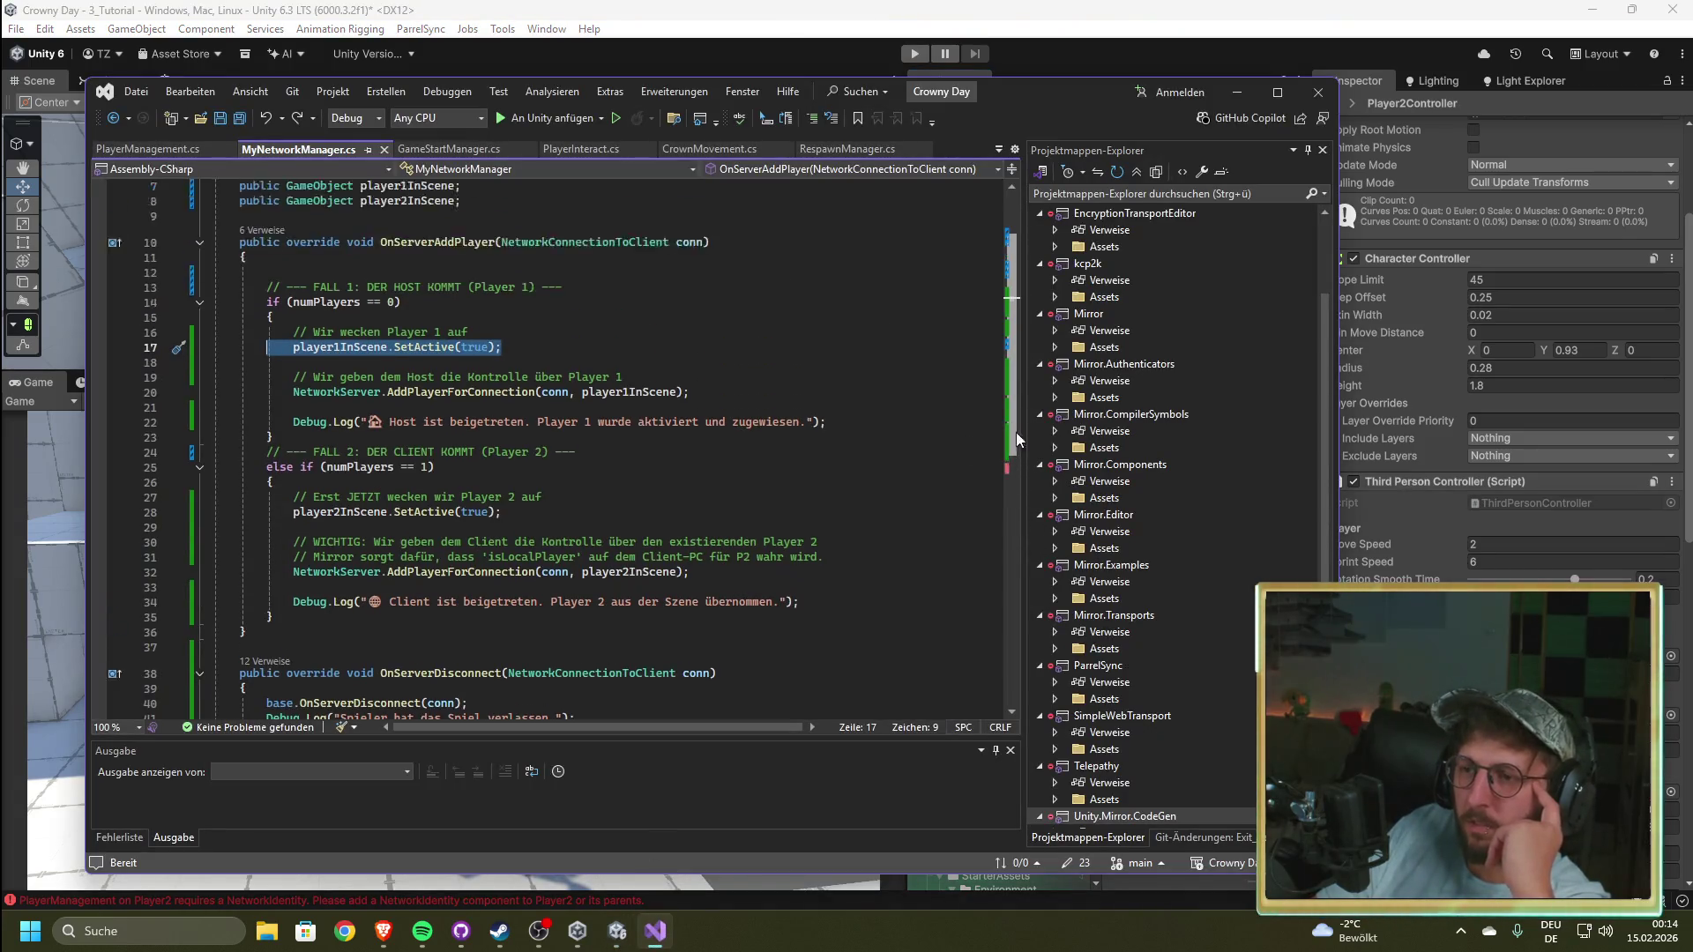
{"action": "left_click_drag", "start_coordinate": [522, 241], "coordinate": [427, 242]}
{"action": "left_click", "coordinate": [192, 151]}
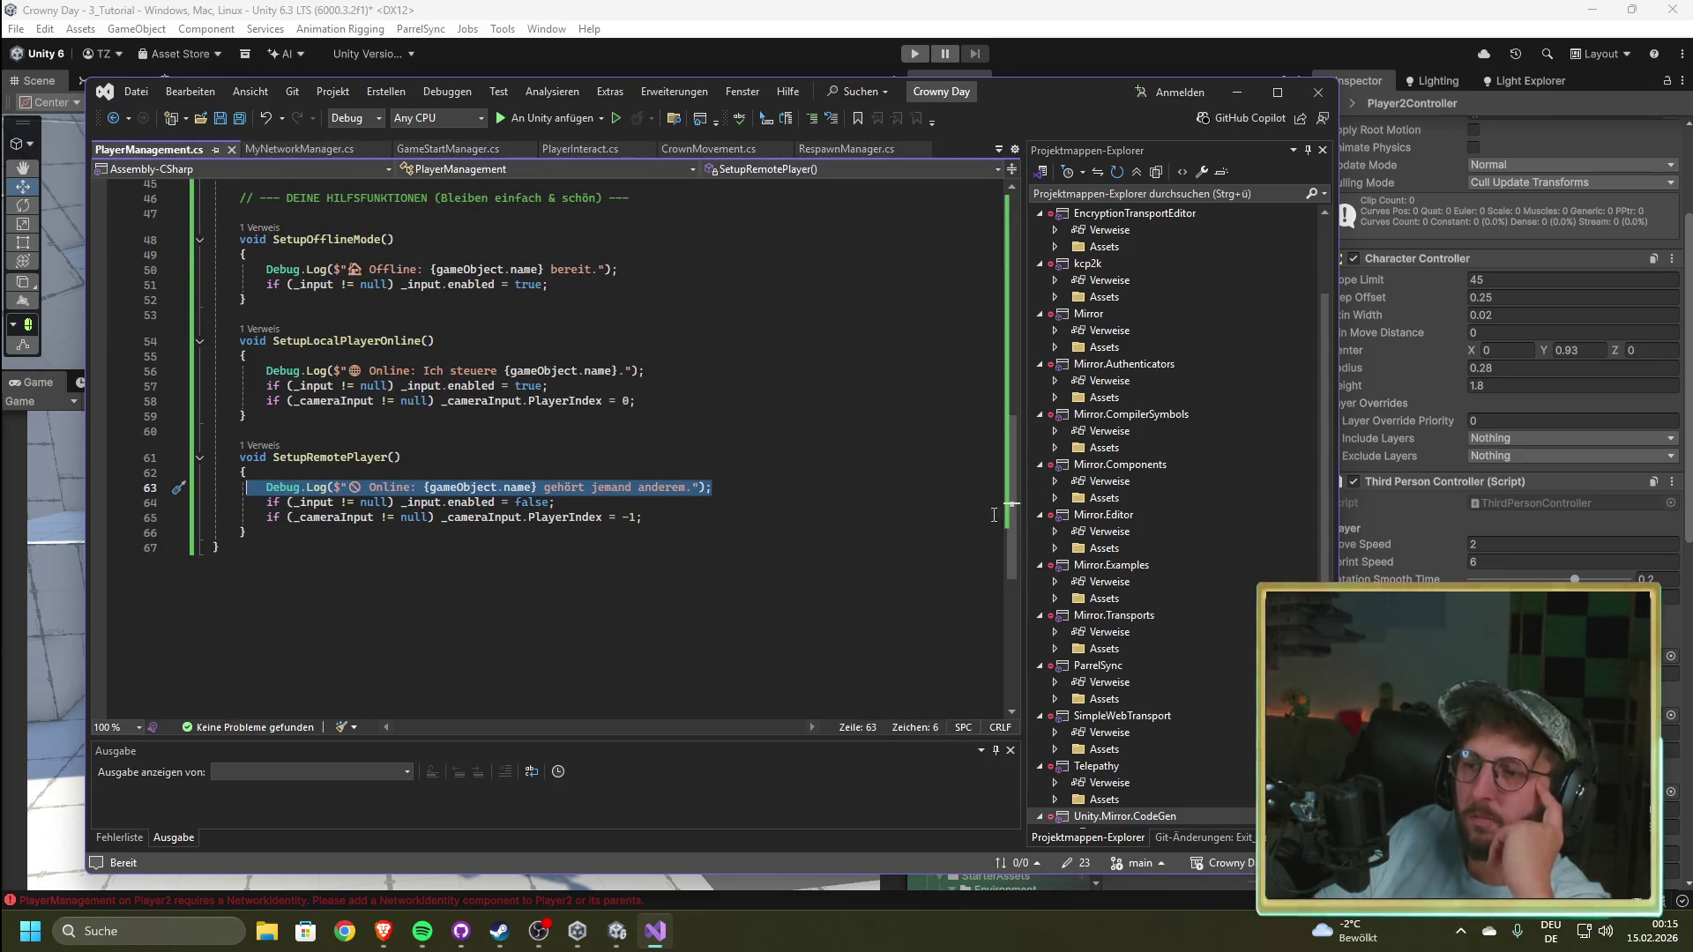
{"action": "scroll", "coordinate": [1015, 515], "scroll_direction": "up", "scroll_amount": 15}
{"action": "left_click_drag", "start_coordinate": [535, 272], "coordinate": [426, 272]}
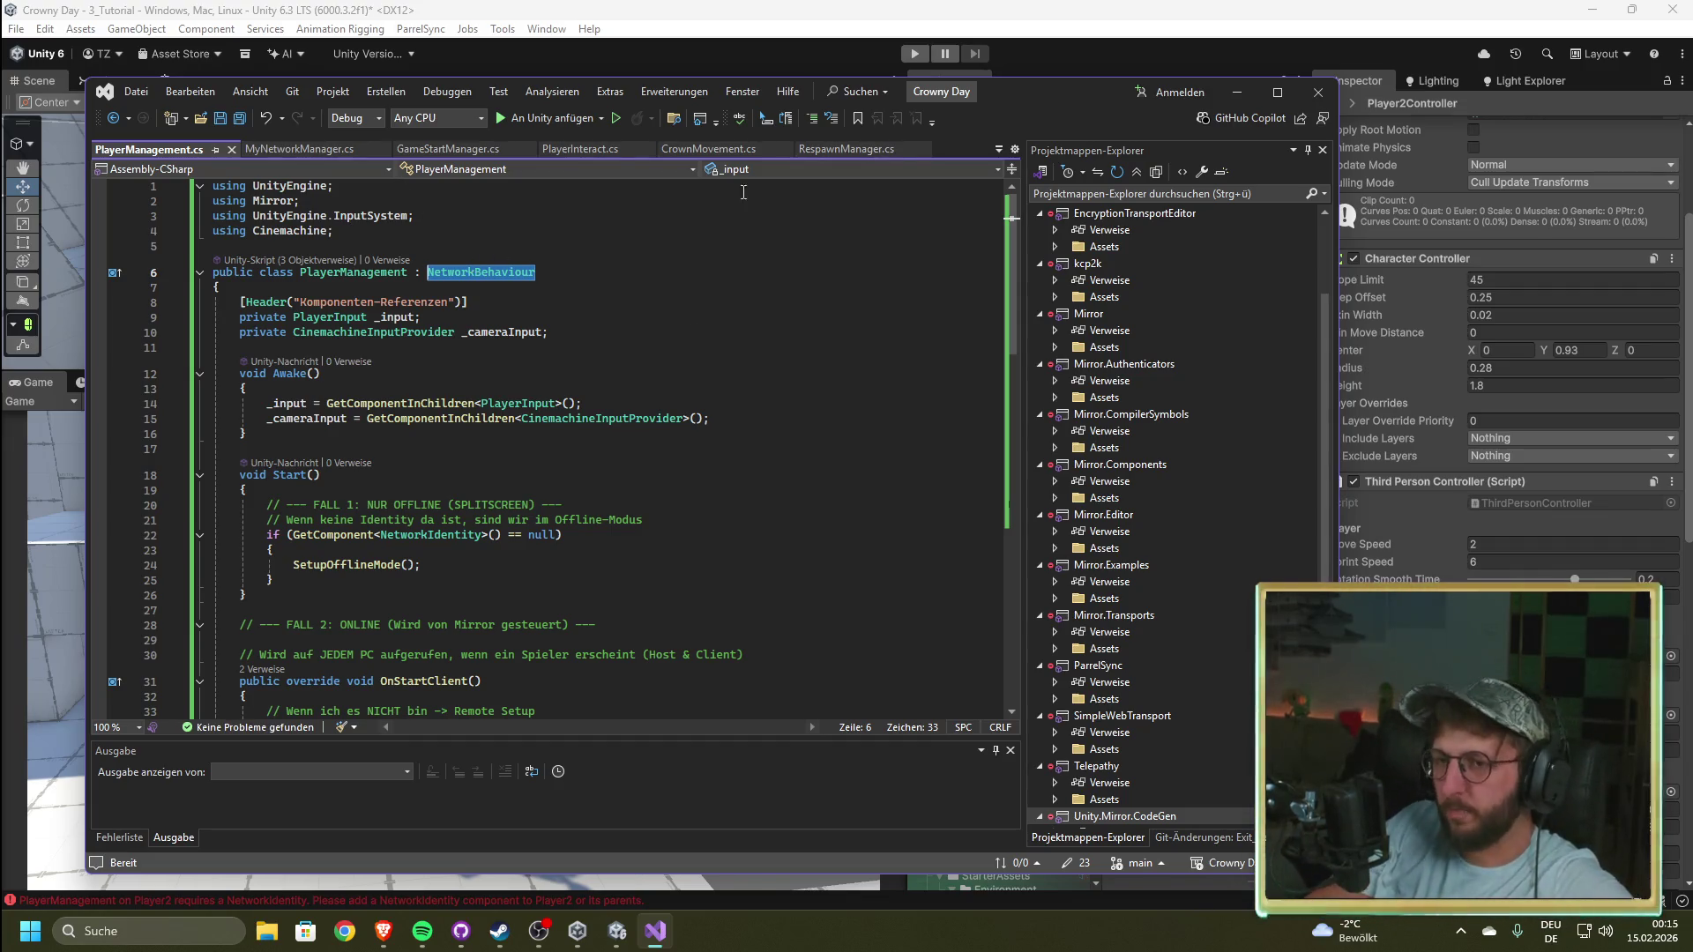
{"action": "left_click", "coordinate": [1091, 8]}
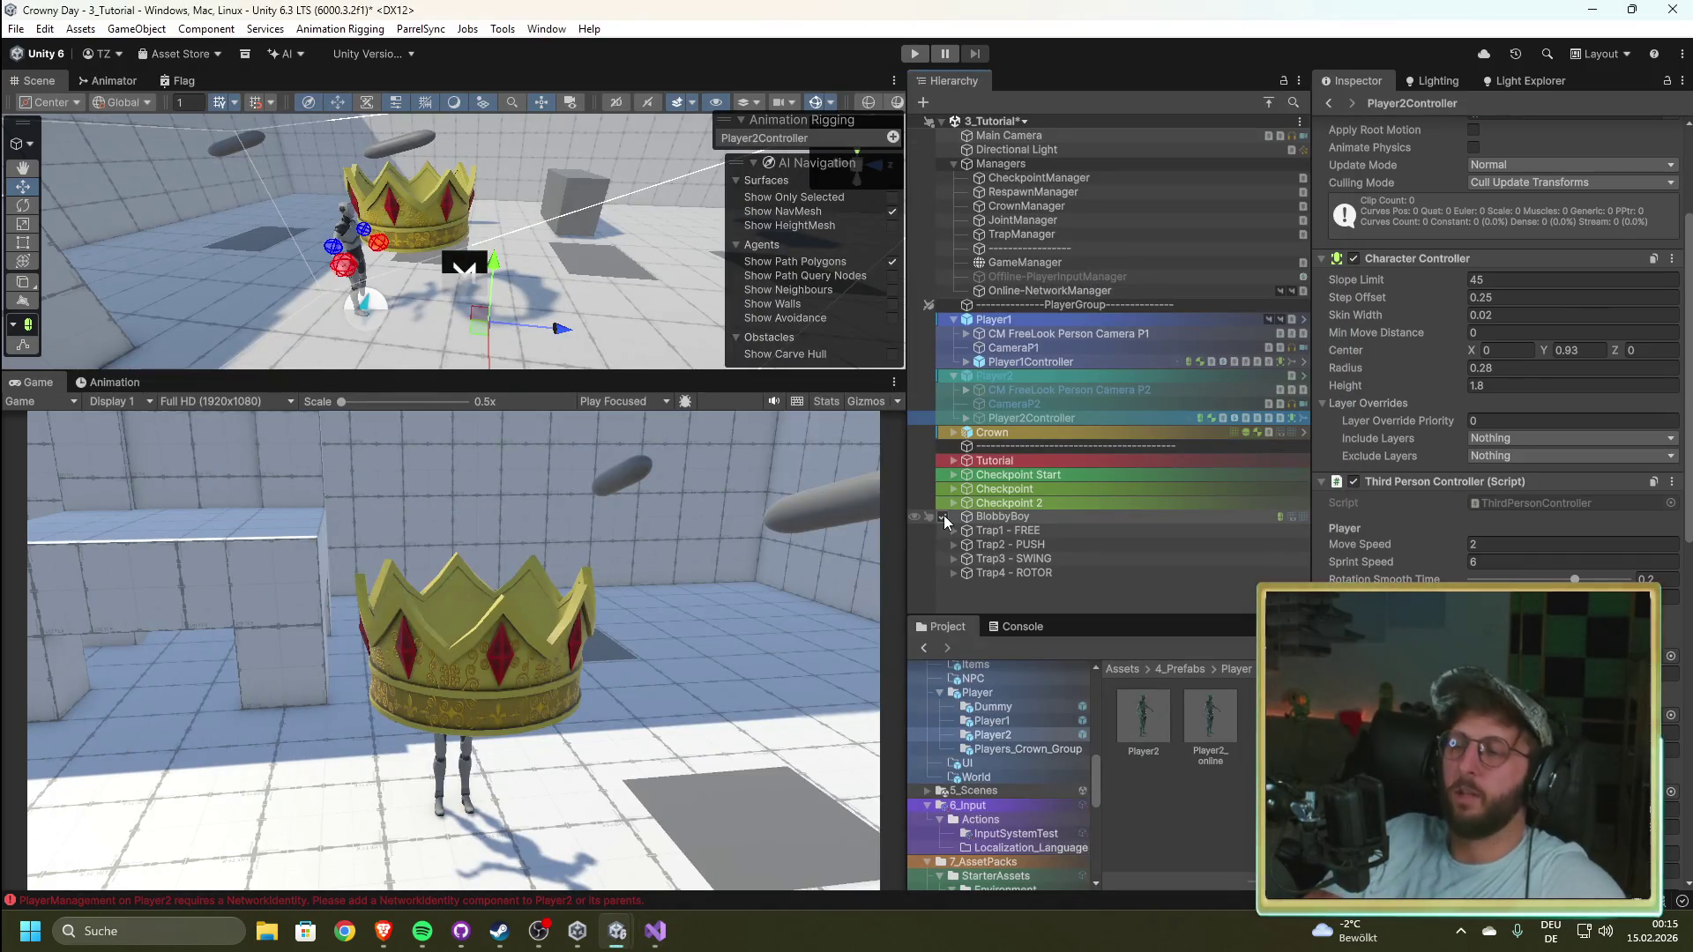
Step: Assign Player2_online as Online-NetworkManager's Player Prefab and save the 3_Tutorial scene
{"action": "left_click", "coordinate": [1209, 716]}
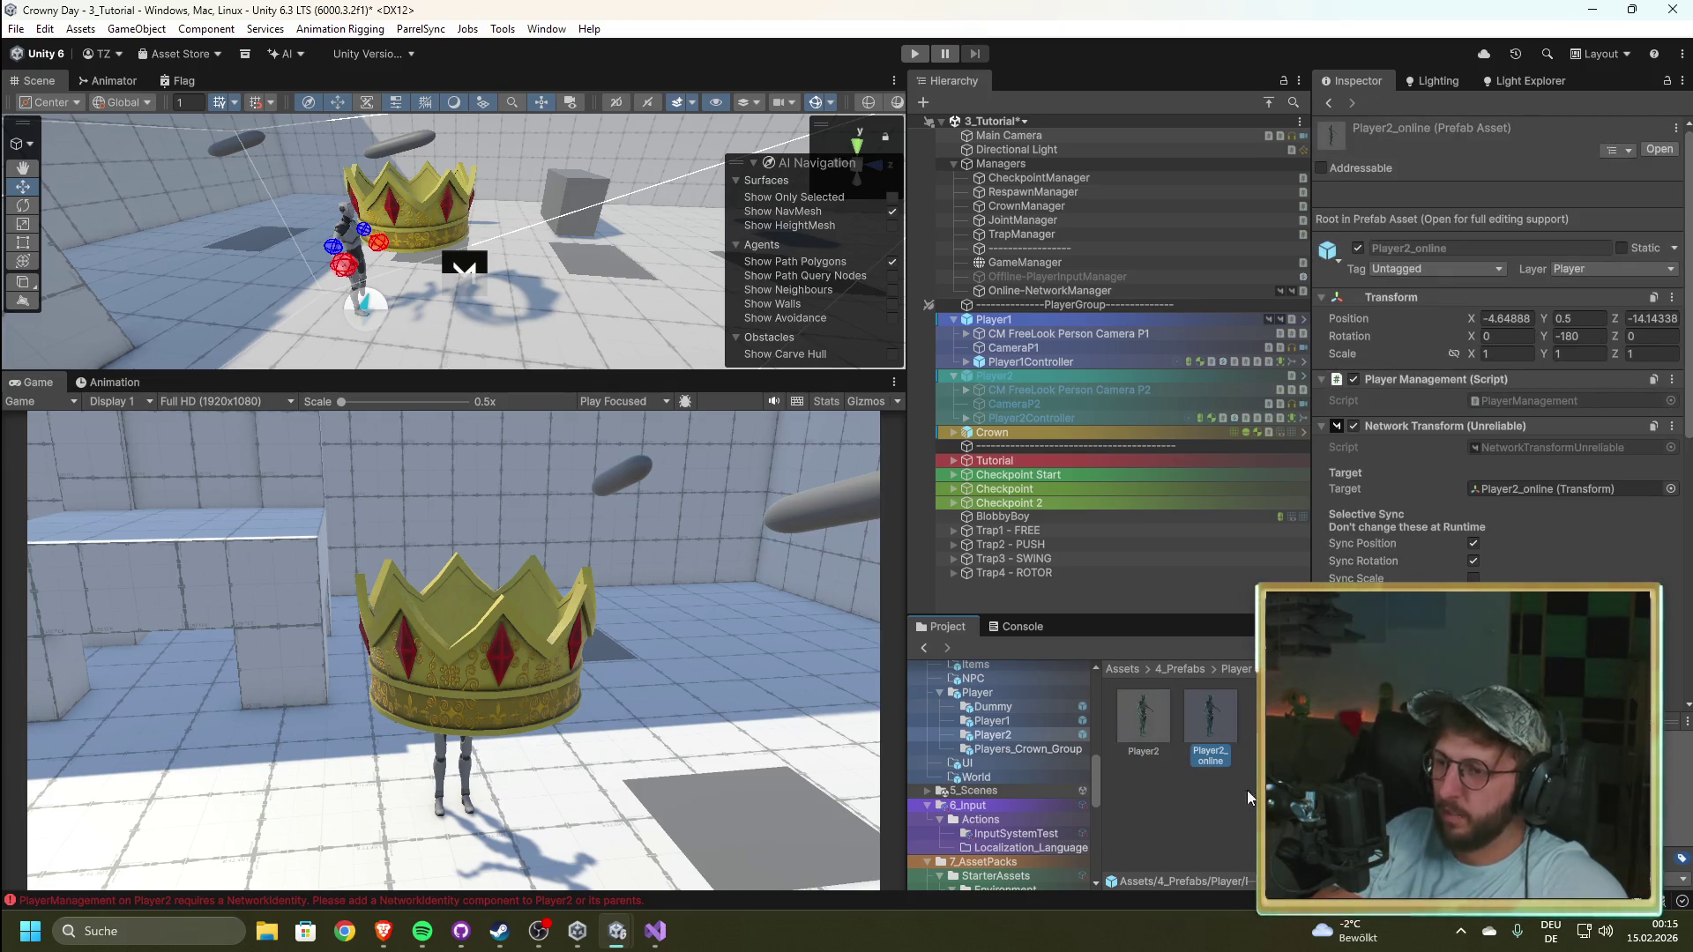
{"action": "left_click", "coordinate": [1076, 290]}
{"action": "mouse_move", "coordinate": [1210, 716]}
{"action": "left_mouse_down"}
{"action": "mouse_move", "coordinate": [1245, 715]}
{"action": "mouse_move", "coordinate": [1506, 425]}
{"action": "left_mouse_up"}
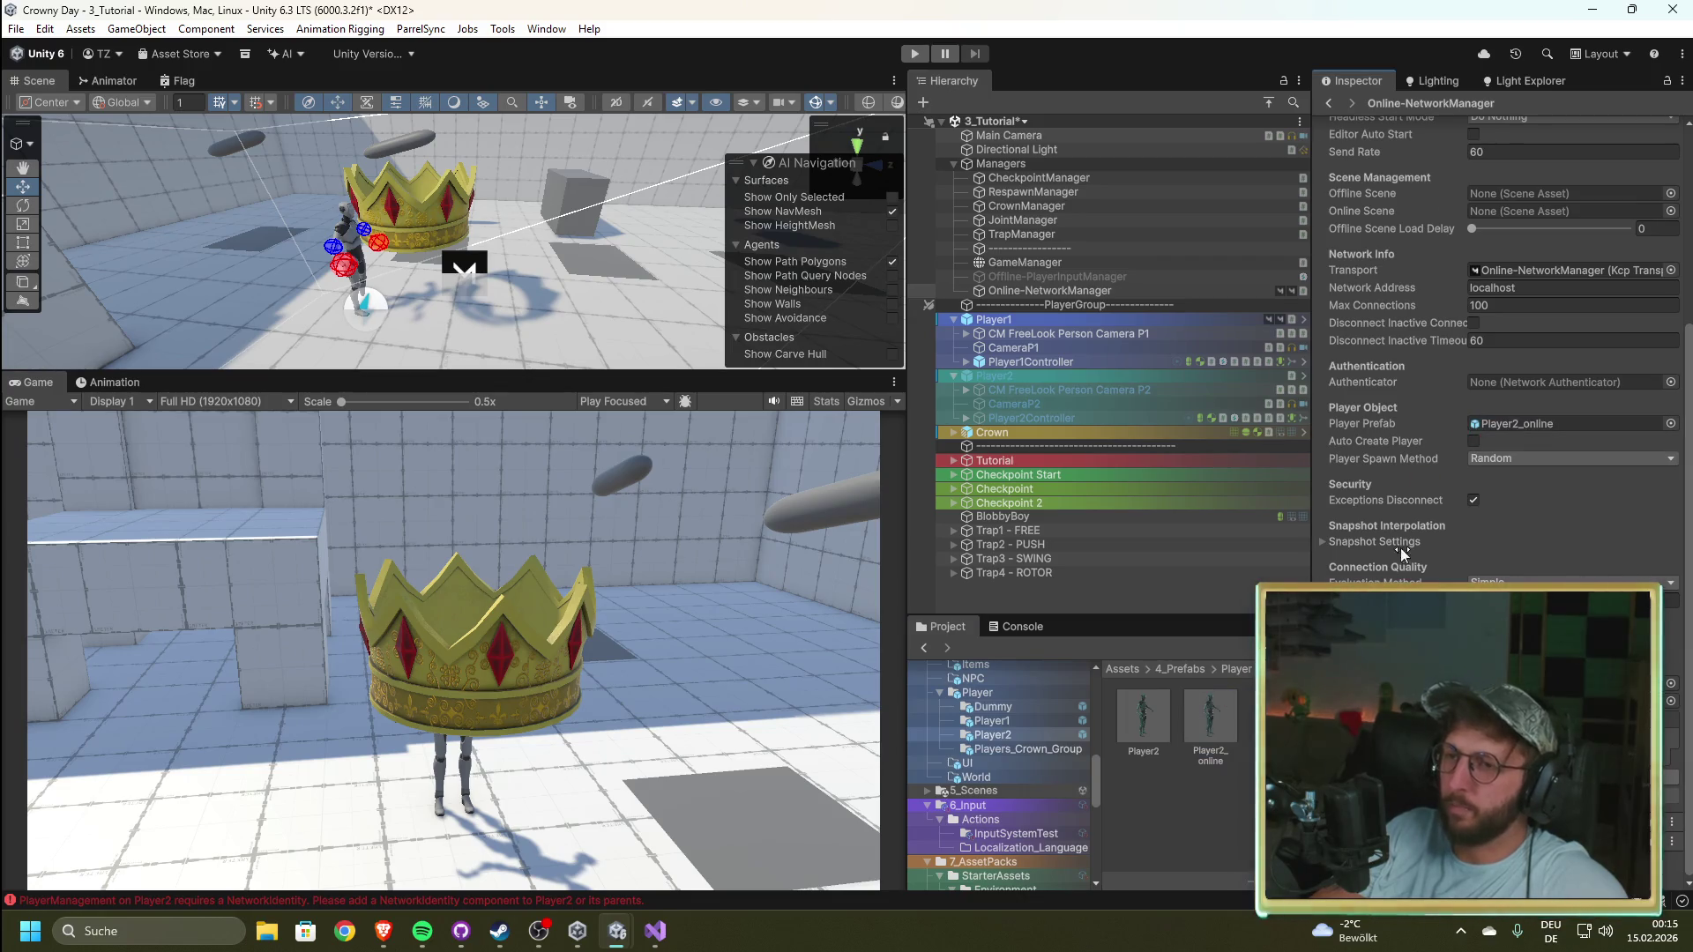
{"action": "left_click", "coordinate": [1199, 797]}
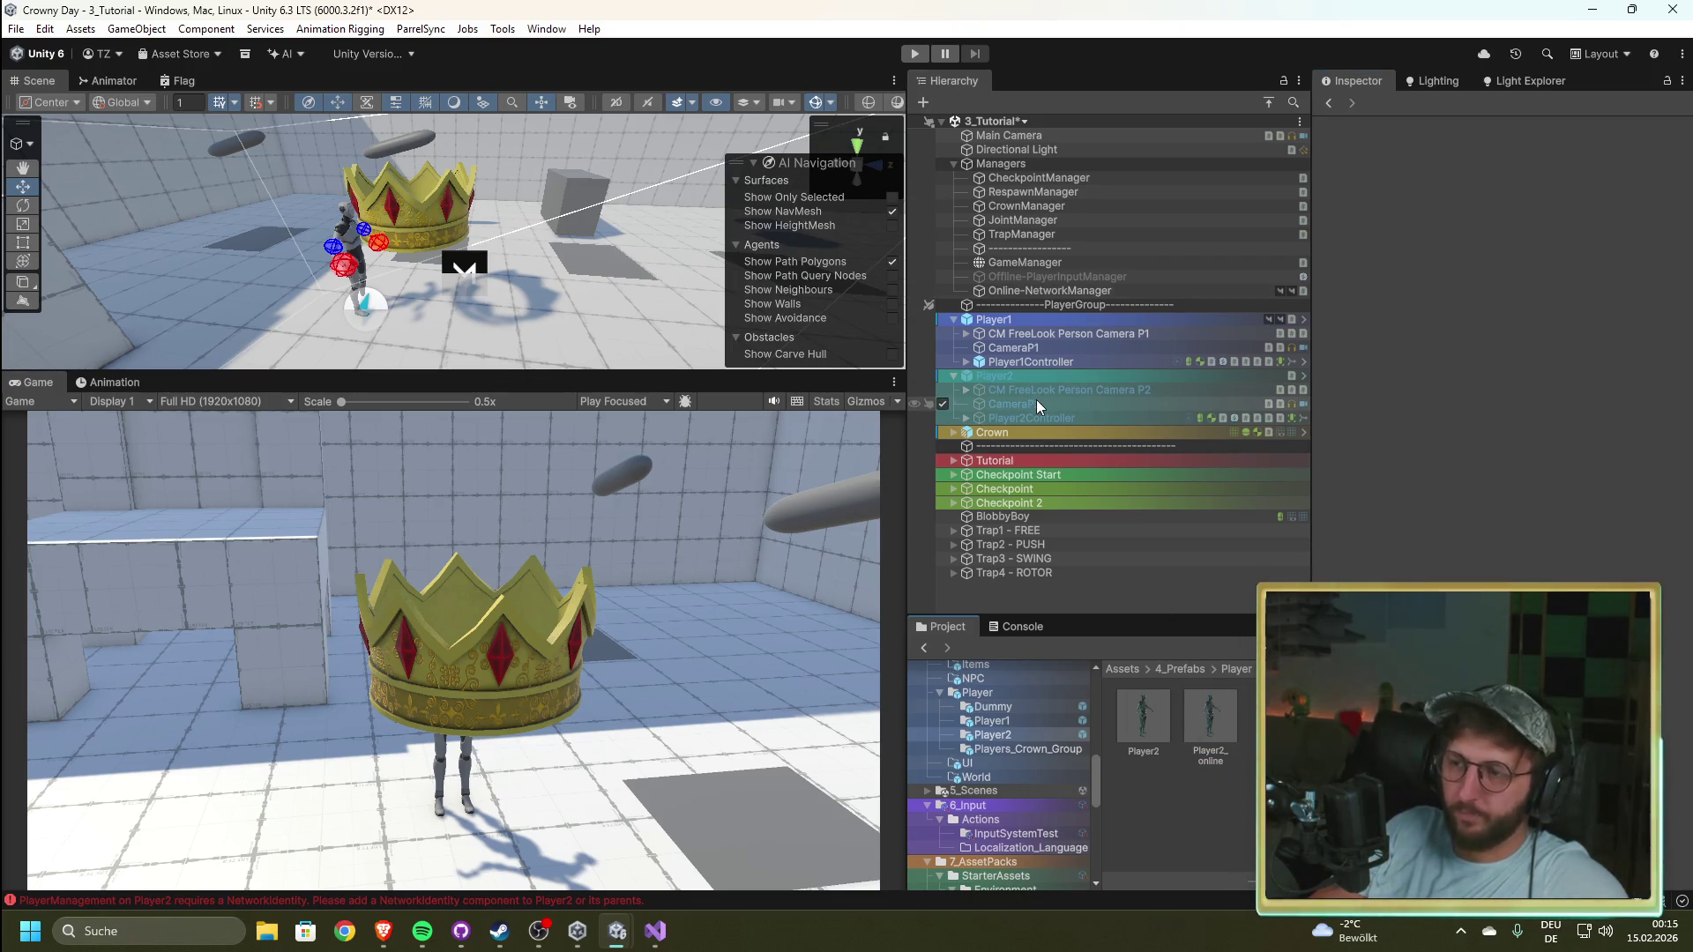
{"action": "key", "text": "ctrl+s"}
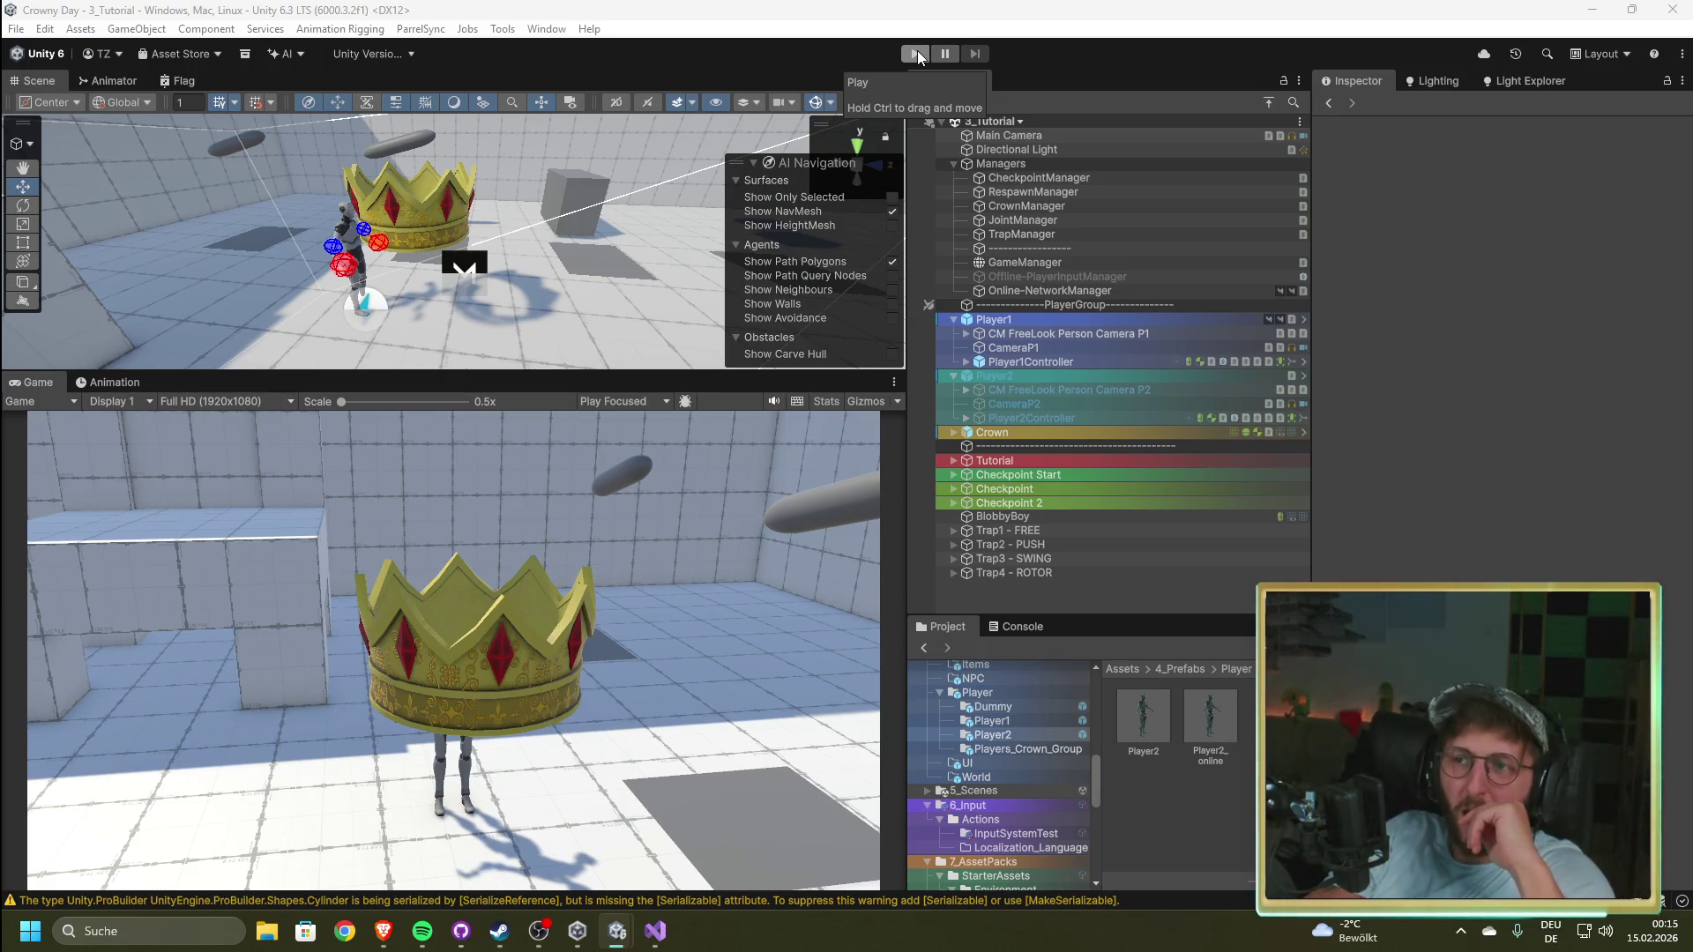
{"action": "left_click", "coordinate": [917, 50]}
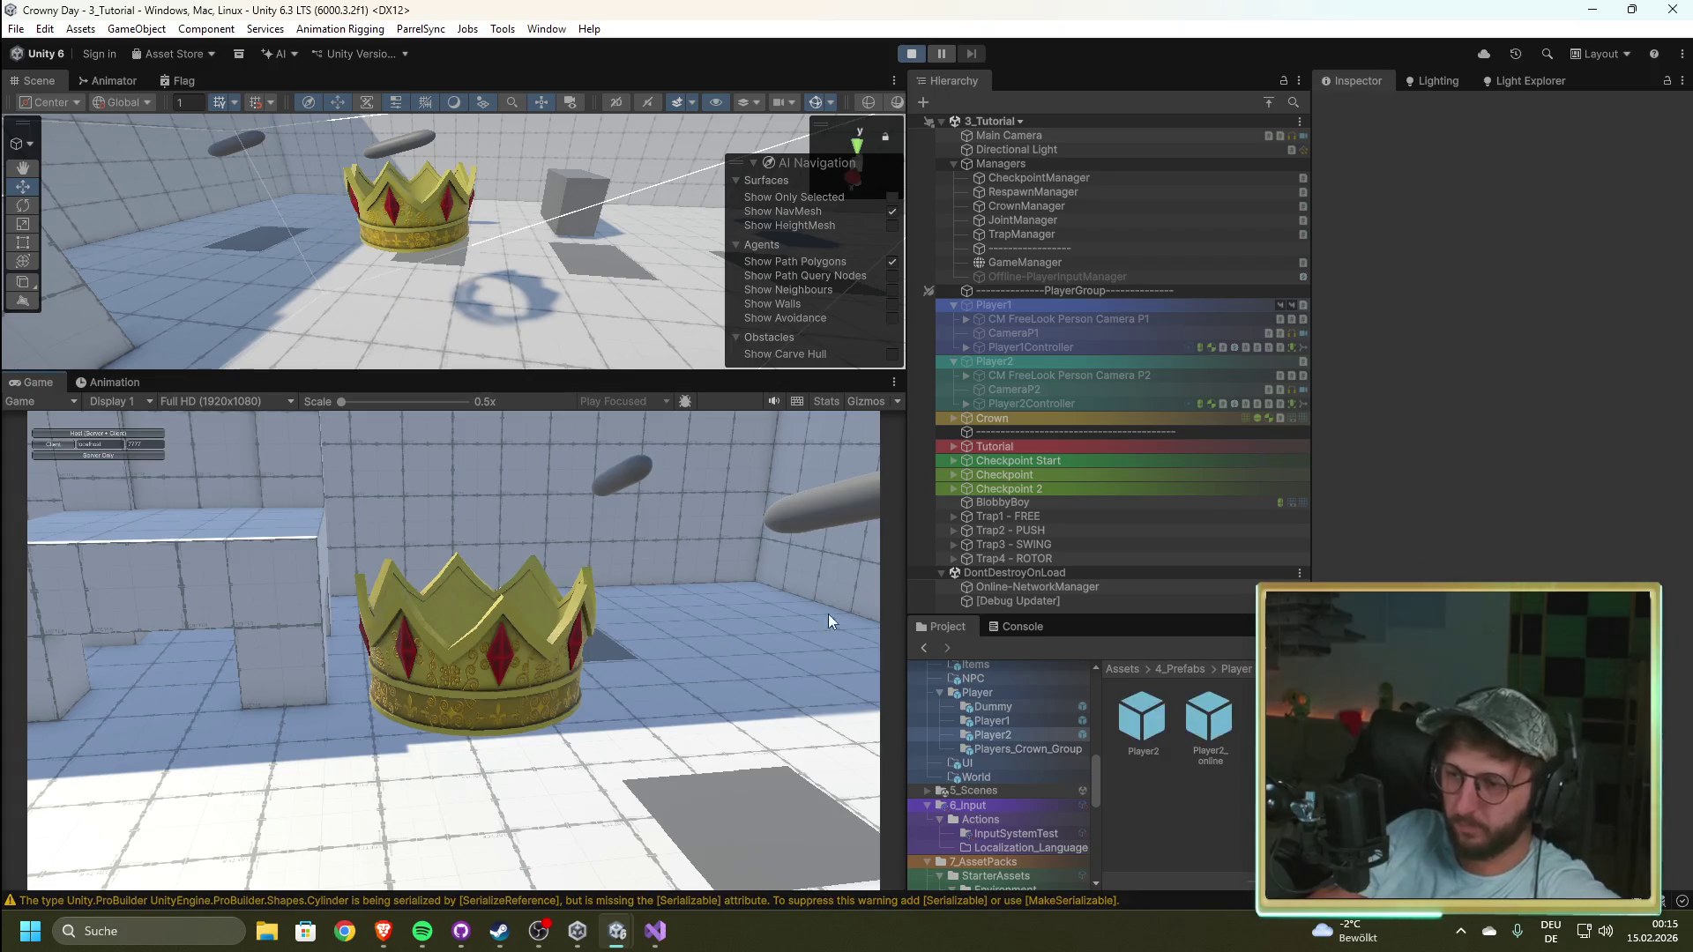
Step: Run the game as host with the Console showing, walk the character toward the crown, then stop
{"action": "left_click", "coordinate": [1029, 627]}
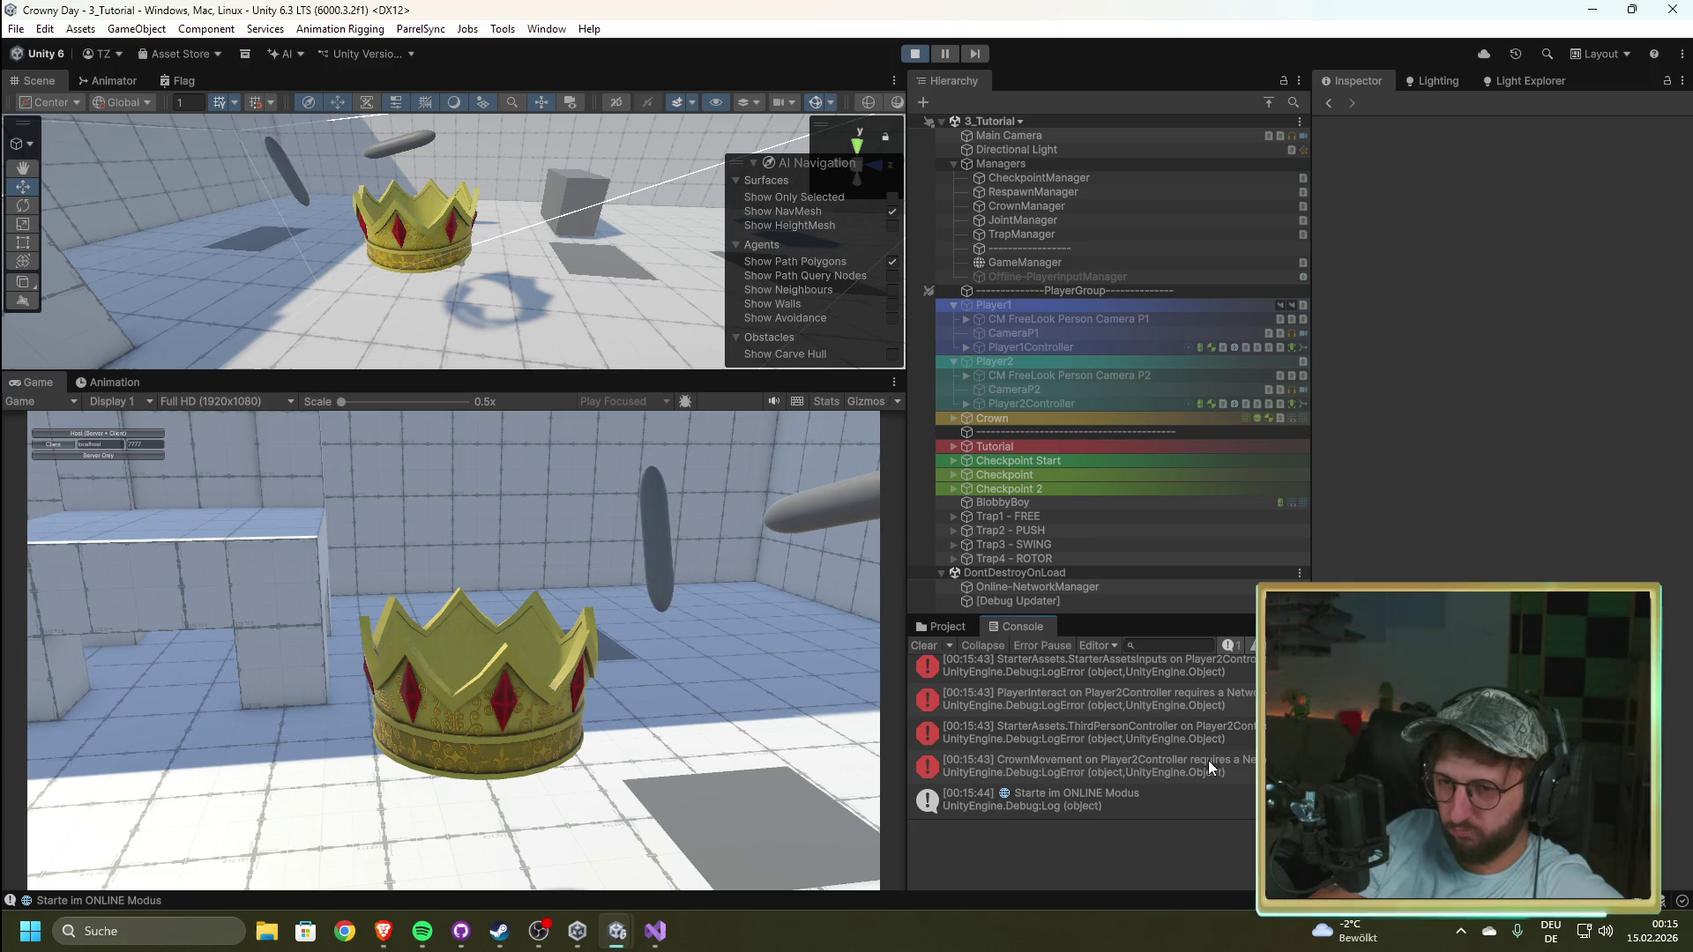
{"action": "left_click", "coordinate": [67, 433]}
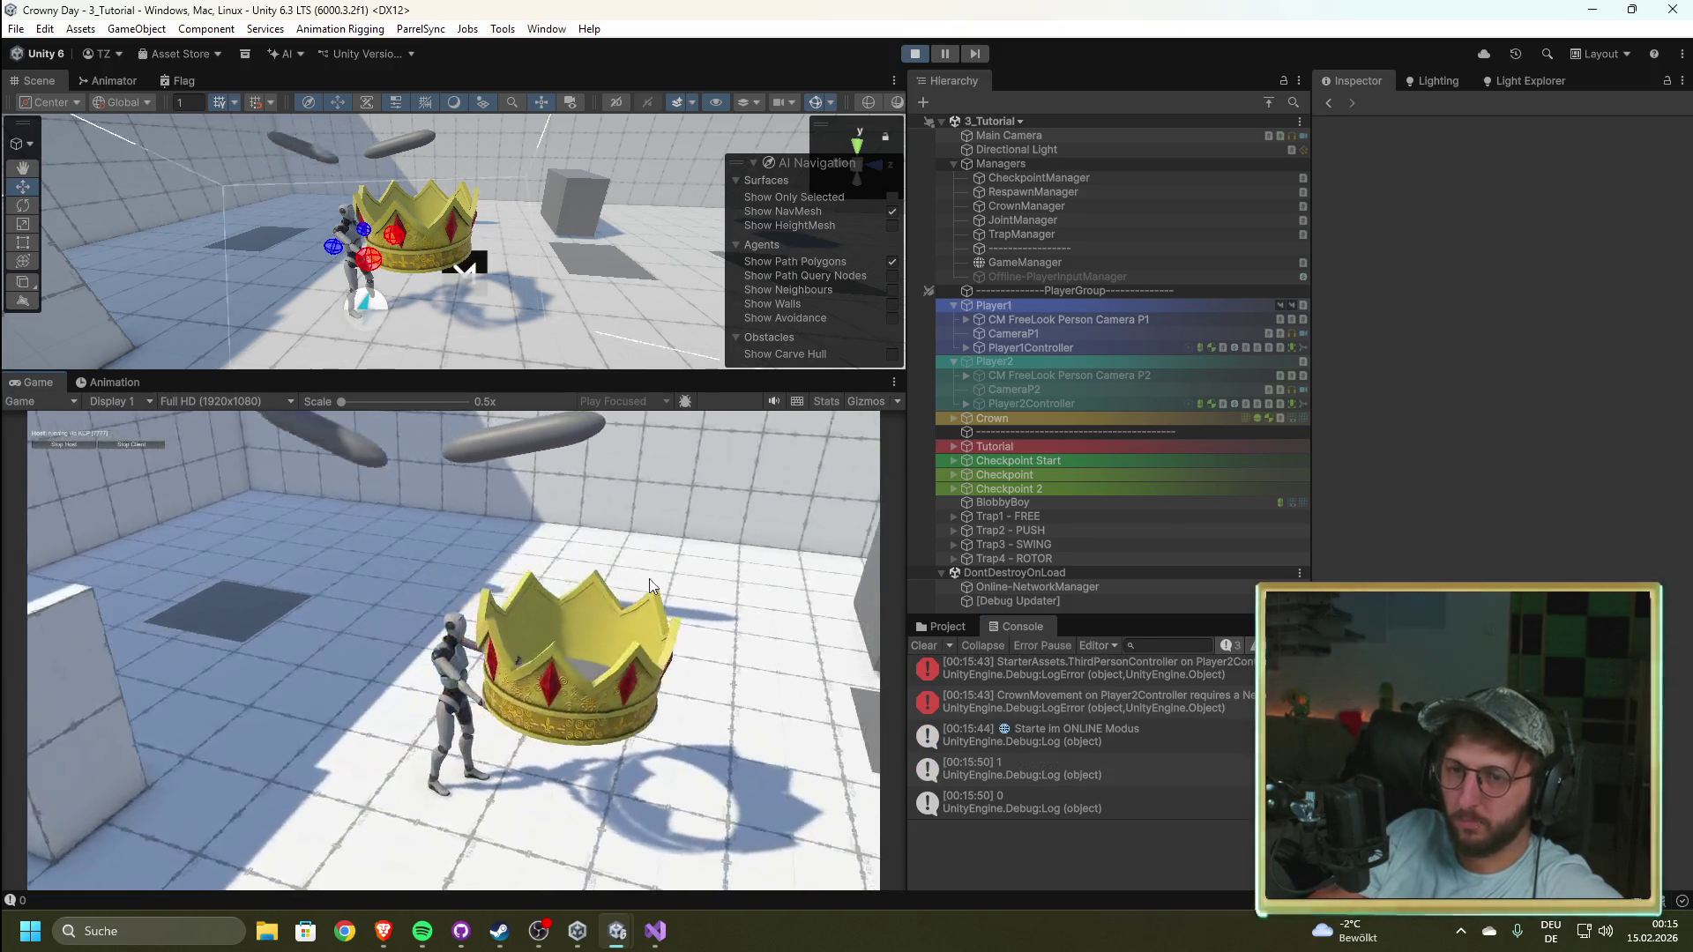
{"action": "key", "text": "w"}
{"action": "key", "text": "w"}
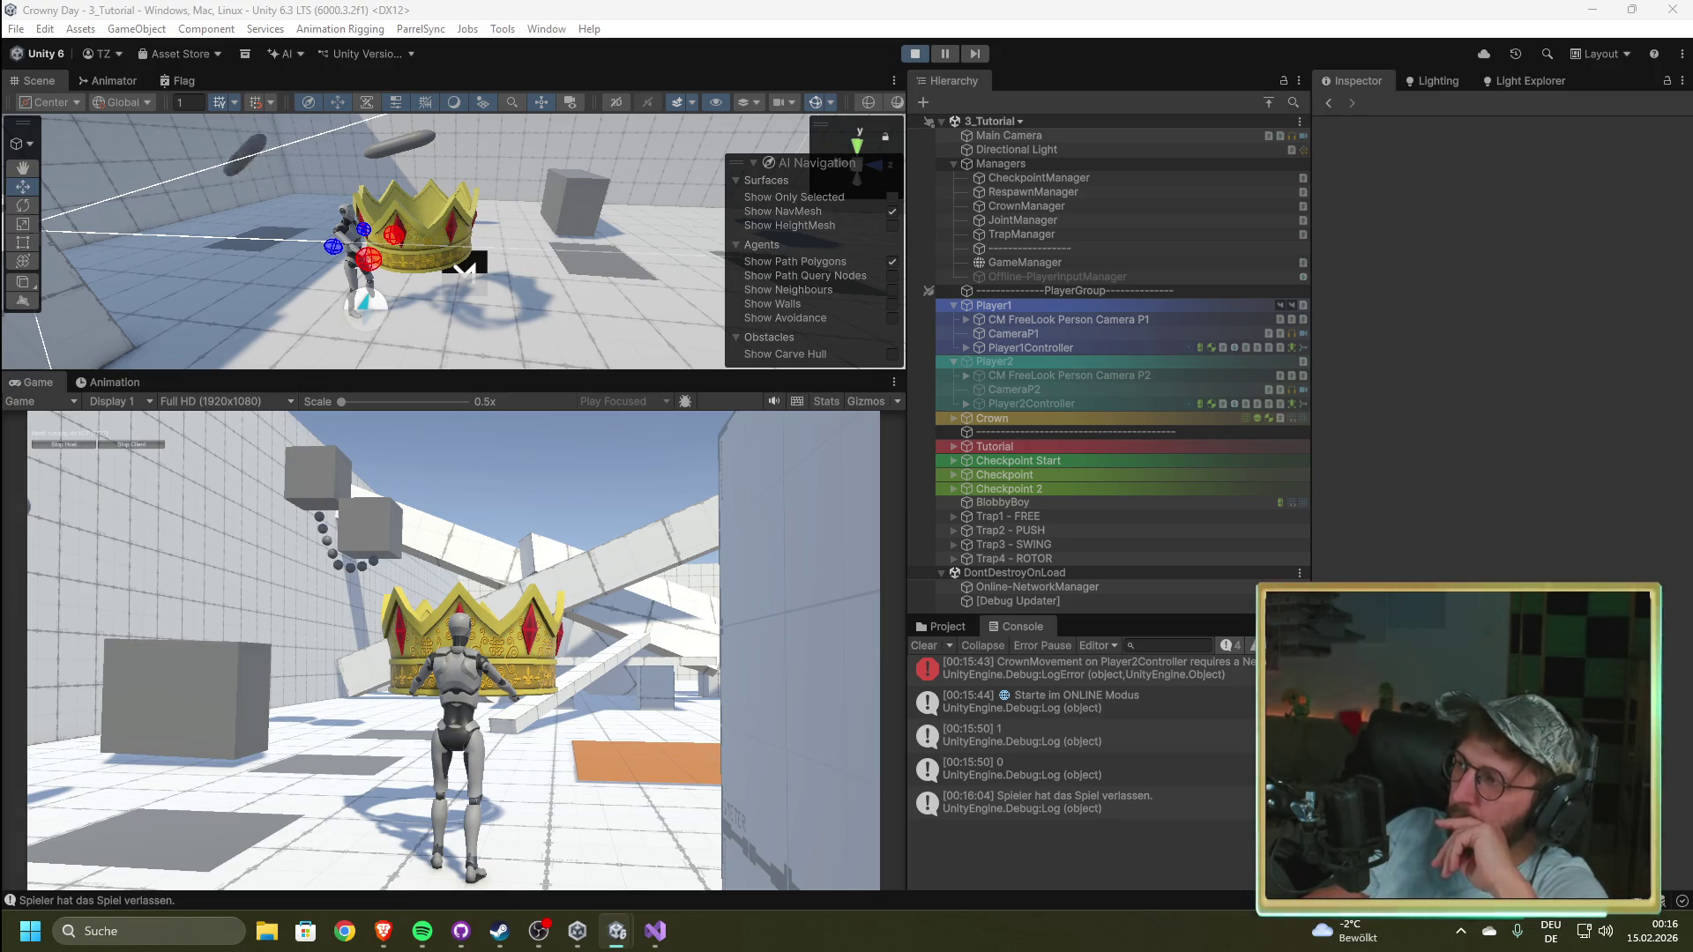
{"action": "left_click", "coordinate": [916, 54]}
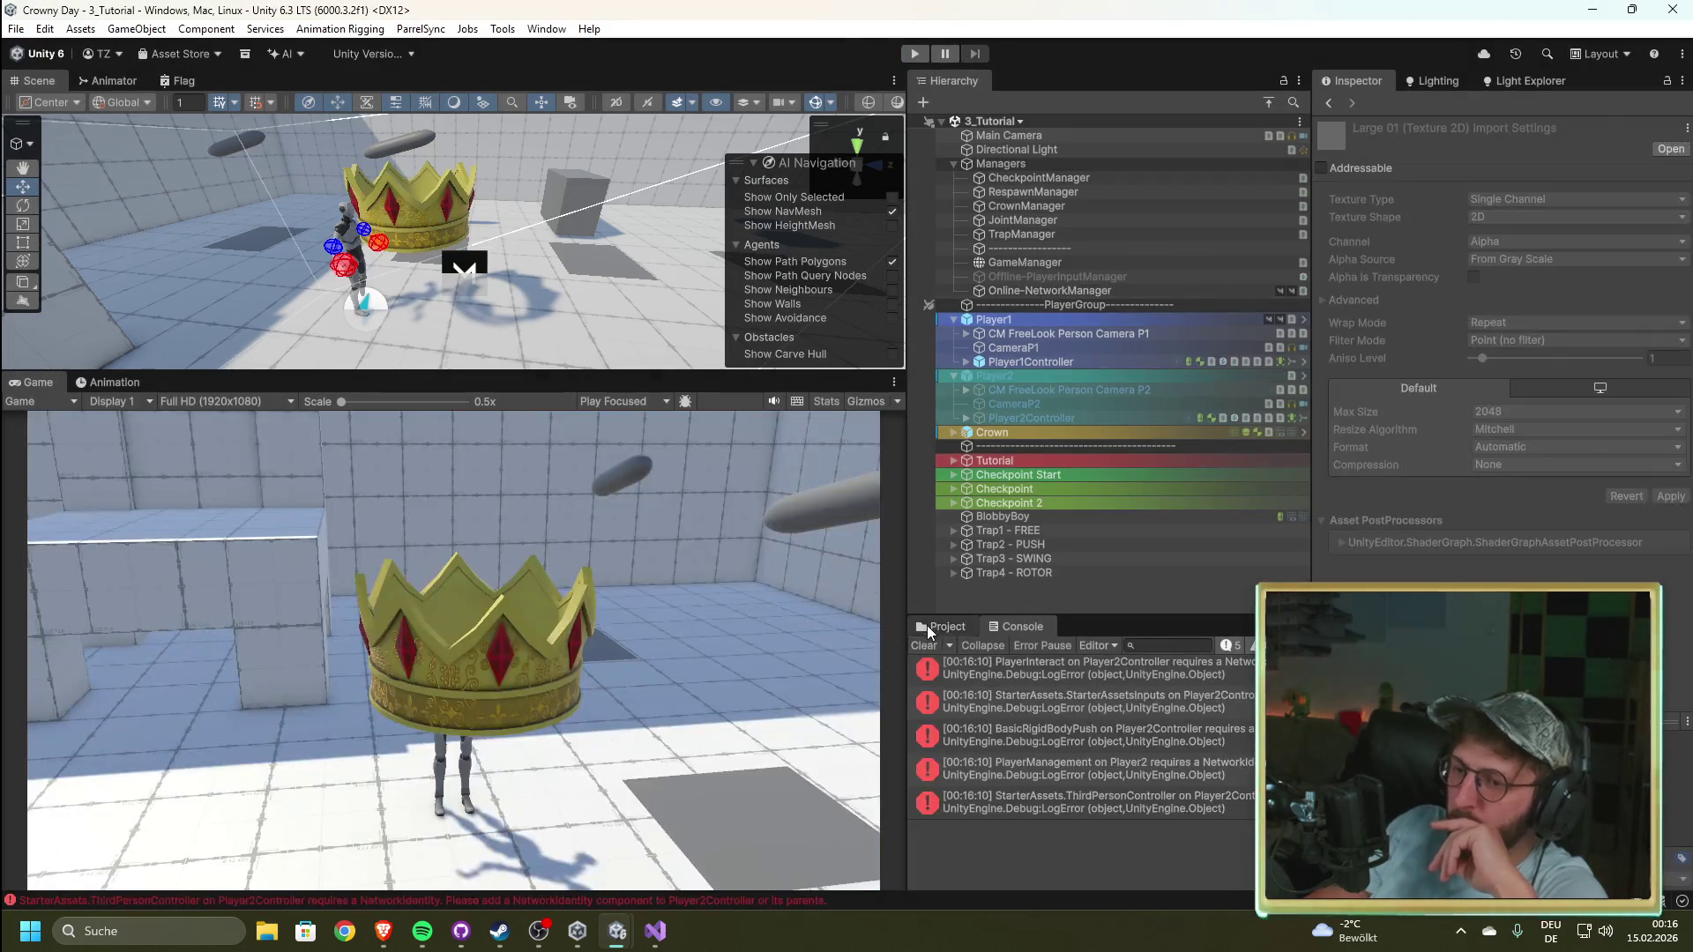
Step: Inspect Player2 and Player2Controller, review the five NetworkIdentity errors, and clear the Console
{"action": "left_click", "coordinate": [927, 625]}
{"action": "left_click", "coordinate": [1007, 622]}
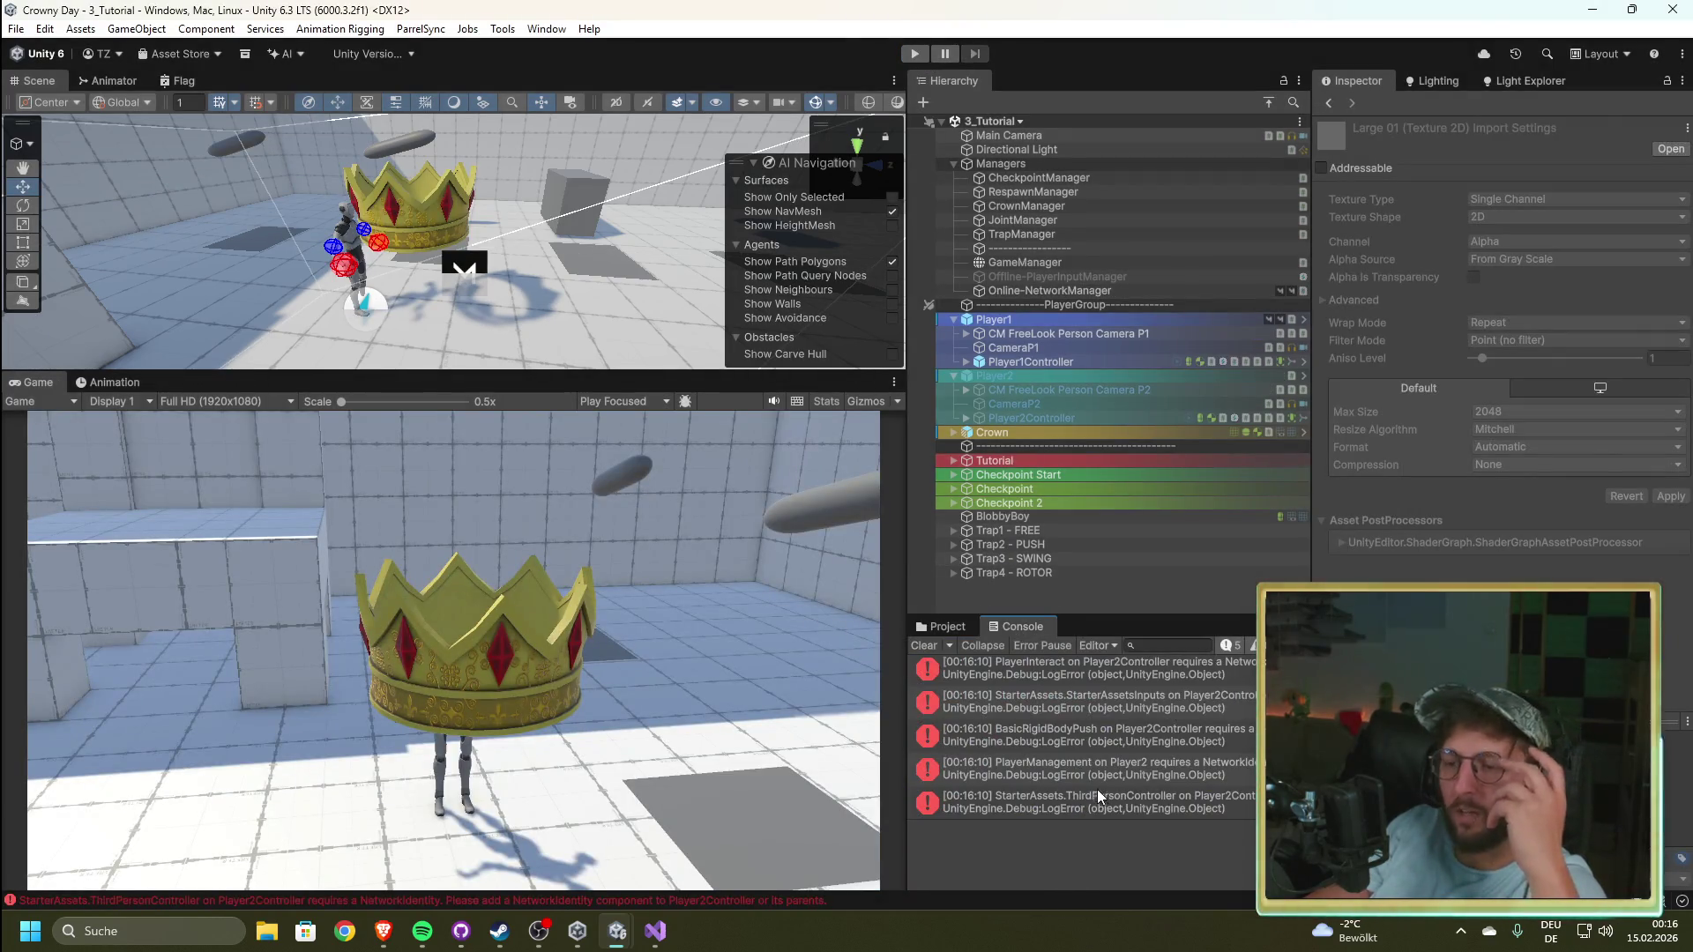
{"action": "left_click", "coordinate": [948, 626]}
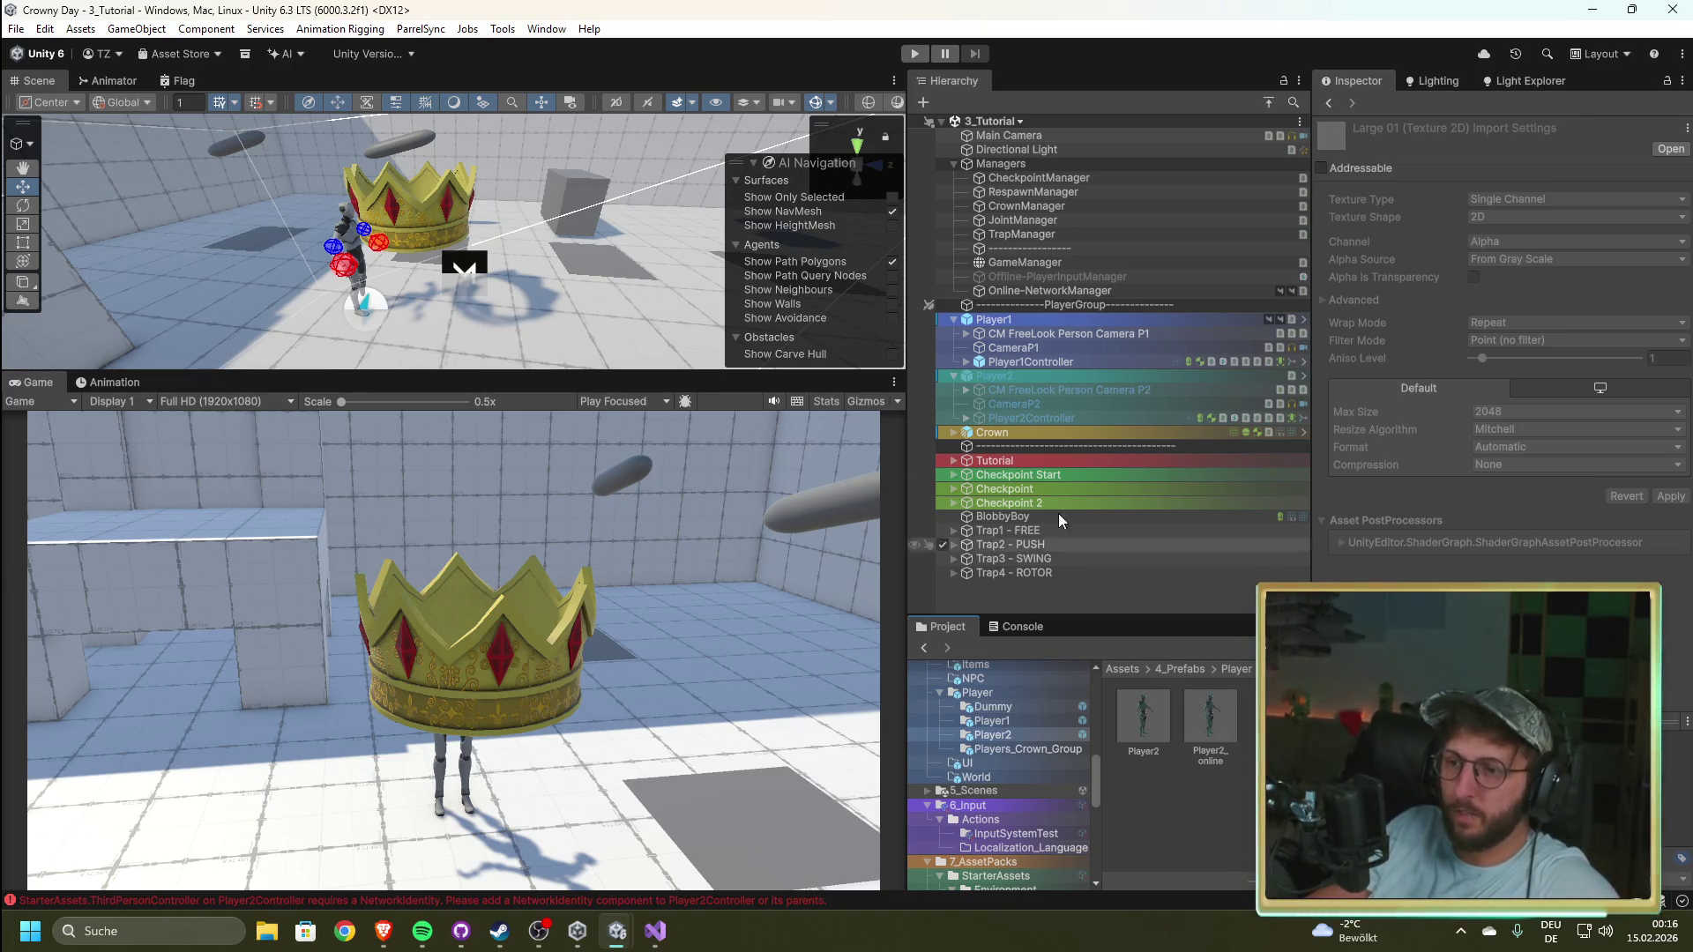
{"action": "left_click", "coordinate": [1033, 375]}
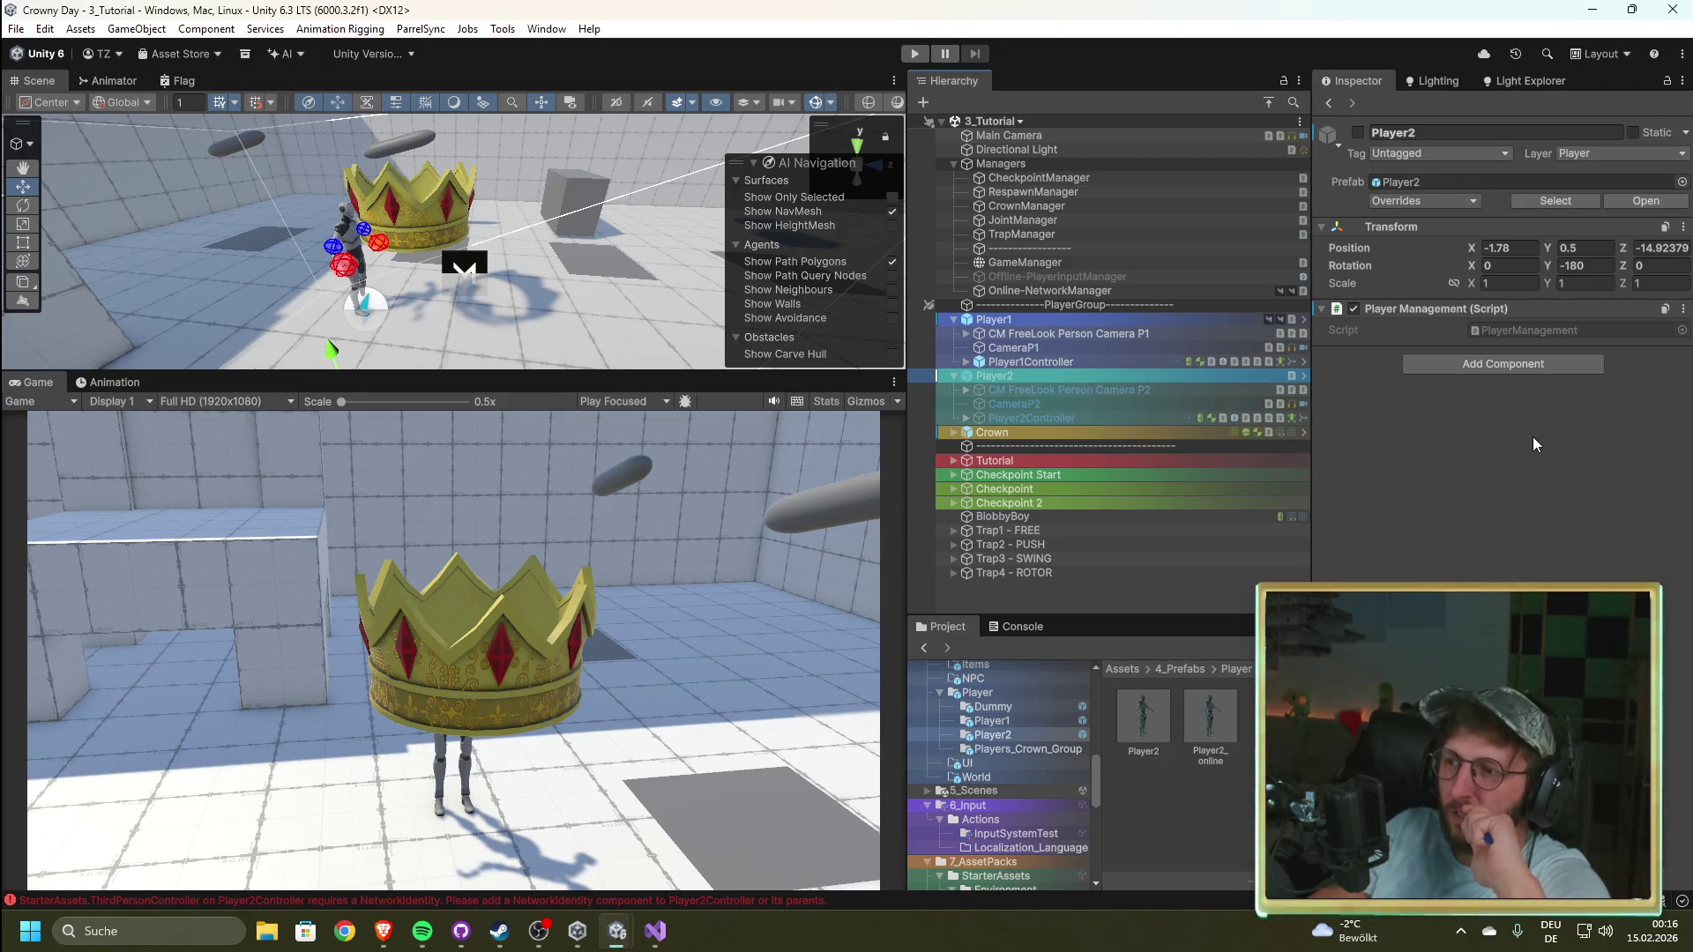
{"action": "left_click", "coordinate": [1074, 416]}
{"action": "scroll", "coordinate": [1402, 512], "scroll_direction": "down", "scroll_amount": 5}
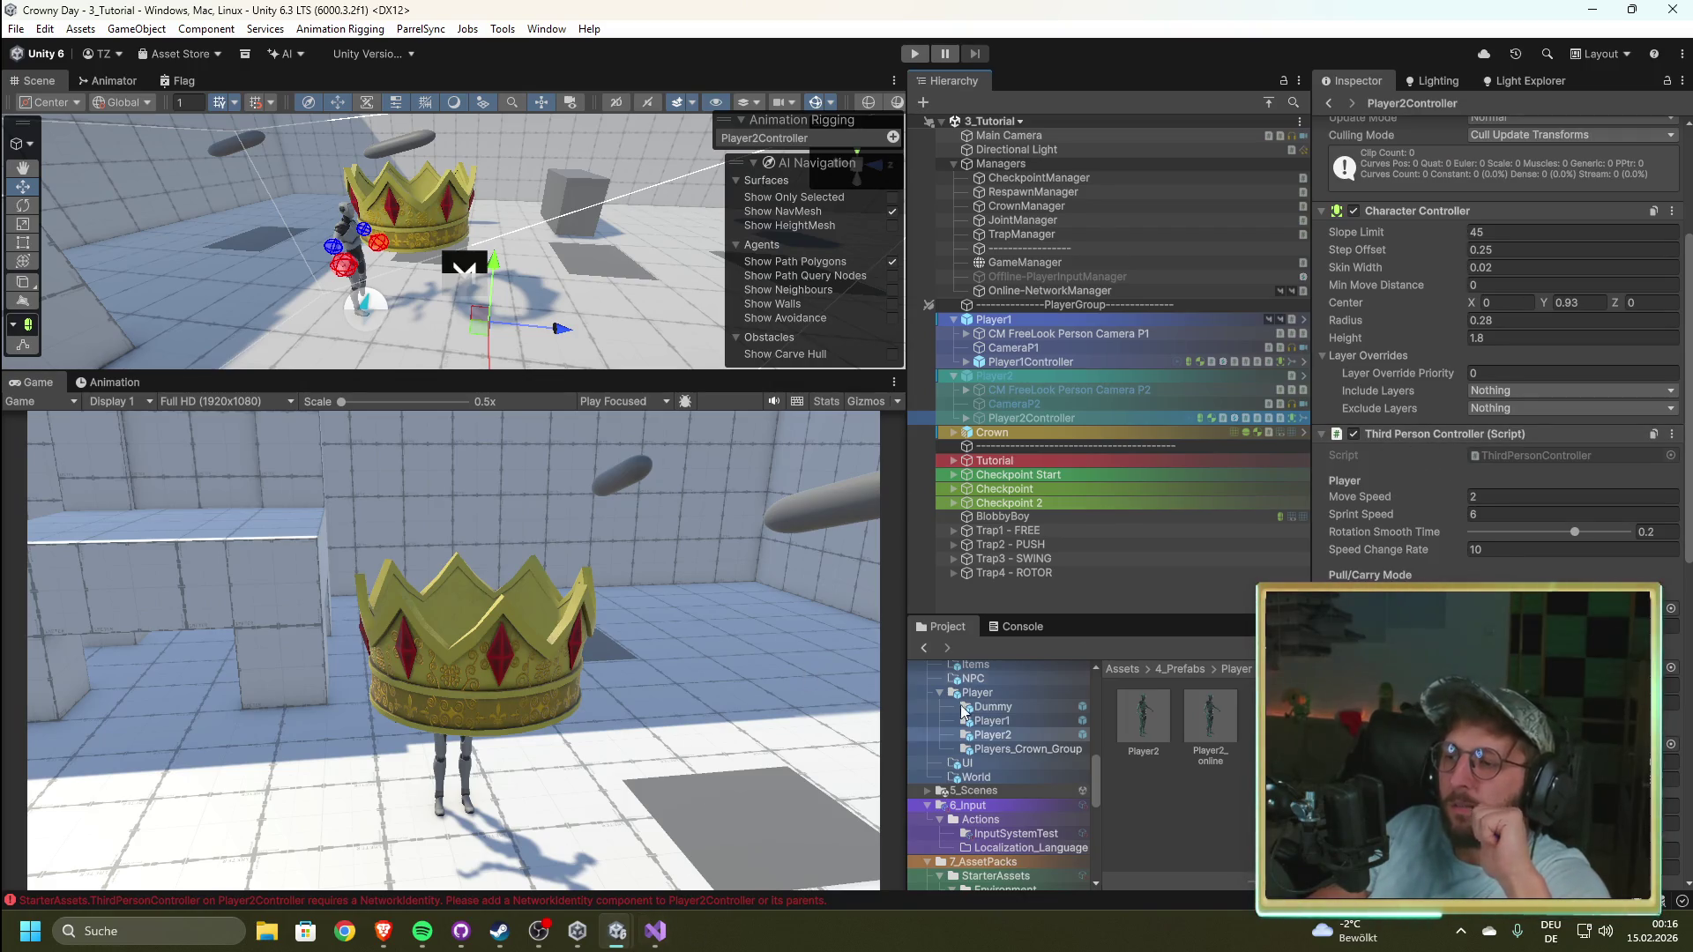
{"action": "left_click", "coordinate": [1014, 626]}
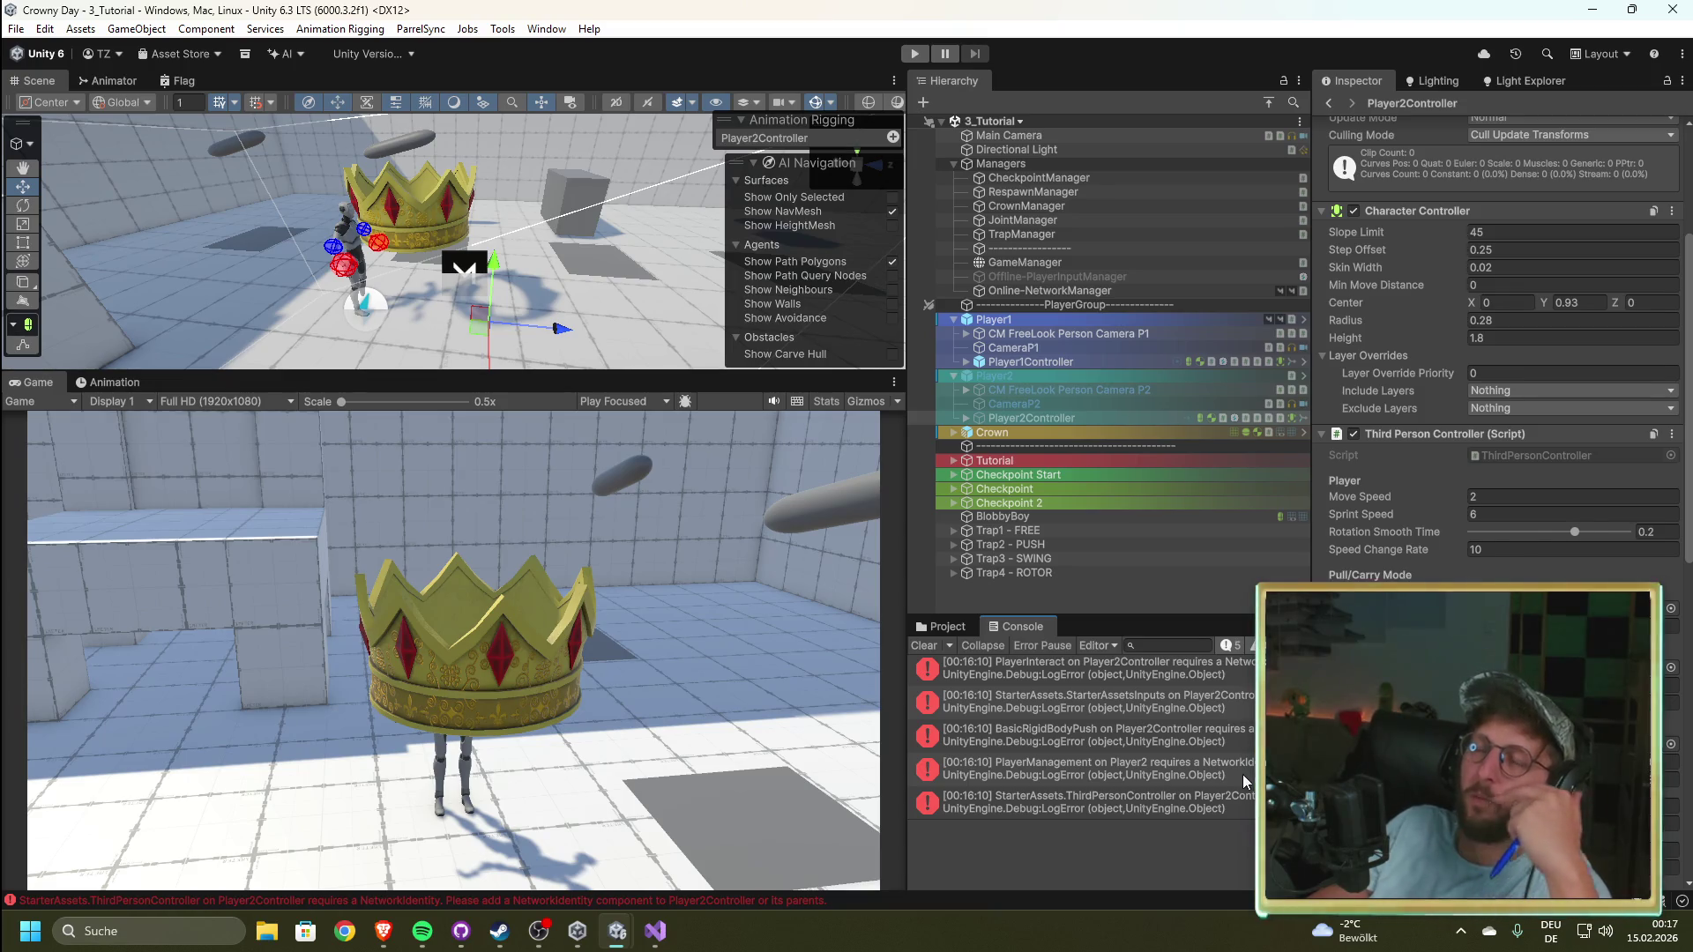
{"action": "left_click", "coordinate": [925, 648]}
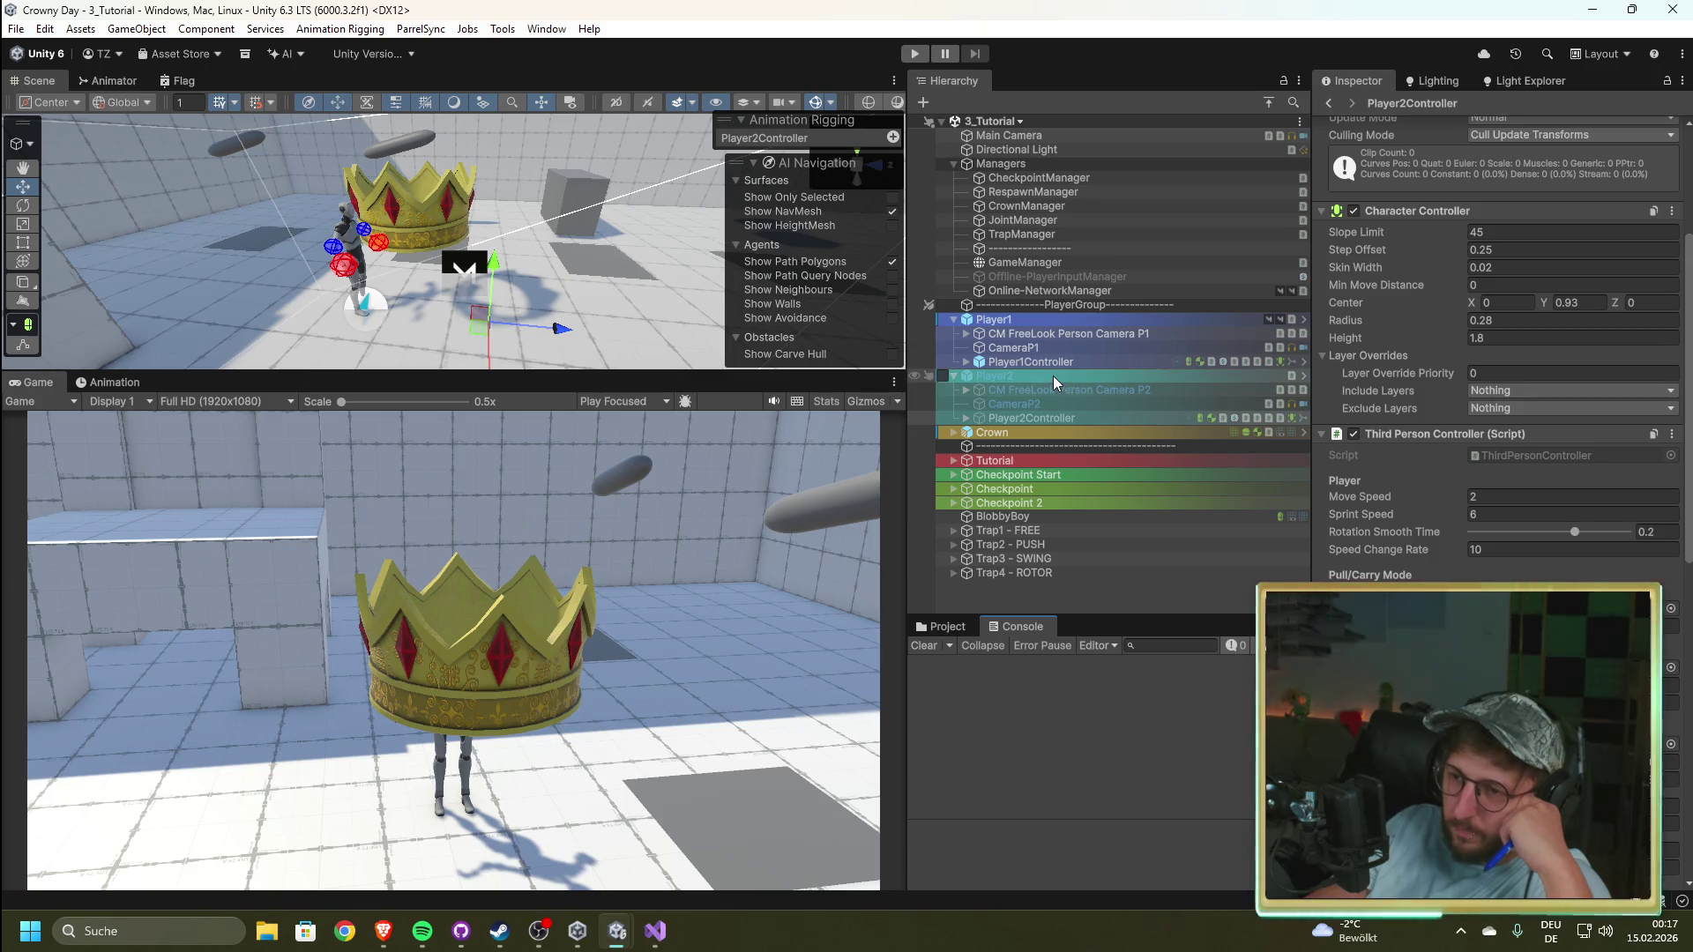
Step: Enable Auto Create Player on Online-NetworkManager
{"action": "left_click", "coordinate": [1049, 289]}
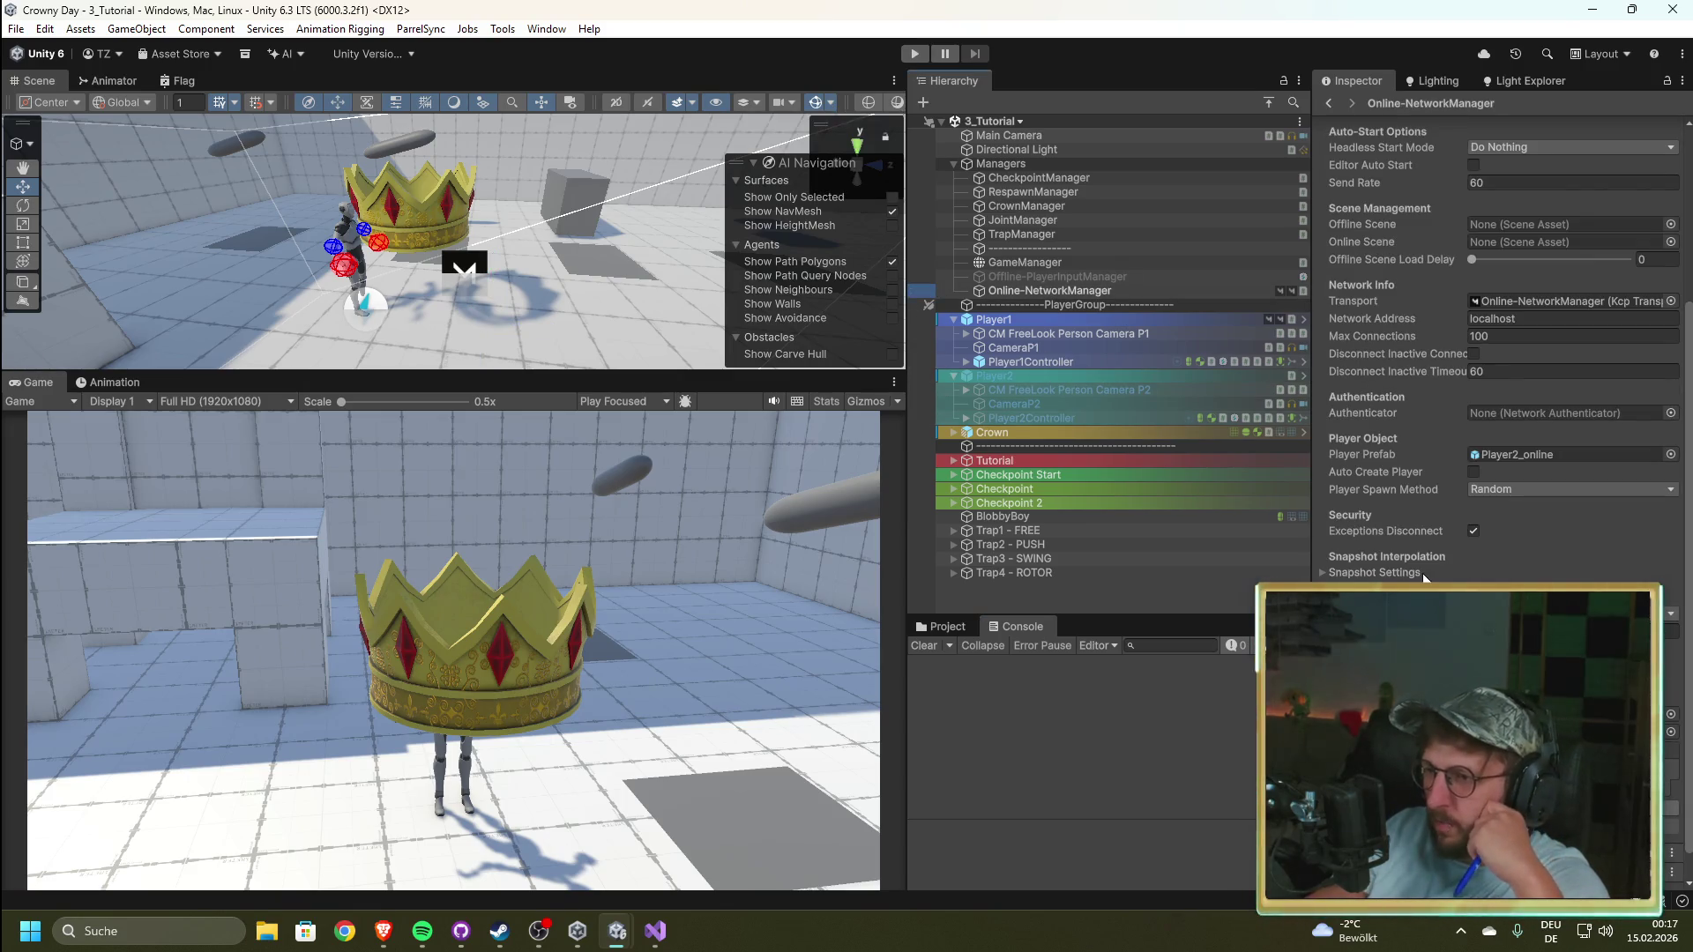
{"action": "left_click", "coordinate": [1474, 472]}
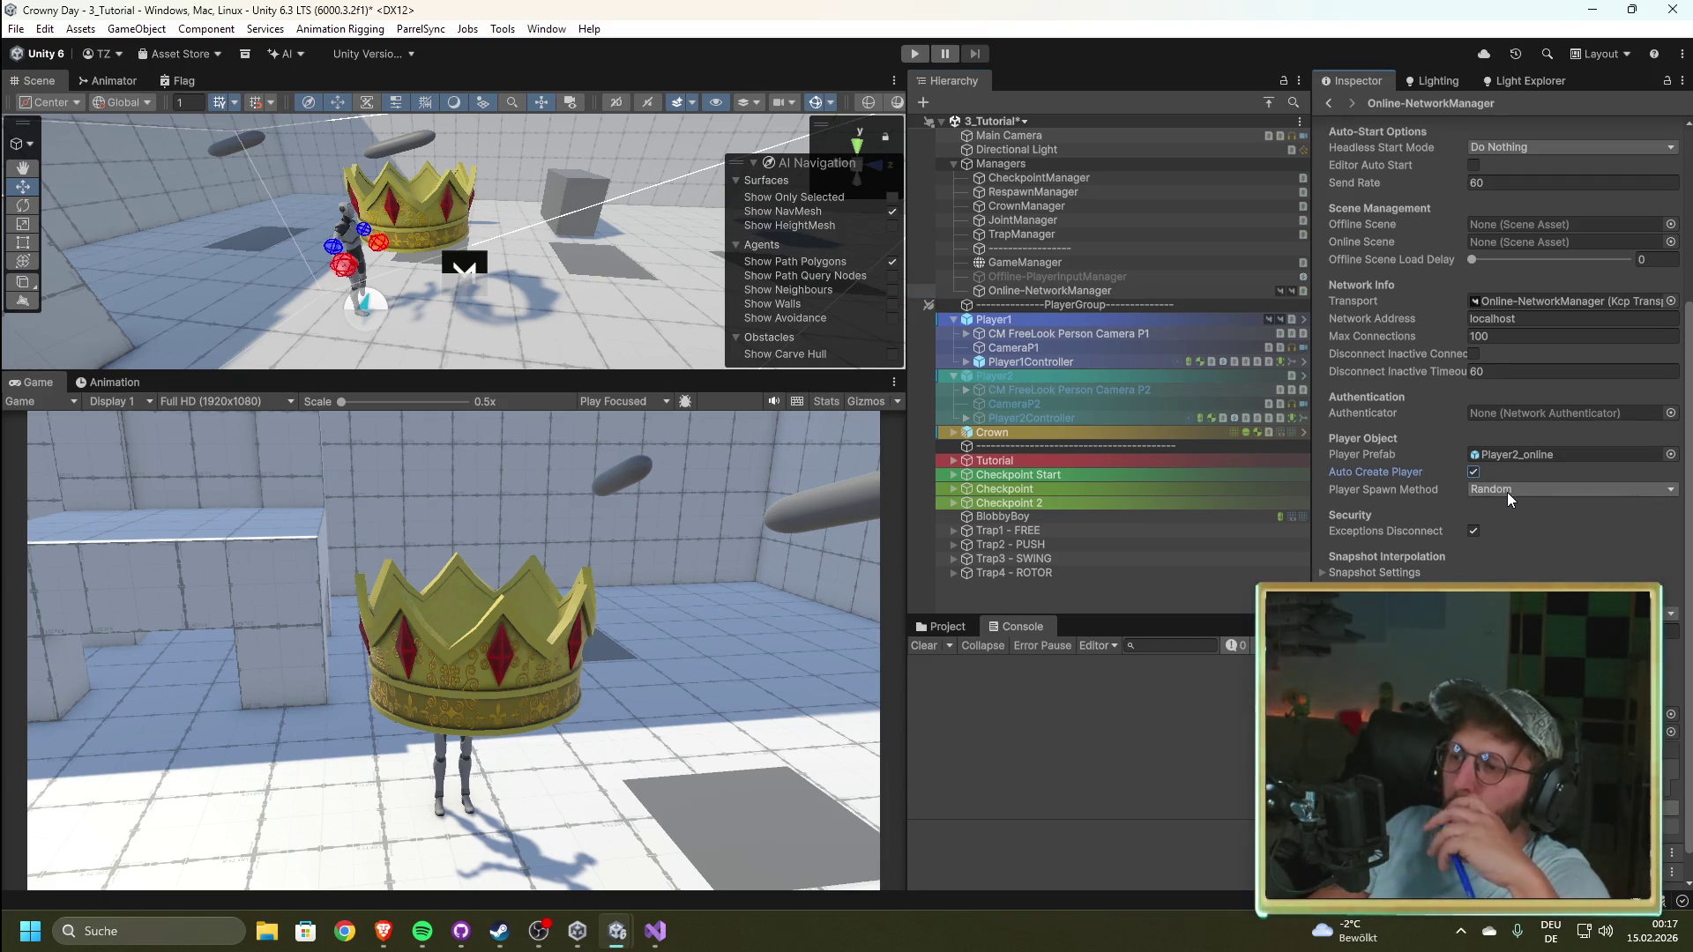
{"action": "mouse_move", "coordinate": [1414, 490]}
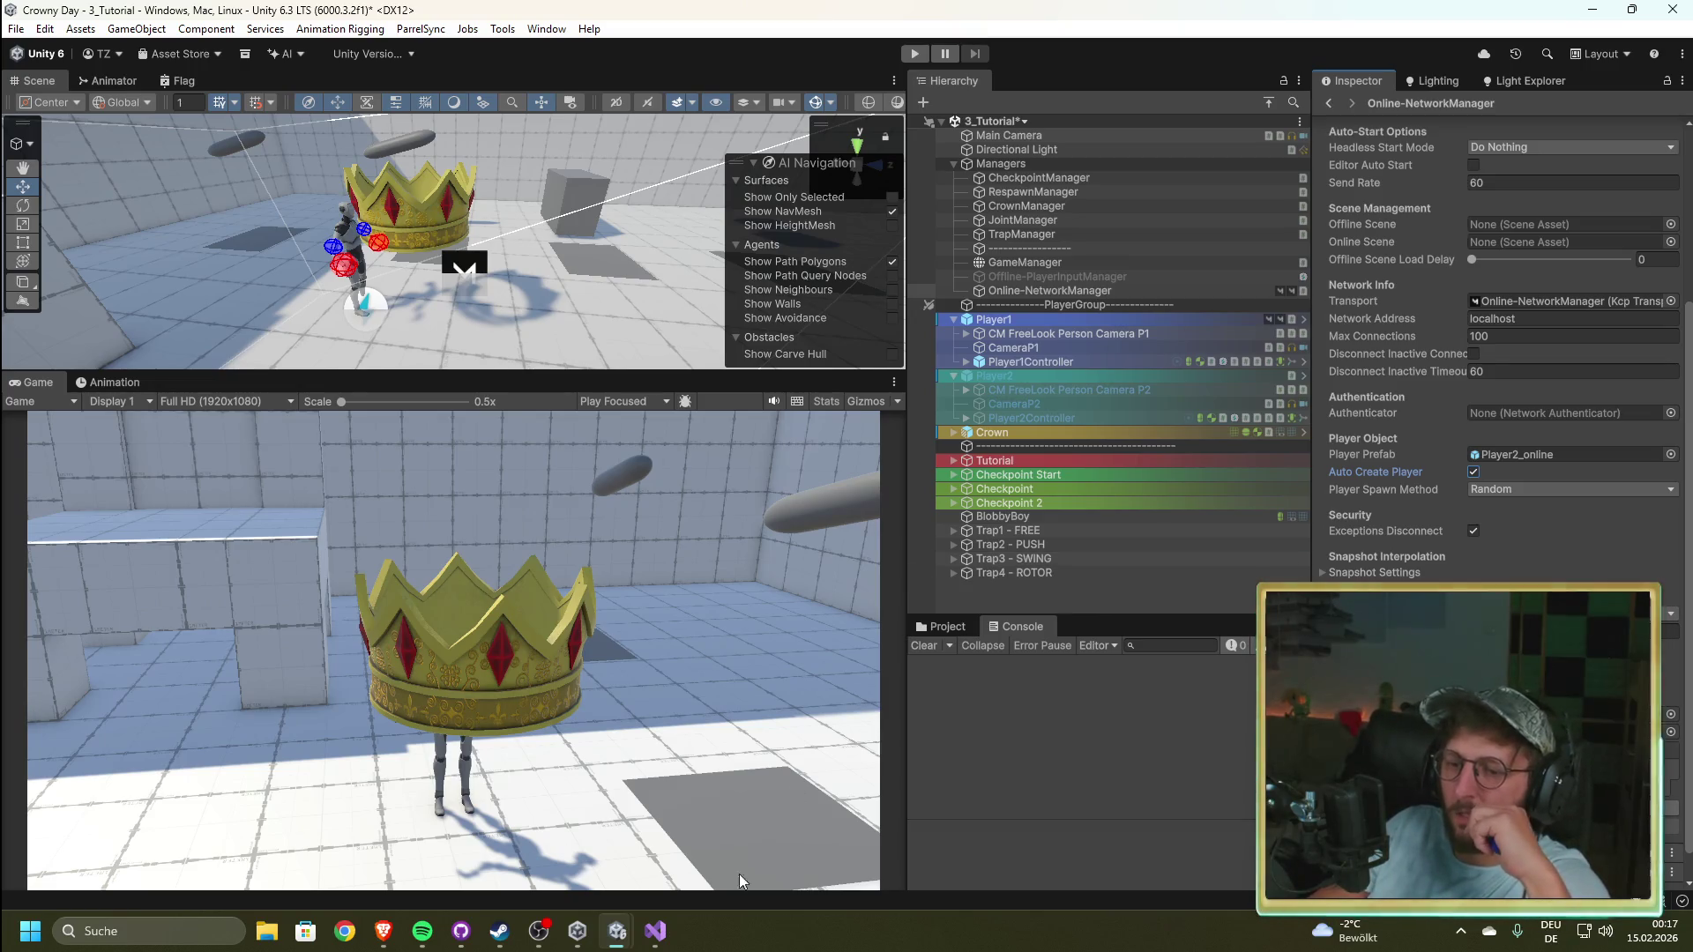
Step: Check GameManager's Play Online setting and save the 3_Tutorial scene
{"action": "left_click", "coordinate": [934, 626]}
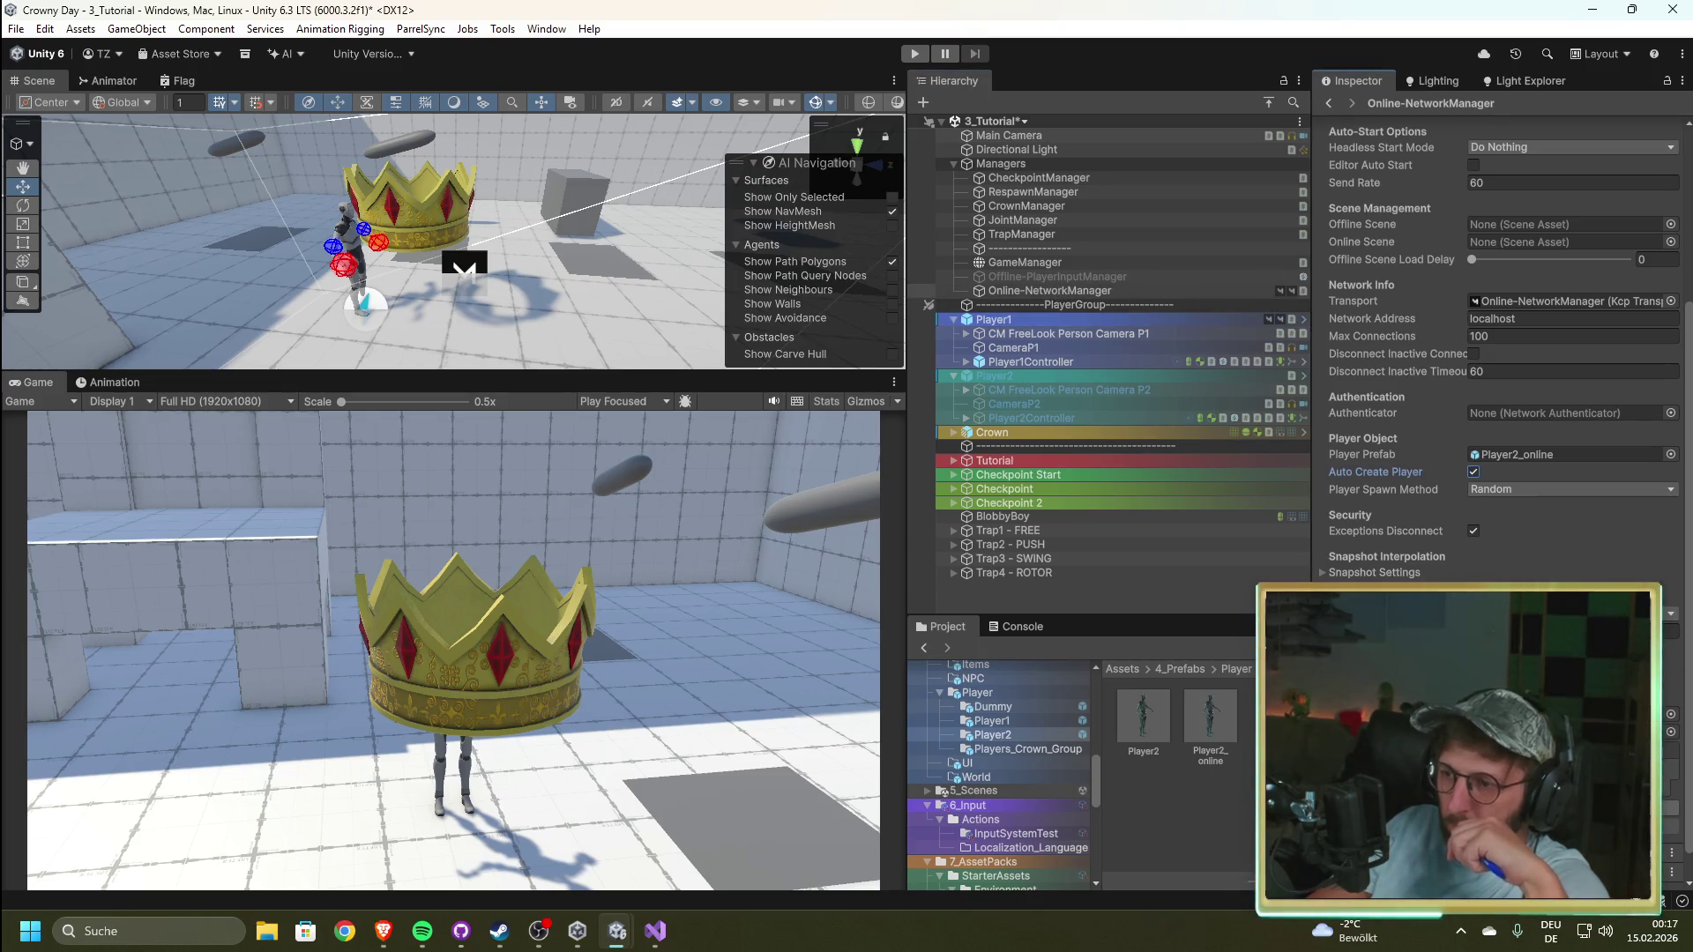
{"action": "scroll", "coordinate": [1499, 352], "scroll_direction": "up", "scroll_amount": 5}
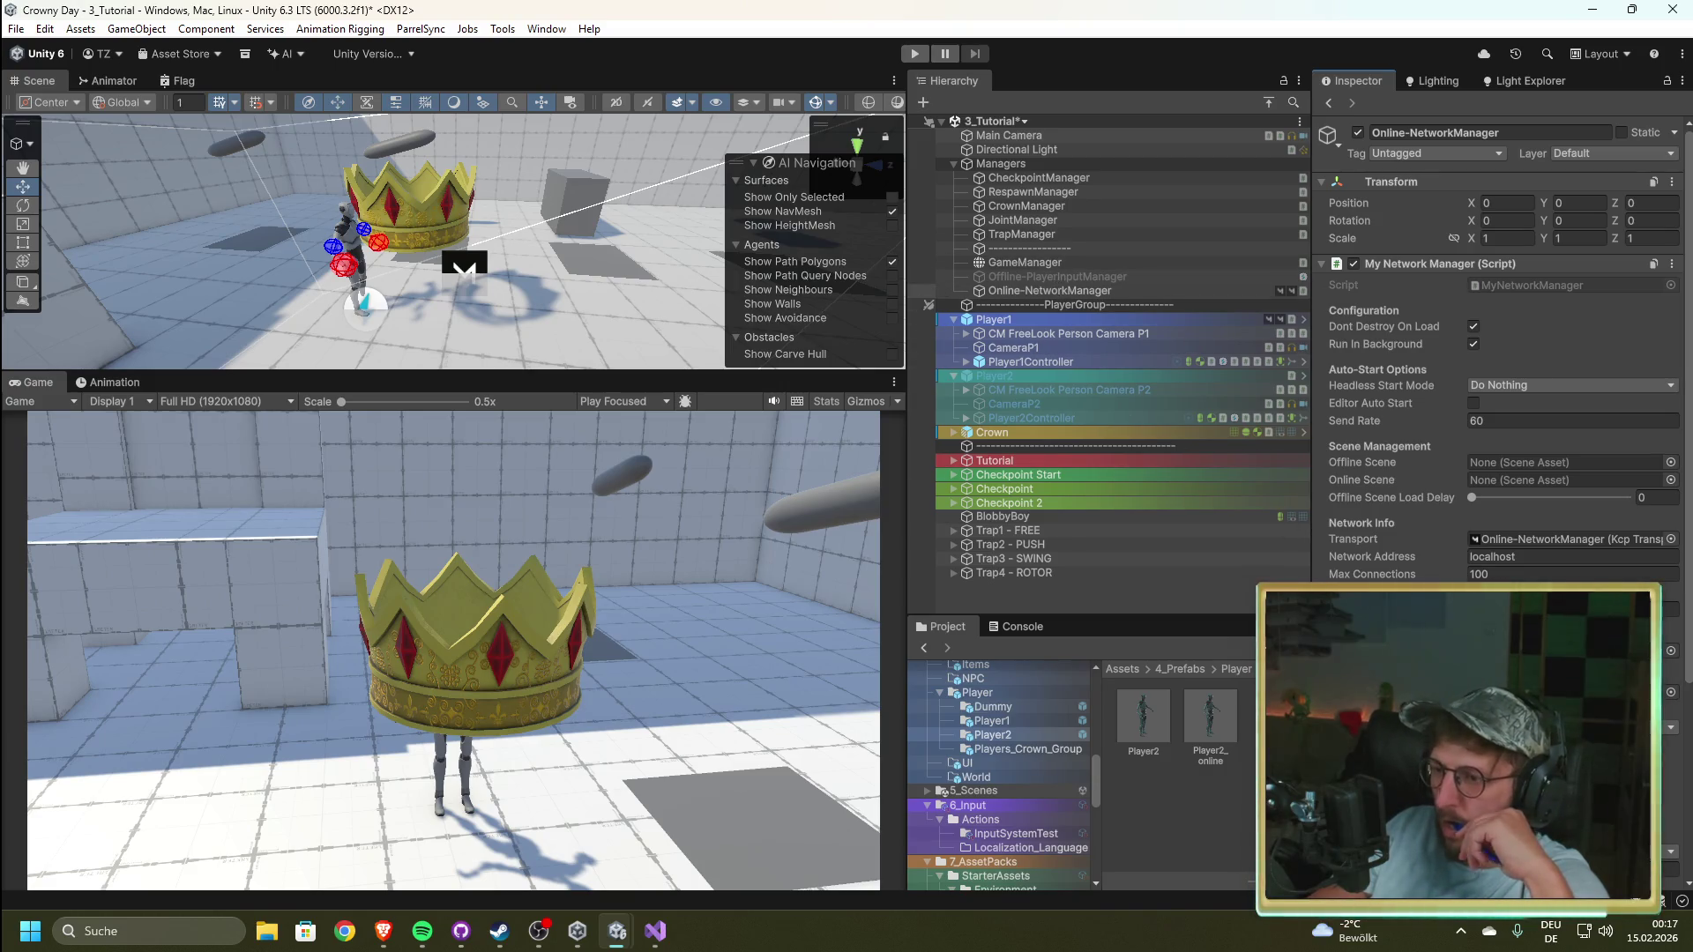
{"action": "scroll", "coordinate": [1499, 353], "scroll_direction": "down", "scroll_amount": 5}
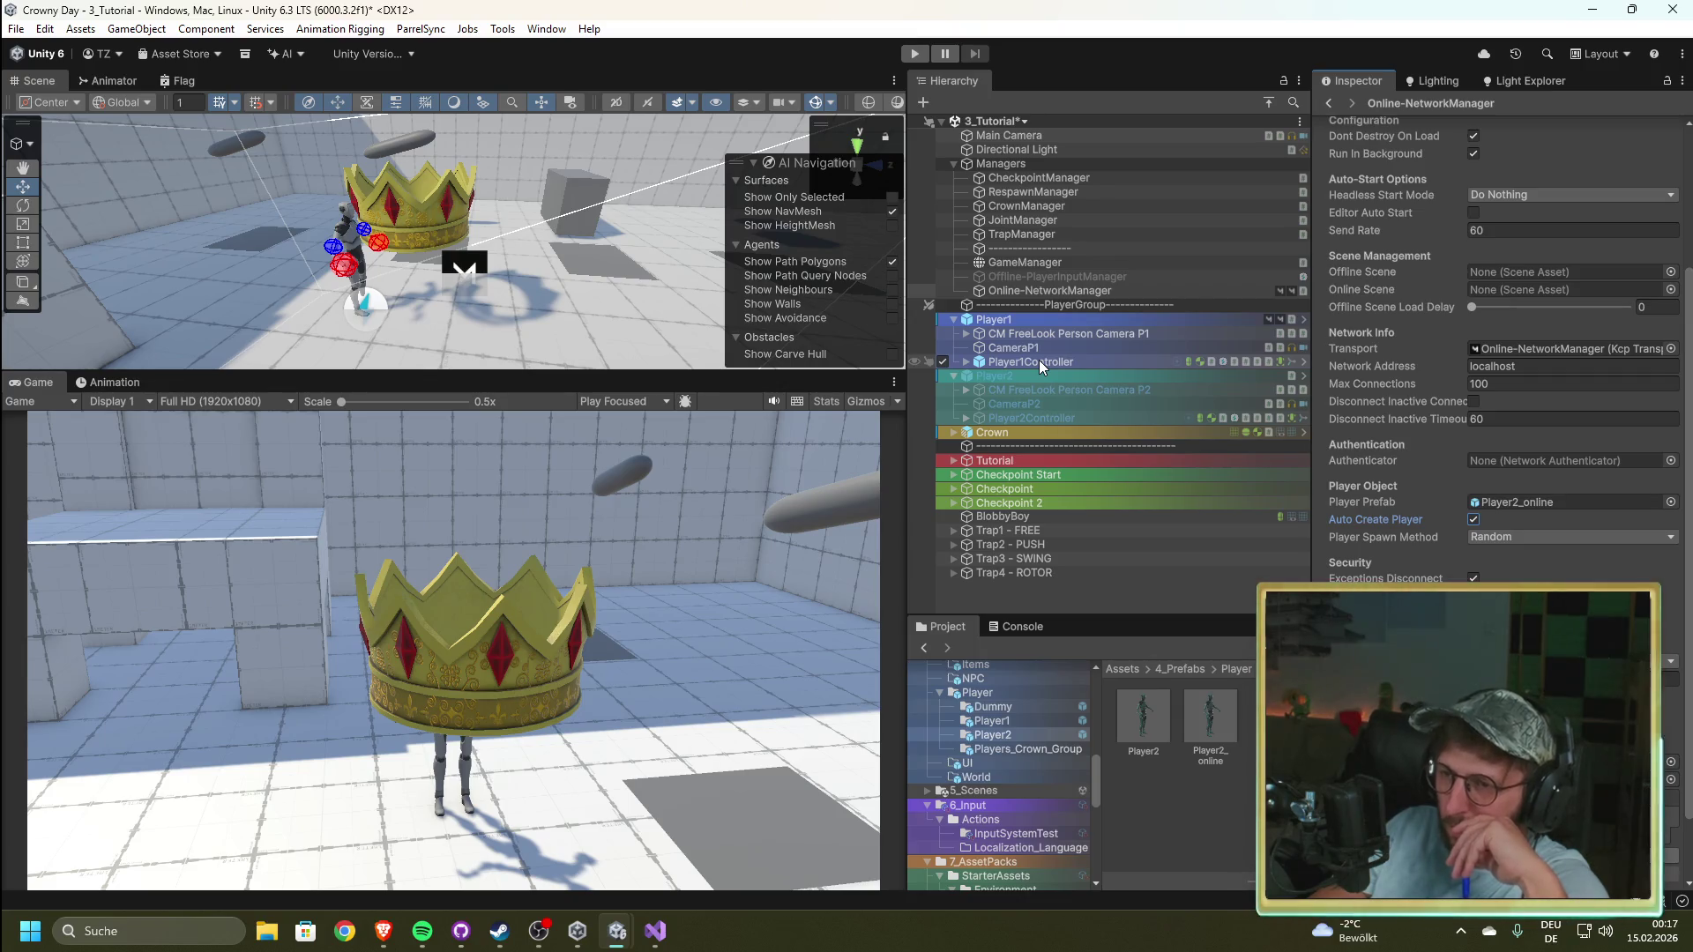
{"action": "left_click", "coordinate": [1054, 261]}
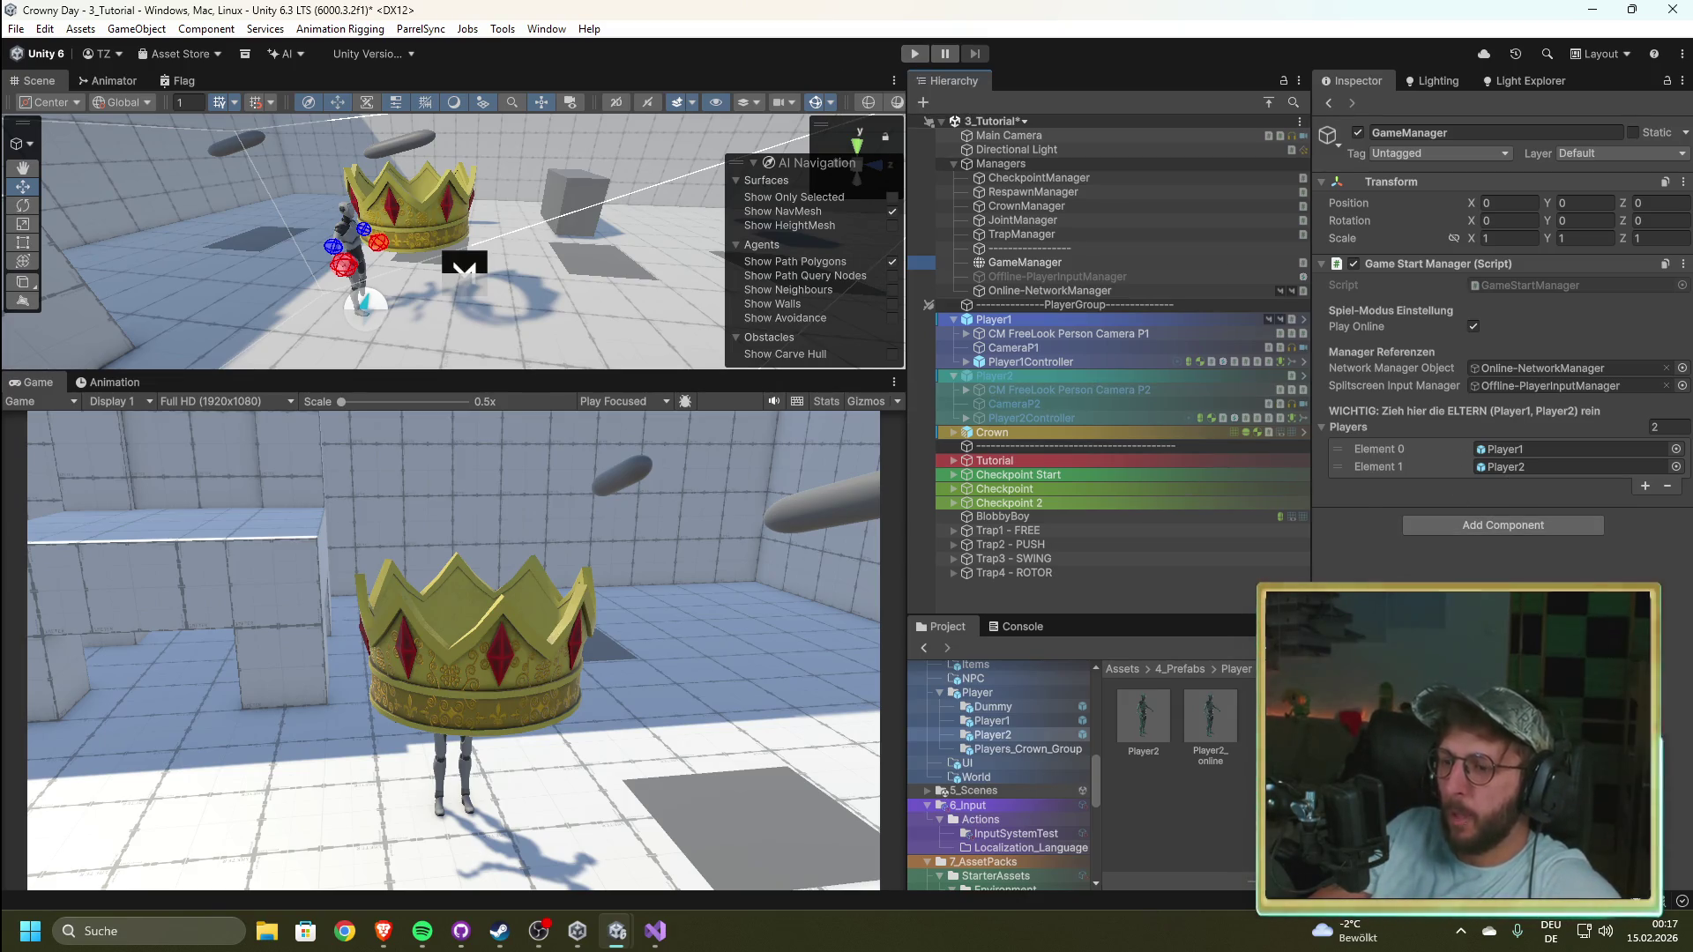
{"action": "key", "text": "ctrl+s"}
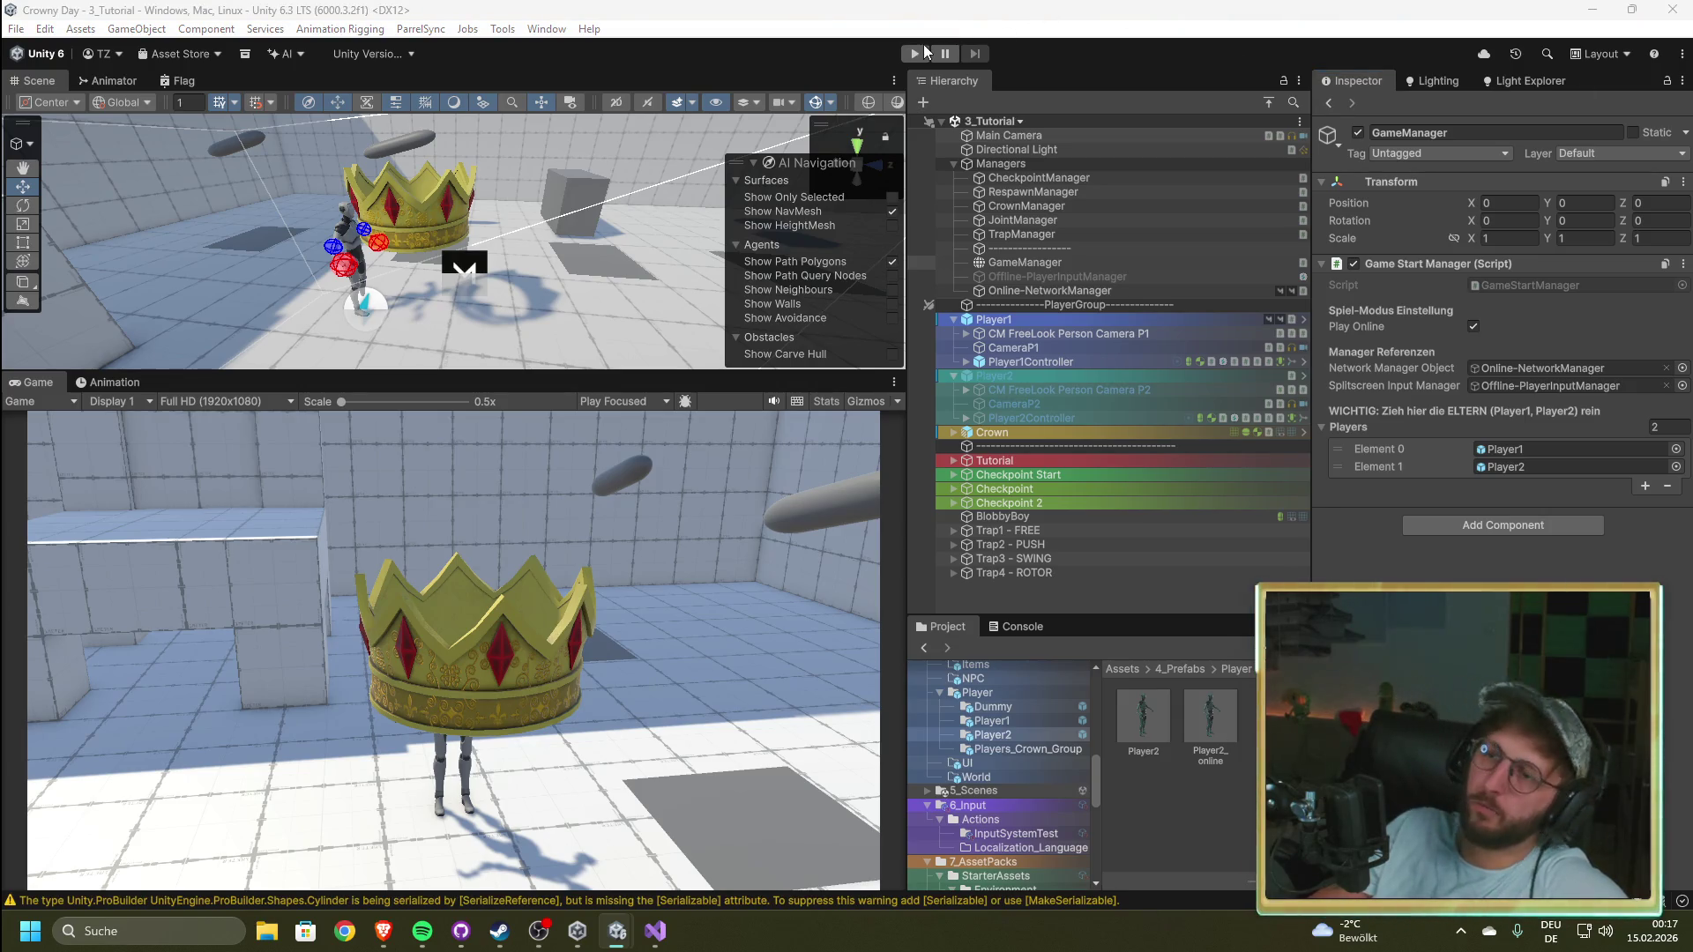
{"action": "left_click", "coordinate": [914, 55]}
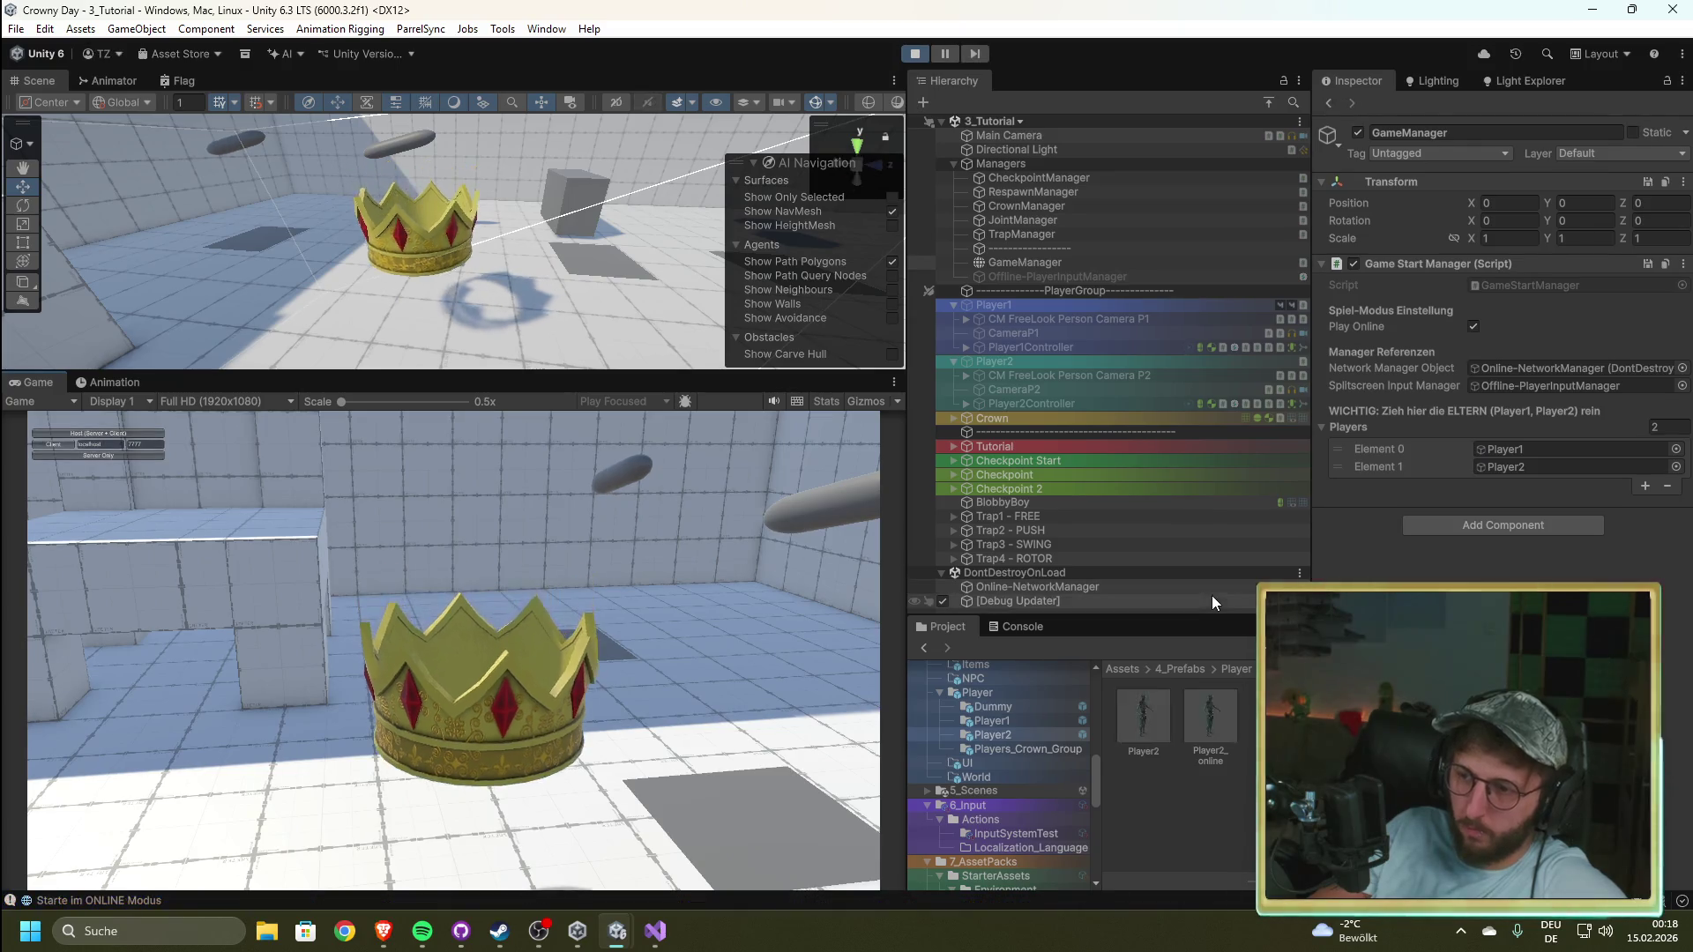
Step: Host a test run, check the Console's Player2Controller NetworkIdentity errors, stop, and restart play mode
{"action": "left_click", "coordinate": [121, 433]}
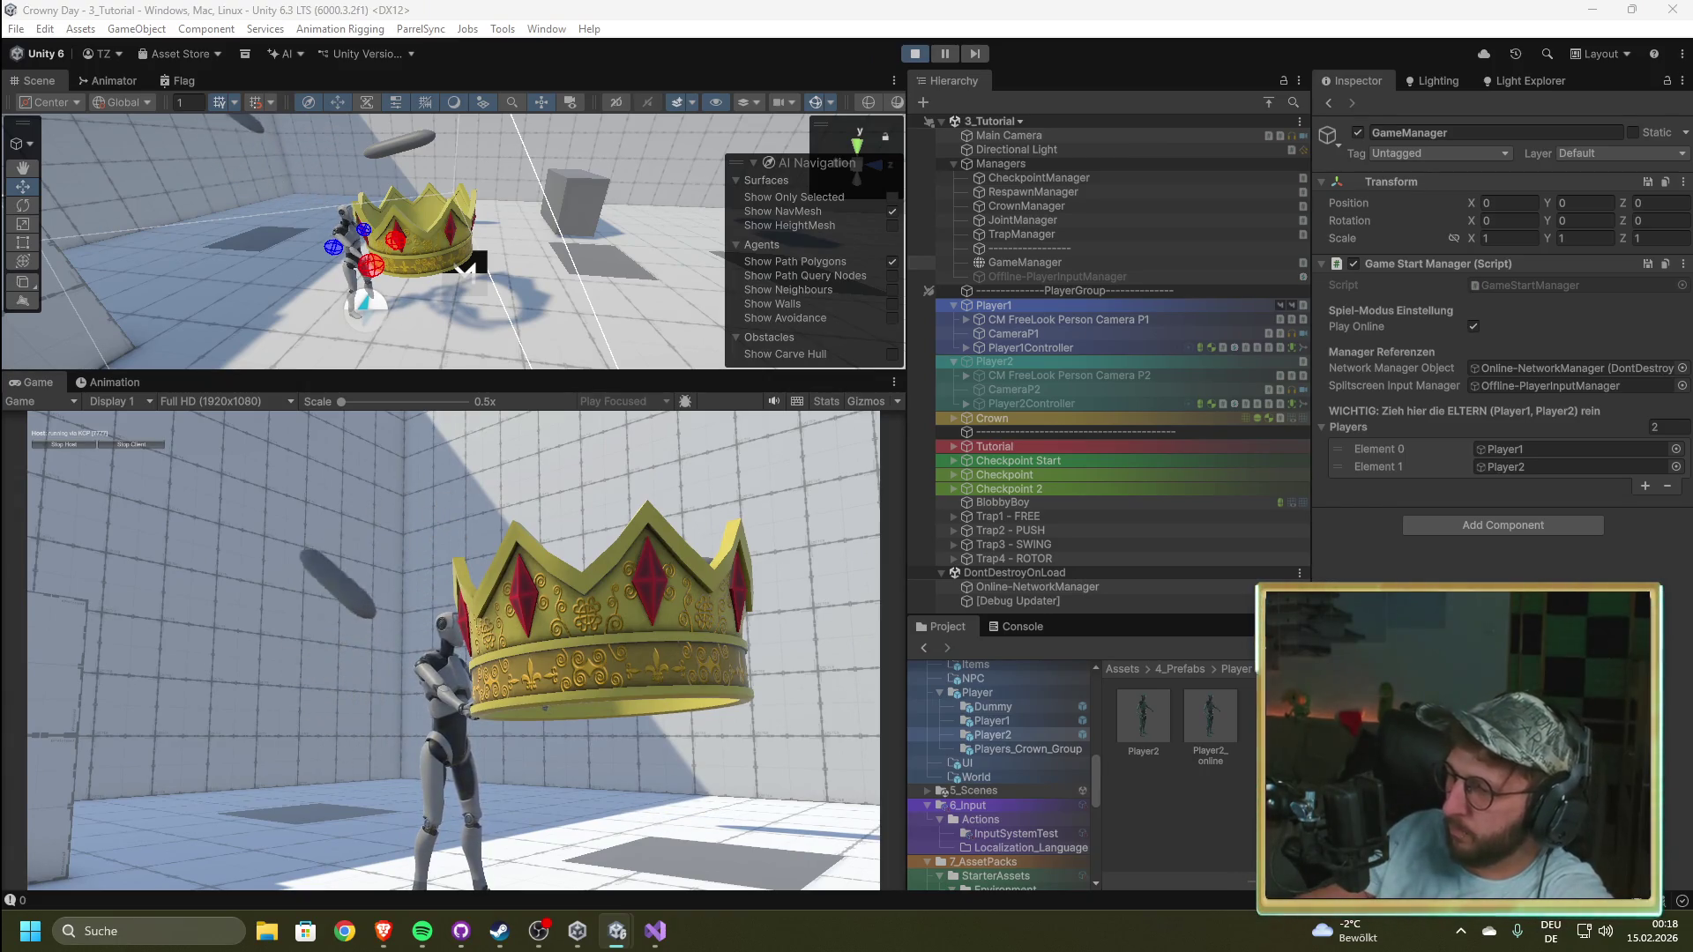
{"action": "left_click", "coordinate": [1014, 626]}
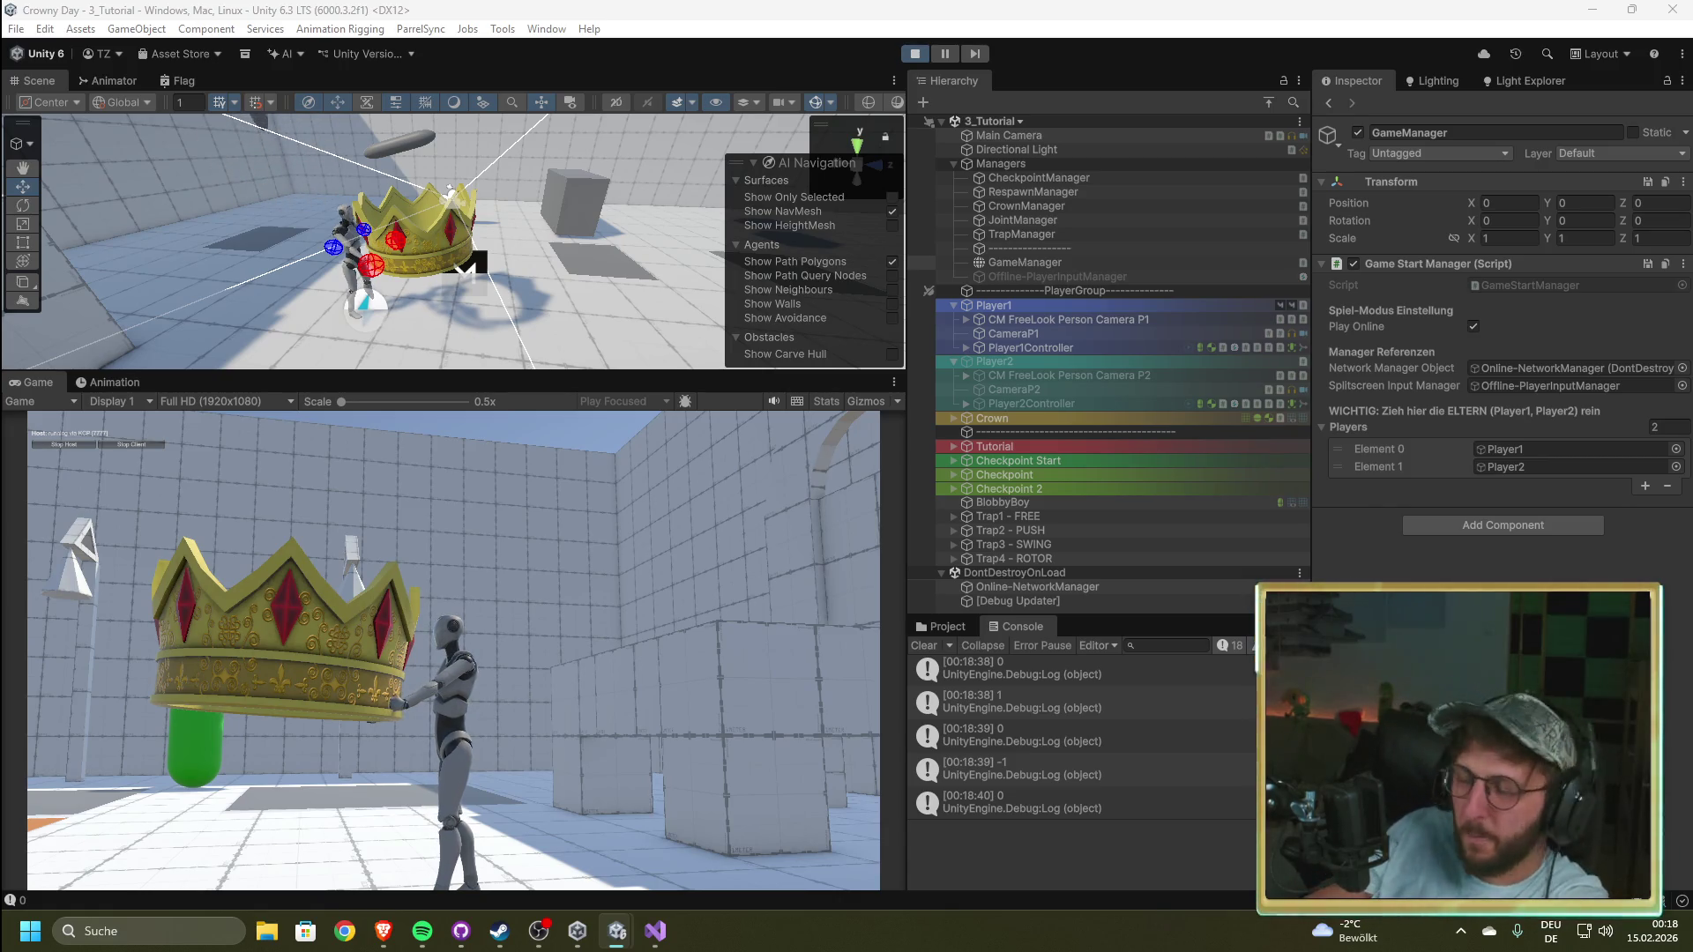
{"action": "left_click", "coordinate": [911, 58]}
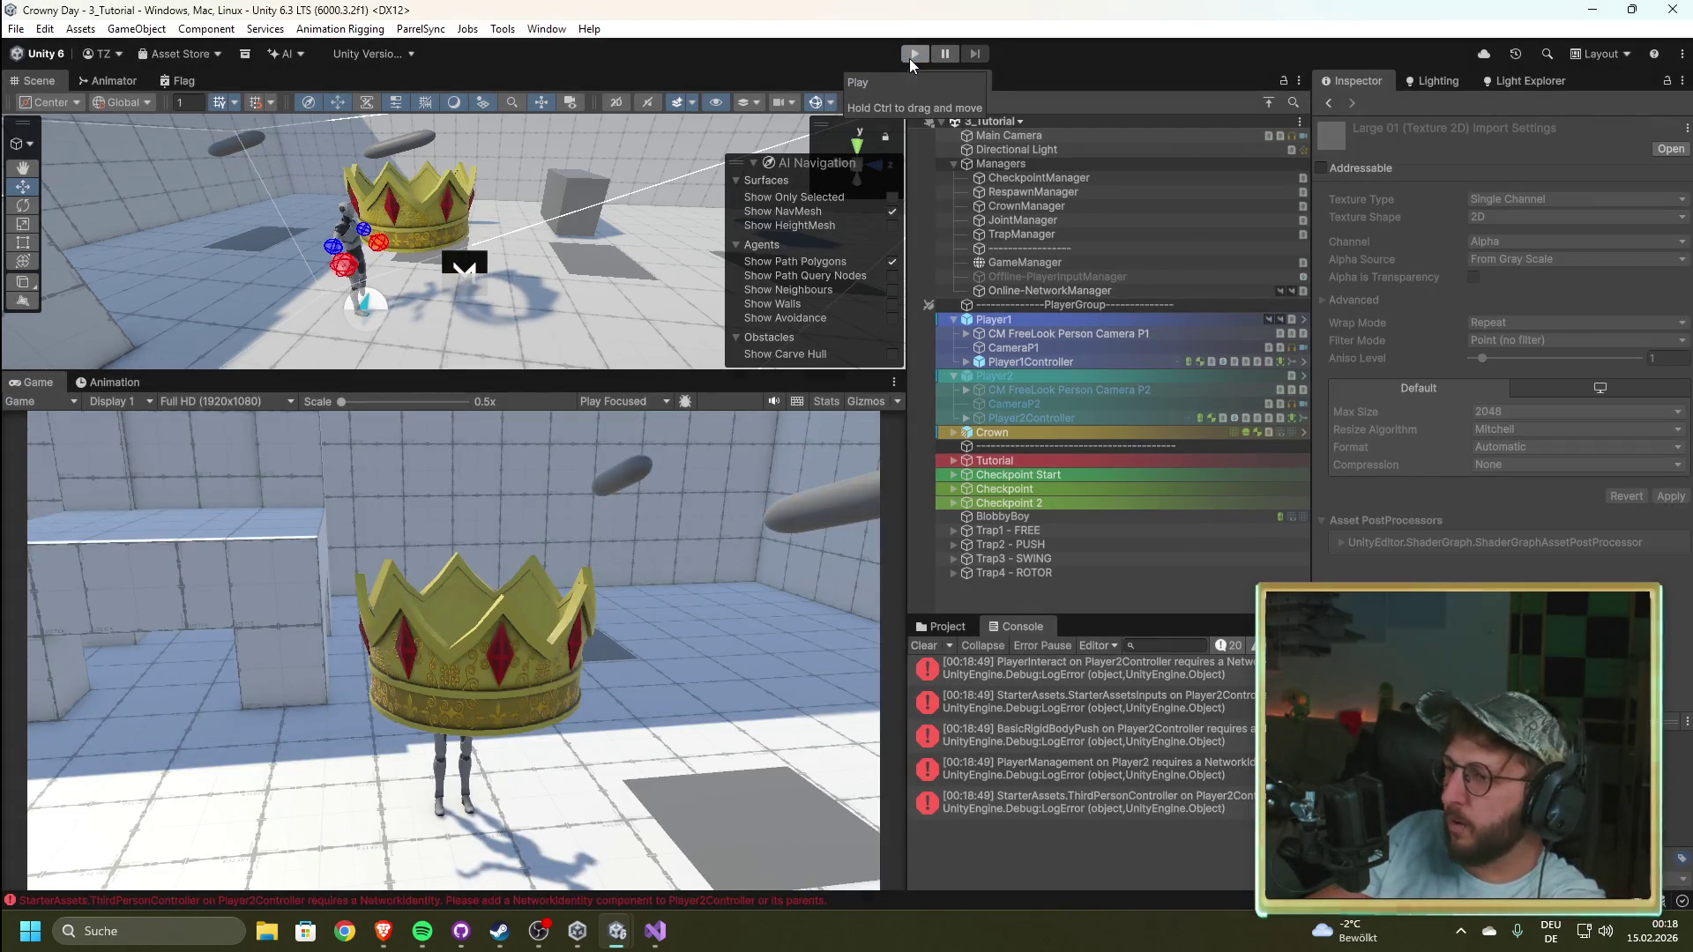
{"action": "left_click", "coordinate": [912, 55]}
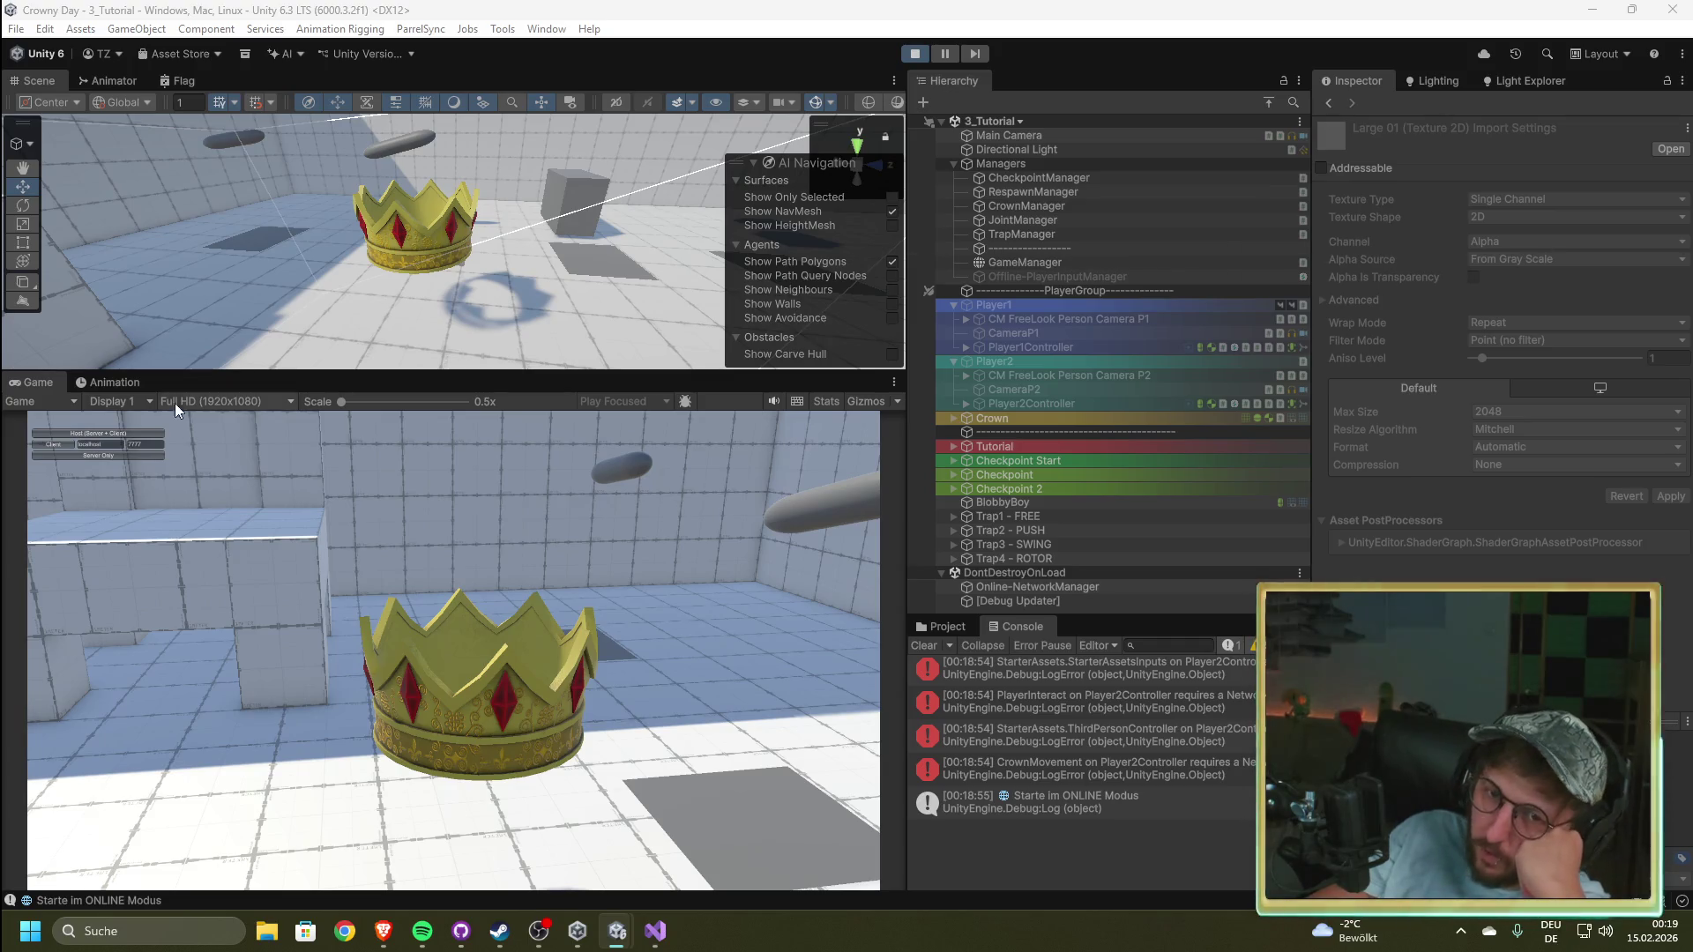
Step: Host the game and open the stack trace of the 'Player2_online is a prefab, it can't be spawned' error
{"action": "left_click", "coordinate": [135, 432]}
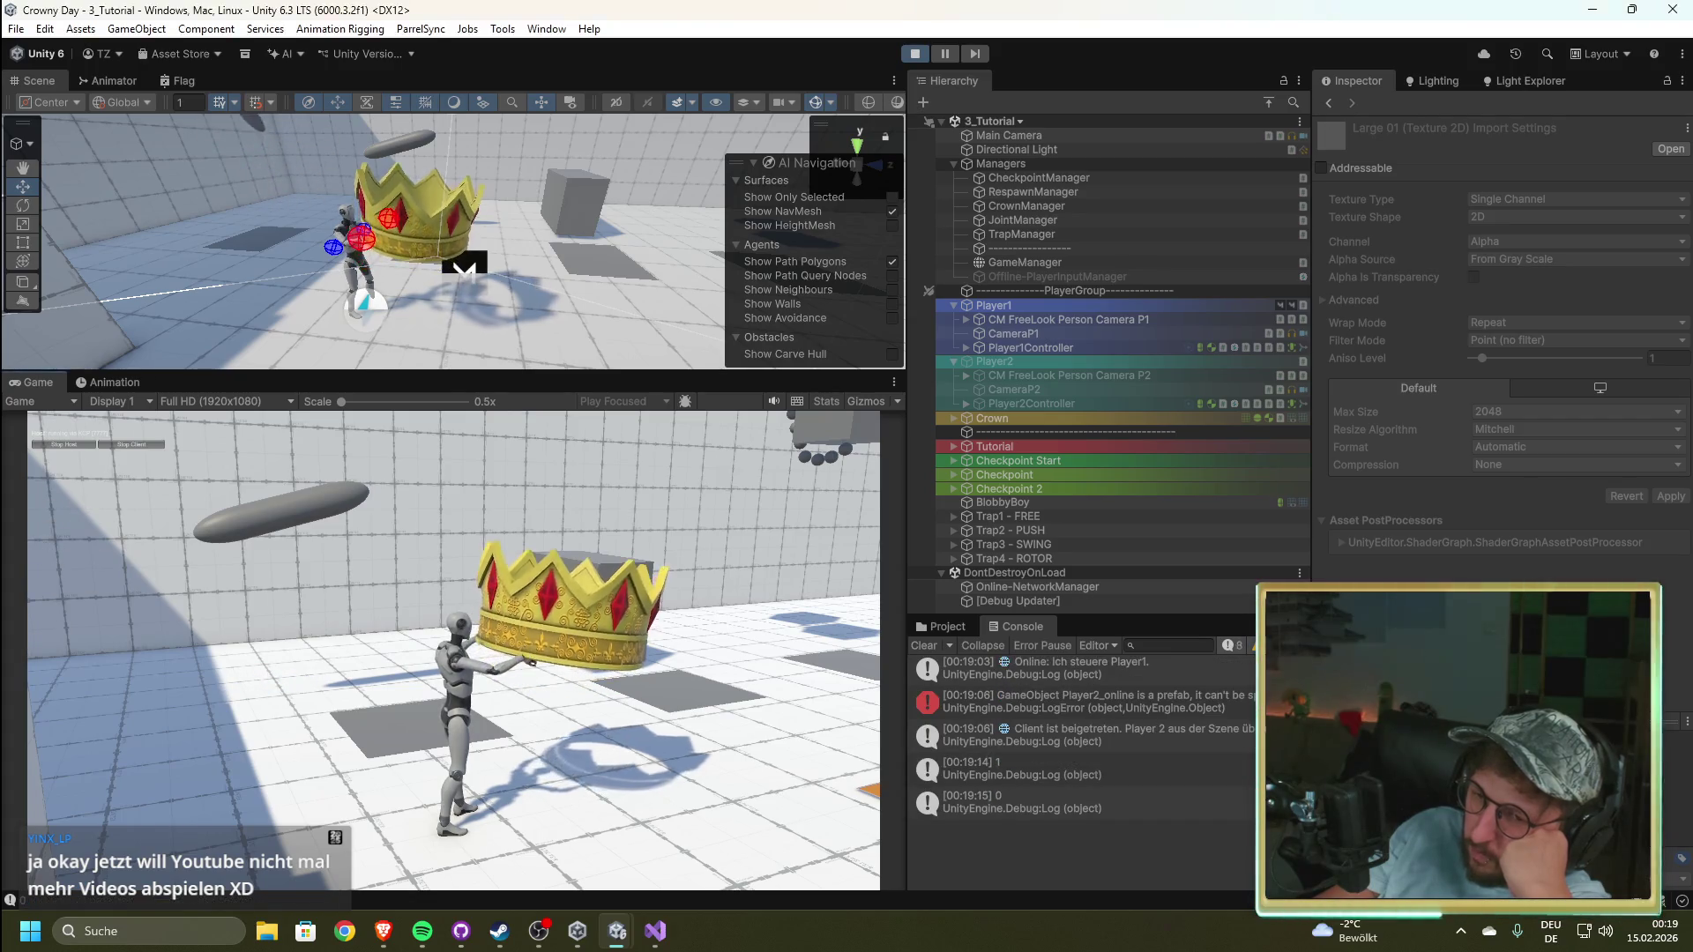
{"action": "scroll", "coordinate": [1069, 721], "scroll_direction": "up", "scroll_amount": 2}
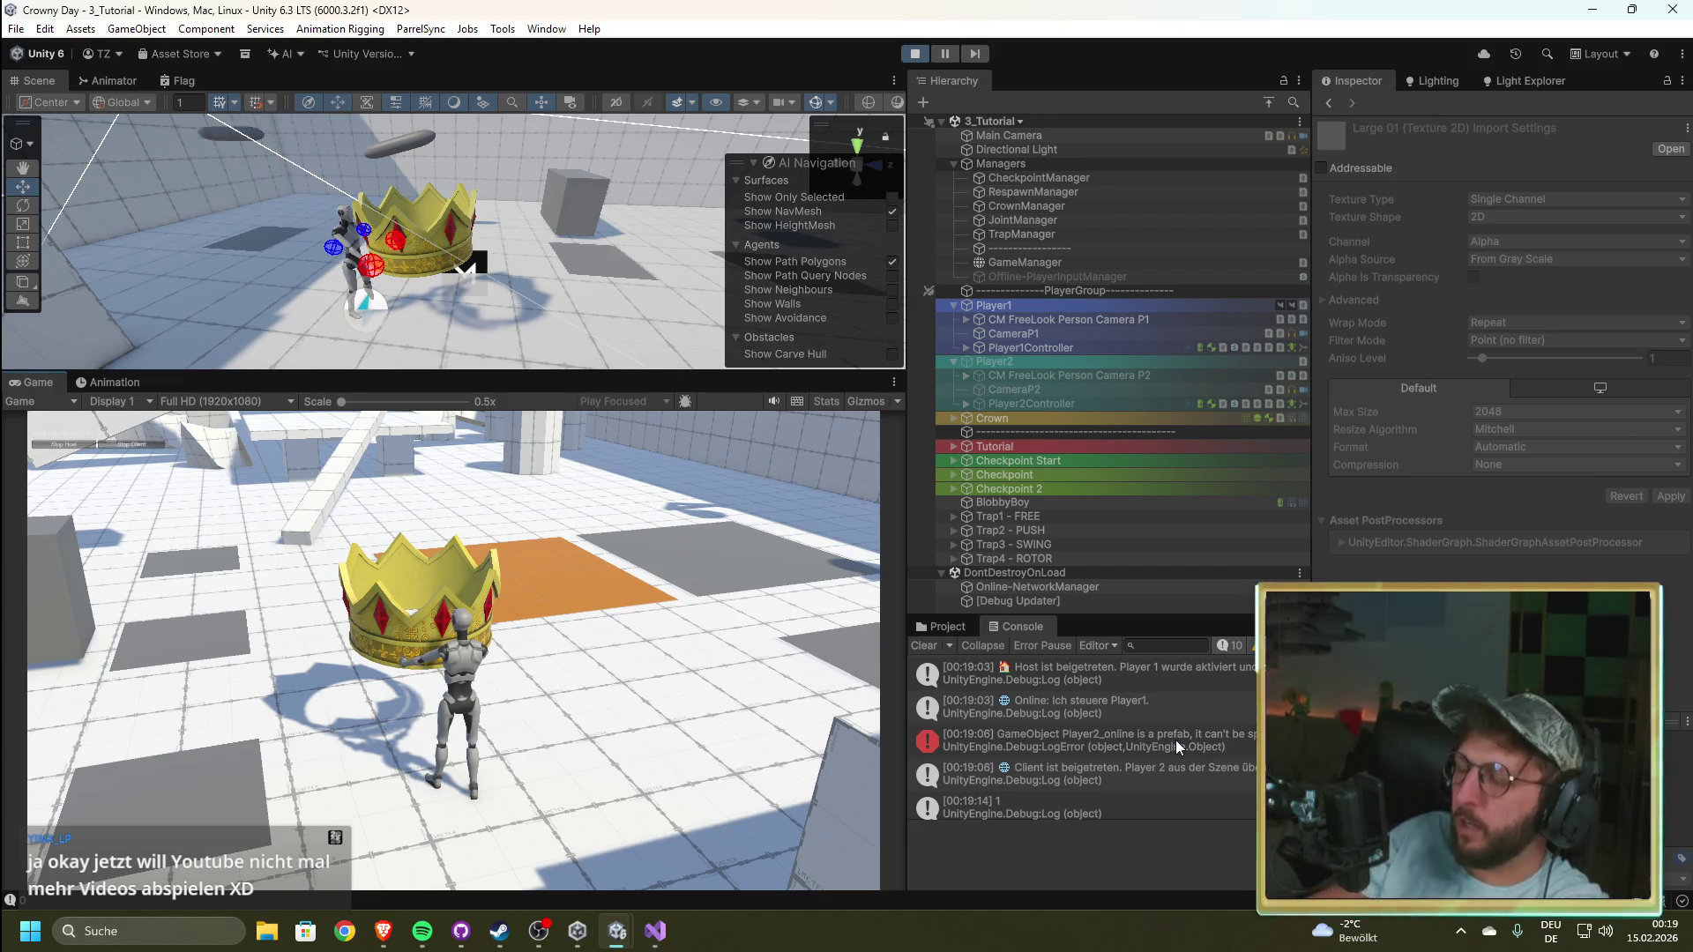
{"action": "left_click", "coordinate": [1243, 741]}
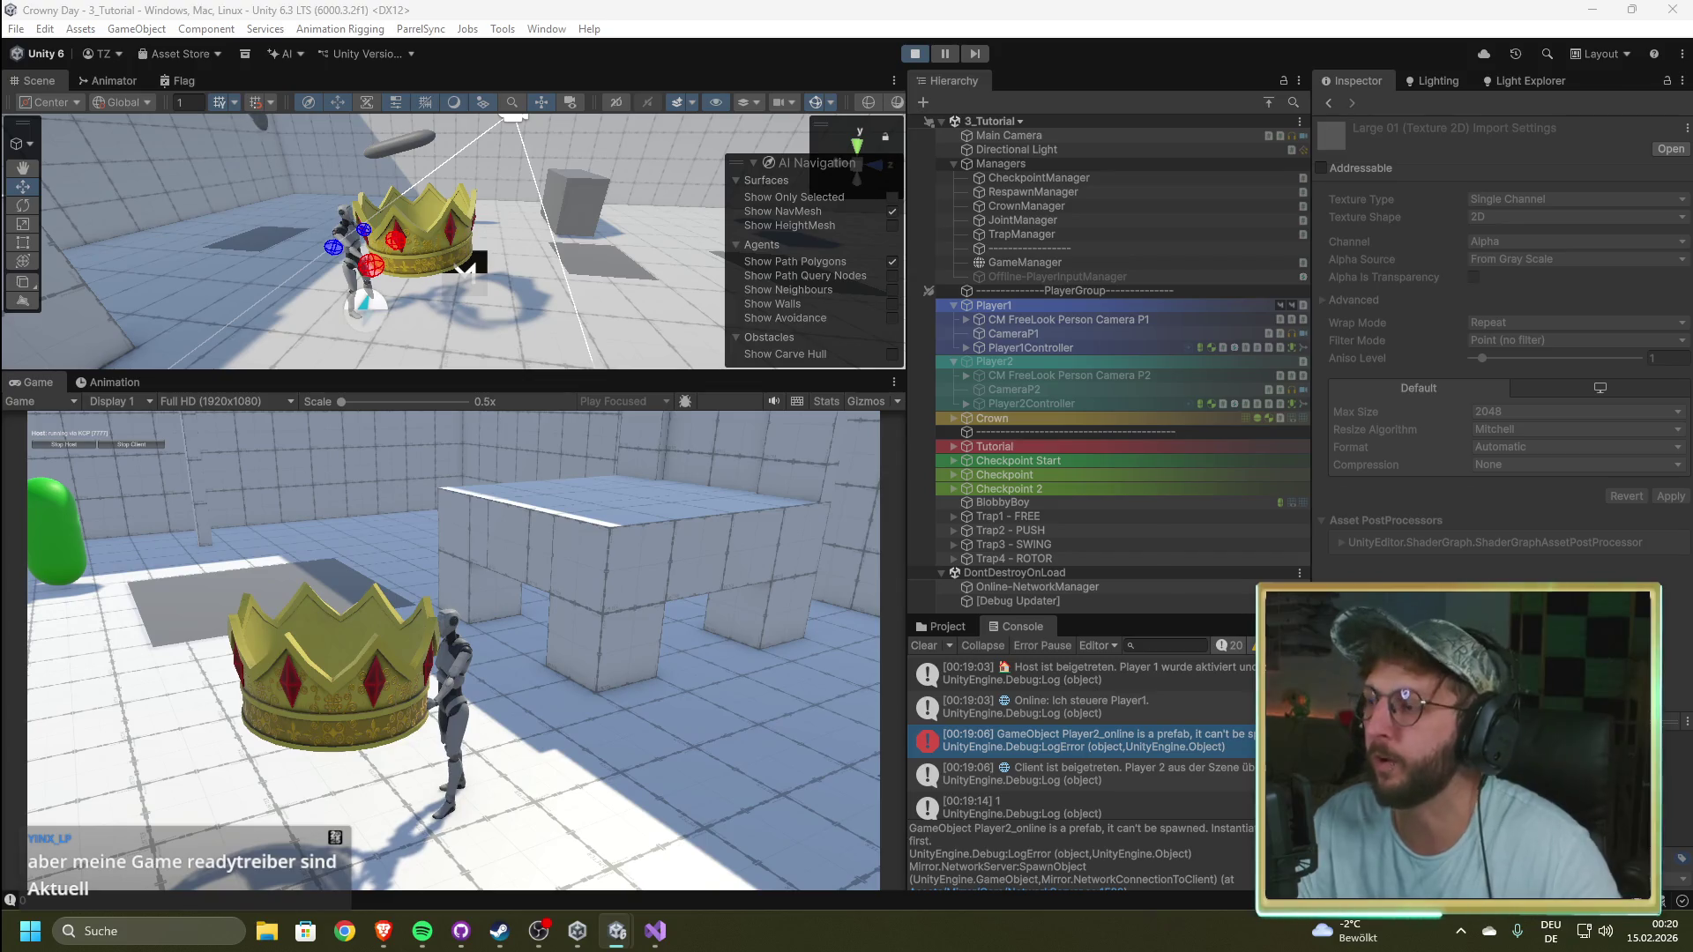
Step: Stop the play test, turn off Auto Create Player on Online-NetworkManager, and switch to MyNetworkManager.cs
{"action": "left_click", "coordinate": [917, 53]}
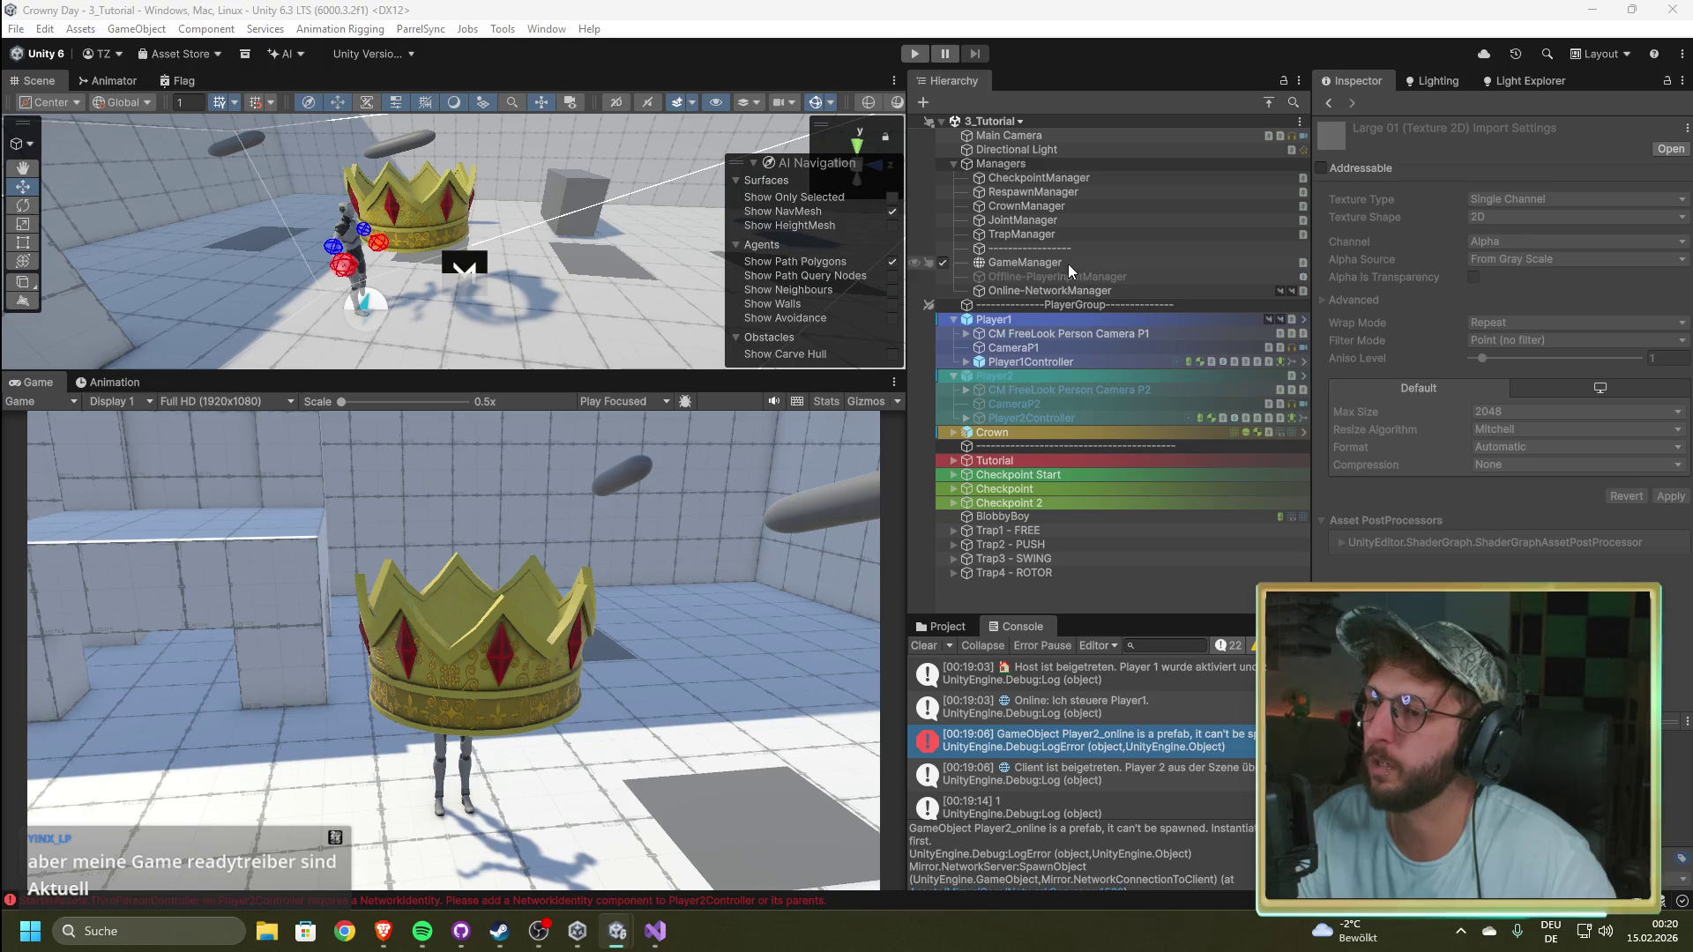
{"action": "left_click", "coordinate": [1071, 290]}
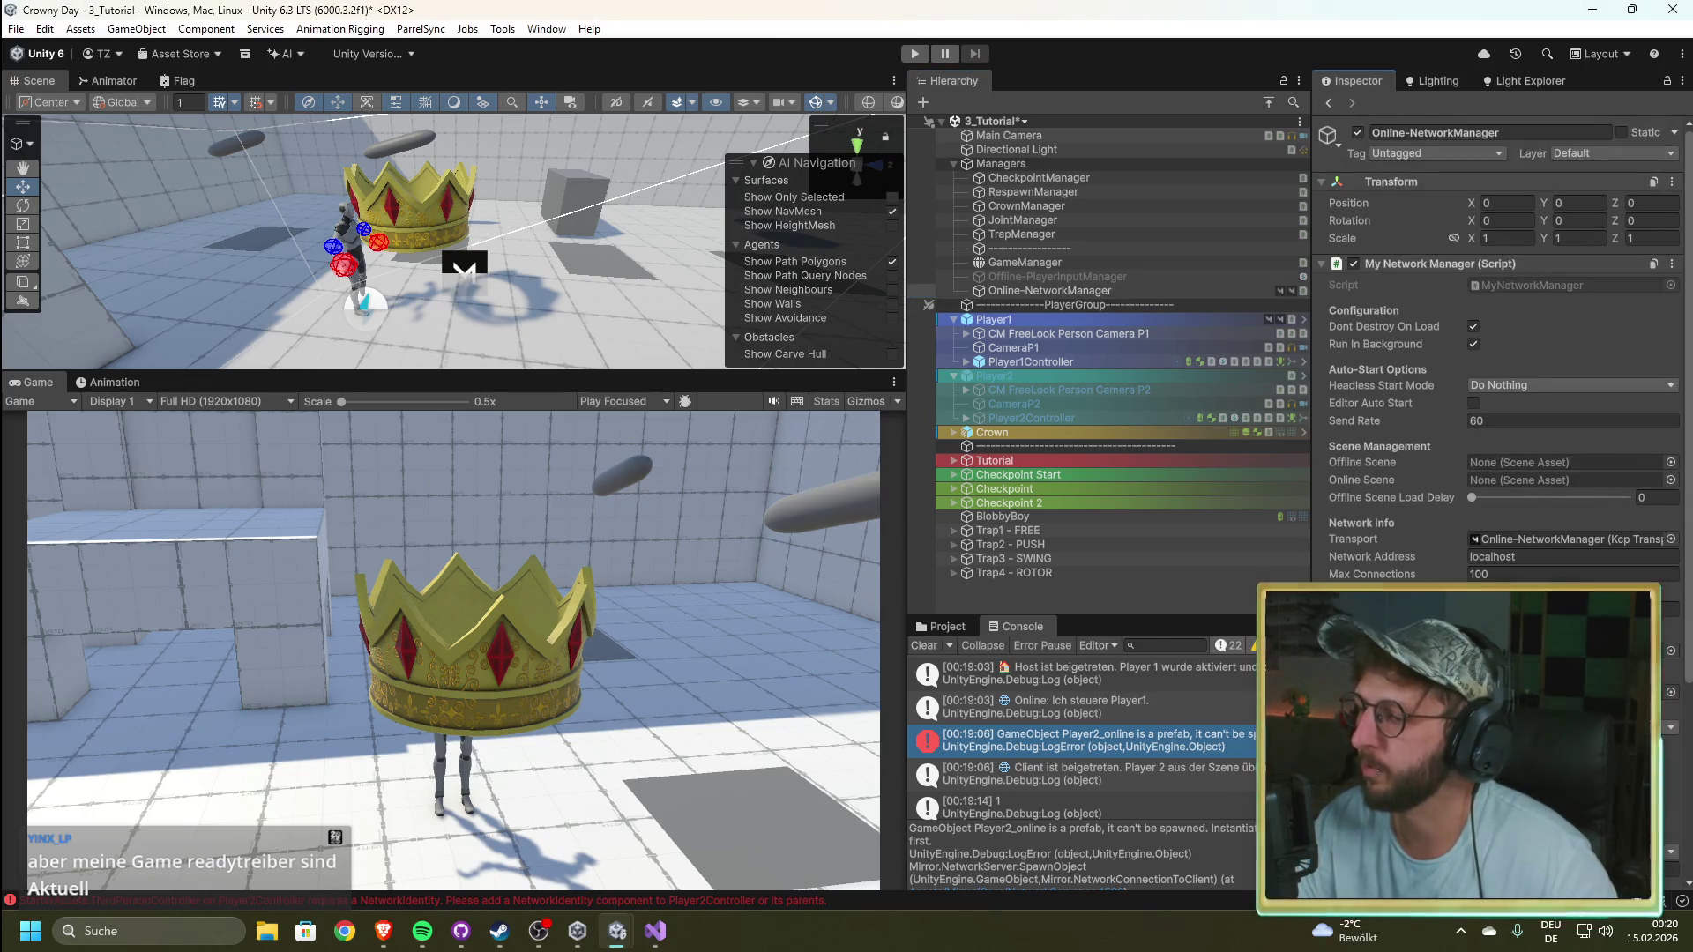
{"action": "scroll", "coordinate": [1499, 353], "scroll_direction": "down", "scroll_amount": 3}
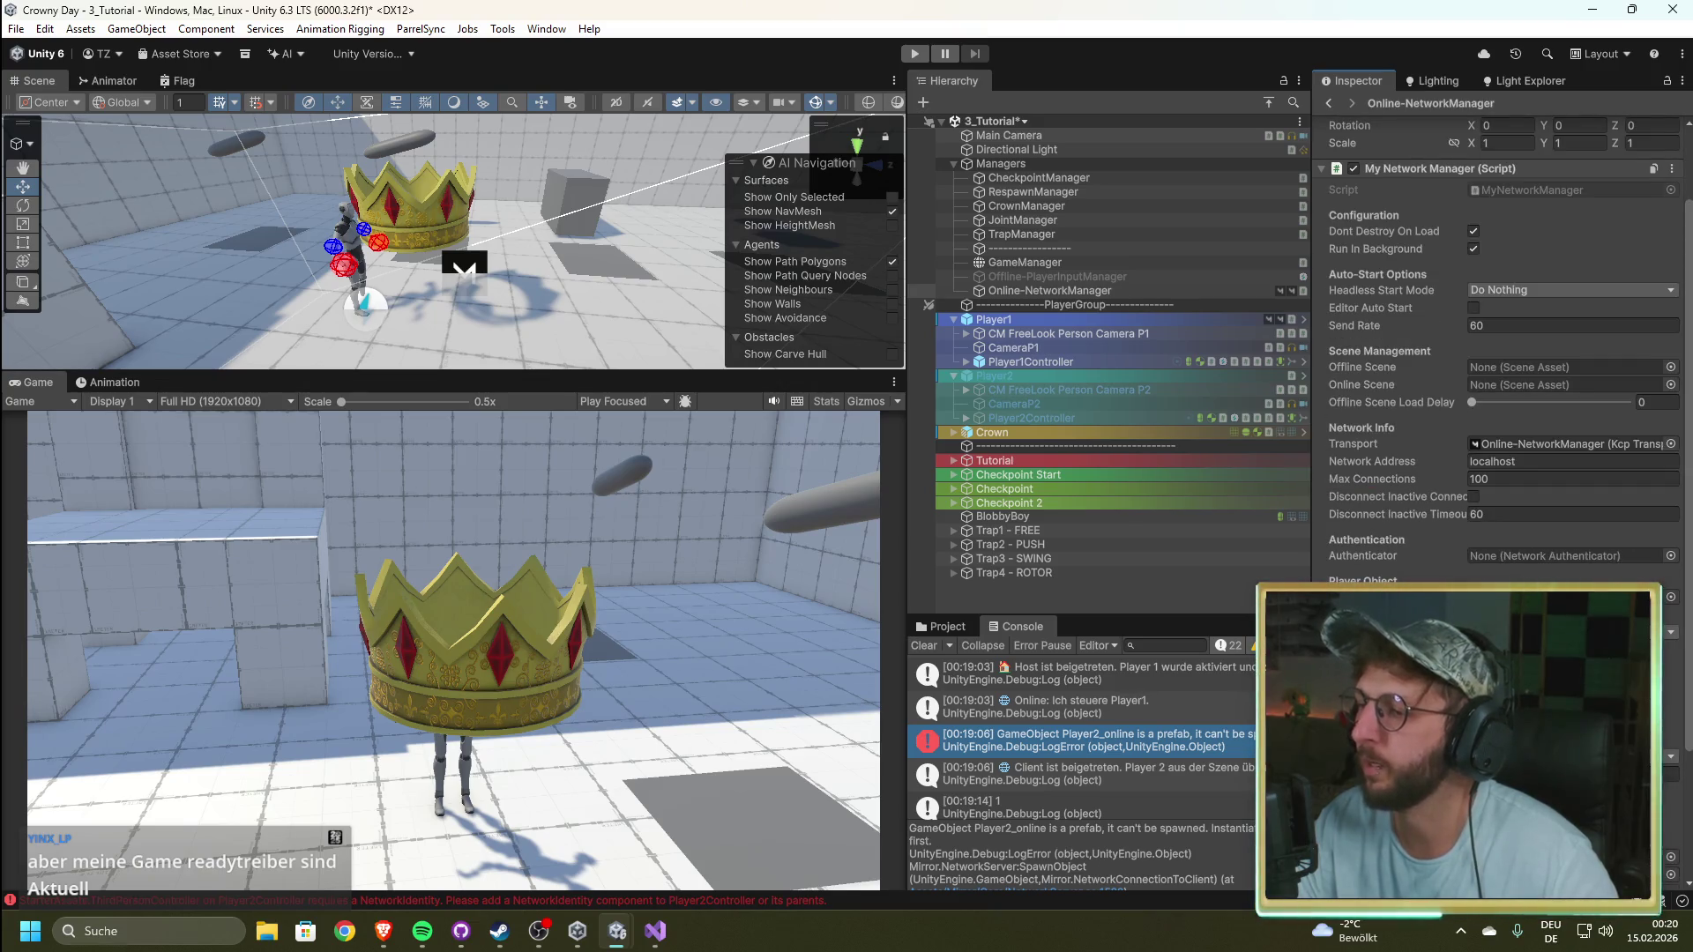
{"action": "scroll", "coordinate": [1499, 352], "scroll_direction": "down", "scroll_amount": 3}
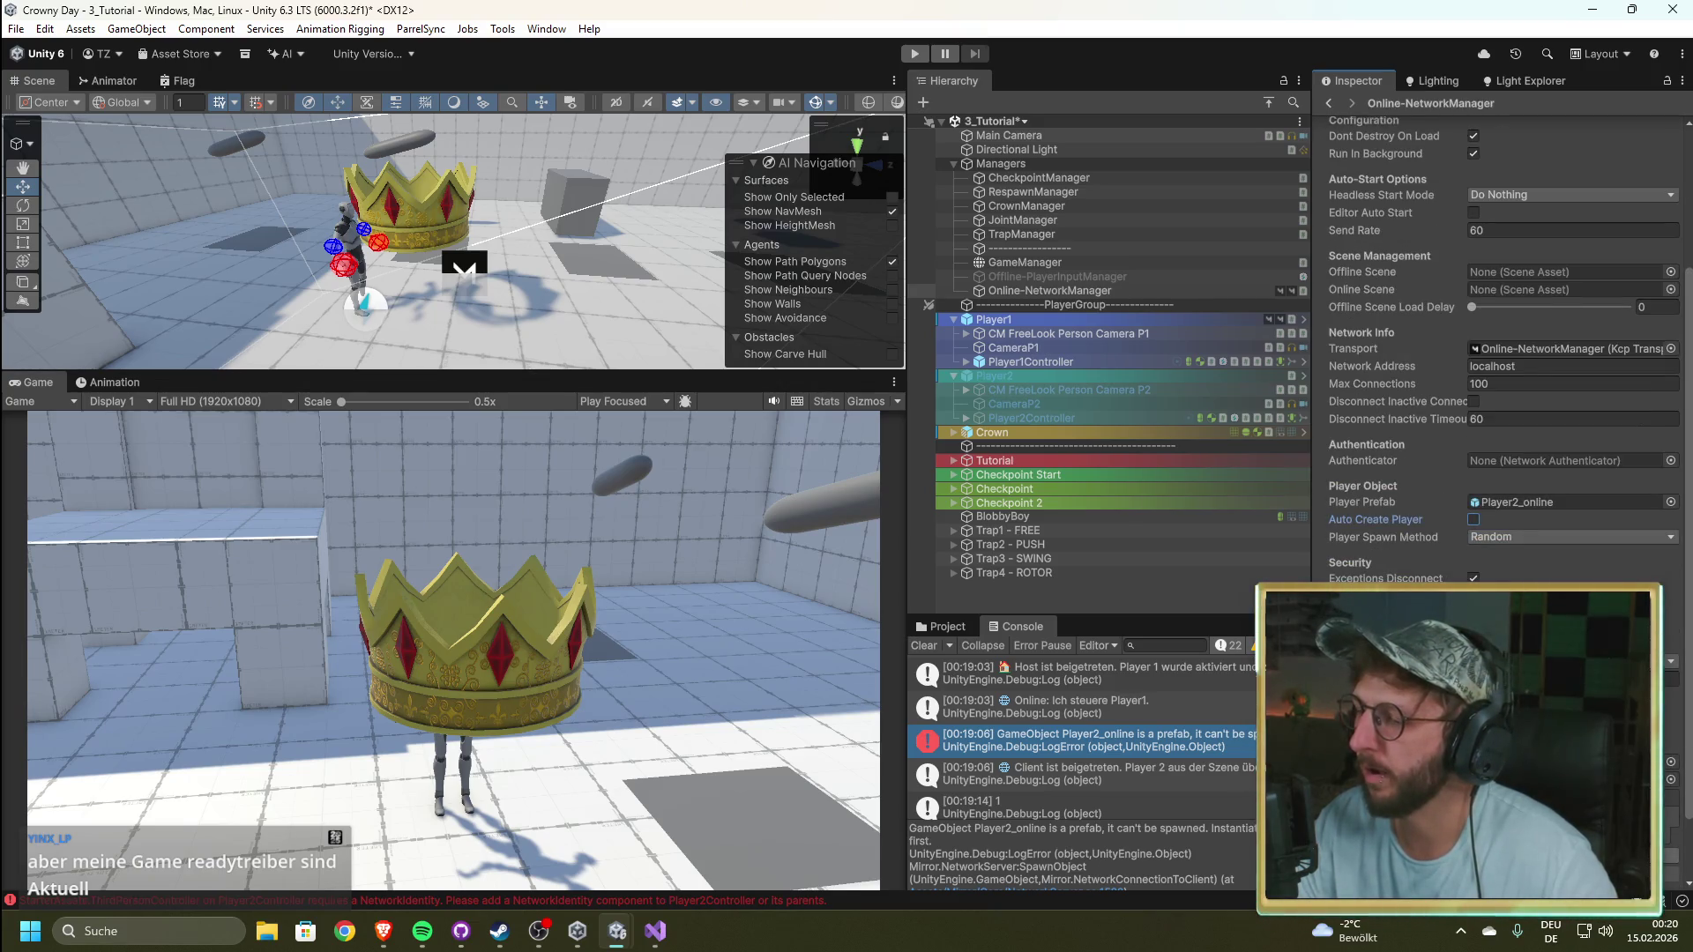
{"action": "left_click", "coordinate": [655, 934]}
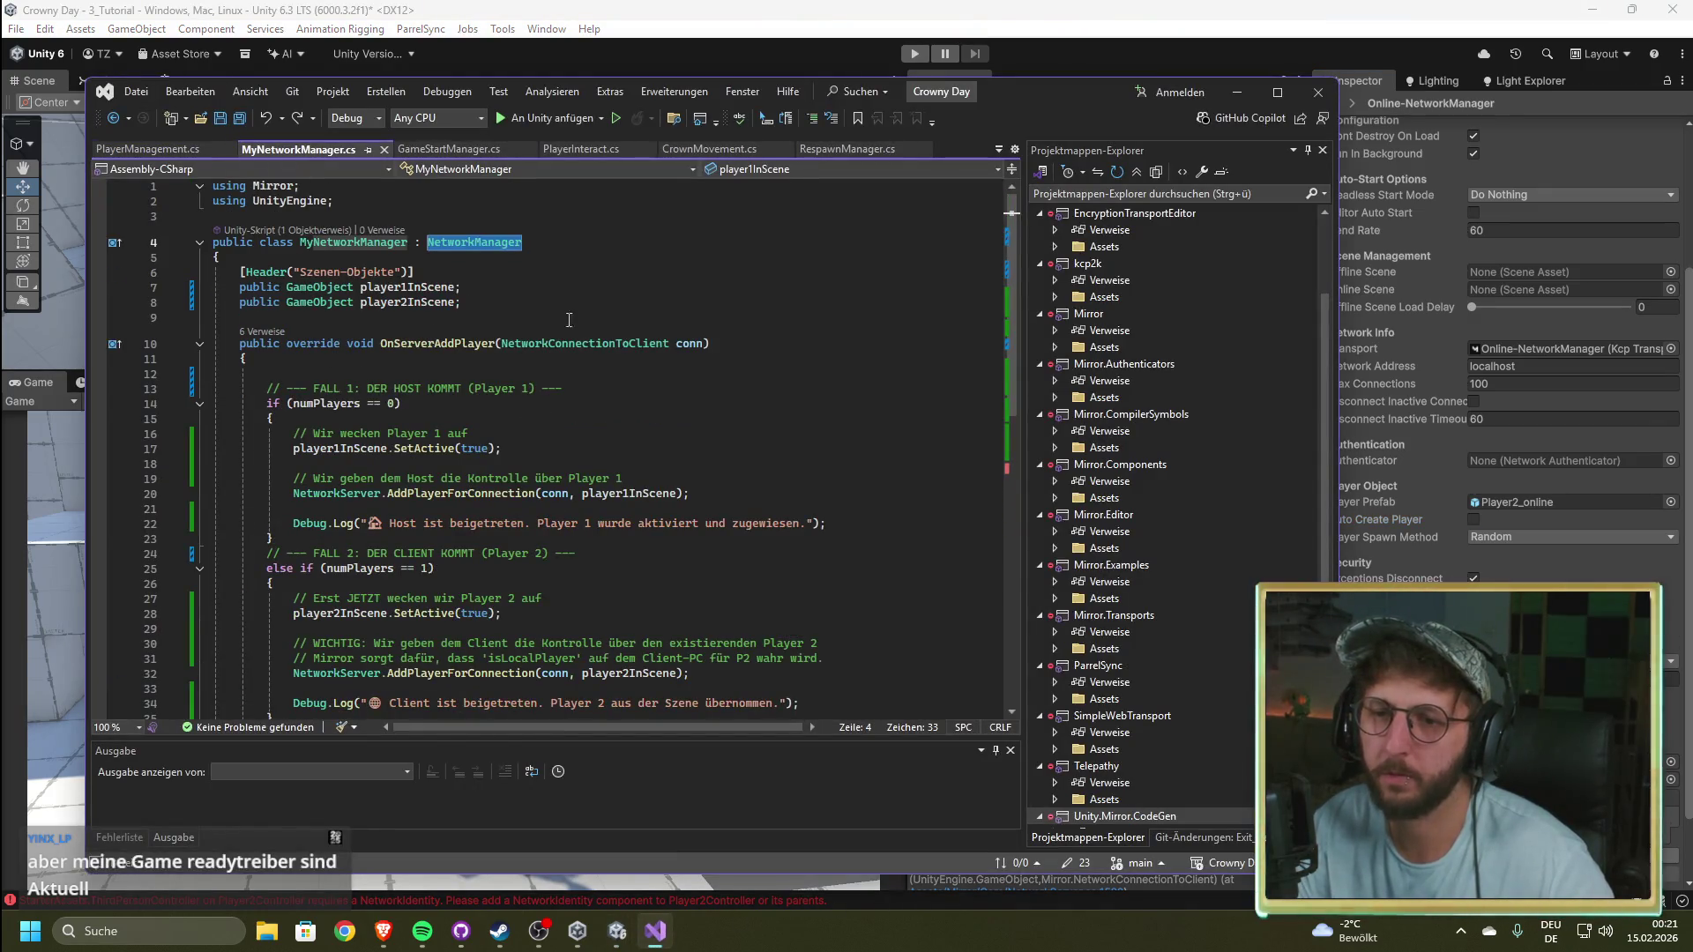
Step: Read through MyNetworkManager.cs's player2InScene joining code, then return to the Unity editor
{"action": "left_click", "coordinate": [571, 301]}
{"action": "scroll", "coordinate": [452, 416], "scroll_direction": "down", "scroll_amount": 2}
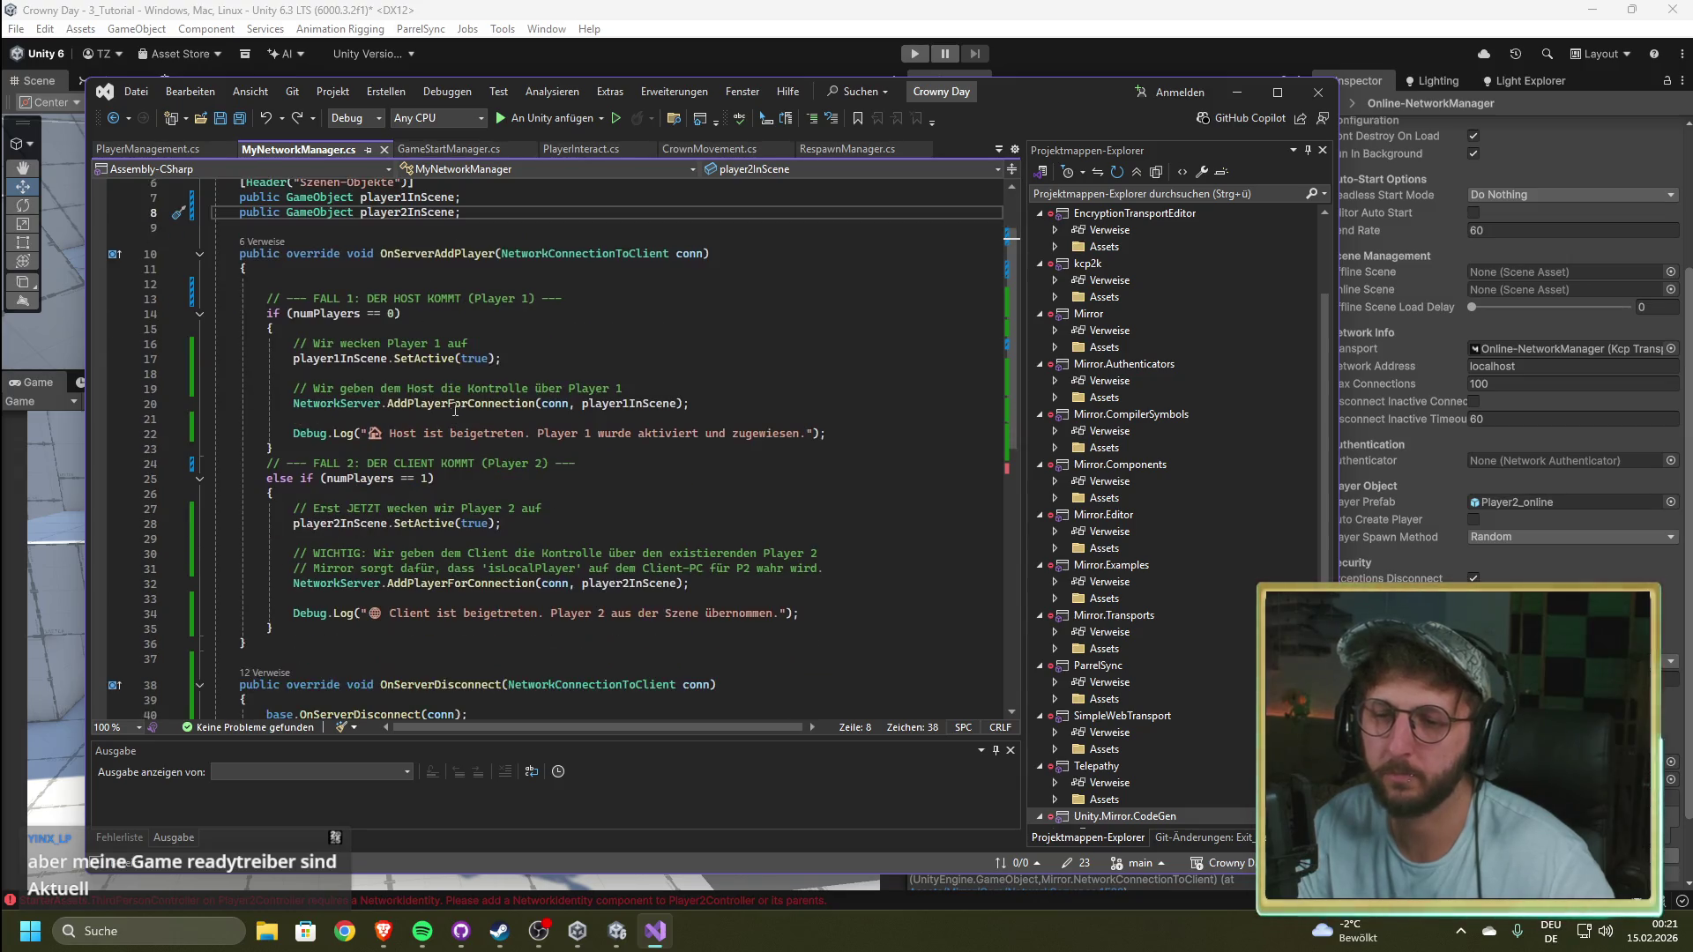
{"action": "mouse_move", "coordinate": [403, 364]}
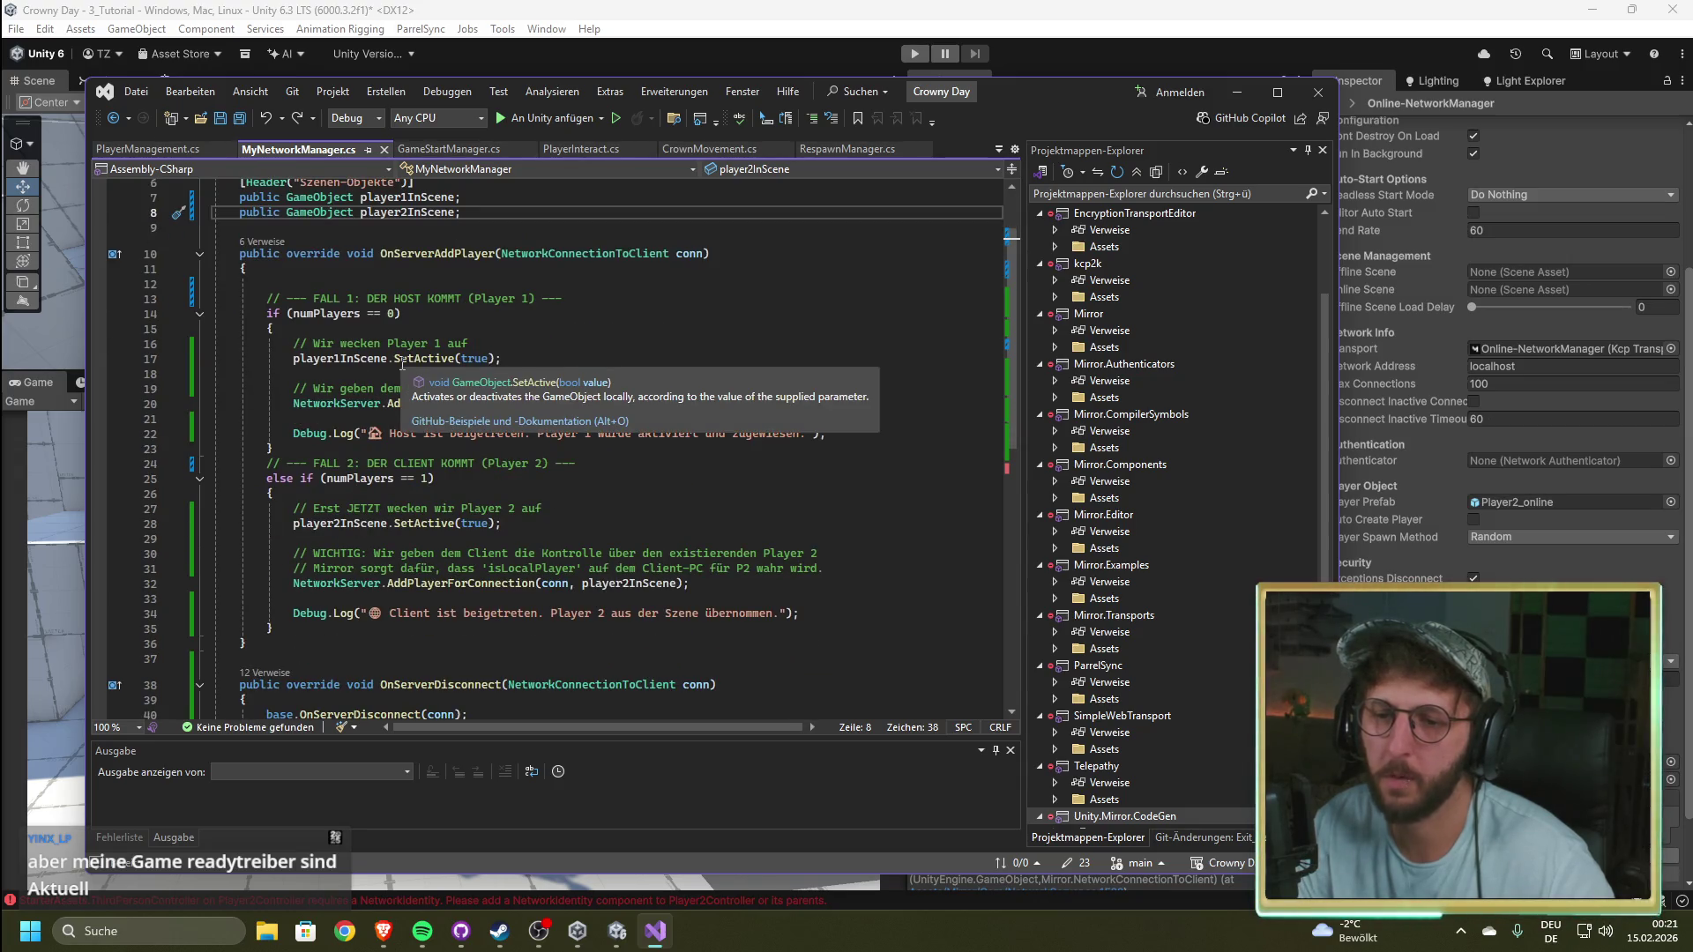
{"action": "mouse_move", "coordinate": [464, 530]}
{"action": "scroll", "coordinate": [464, 530], "scroll_direction": "down", "scroll_amount": 4}
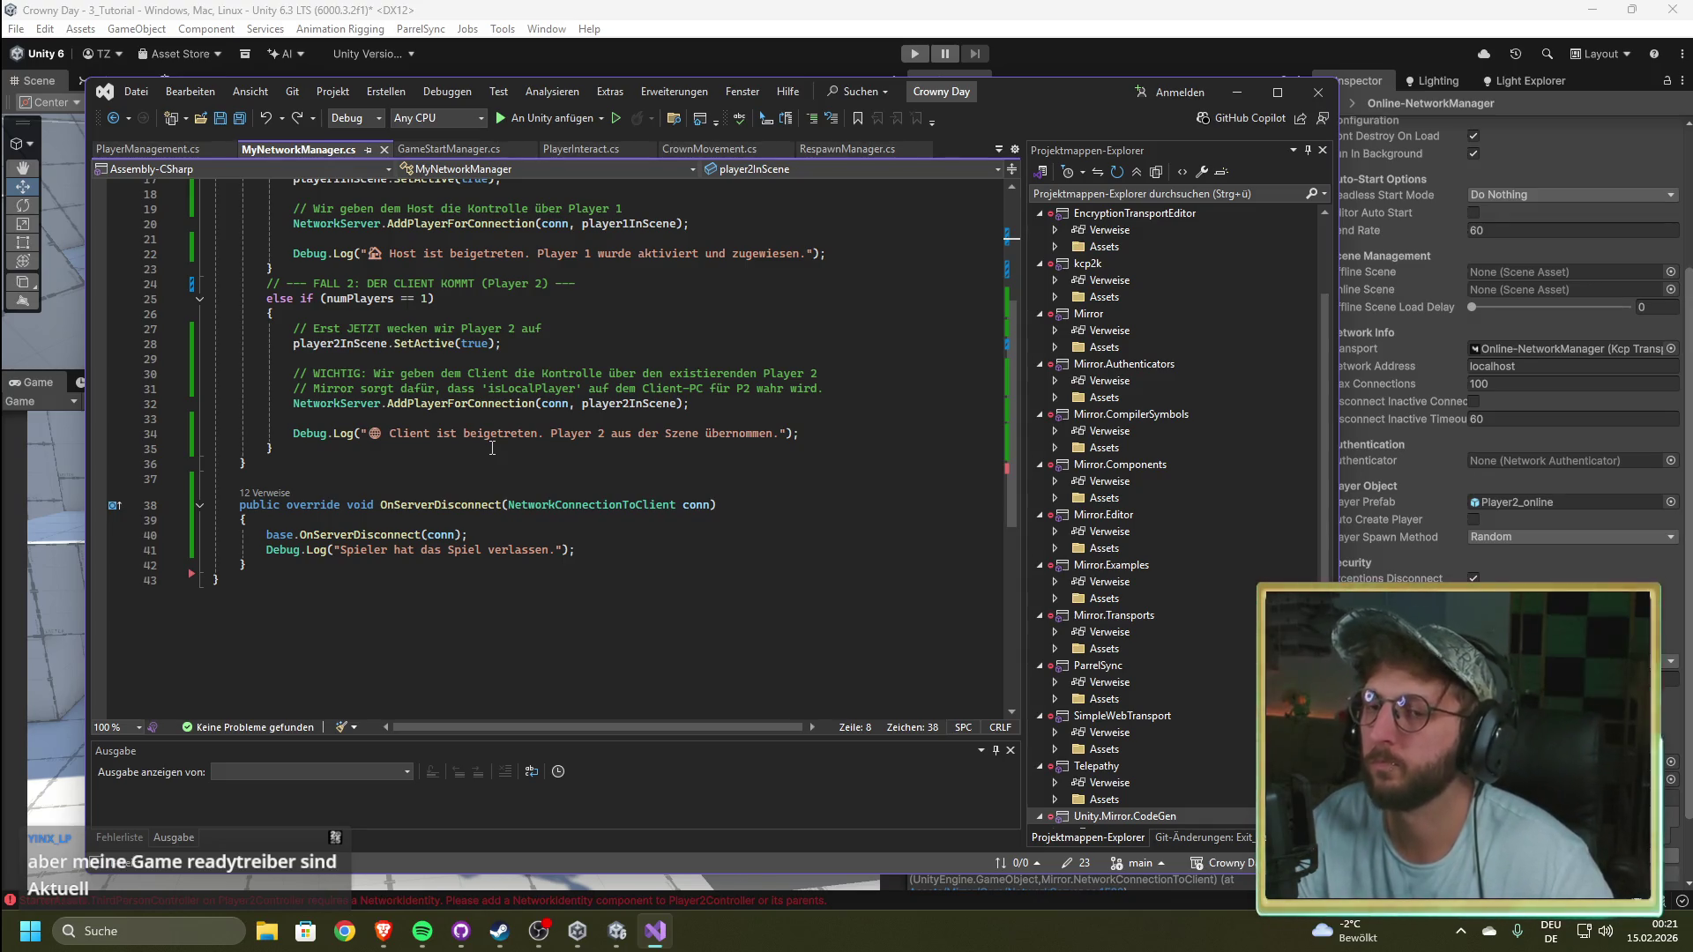
{"action": "scroll", "coordinate": [612, 377], "scroll_direction": "up", "scroll_amount": 1}
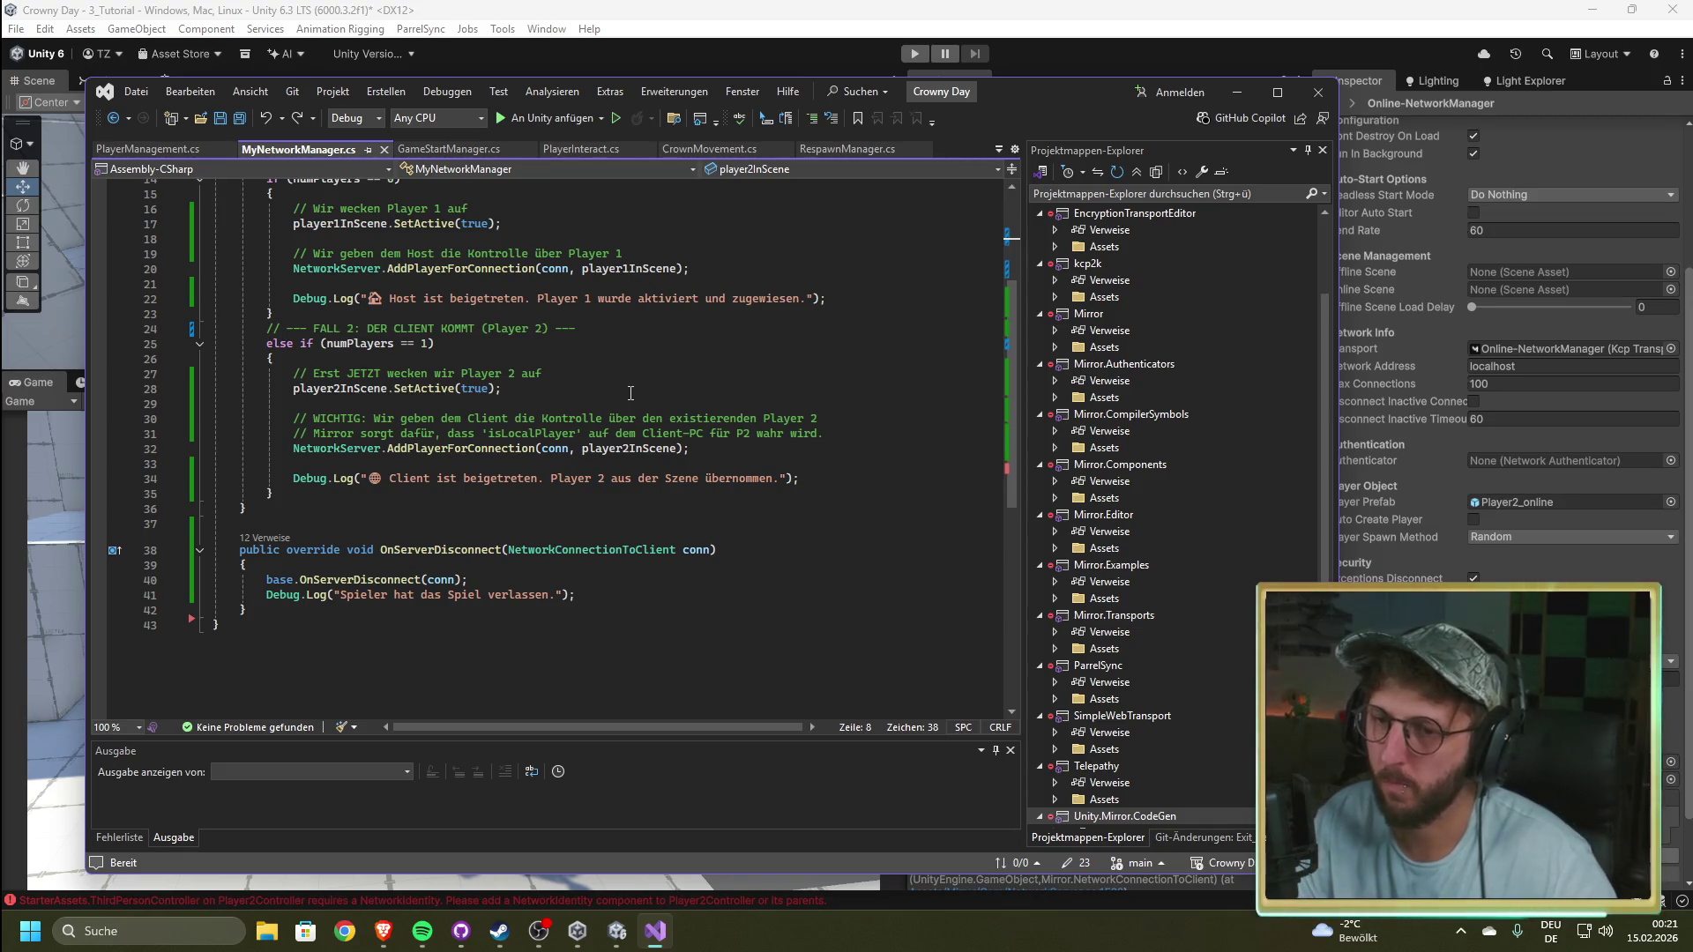
{"action": "left_click", "coordinate": [1004, 3]}
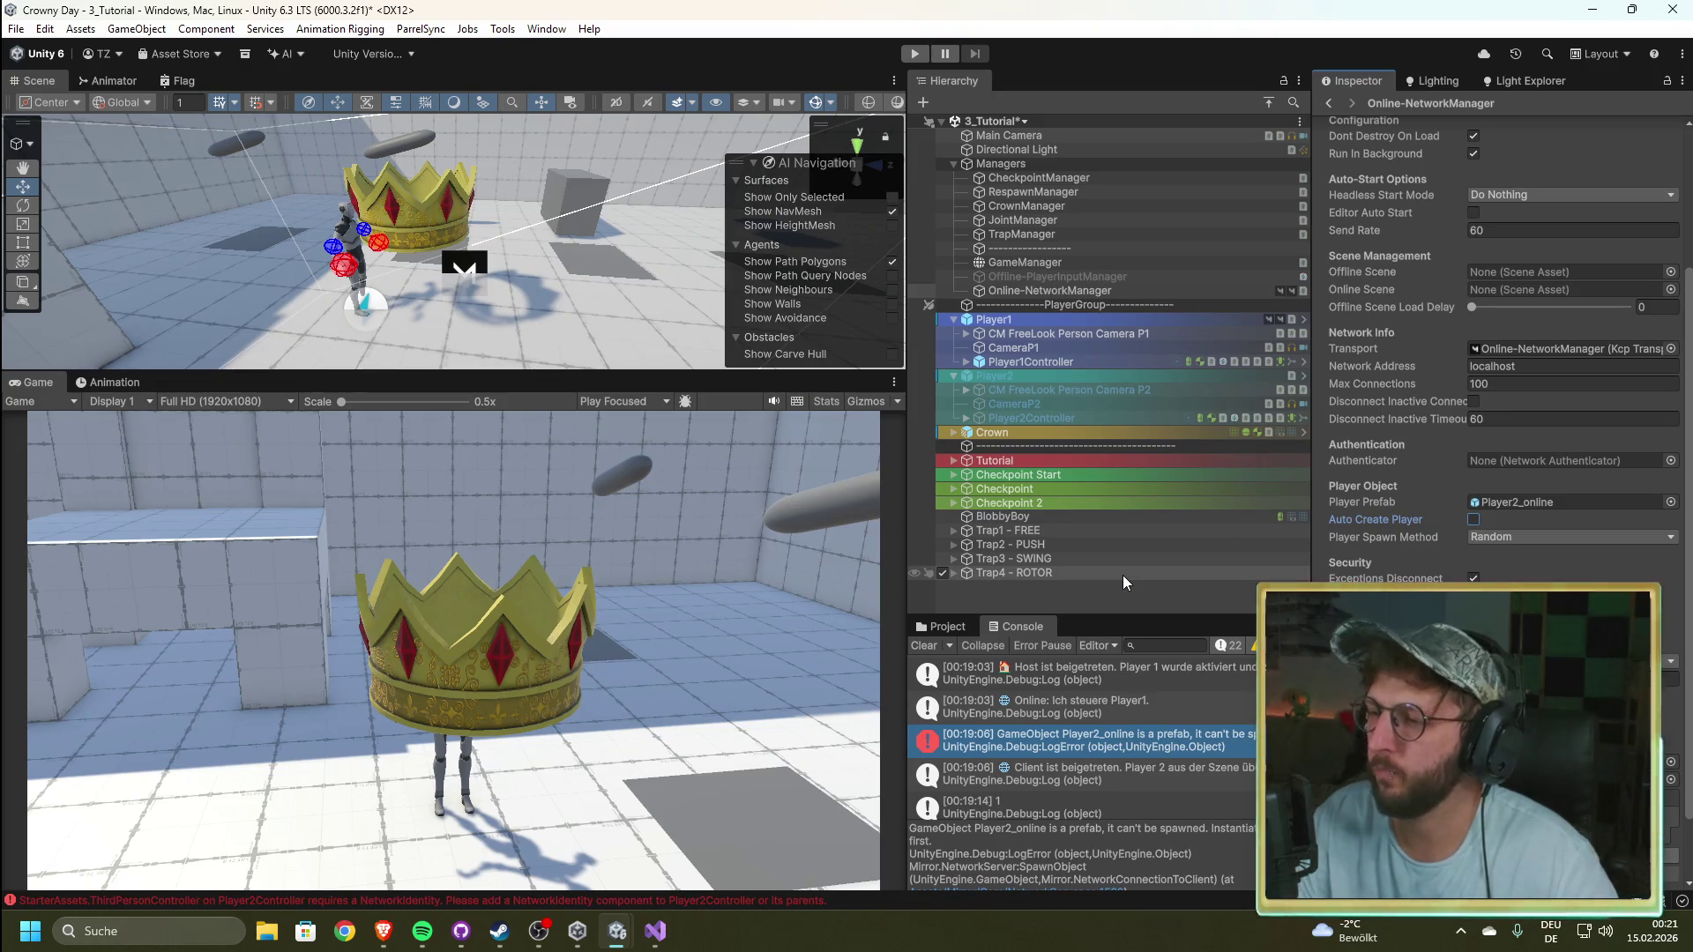
{"action": "scroll", "coordinate": [1506, 569], "scroll_direction": "down", "scroll_amount": 3}
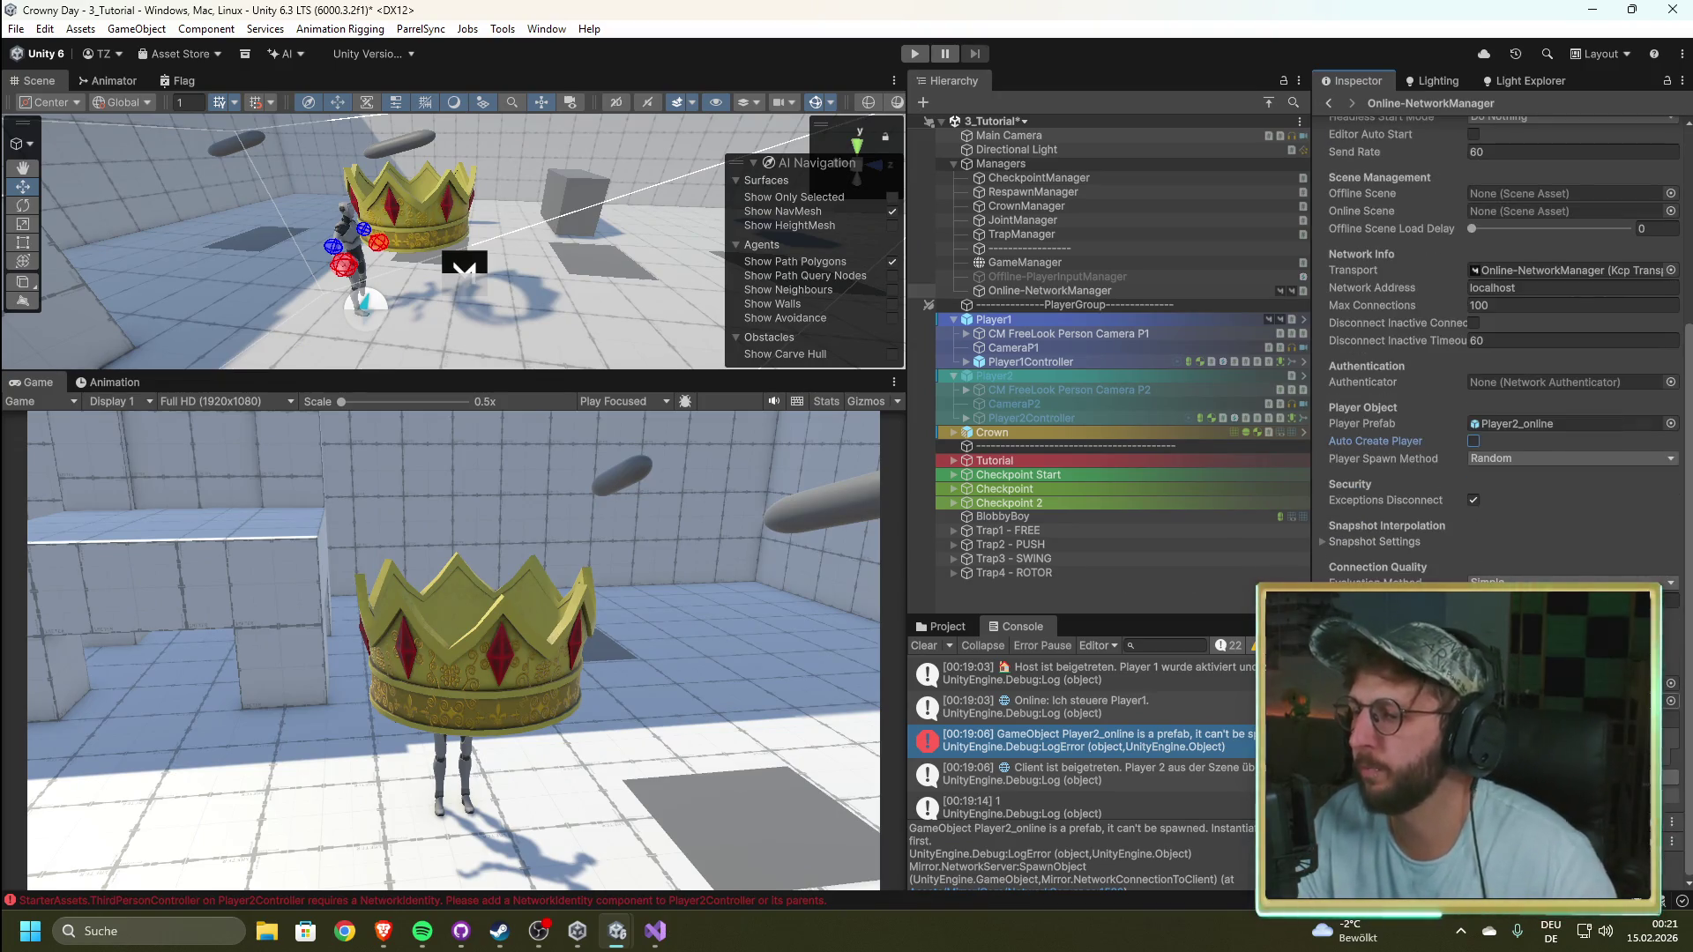
Step: Check GameManager's Game Start Manager settings, then open GameStartManager.cs in Visual Studio
{"action": "scroll", "coordinate": [1327, 341], "scroll_direction": "up", "scroll_amount": 5}
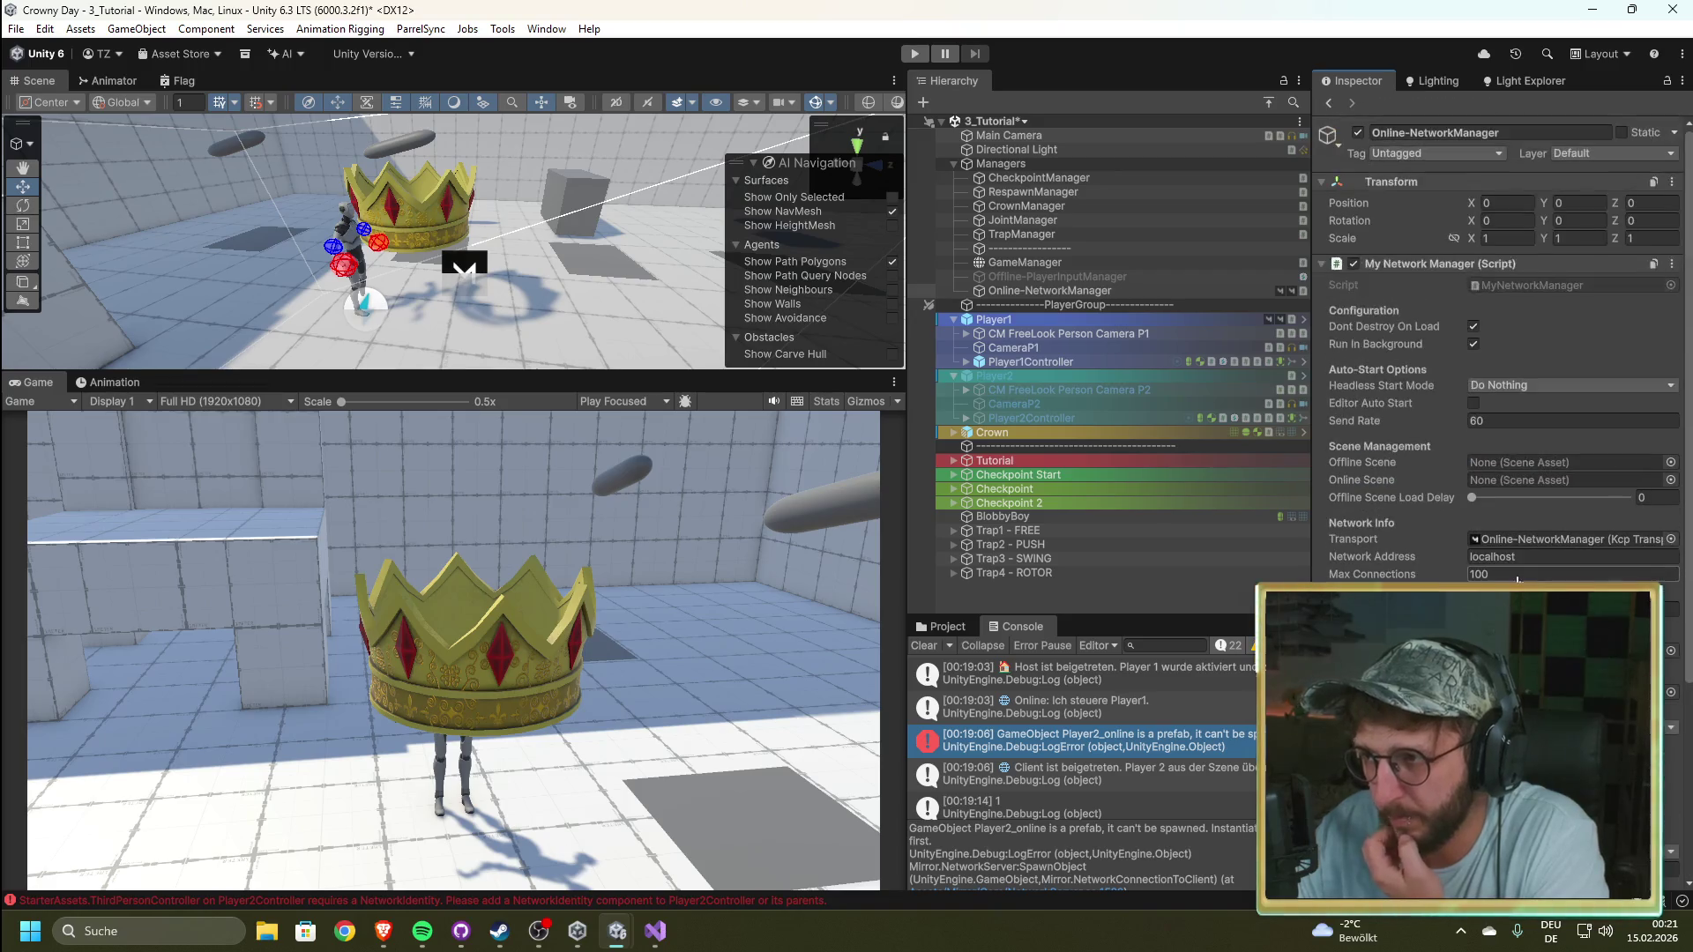
{"action": "left_click", "coordinate": [1063, 264]}
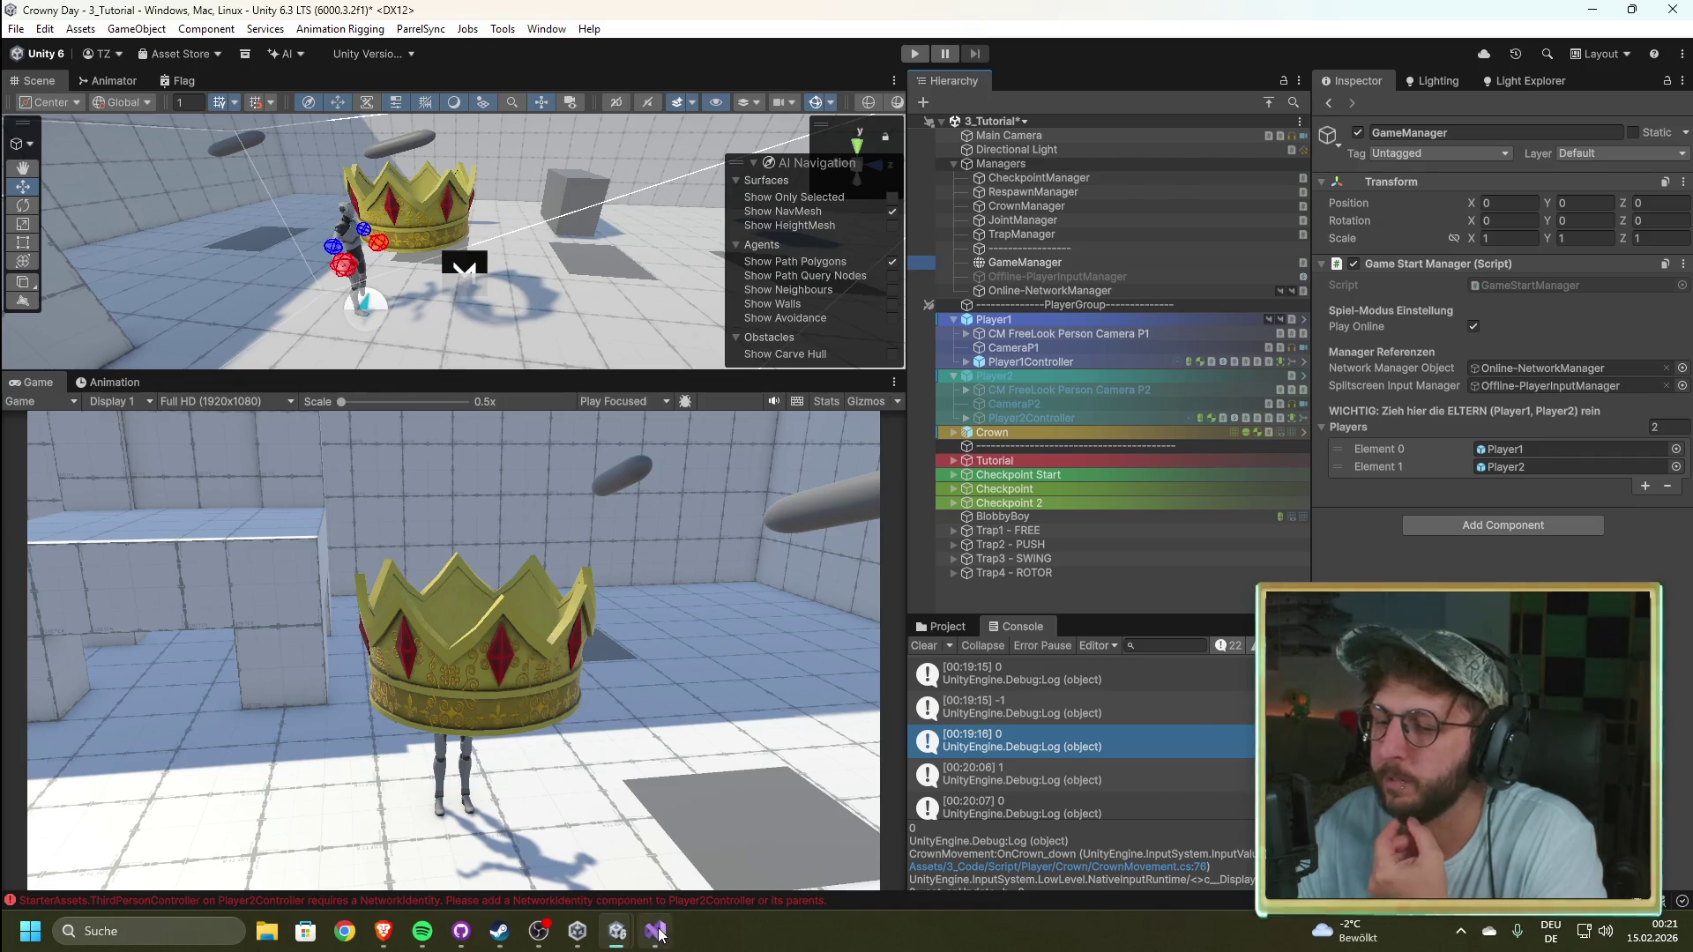
{"action": "key", "text": "alt+Tab"}
{"action": "left_click", "coordinate": [425, 152]}
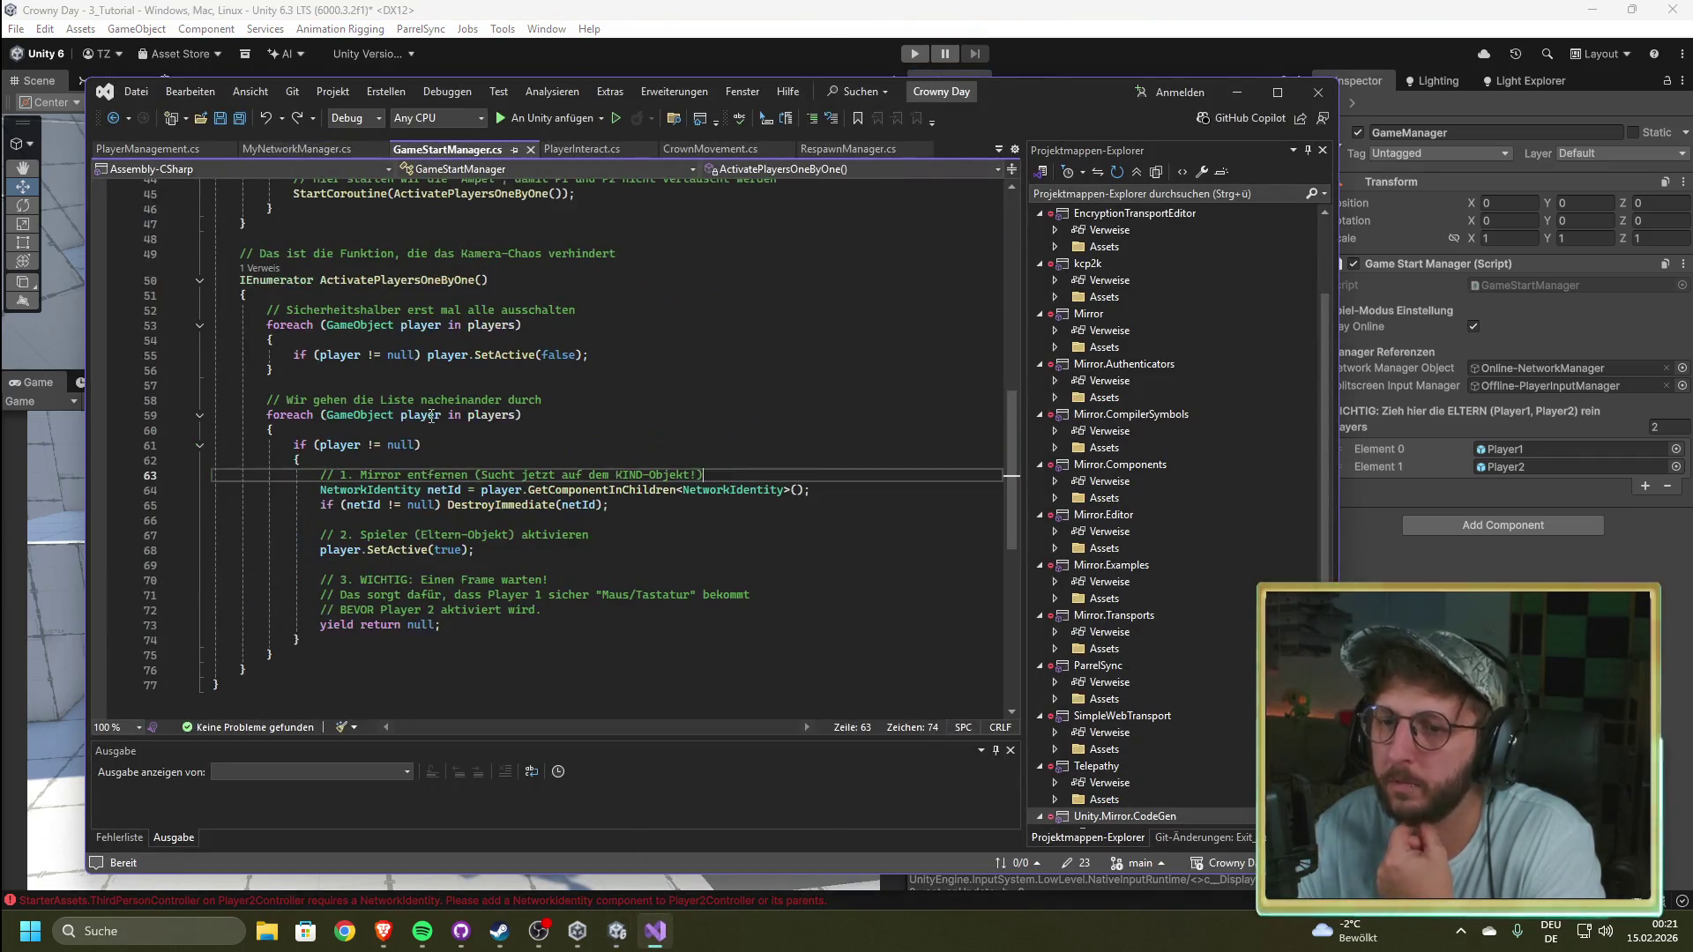
Step: Review GameStartManager.cs's online/local start and player activation code, then go back to Unity
{"action": "scroll", "coordinate": [630, 426], "scroll_direction": "up", "scroll_amount": 4}
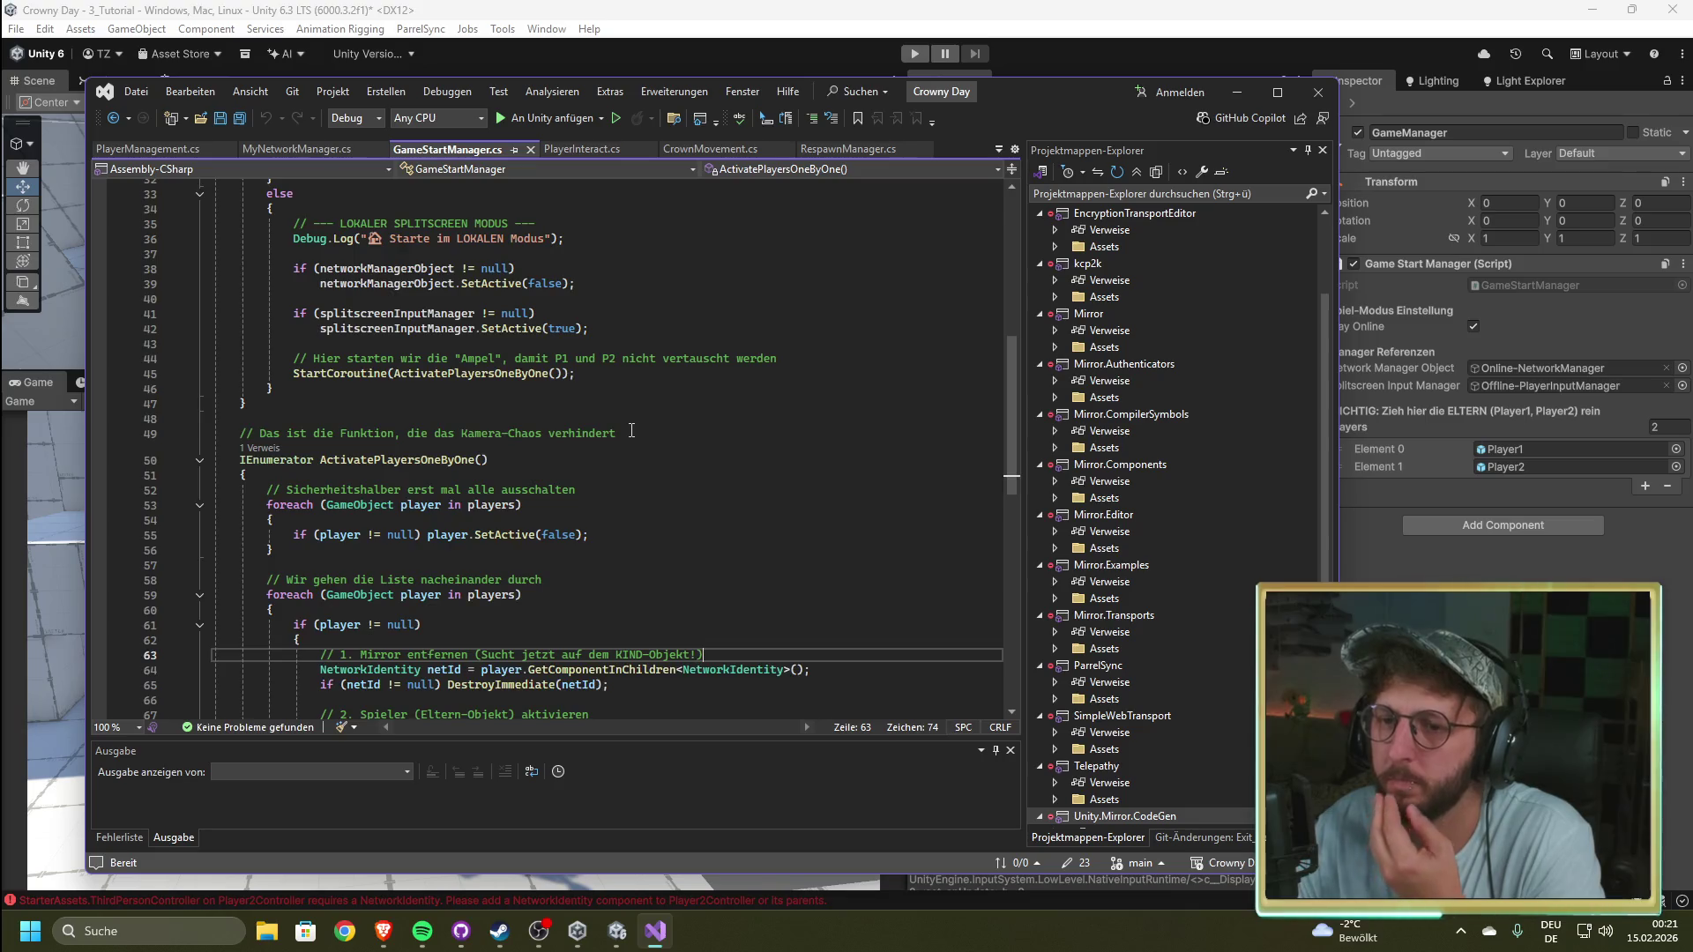
{"action": "scroll", "coordinate": [632, 430], "scroll_direction": "up", "scroll_amount": 4}
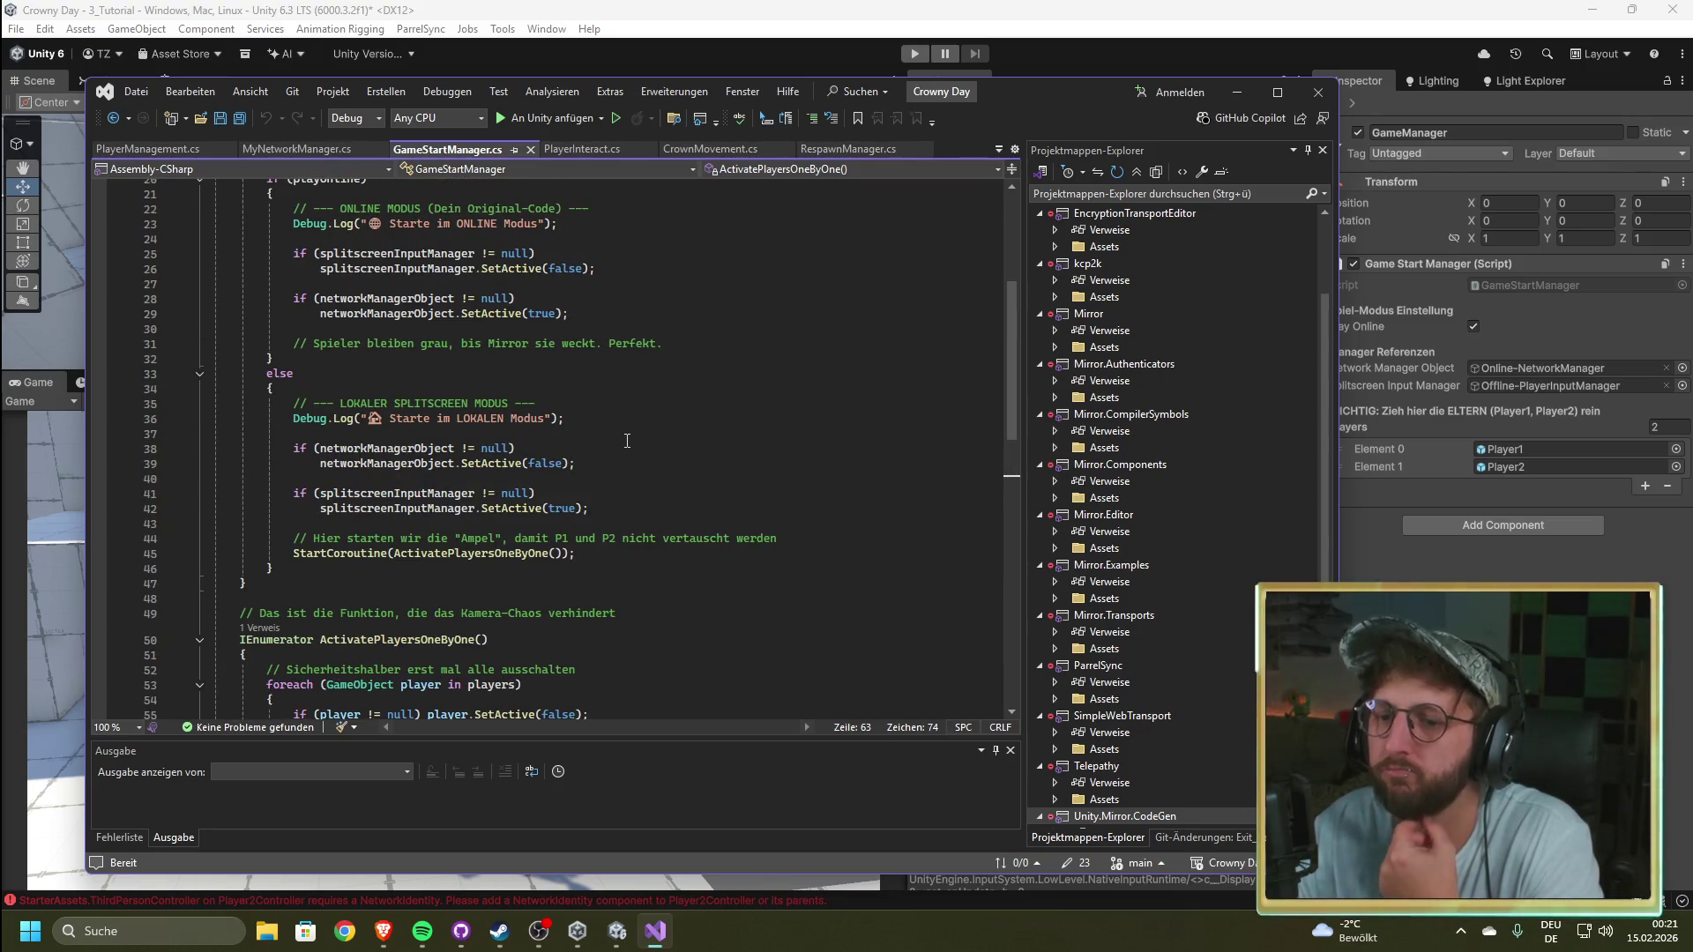
{"action": "scroll", "coordinate": [622, 447], "scroll_direction": "up", "scroll_amount": 4}
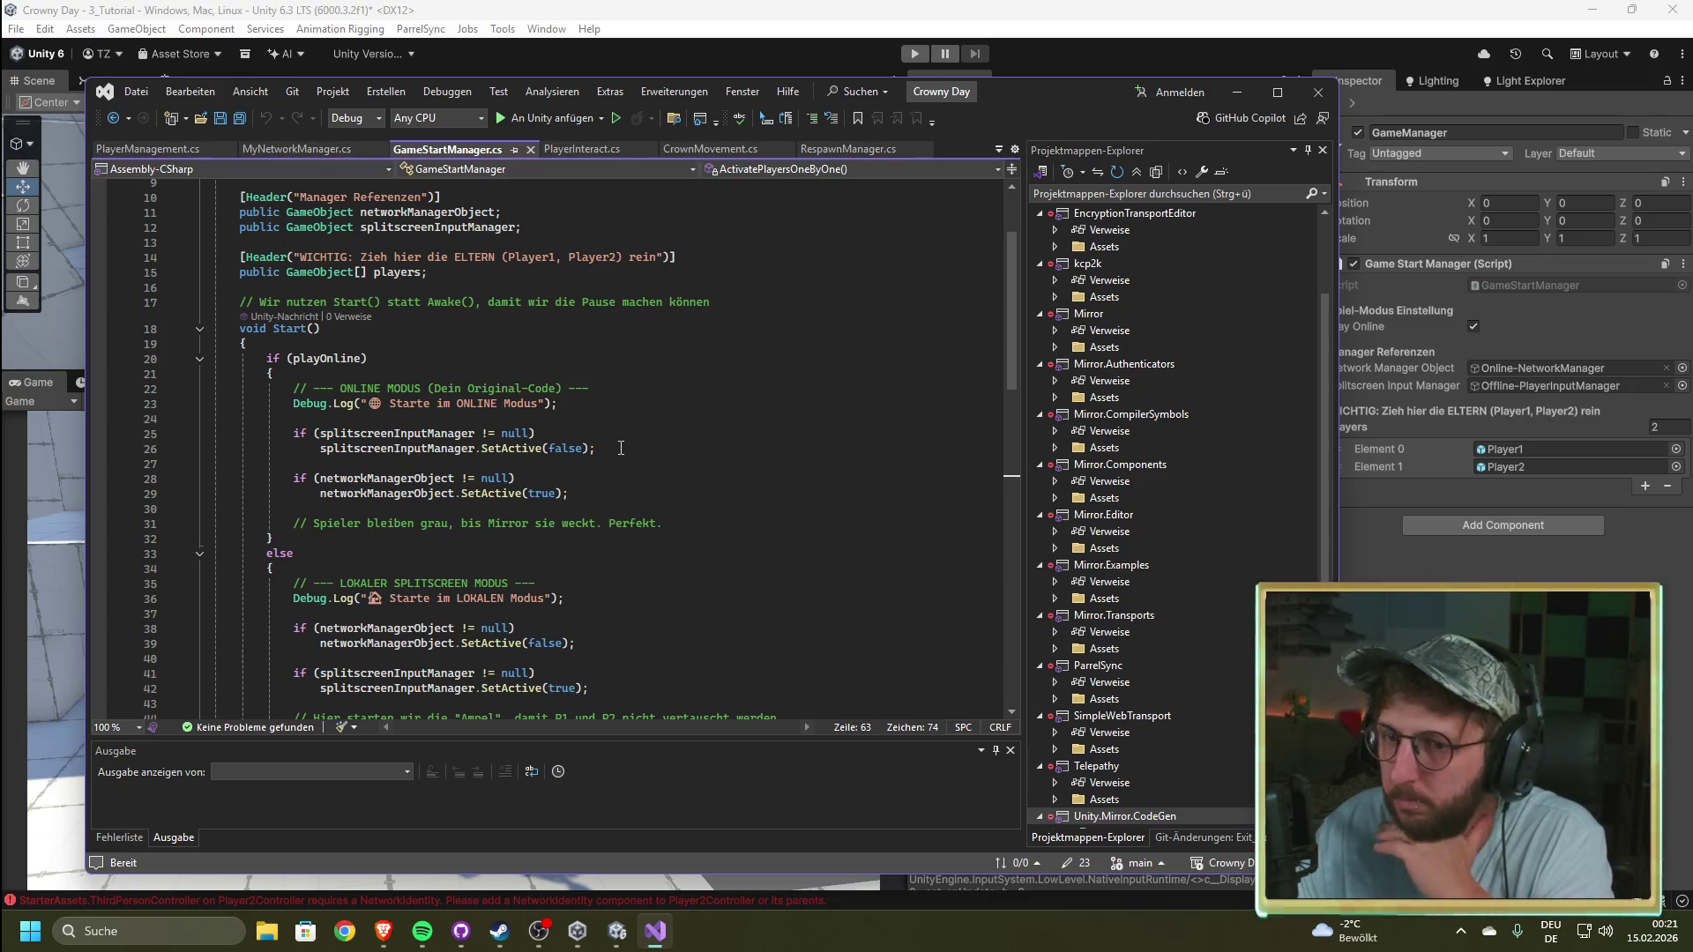
{"action": "scroll", "coordinate": [620, 448], "scroll_direction": "down", "scroll_amount": 12}
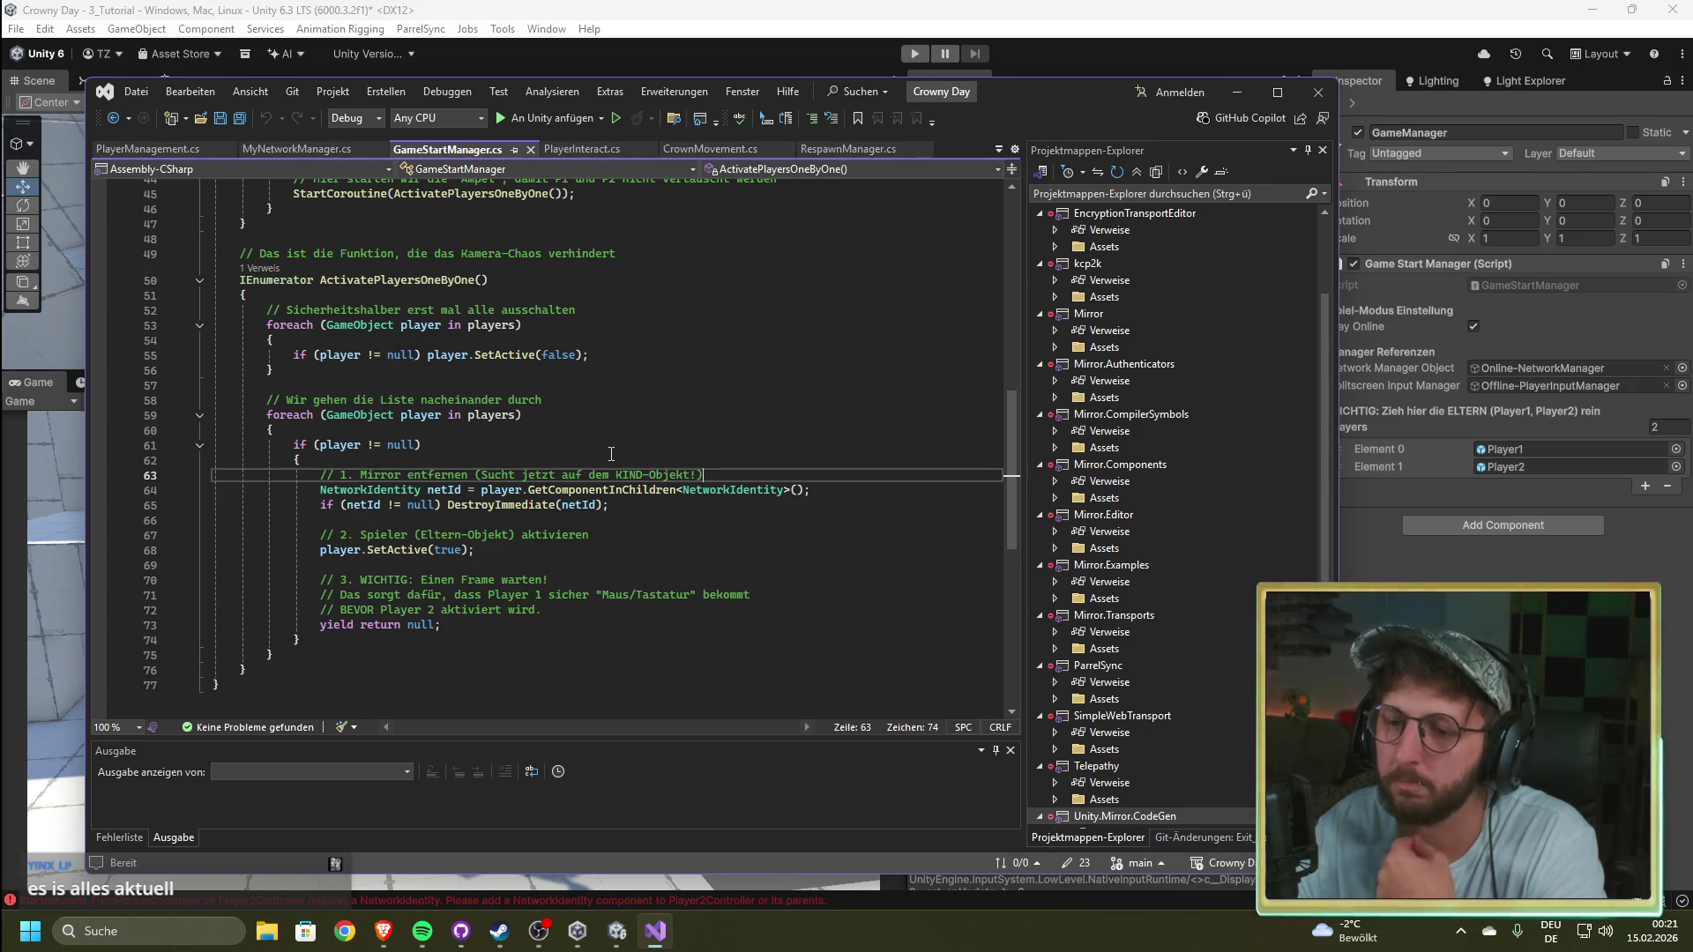
{"action": "left_click", "coordinate": [1043, 16]}
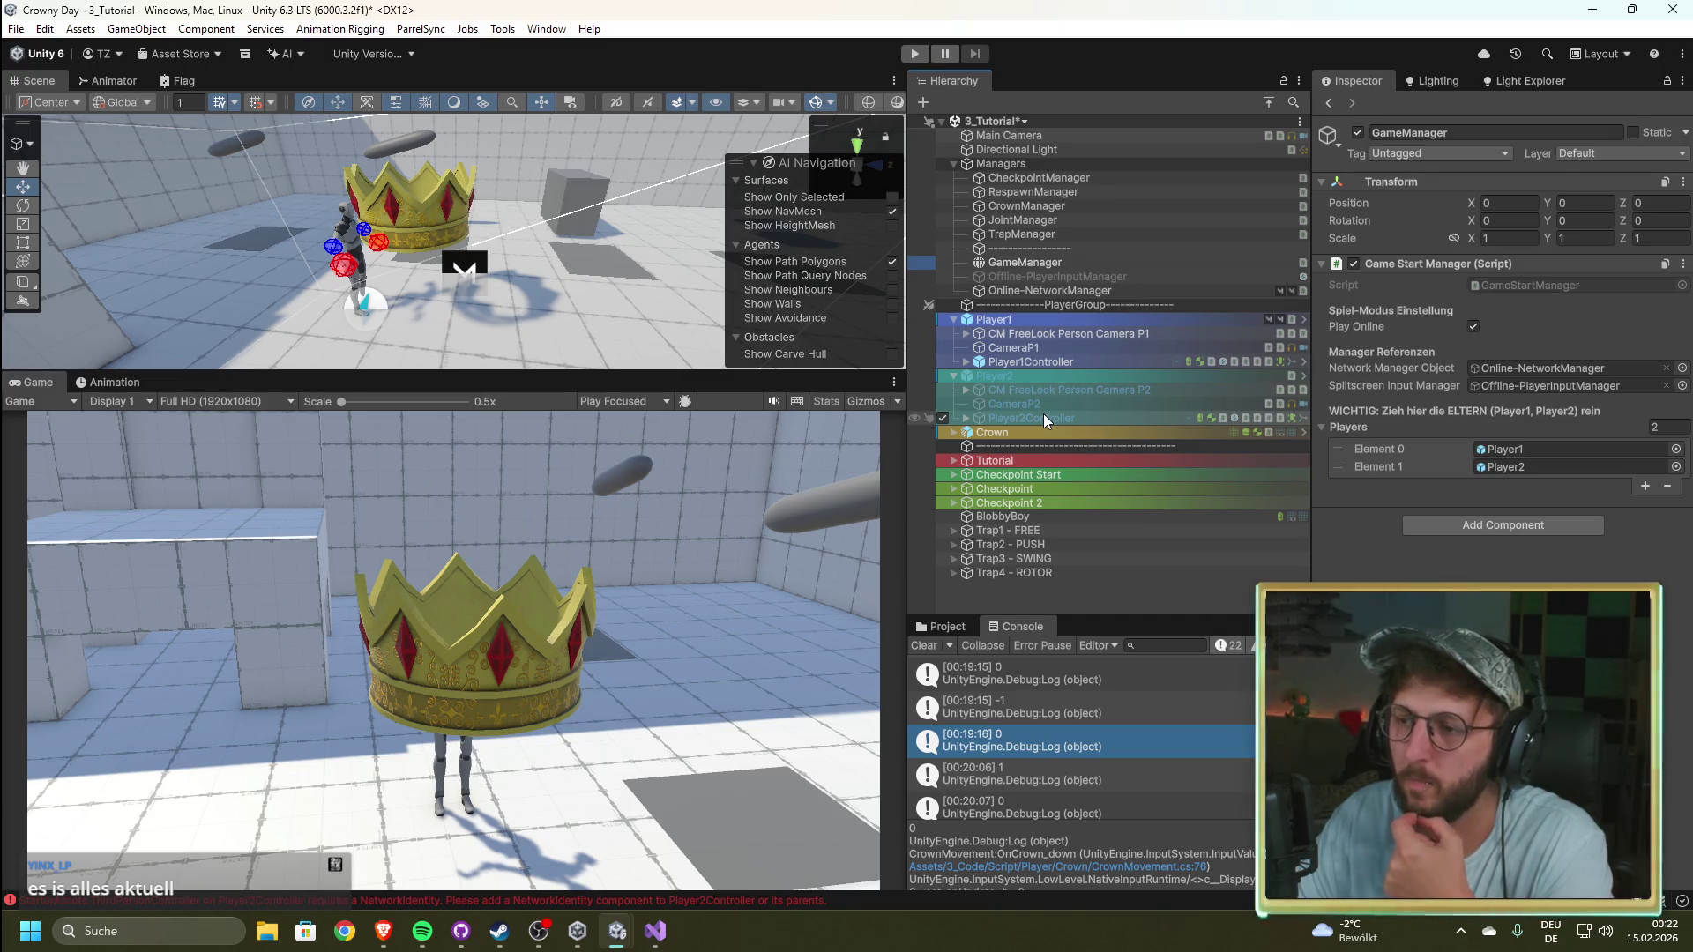
Step: Put the Player2_online prefab into GameManager's Players Element 1 and start play mode
{"action": "left_click", "coordinate": [1040, 358]}
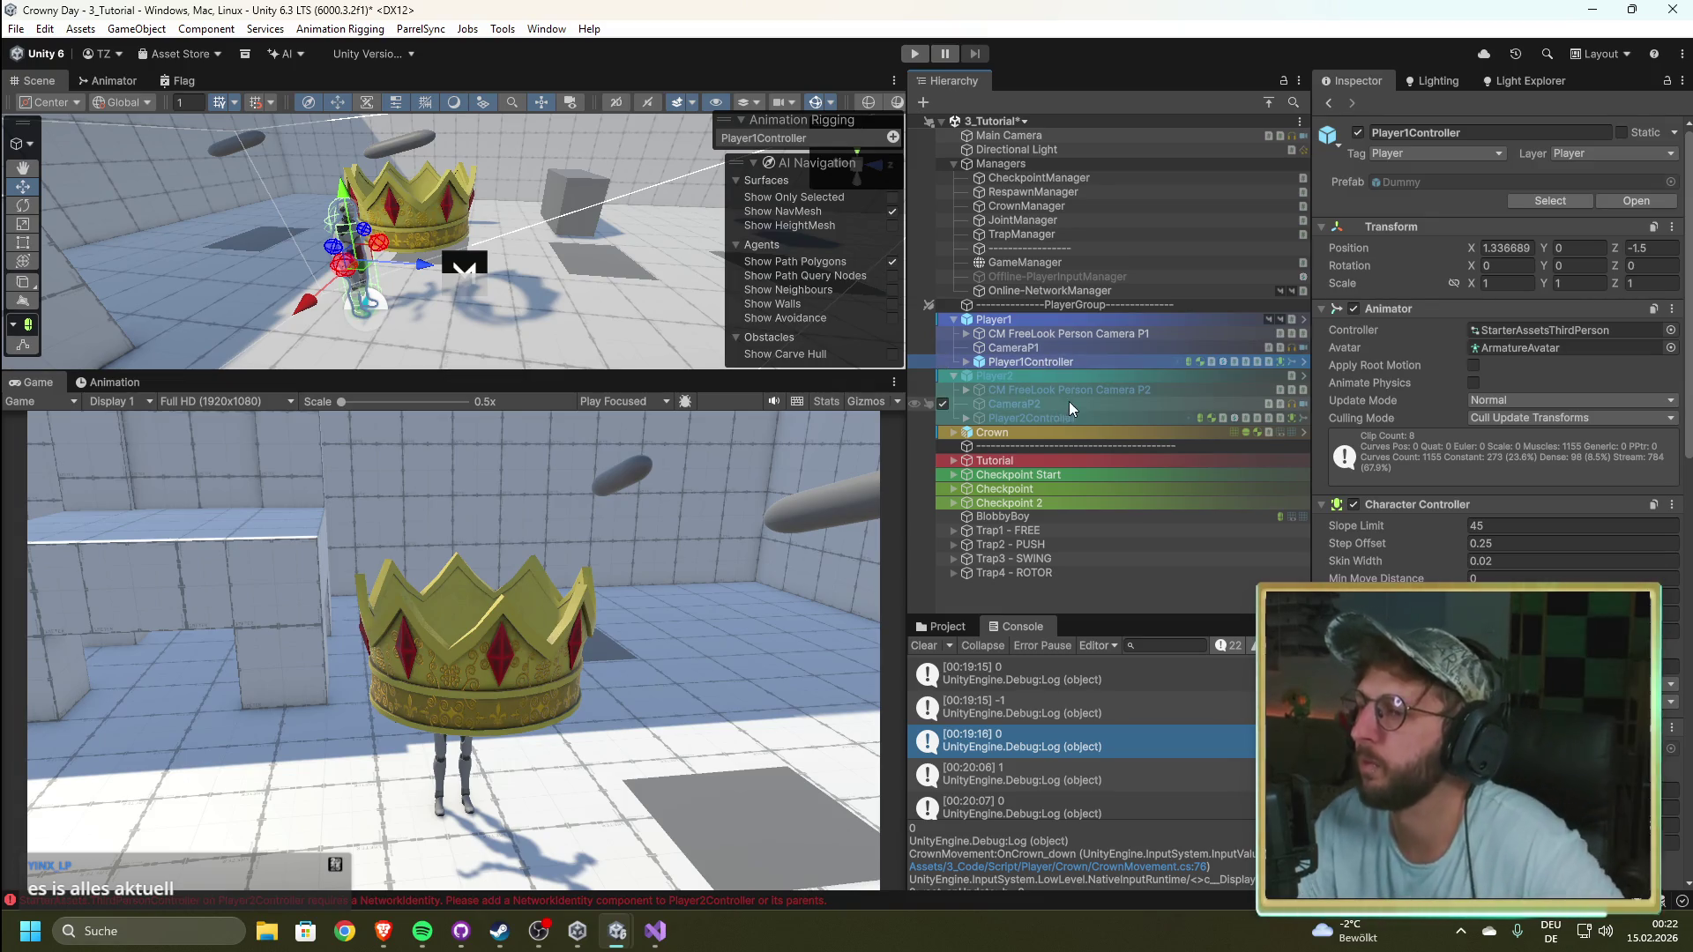
{"action": "scroll", "coordinate": [1547, 400], "scroll_direction": "down", "scroll_amount": 10}
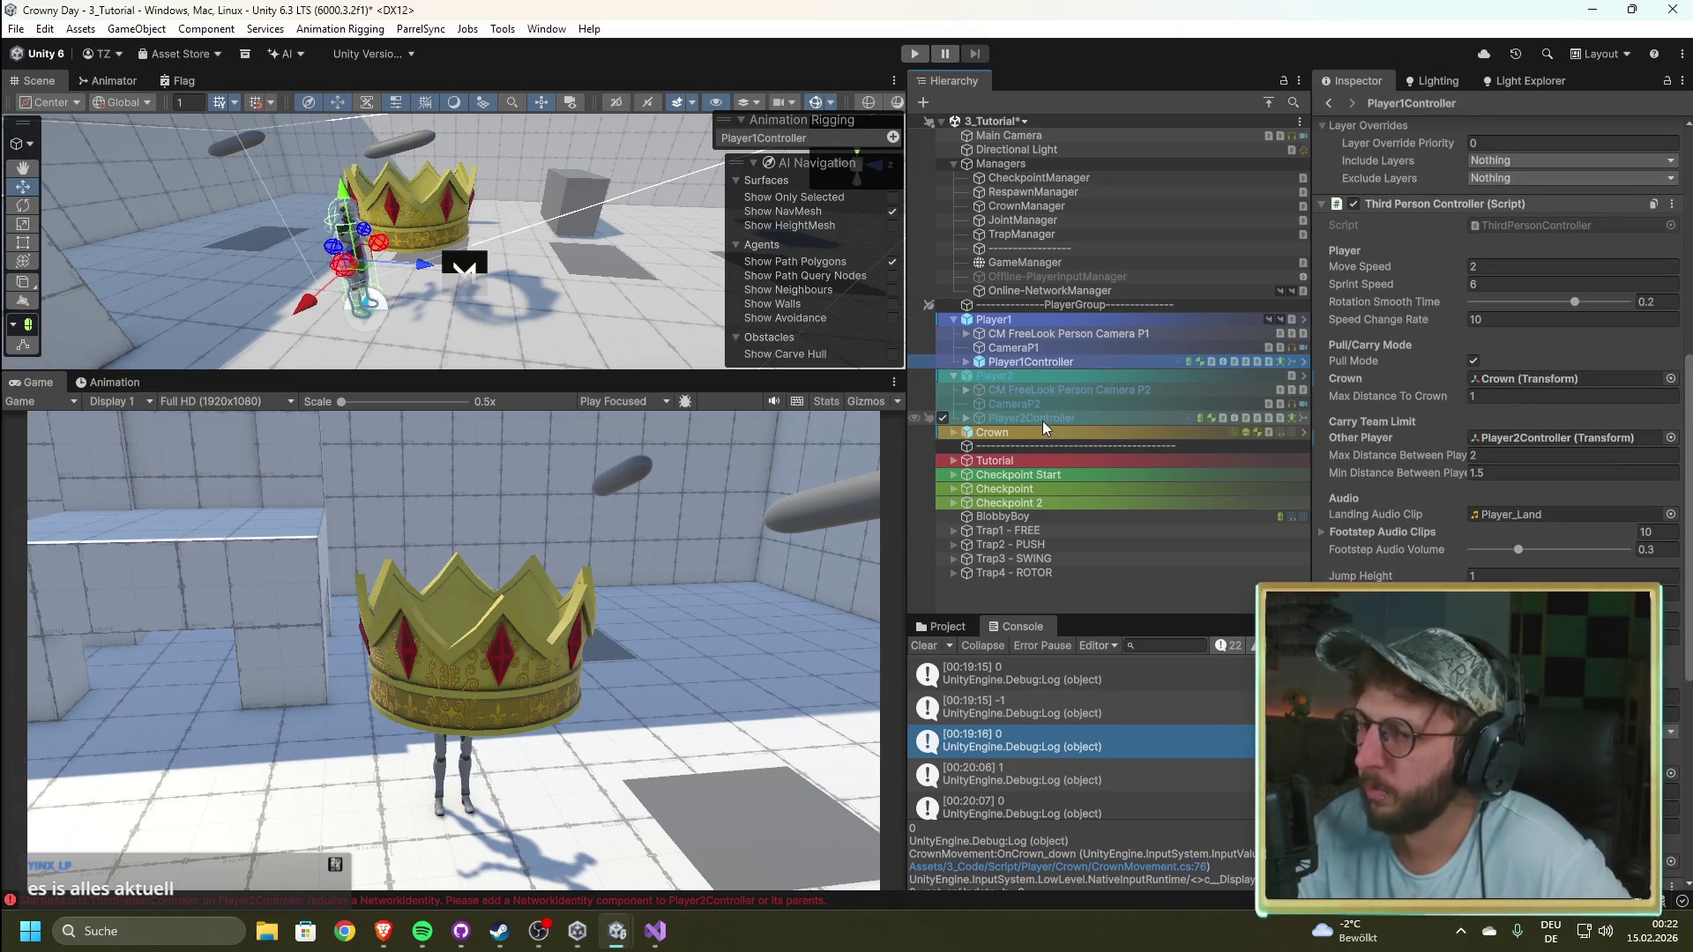
{"action": "left_click", "coordinate": [1024, 261]}
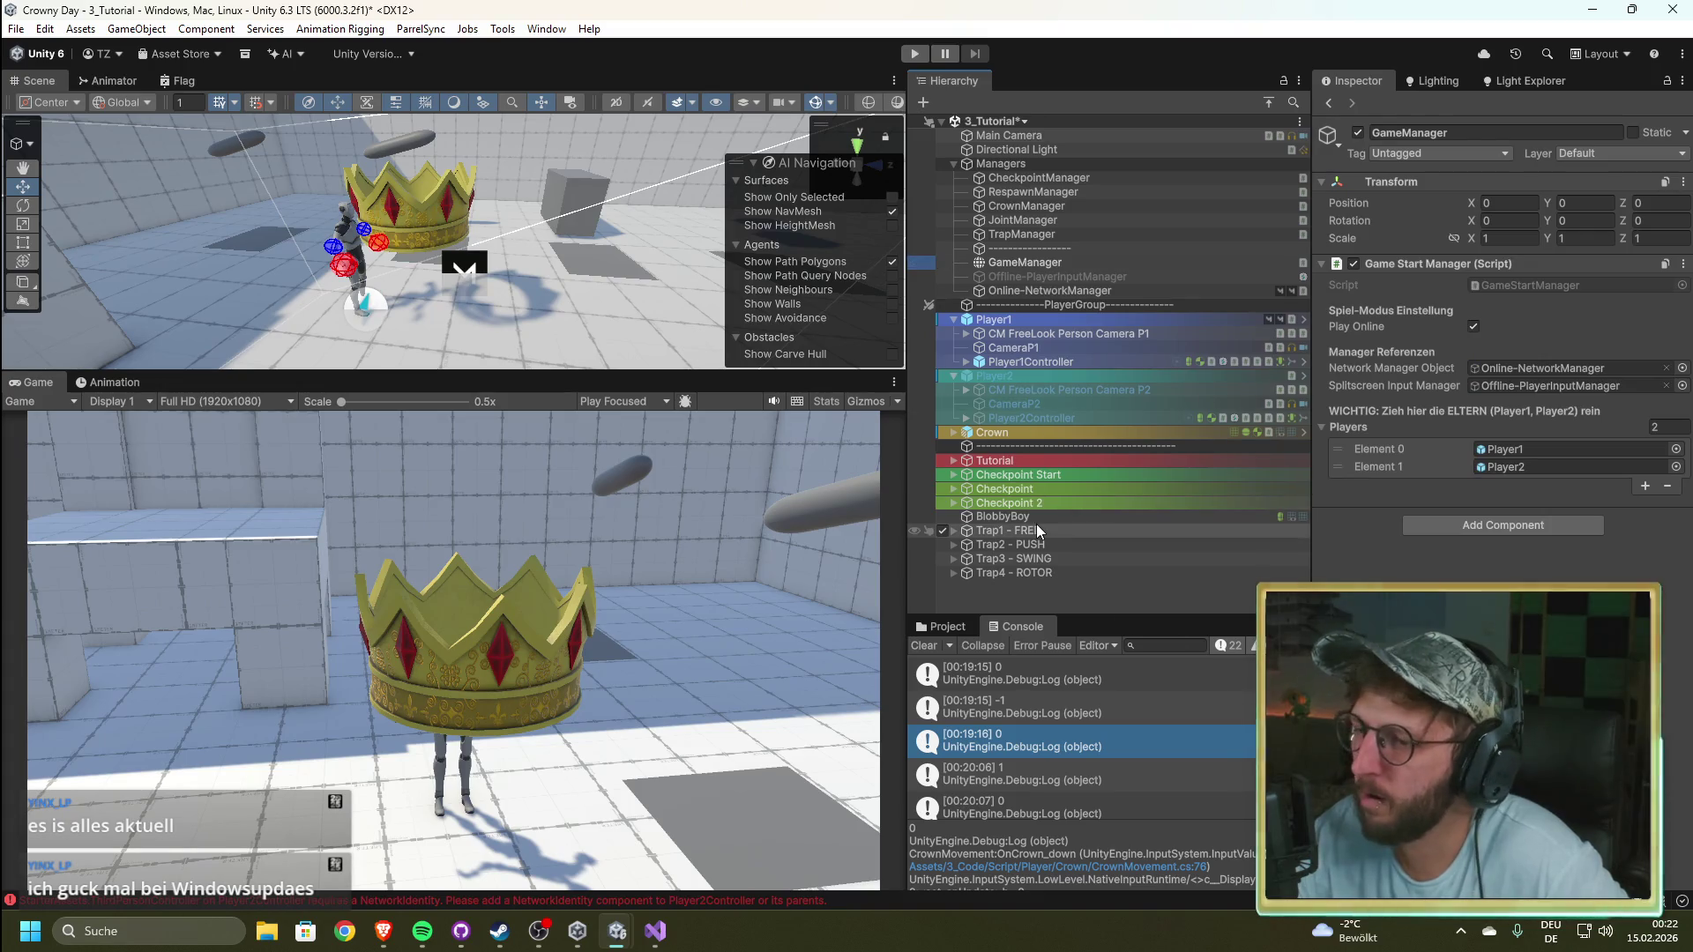
{"action": "left_click", "coordinate": [947, 628]}
{"action": "left_click_drag", "start_coordinate": [1203, 722], "coordinate": [1516, 467]}
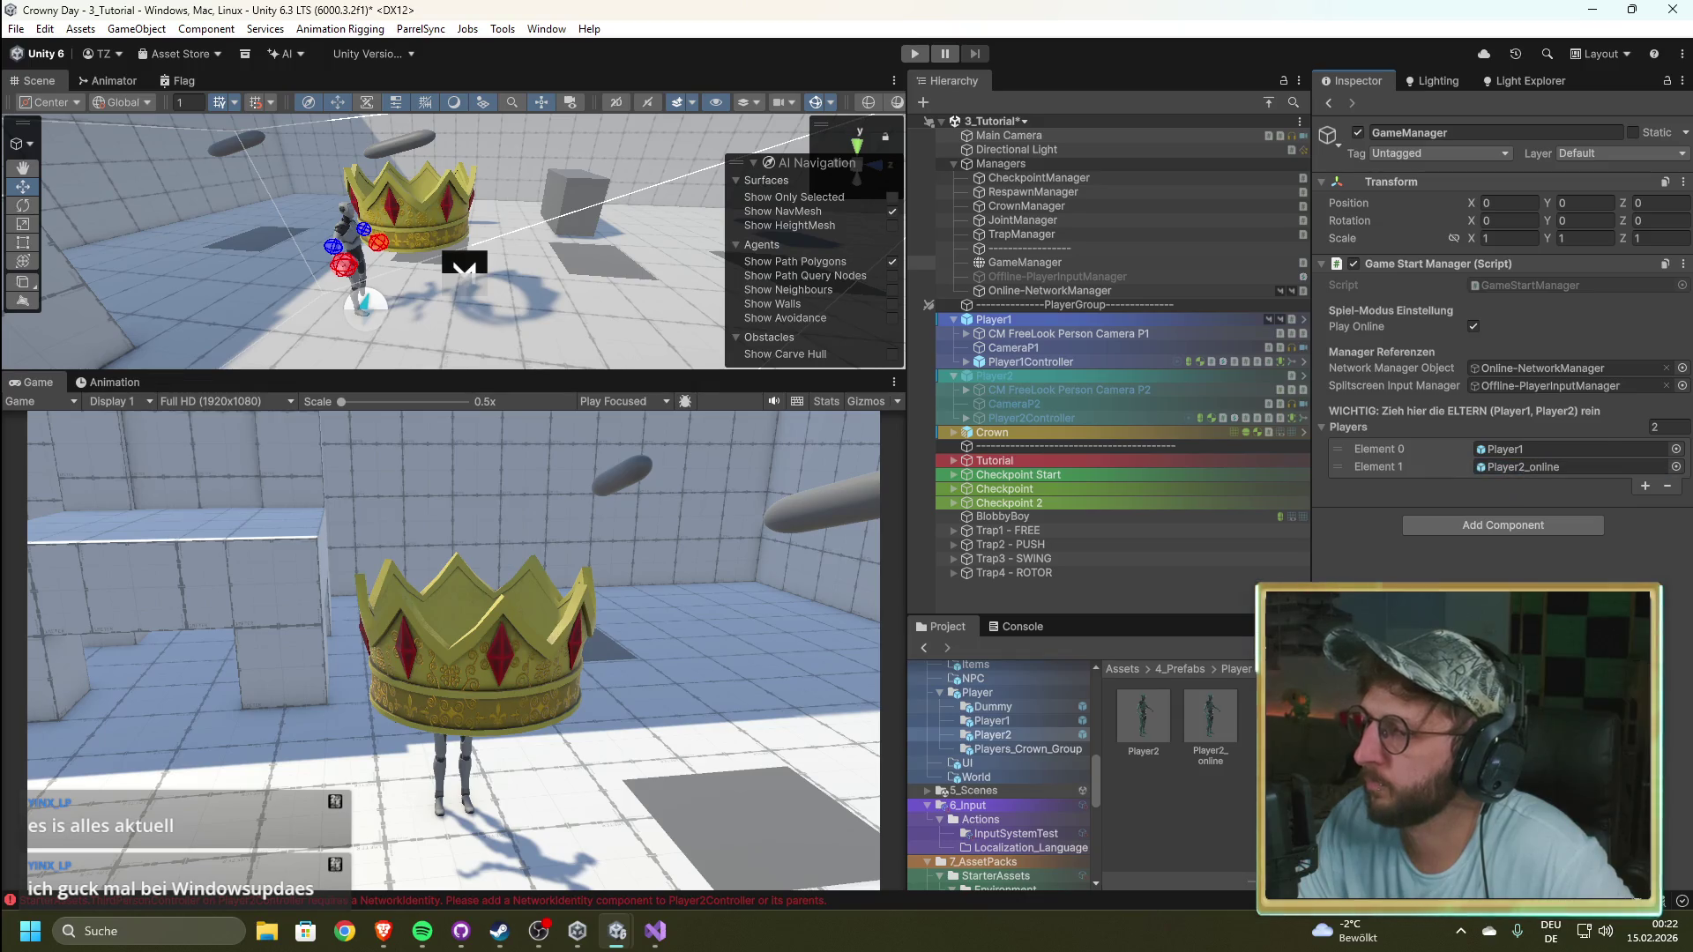
{"action": "left_click", "coordinate": [915, 54]}
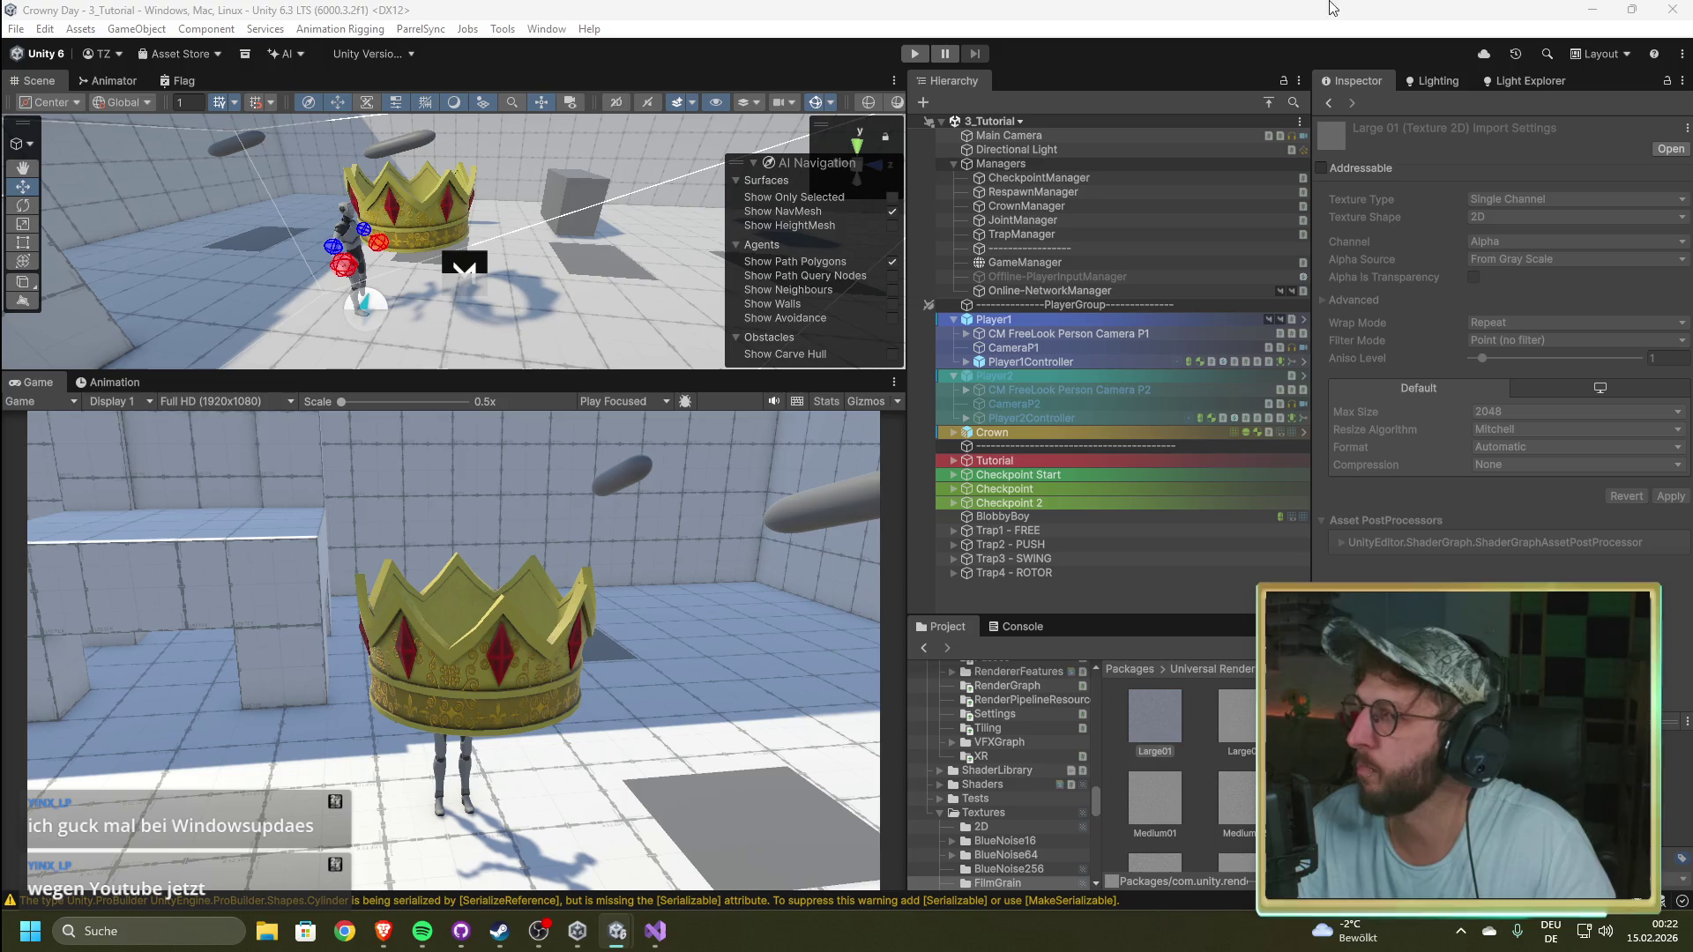
{"action": "left_click", "coordinate": [908, 54]}
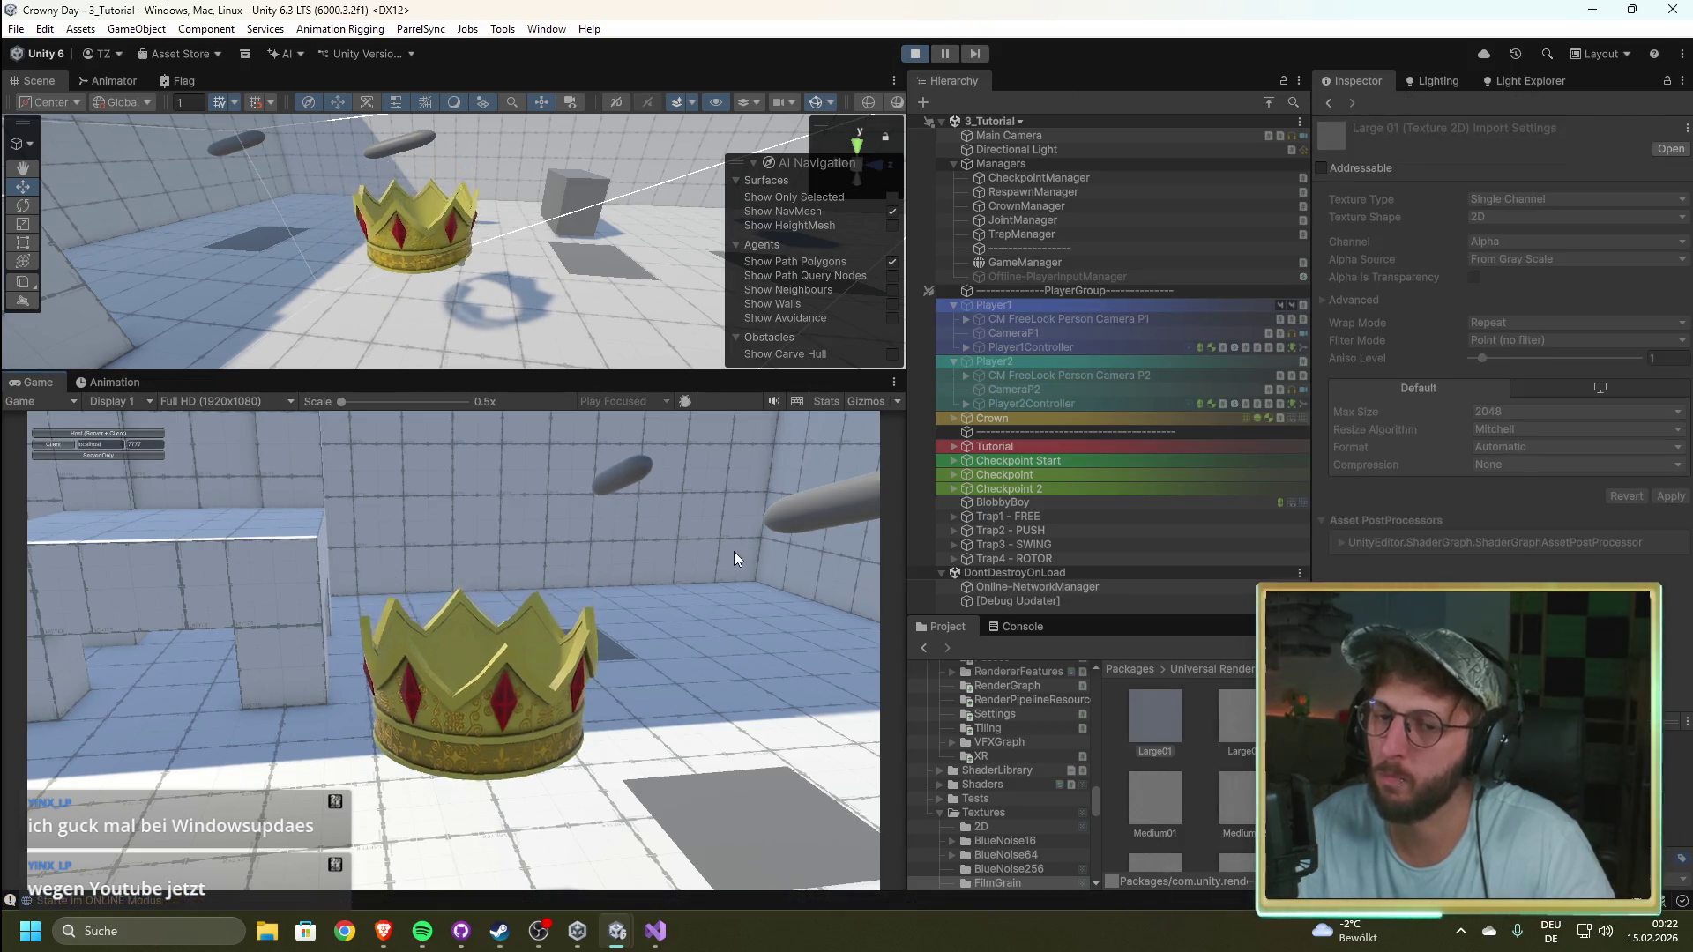
Step: Host a session, check the console's Player2Controller NetworkIdentity errors, and stop play
{"action": "left_click", "coordinate": [139, 432]}
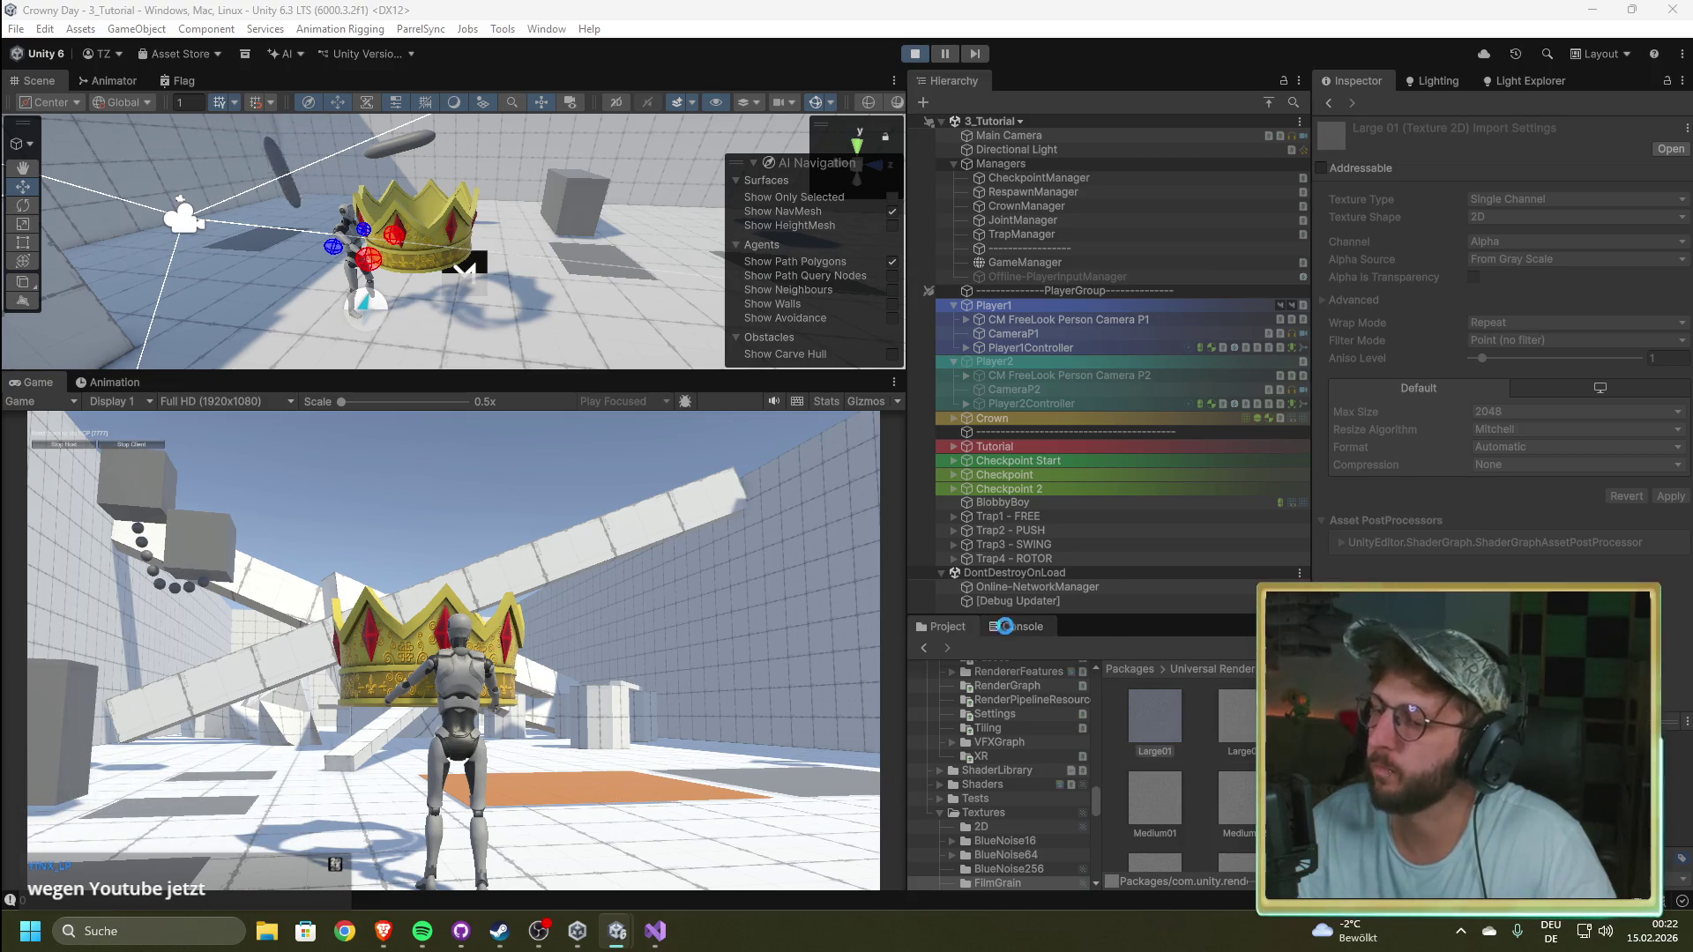
{"action": "left_click", "coordinate": [1018, 626]}
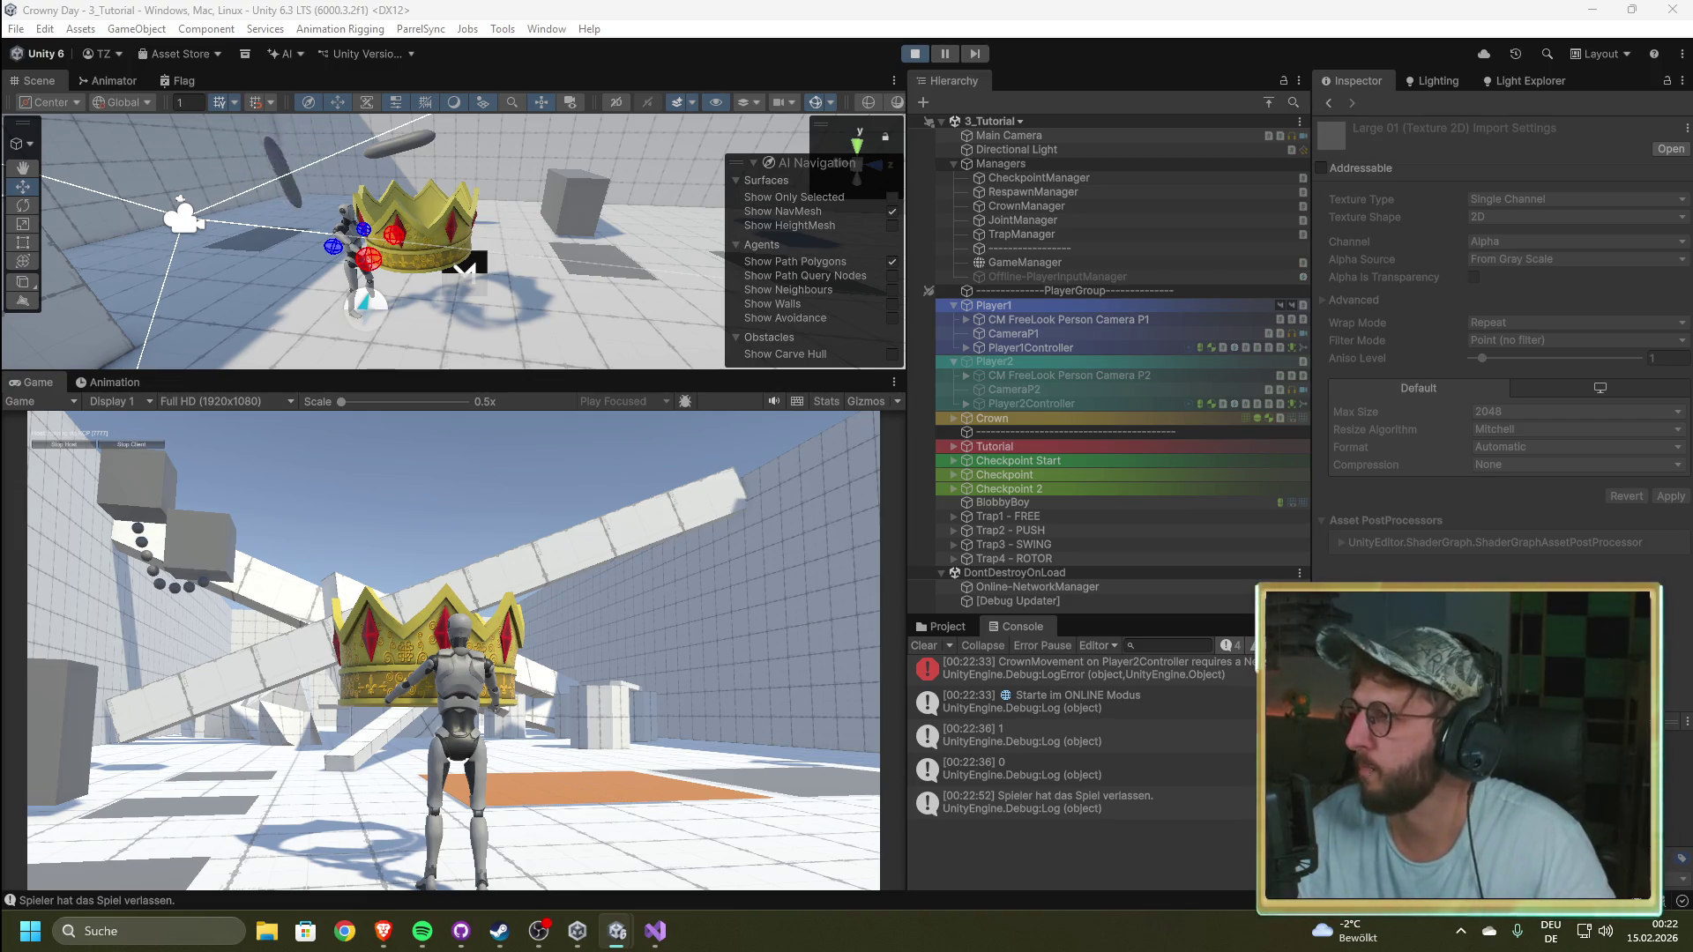
{"action": "left_click", "coordinate": [914, 54]}
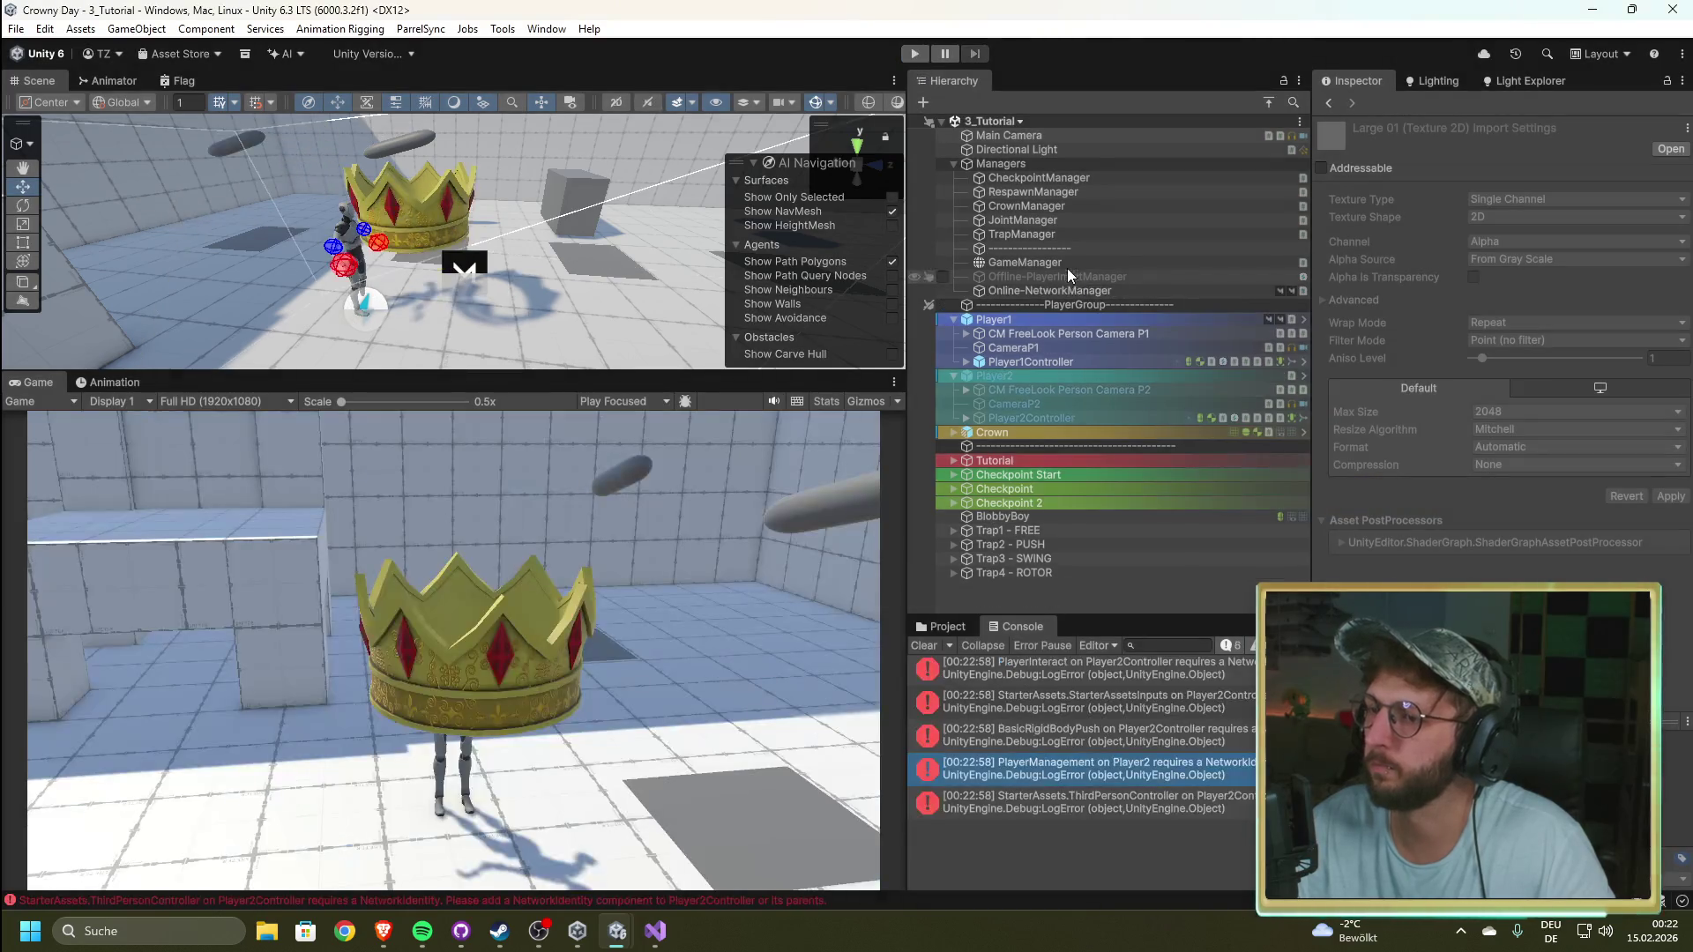
Step: Enable Auto Create Player on Online-NetworkManager, save the scene with Ctrl+S, and enter play mode
{"action": "left_click", "coordinate": [1049, 290]}
{"action": "scroll", "coordinate": [1489, 548], "scroll_direction": "down", "scroll_amount": 5}
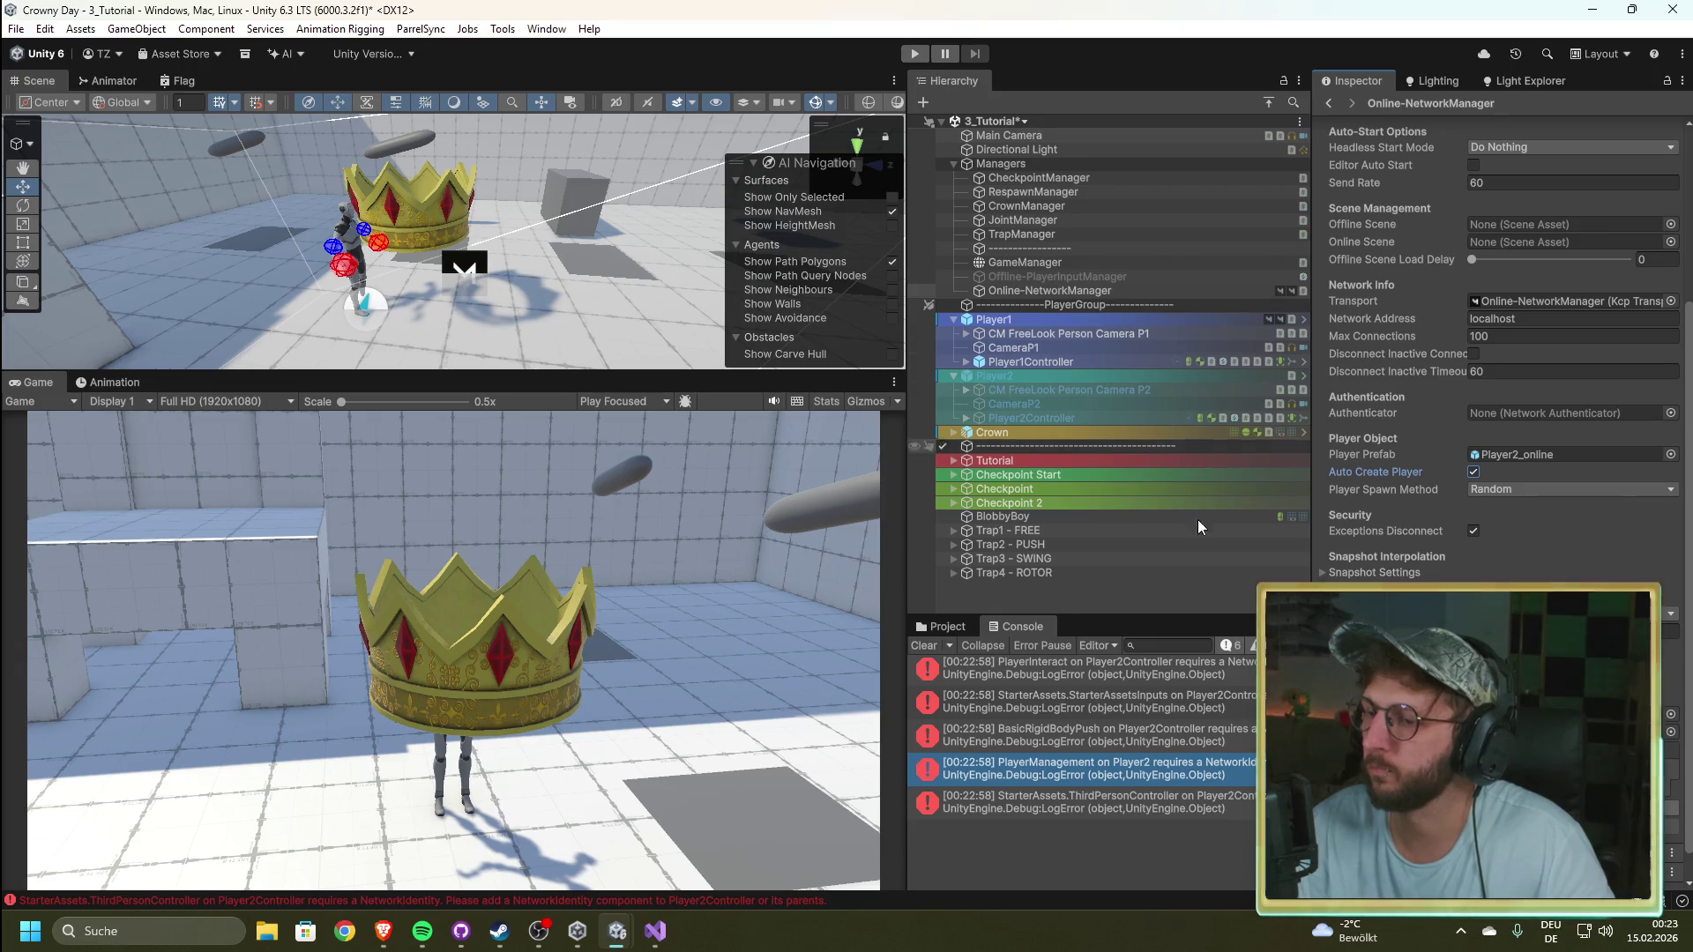
{"action": "key", "text": "ctrl+s"}
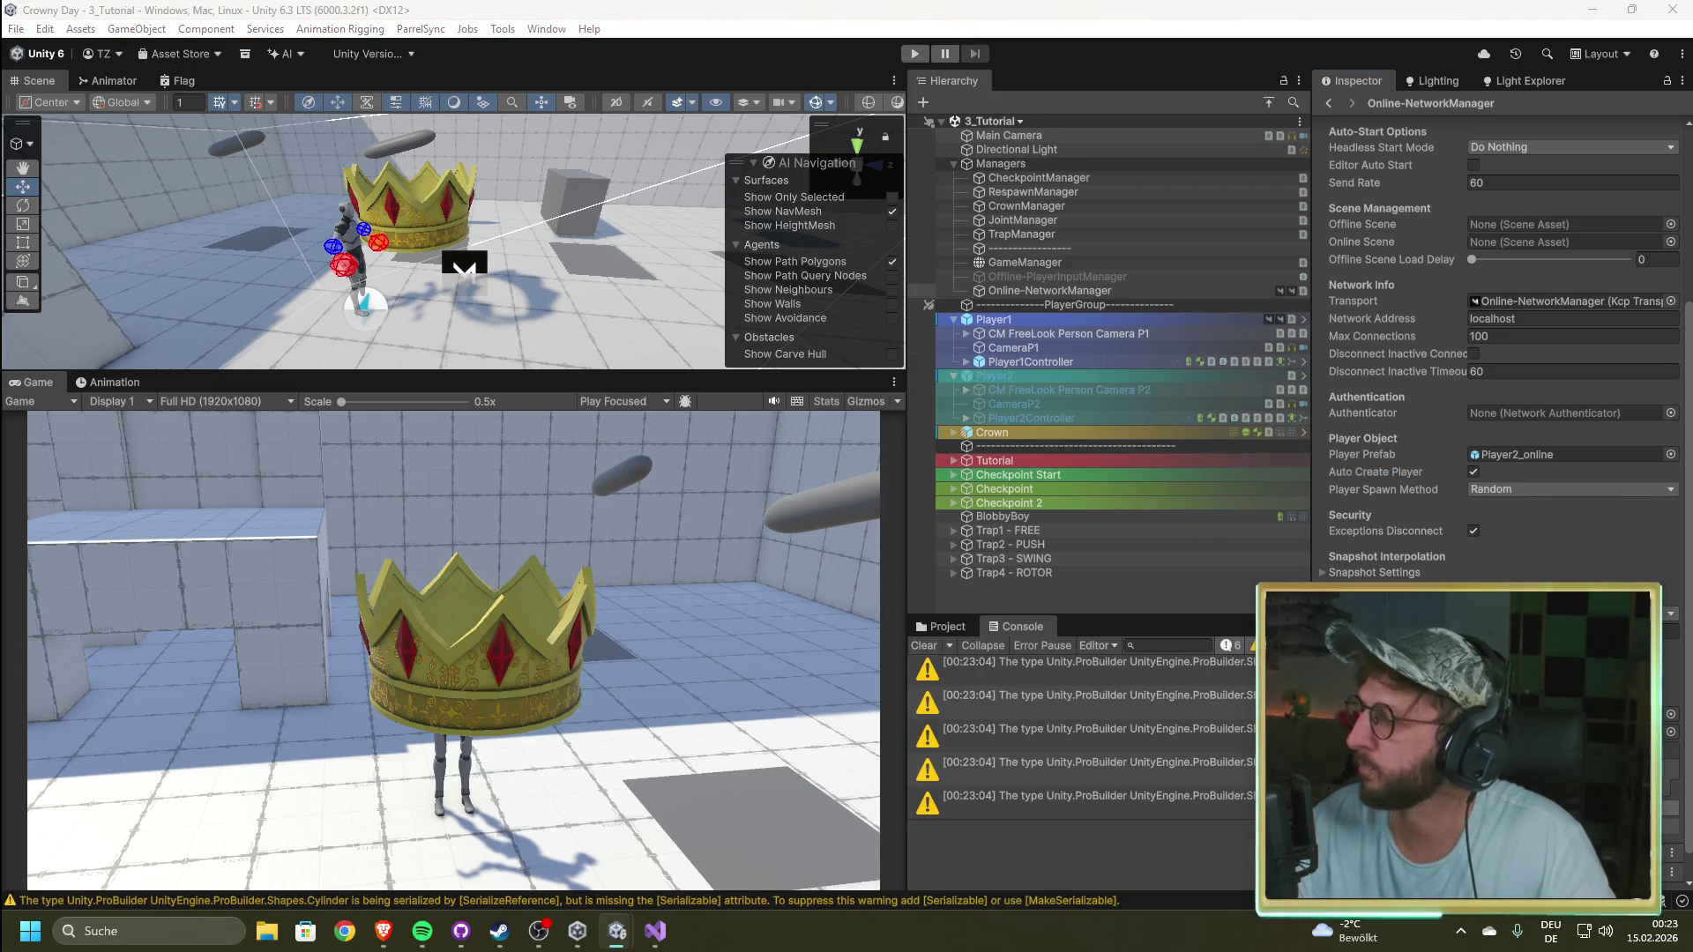
{"action": "left_click", "coordinate": [915, 54]}
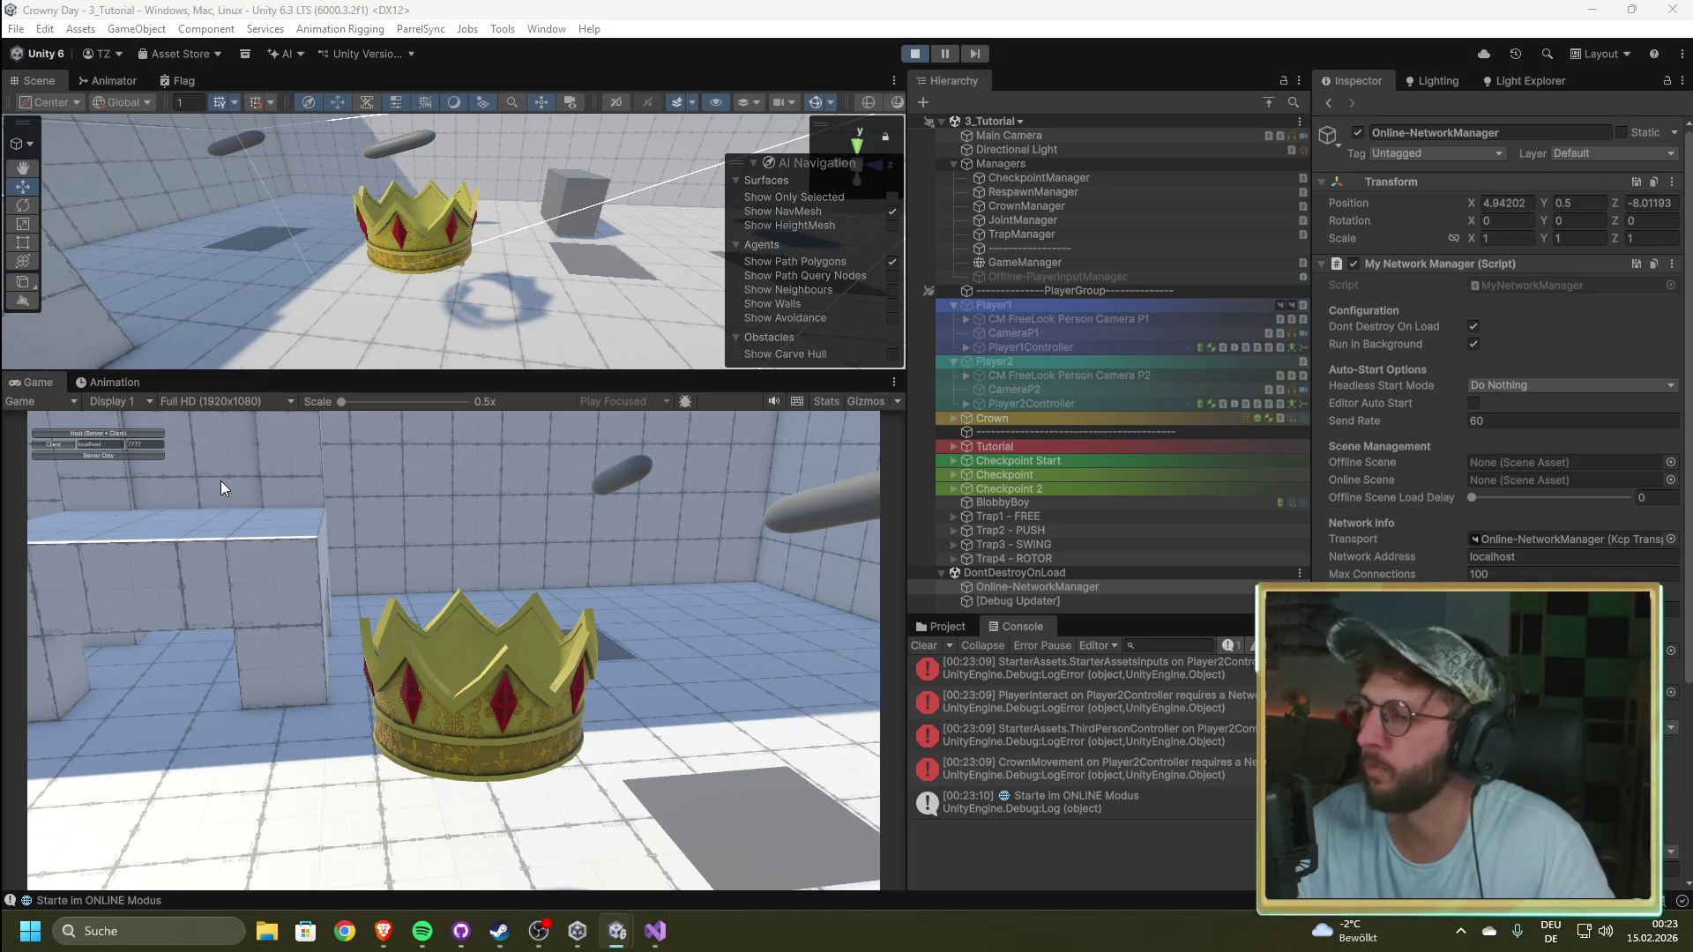
Step: Host a session, read the console error that the Player2_online prefab can't be spawned, then stop
{"action": "left_click", "coordinate": [132, 431]}
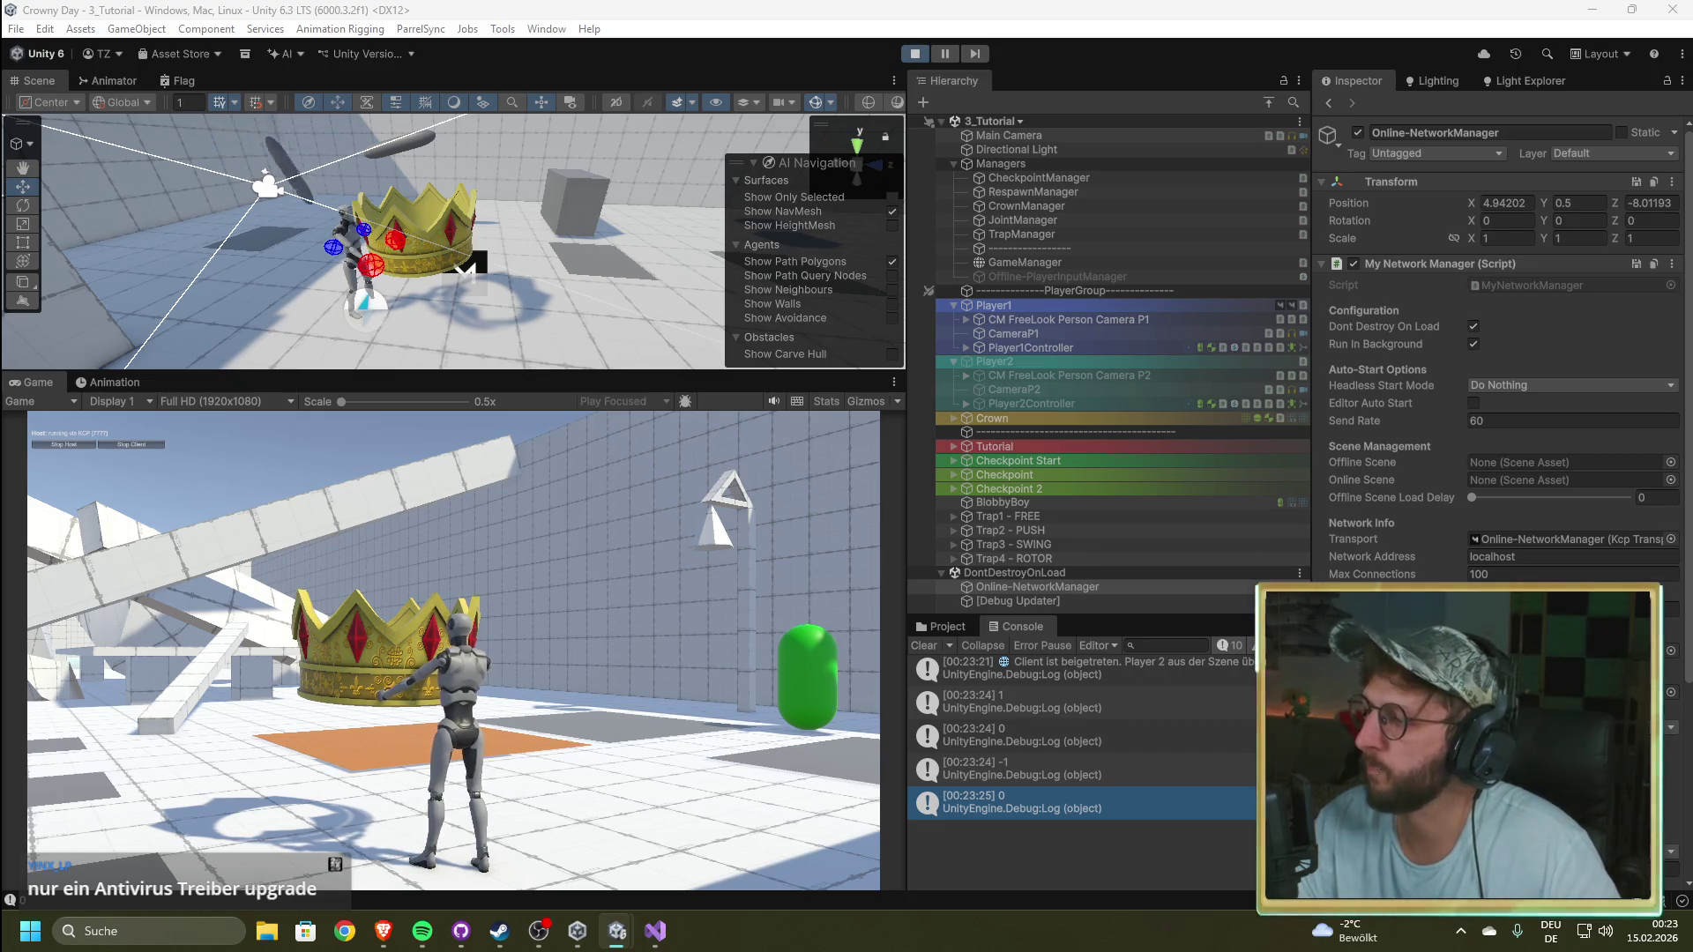
{"action": "scroll", "coordinate": [1601, 526], "scroll_direction": "down", "scroll_amount": 3}
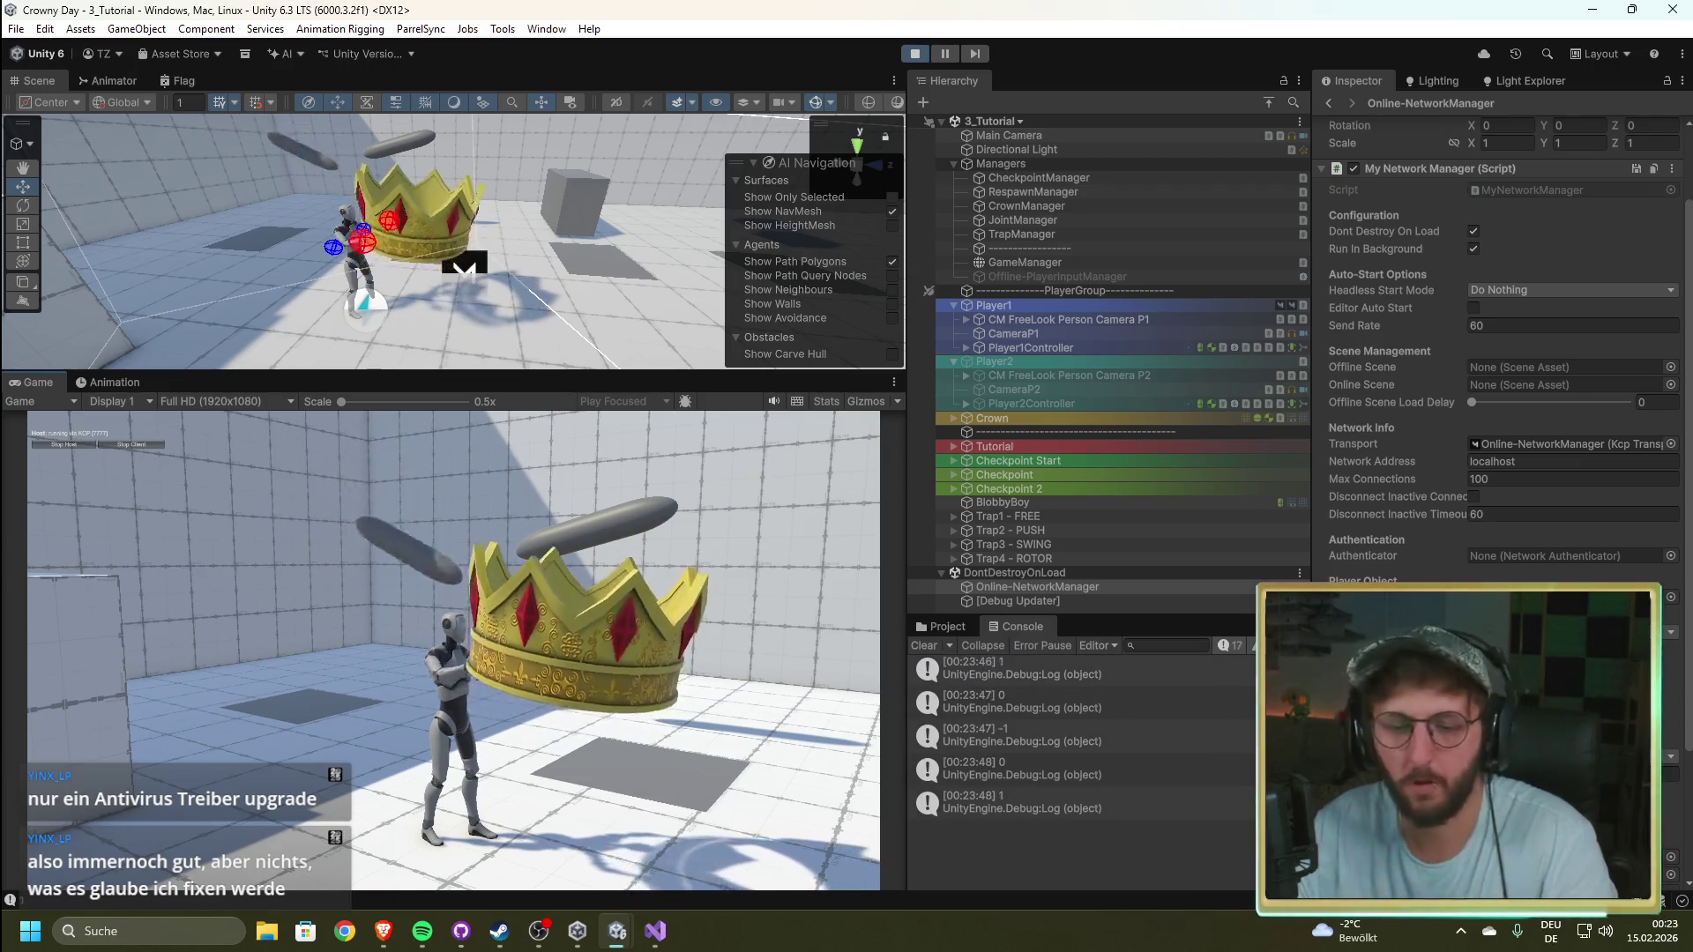
{"action": "left_click", "coordinate": [937, 626]}
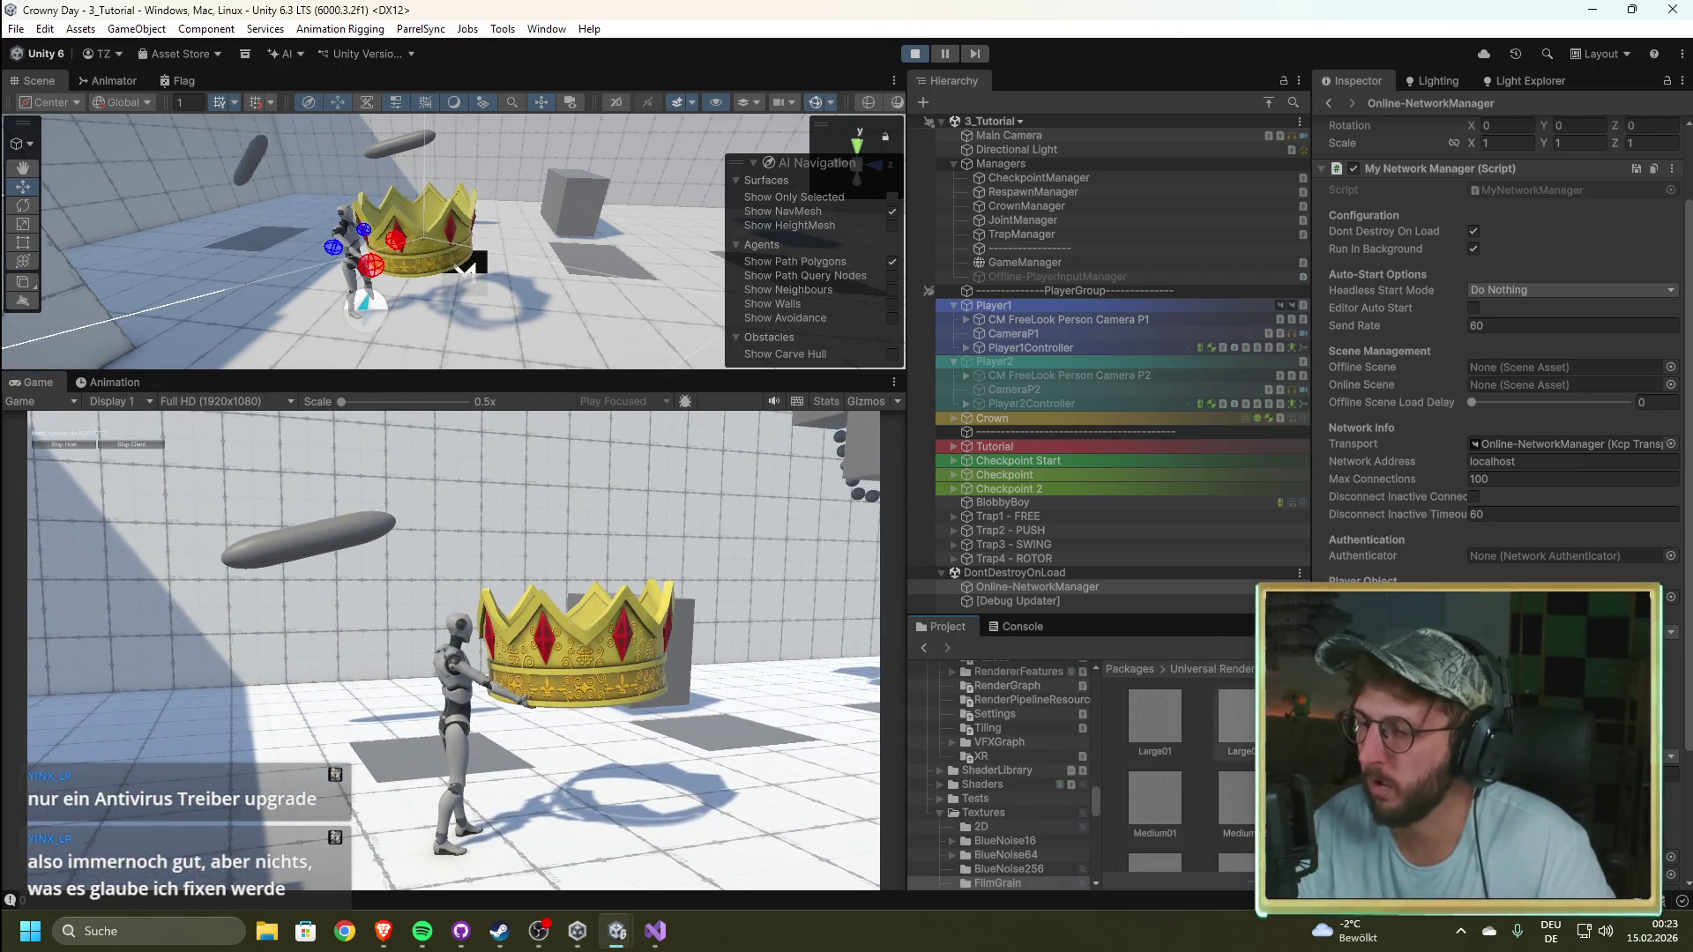
{"action": "left_click", "coordinate": [1024, 629]}
{"action": "scroll", "coordinate": [1075, 756], "scroll_direction": "up", "scroll_amount": 10}
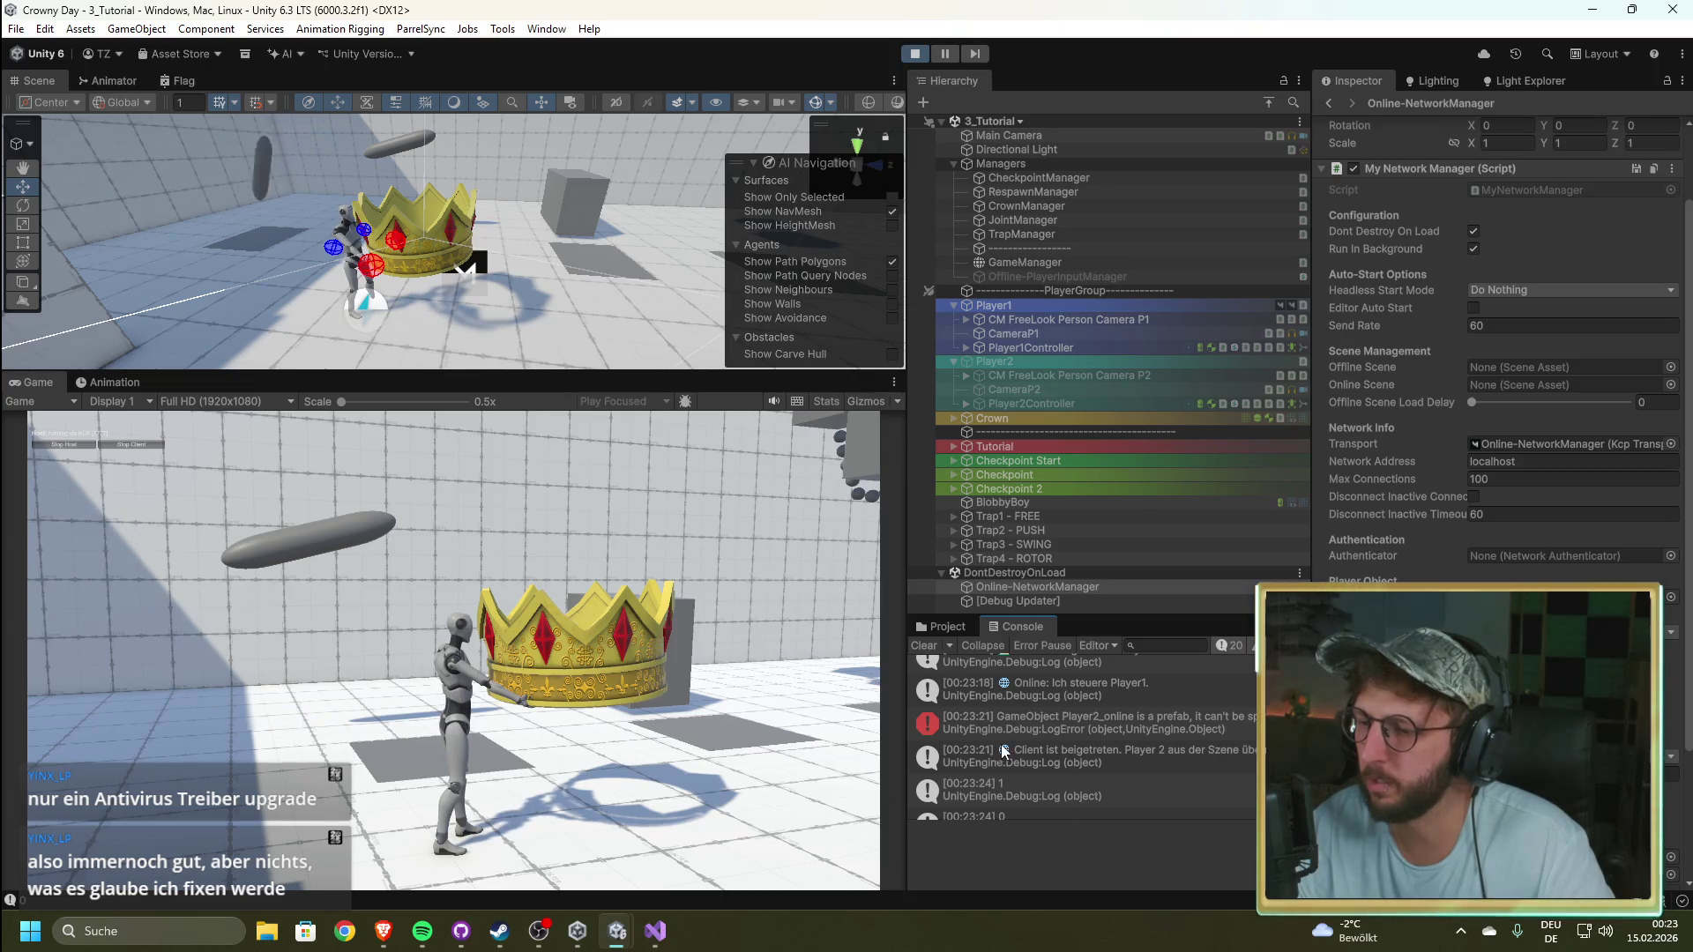
{"action": "left_click", "coordinate": [1186, 724]}
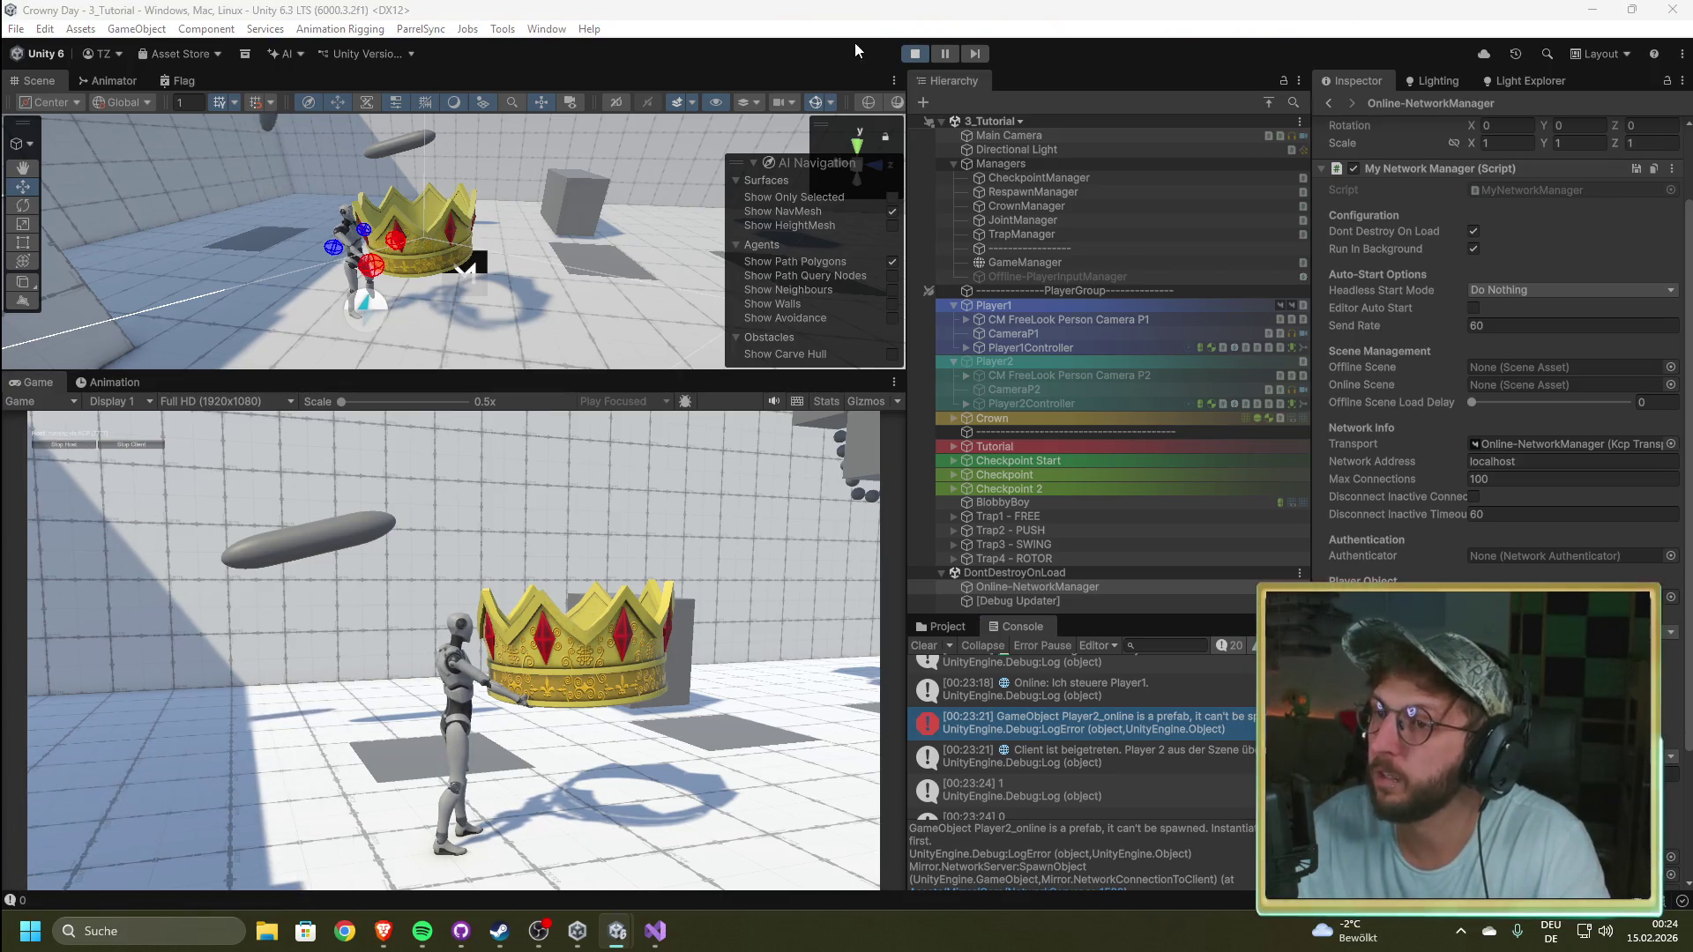
{"action": "left_click", "coordinate": [913, 52]}
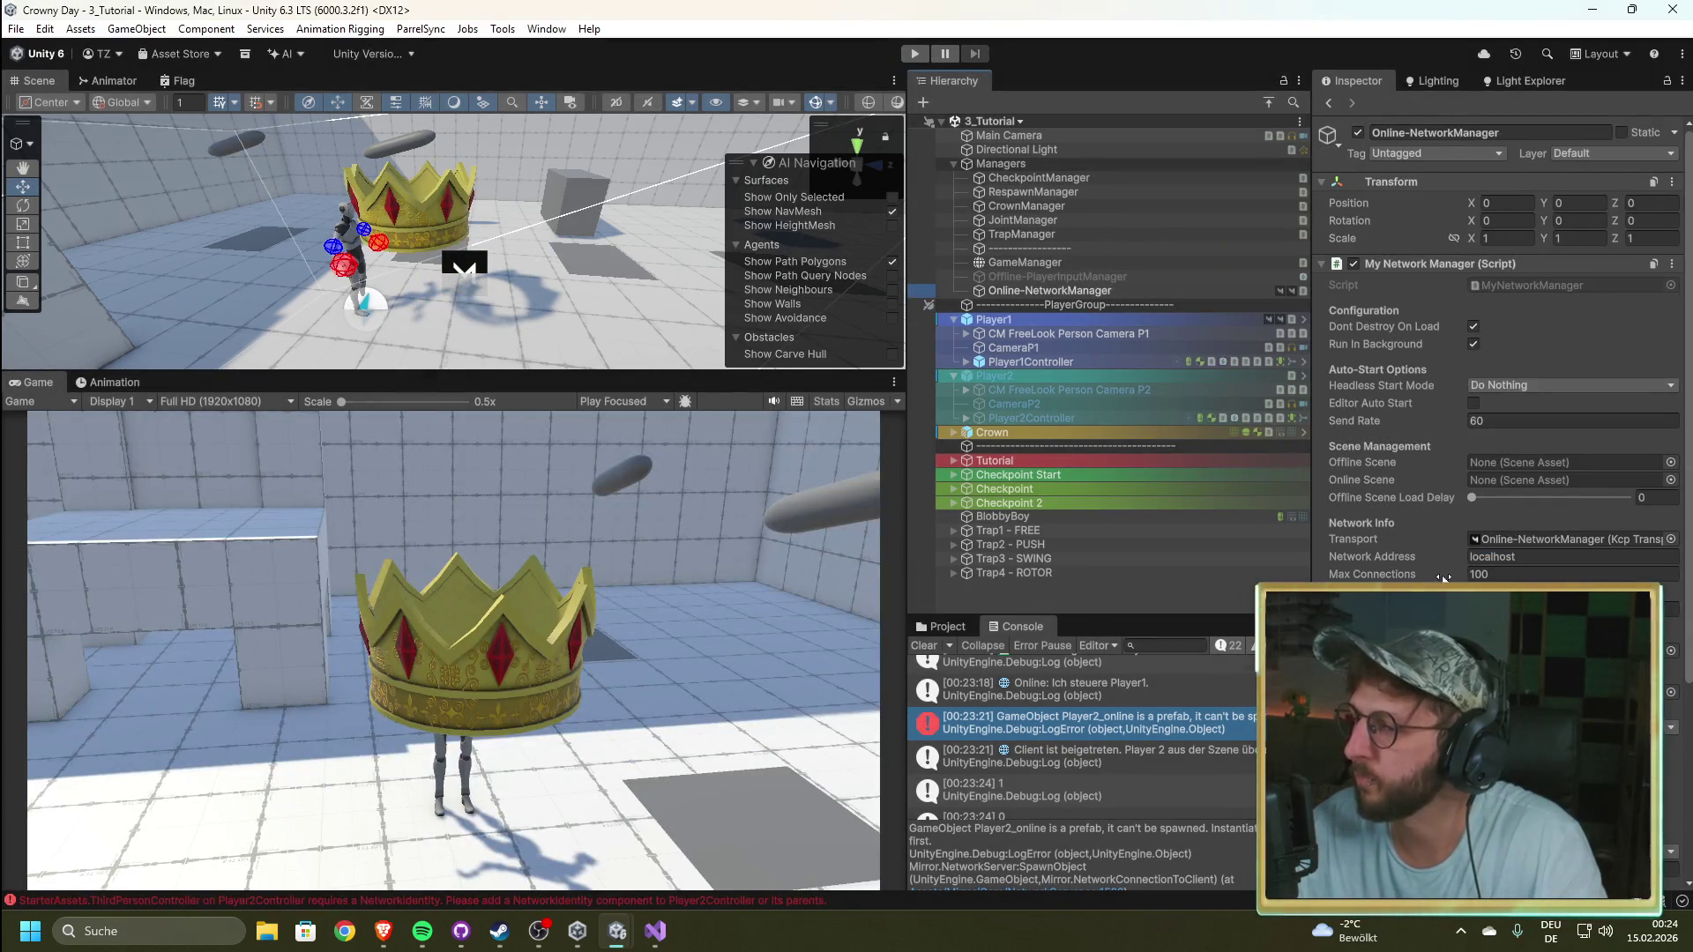
Step: Set Offline-PlayerInputManager to Join Action Is Triggered with Player2_online as Player Prefab
{"action": "scroll", "coordinate": [1442, 573], "scroll_direction": "down", "scroll_amount": 4}
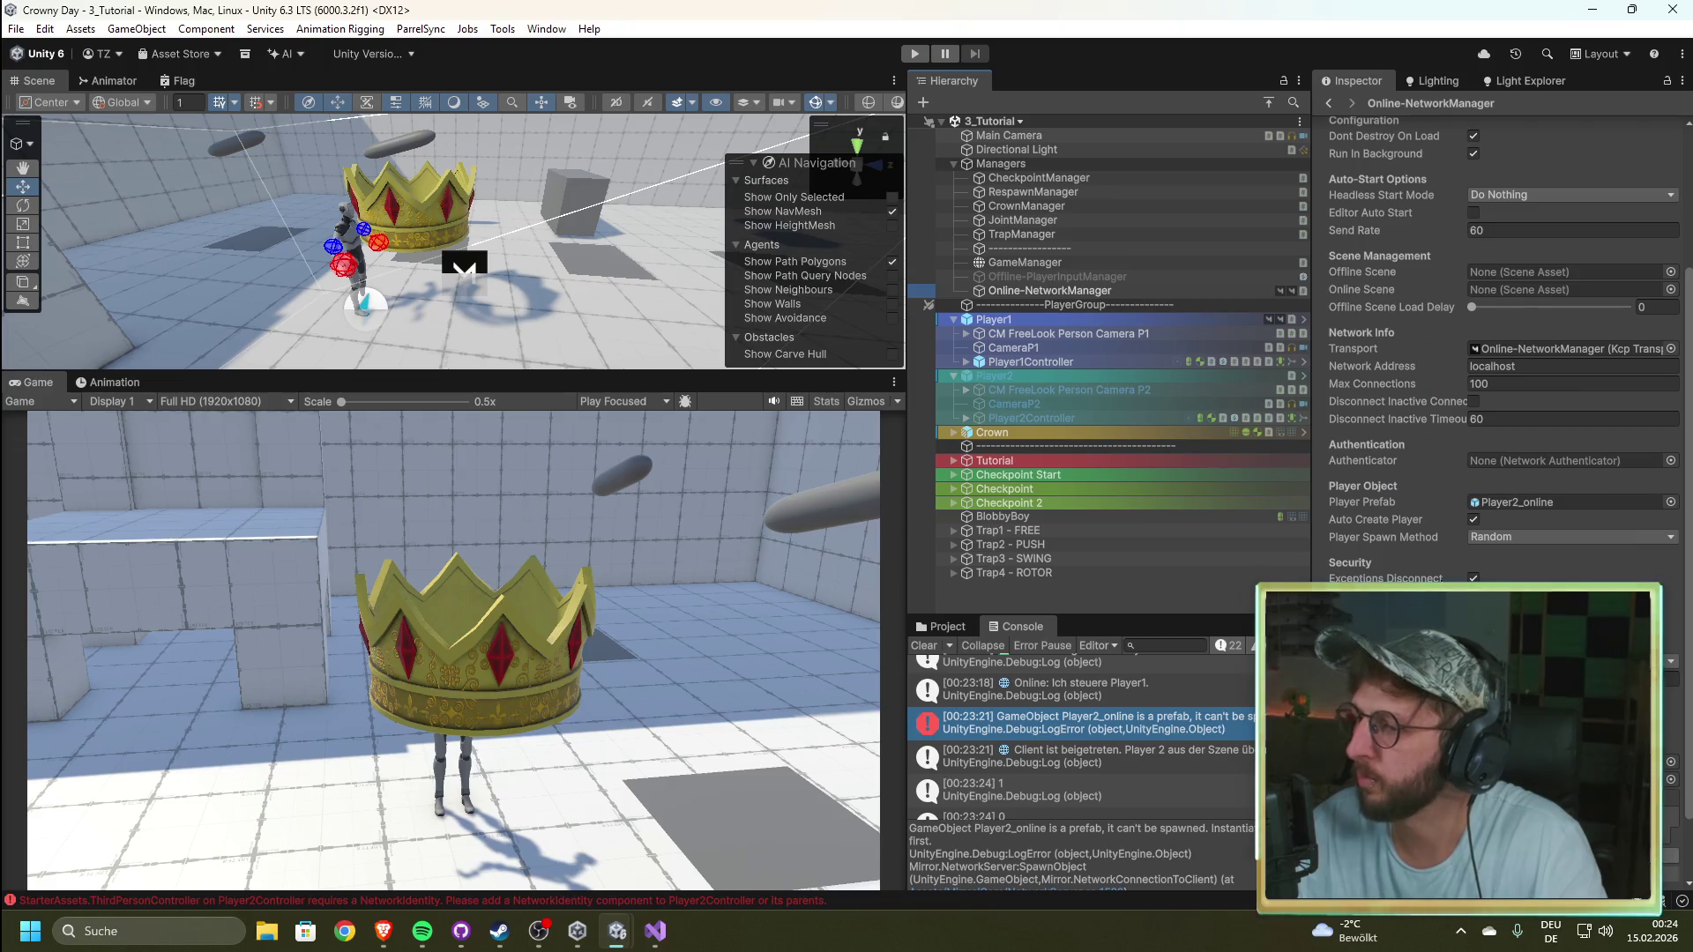
{"action": "left_click", "coordinate": [1035, 273]}
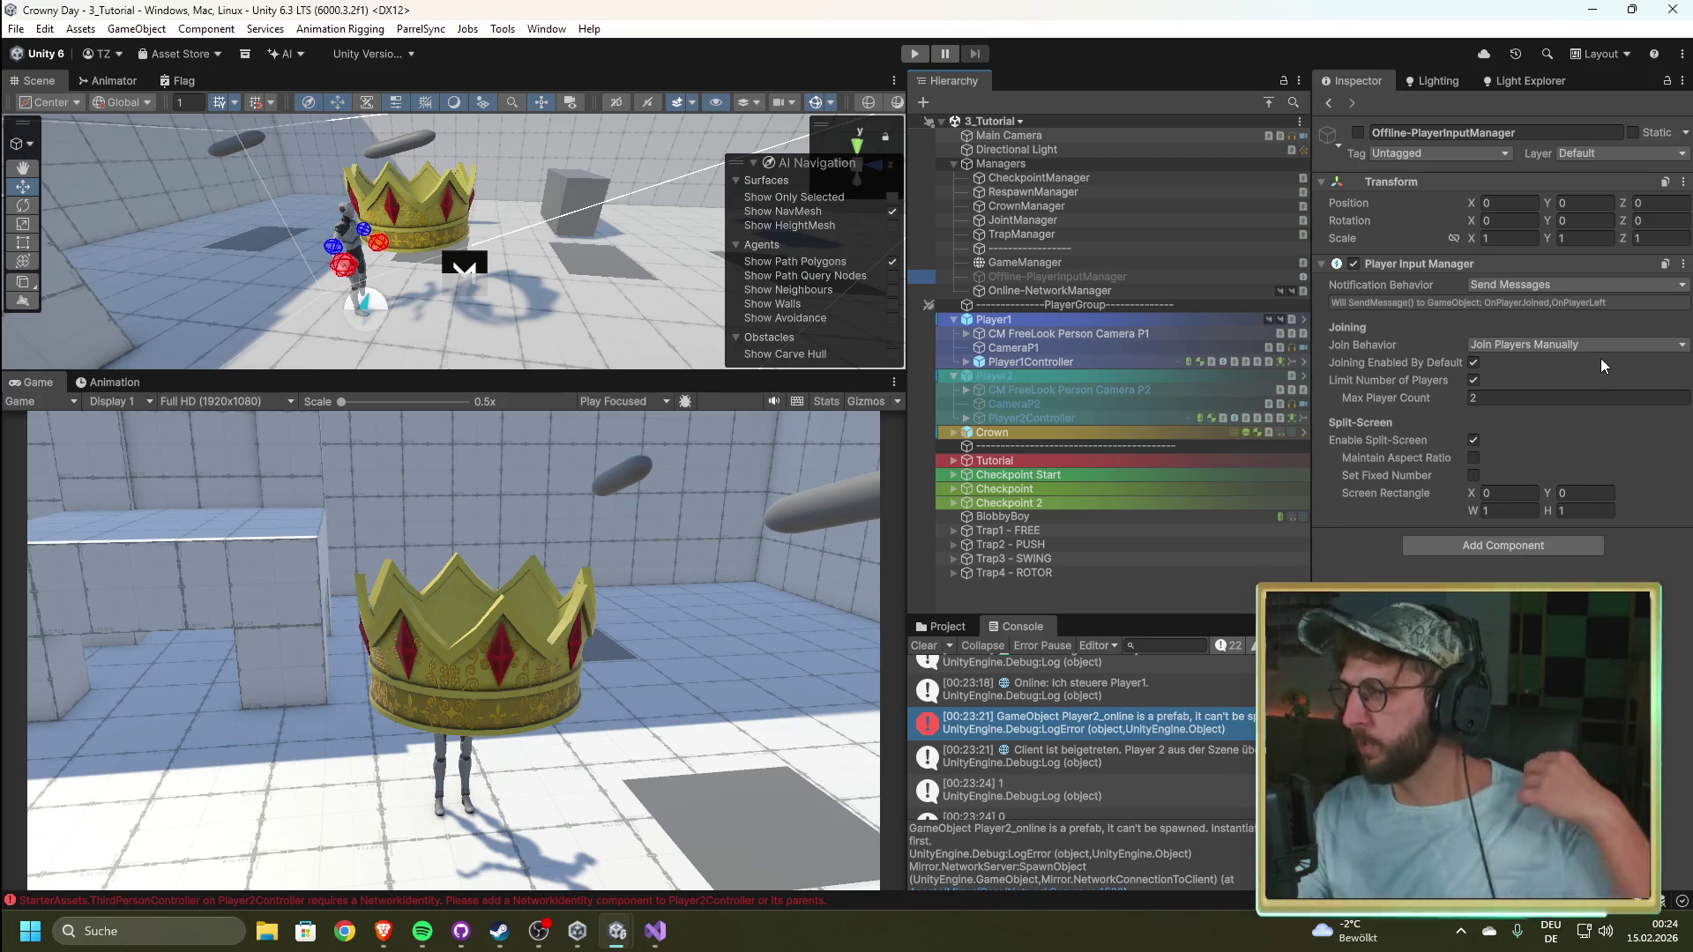
{"action": "left_click", "coordinate": [1537, 347]}
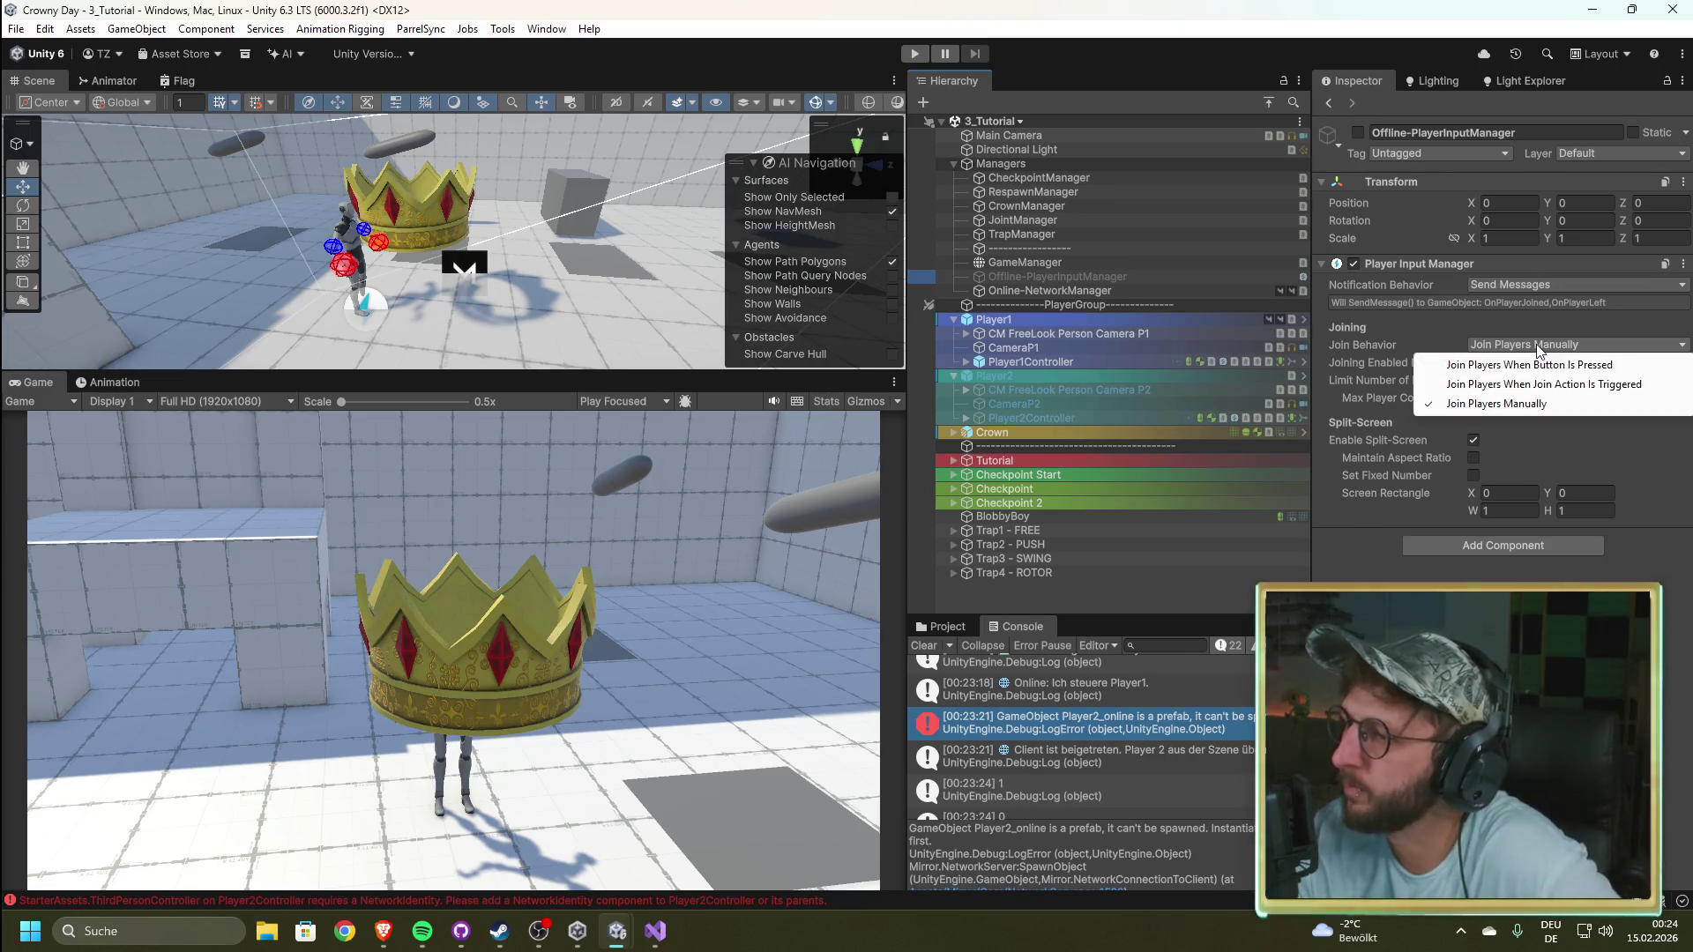
{"action": "left_click", "coordinate": [1580, 388]}
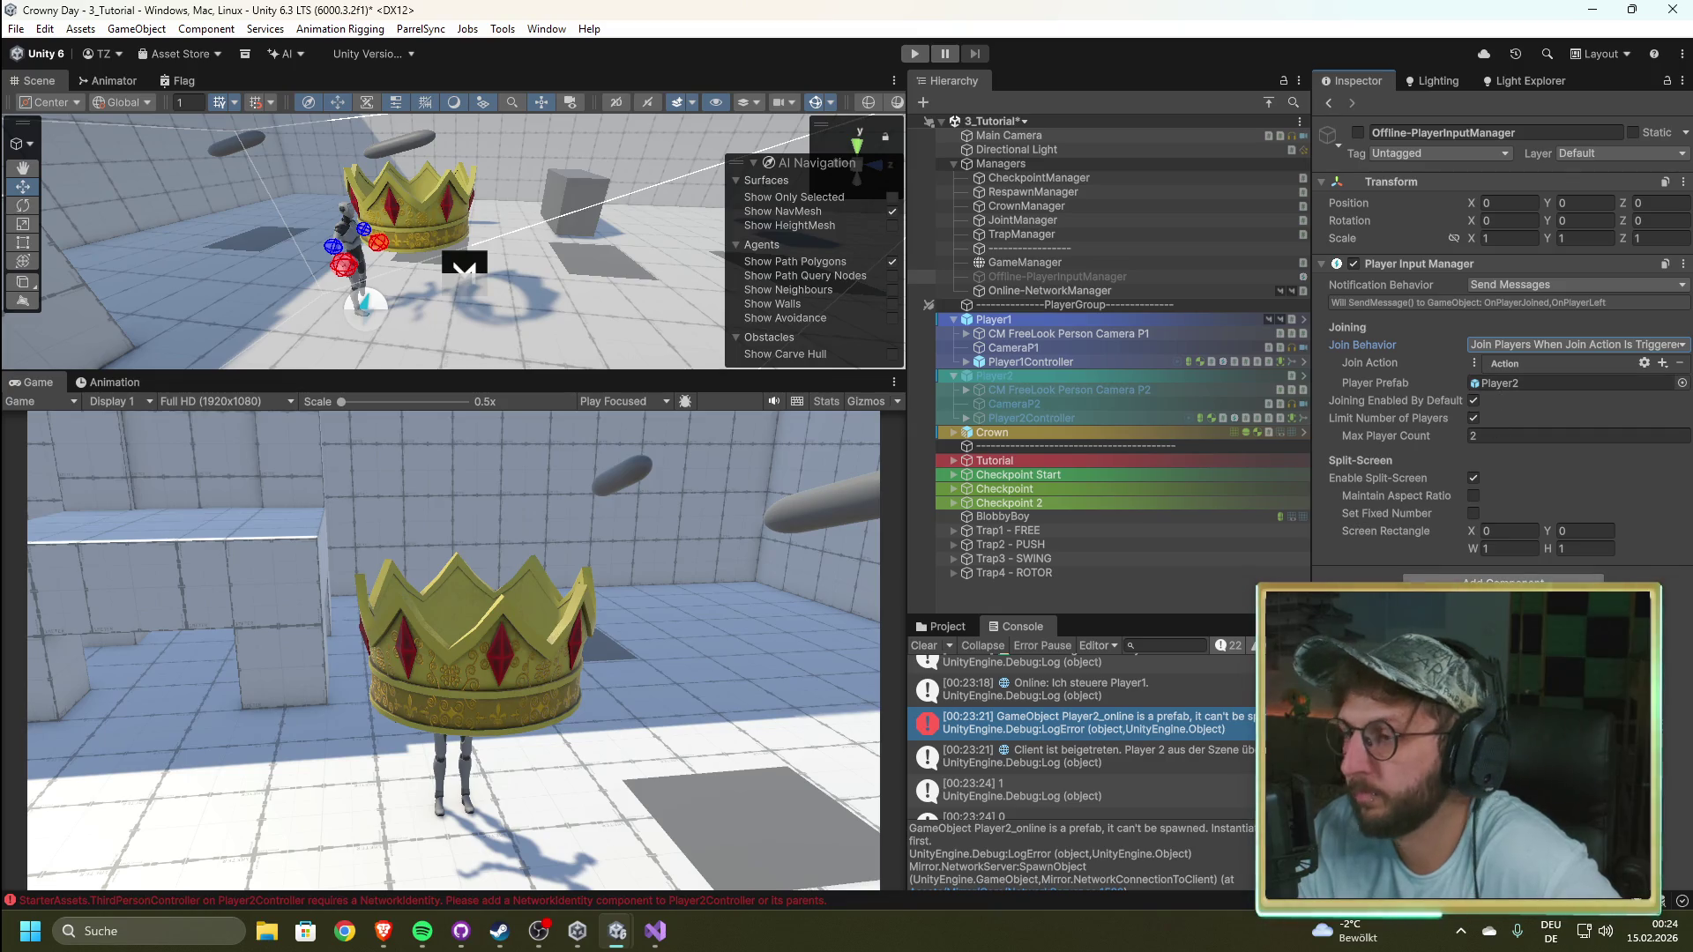
{"action": "left_click", "coordinate": [939, 628]}
{"action": "mouse_move", "coordinate": [1209, 744]}
{"action": "left_mouse_down"}
{"action": "mouse_move", "coordinate": [1481, 348]}
{"action": "mouse_move", "coordinate": [1500, 384]}
{"action": "left_mouse_up"}
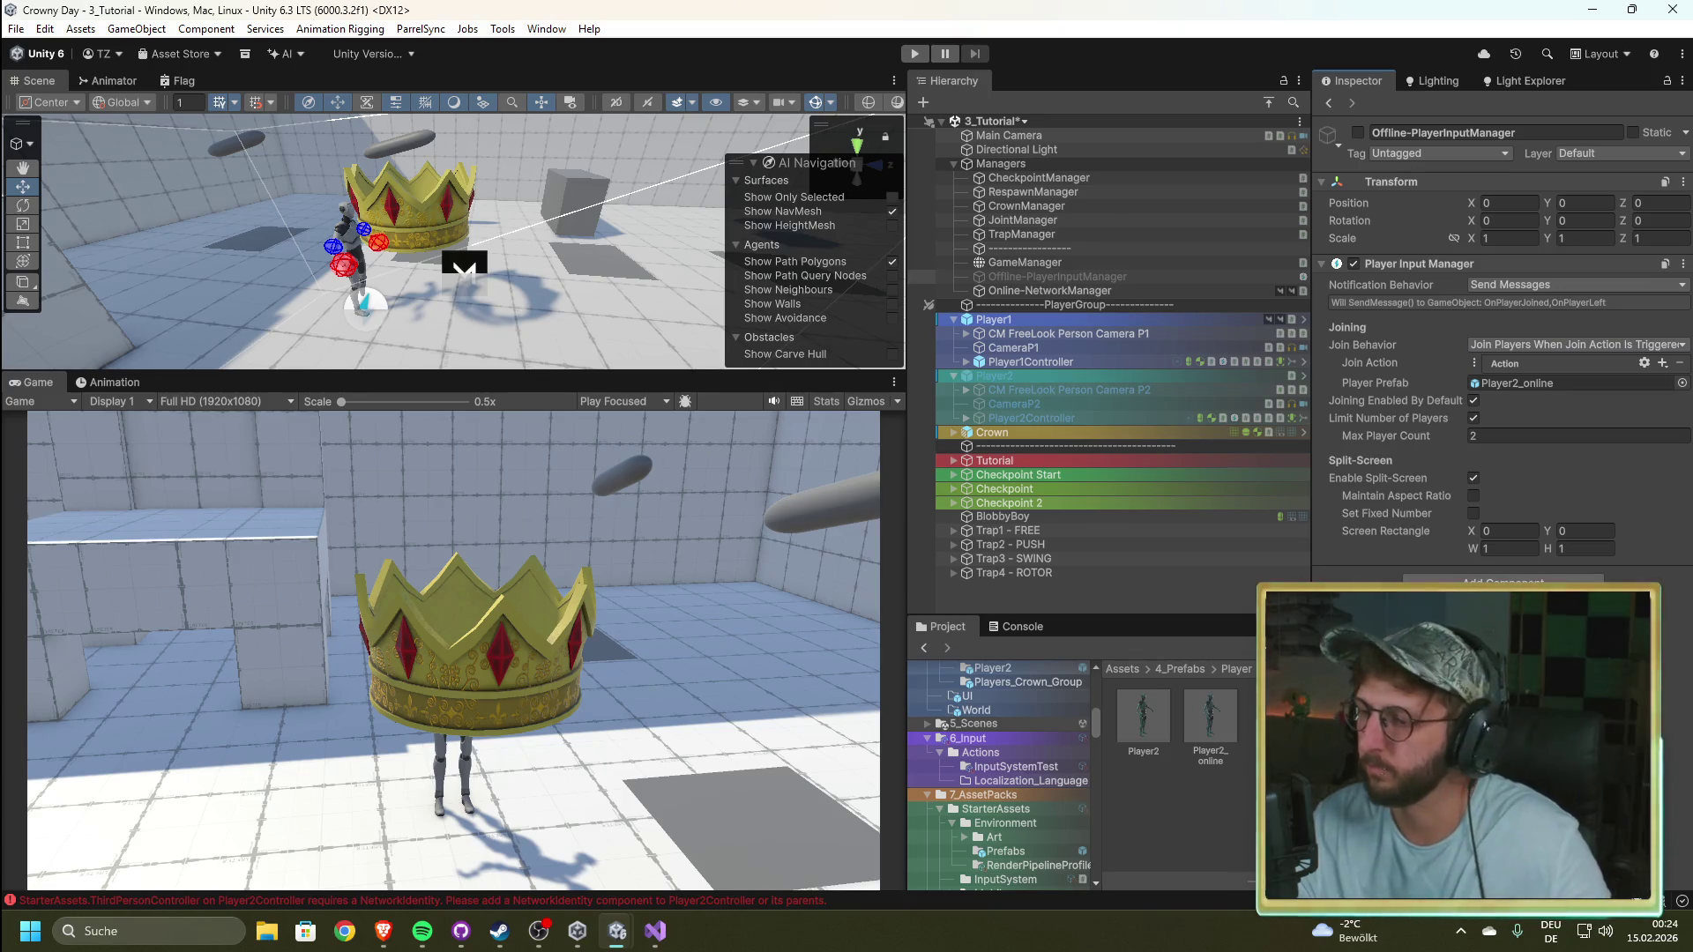
Step: Save the scene, toggle Enable Split-Screen off and back on, and start play mode
{"action": "key", "text": "ctrl+s"}
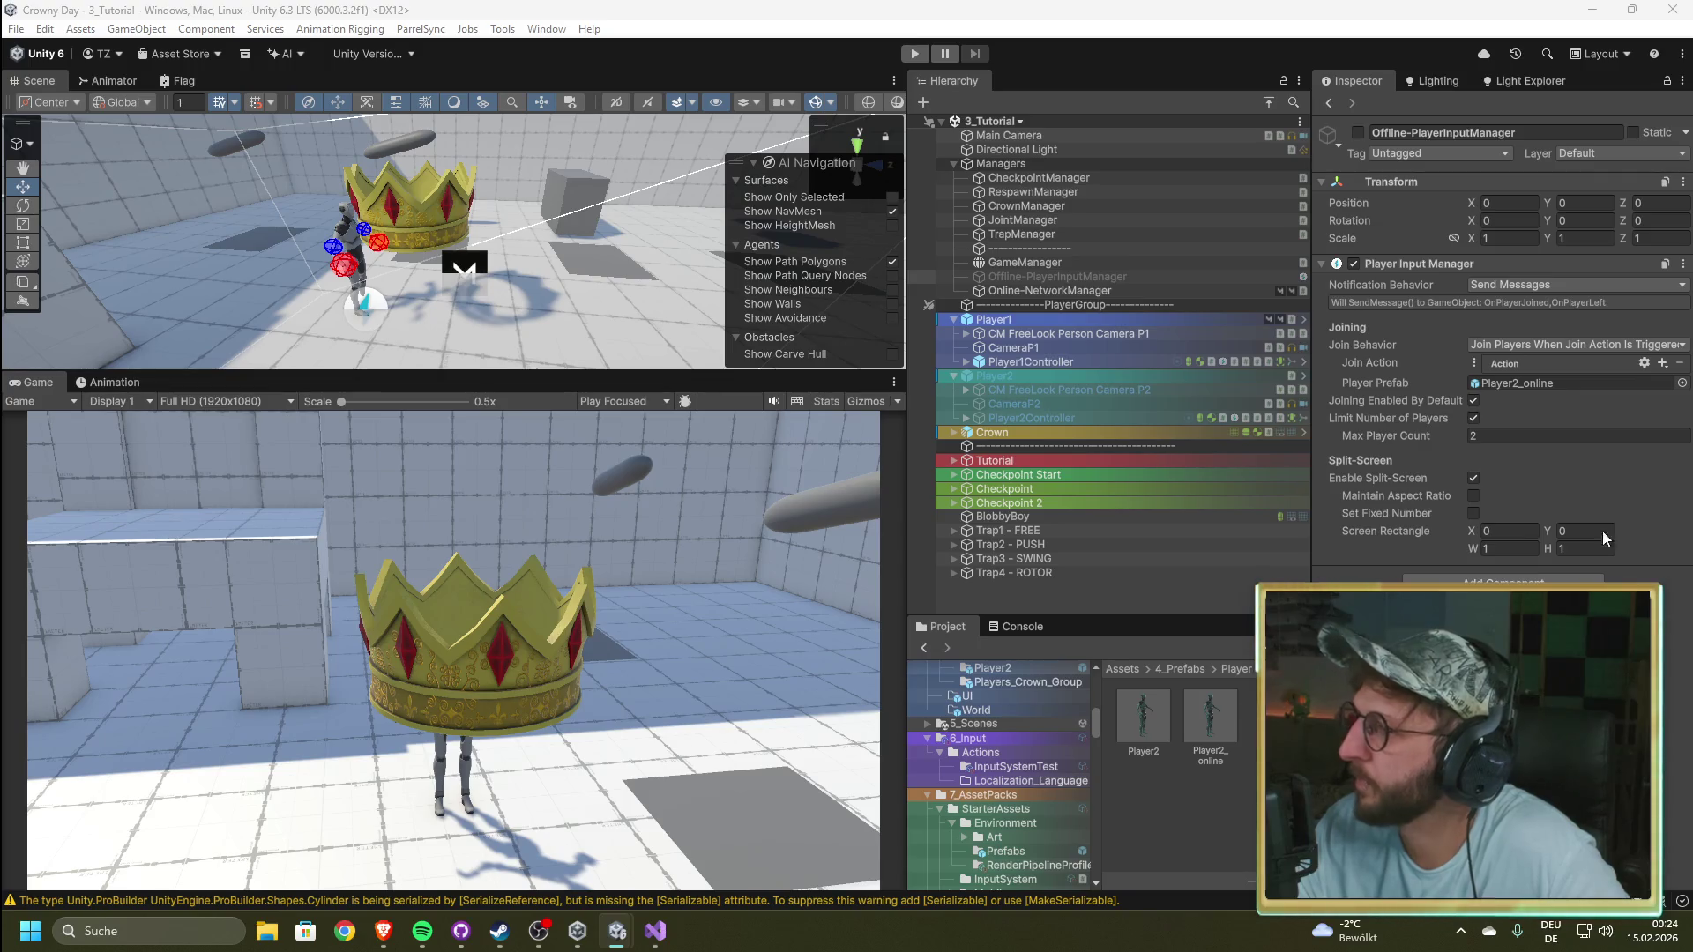
{"action": "left_click", "coordinate": [1472, 477]}
{"action": "left_click", "coordinate": [1473, 478]}
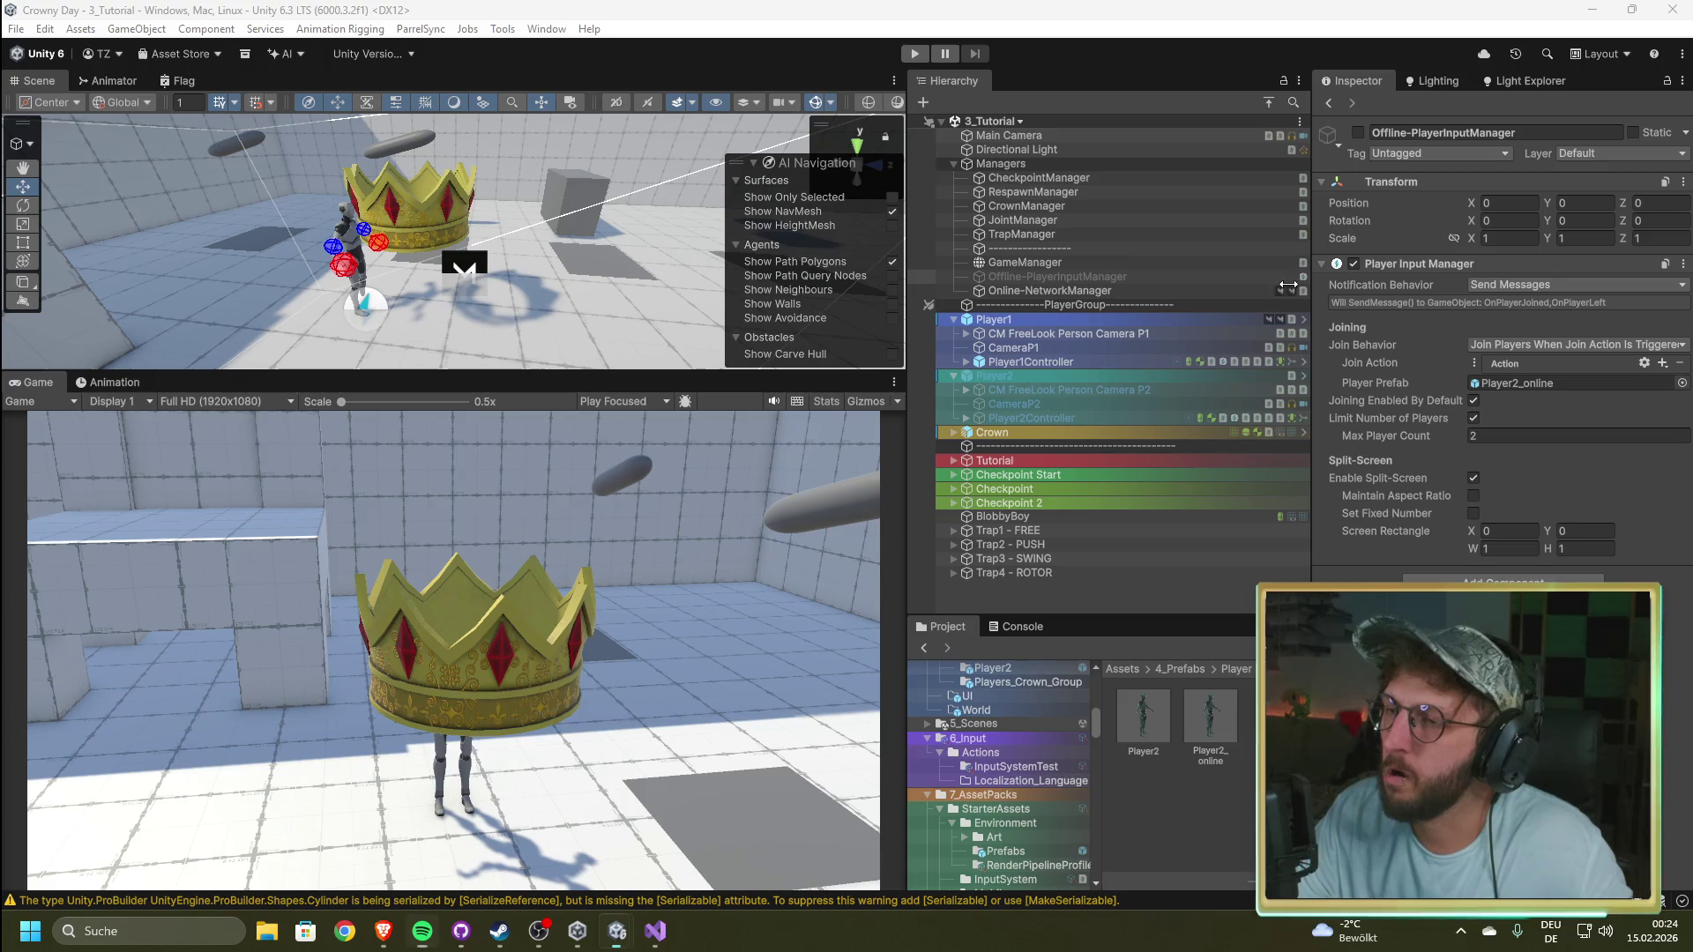
{"action": "left_click", "coordinate": [917, 53]}
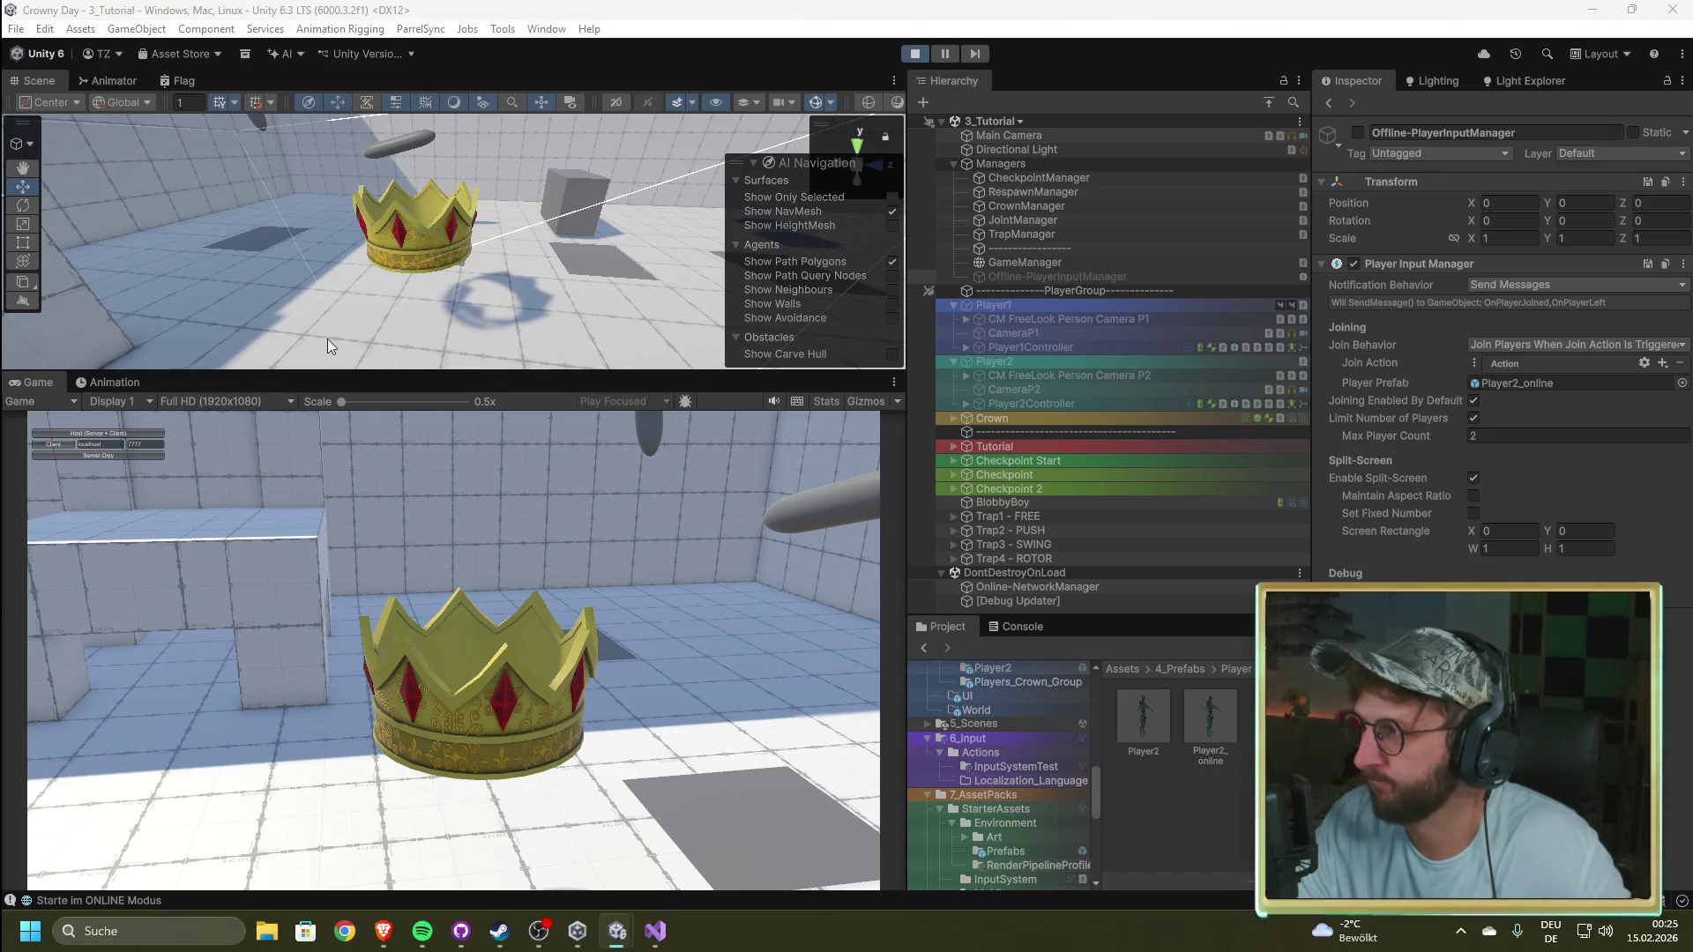
Step: Start a Host (Server + Client) session, focus the Game view, then switch to Steam
{"action": "left_click", "coordinate": [97, 433]}
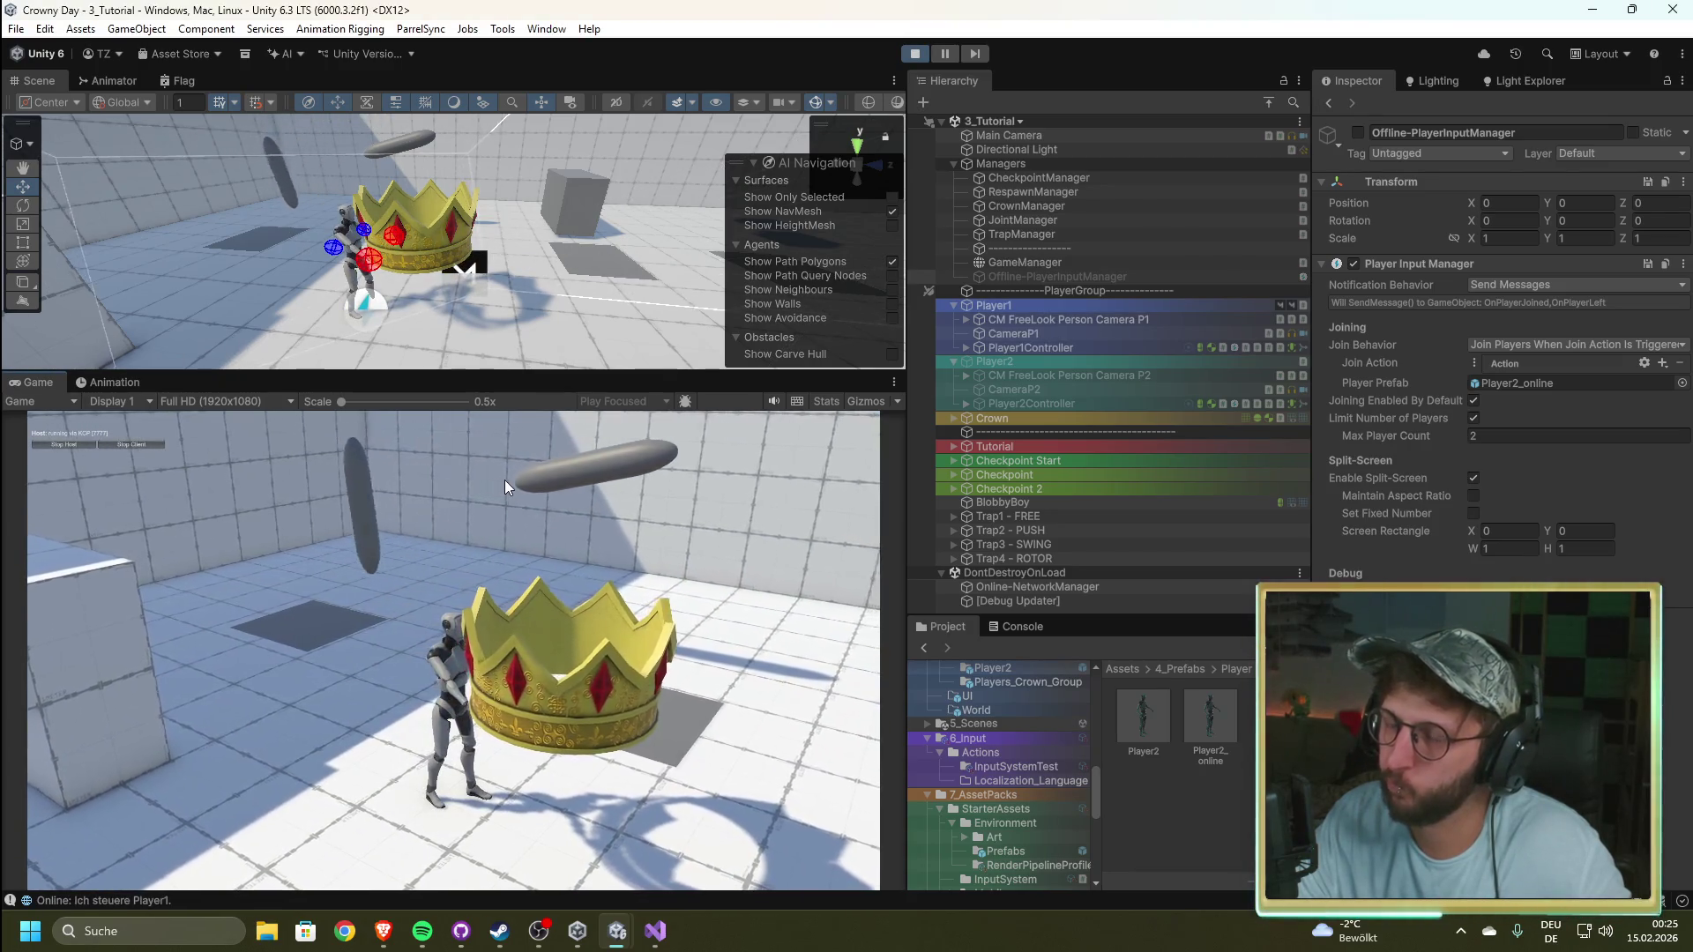
{"action": "left_click", "coordinate": [504, 480]}
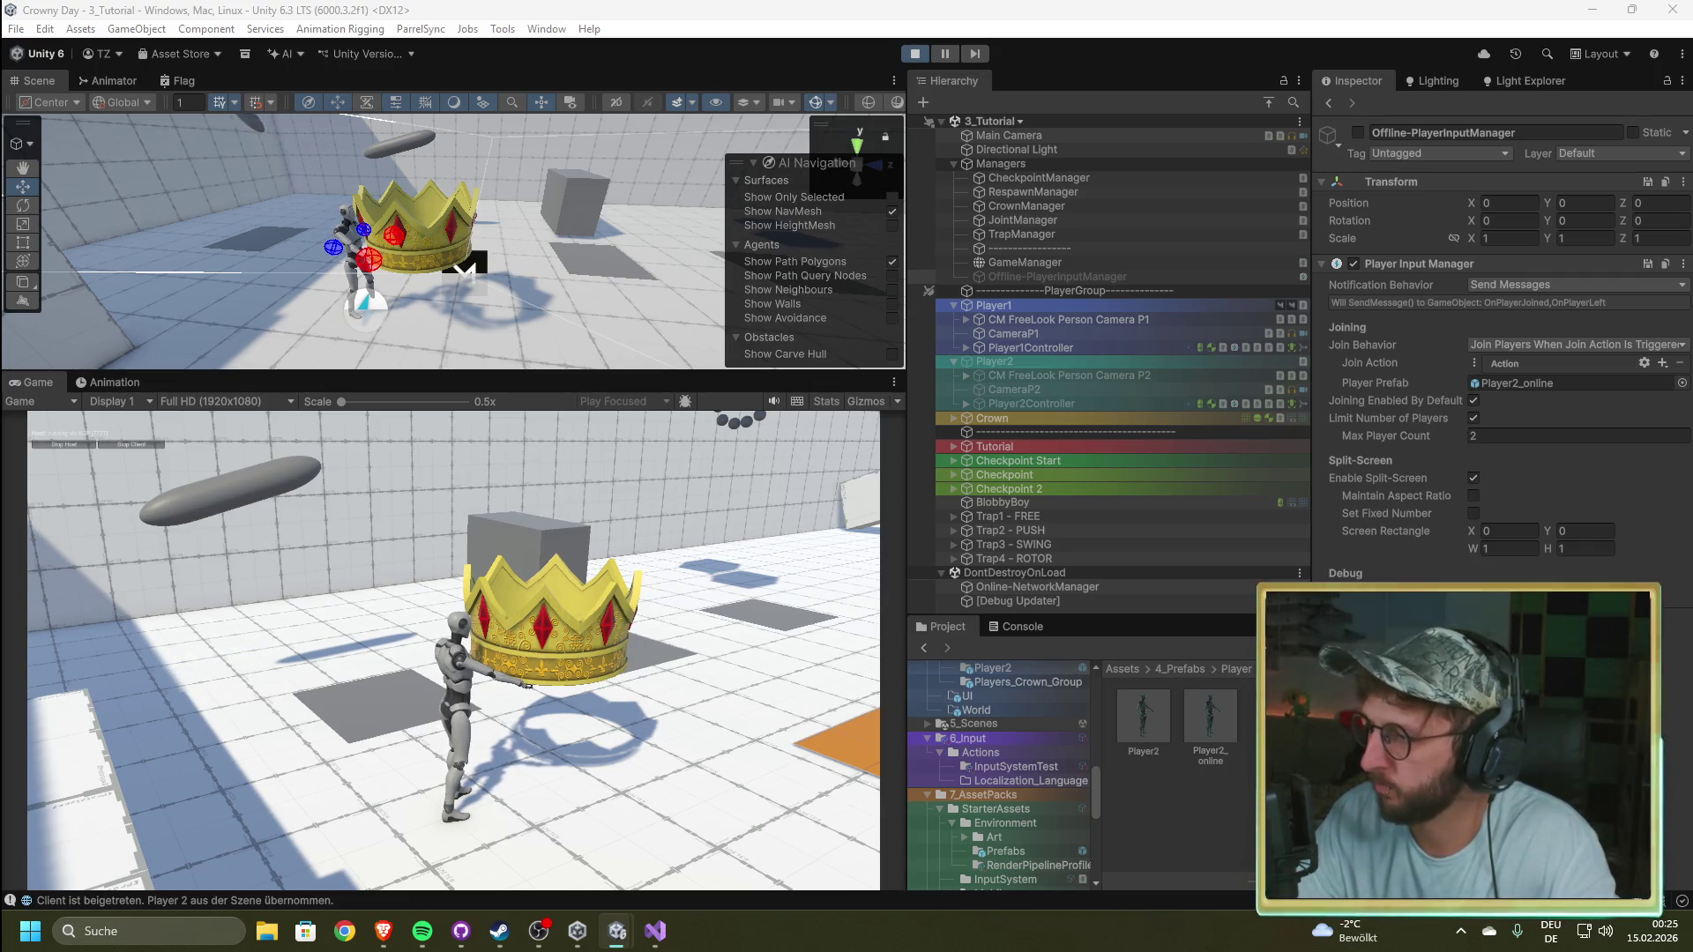
{"action": "key", "text": "alt+Tab"}
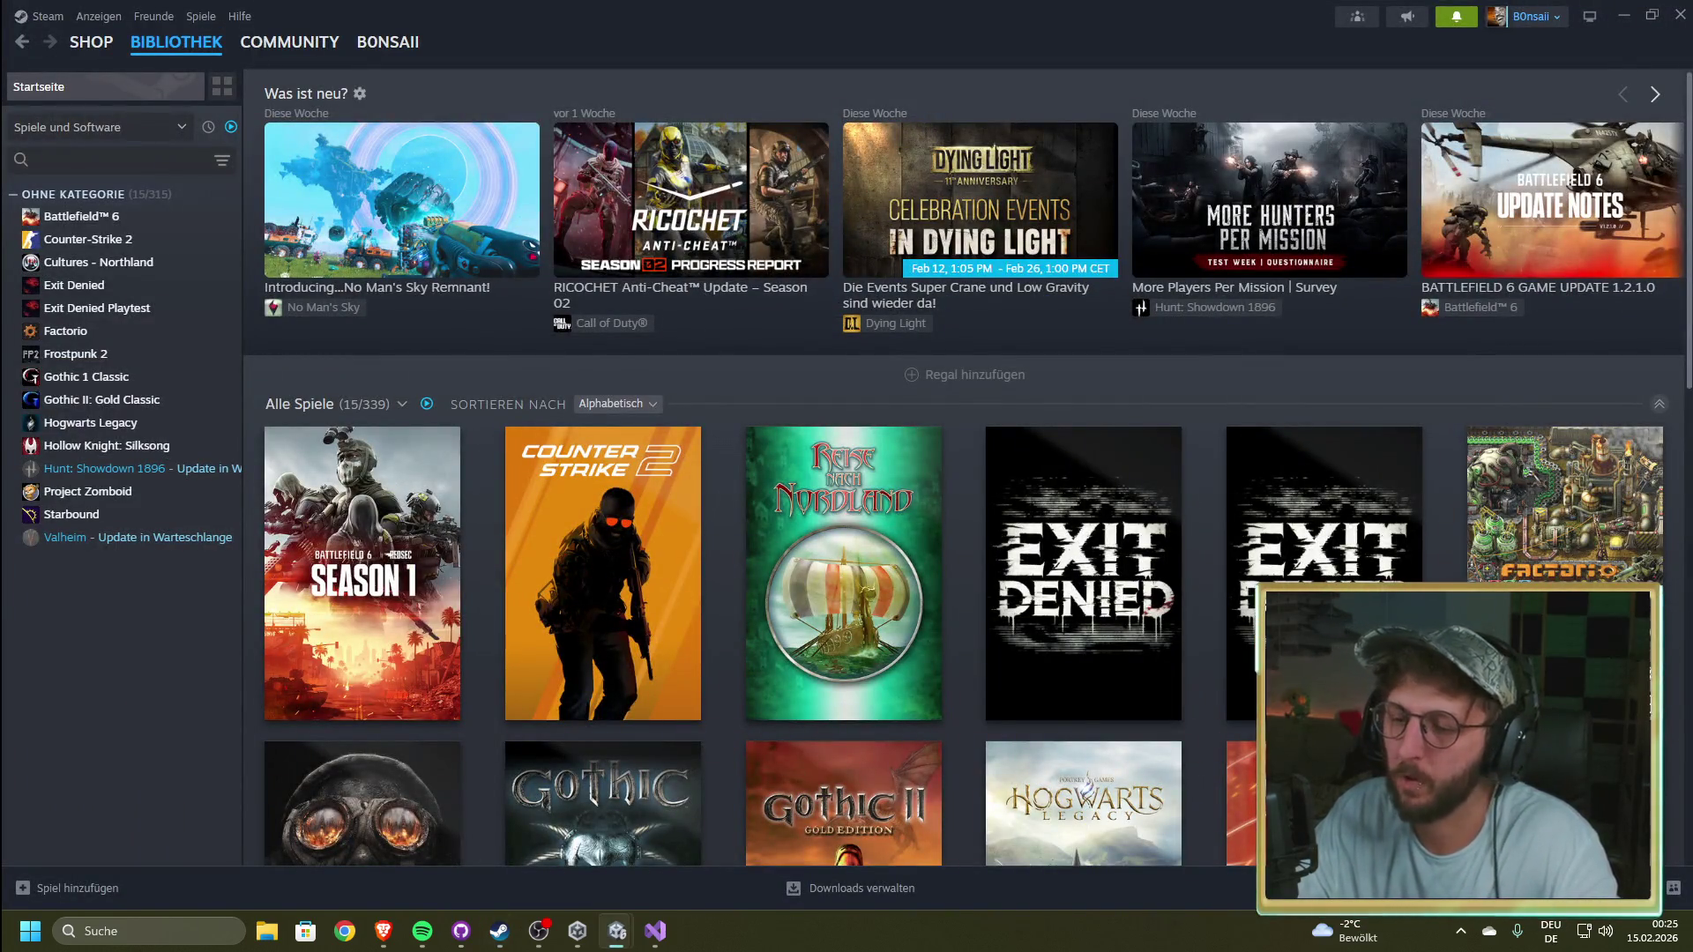
{"action": "mouse_move", "coordinate": [618, 931]}
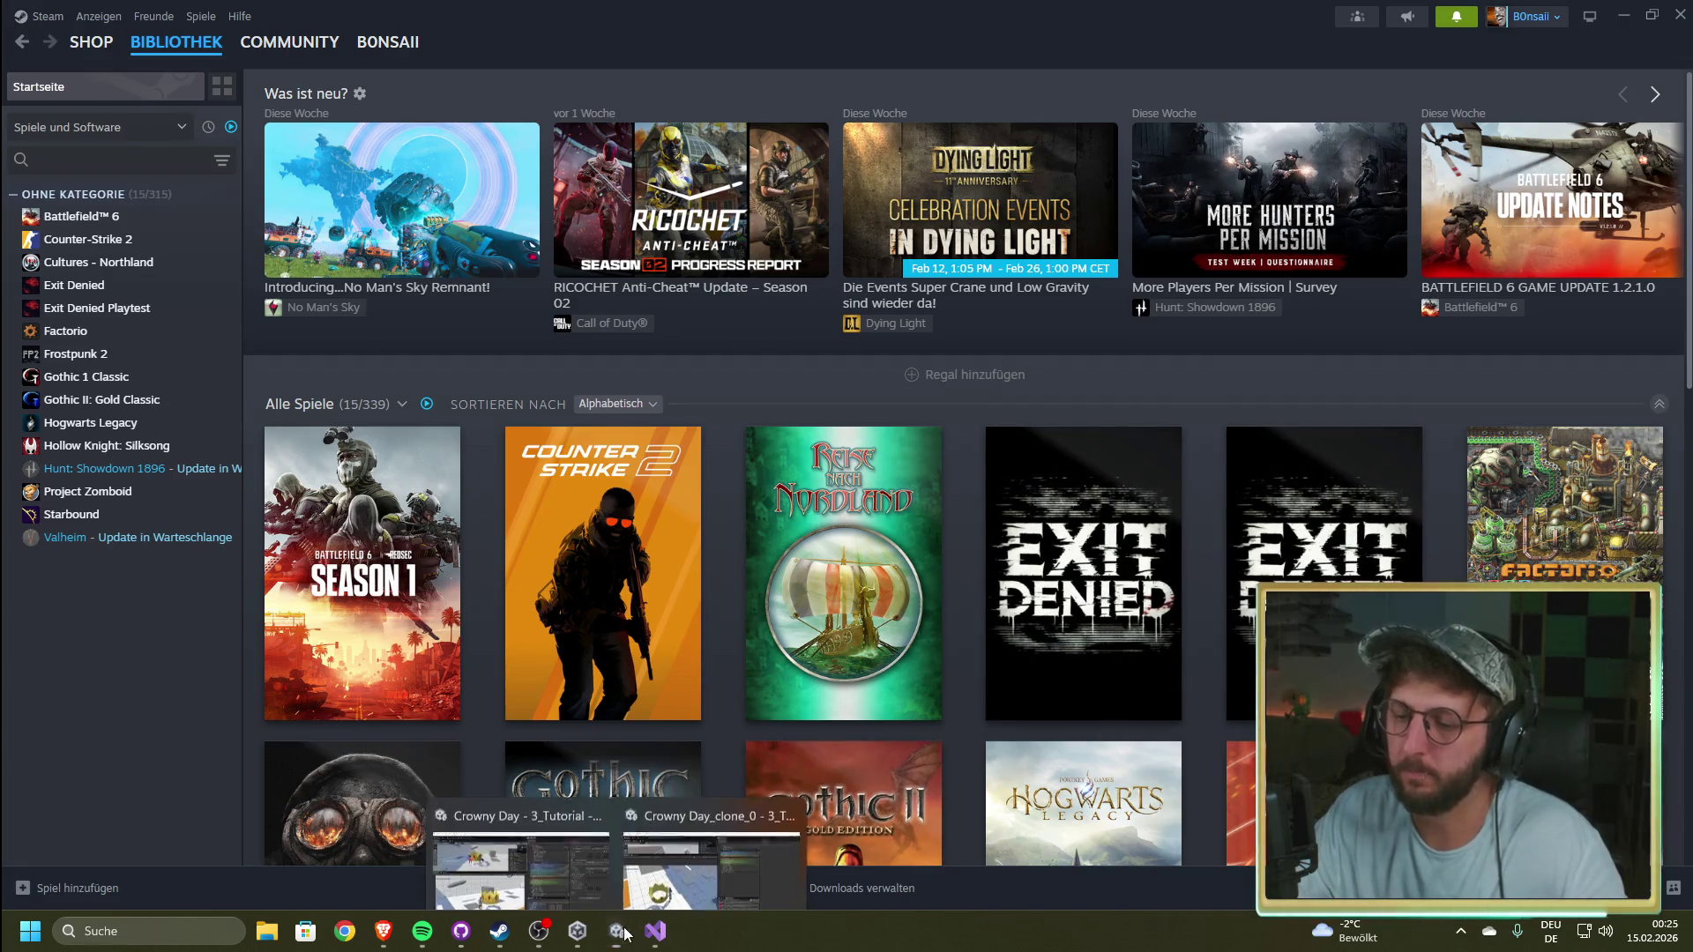
{"action": "left_click", "coordinate": [617, 846]}
{"action": "left_click", "coordinate": [663, 618]}
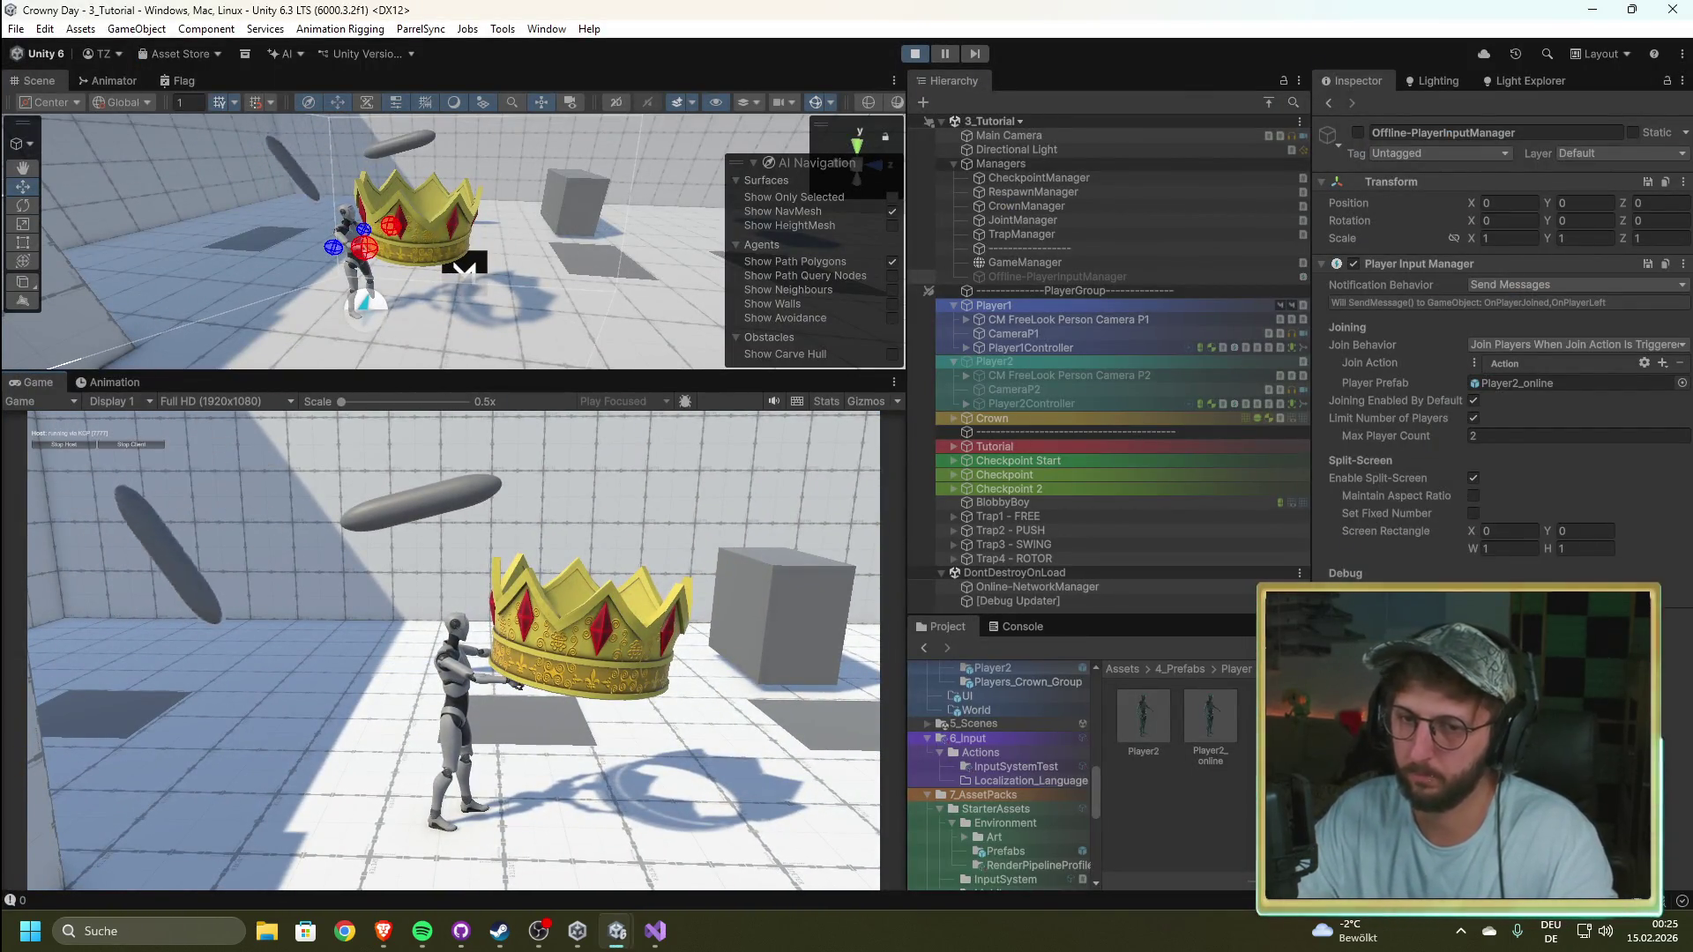
Step: Stop the running game and inspect the GameManager's start settings
{"action": "mouse_move", "coordinate": [453, 650]}
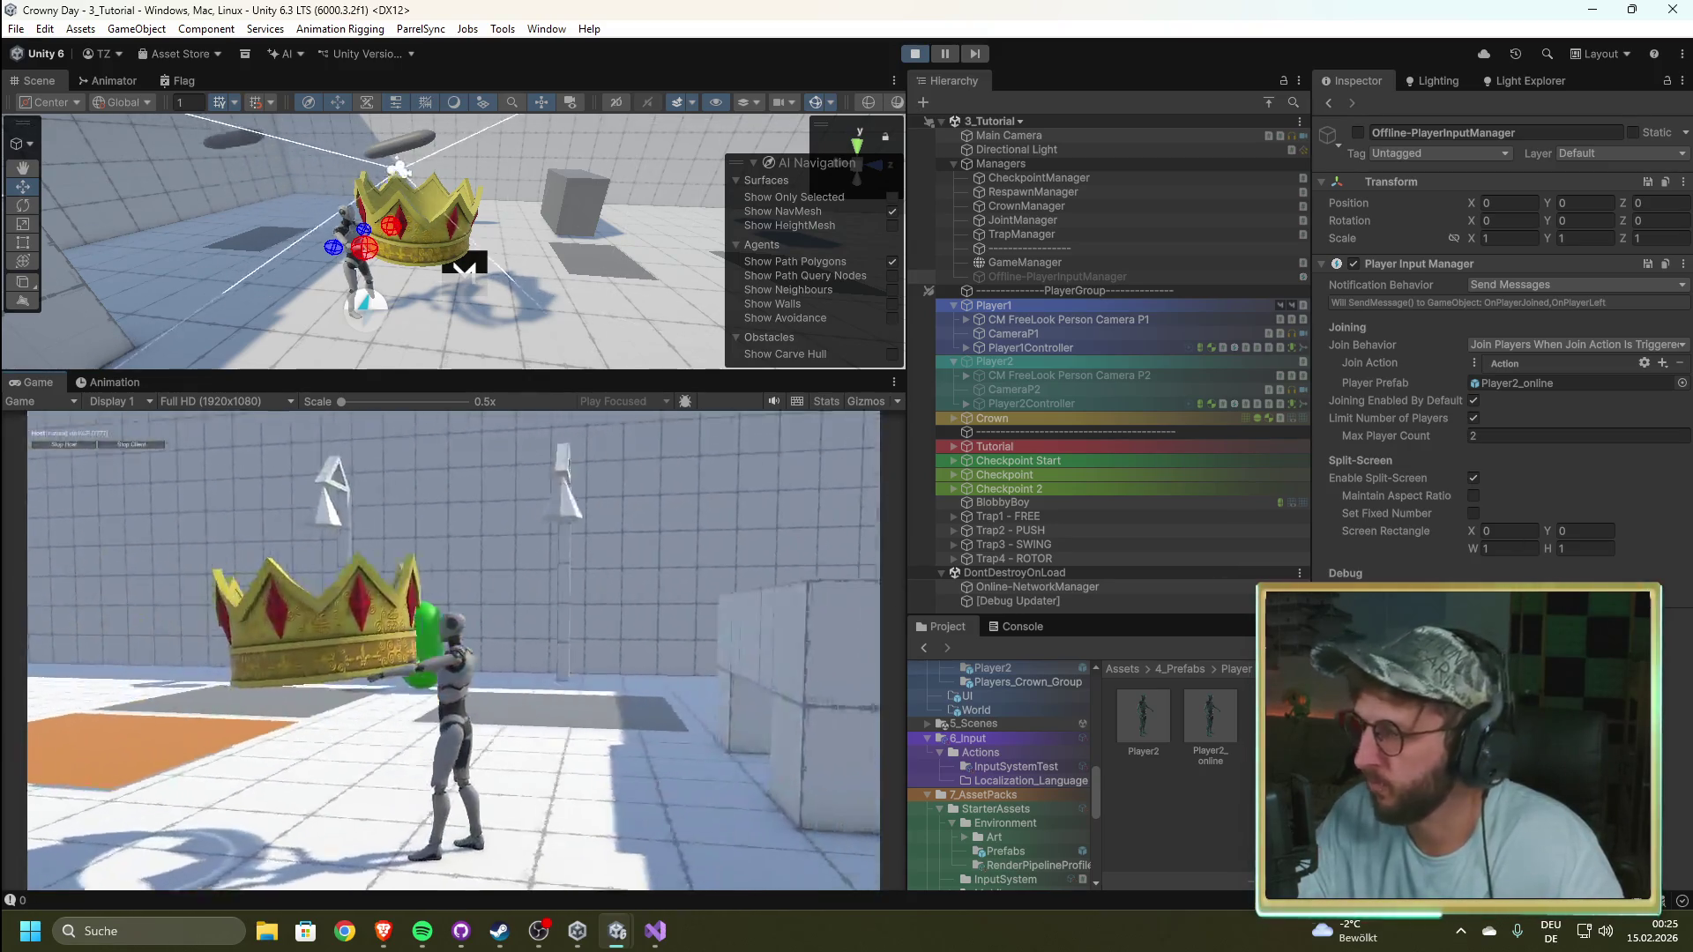
{"action": "left_click", "coordinate": [914, 54]}
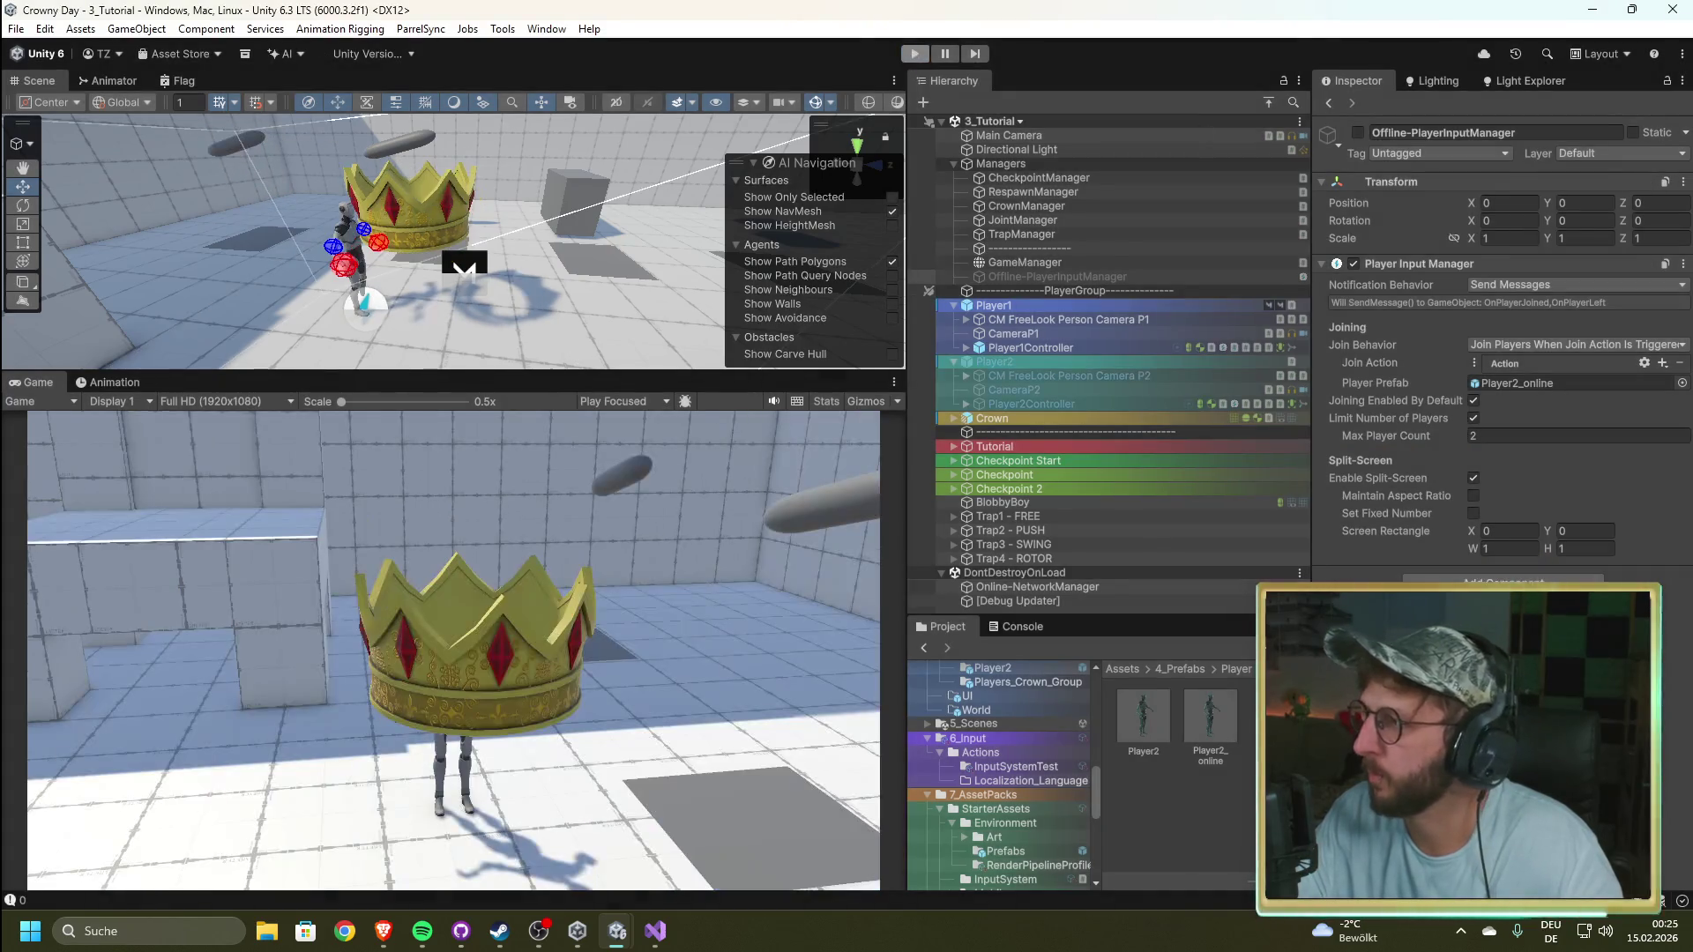
{"action": "left_click", "coordinate": [1070, 261]}
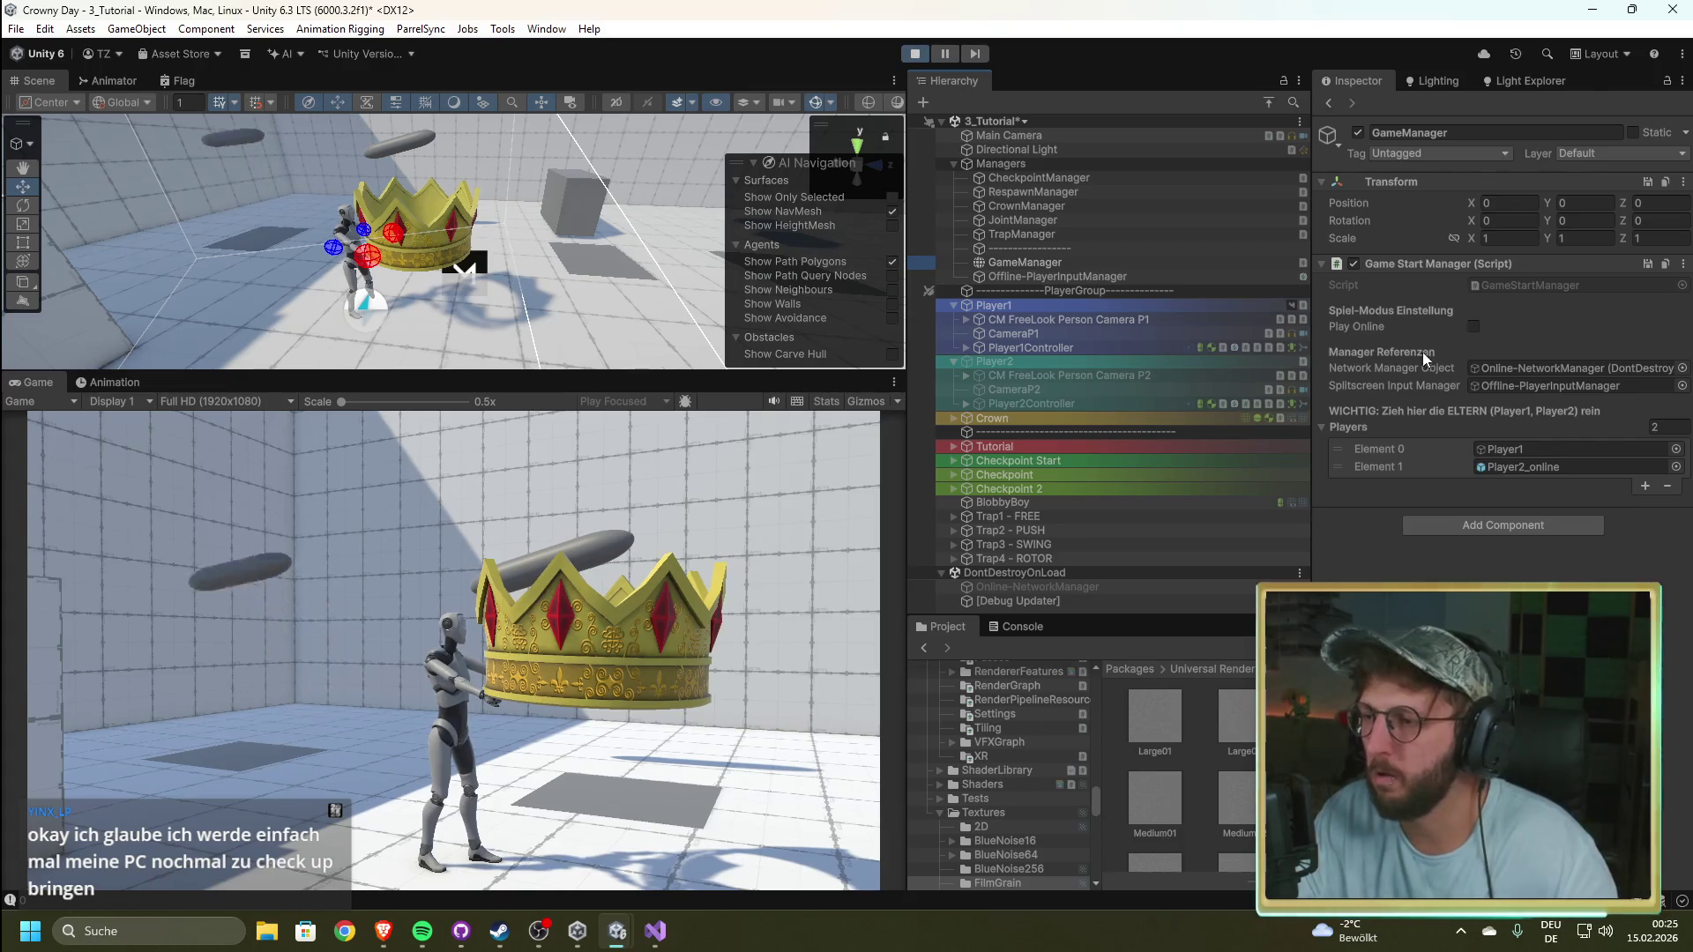
Step: Inspect Offline-PlayerInputManager and Online-NetworkManager, exit Play mode, and reselect Offline-PlayerInputManager
{"action": "left_click", "coordinate": [1026, 272]}
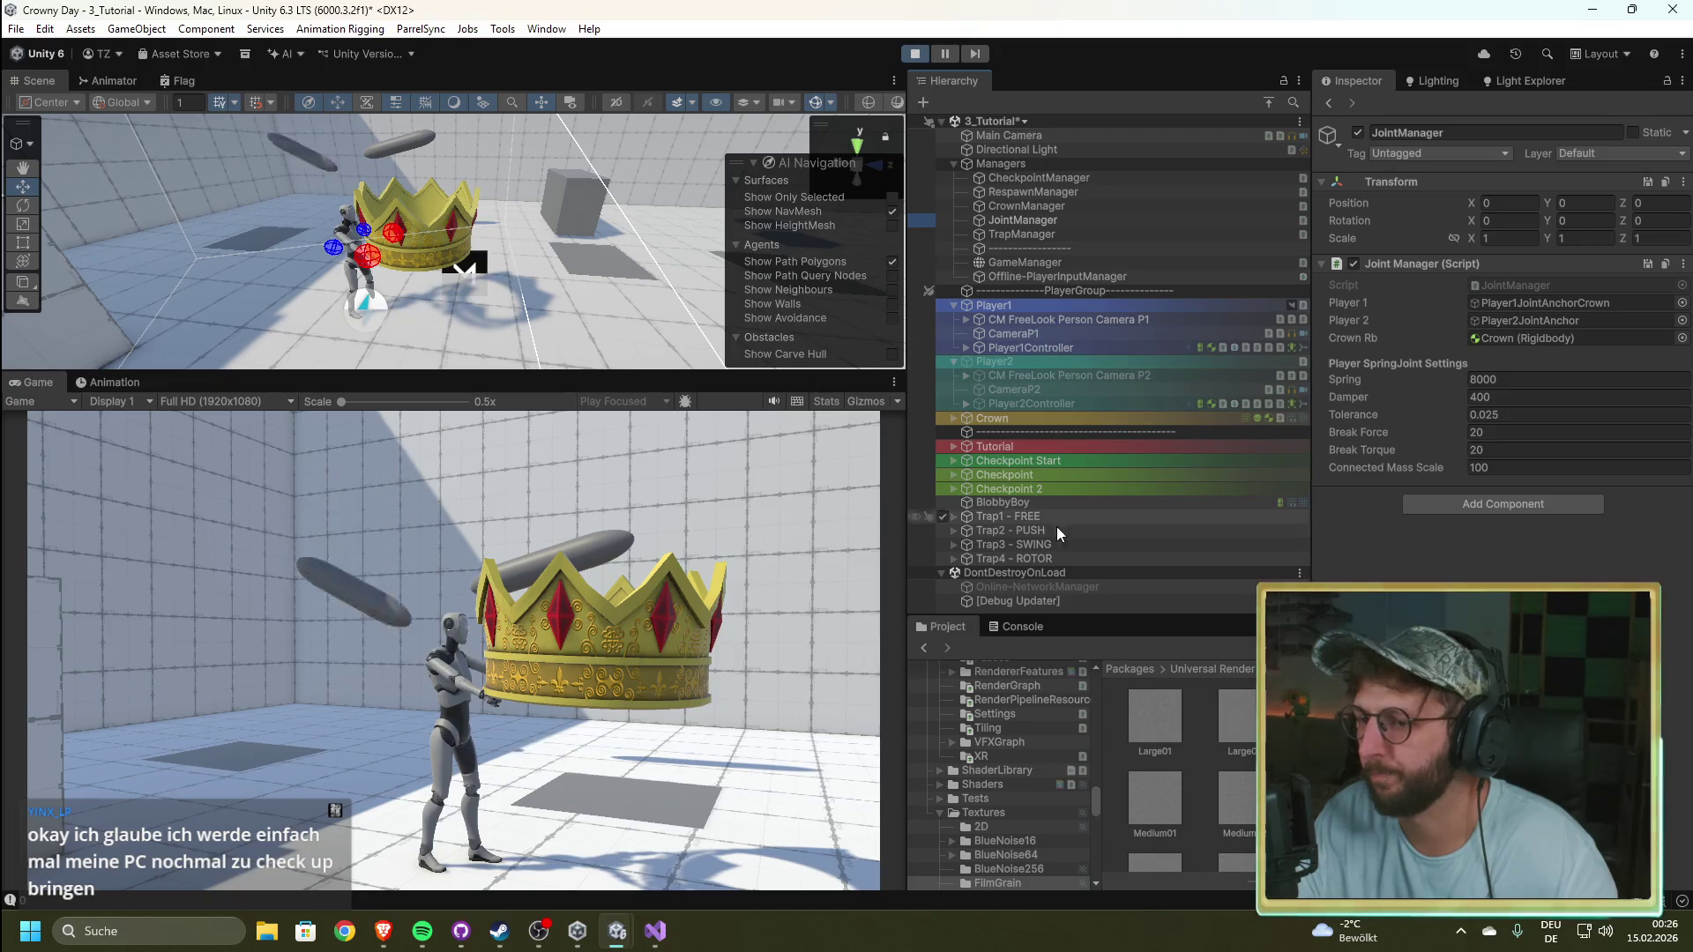
{"action": "left_click", "coordinate": [994, 587]}
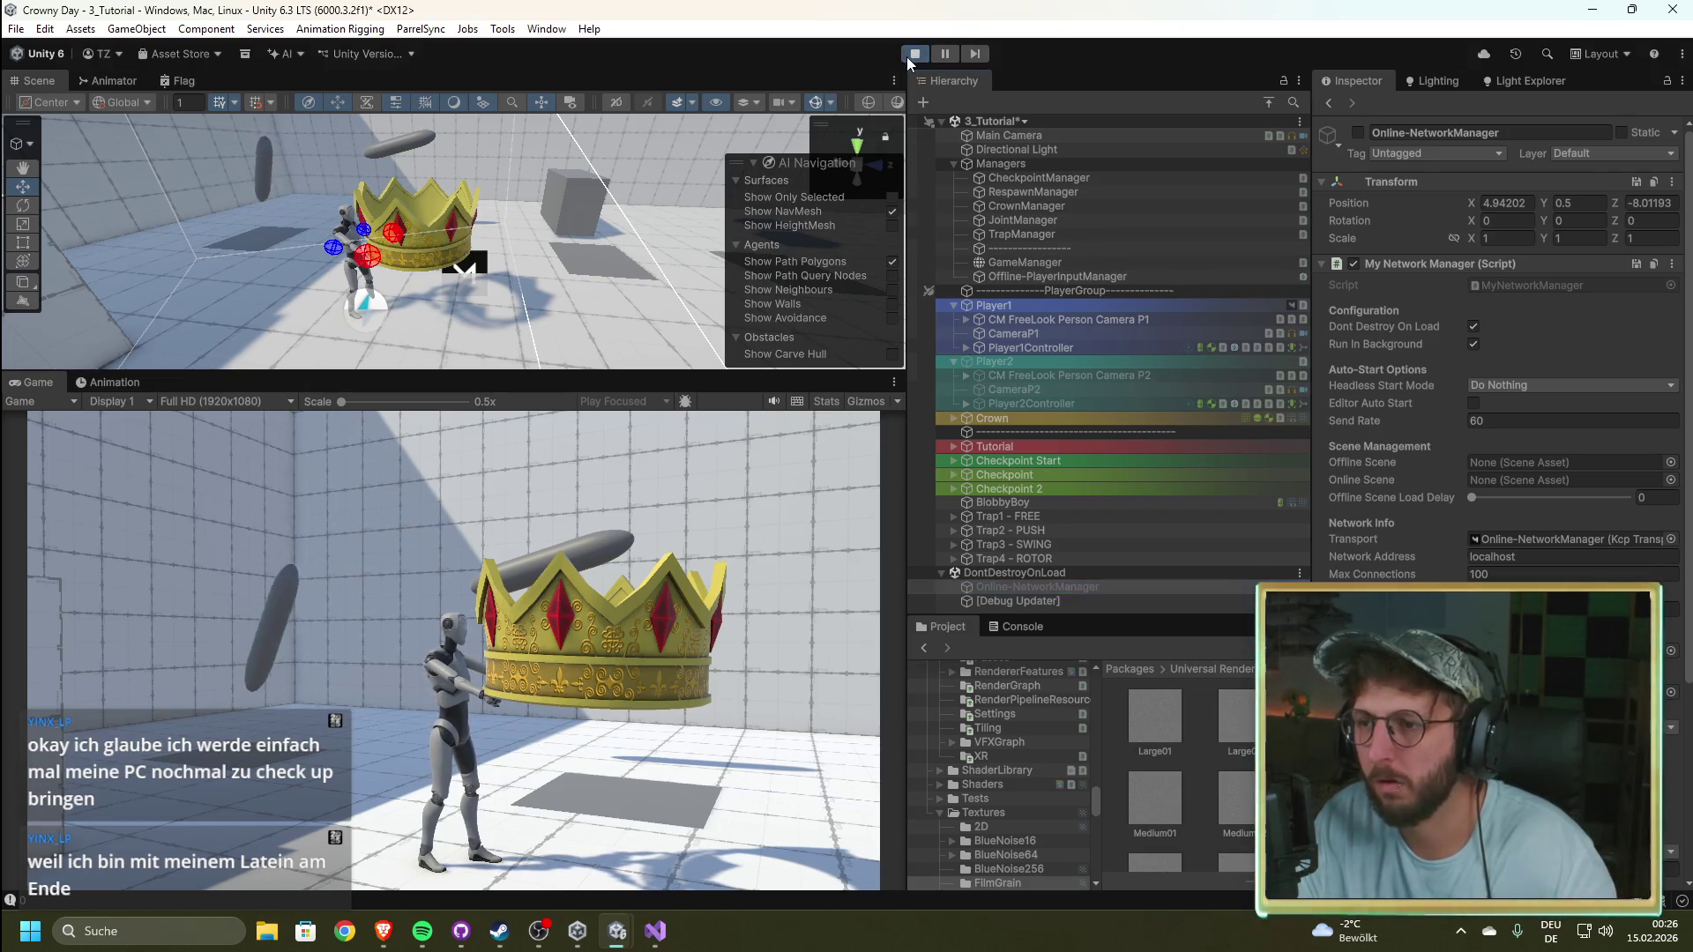
{"action": "key", "text": "ctrl+p"}
{"action": "left_click", "coordinate": [1065, 282]}
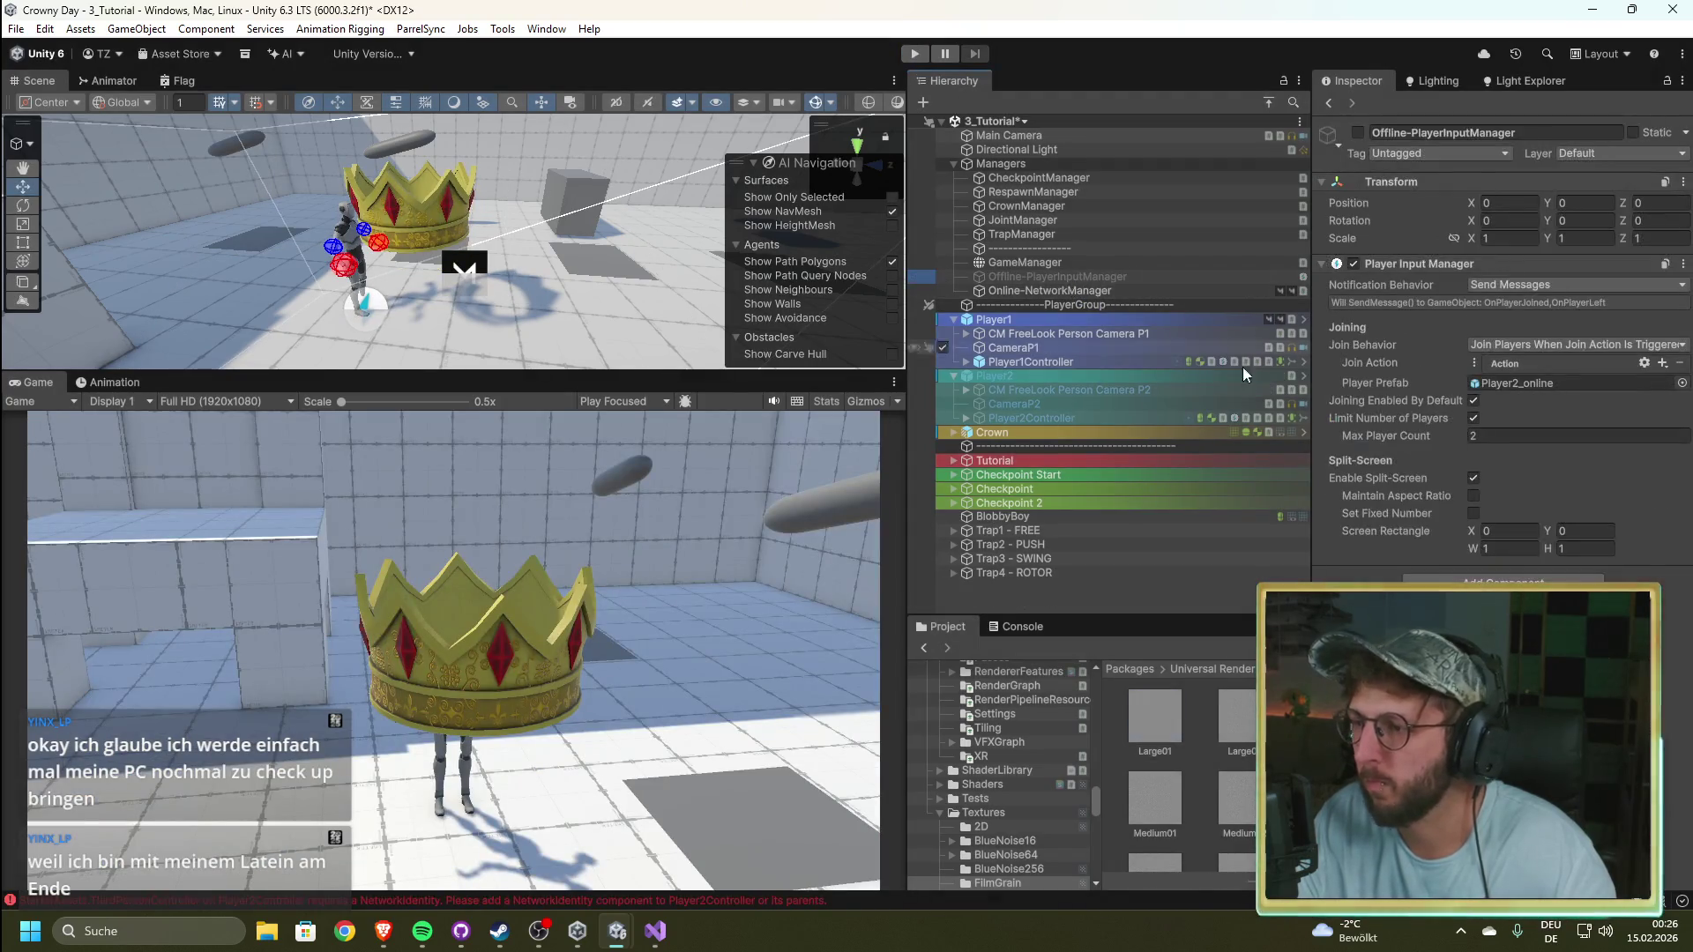
Step: Set Join Behavior to Join Players When Button Is Pressed and test-join a second player
{"action": "left_click", "coordinate": [1631, 345]}
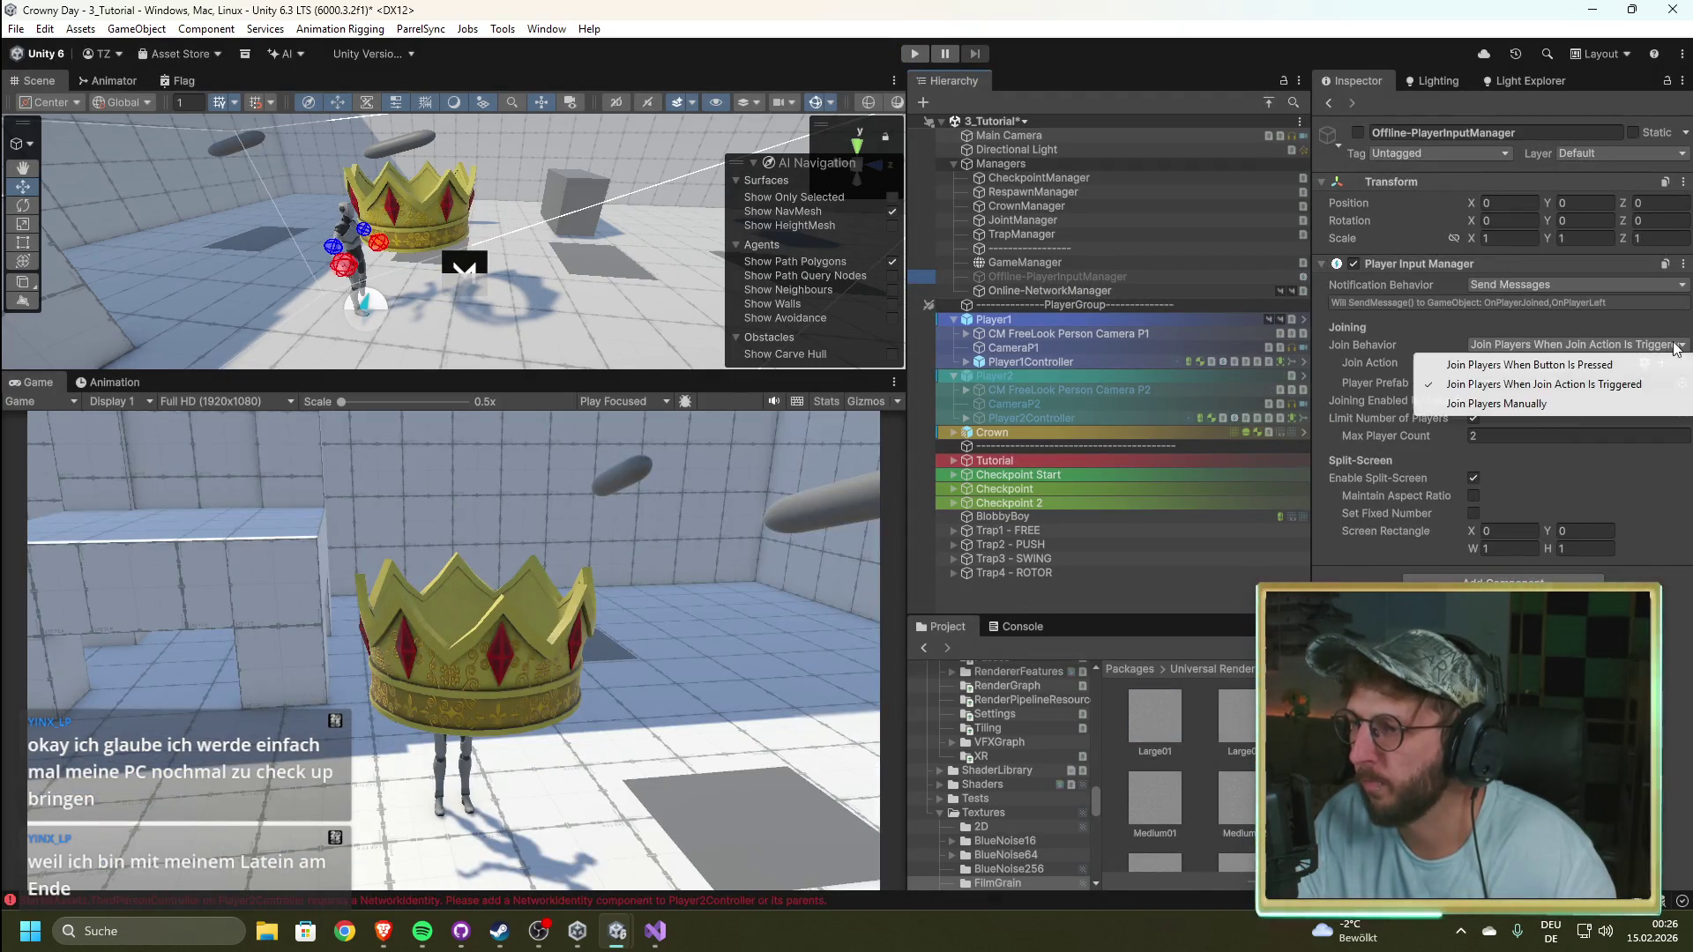
{"action": "left_click", "coordinate": [1535, 368]}
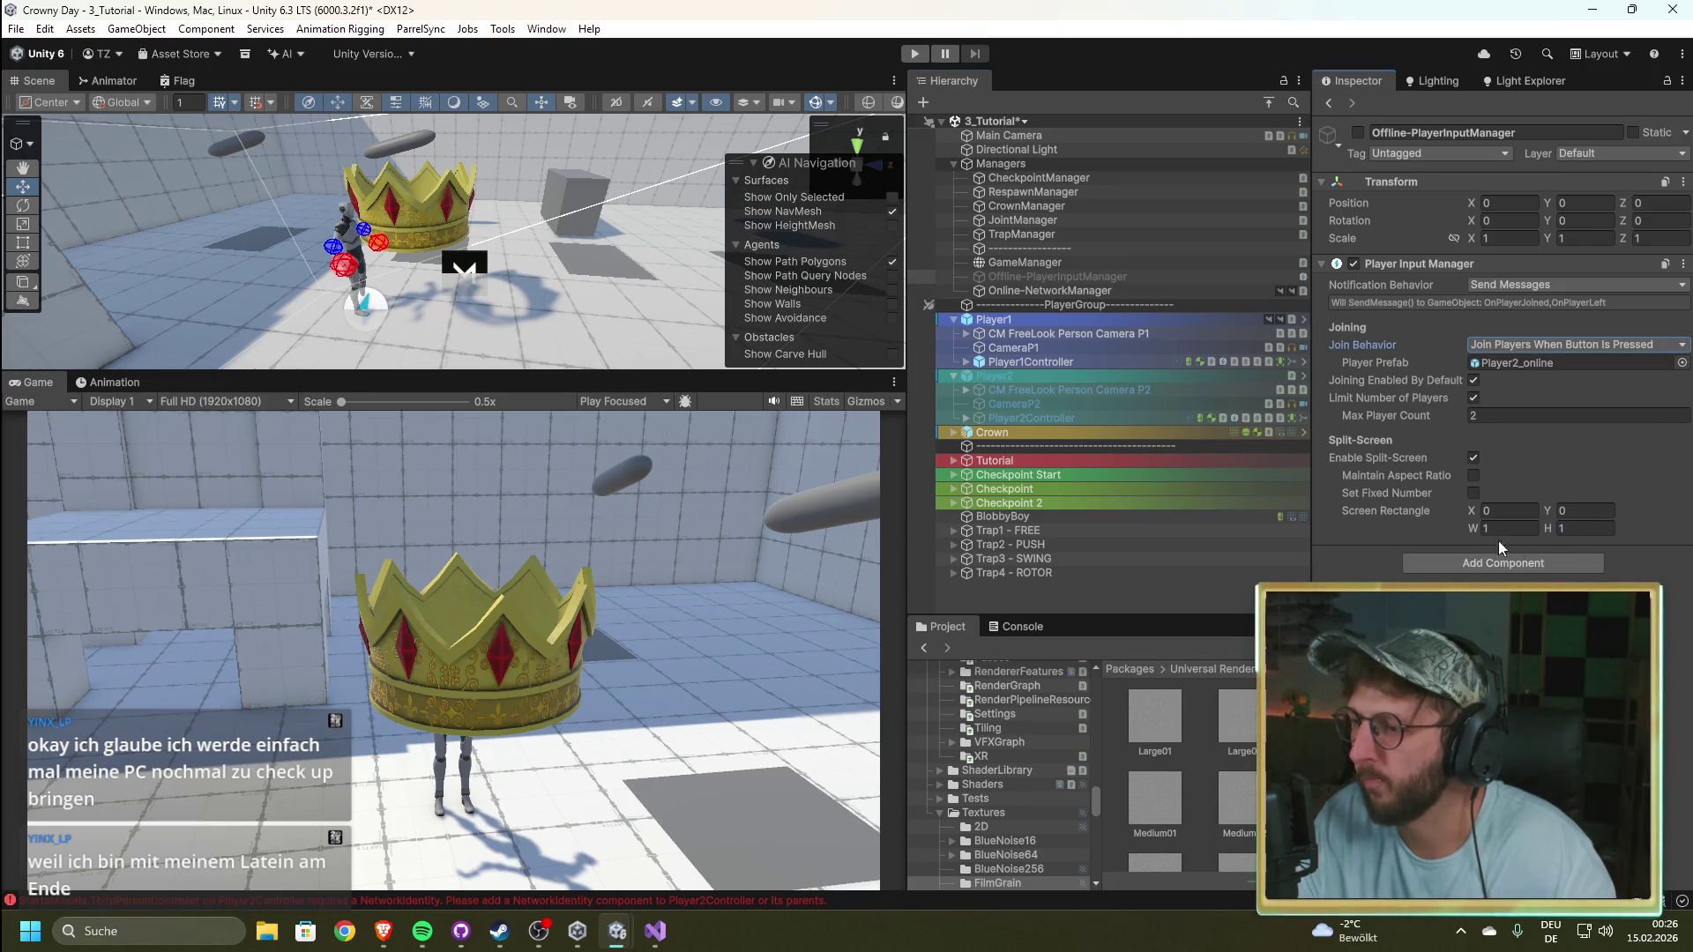
{"action": "left_click", "coordinate": [913, 53]}
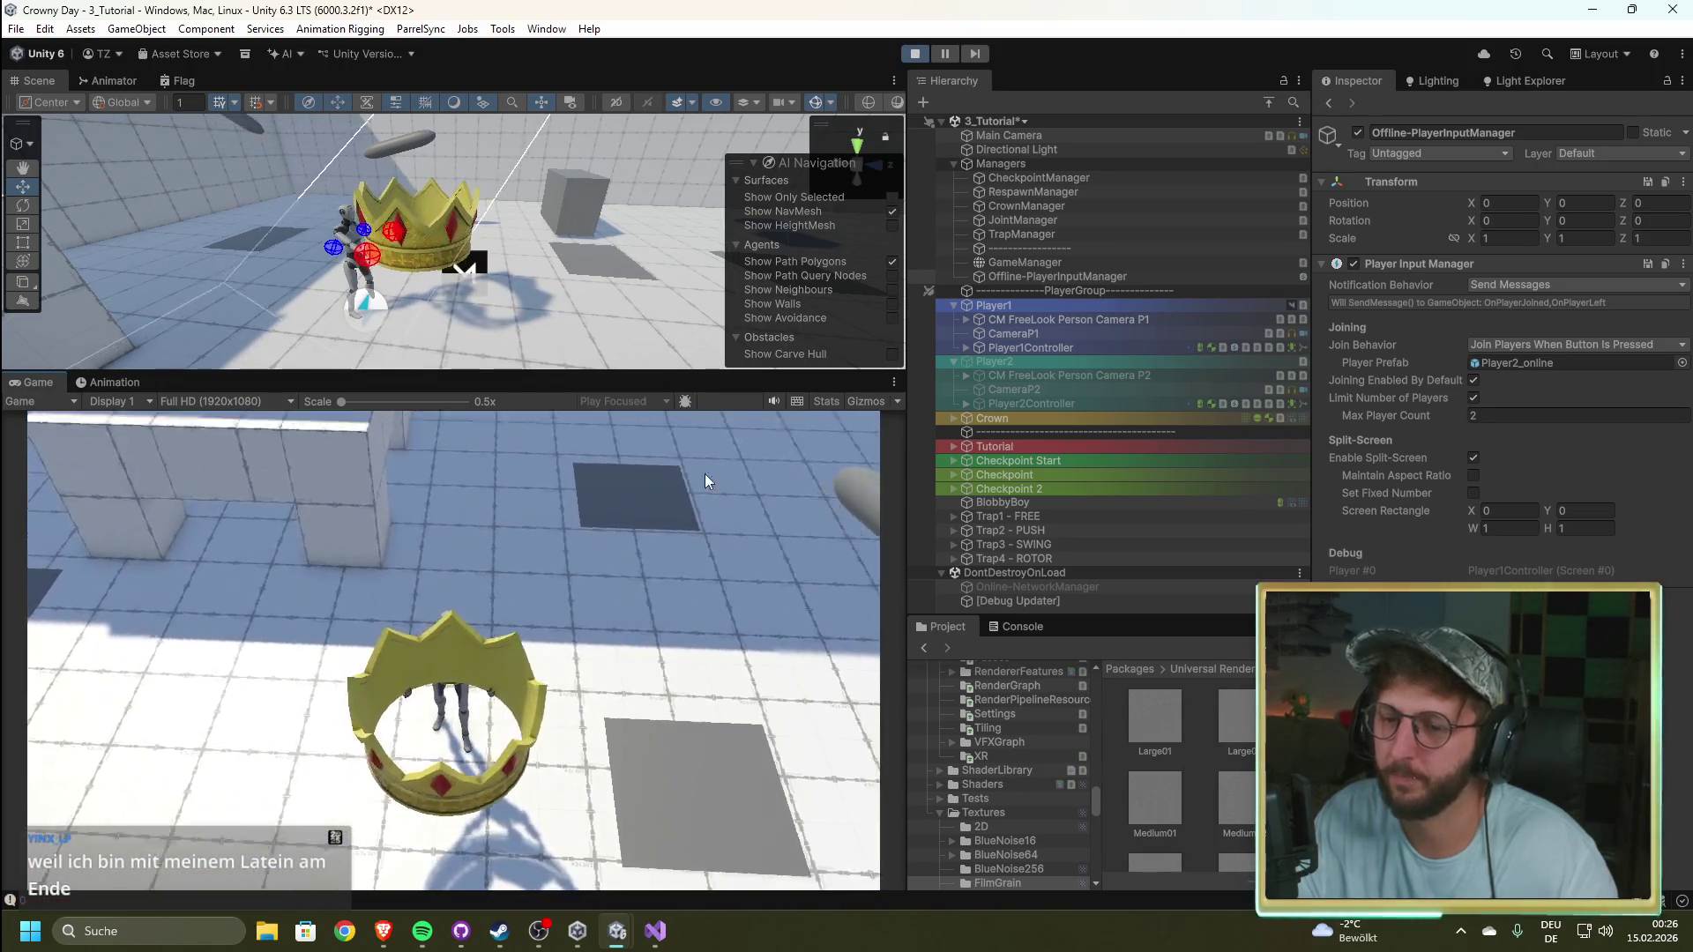
{"action": "left_click", "coordinate": [776, 556]}
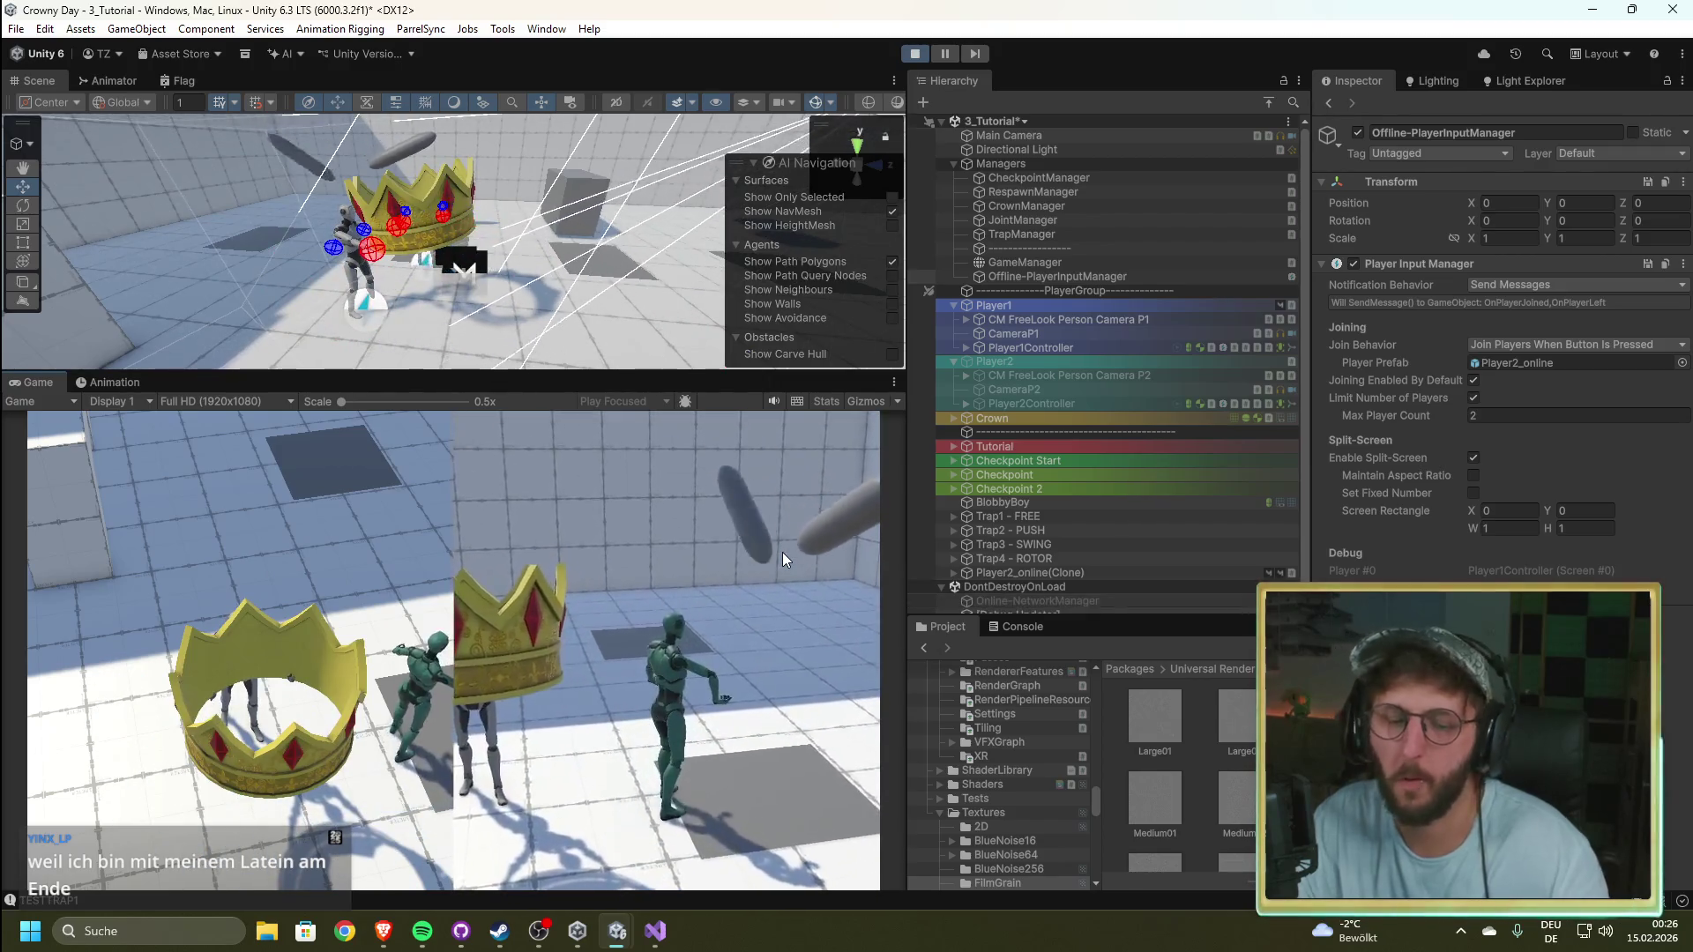
{"action": "left_click", "coordinate": [914, 54]}
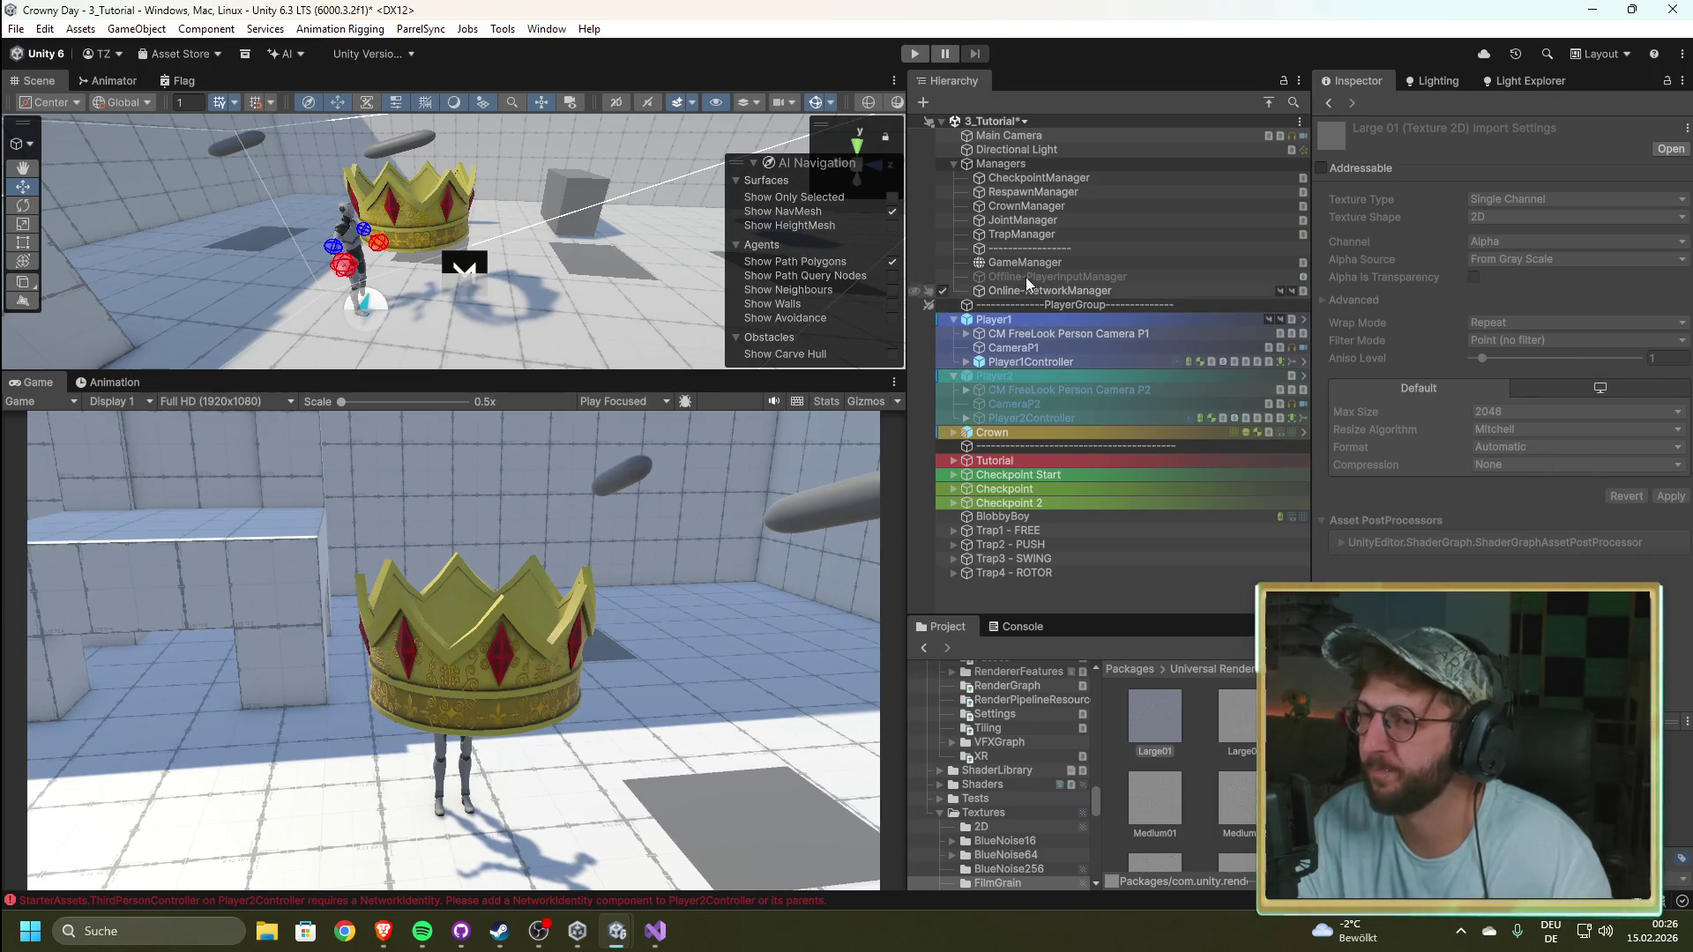
{"action": "left_click", "coordinate": [1031, 277]}
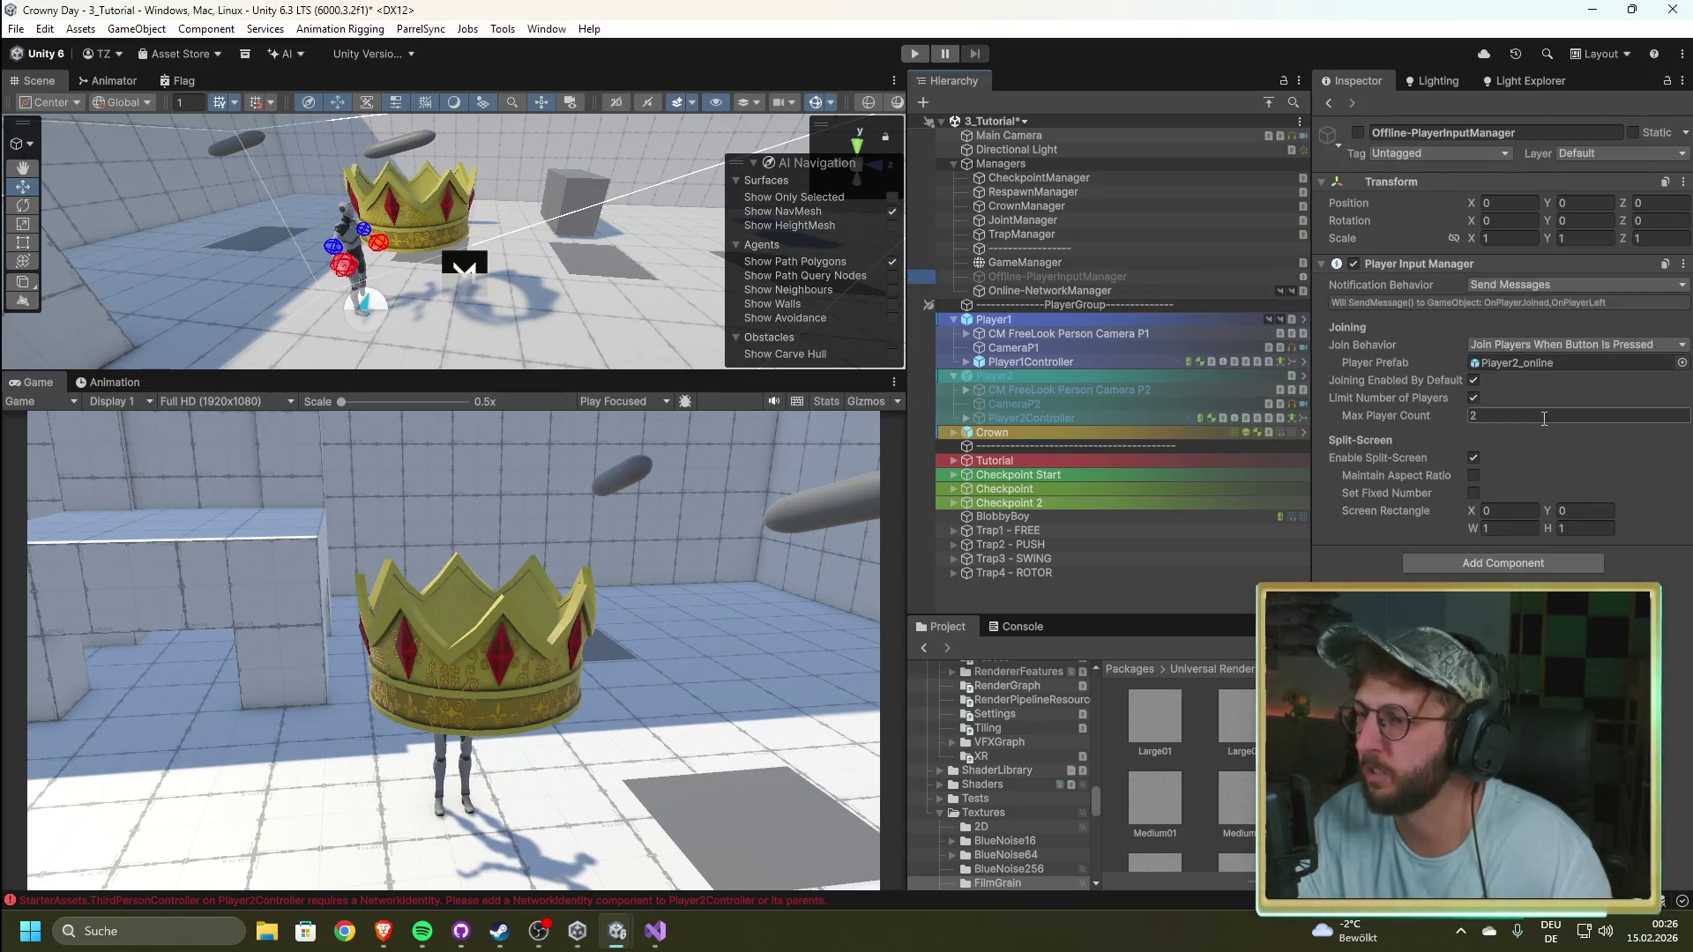
{"action": "left_click", "coordinate": [1576, 344]}
{"action": "left_click", "coordinate": [1498, 409]}
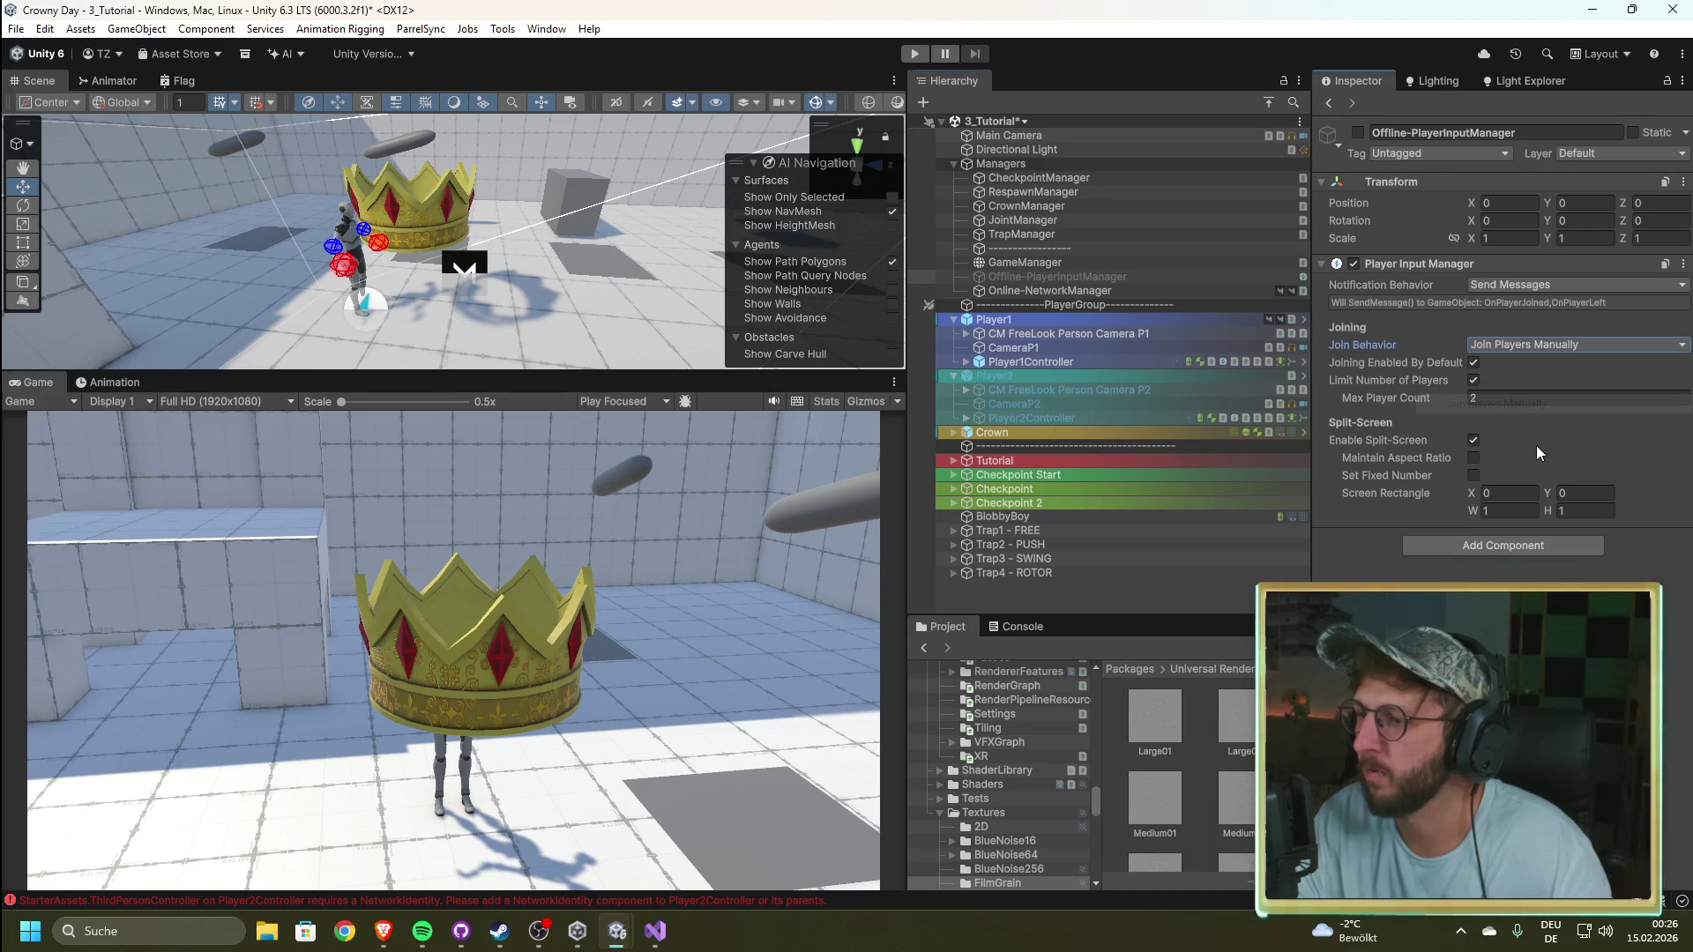
{"action": "left_click", "coordinate": [1051, 262]}
{"action": "left_click", "coordinate": [1053, 274]}
{"action": "left_click", "coordinate": [1051, 260]}
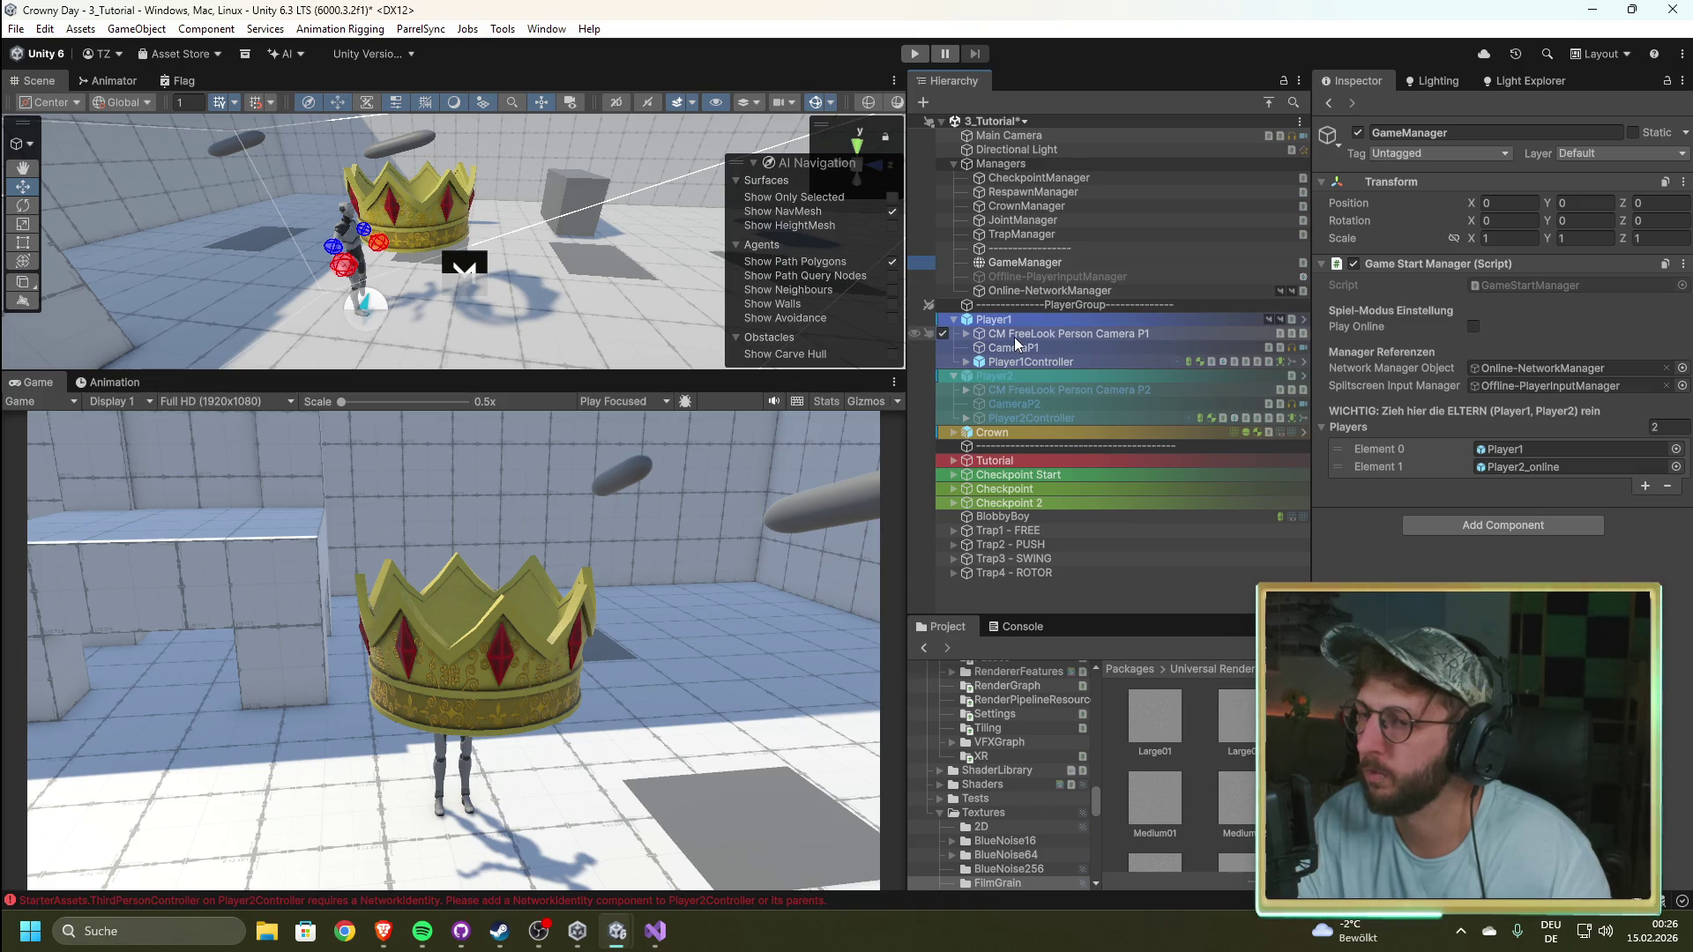
{"action": "left_click", "coordinate": [914, 53]}
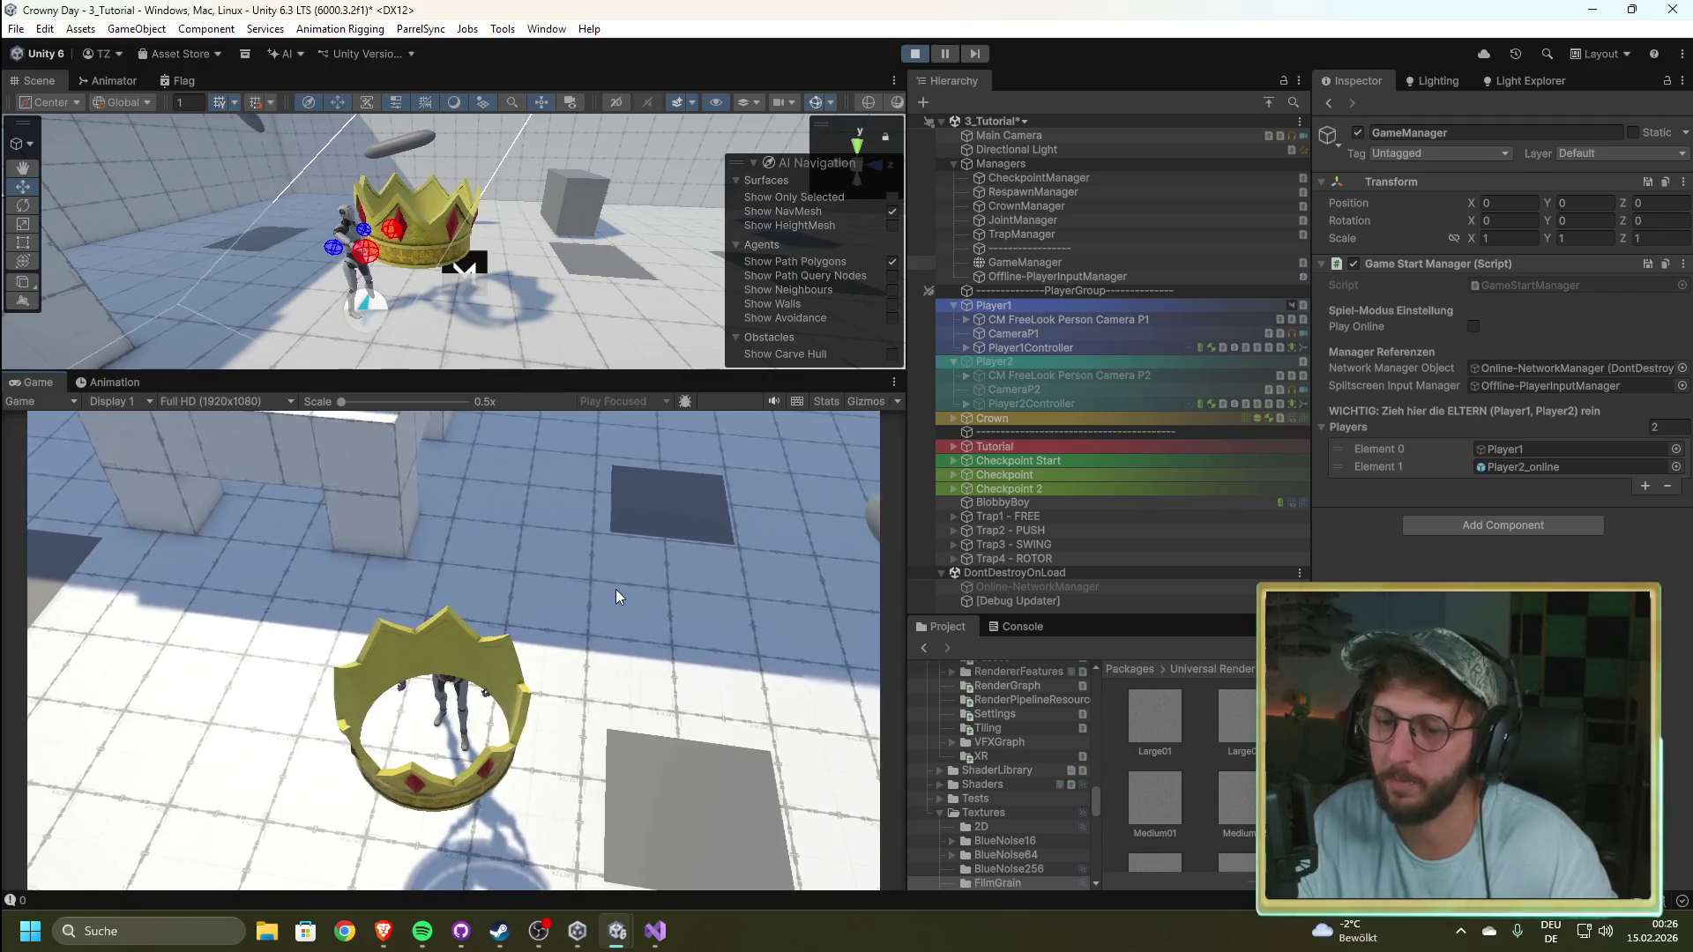
{"action": "left_click", "coordinate": [914, 53]}
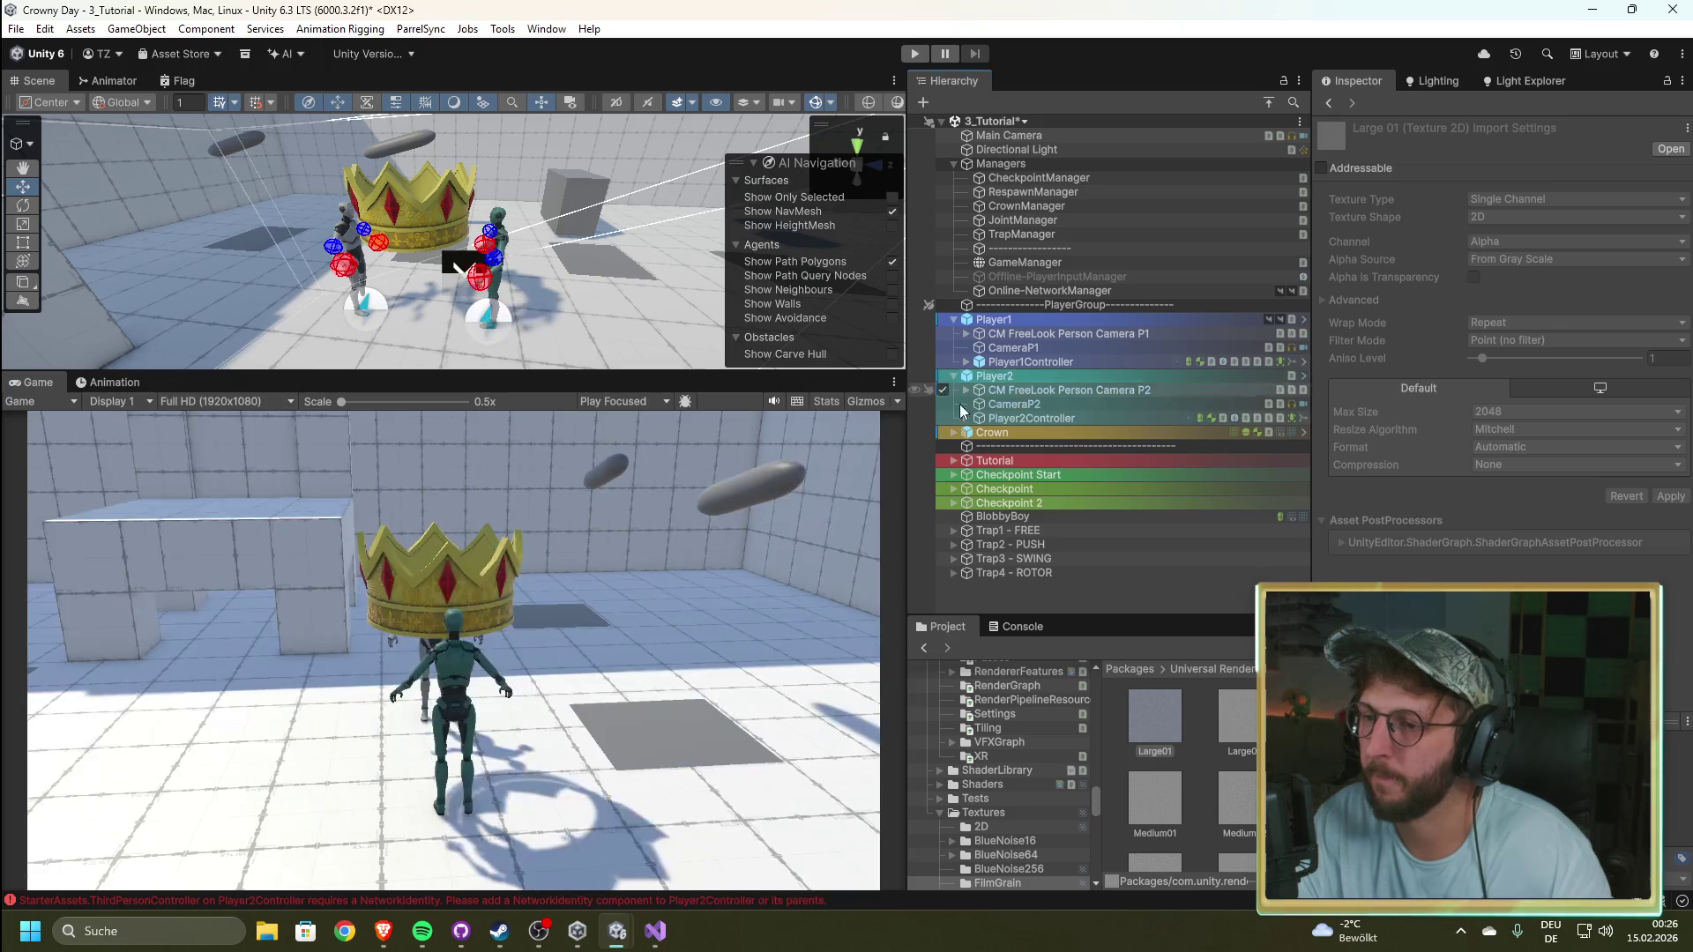
{"action": "left_click", "coordinate": [916, 53]}
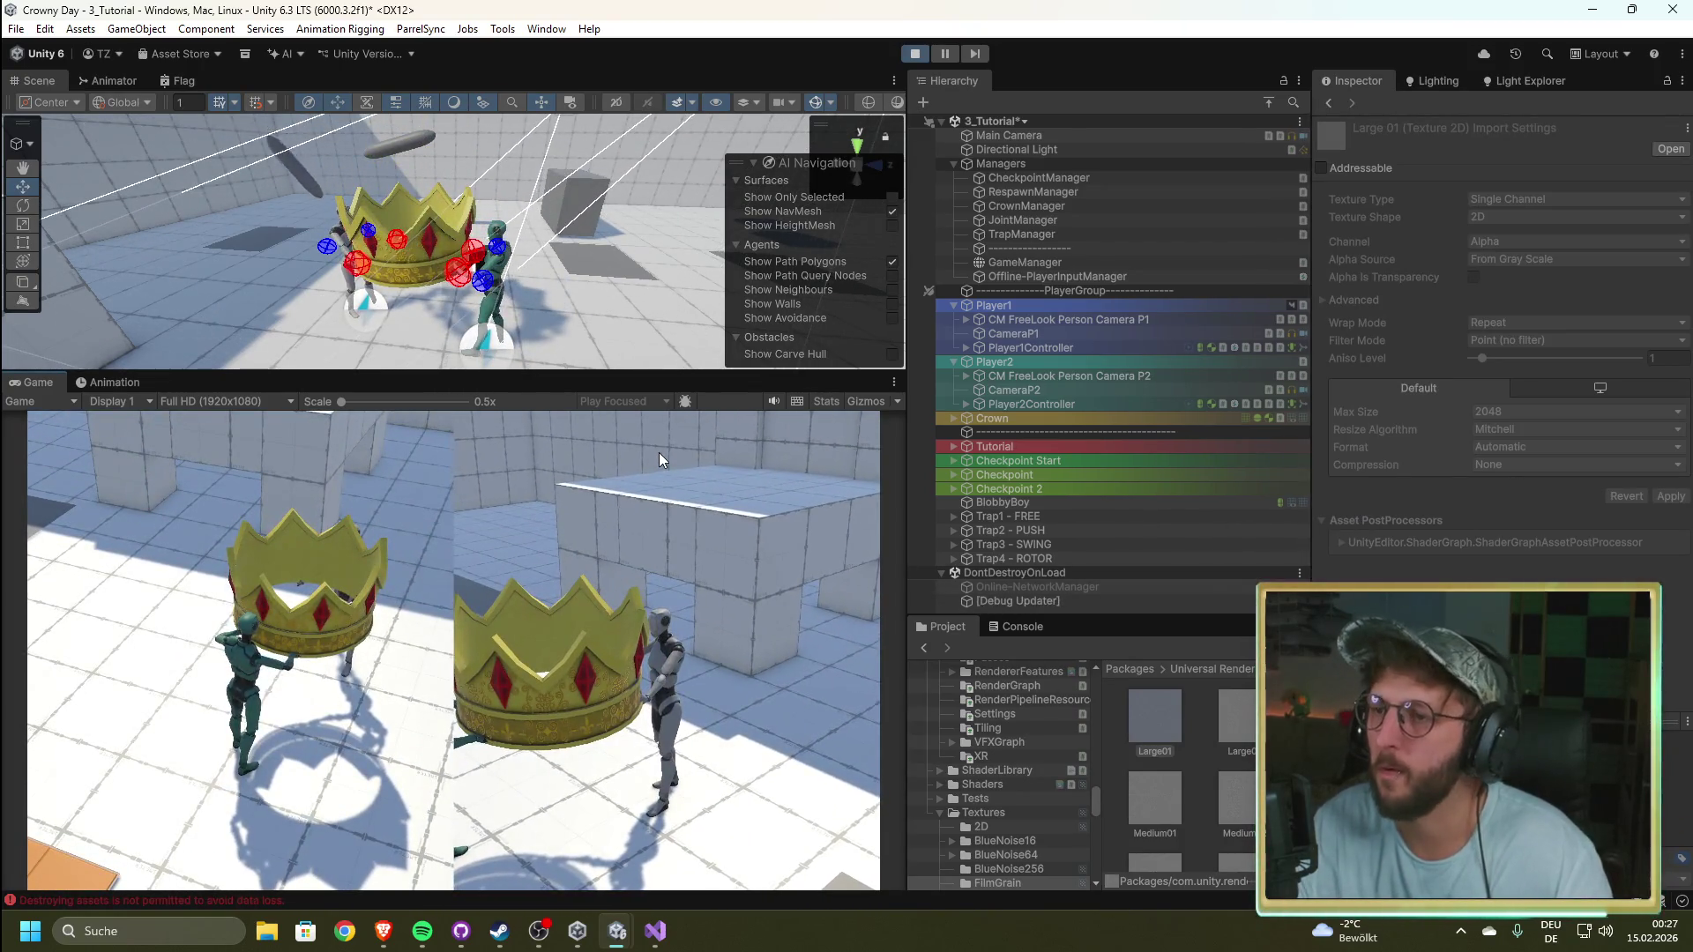
{"action": "left_click", "coordinate": [915, 53]}
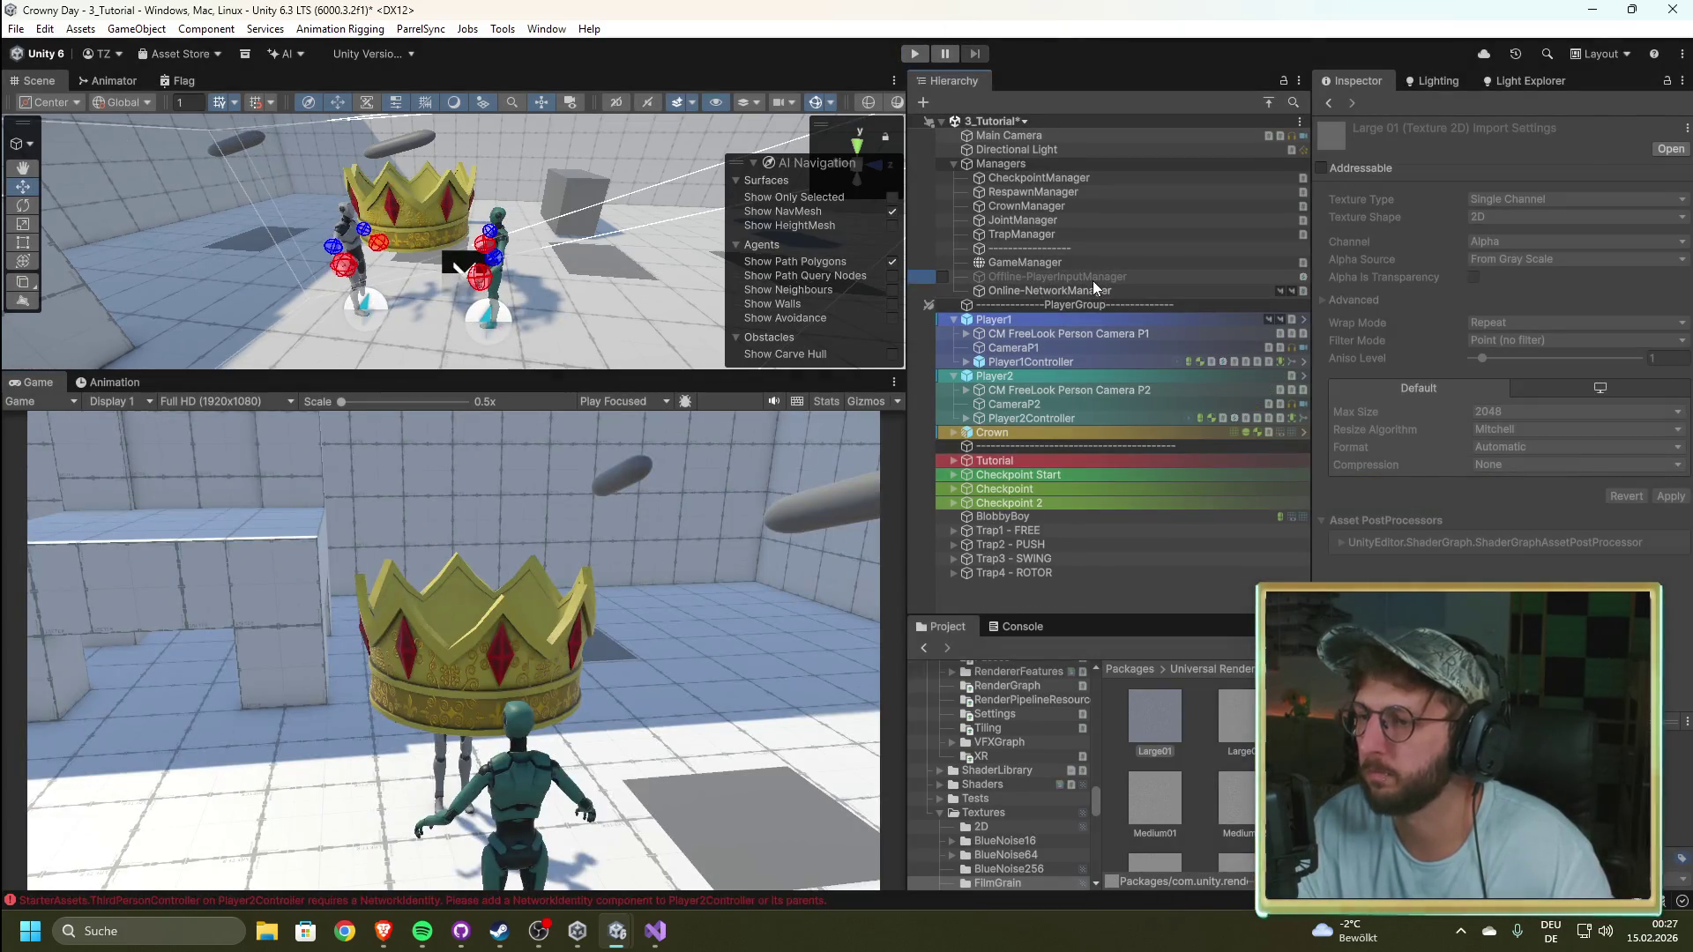
Step: Review the Online-NetworkManager settings, then clear the old Console log messages
{"action": "left_click", "coordinate": [1093, 290]}
{"action": "scroll", "coordinate": [1372, 515], "scroll_direction": "down", "scroll_amount": 3}
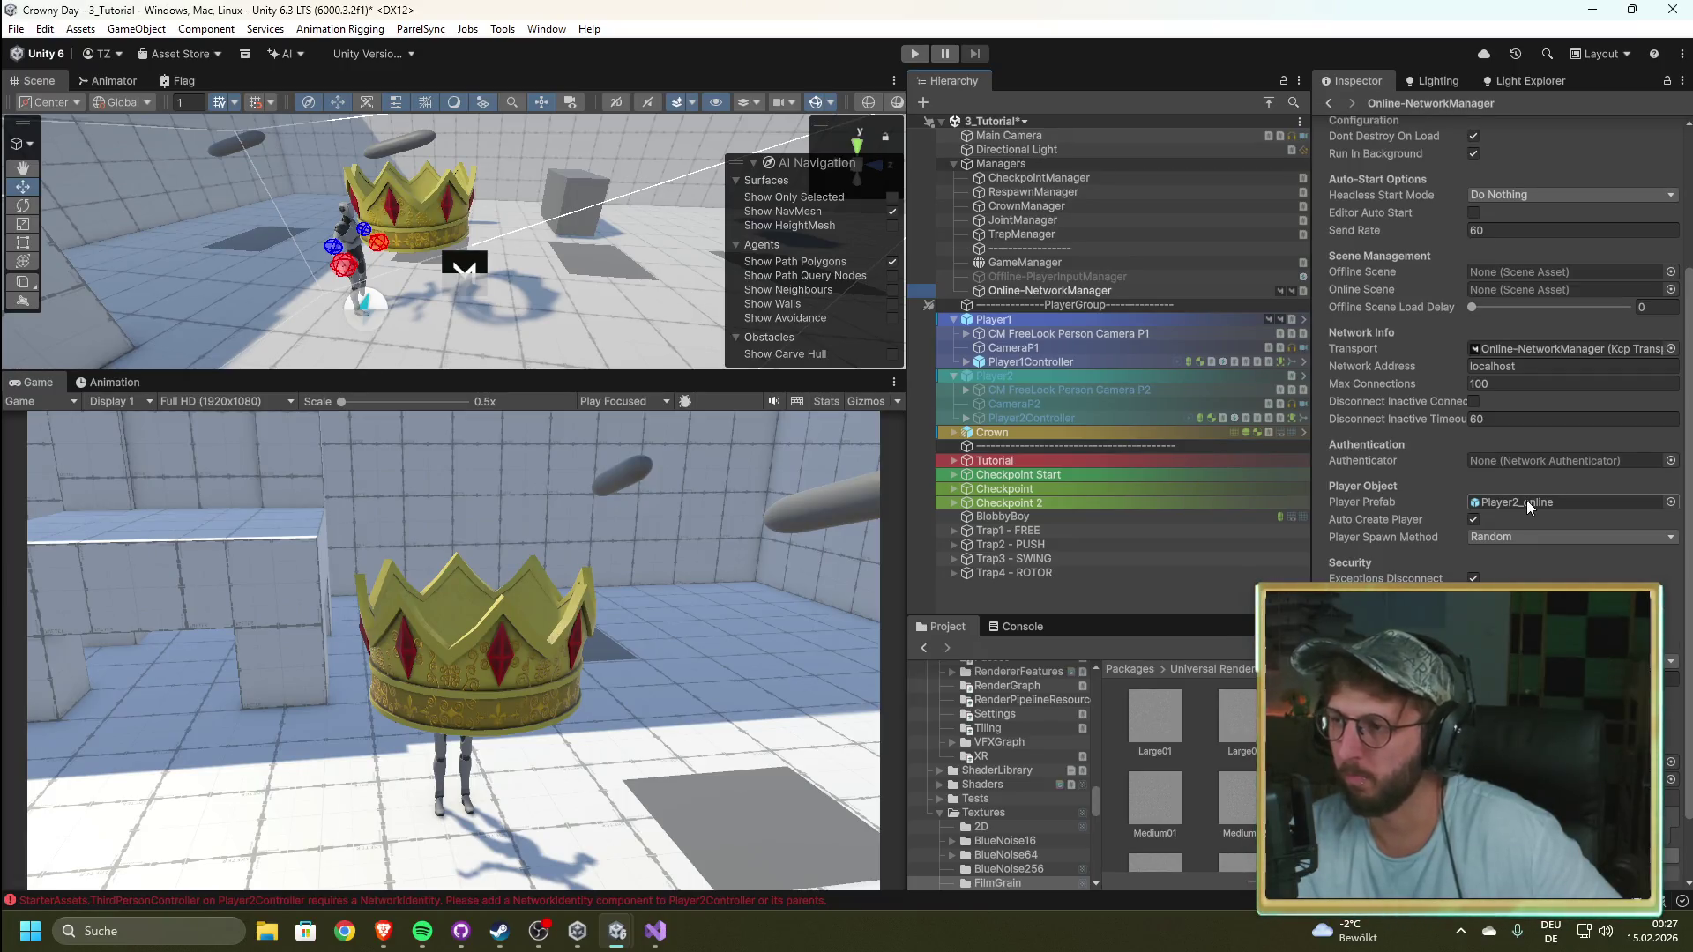
{"action": "scroll", "coordinate": [1356, 558], "scroll_direction": "up", "scroll_amount": 3}
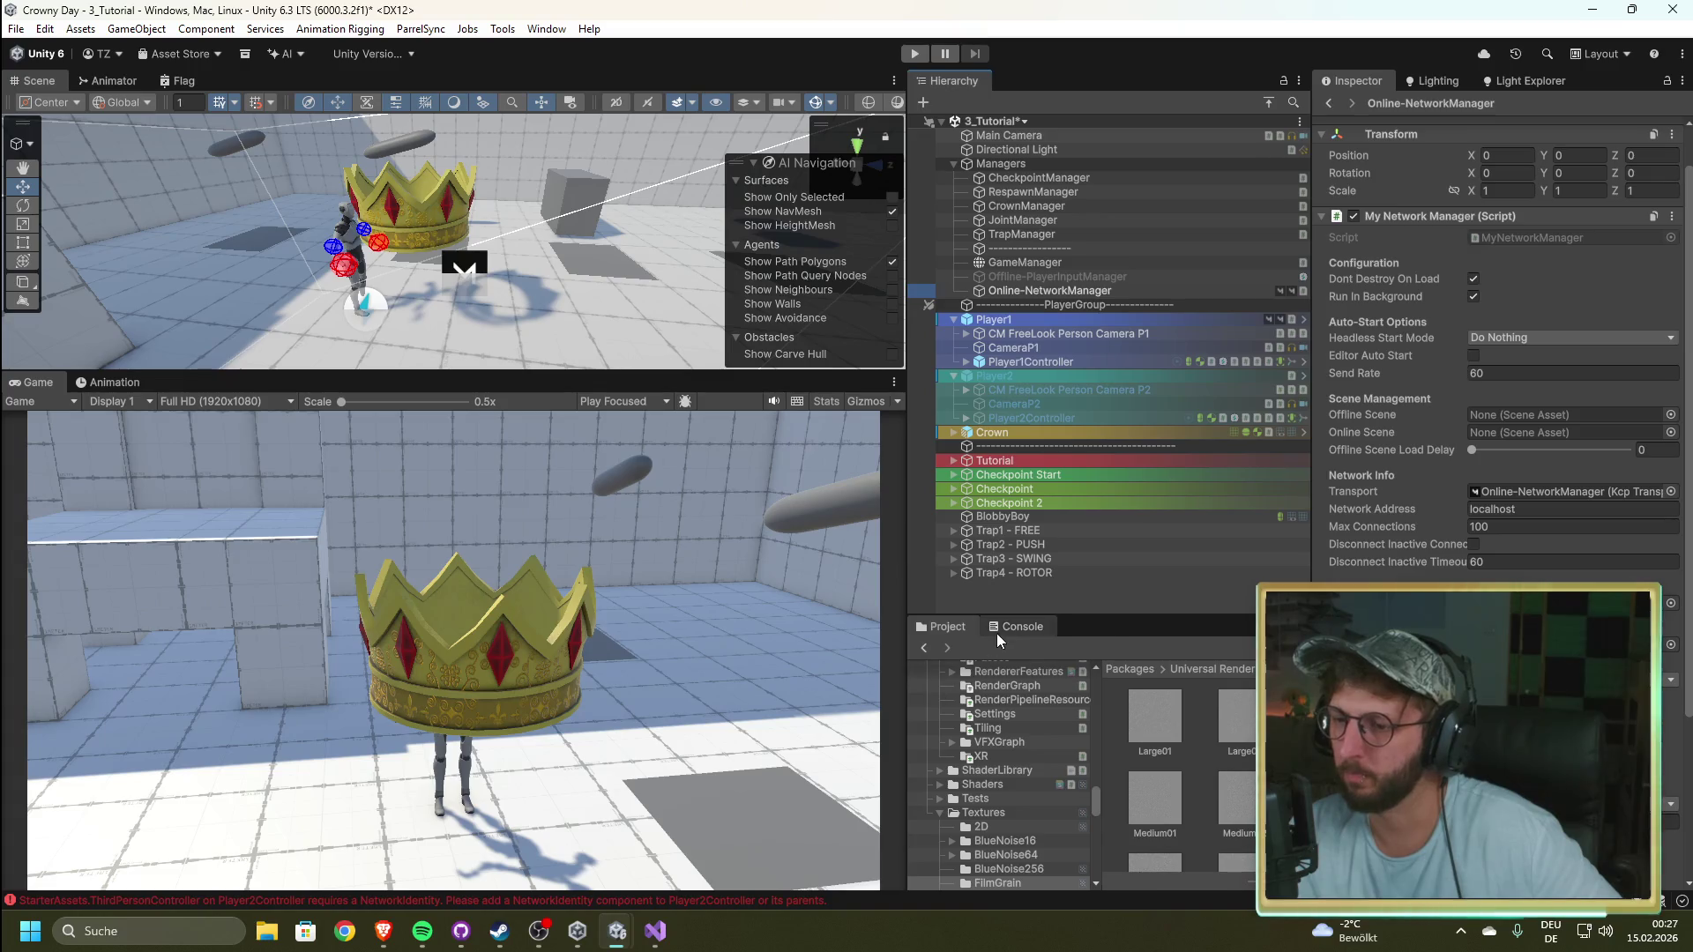
{"action": "left_click", "coordinate": [998, 637]}
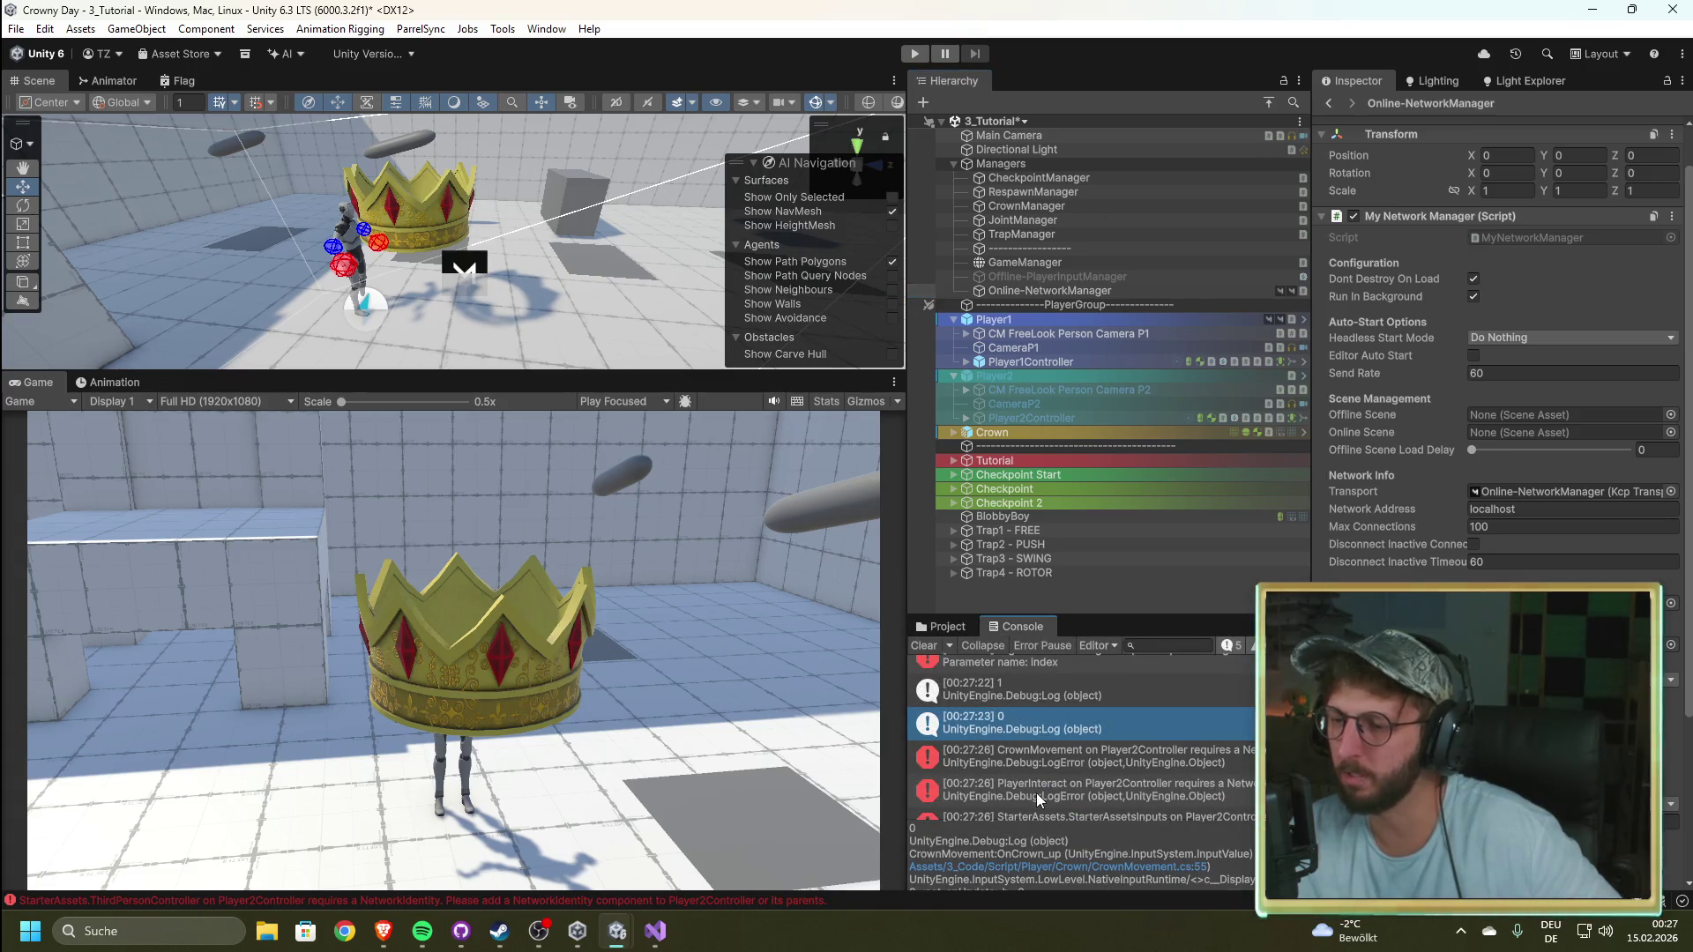
{"action": "scroll", "coordinate": [1035, 791], "scroll_direction": "down", "scroll_amount": 2}
{"action": "scroll", "coordinate": [1035, 792], "scroll_direction": "down", "scroll_amount": 2}
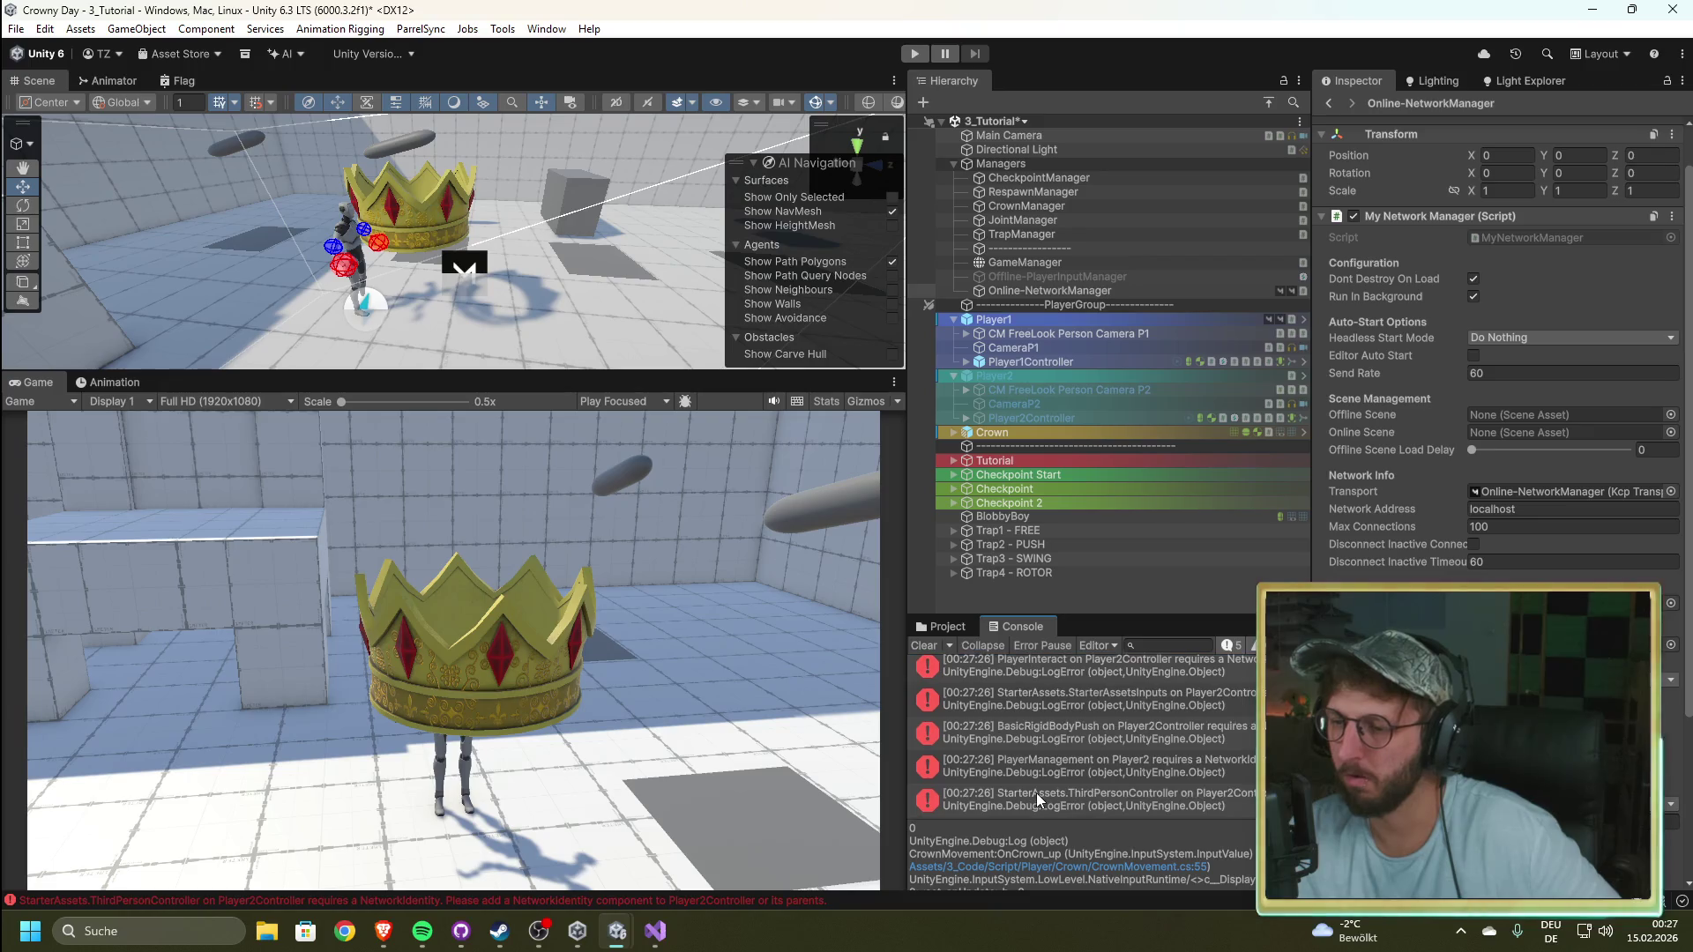
{"action": "scroll", "coordinate": [1036, 793], "scroll_direction": "up", "scroll_amount": 6}
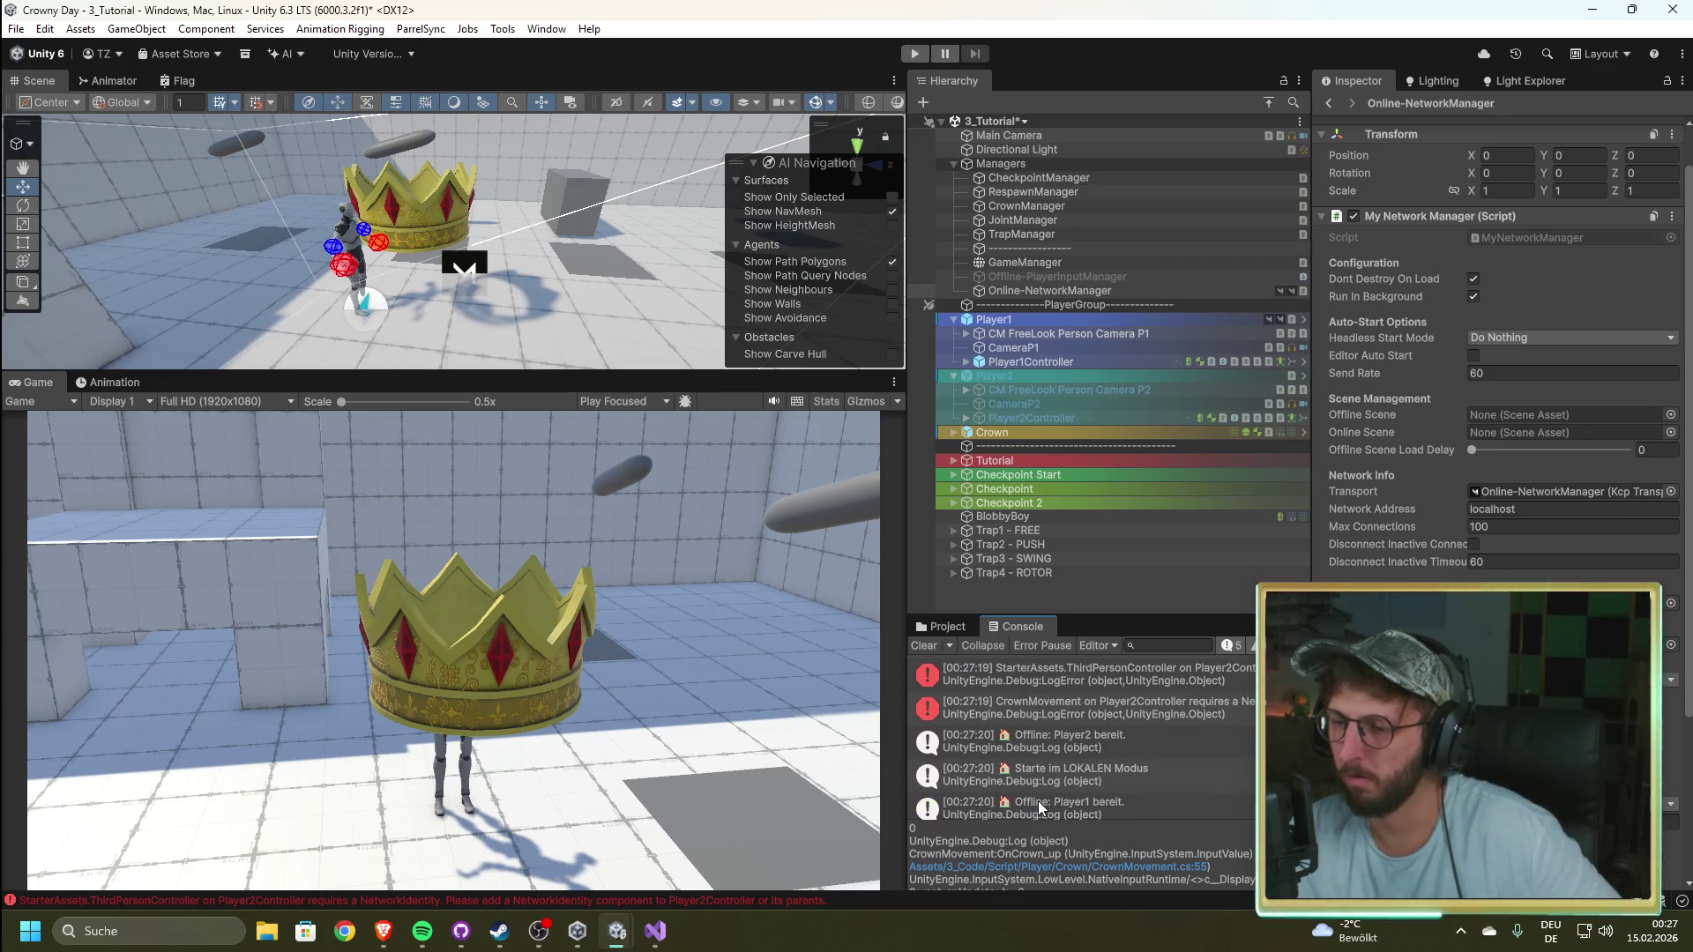
{"action": "left_click", "coordinate": [924, 645]}
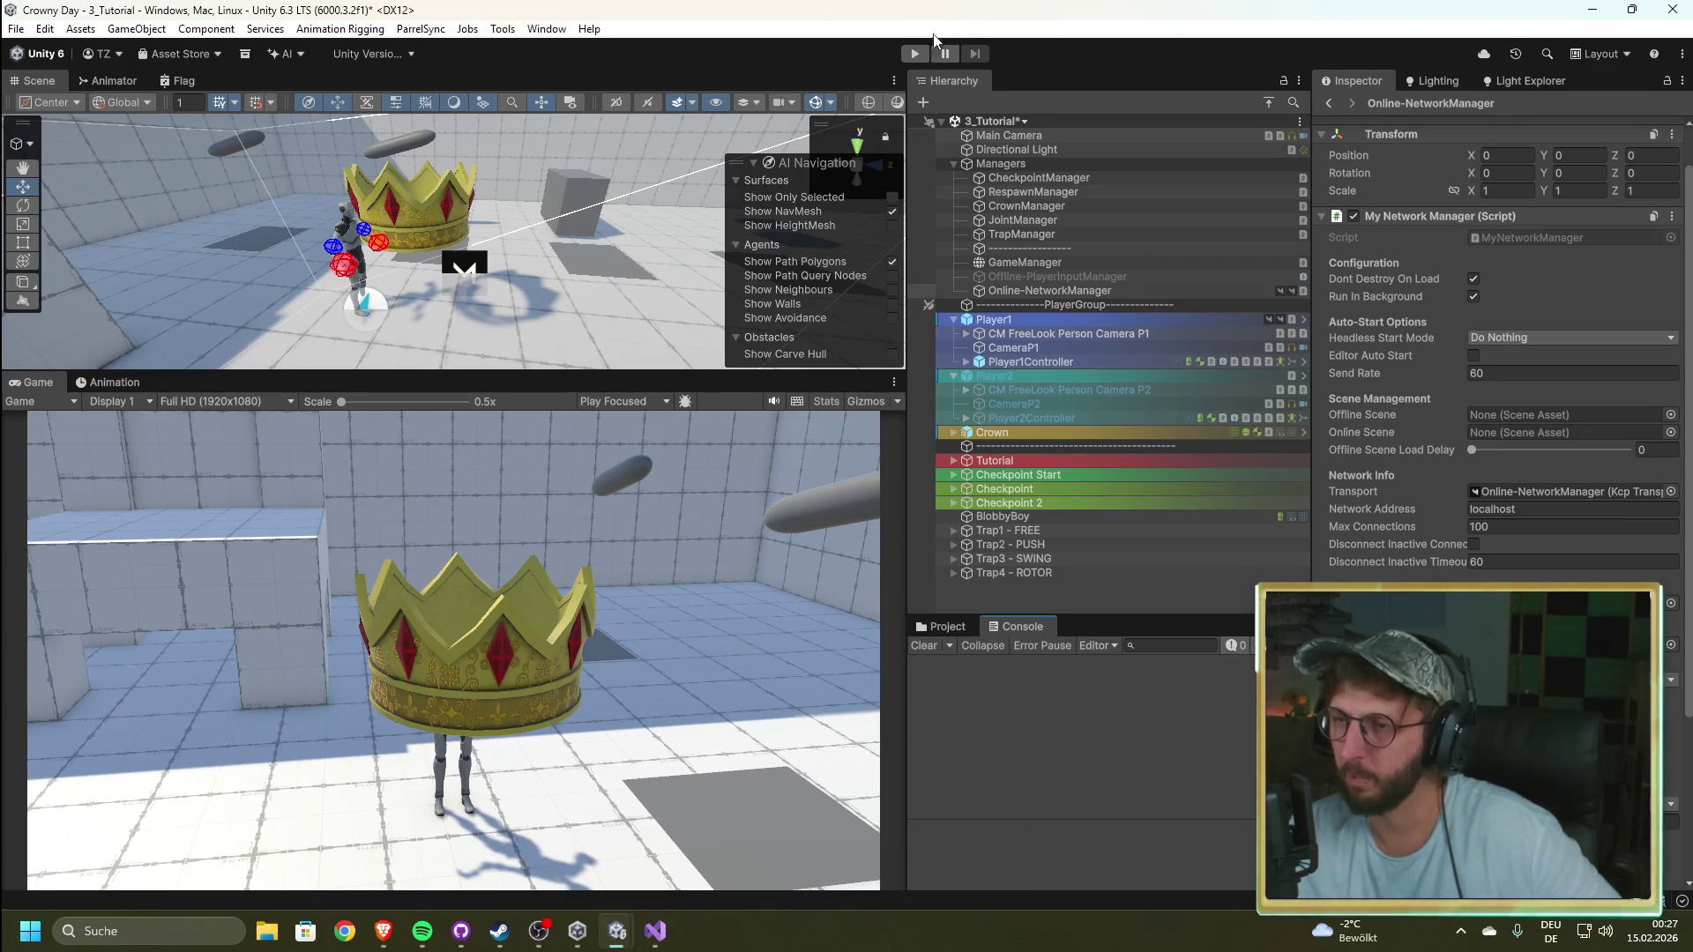
Step: Do a quick test run, then select GameManager to check its start mode settings
{"action": "left_click", "coordinate": [914, 56]}
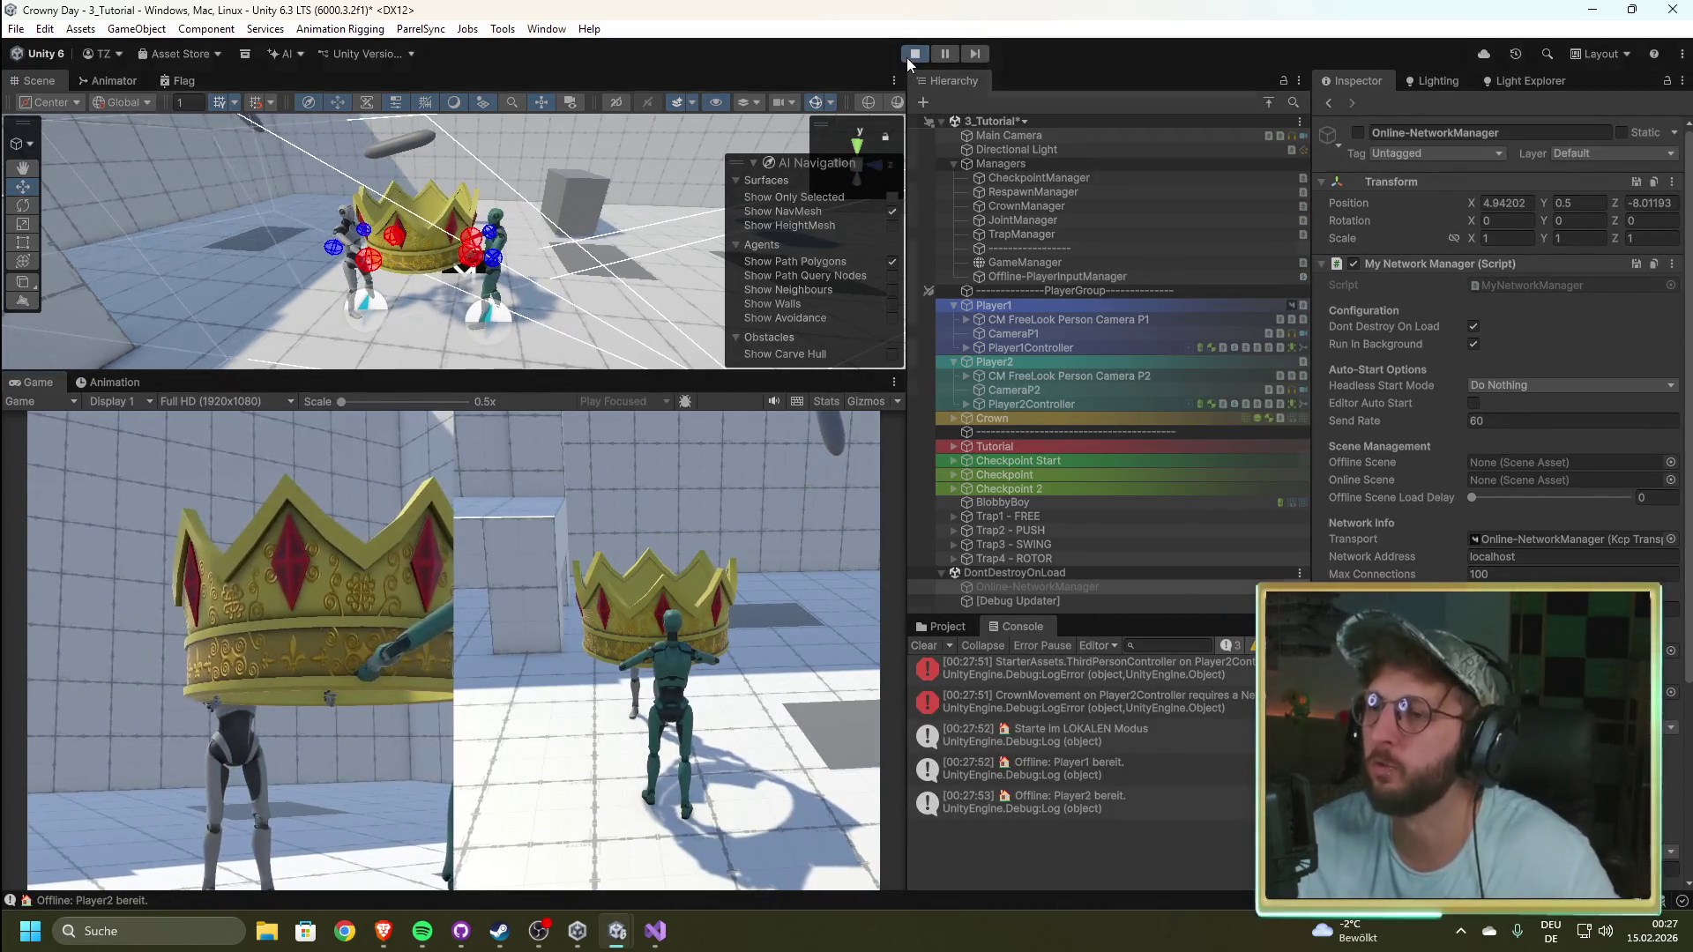
{"action": "left_click", "coordinate": [912, 55]}
{"action": "left_click", "coordinate": [1071, 262]}
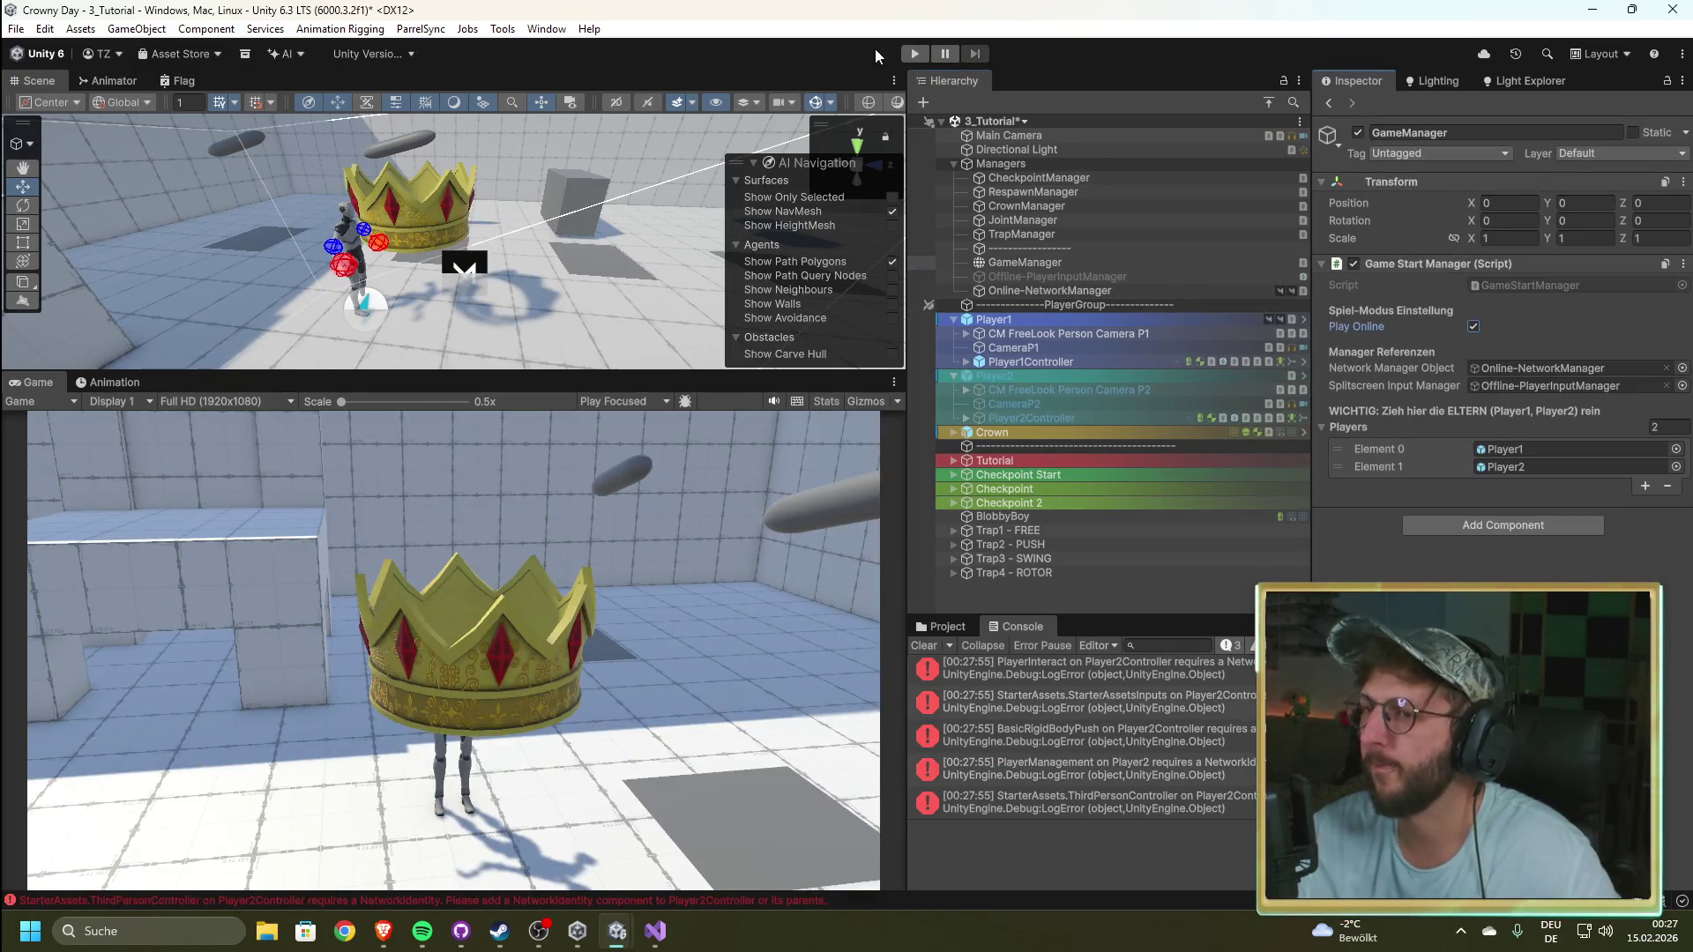
Step: Test-run, save the scene with Ctrl+S, then restart Play in online mode and focus the Game view
{"action": "left_click", "coordinate": [915, 54]}
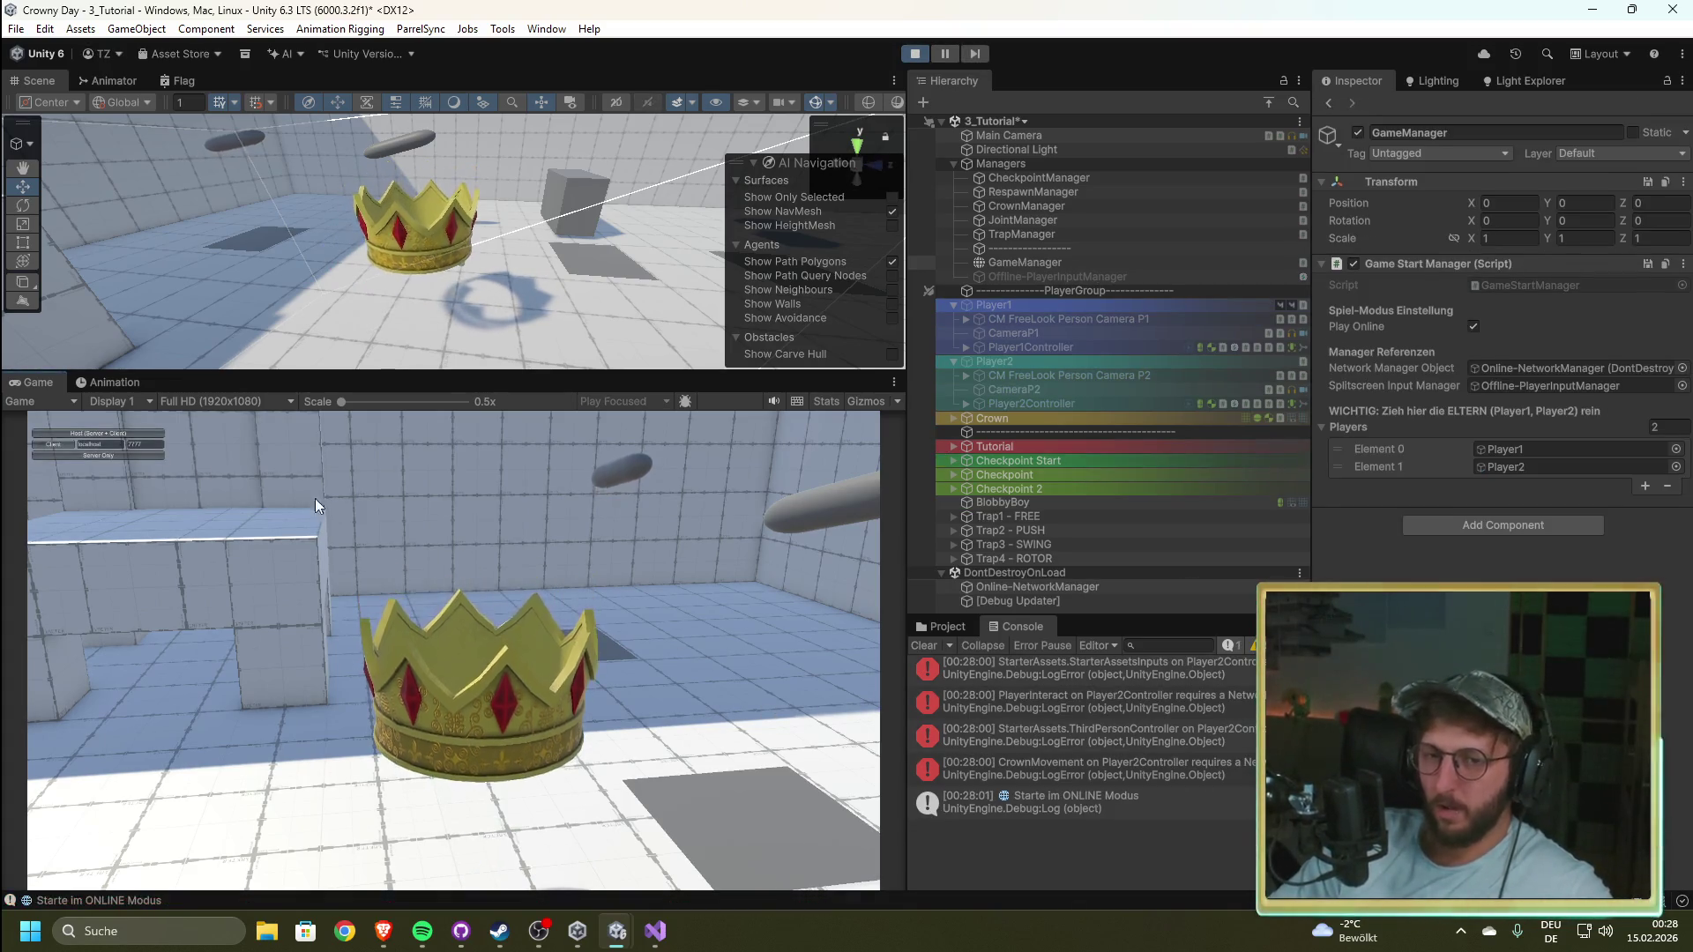
{"action": "left_click", "coordinate": [914, 54]}
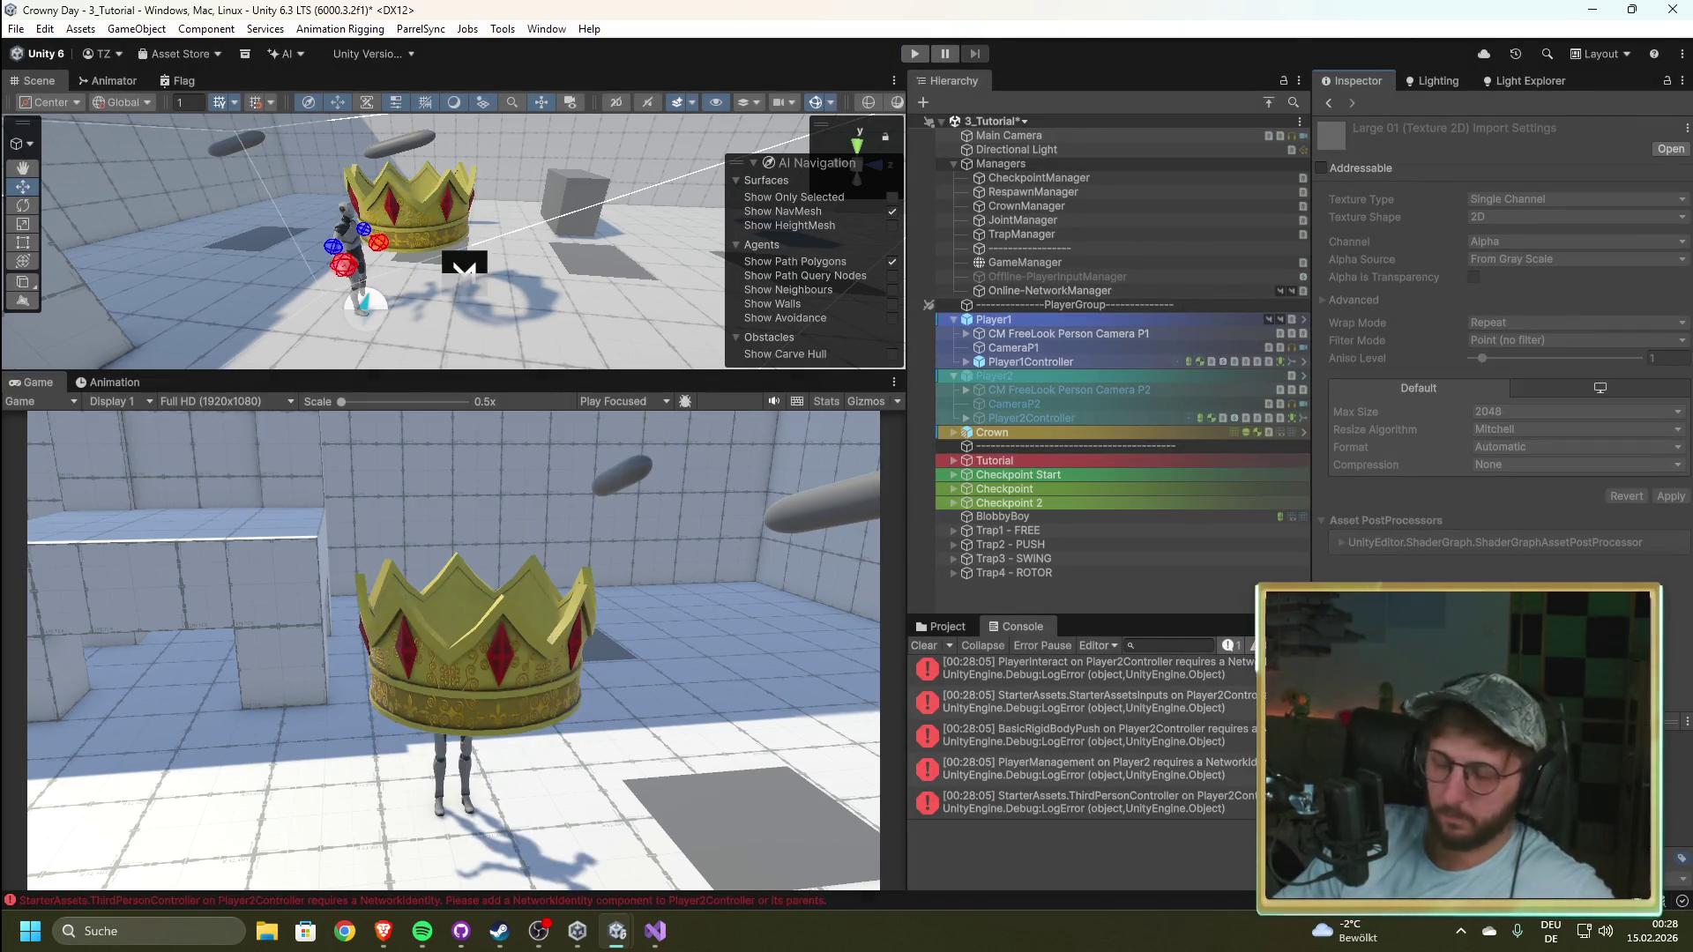
{"action": "key", "text": "ctrl+s"}
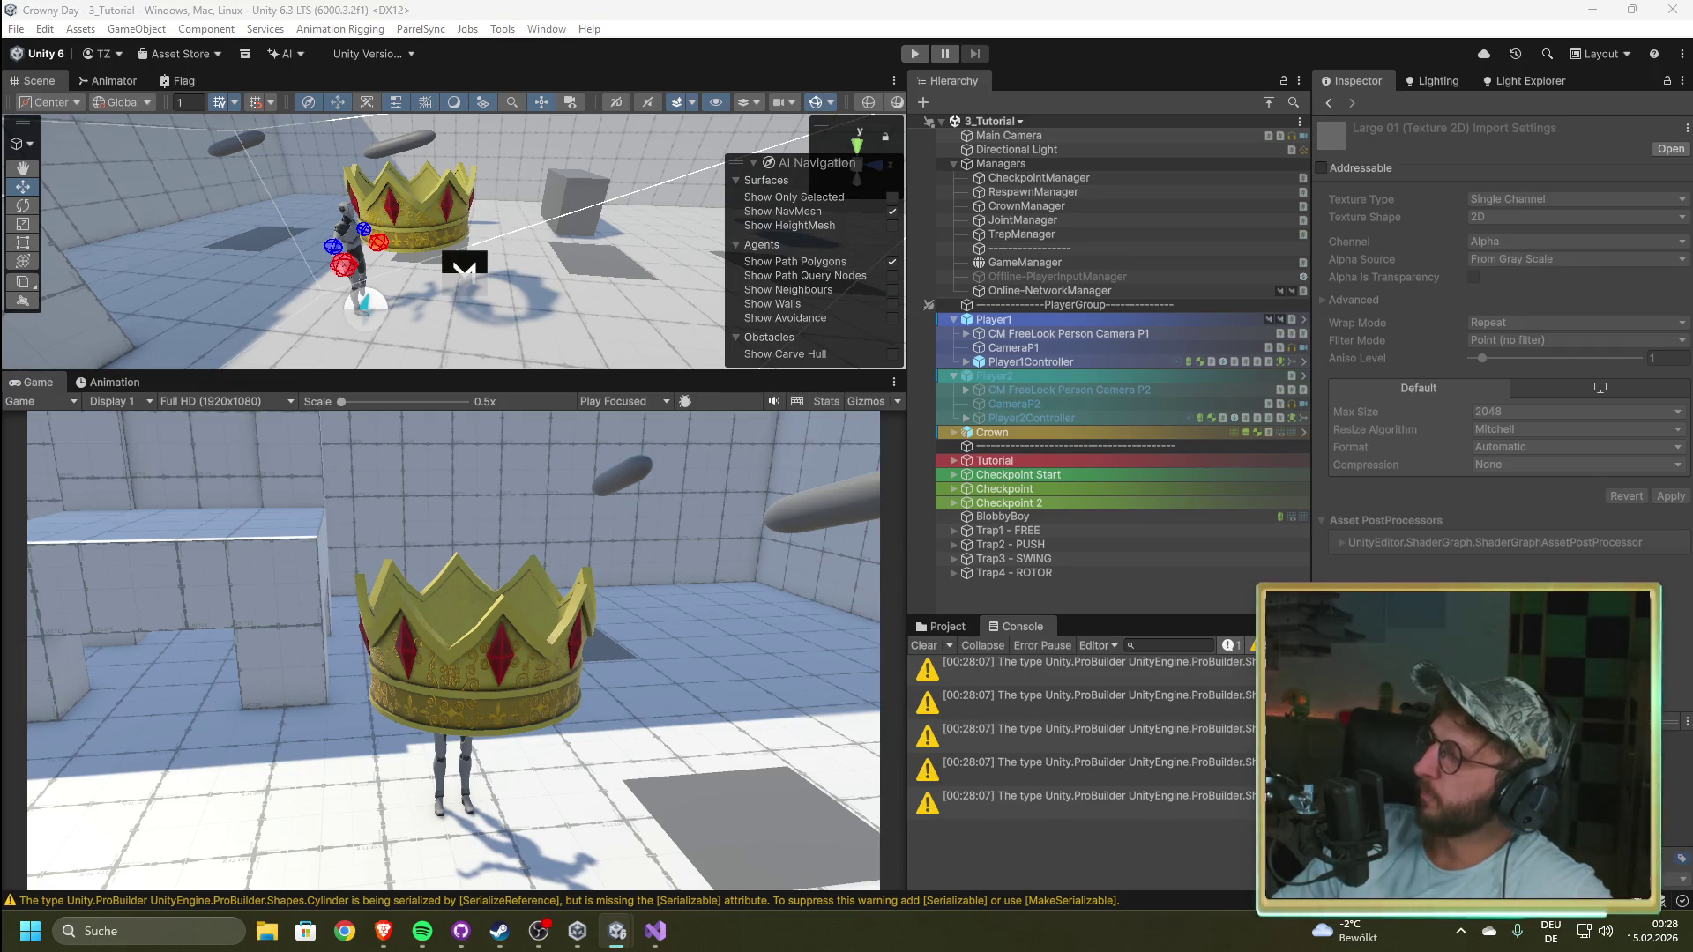
{"action": "left_click", "coordinate": [913, 55]}
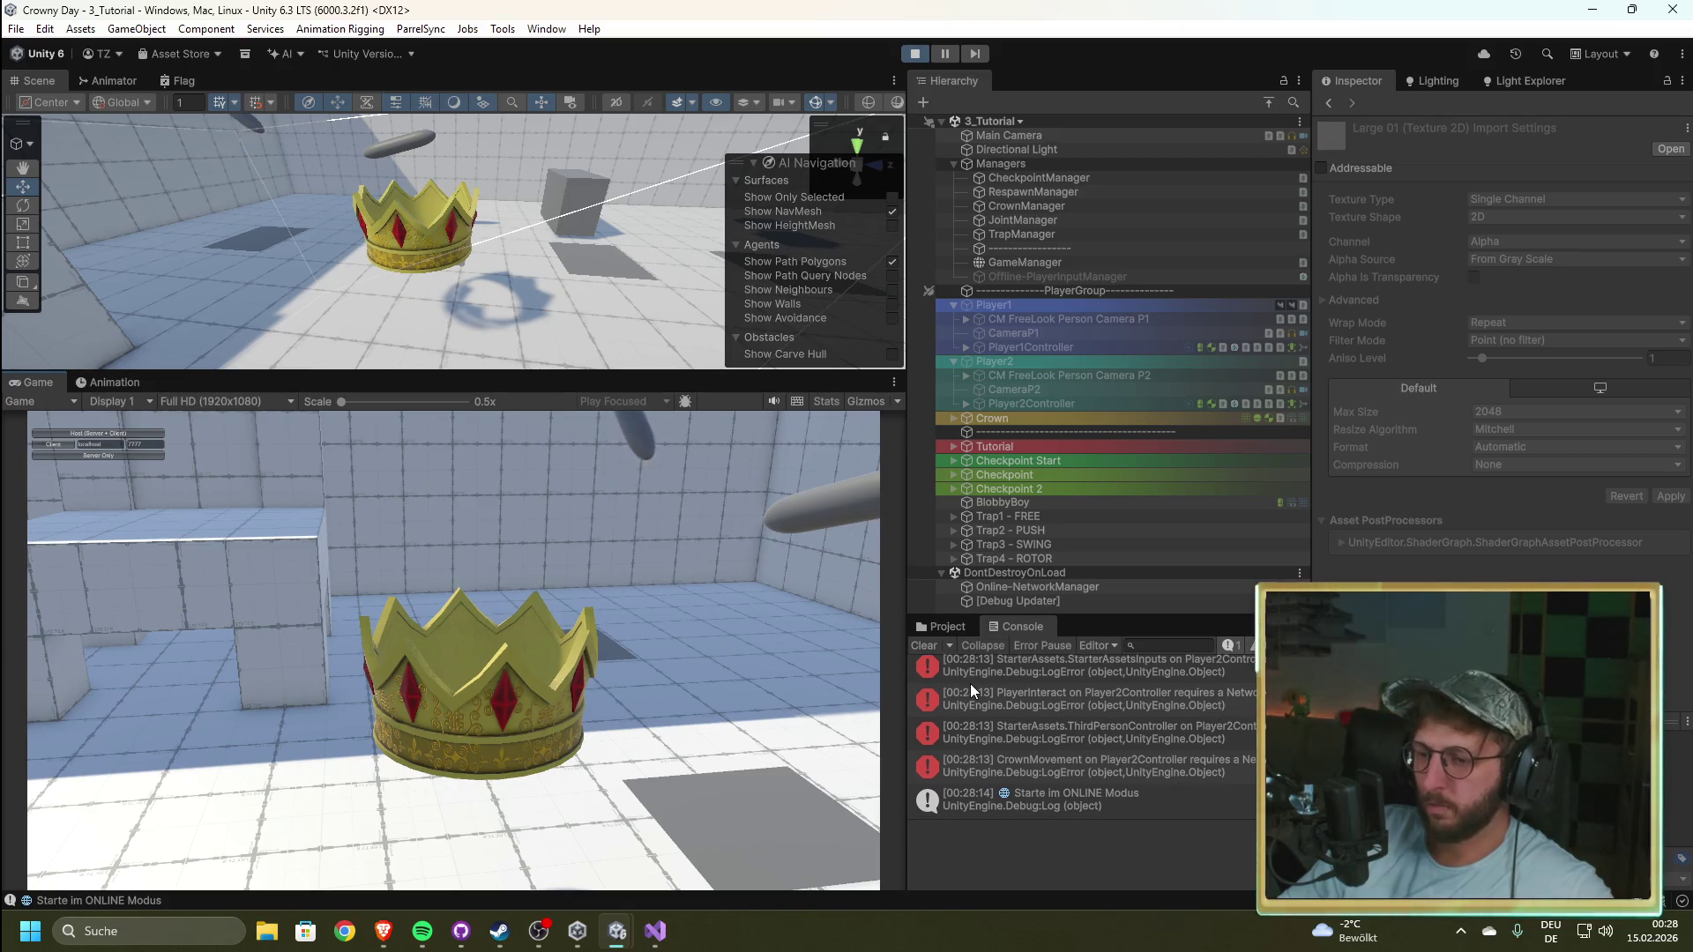
{"action": "left_click", "coordinate": [557, 501]}
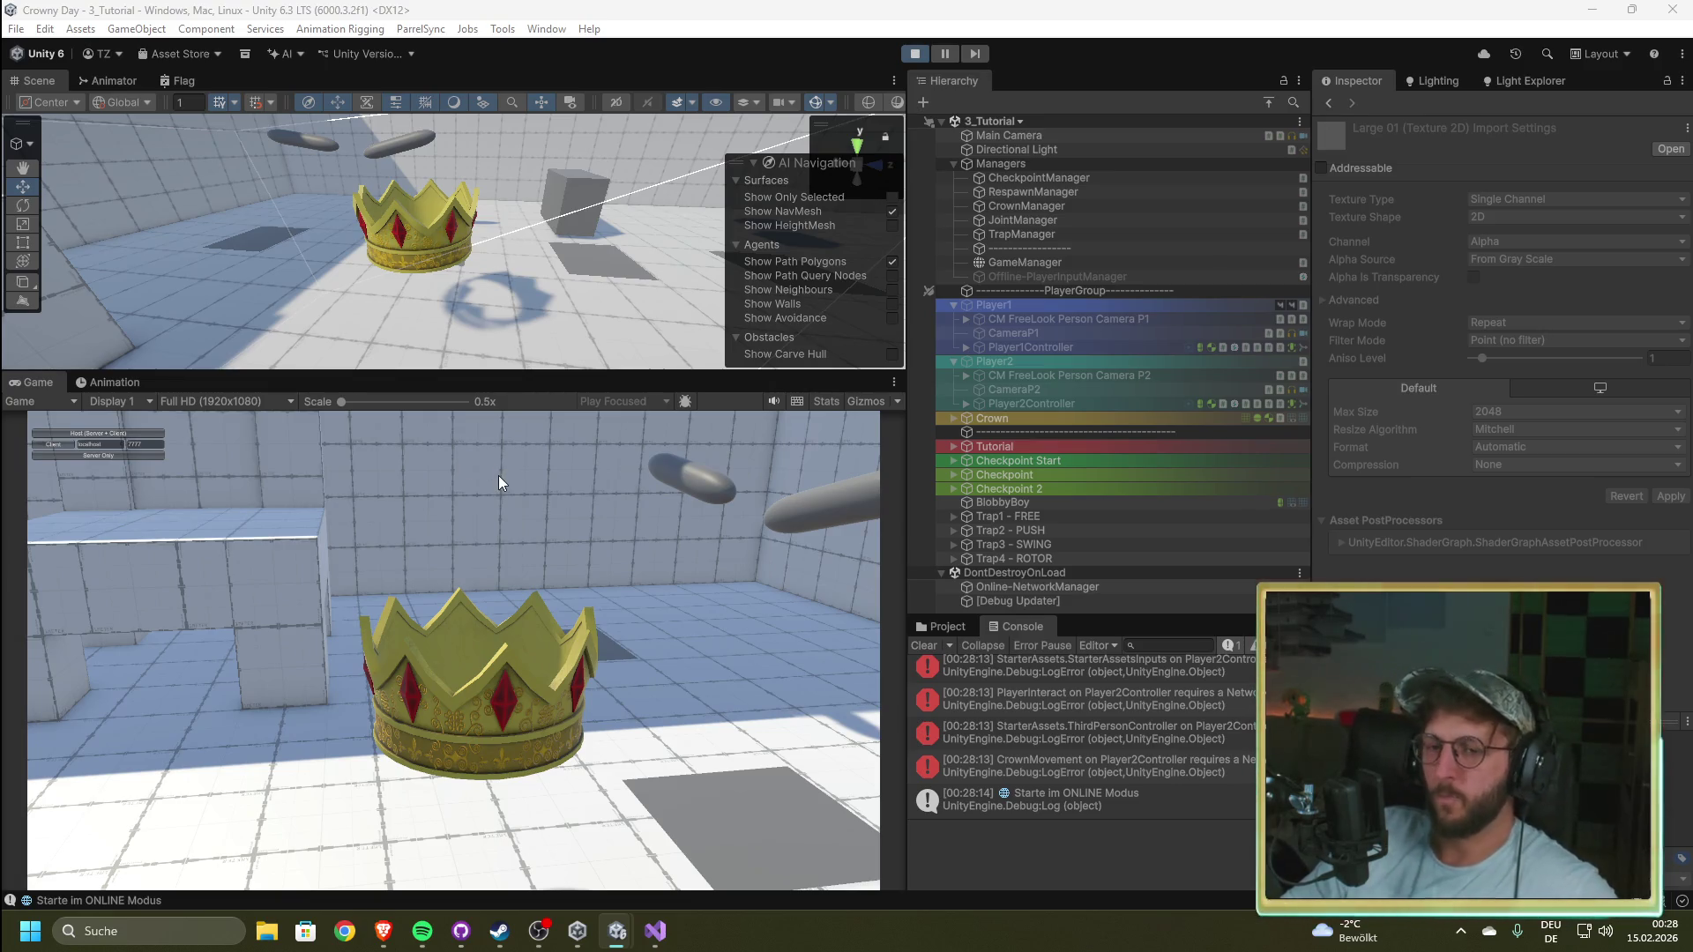
Step: Start a Host (Server + Client) session from the Network Manager HUD and play-test the spawned player
{"action": "left_click", "coordinate": [137, 431]}
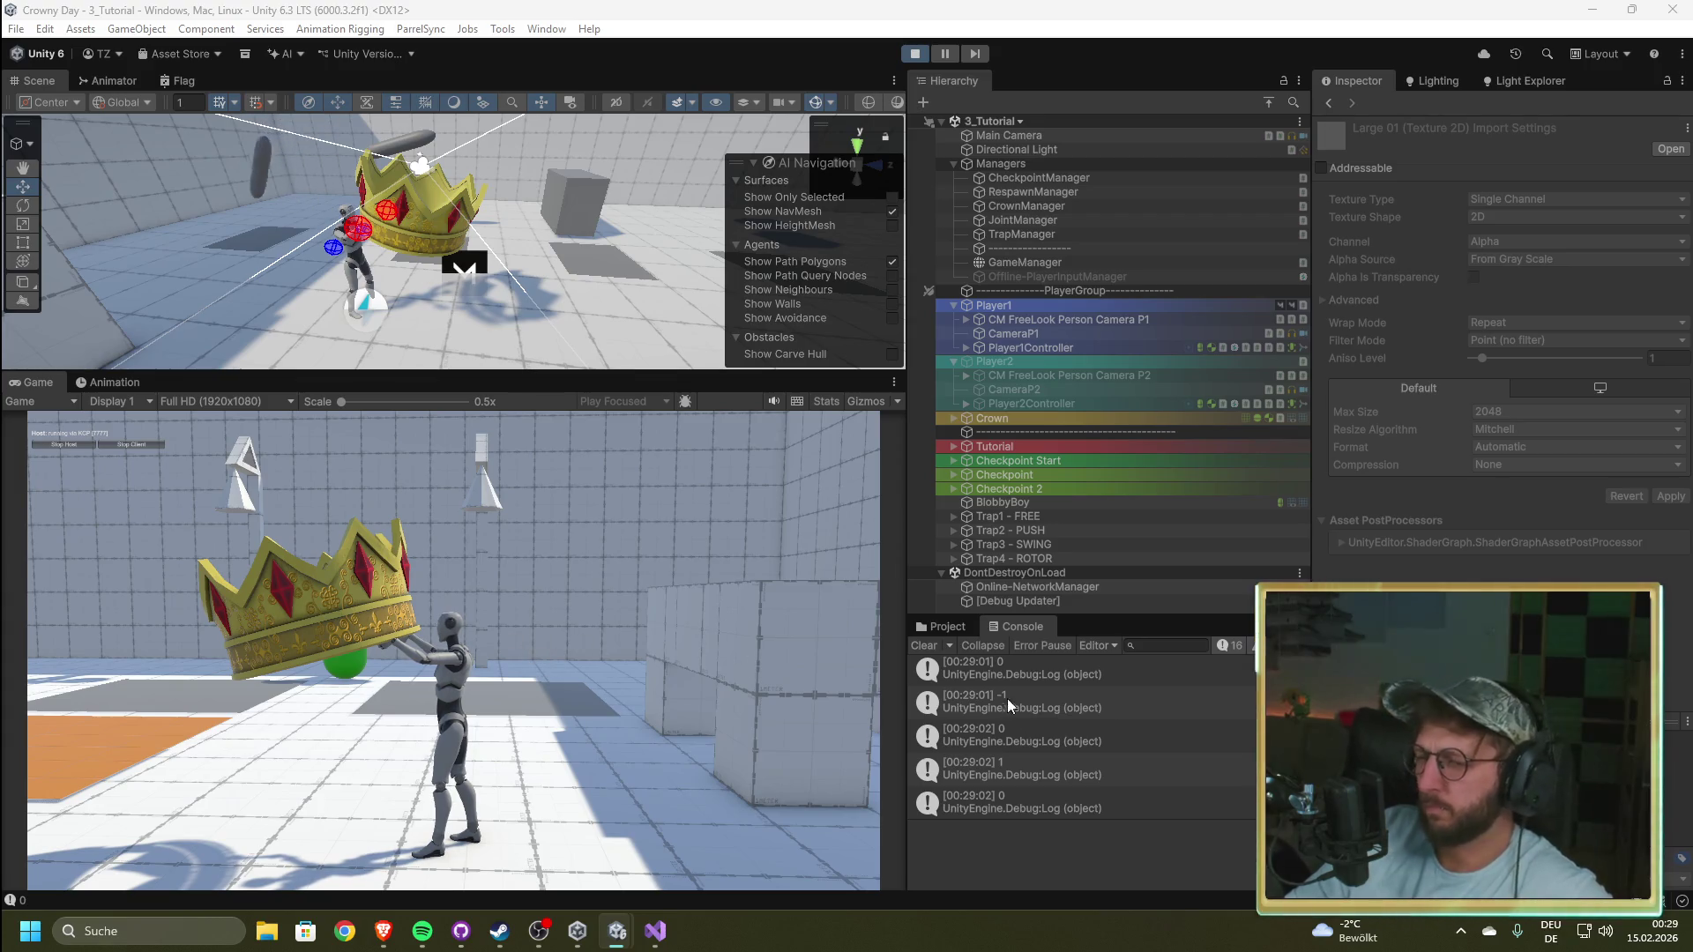
{"action": "scroll", "coordinate": [1035, 783], "scroll_direction": "up", "scroll_amount": 5}
Step: Open the Player2_online prefab spawn error details, then browse the Project tab's folders
{"action": "scroll", "coordinate": [1035, 783], "scroll_direction": "down", "scroll_amount": 3}
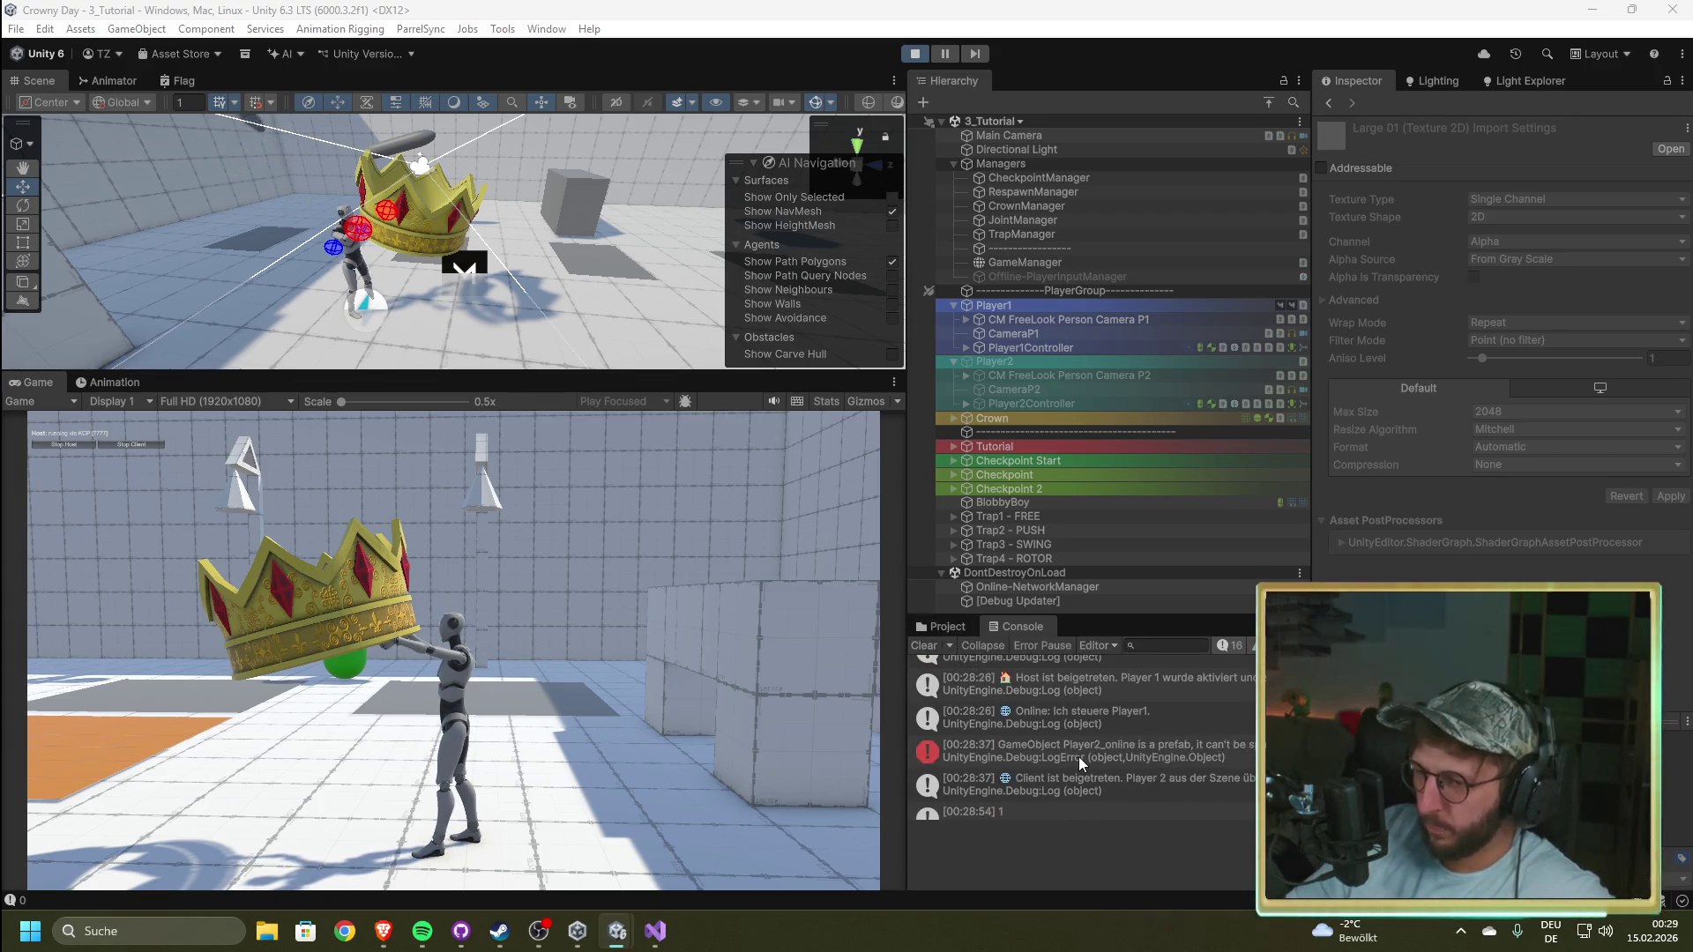
{"action": "left_click", "coordinate": [1077, 757]}
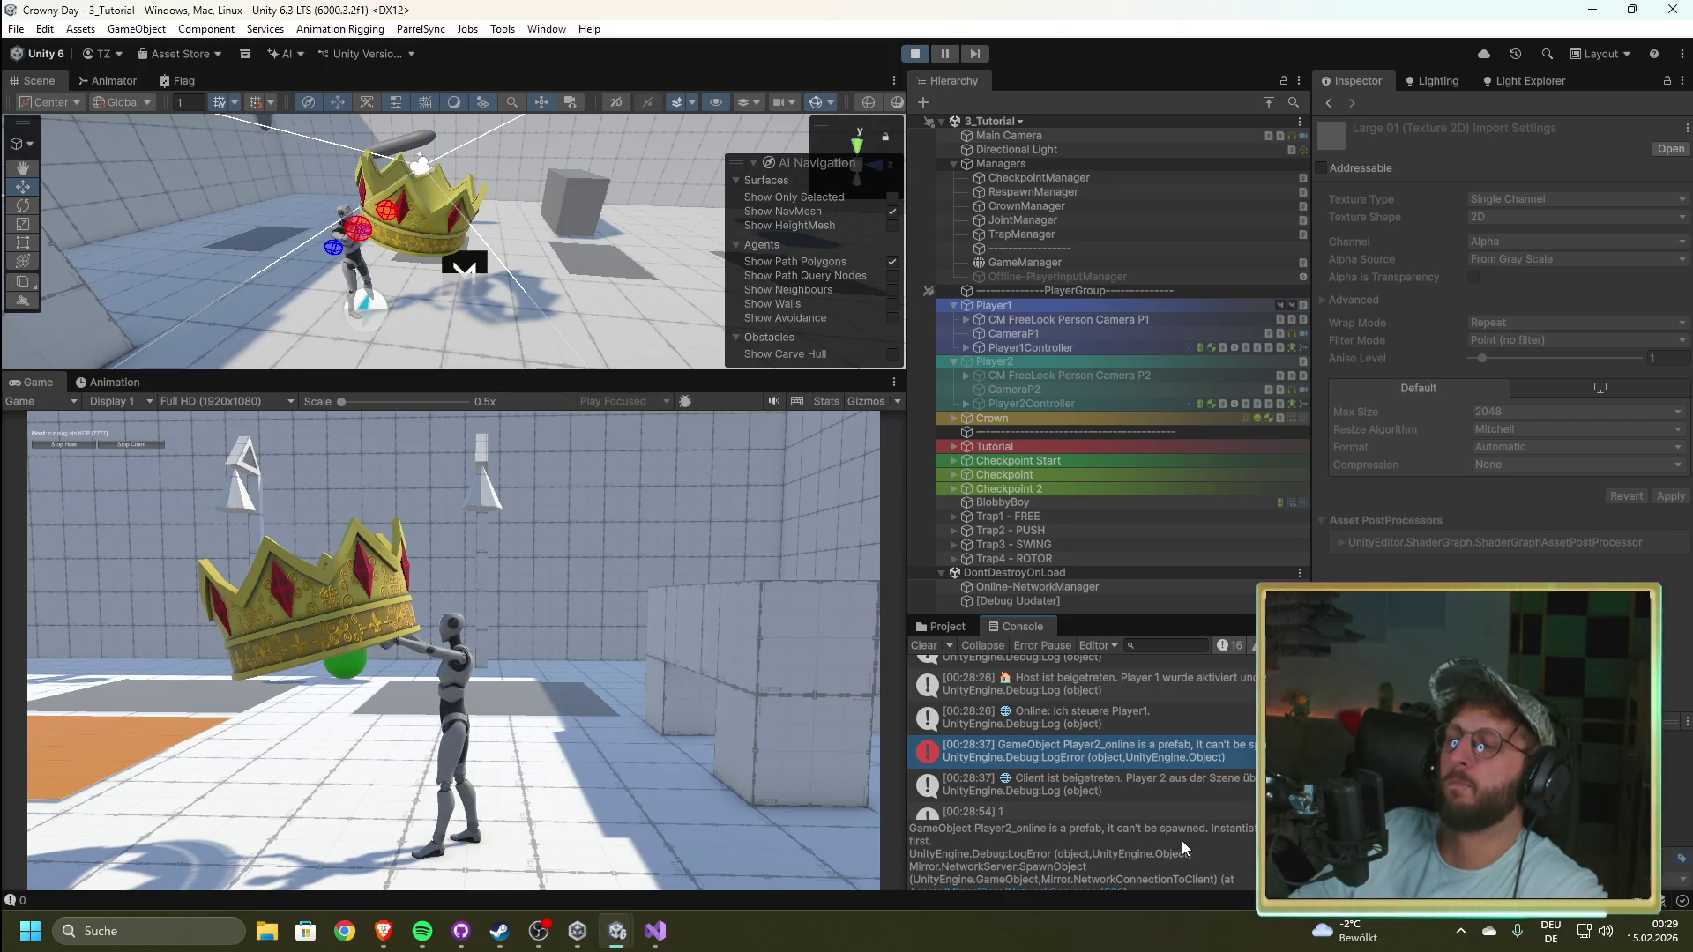
{"action": "left_click", "coordinate": [939, 626]}
{"action": "scroll", "coordinate": [976, 800], "scroll_direction": "up", "scroll_amount": 15}
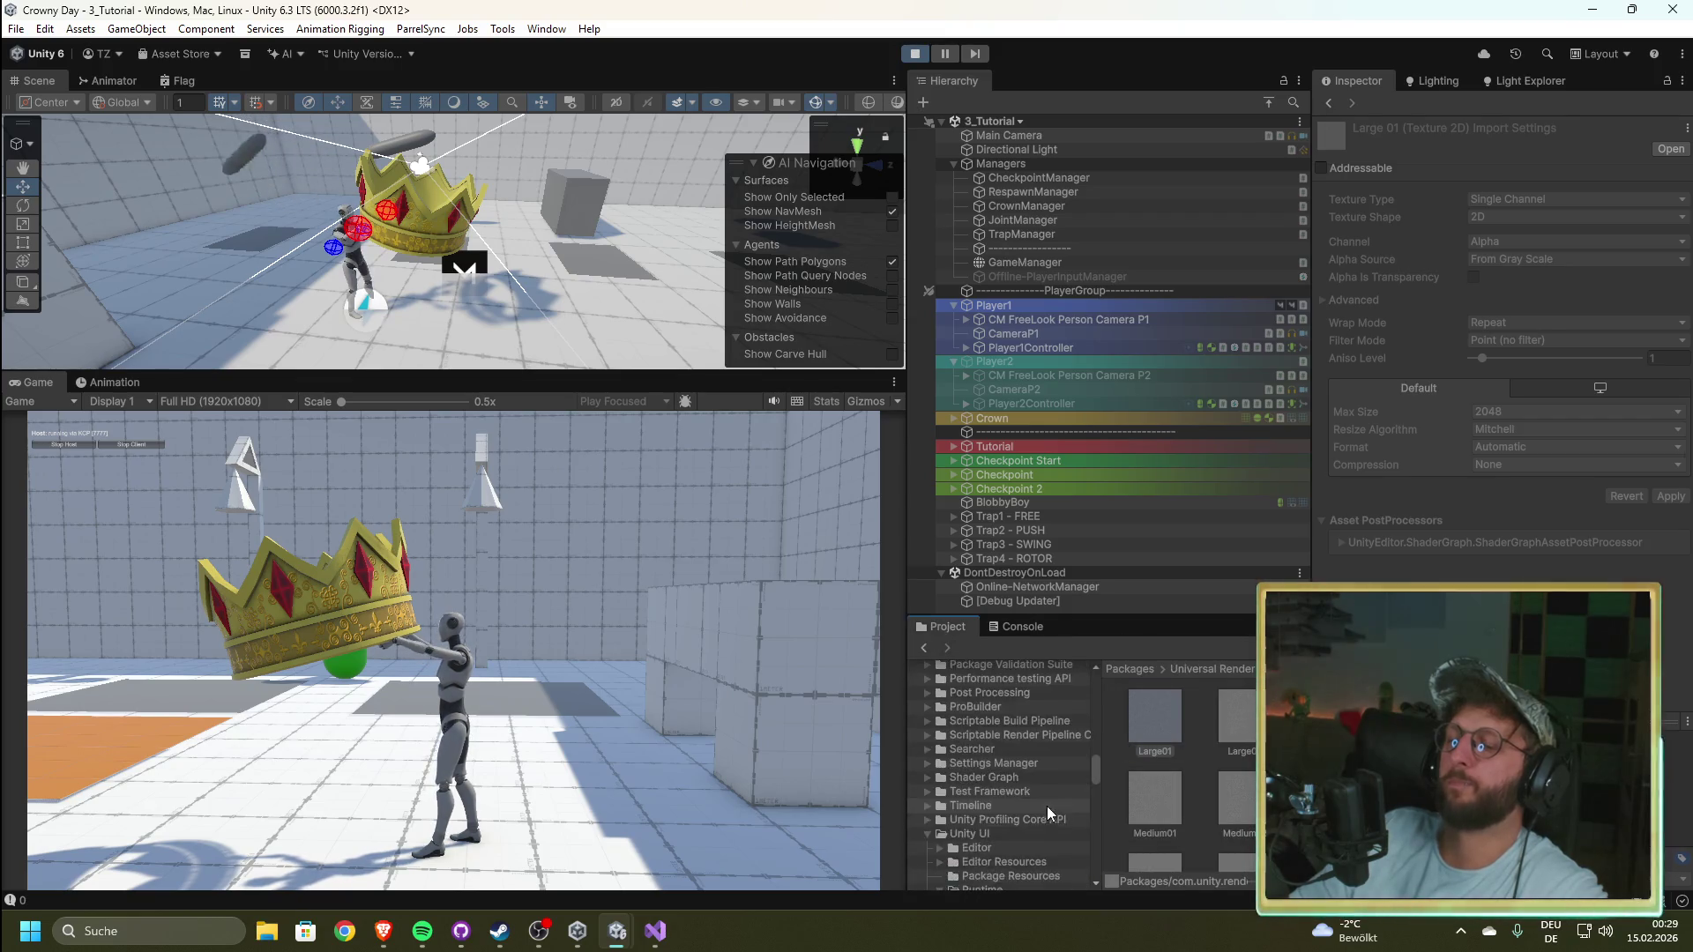
{"action": "scroll", "coordinate": [1009, 844], "scroll_direction": "down", "scroll_amount": 4}
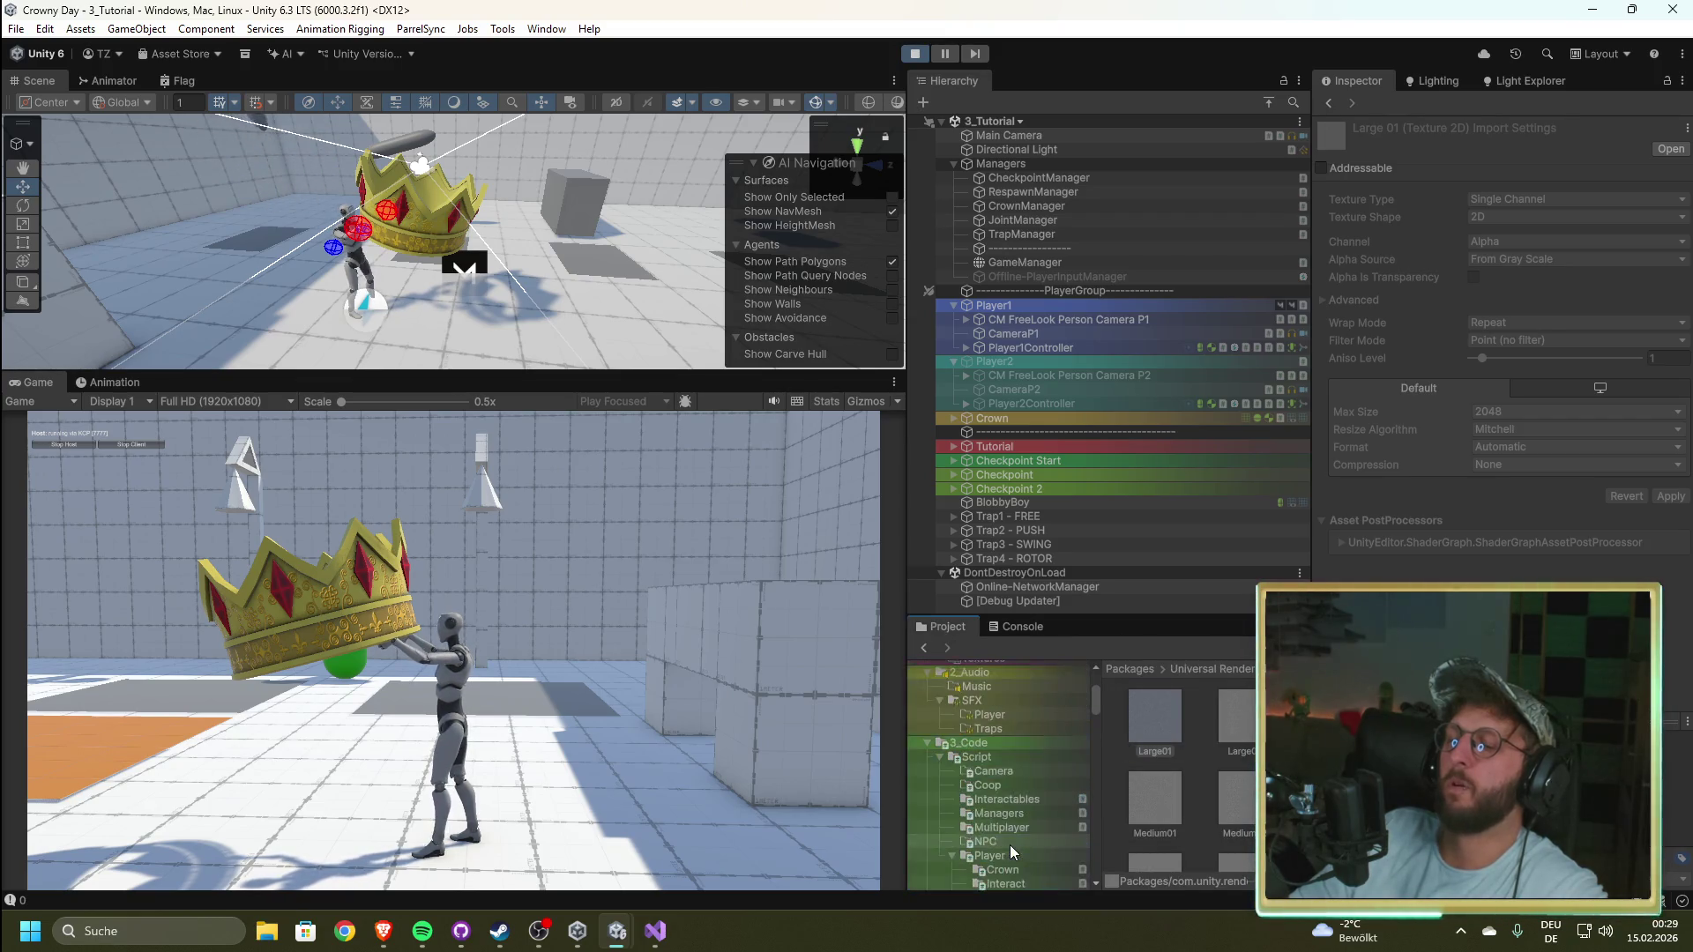
{"action": "scroll", "coordinate": [1012, 849], "scroll_direction": "up", "scroll_amount": 1}
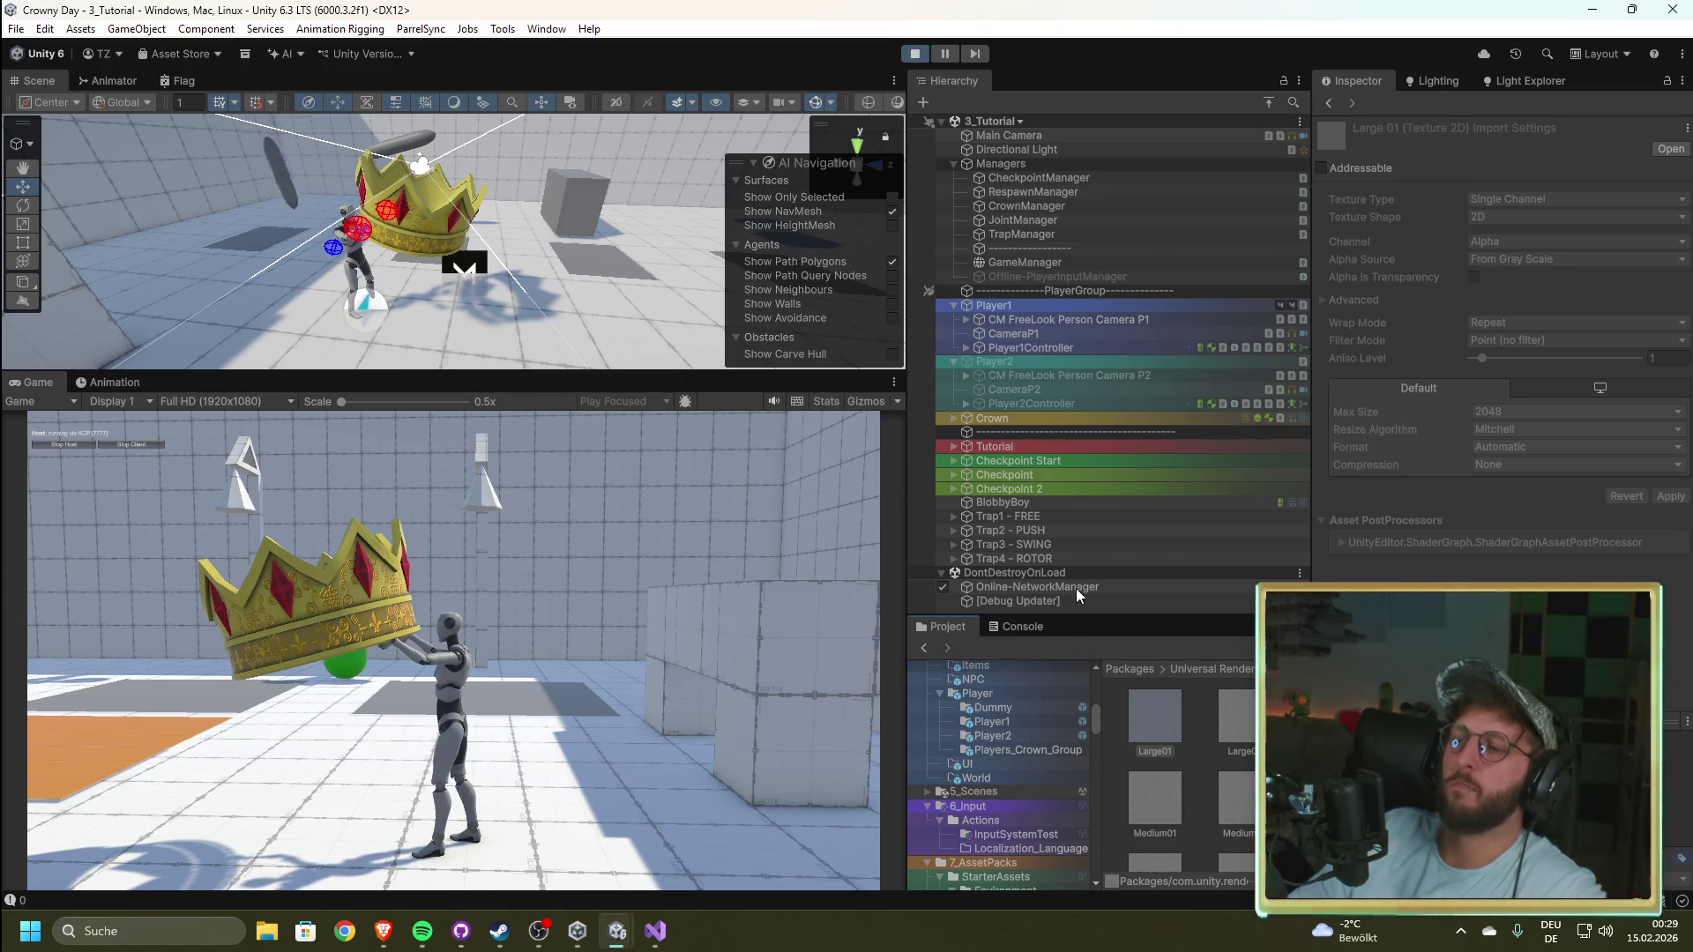
Step: Return to the Console and scroll through the Player2_online spawn error trace
{"action": "left_click", "coordinate": [1002, 628]}
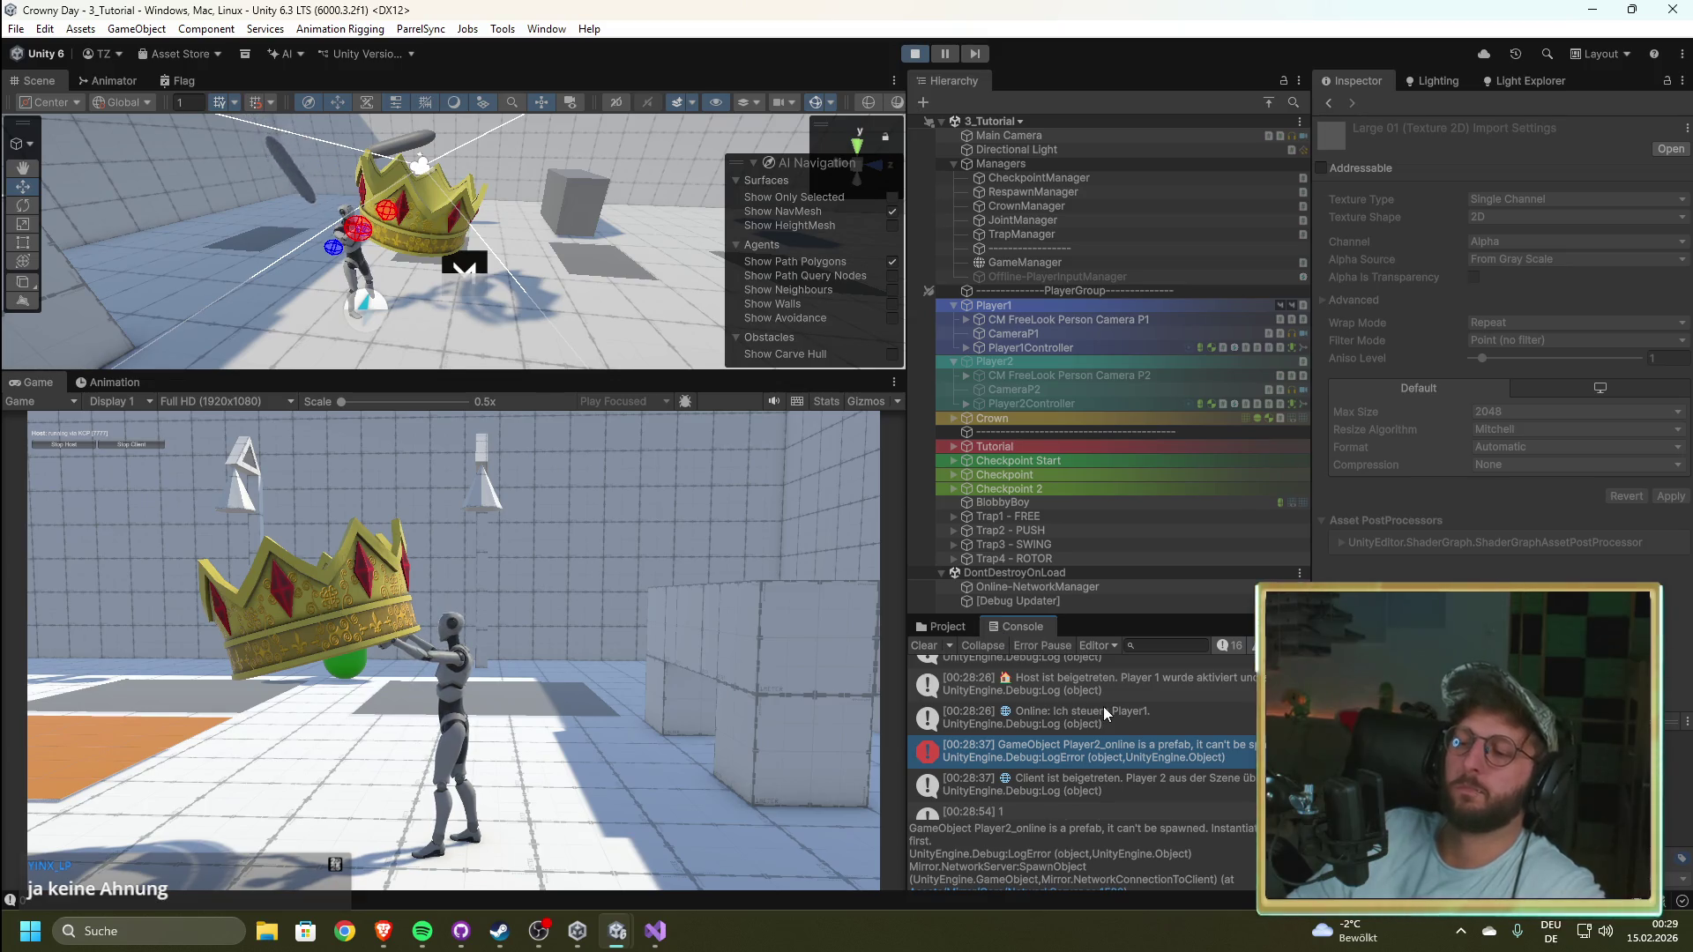
{"action": "scroll", "coordinate": [1103, 707], "scroll_direction": "down", "scroll_amount": 1}
{"action": "scroll", "coordinate": [1103, 706], "scroll_direction": "up", "scroll_amount": 1}
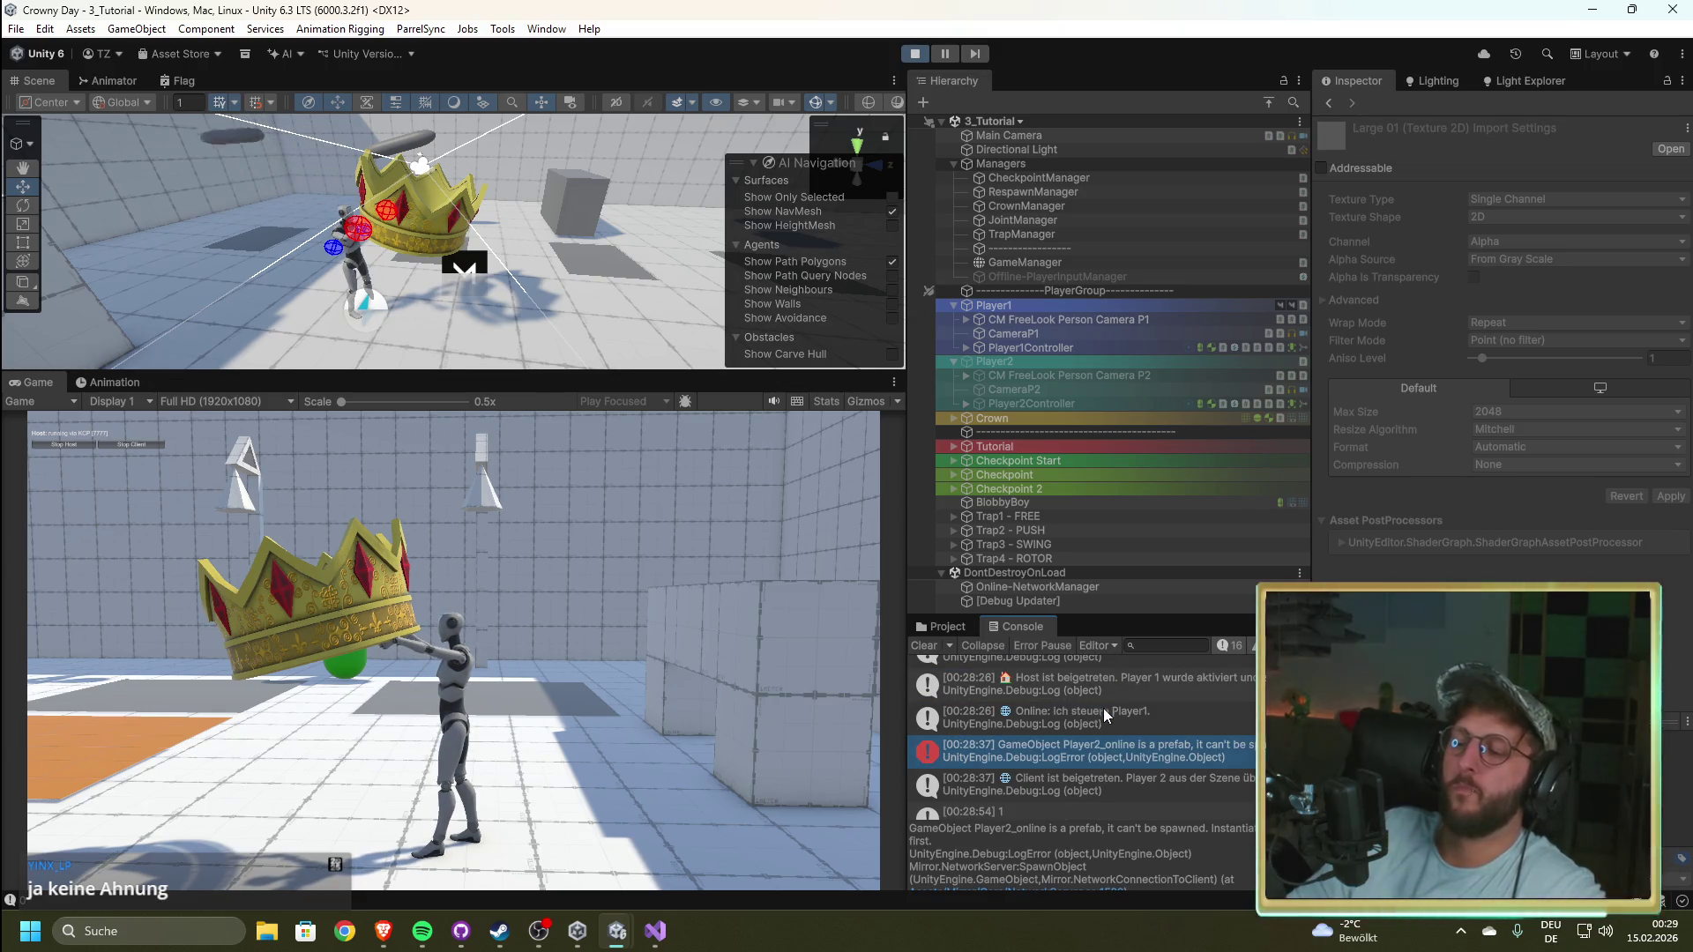
{"action": "scroll", "coordinate": [1058, 846], "scroll_direction": "down", "scroll_amount": 1}
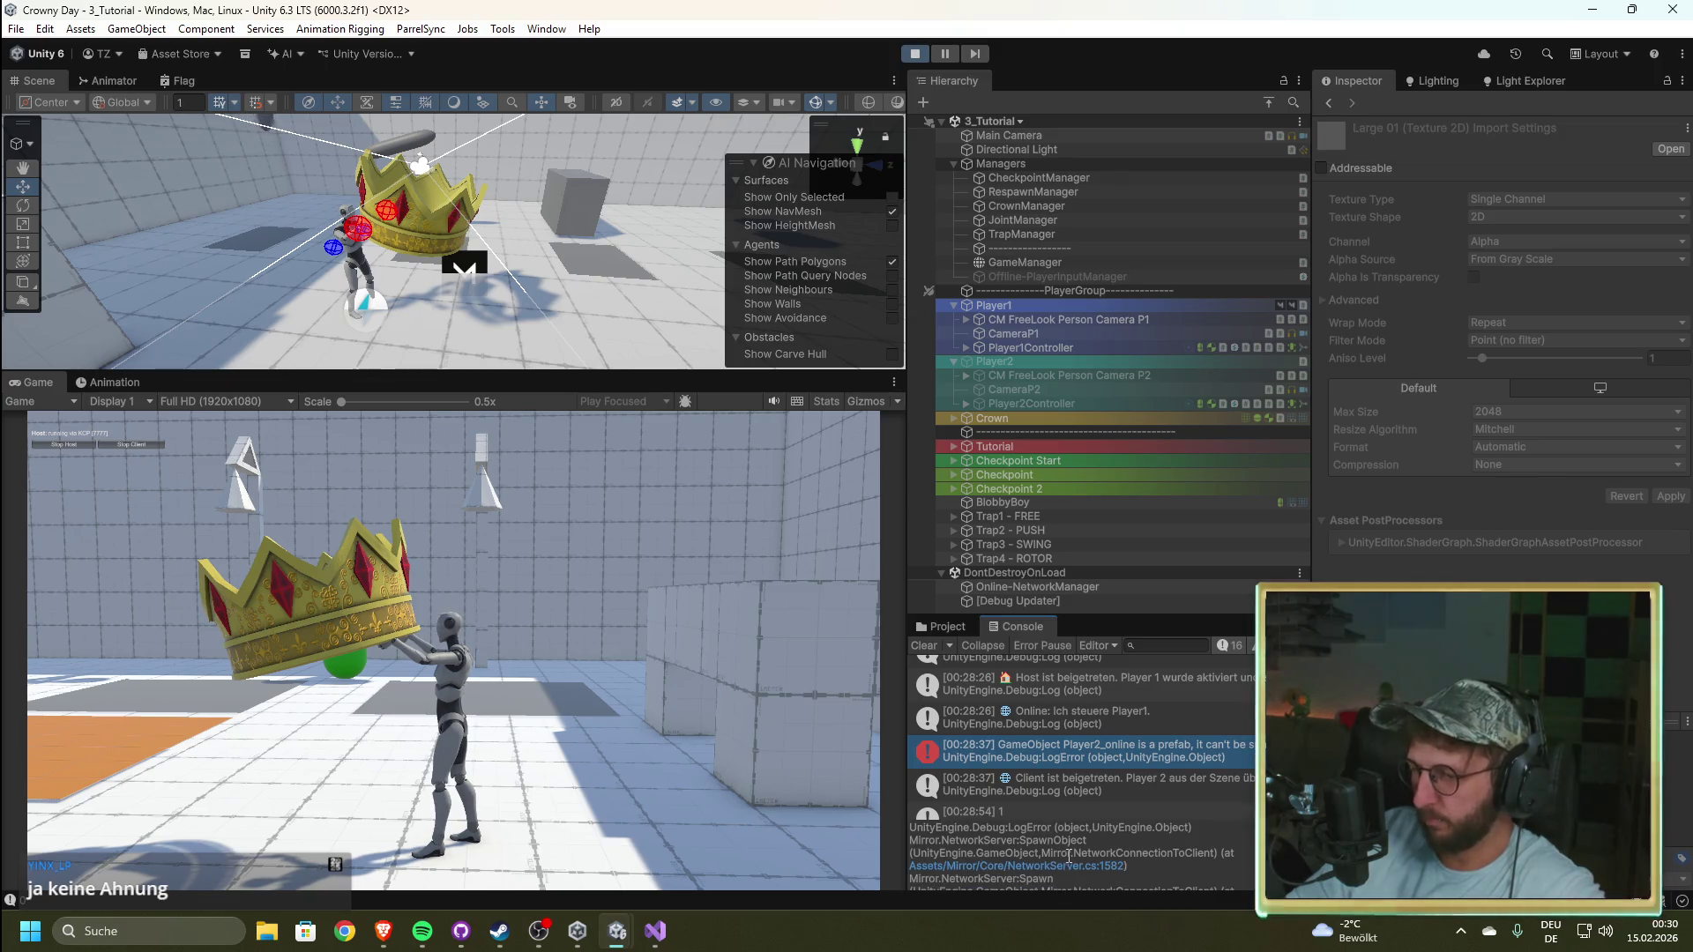
{"action": "scroll", "coordinate": [1078, 853], "scroll_direction": "up", "scroll_amount": 2}
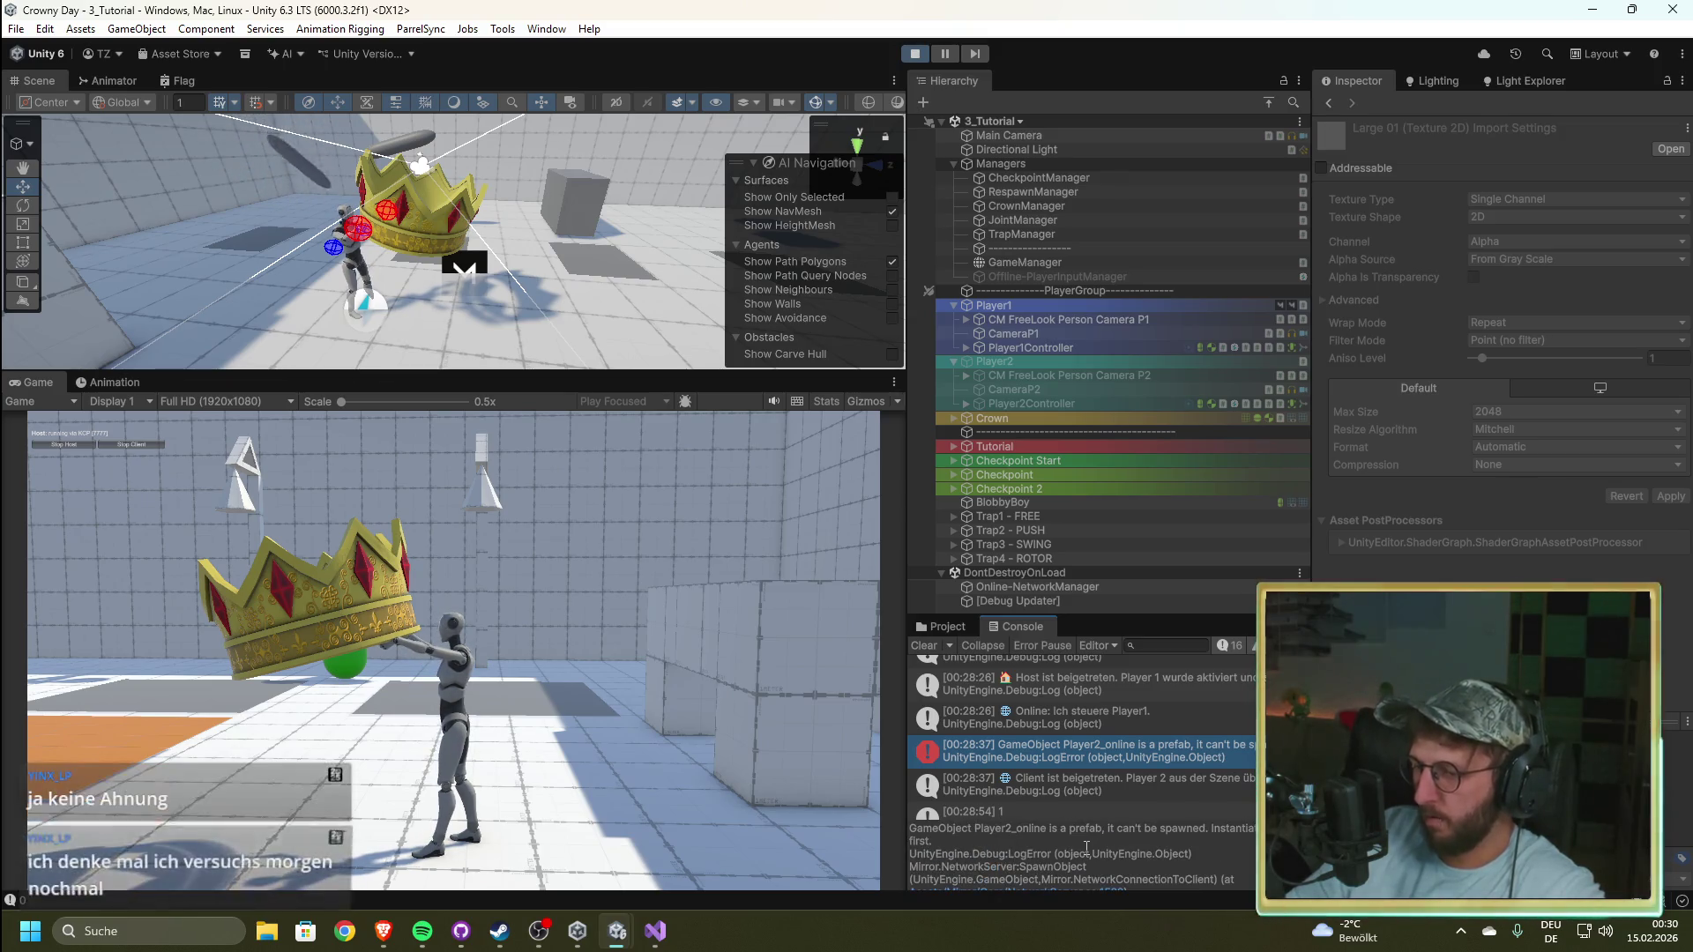
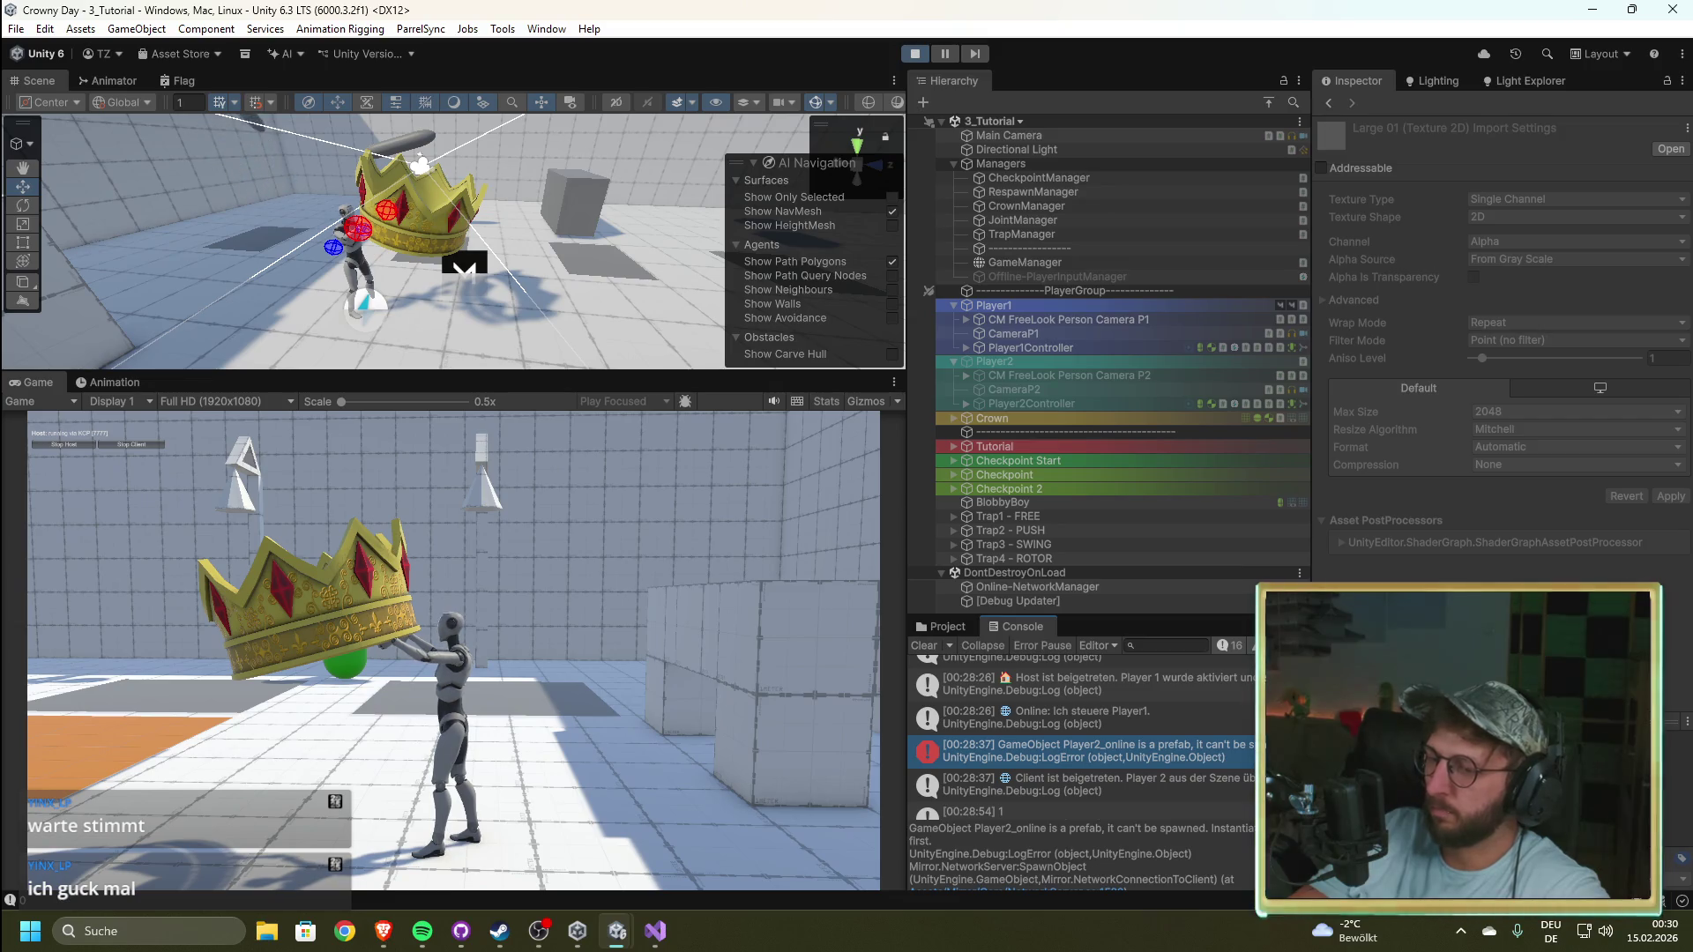
Step: Stop the play-mode test and bring the browser with the tutorial forward
{"action": "left_click", "coordinate": [916, 55]}
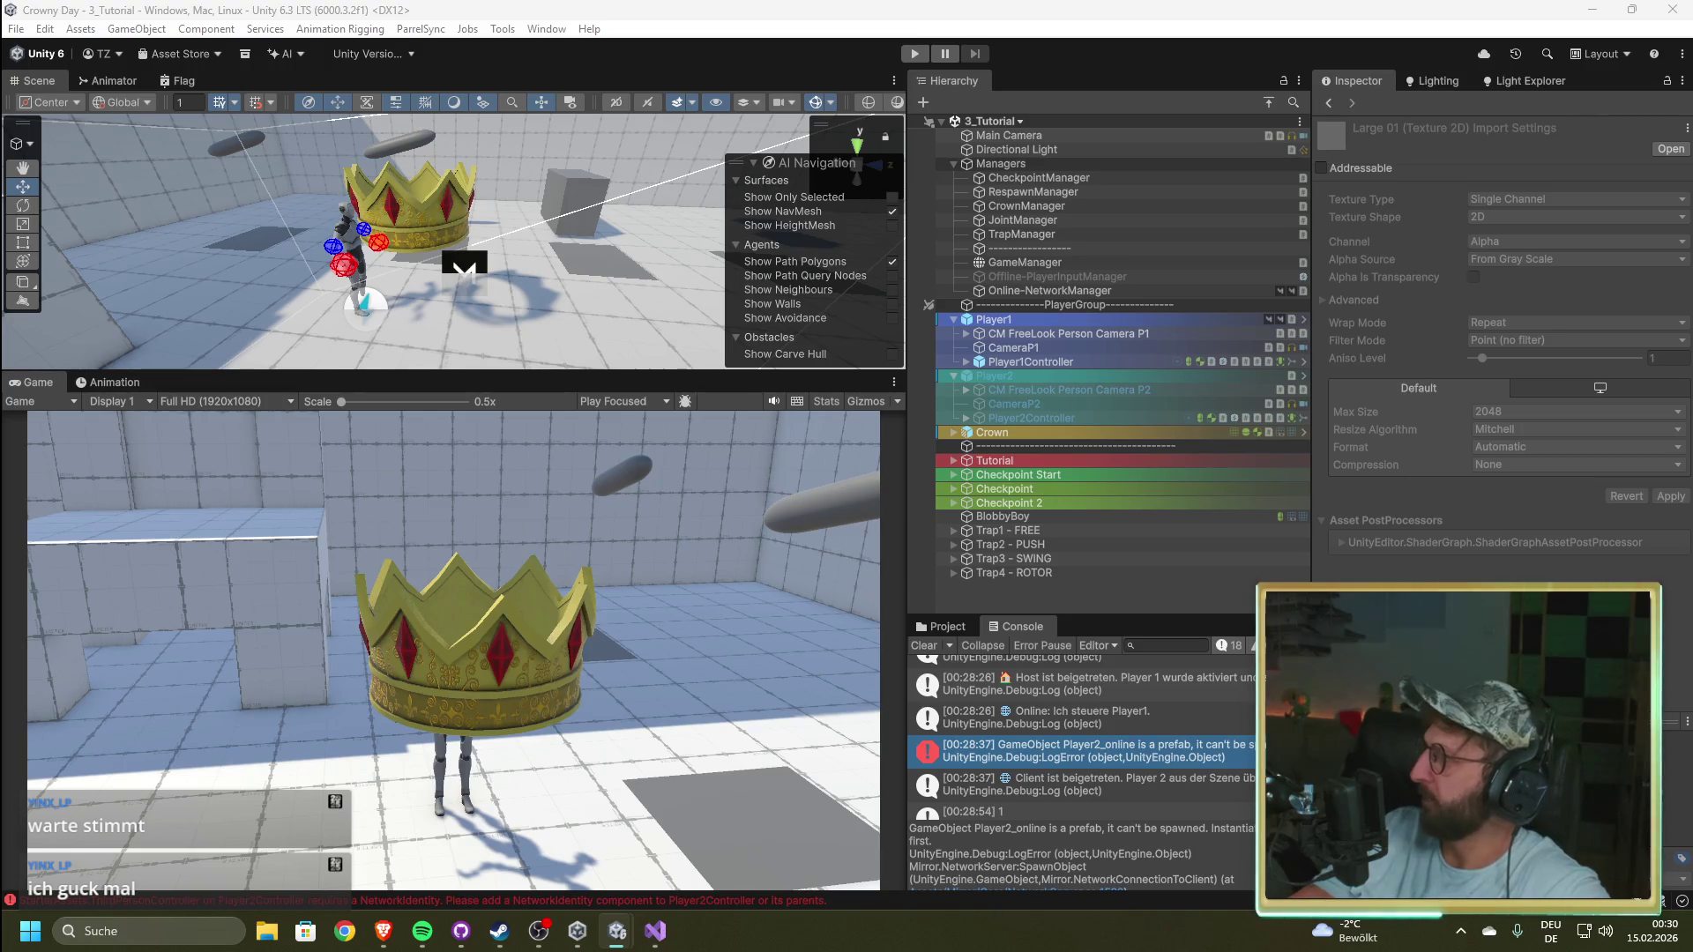
{"action": "key", "text": "alt+Tab"}
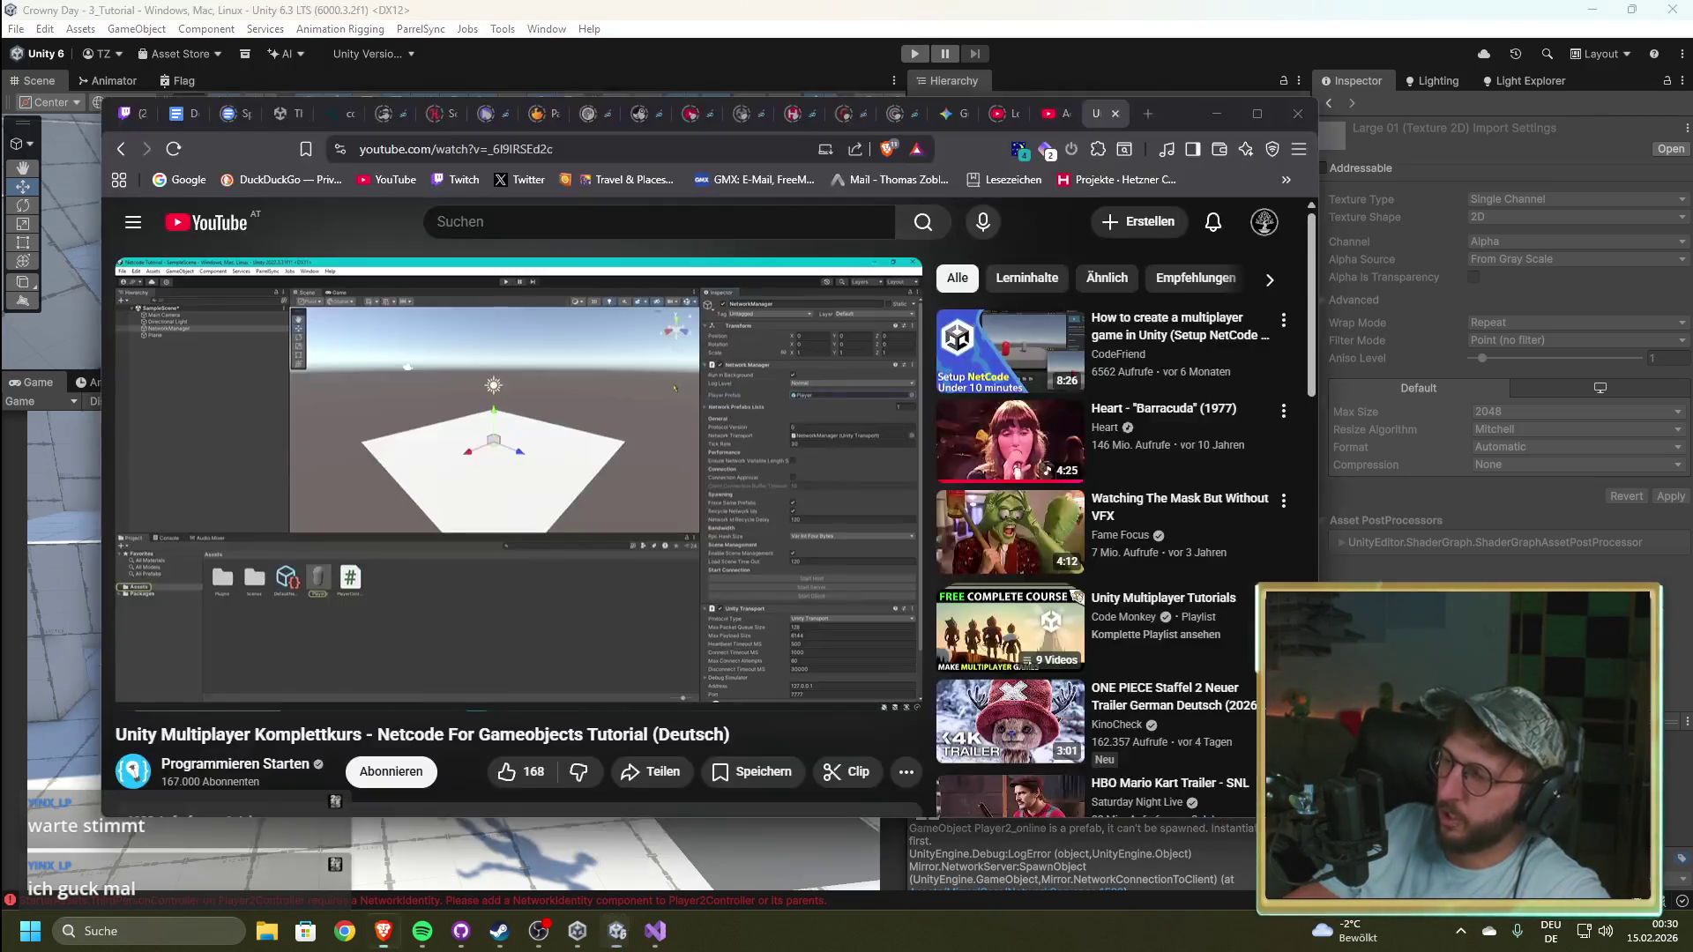
Step: Search YouTube for 'unity mirror' and open the Mirror Multiplayer playlist
{"action": "left_click", "coordinate": [521, 222]}
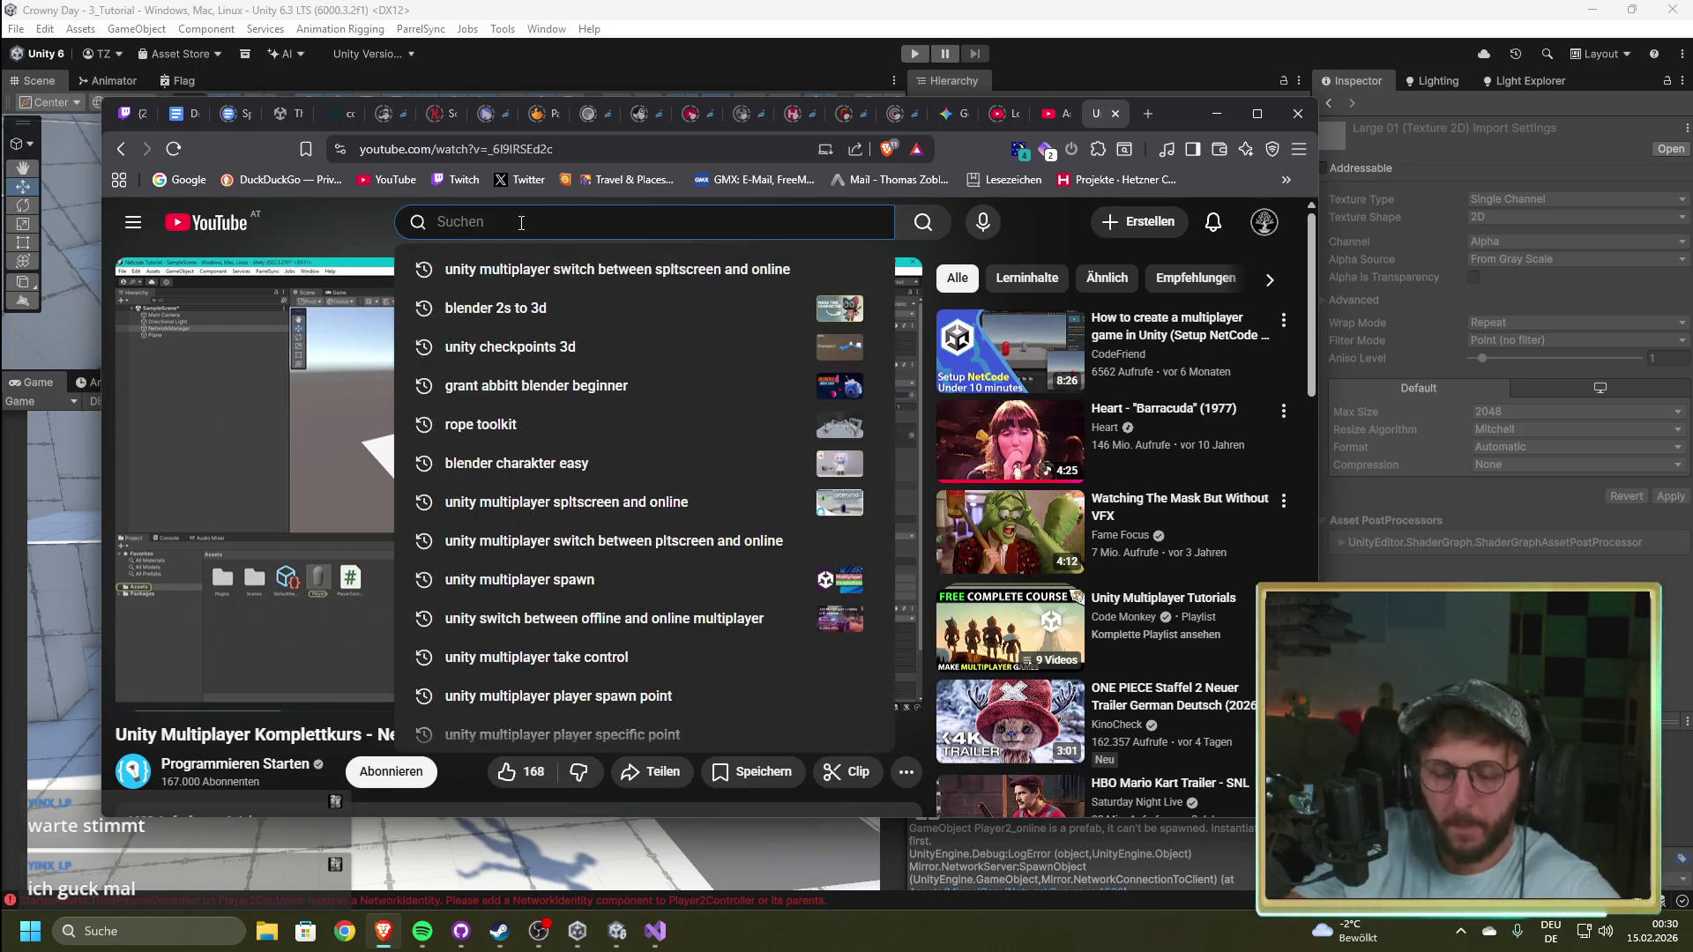
{"action": "type", "text": "unity mirroro"}
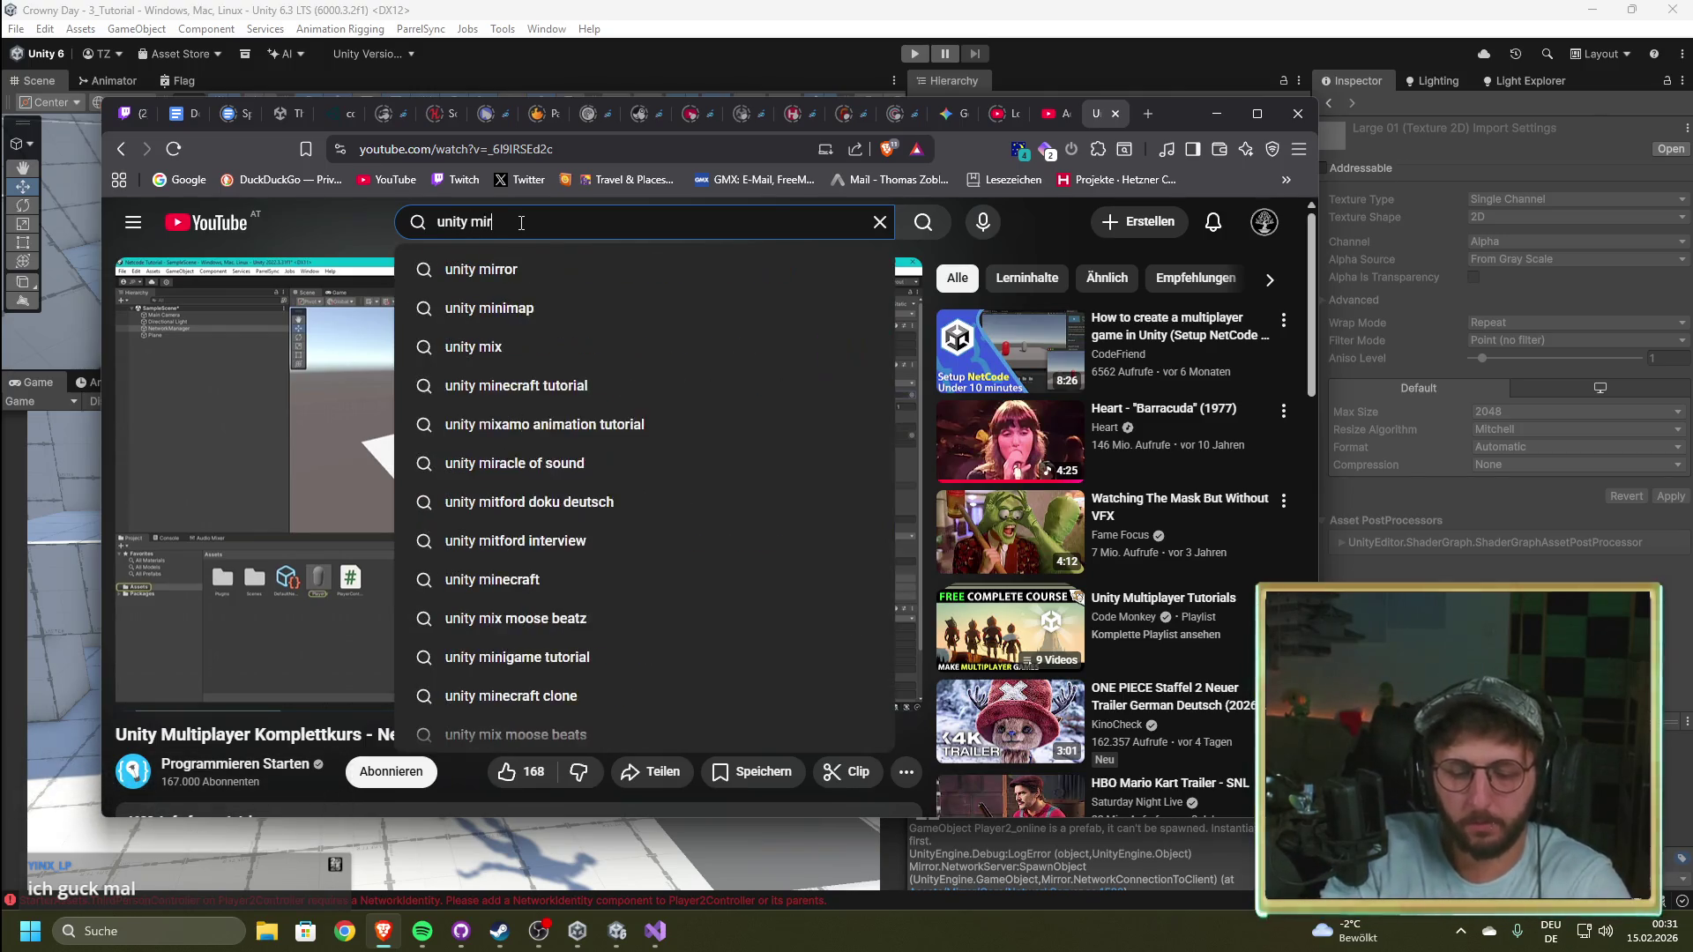
{"action": "key", "text": "BackSpace"}
{"action": "key", "text": "Return"}
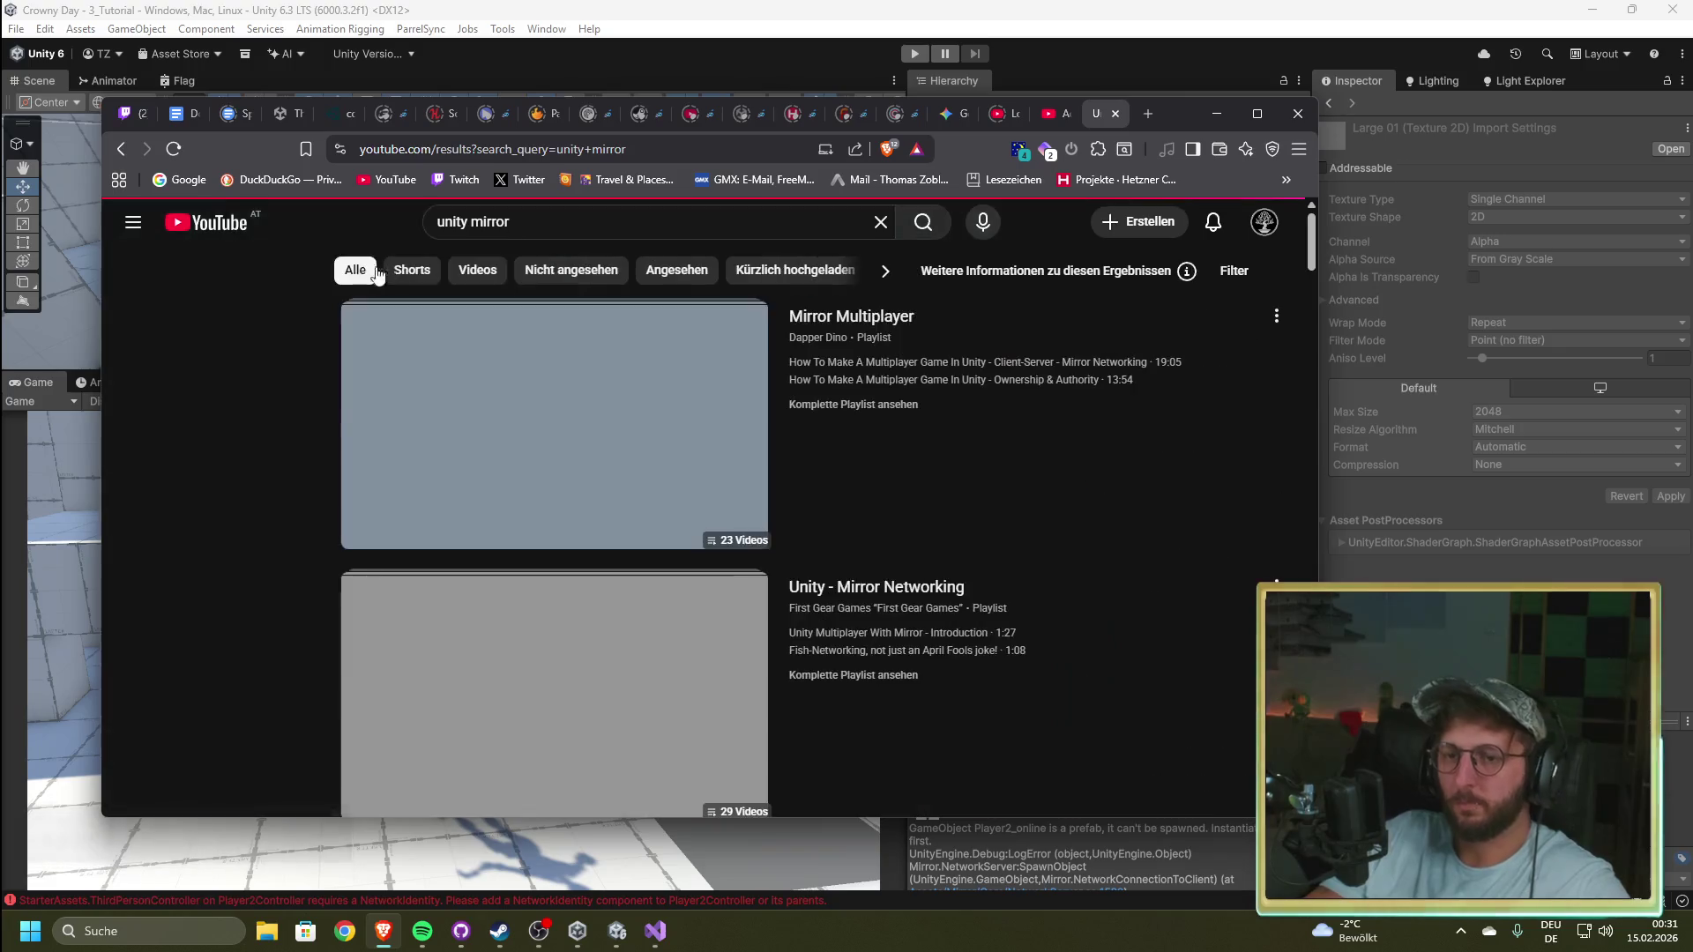
{"action": "left_click", "coordinate": [551, 498]}
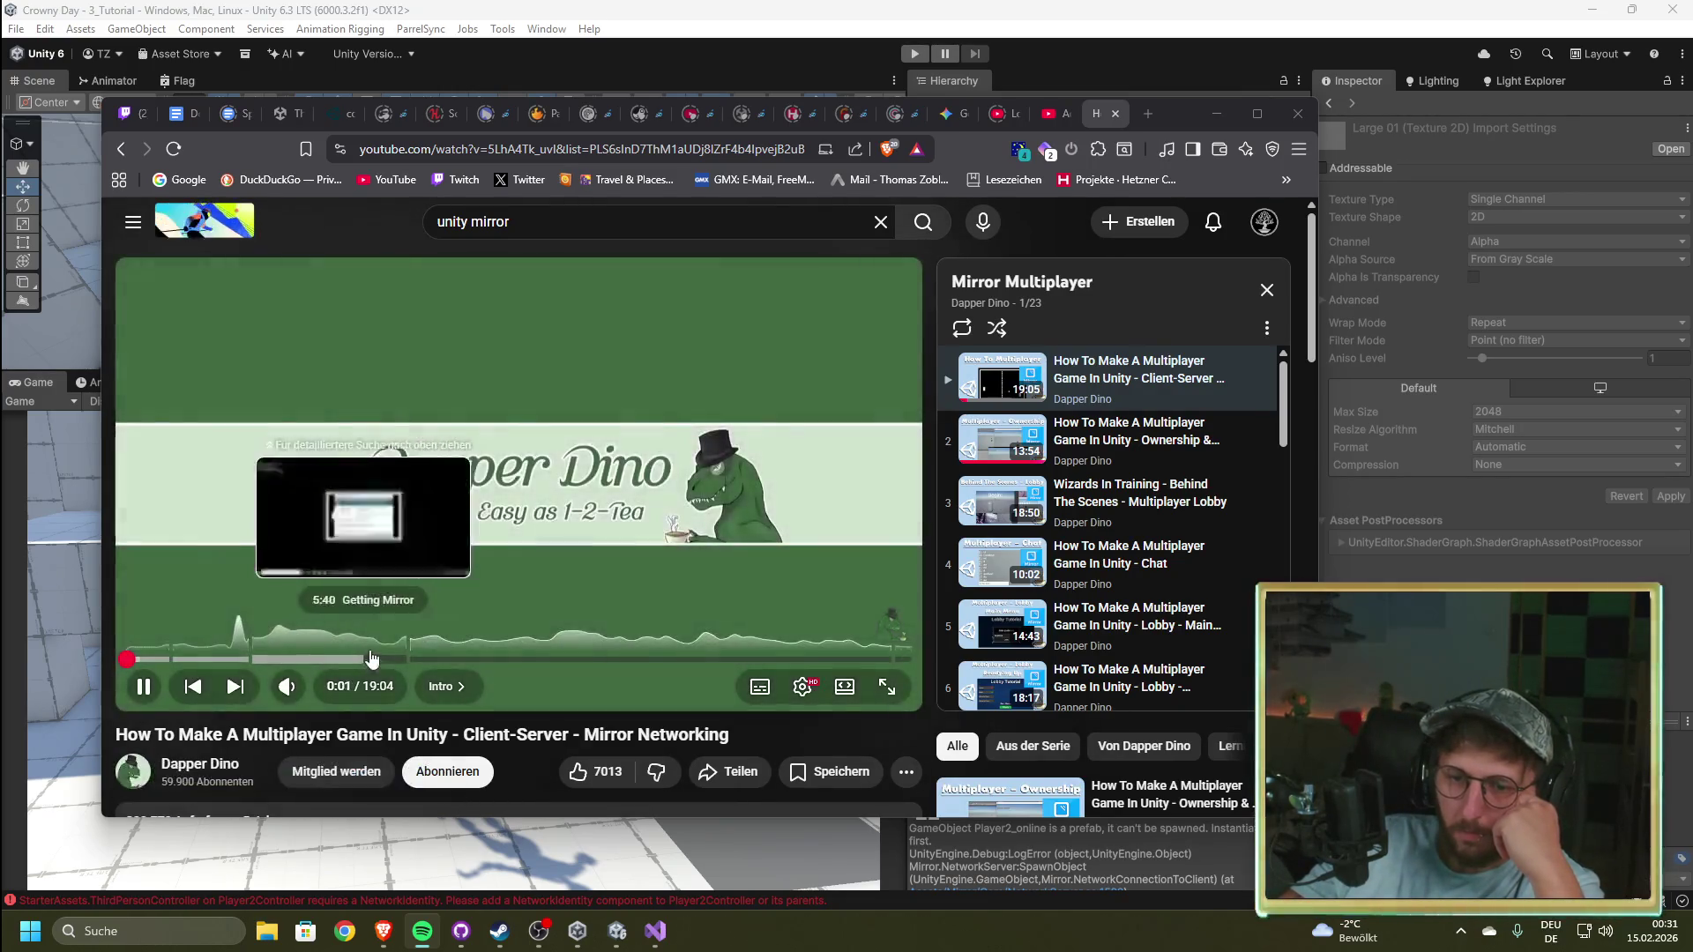
Step: Skim the Client-Server Mirror video past Getting Mirror to the Network Manager chapter near 7:00
{"action": "left_click", "coordinate": [324, 659]}
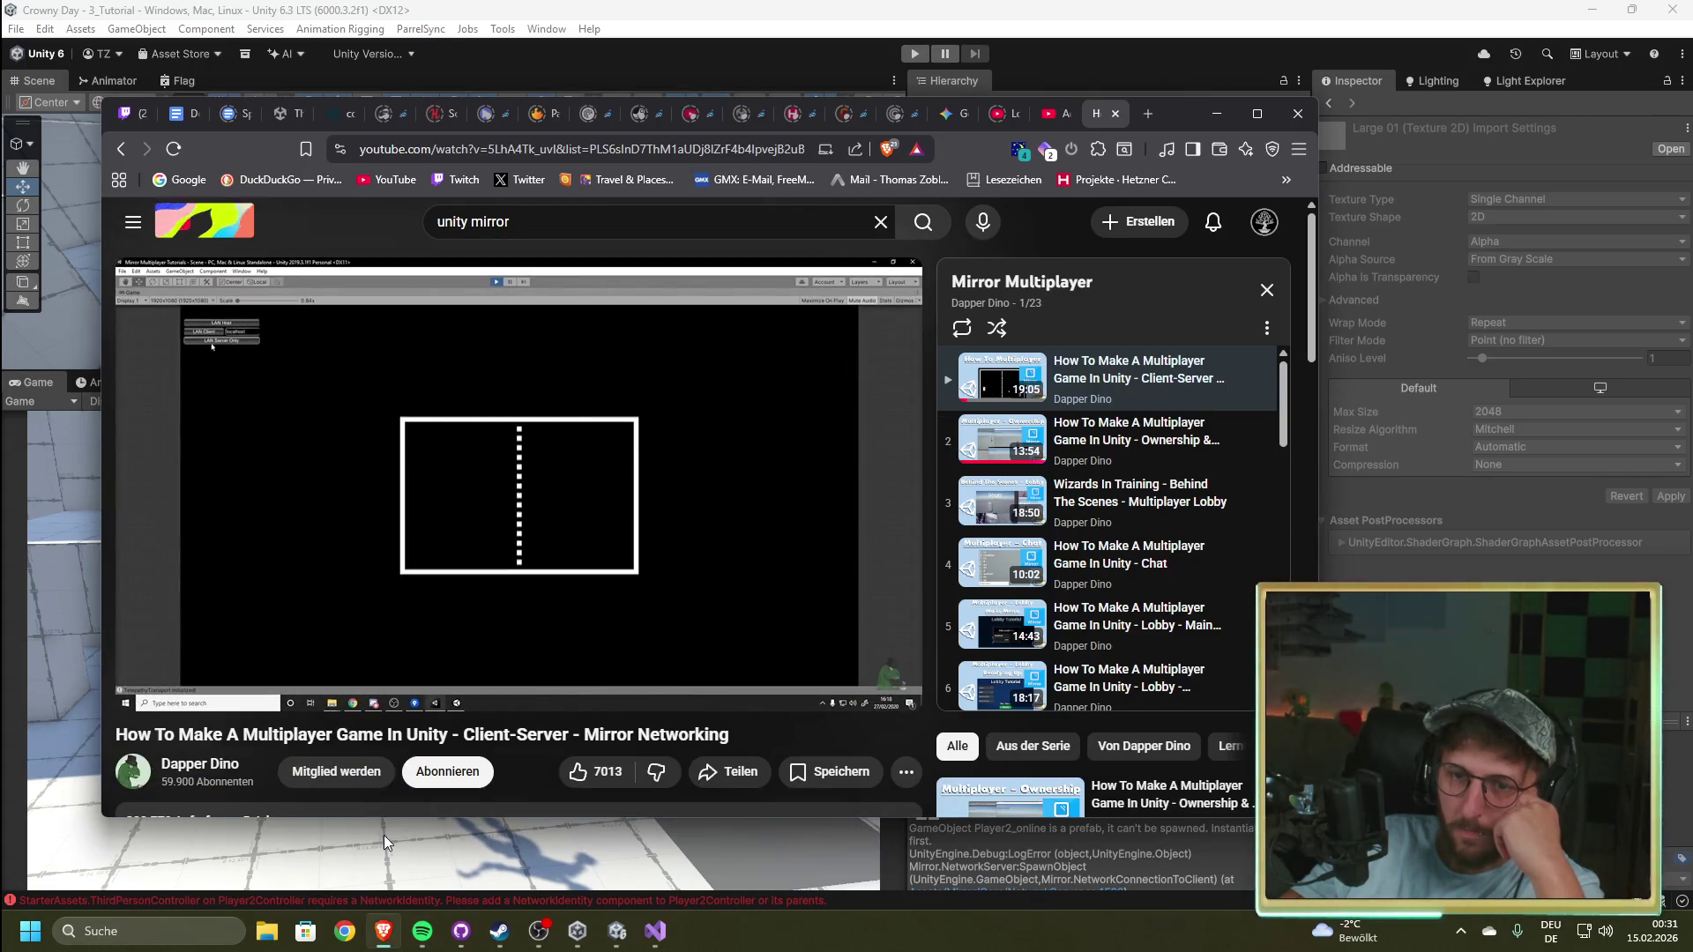
{"action": "left_click", "coordinate": [339, 660]}
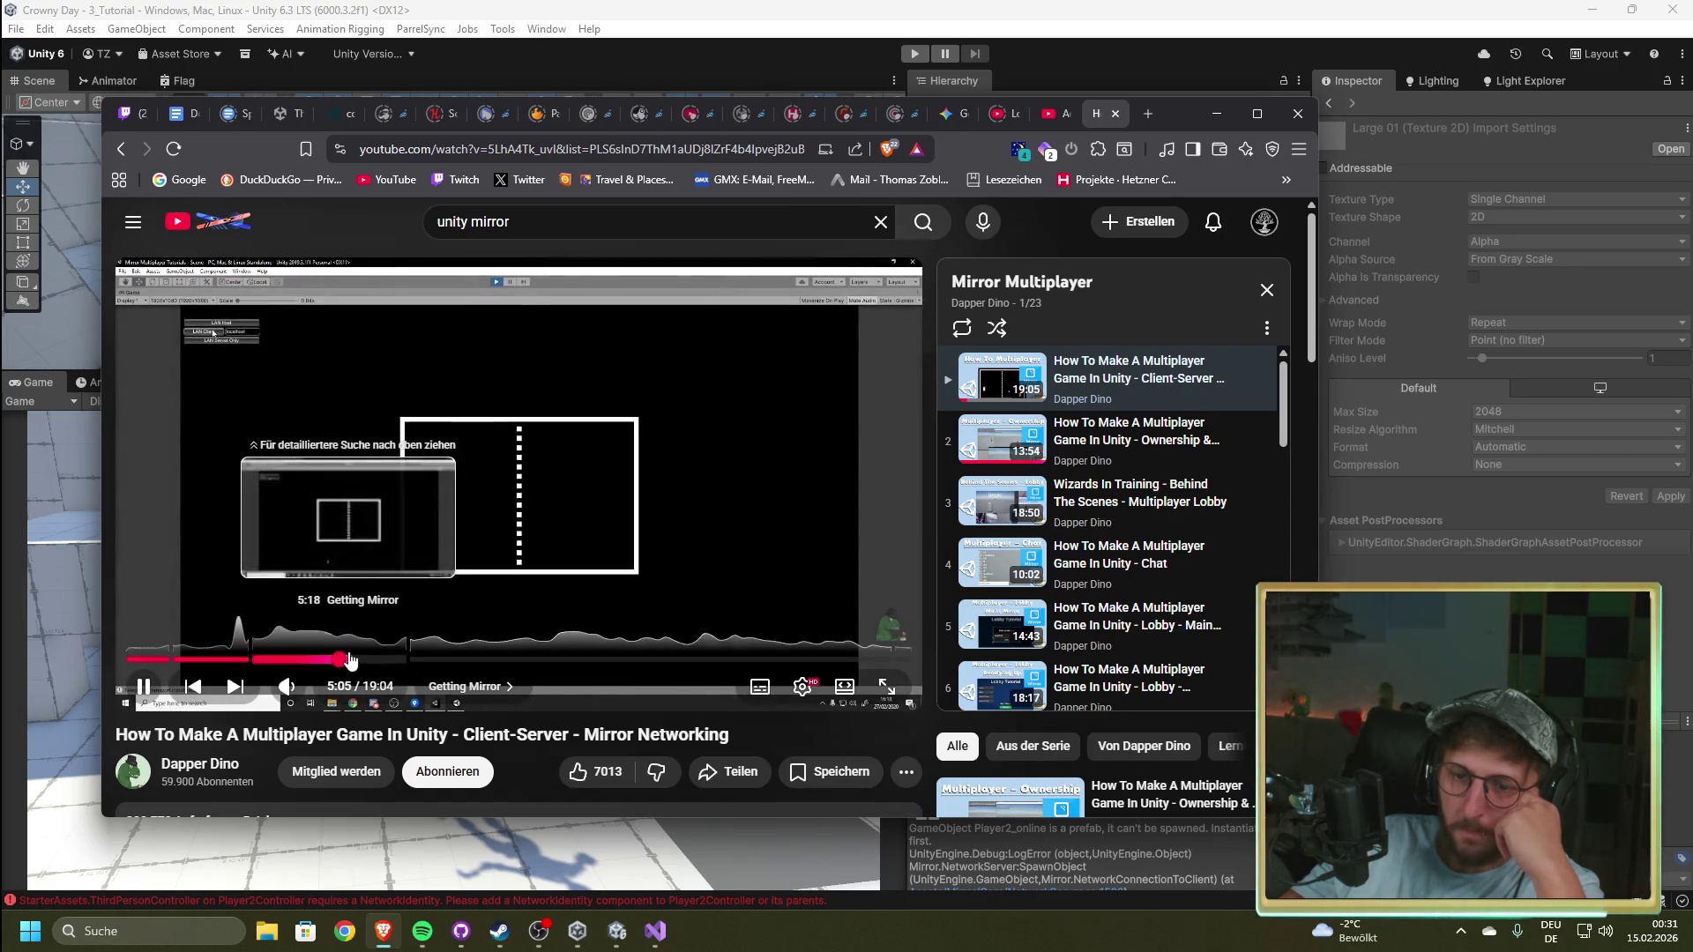
{"action": "left_click", "coordinate": [357, 675]}
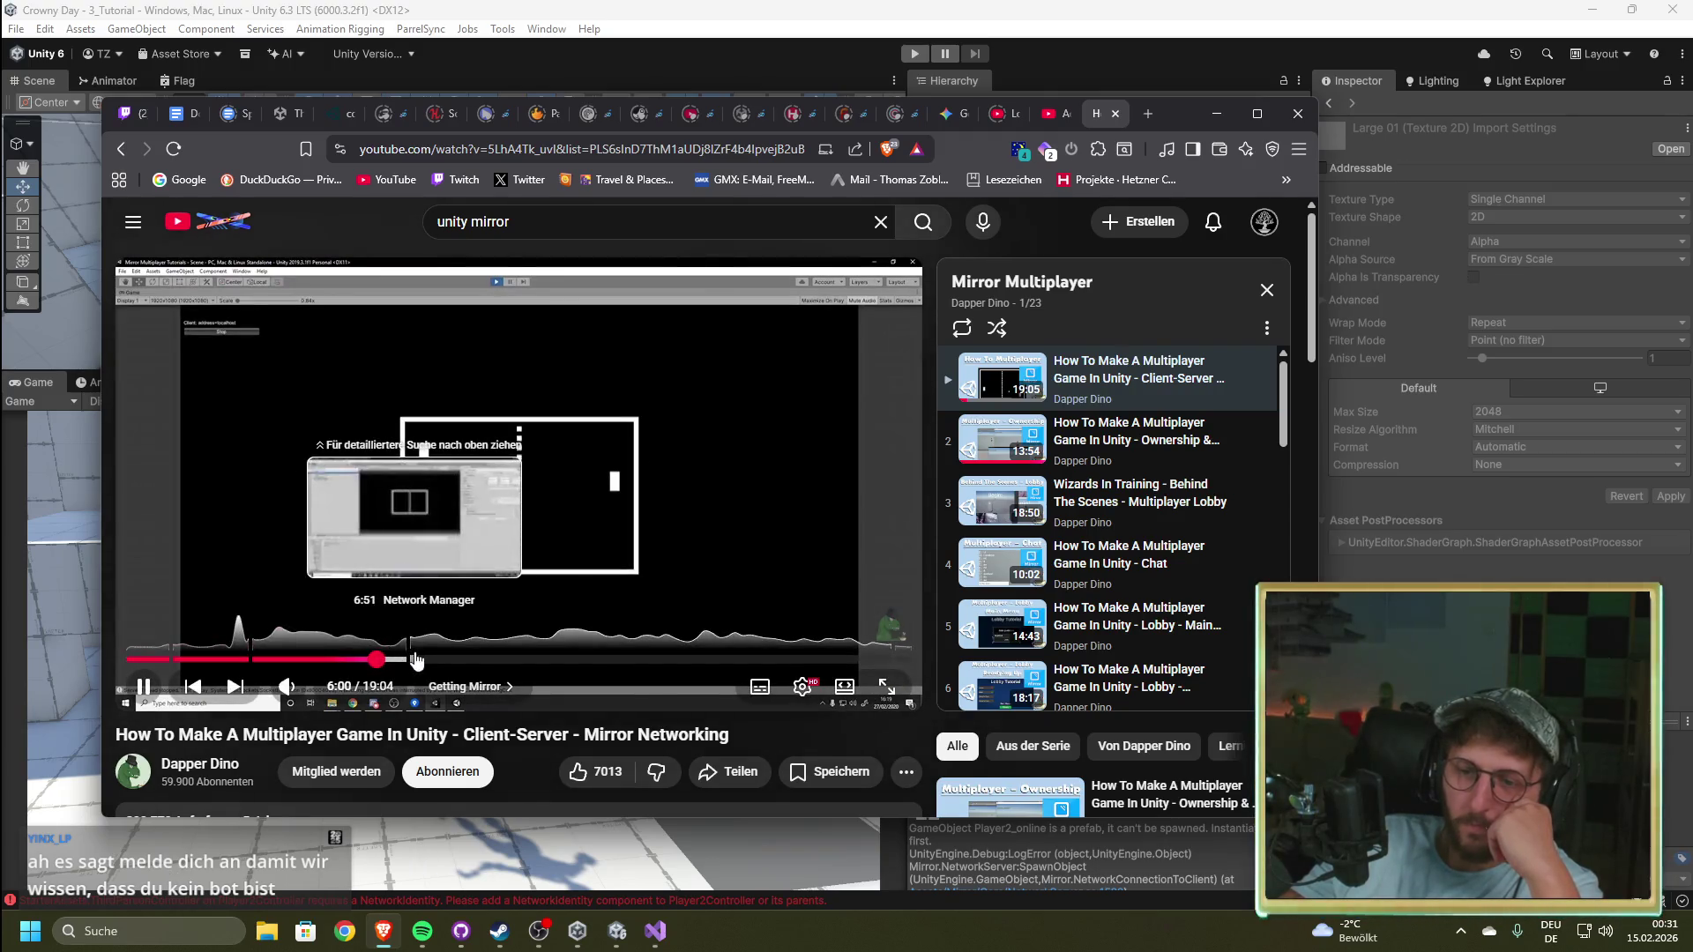
{"action": "left_click", "coordinate": [418, 659]}
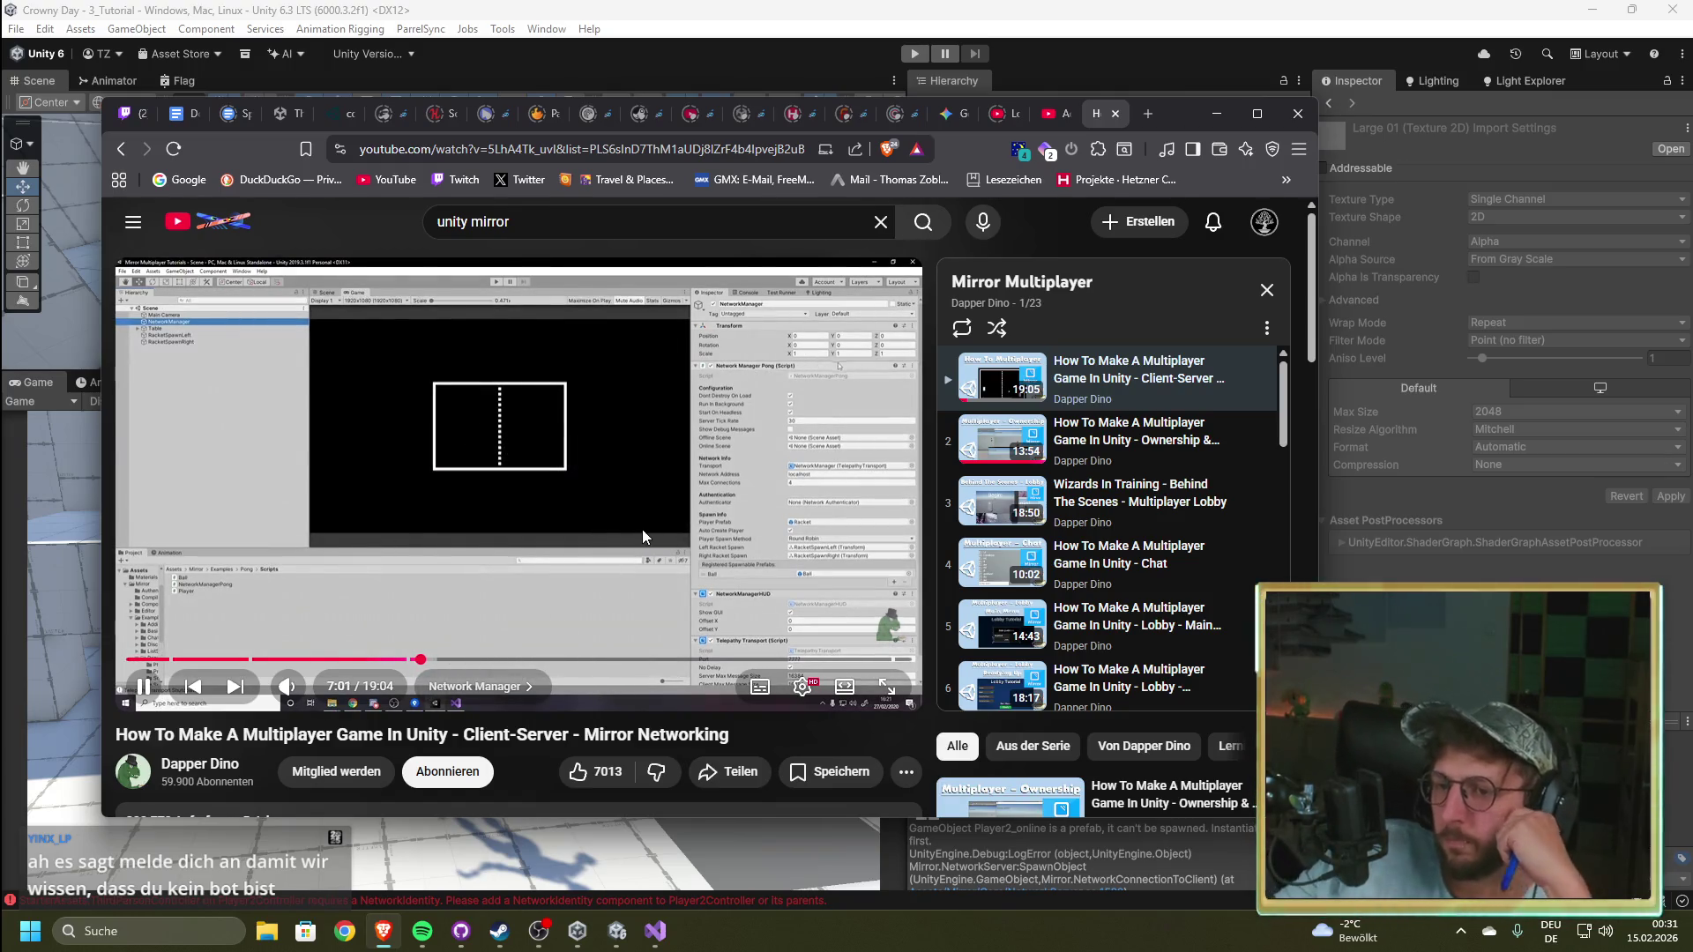
Step: Watch the tutorial fullscreen, pausing briefly twice and resuming playback
{"action": "key", "text": "f"}
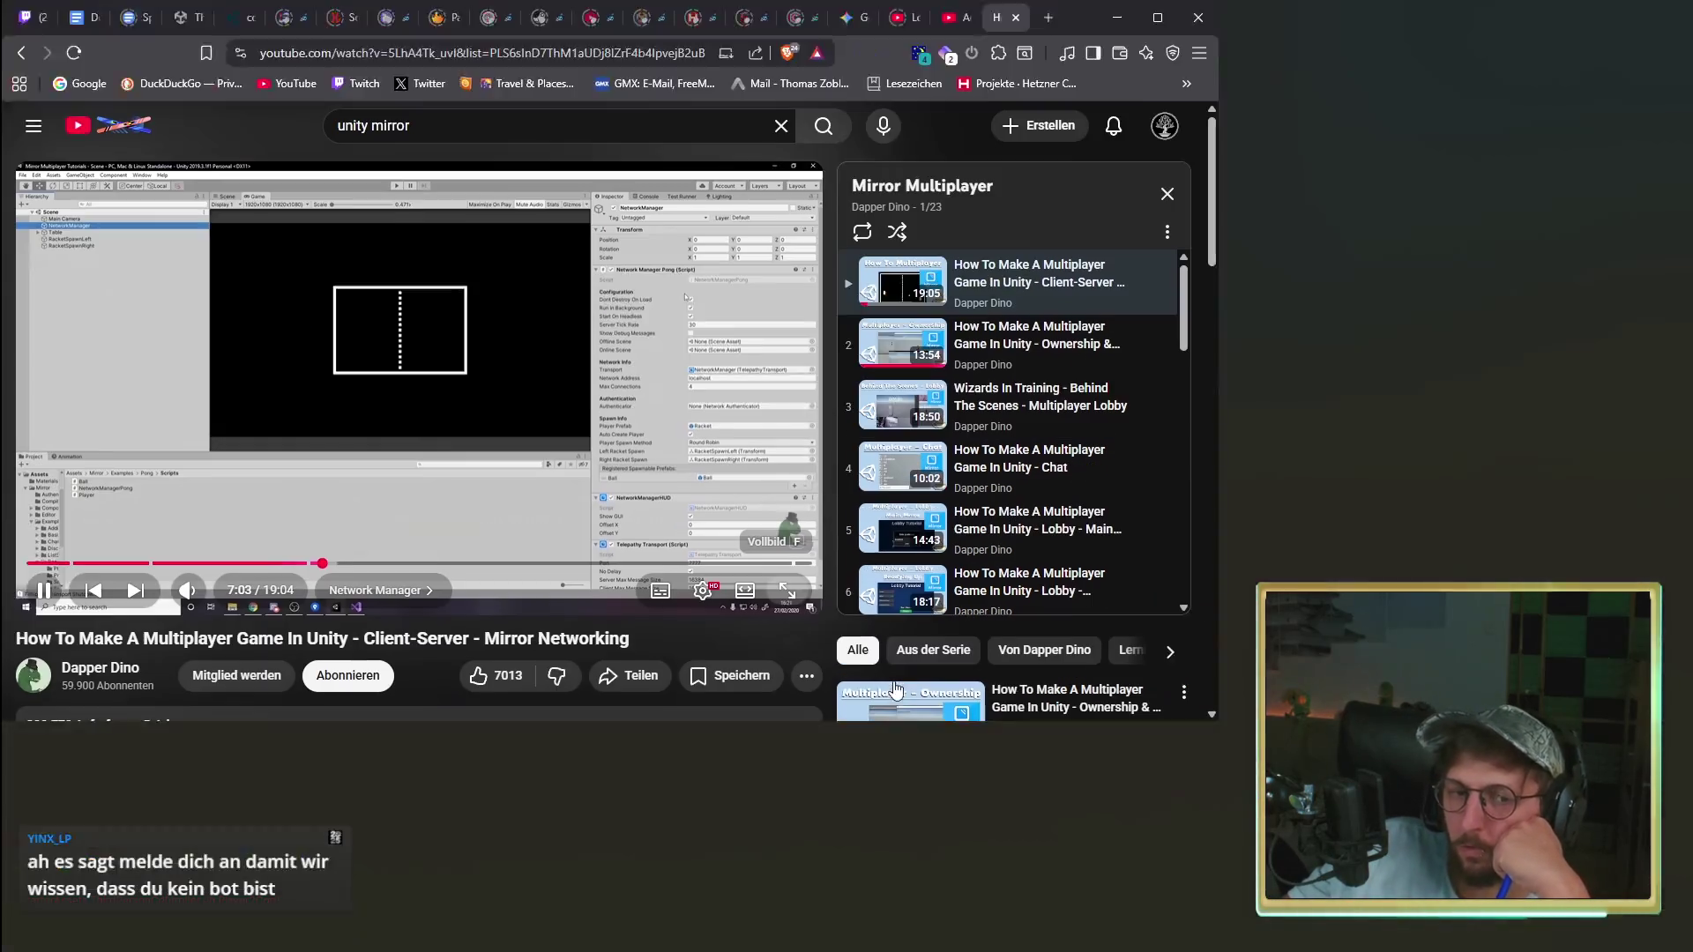
{"action": "left_click", "coordinate": [456, 490]}
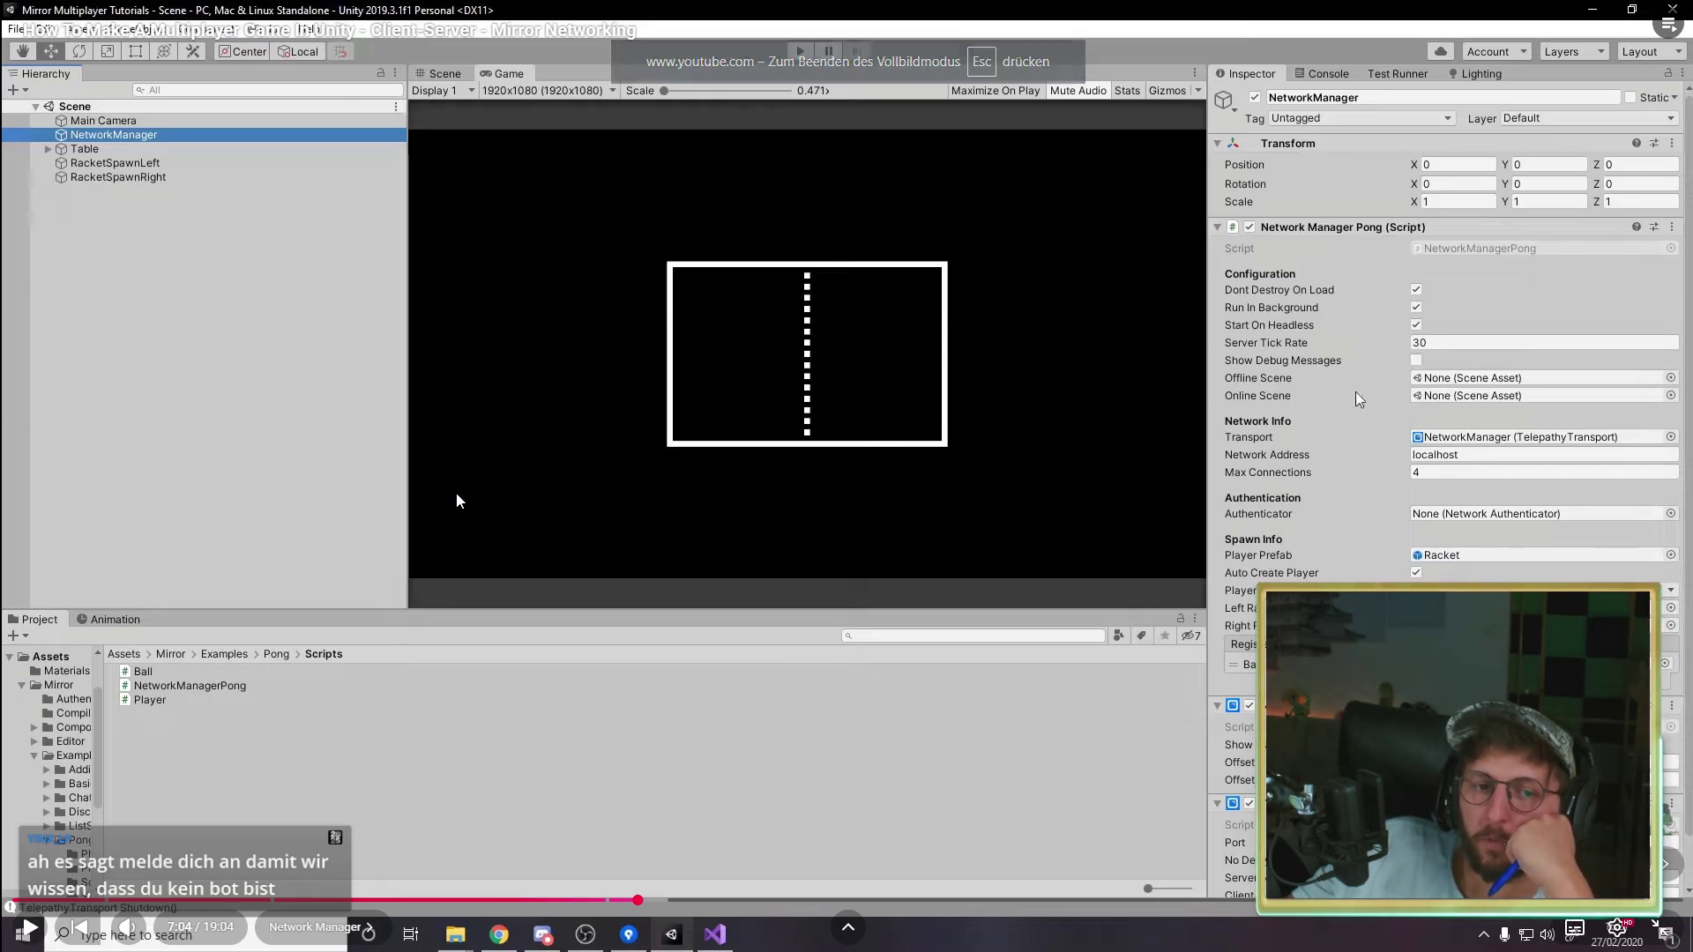
{"action": "left_click", "coordinate": [335, 536]}
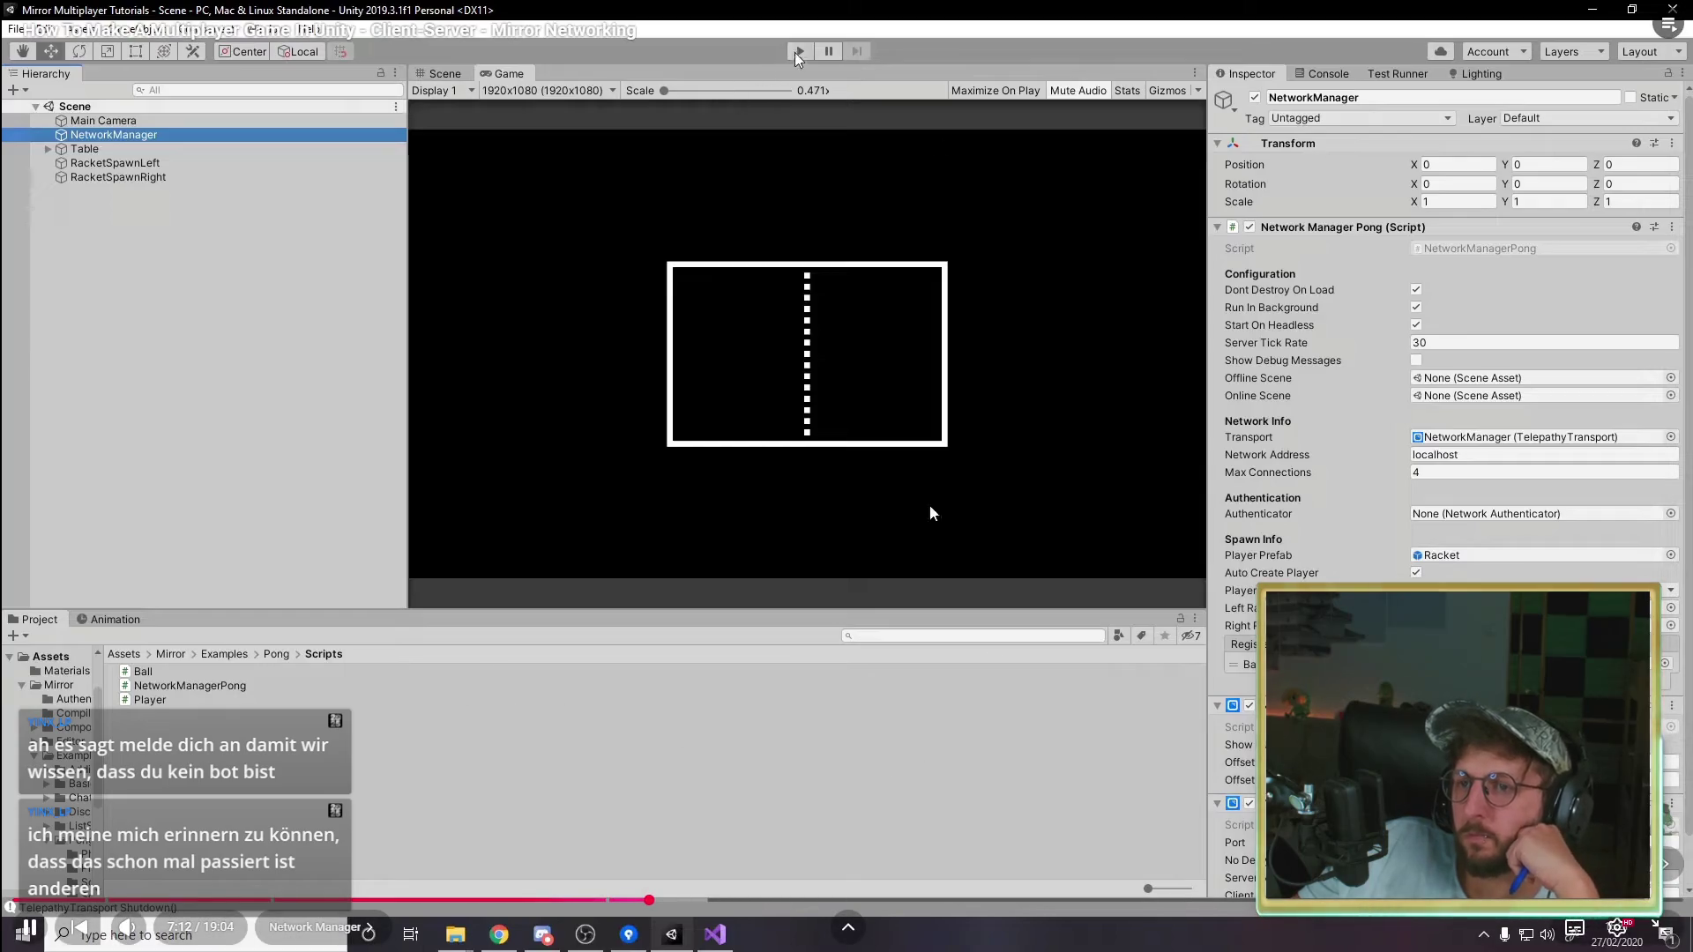
{"action": "left_click", "coordinate": [568, 730]}
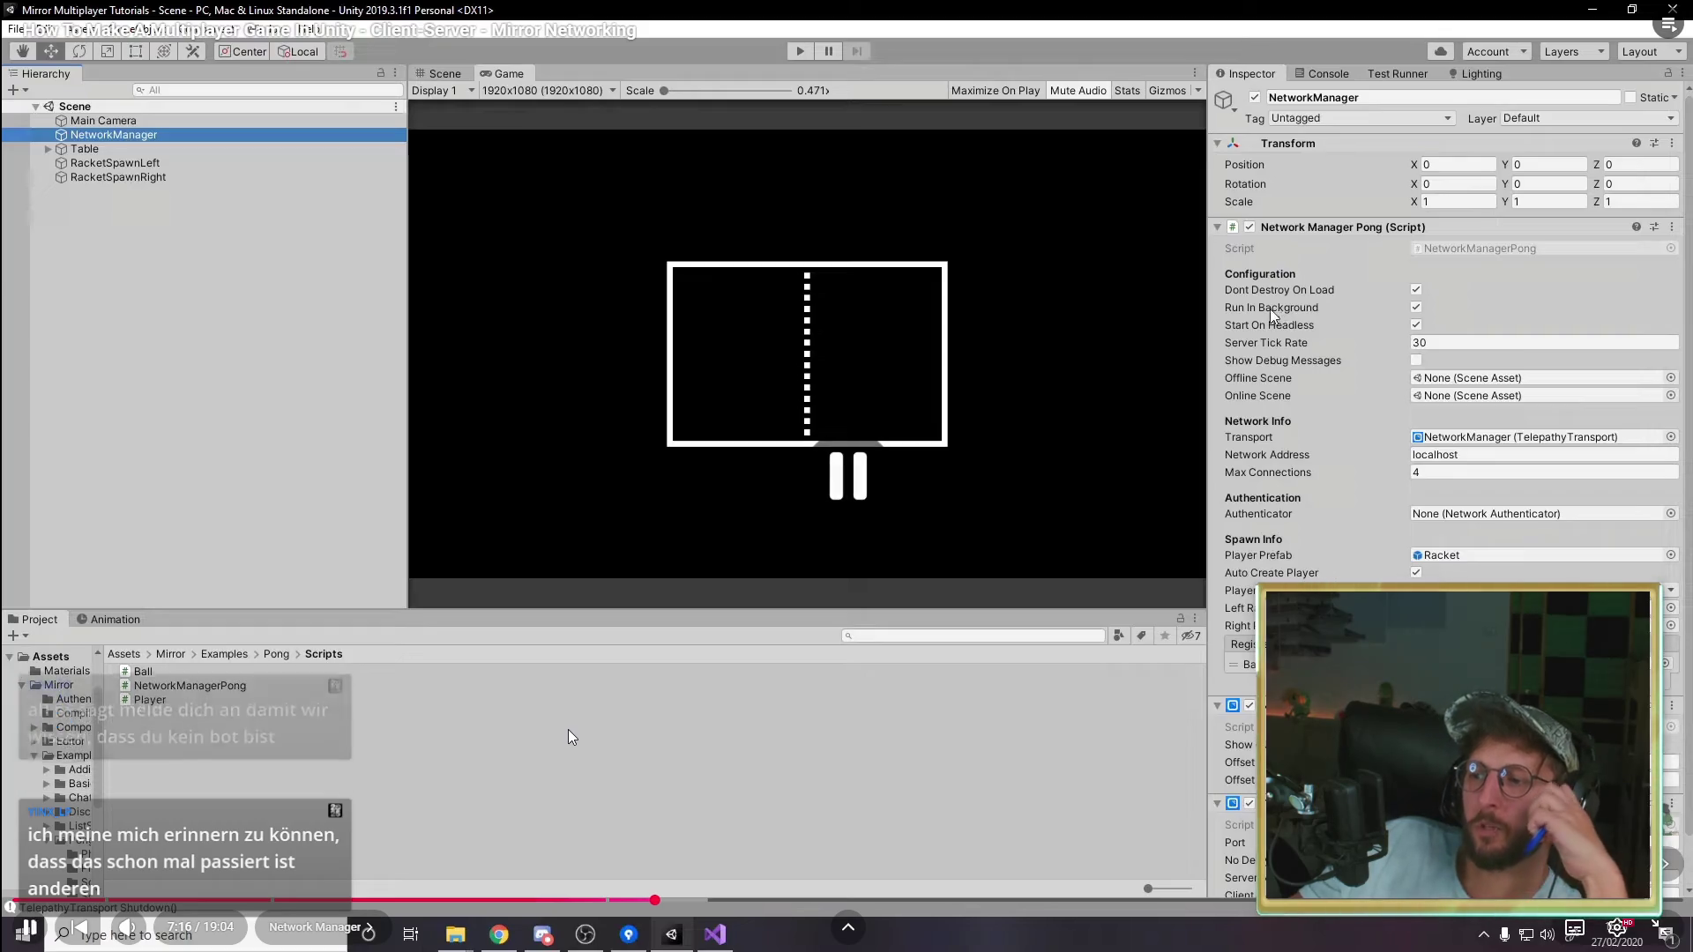
{"action": "left_click", "coordinate": [613, 703]}
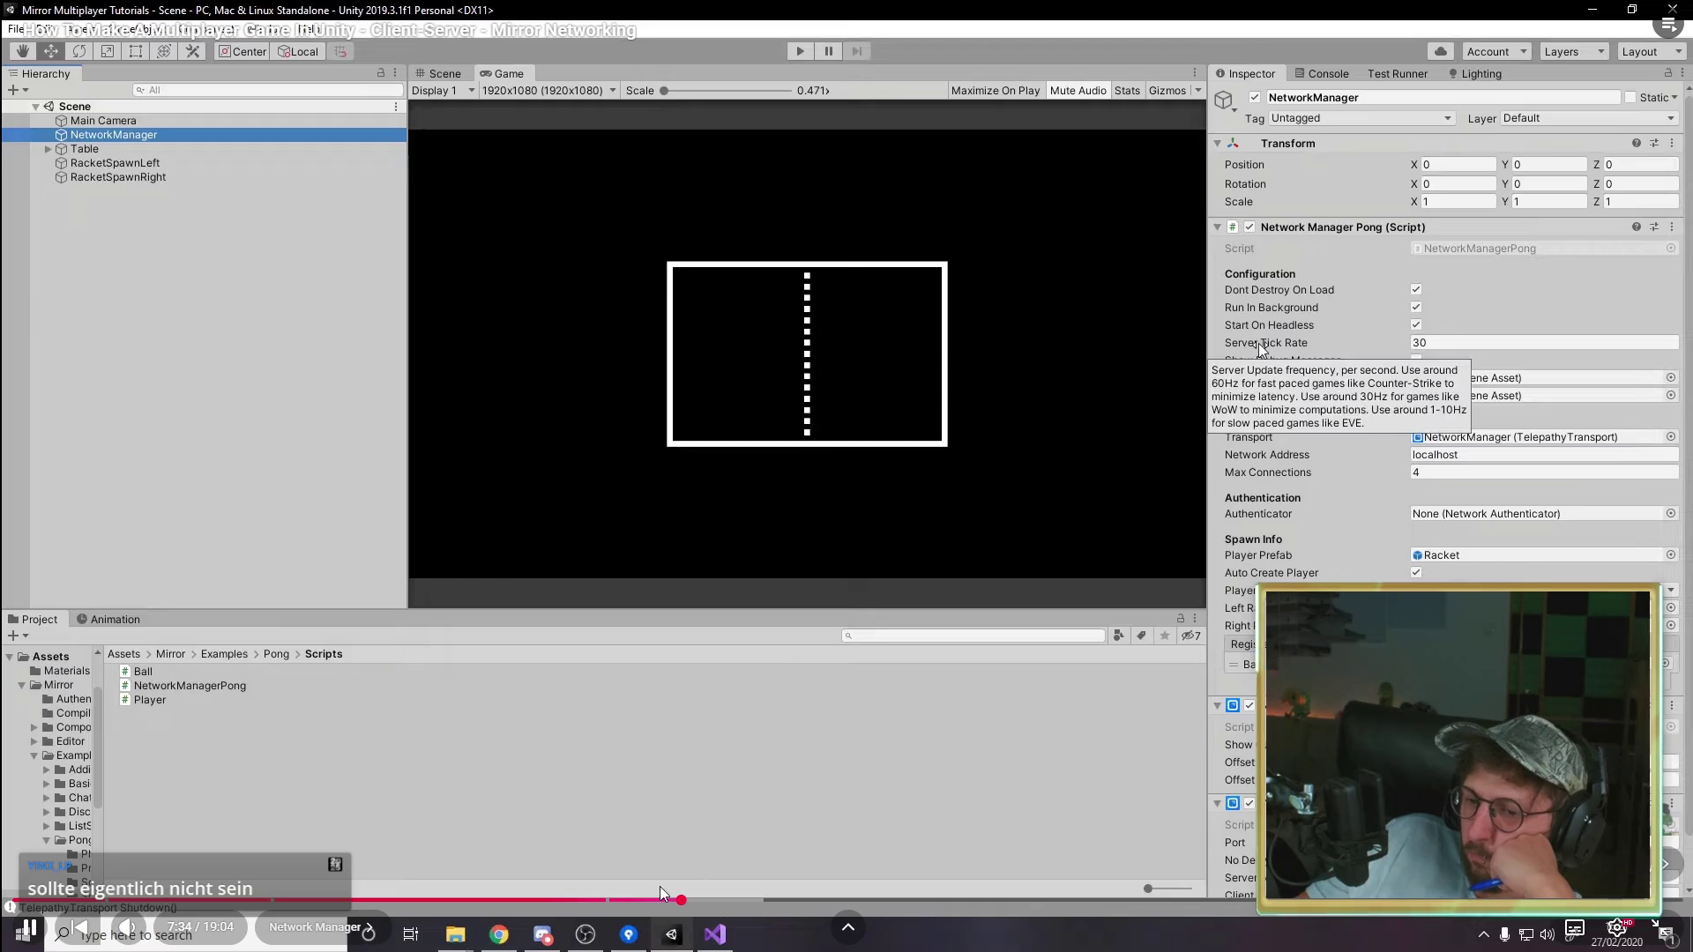
Step: Step the video from 7:39 to about 8:53, at the Pong spawn settings
{"action": "left_click", "coordinate": [690, 904]}
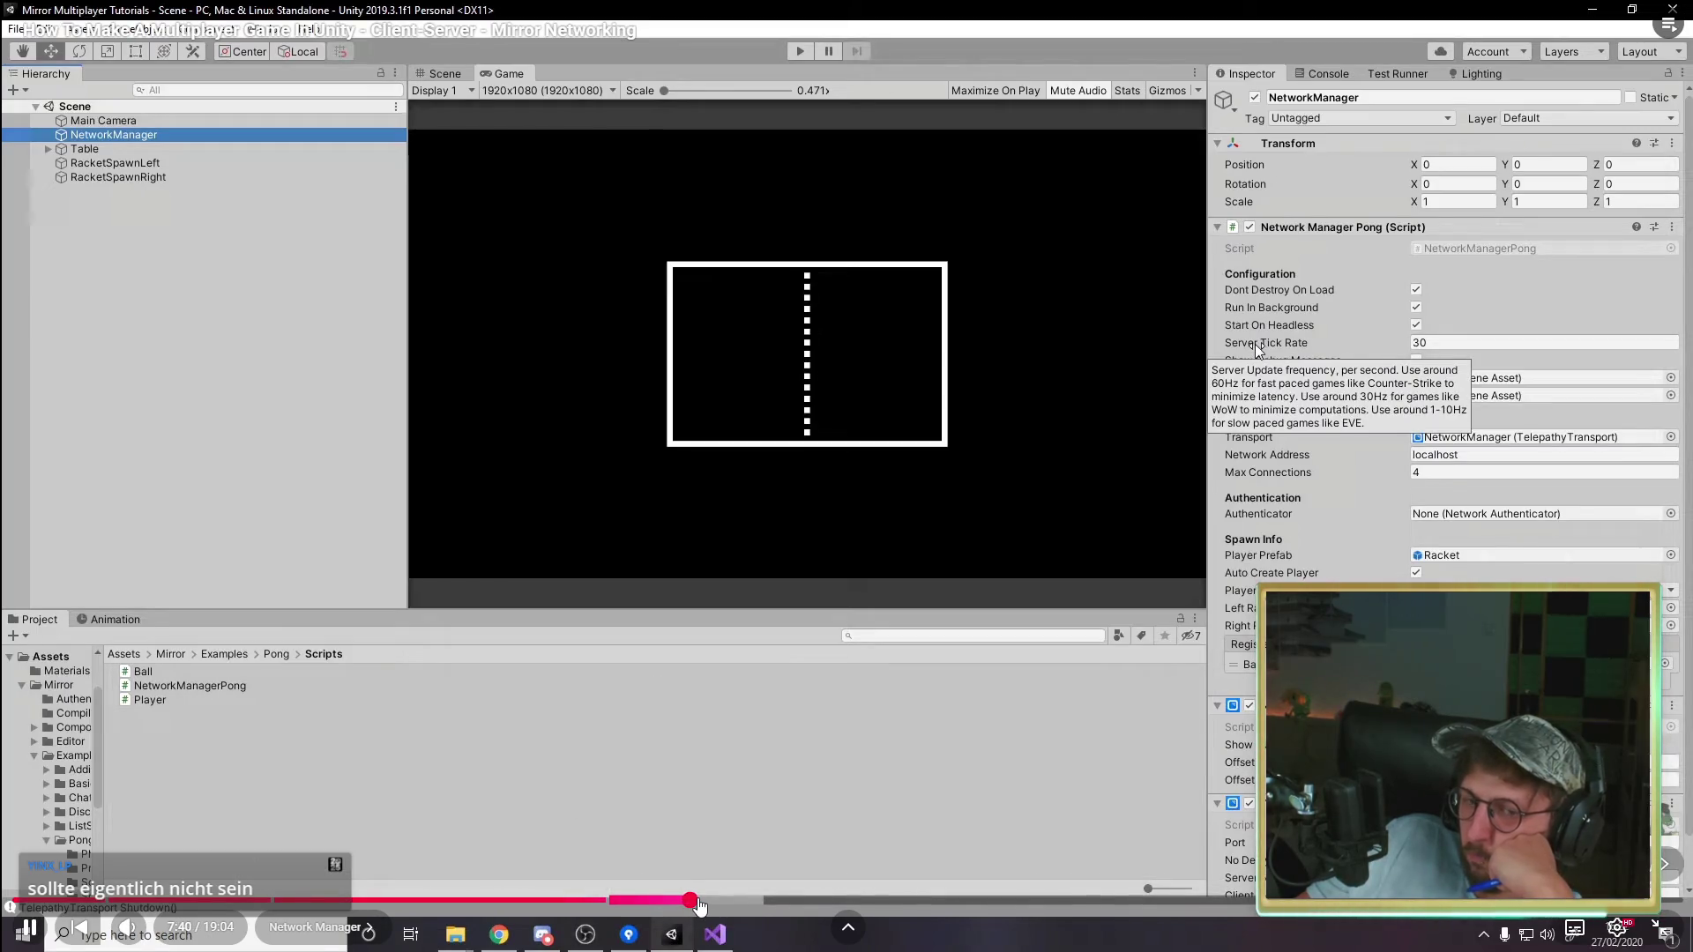
{"action": "left_click", "coordinate": [696, 903]}
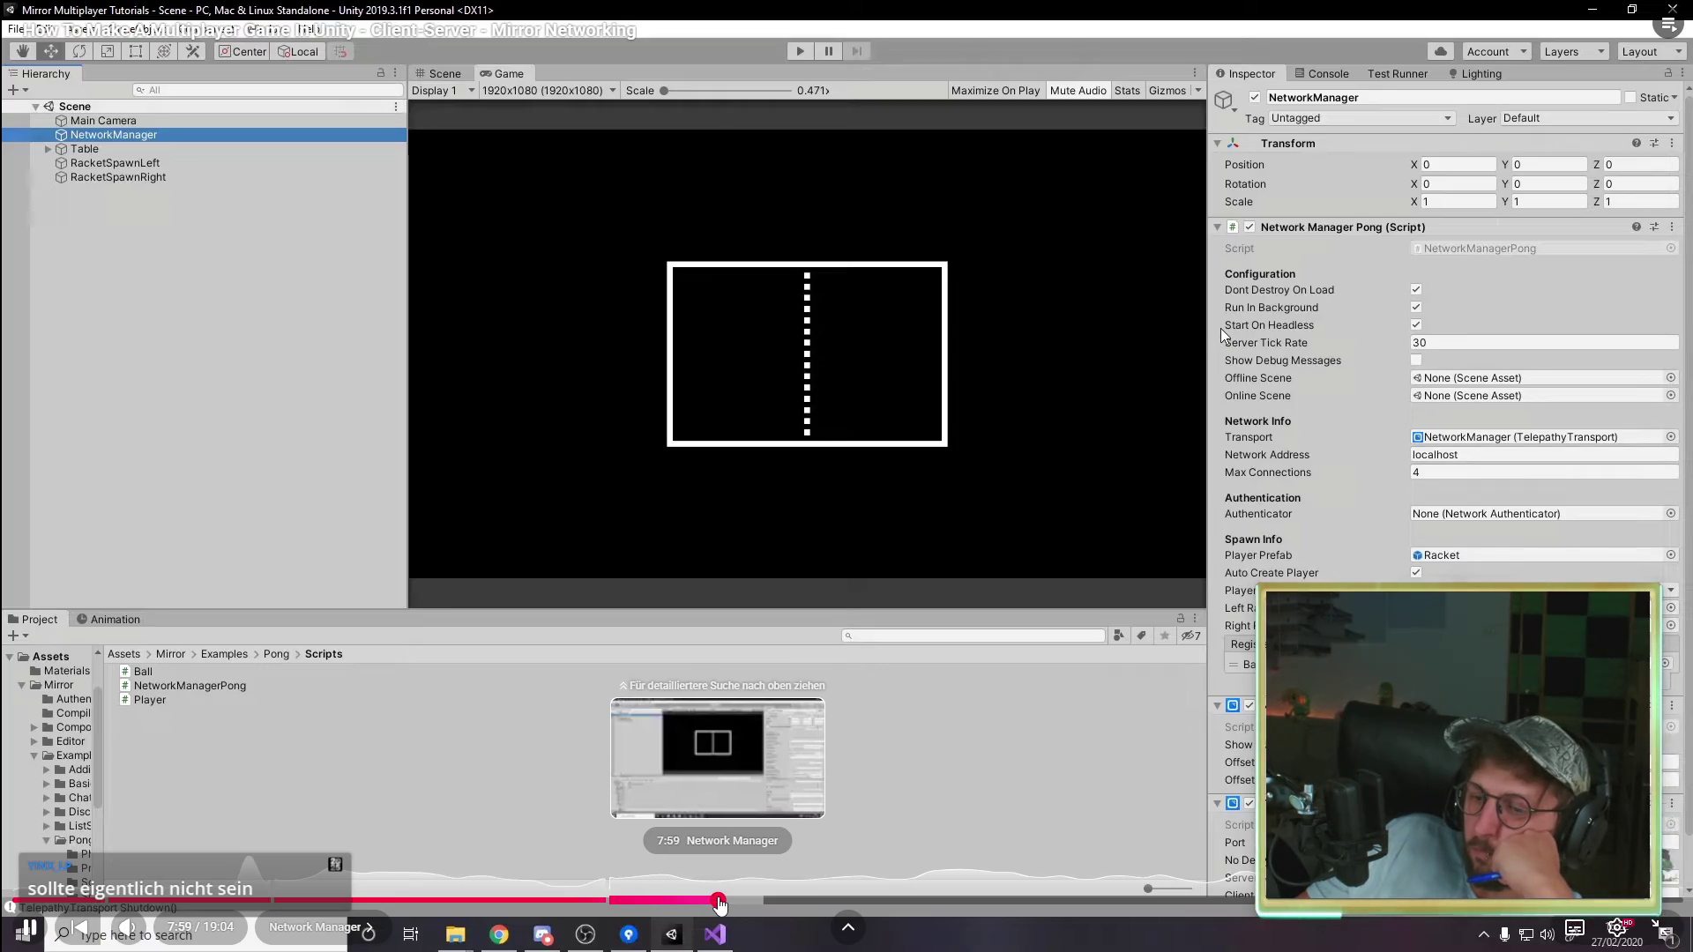
{"action": "left_click", "coordinate": [723, 901]}
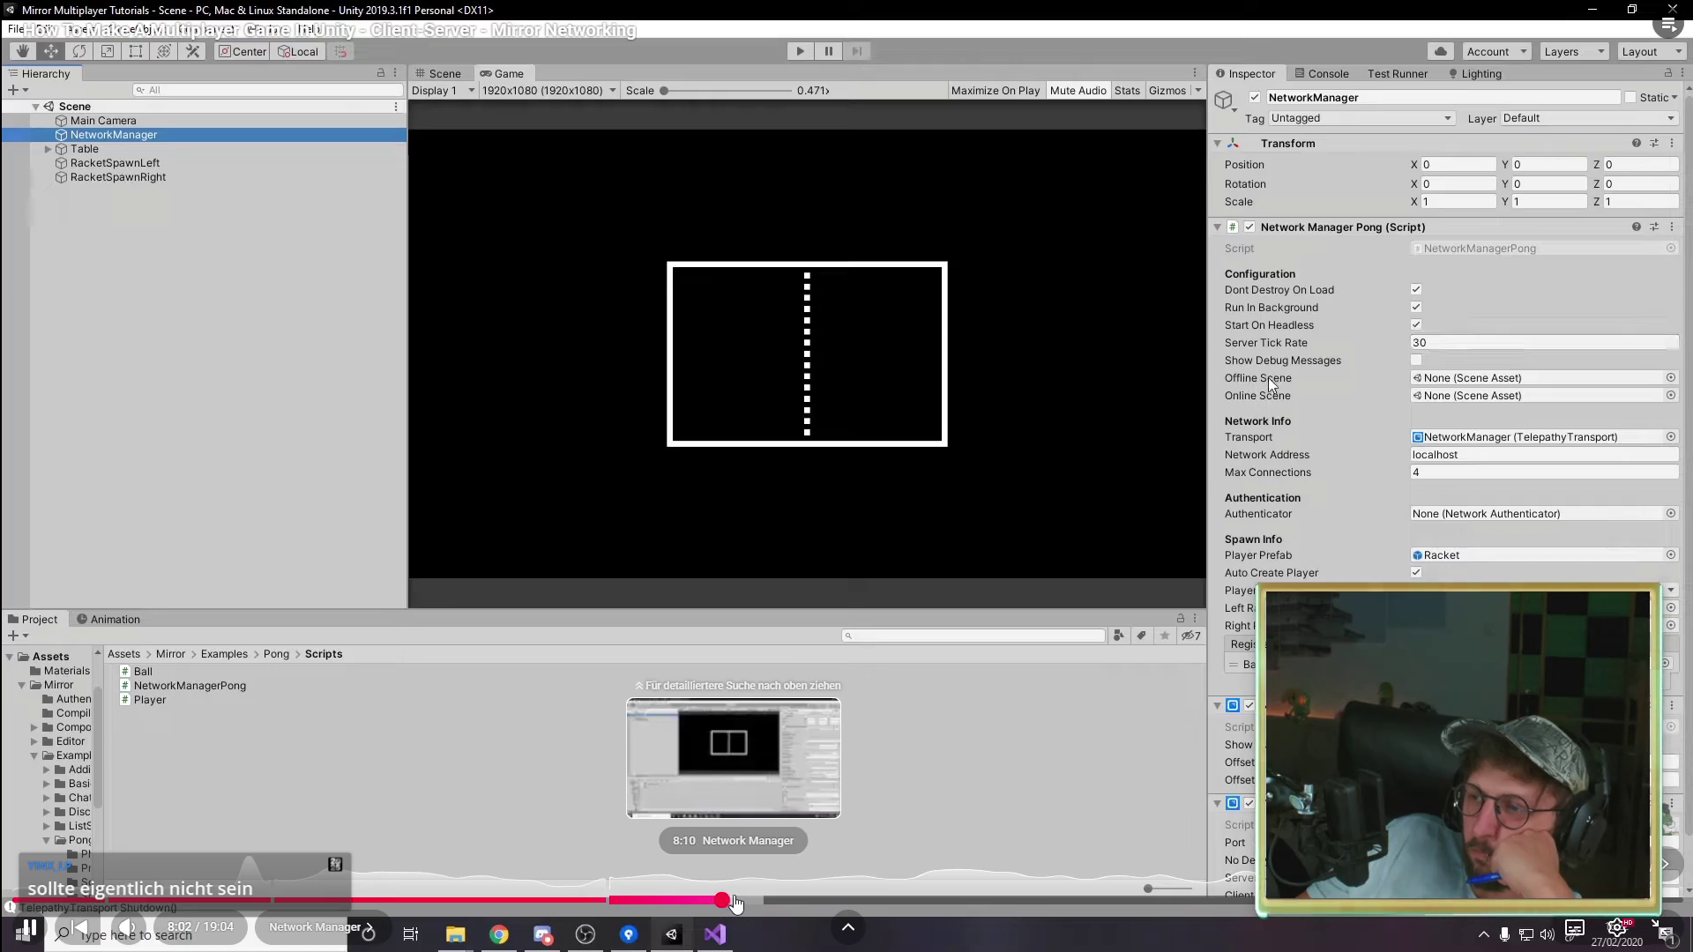
{"action": "left_click", "coordinate": [732, 901]}
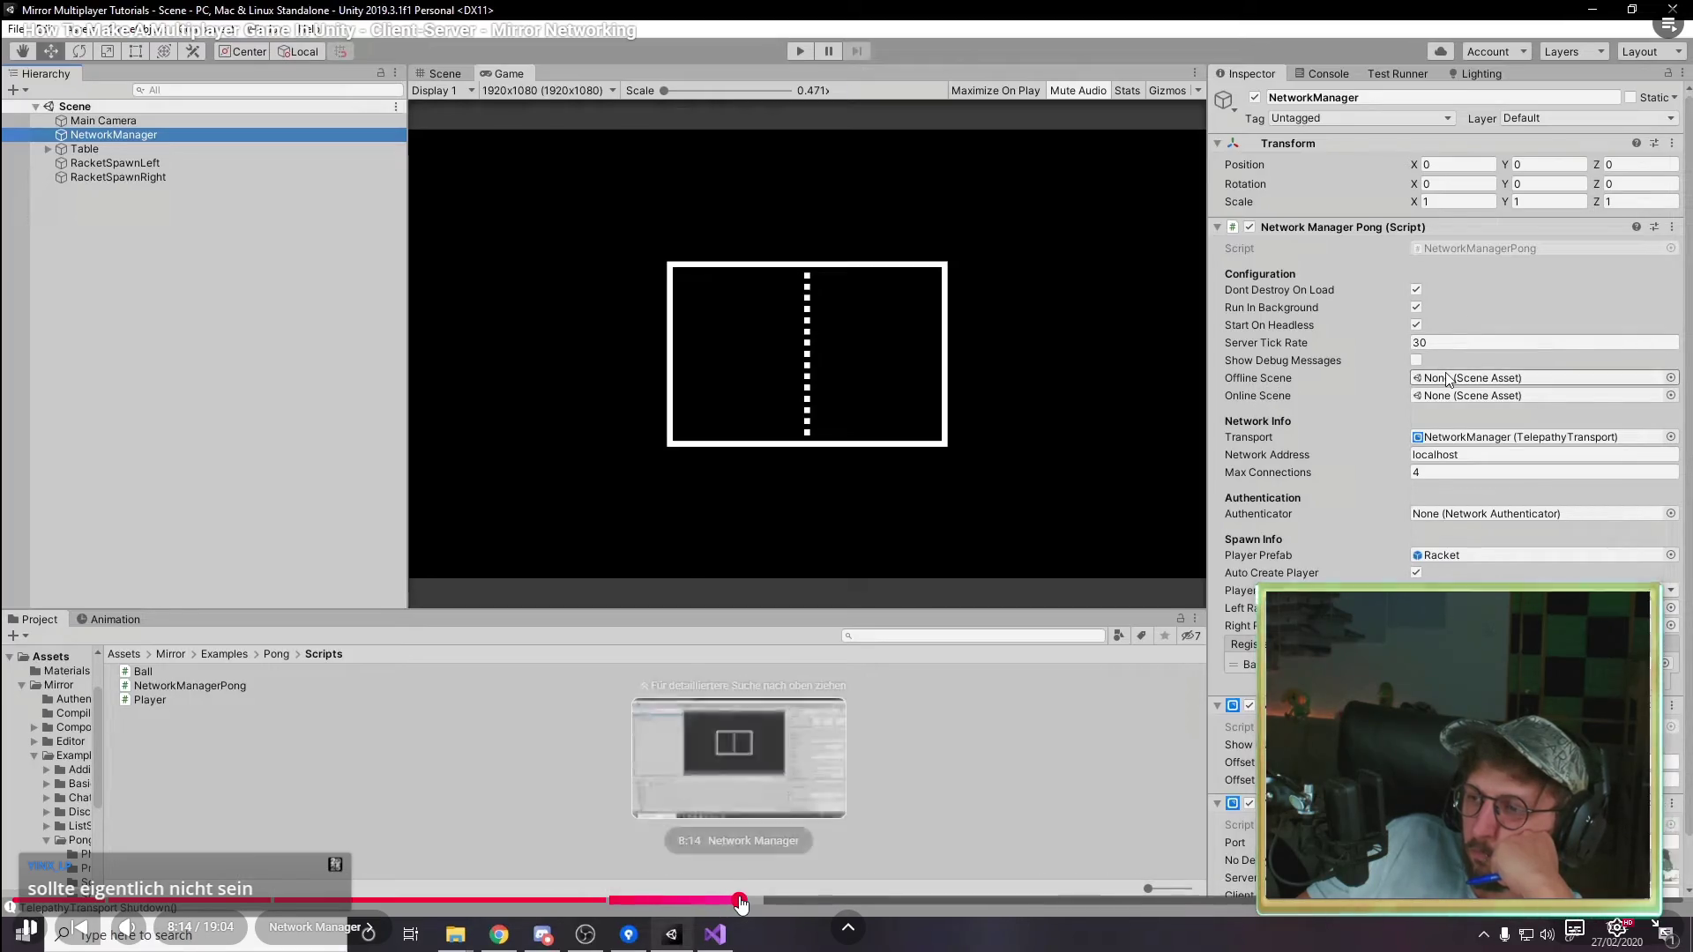
{"action": "left_click", "coordinate": [741, 901]}
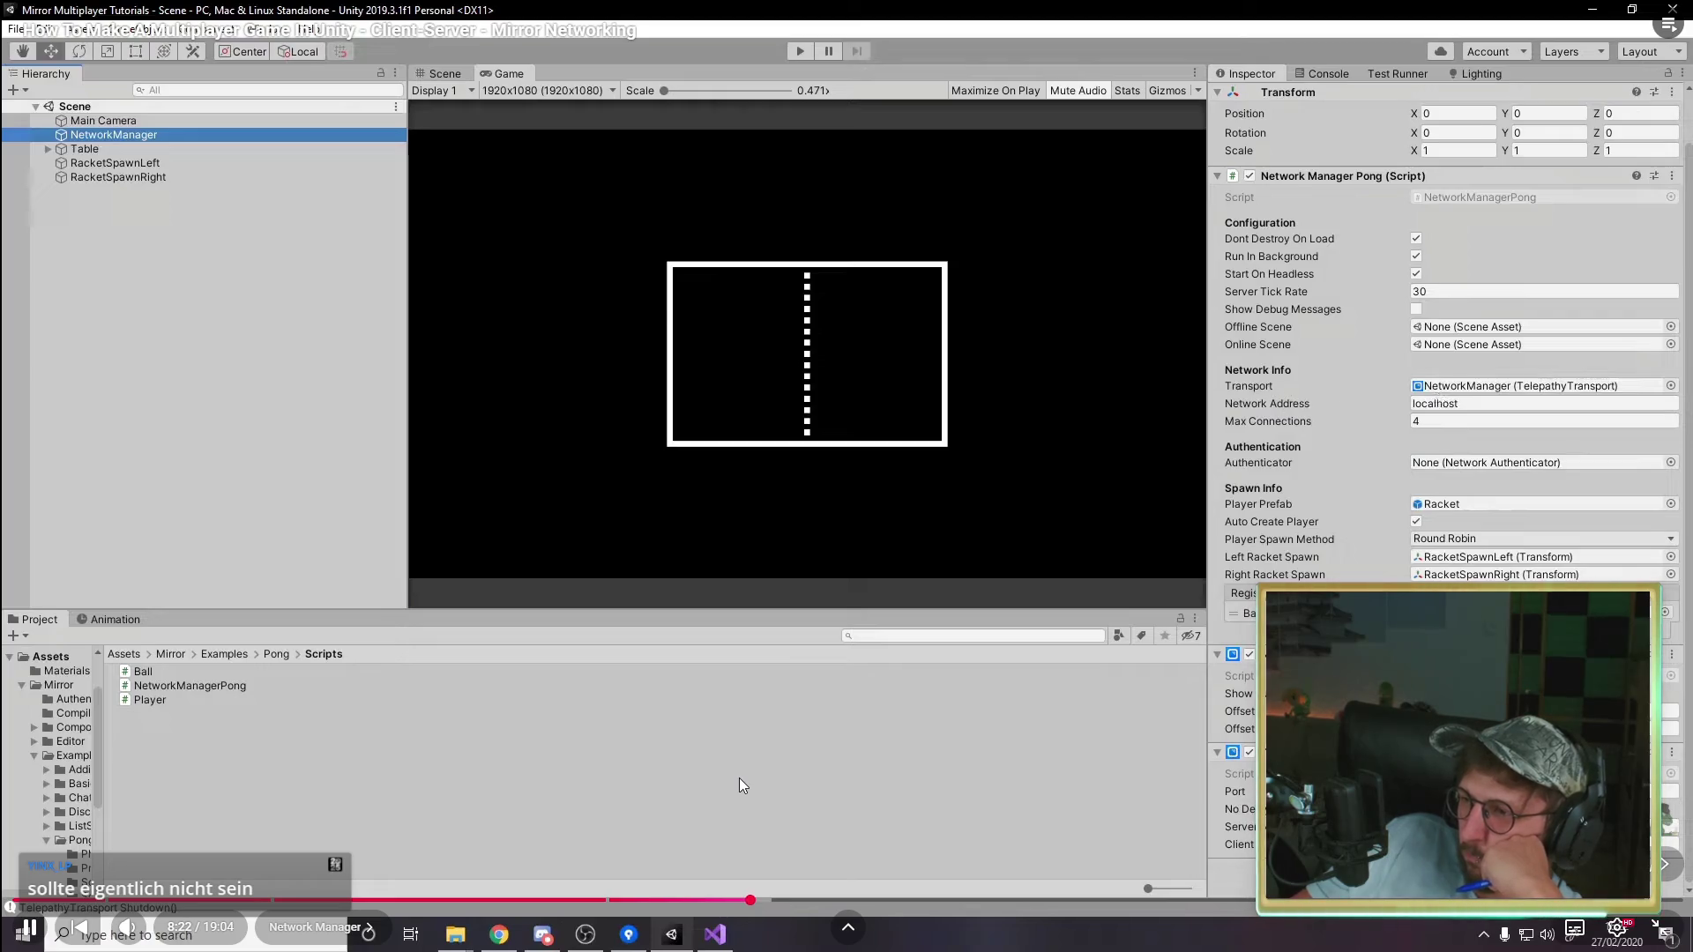
{"action": "mouse_move", "coordinate": [750, 805]}
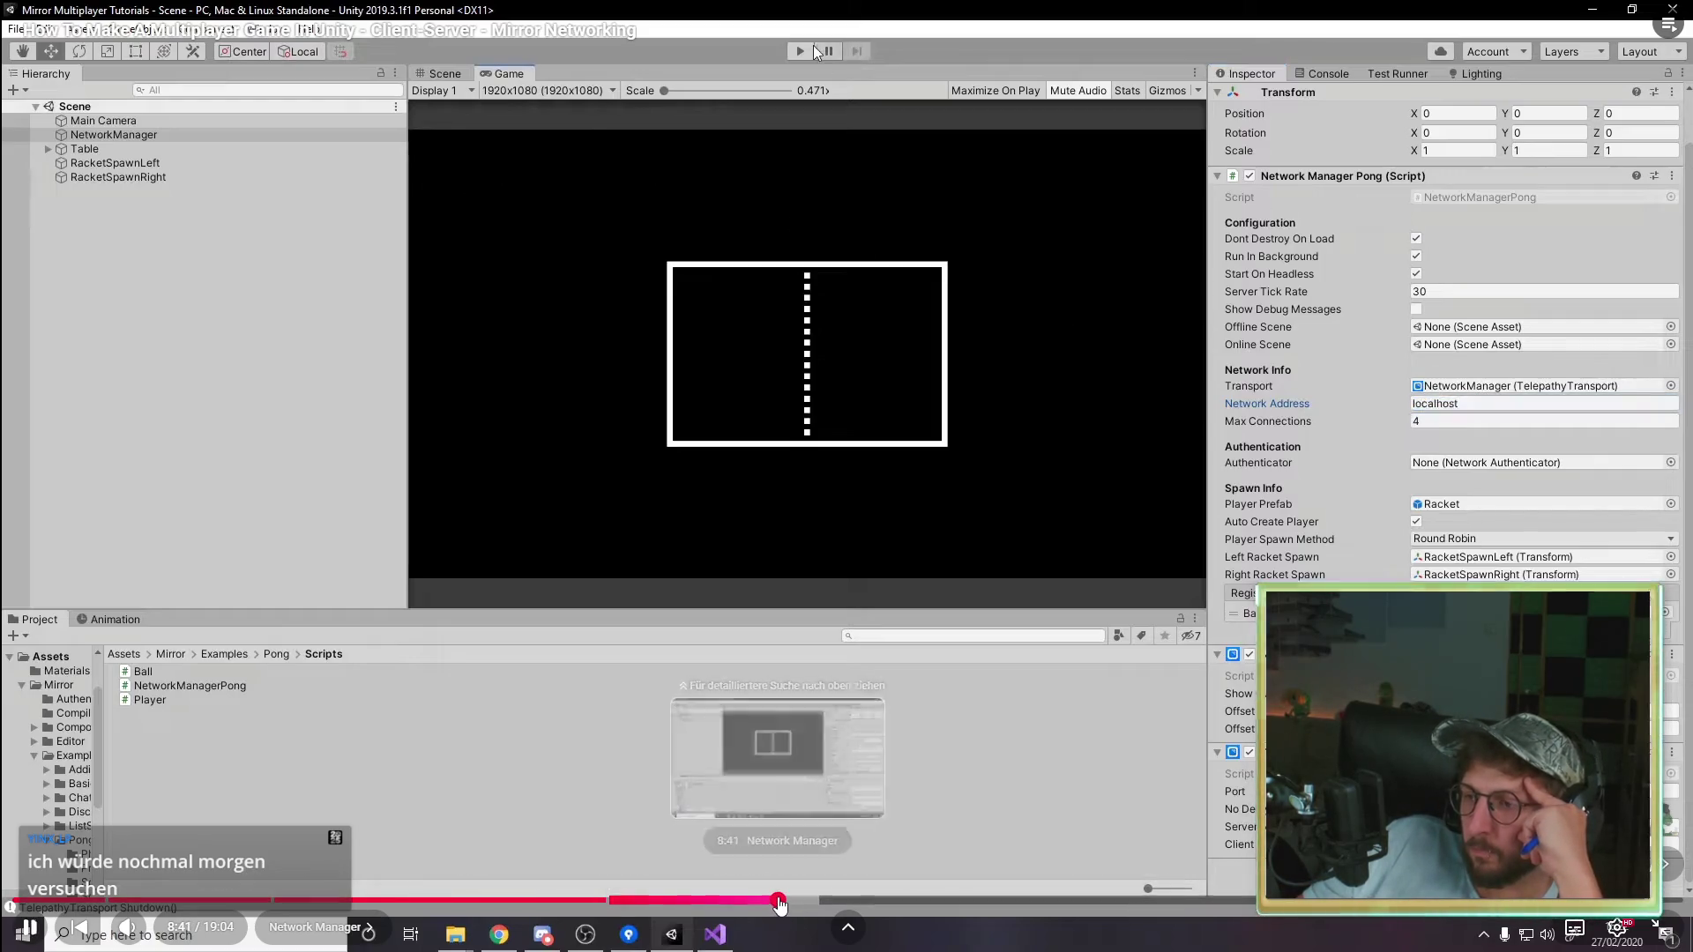
{"action": "left_click", "coordinate": [780, 899]}
{"action": "left_click", "coordinate": [791, 900]}
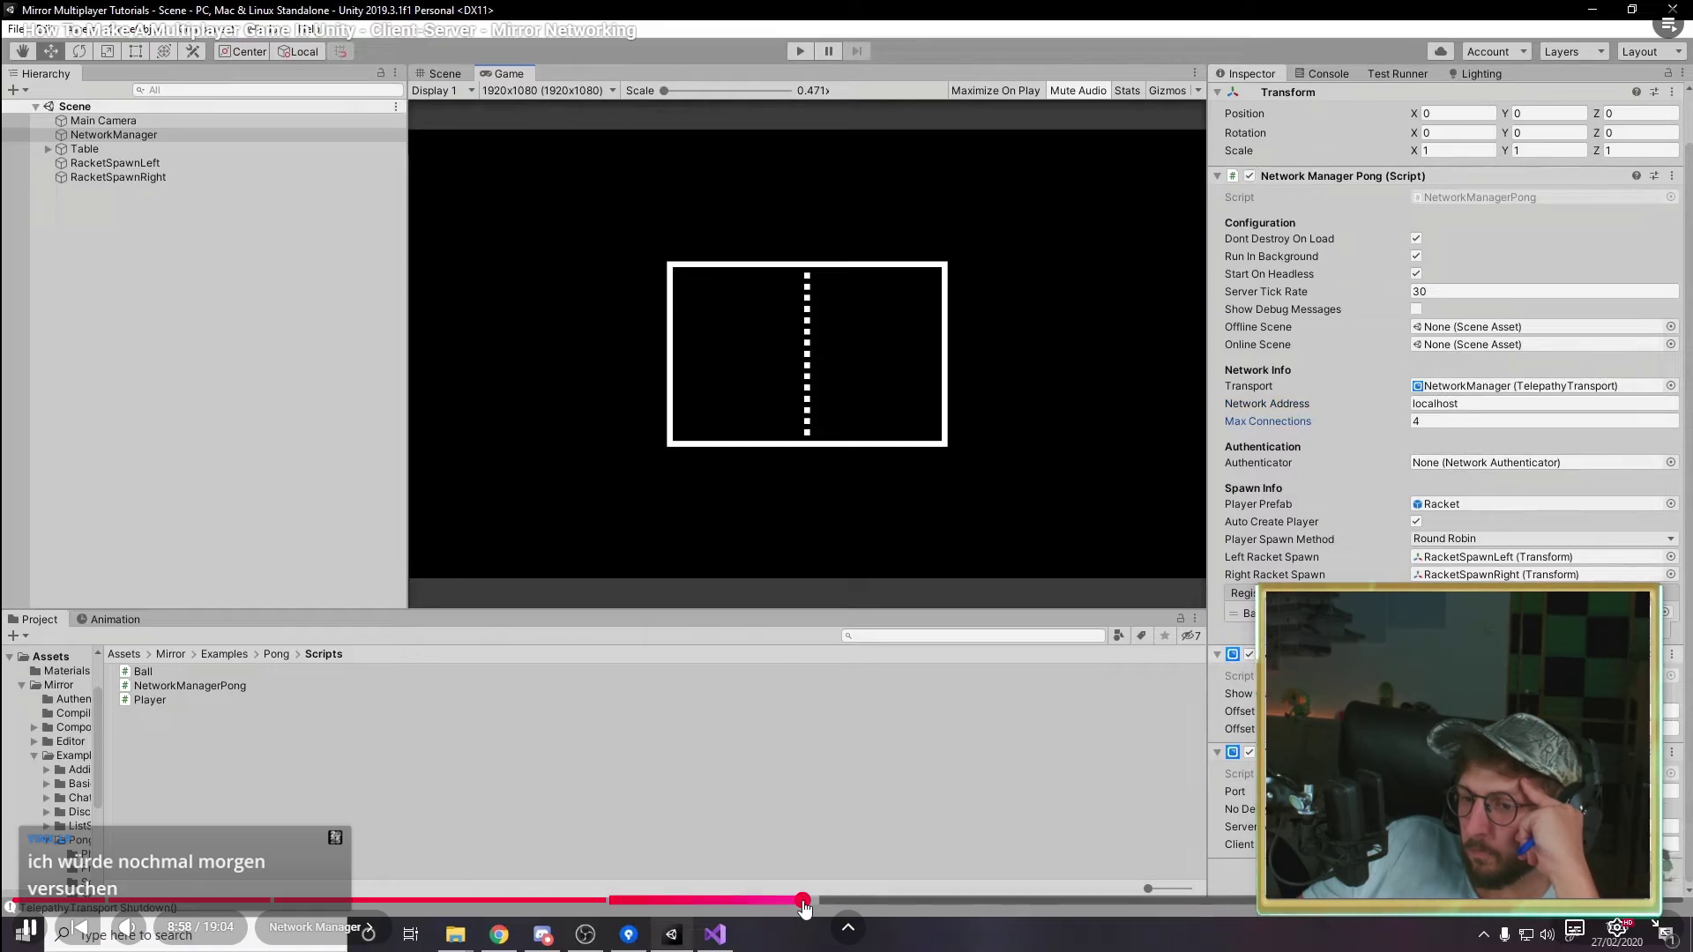
{"action": "left_click", "coordinate": [802, 900]}
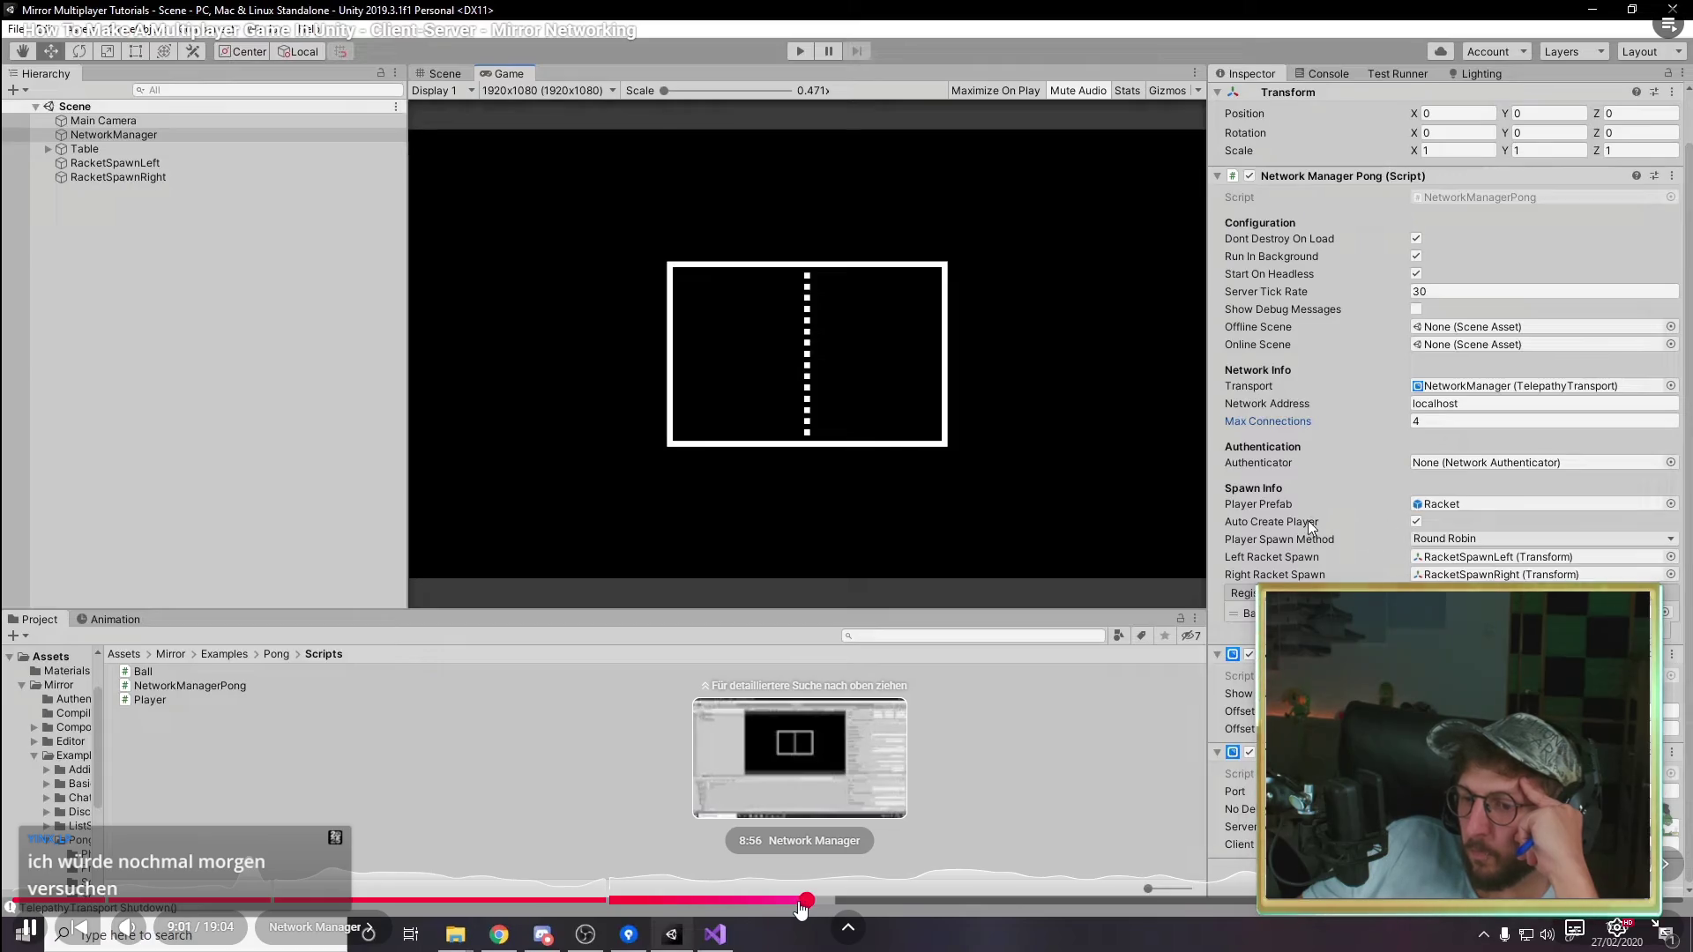
{"action": "left_click", "coordinate": [797, 900]}
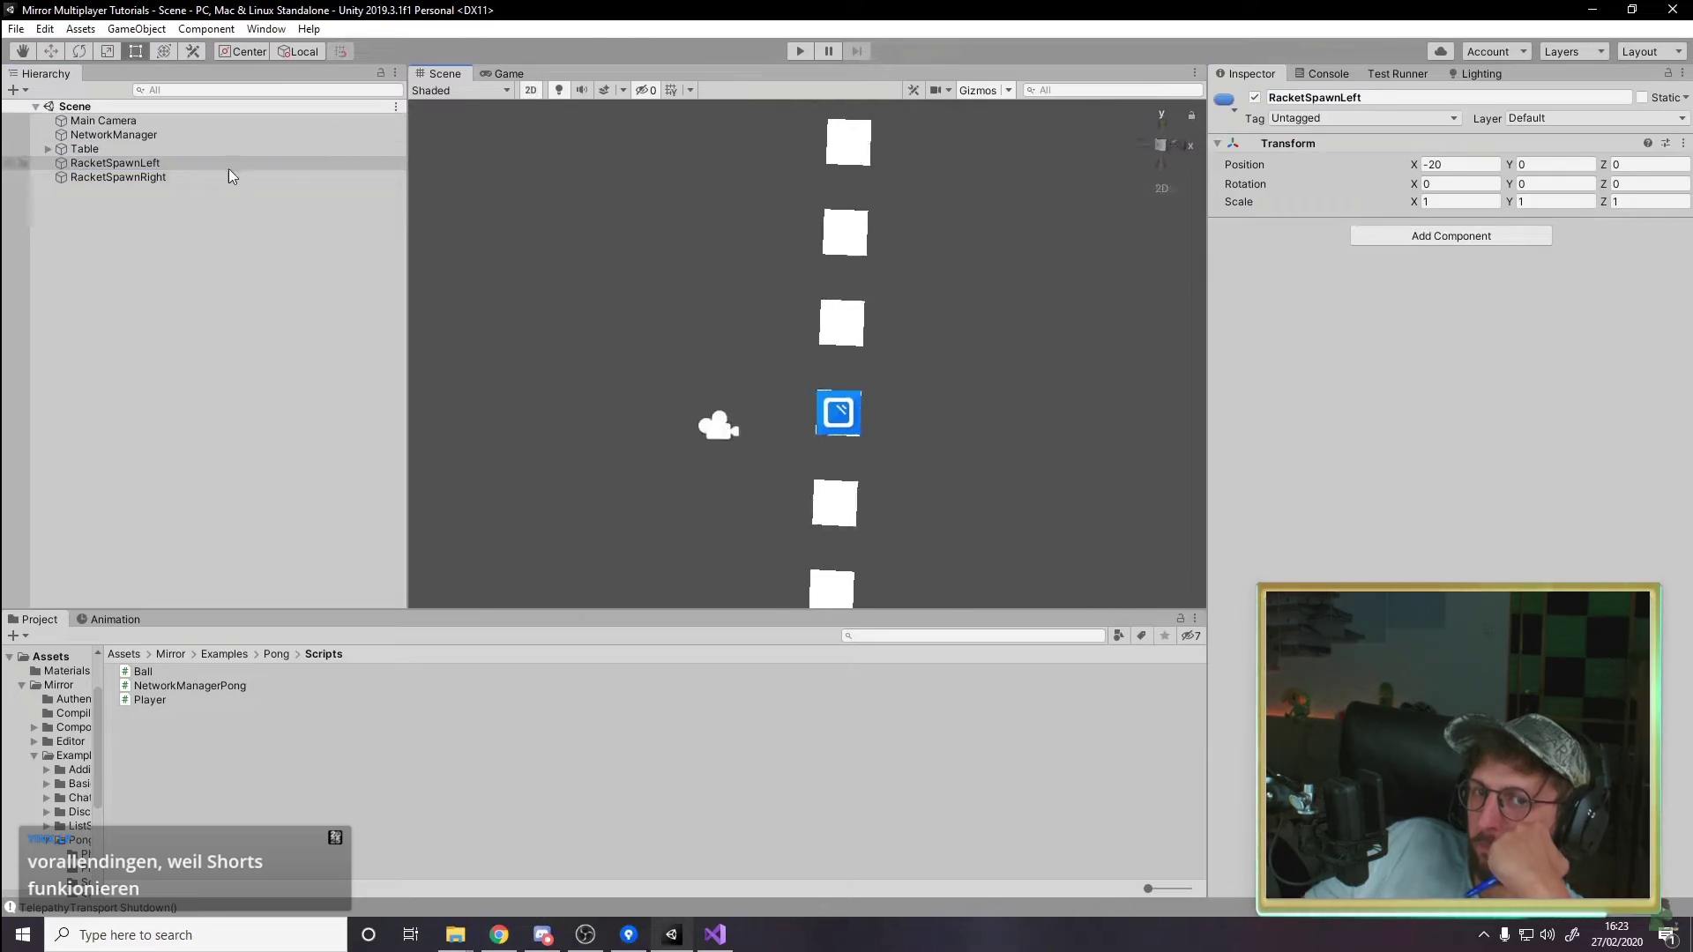
Step: Drag the seek bar ahead to about 10:28, where the NetworkManagerPong script appears
{"action": "mouse_move", "coordinate": [731, 700]}
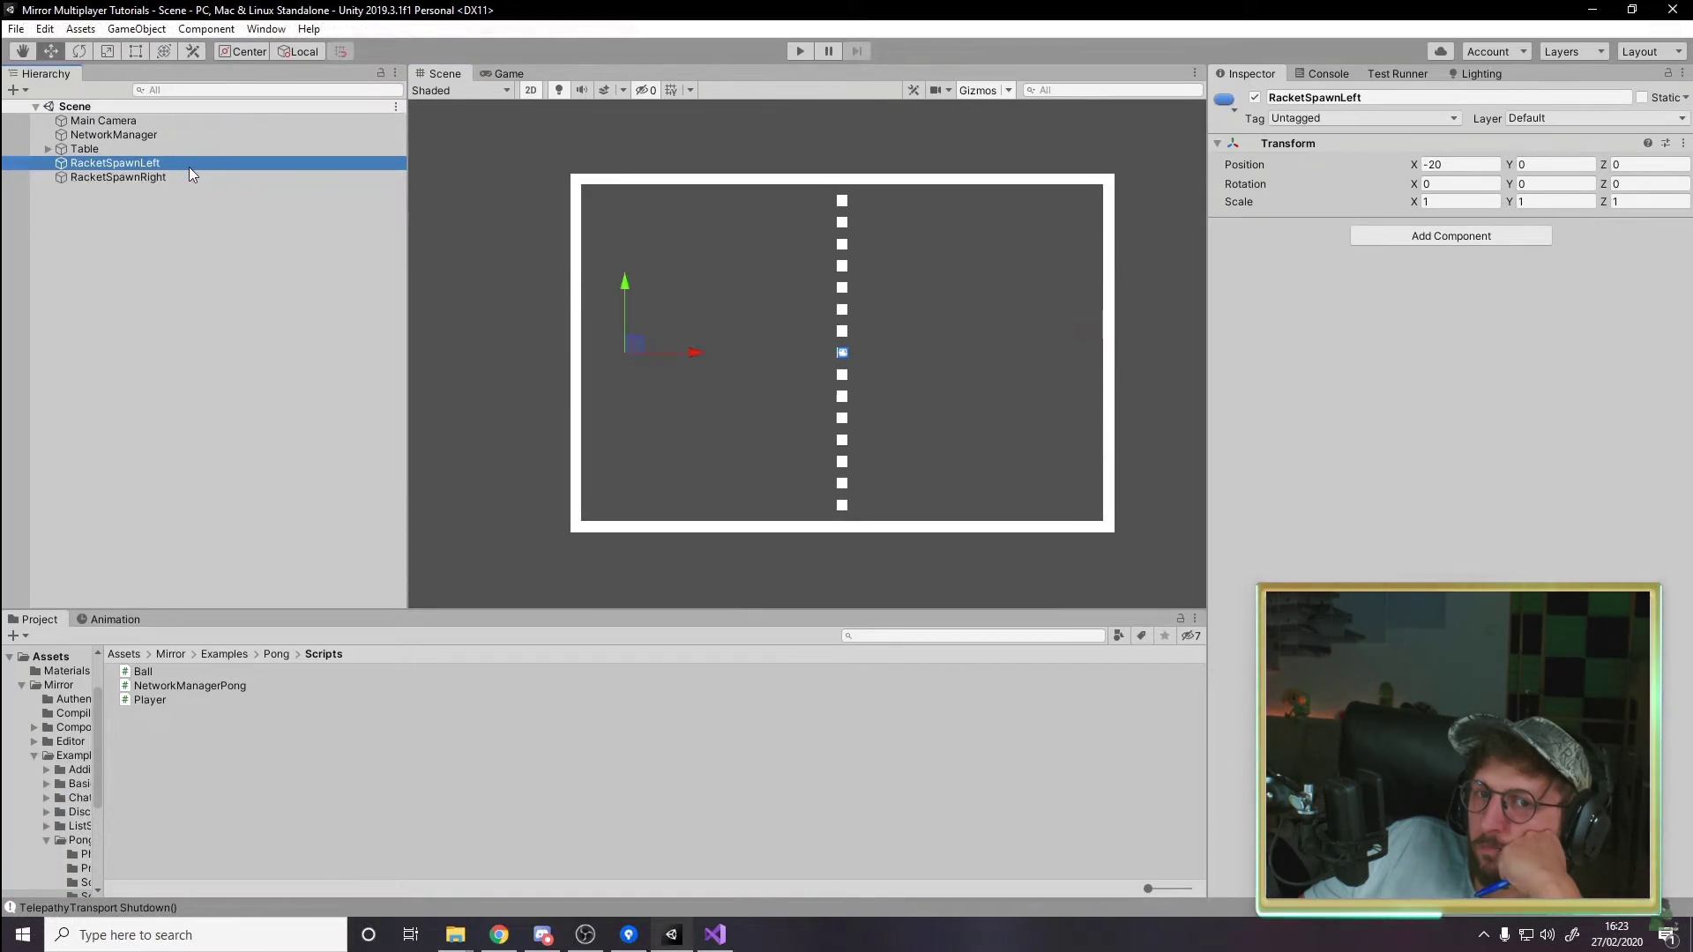
{"action": "mouse_move", "coordinate": [767, 730]}
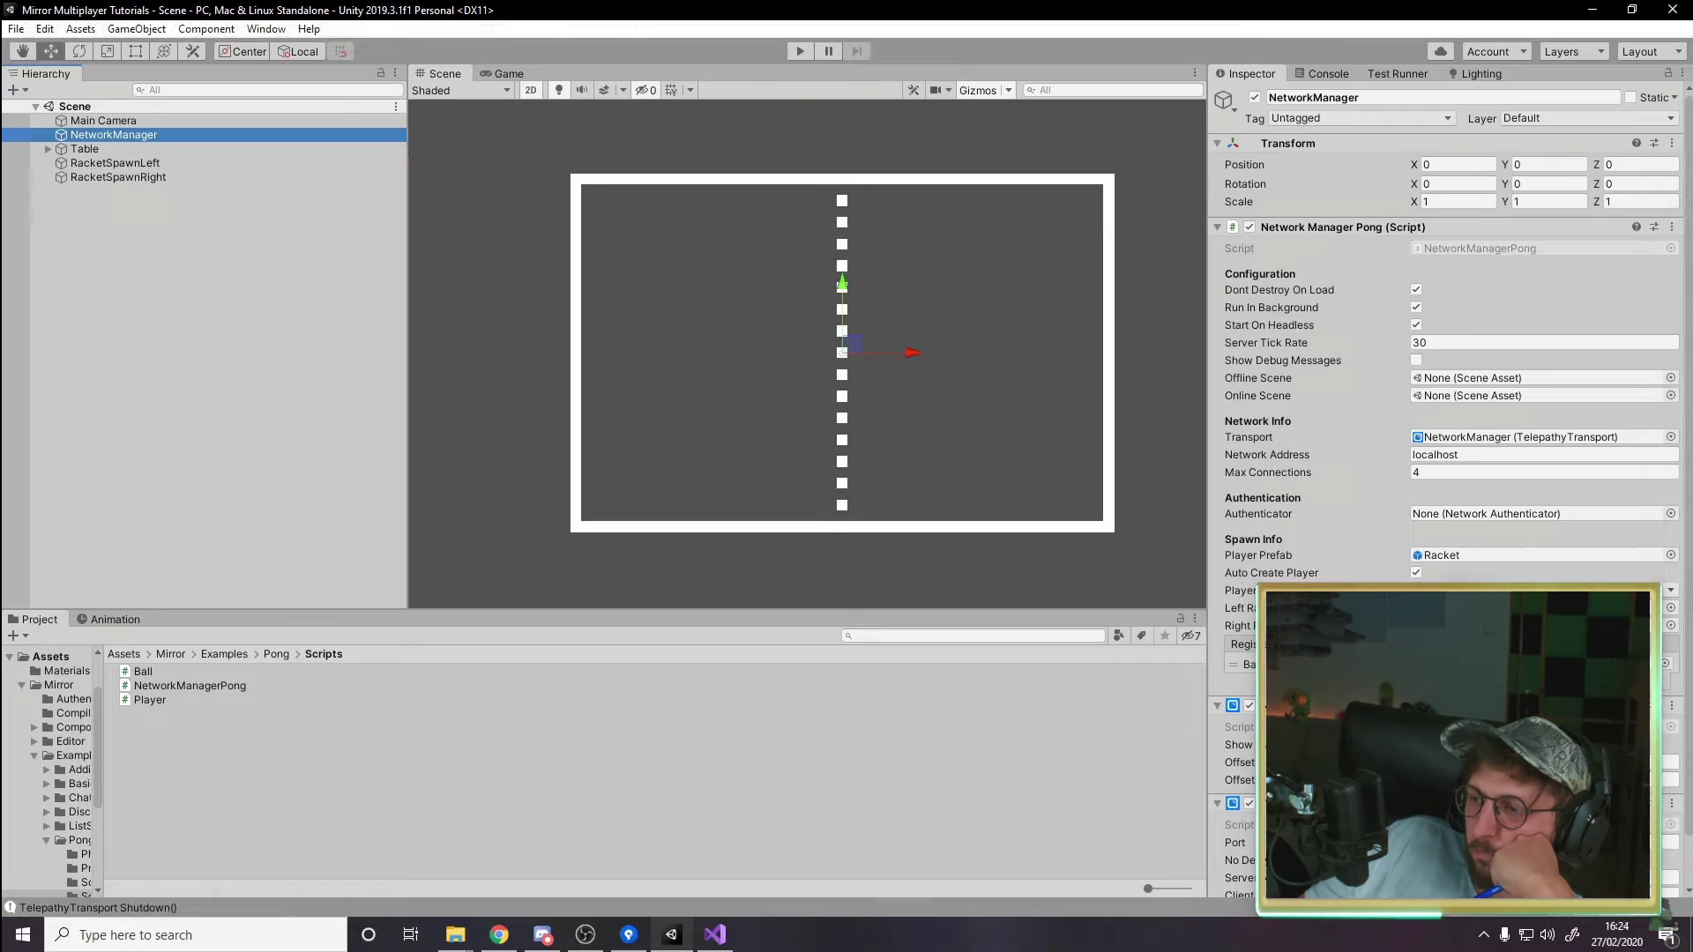
{"action": "mouse_move", "coordinate": [862, 681]}
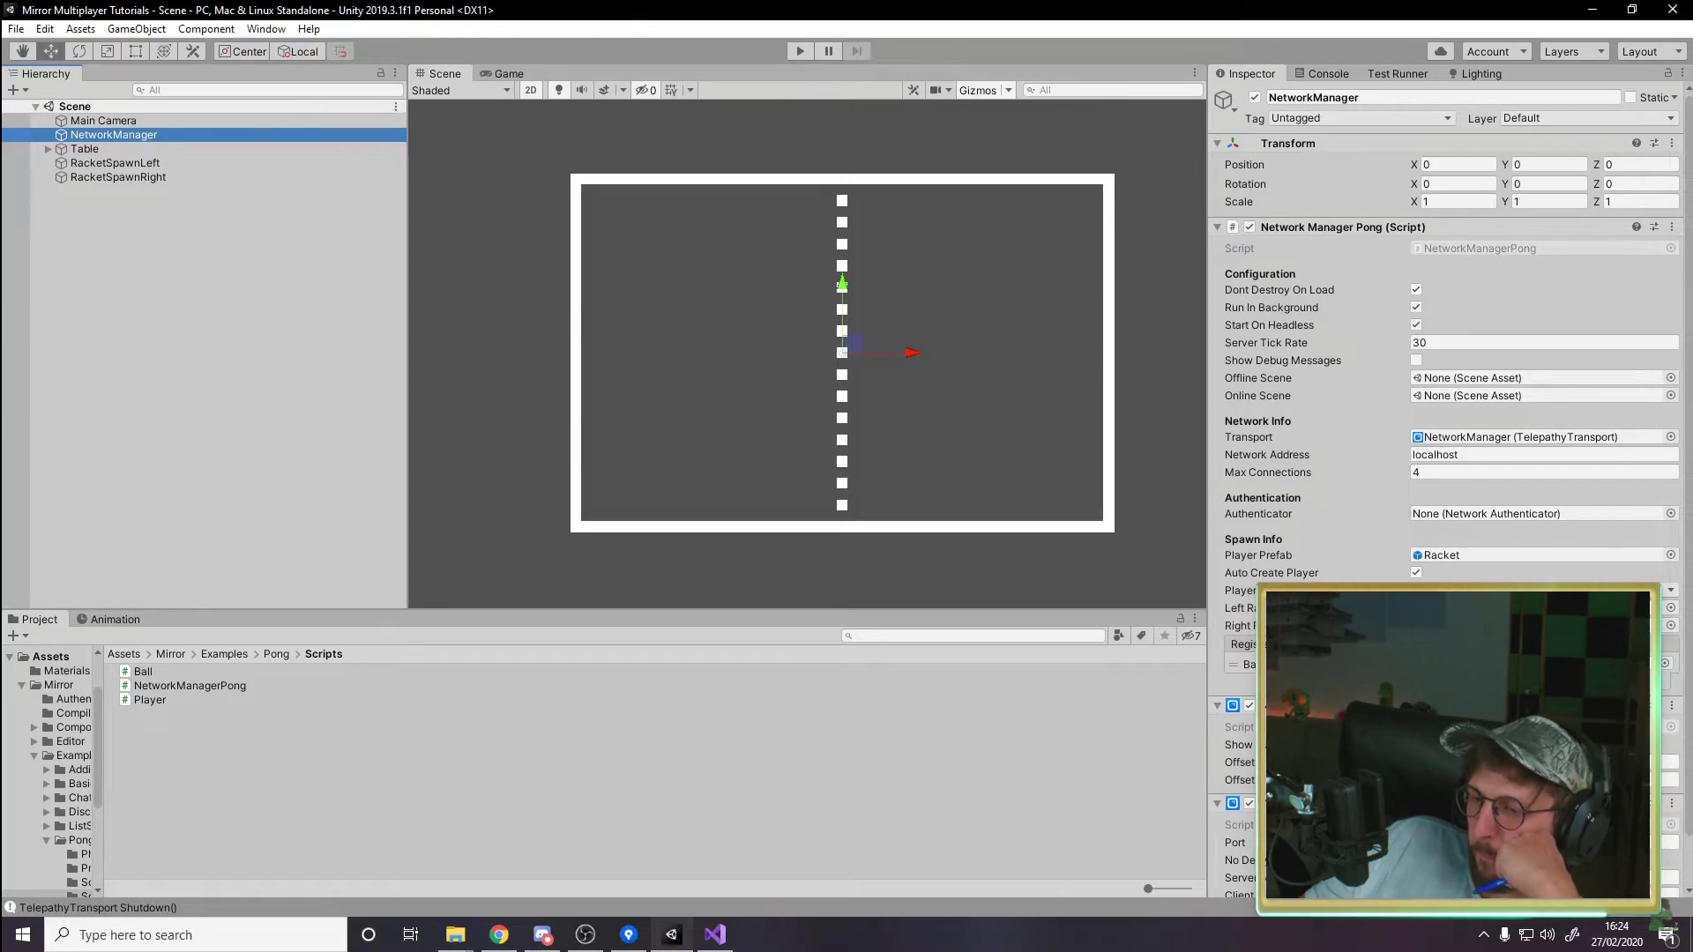
{"action": "mouse_move", "coordinate": [945, 668]}
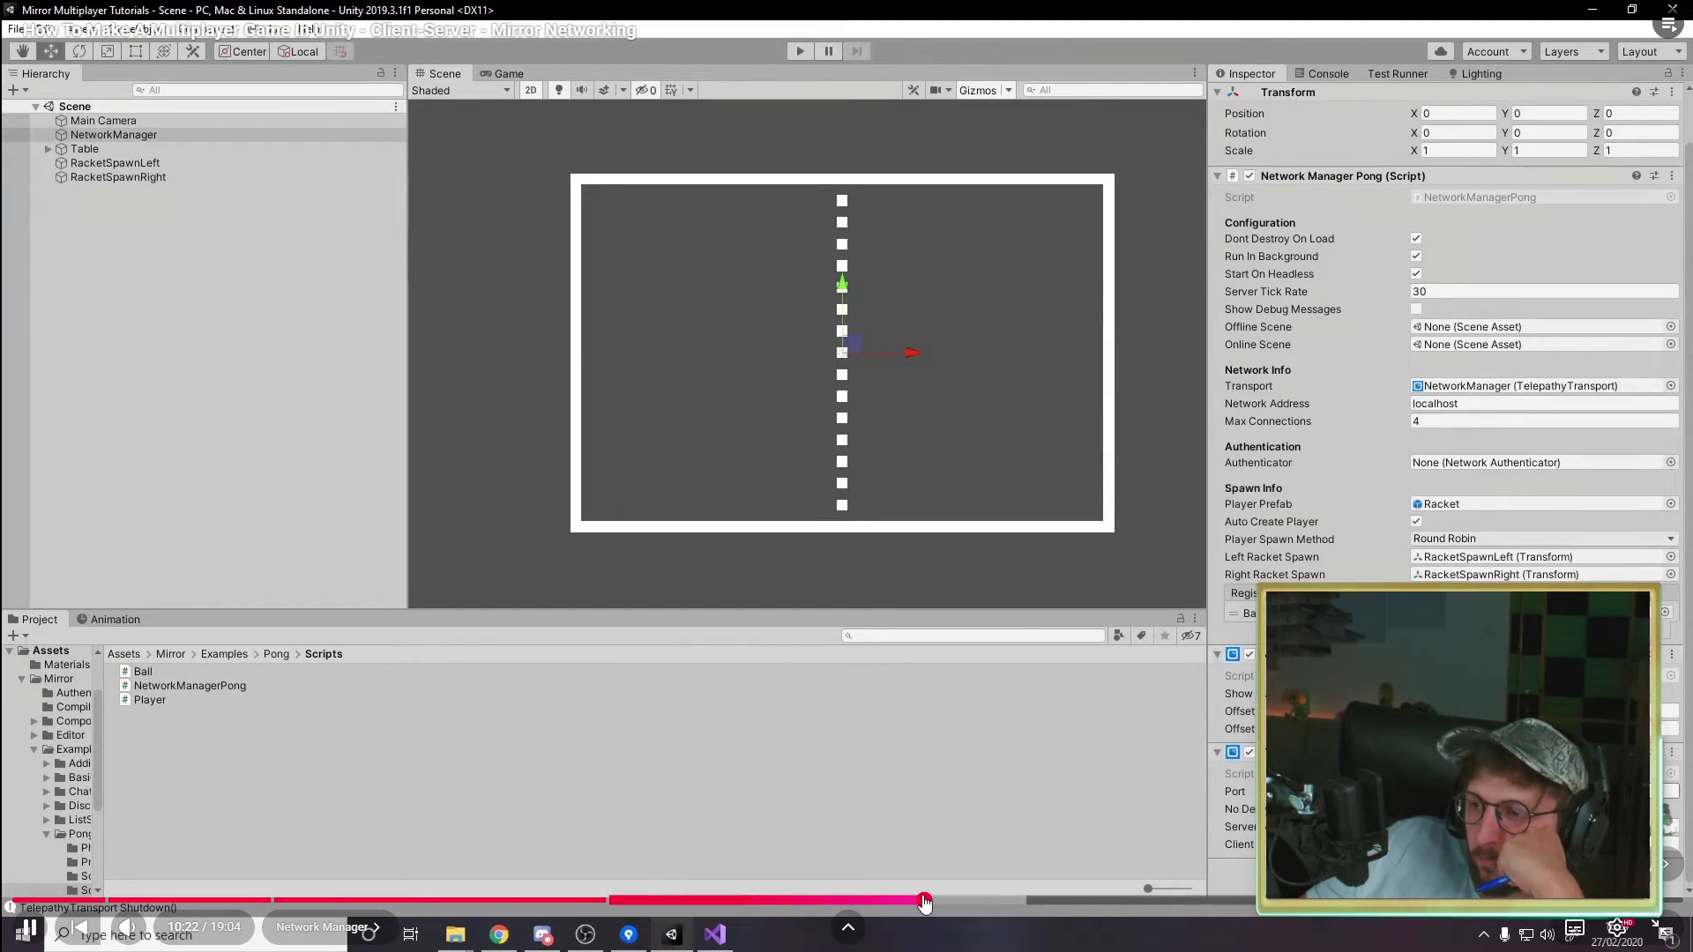
{"action": "left_click_drag", "start_coordinate": [923, 903], "coordinate": [944, 905]}
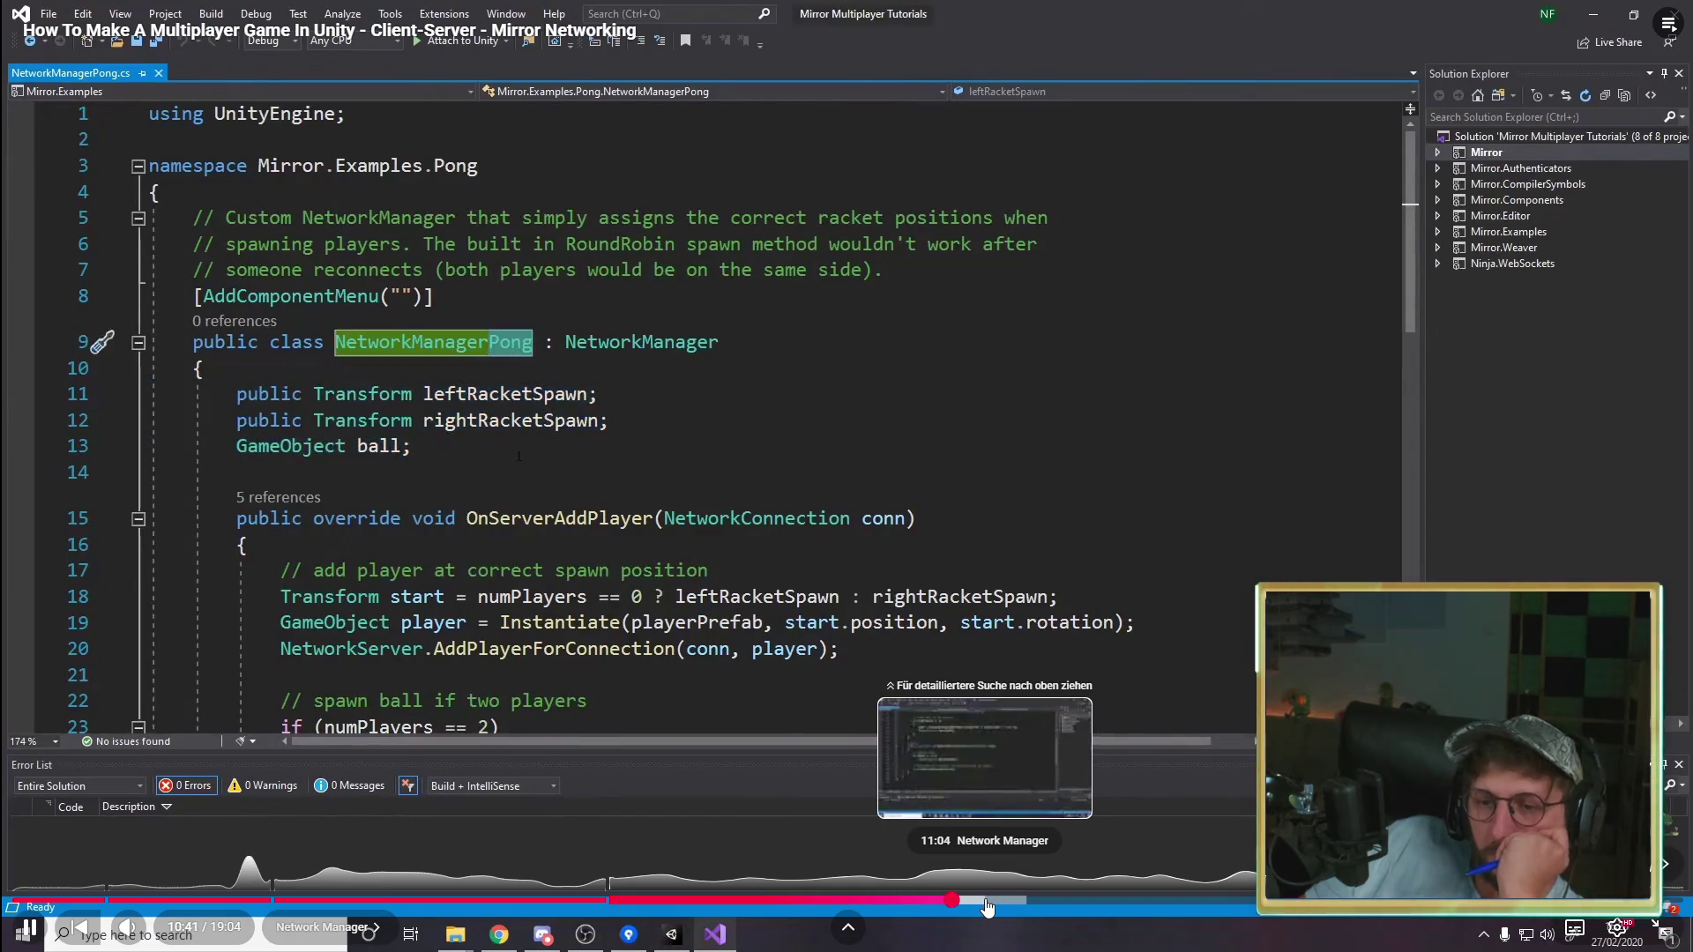
Step: Skim the NetworkManagerPong code sections, pause at 14:06 on the Ball script, and exit fullscreen
{"action": "left_click", "coordinate": [988, 904]}
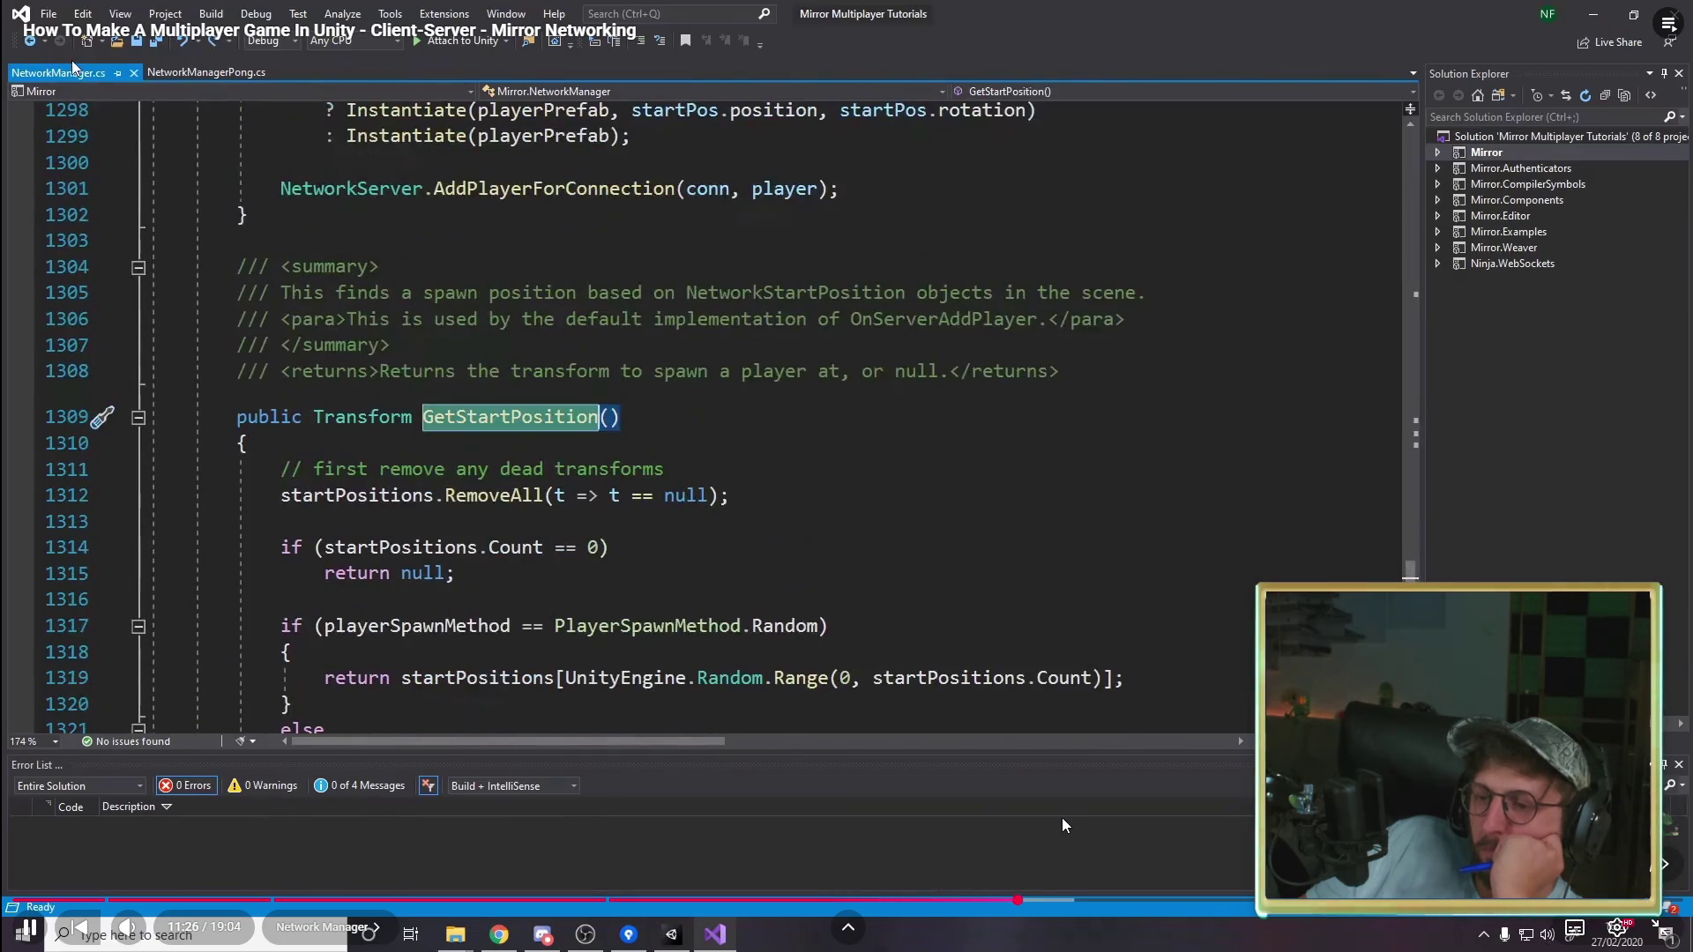
{"action": "left_click", "coordinate": [1096, 901]}
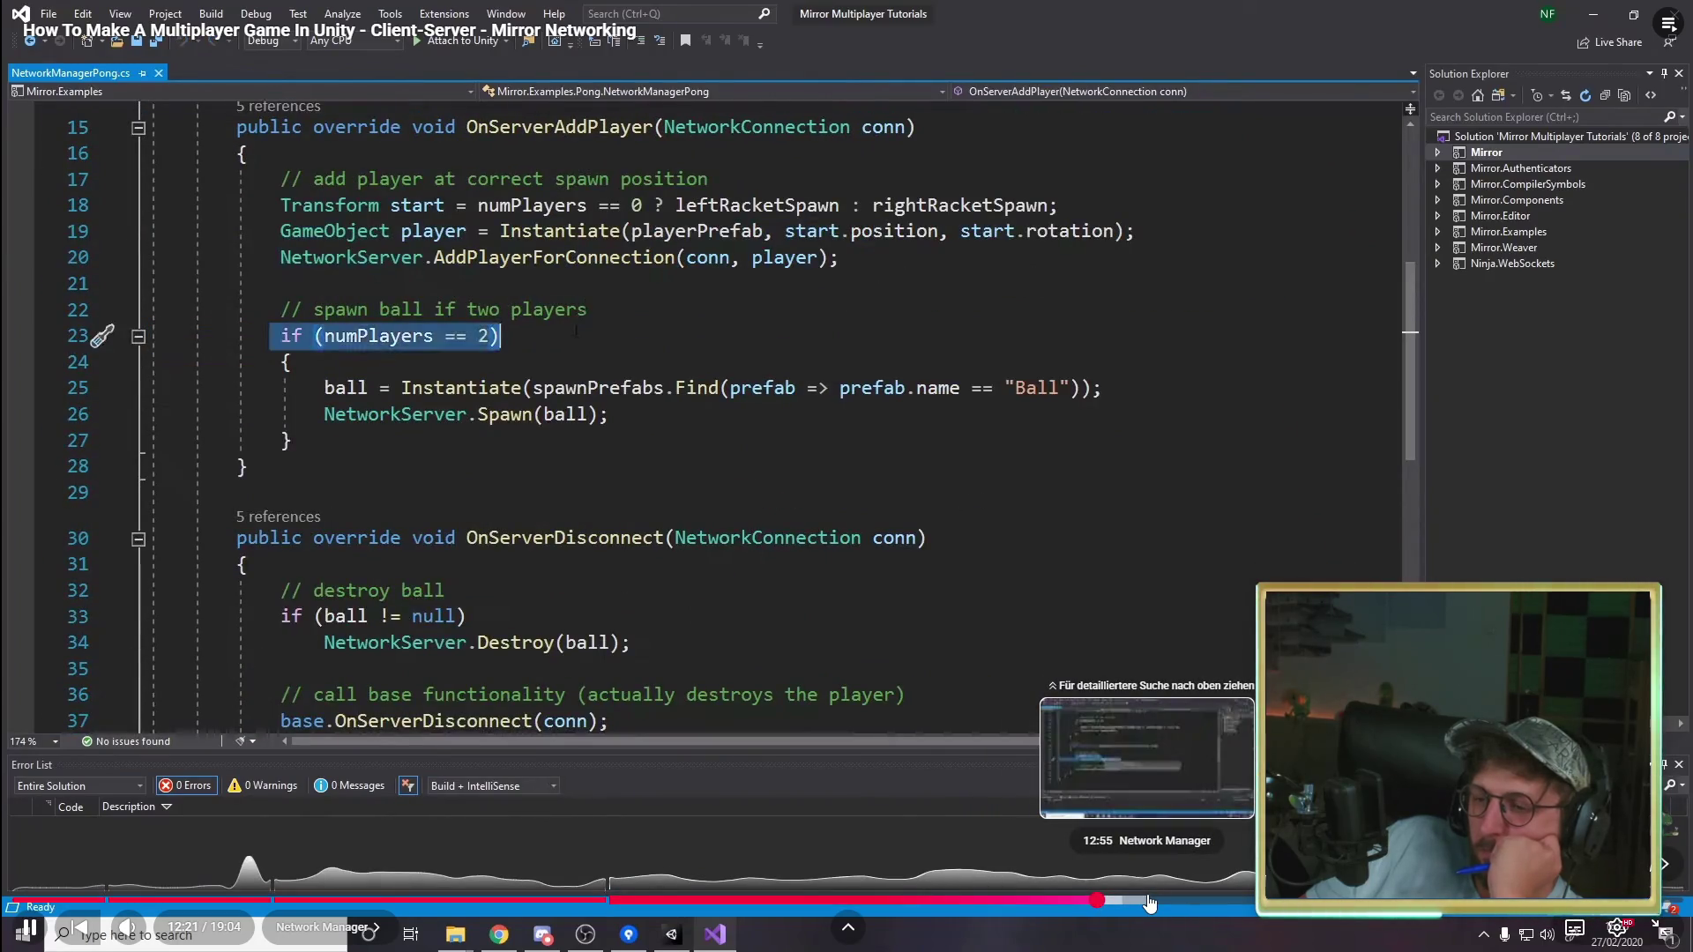
{"action": "left_click", "coordinate": [1148, 901]}
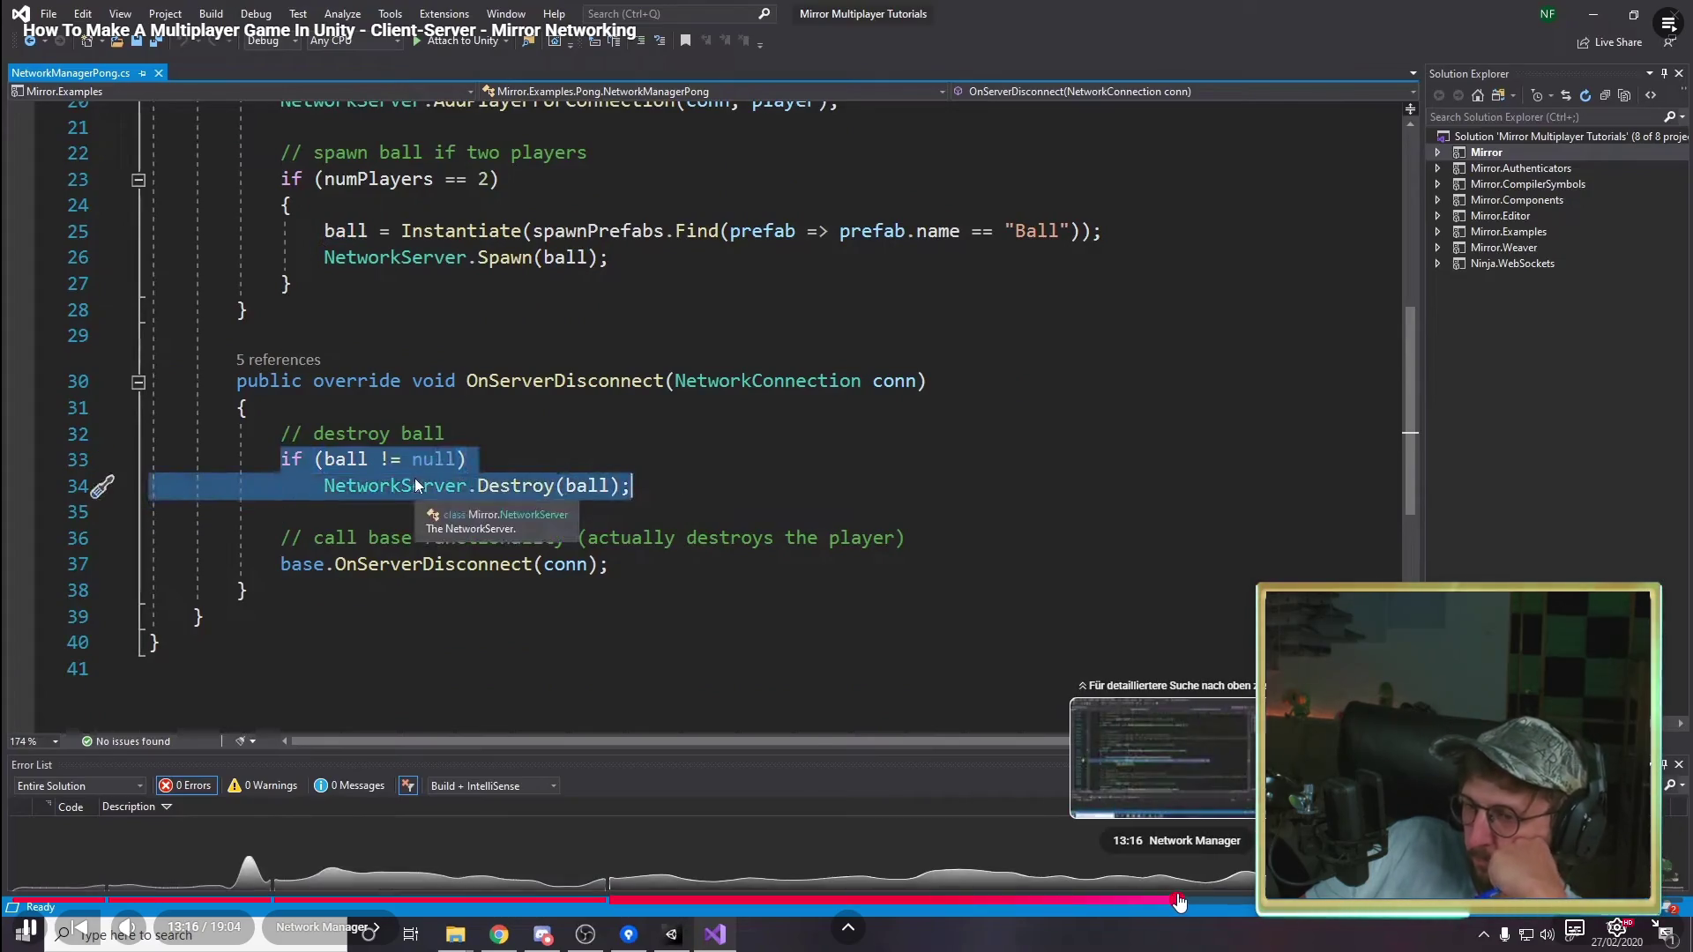
{"action": "left_click", "coordinate": [1178, 901]}
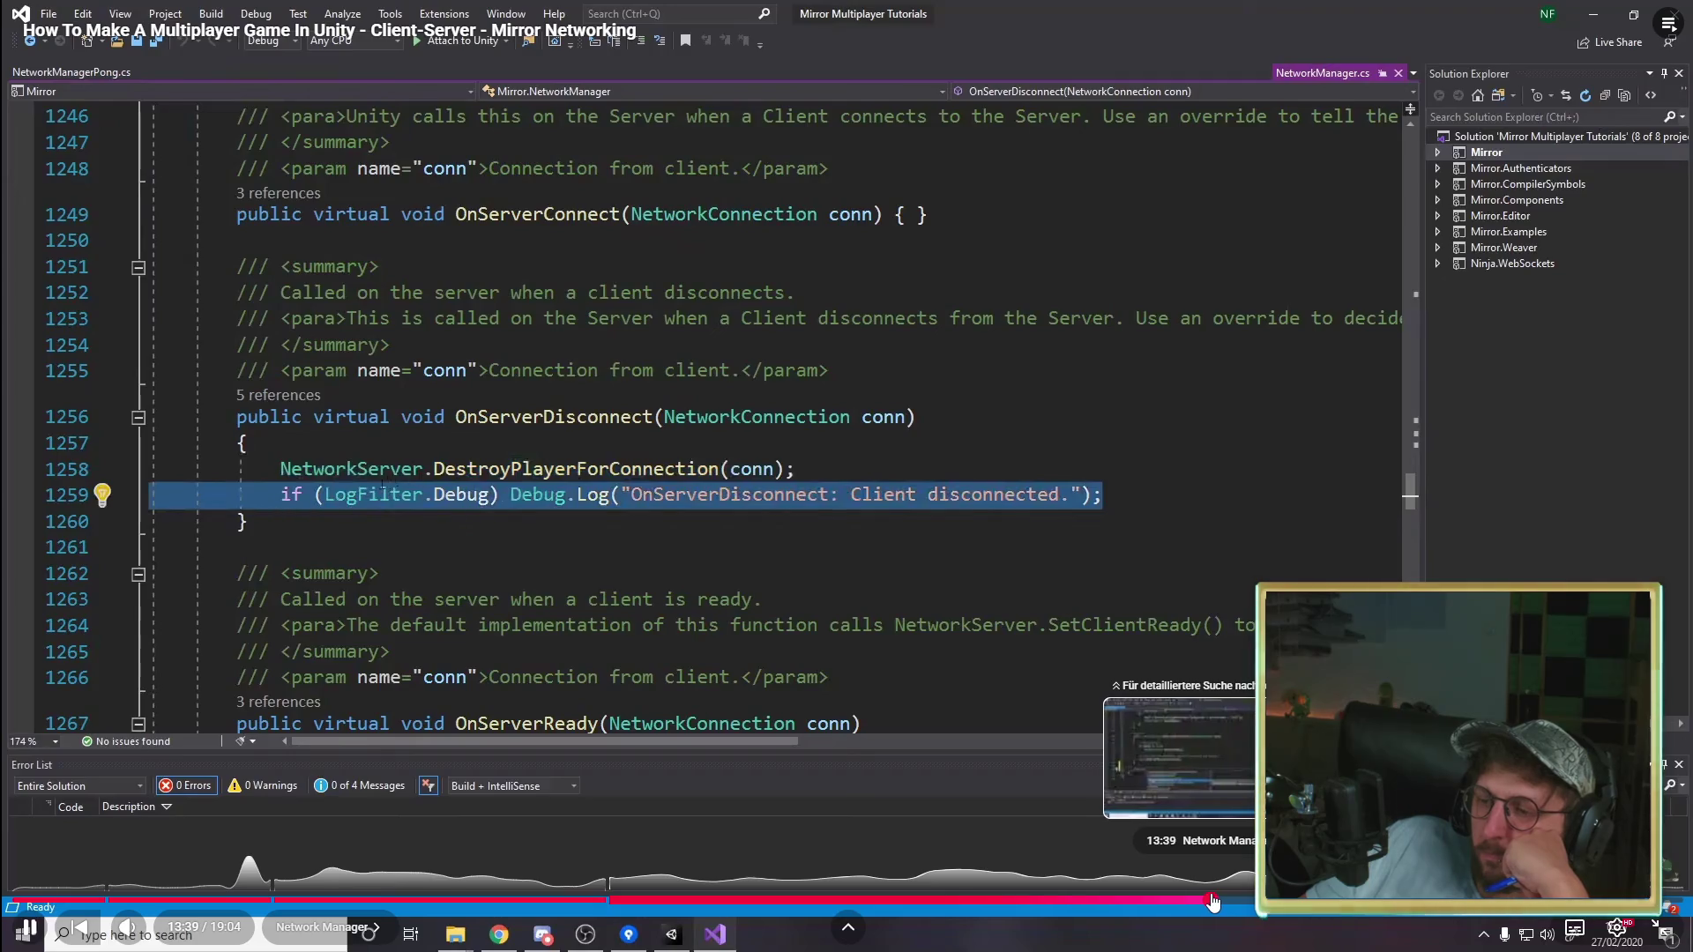
{"action": "left_click", "coordinate": [1210, 901]}
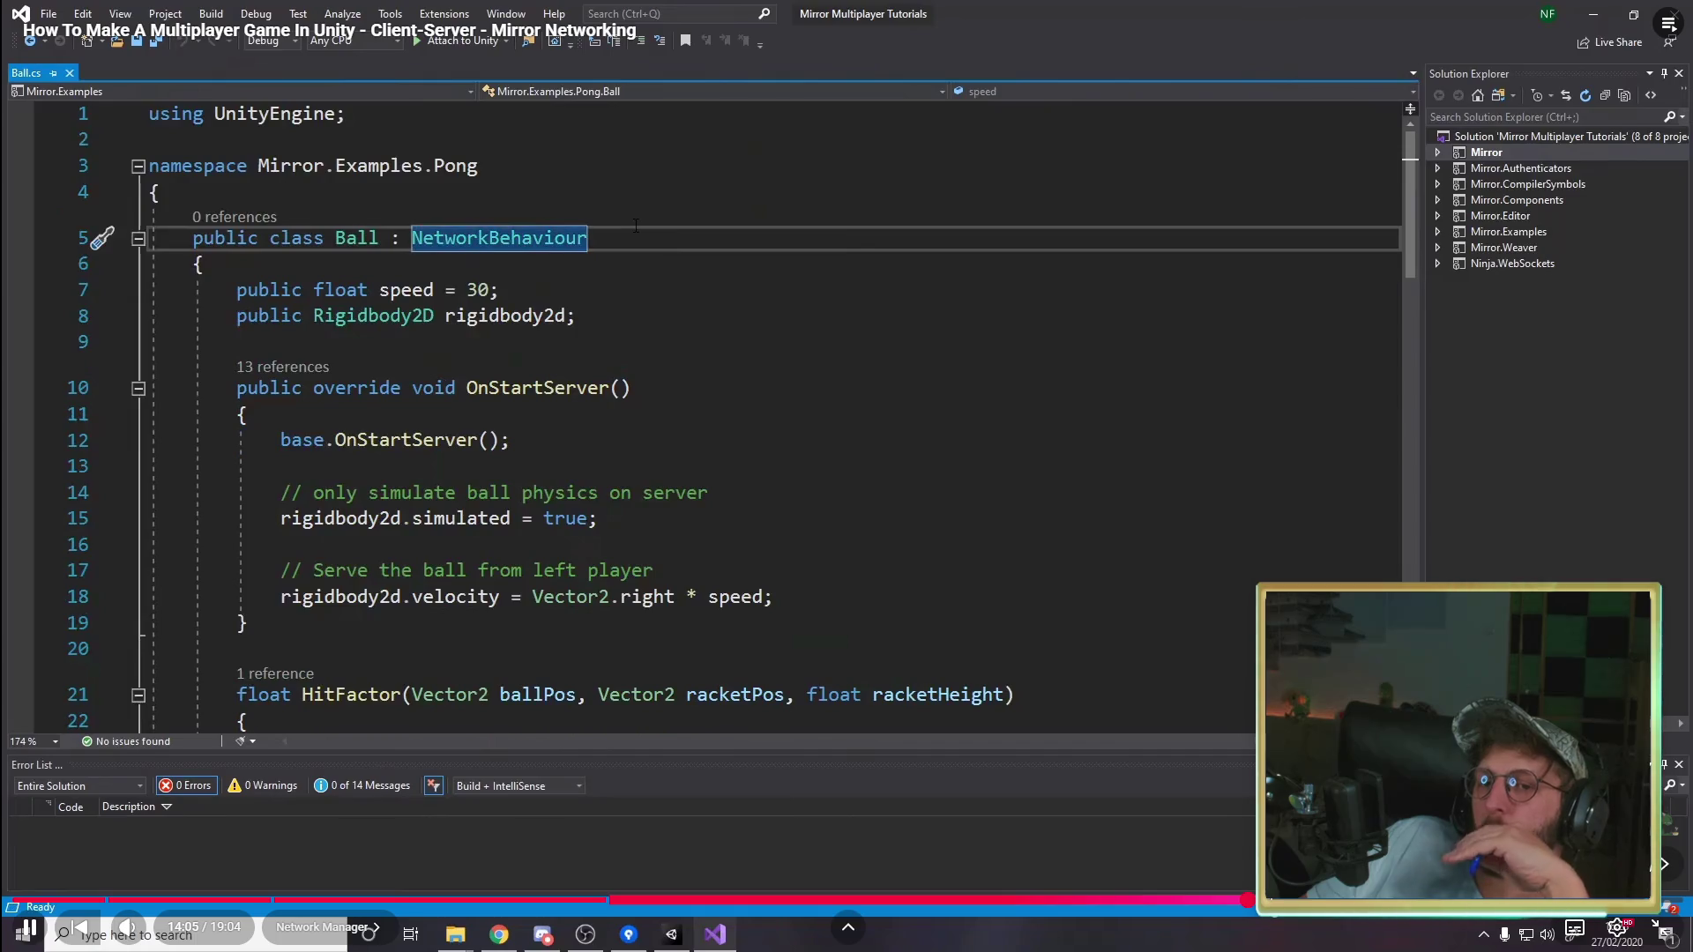
{"action": "left_click", "coordinate": [1266, 398]}
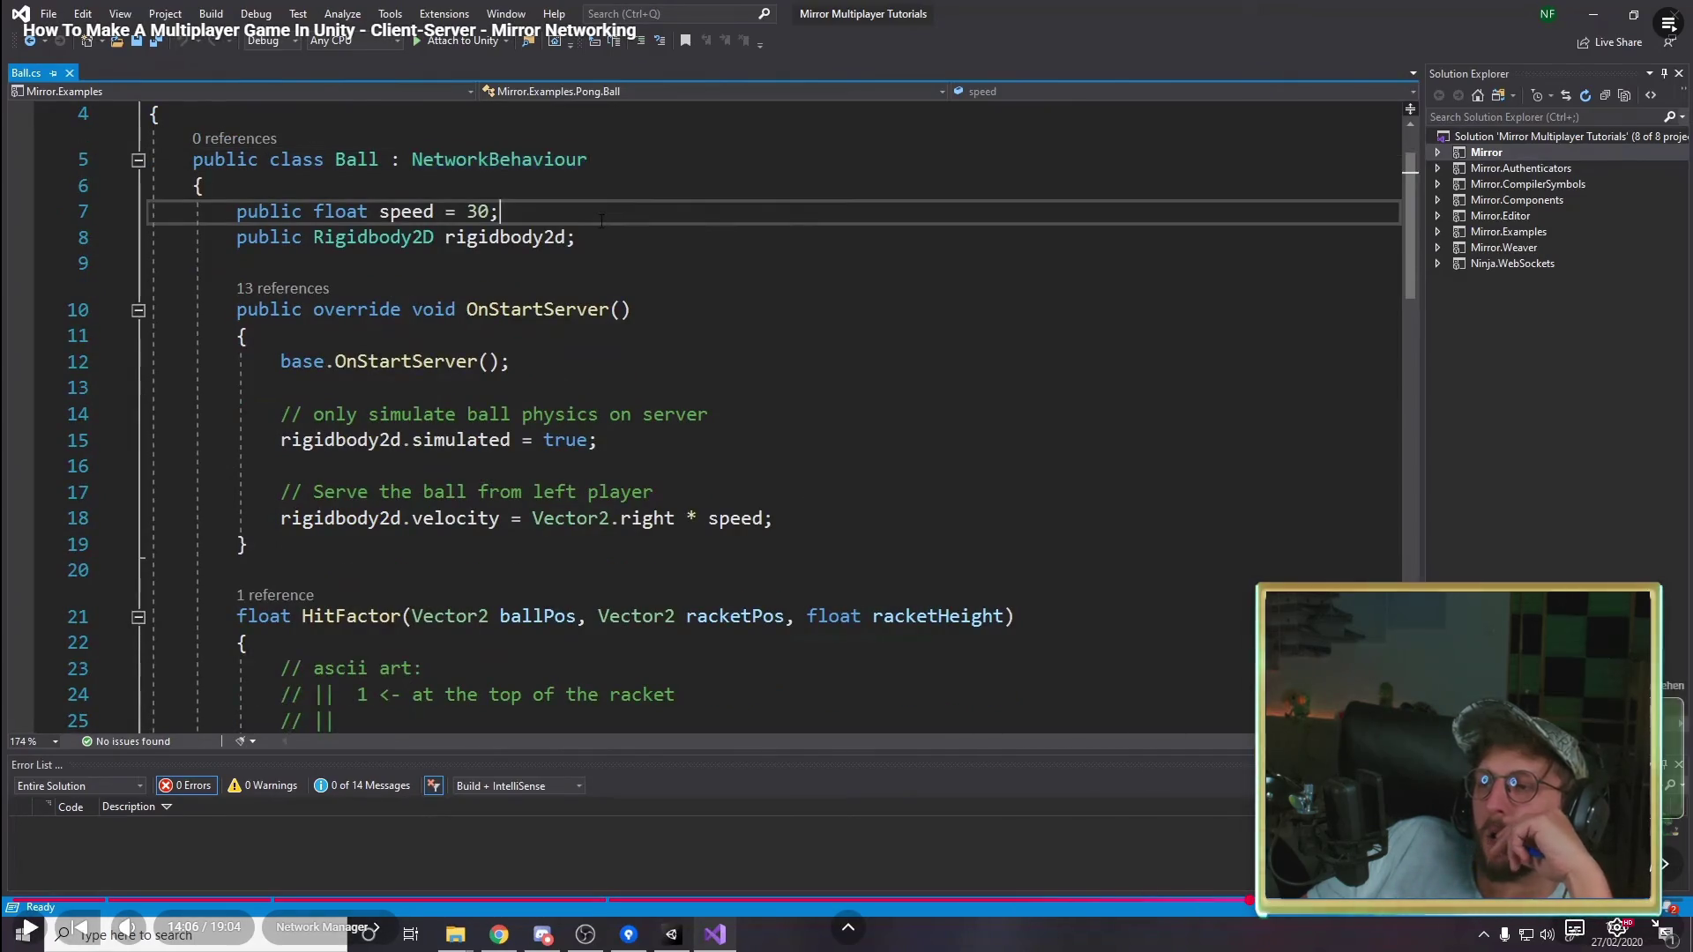
{"action": "key", "text": "Escape"}
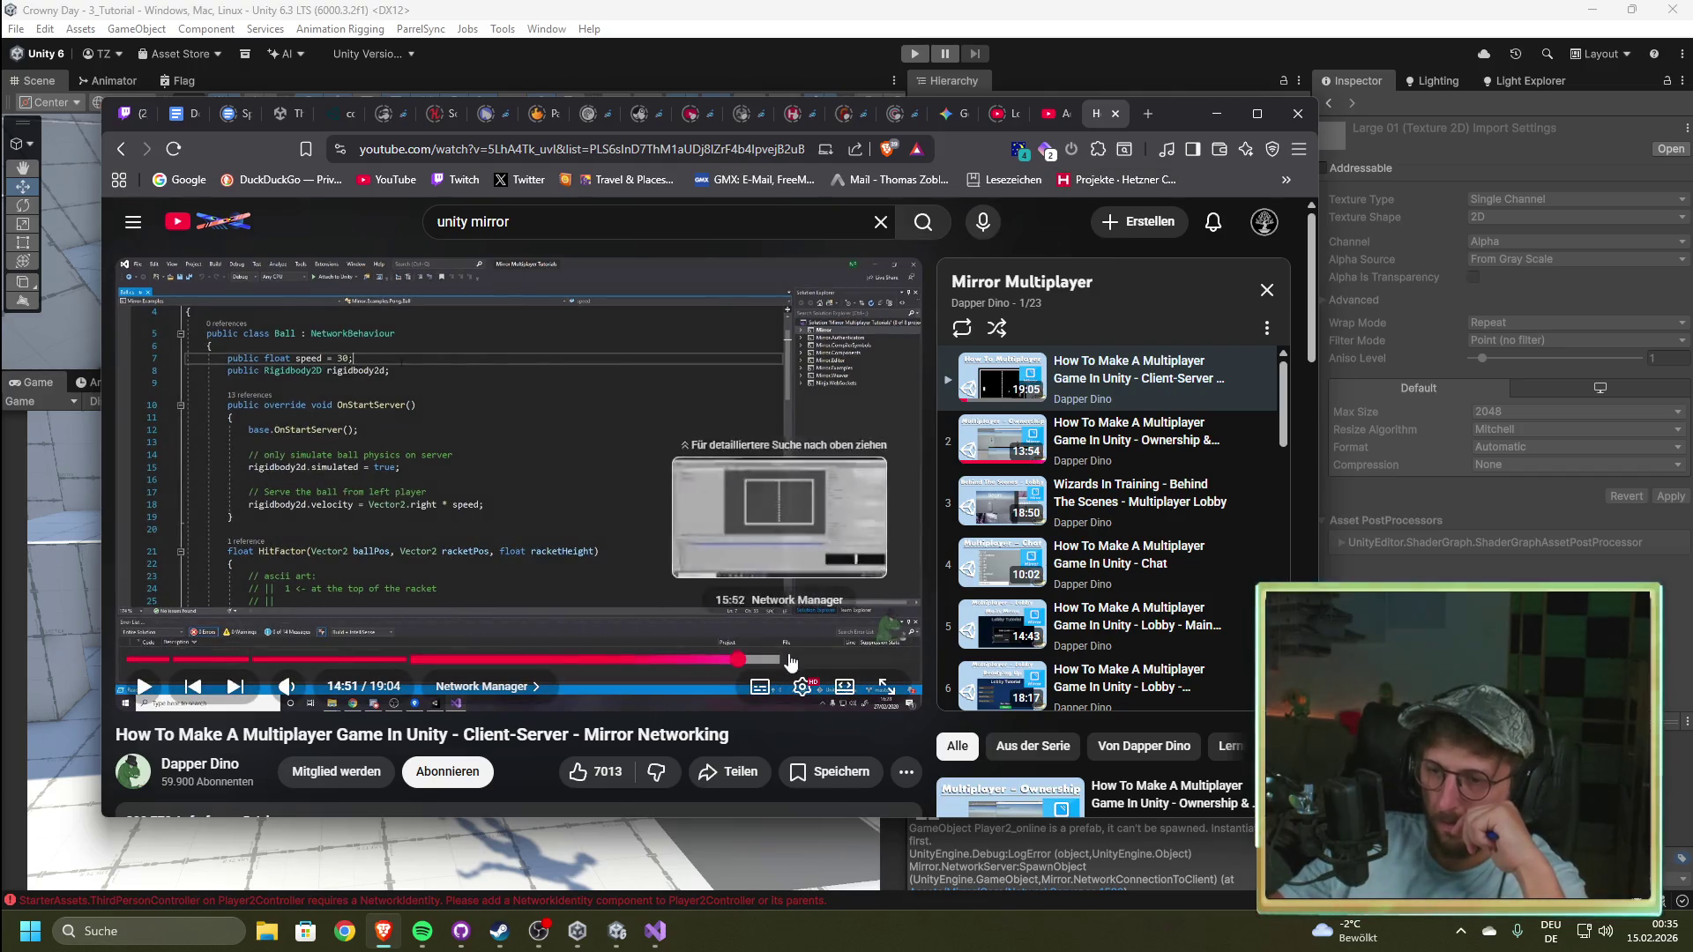
Step: Seek the first video to 15:15, then open the Ownership & Authority video fullscreen
{"action": "left_click", "coordinate": [738, 659]}
{"action": "left_click", "coordinate": [741, 601]}
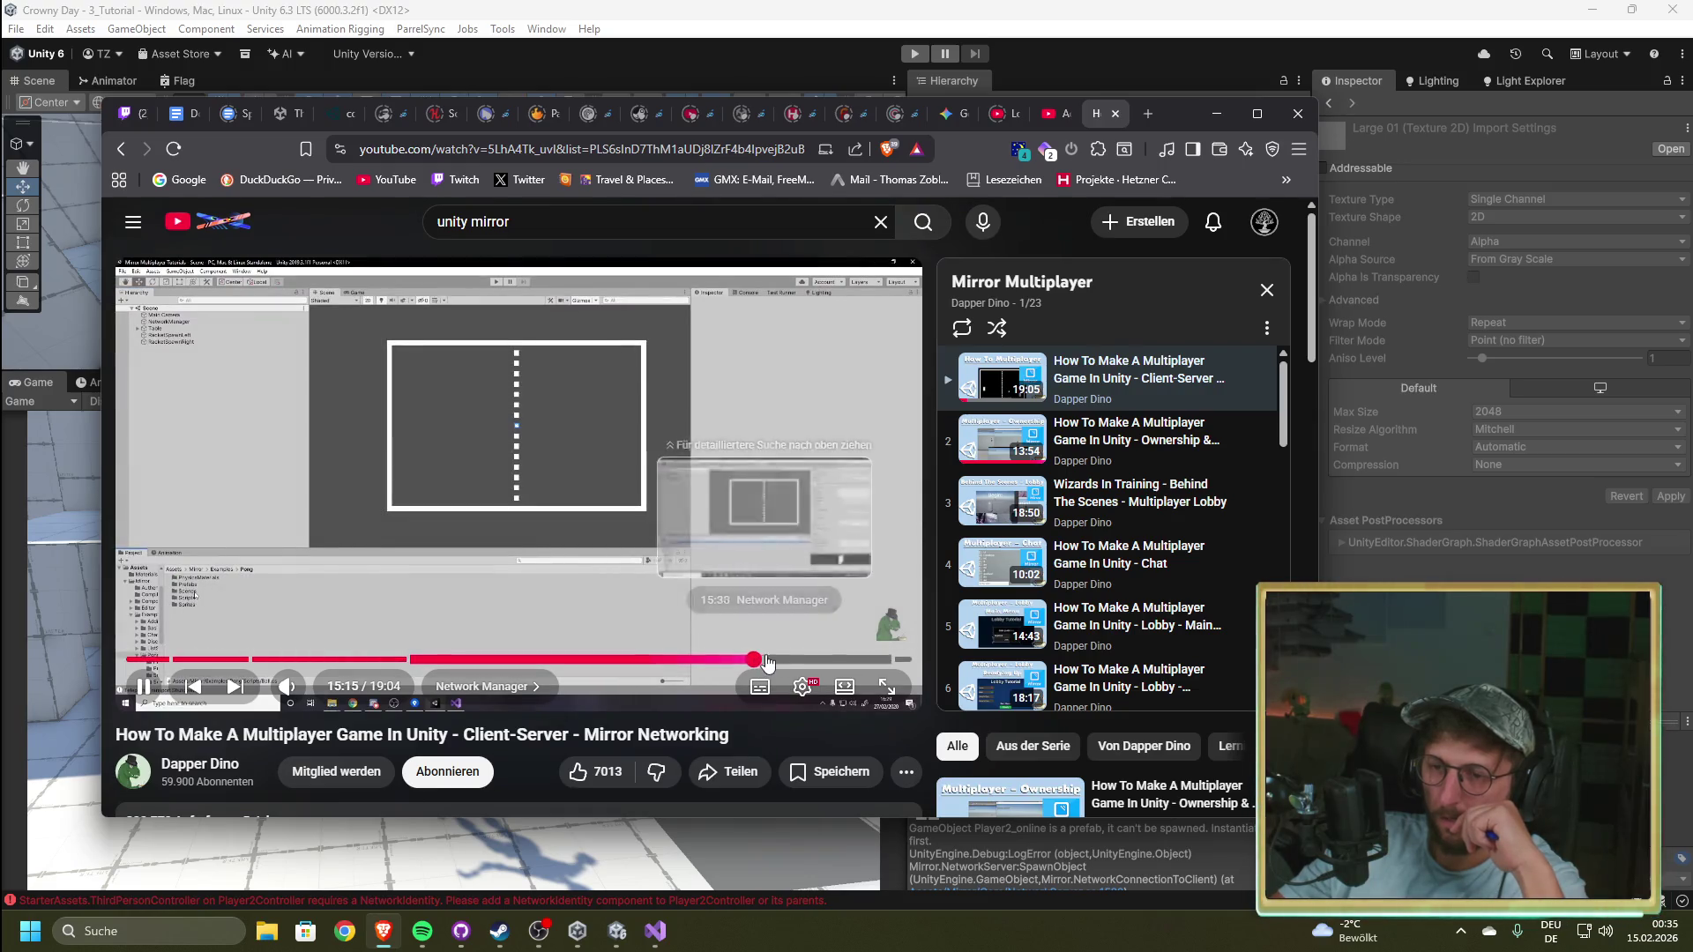
{"action": "left_click", "coordinate": [754, 659]}
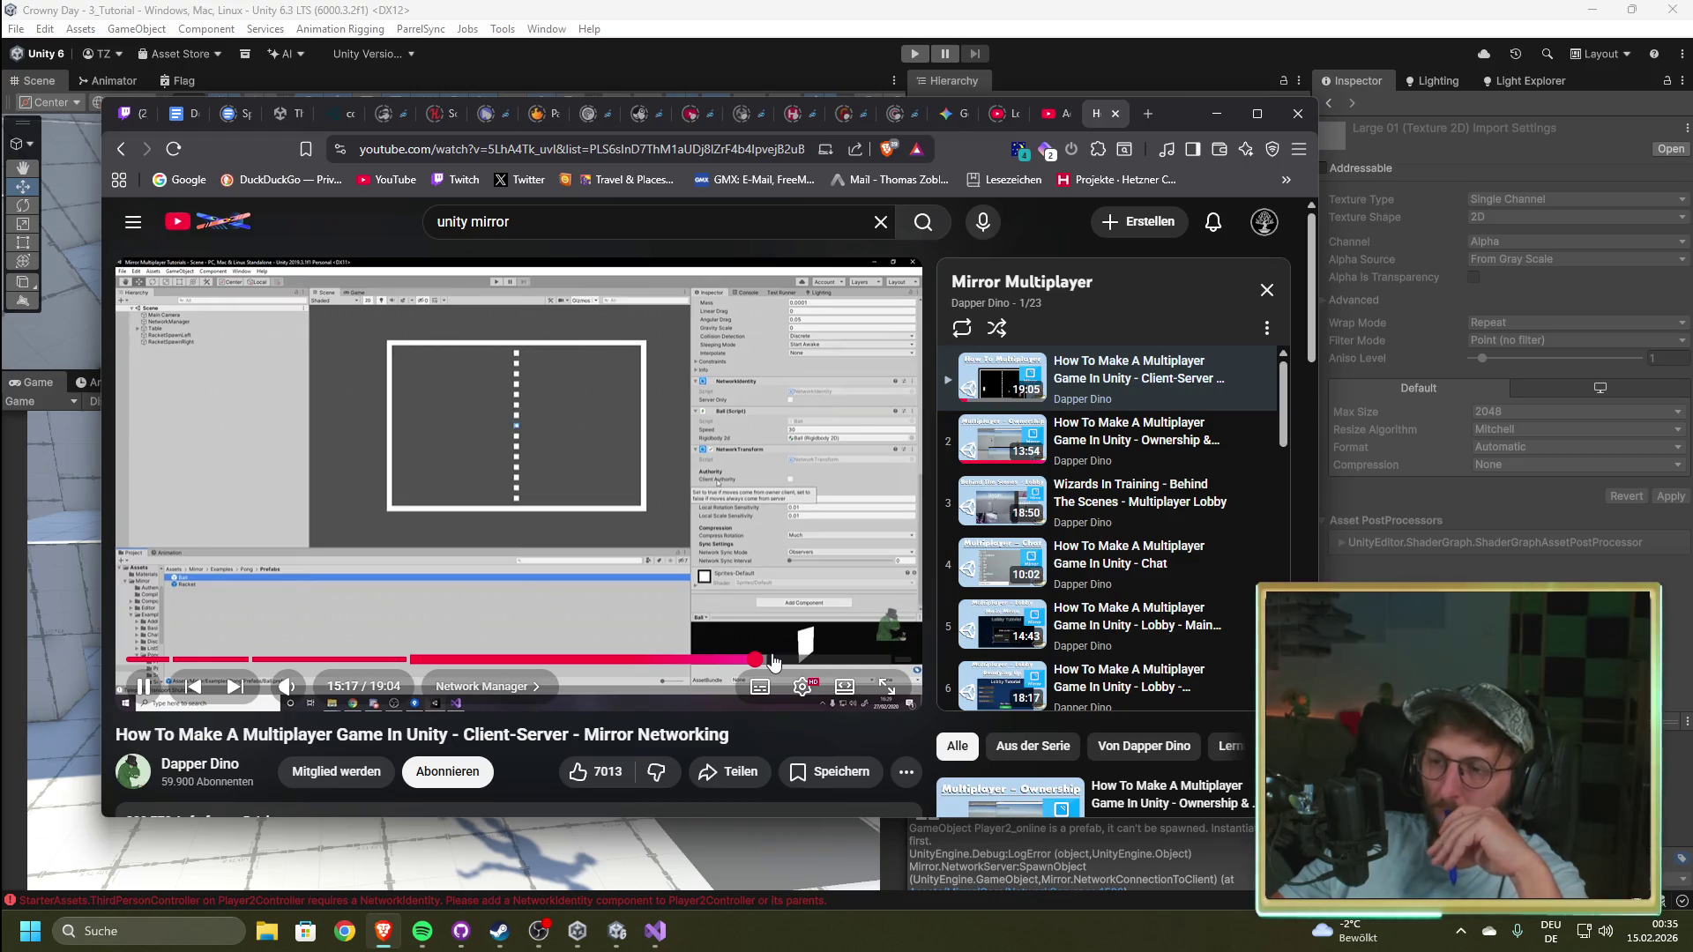
{"action": "left_click", "coordinate": [987, 441]}
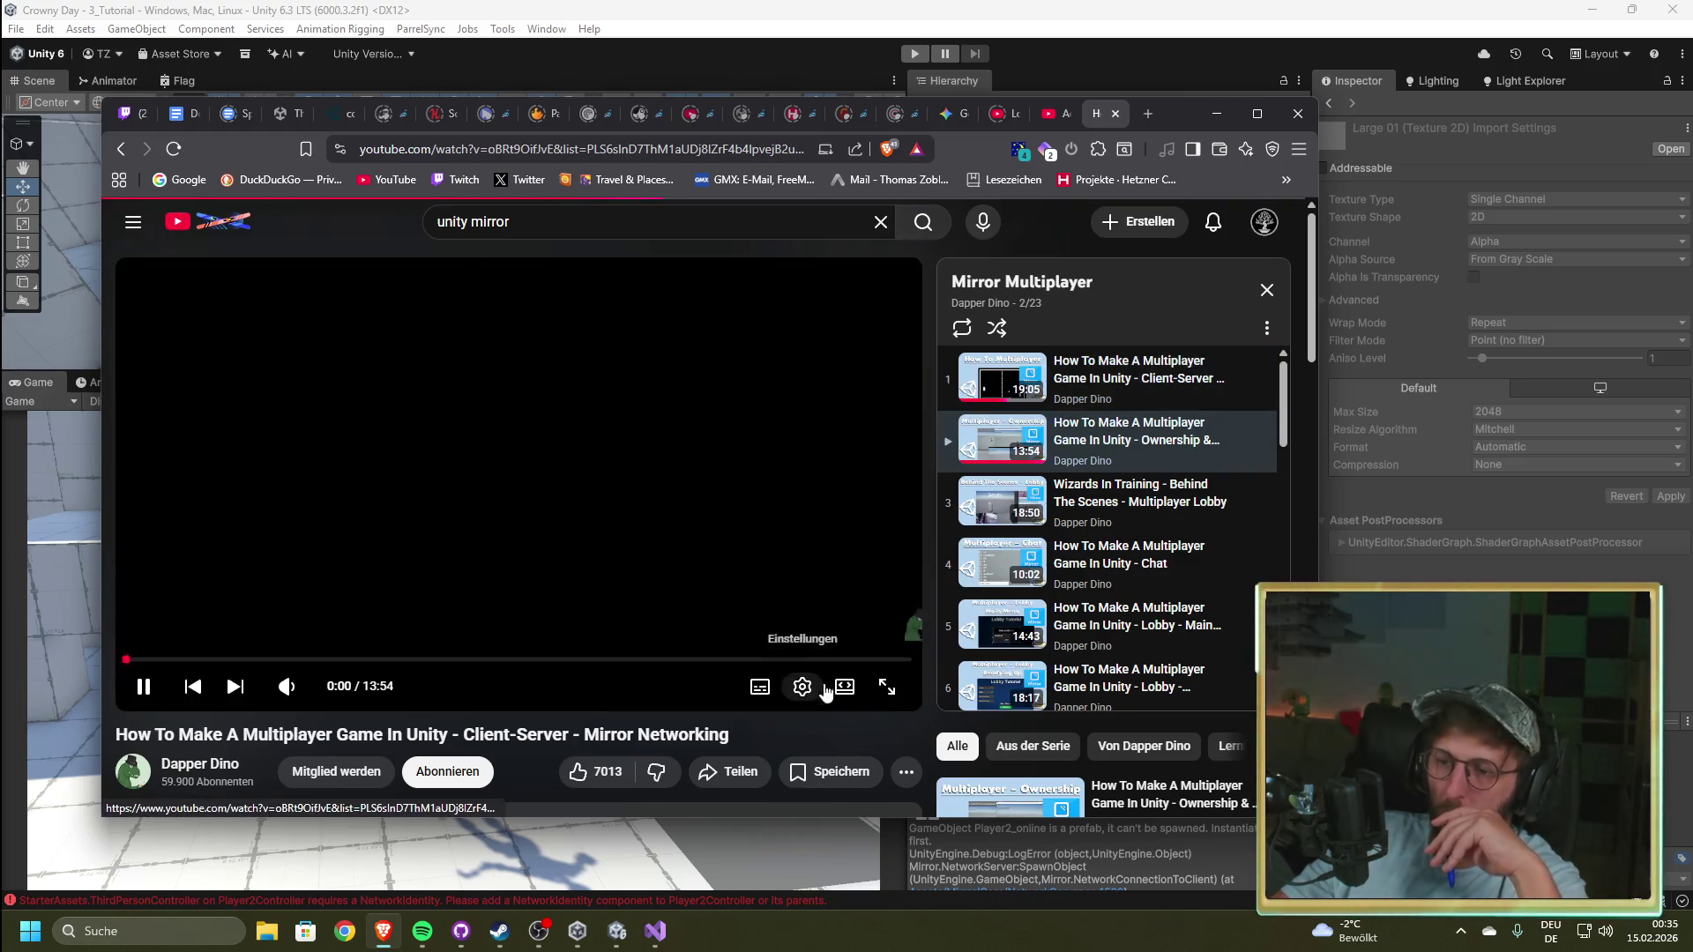
{"action": "left_click", "coordinate": [887, 687]}
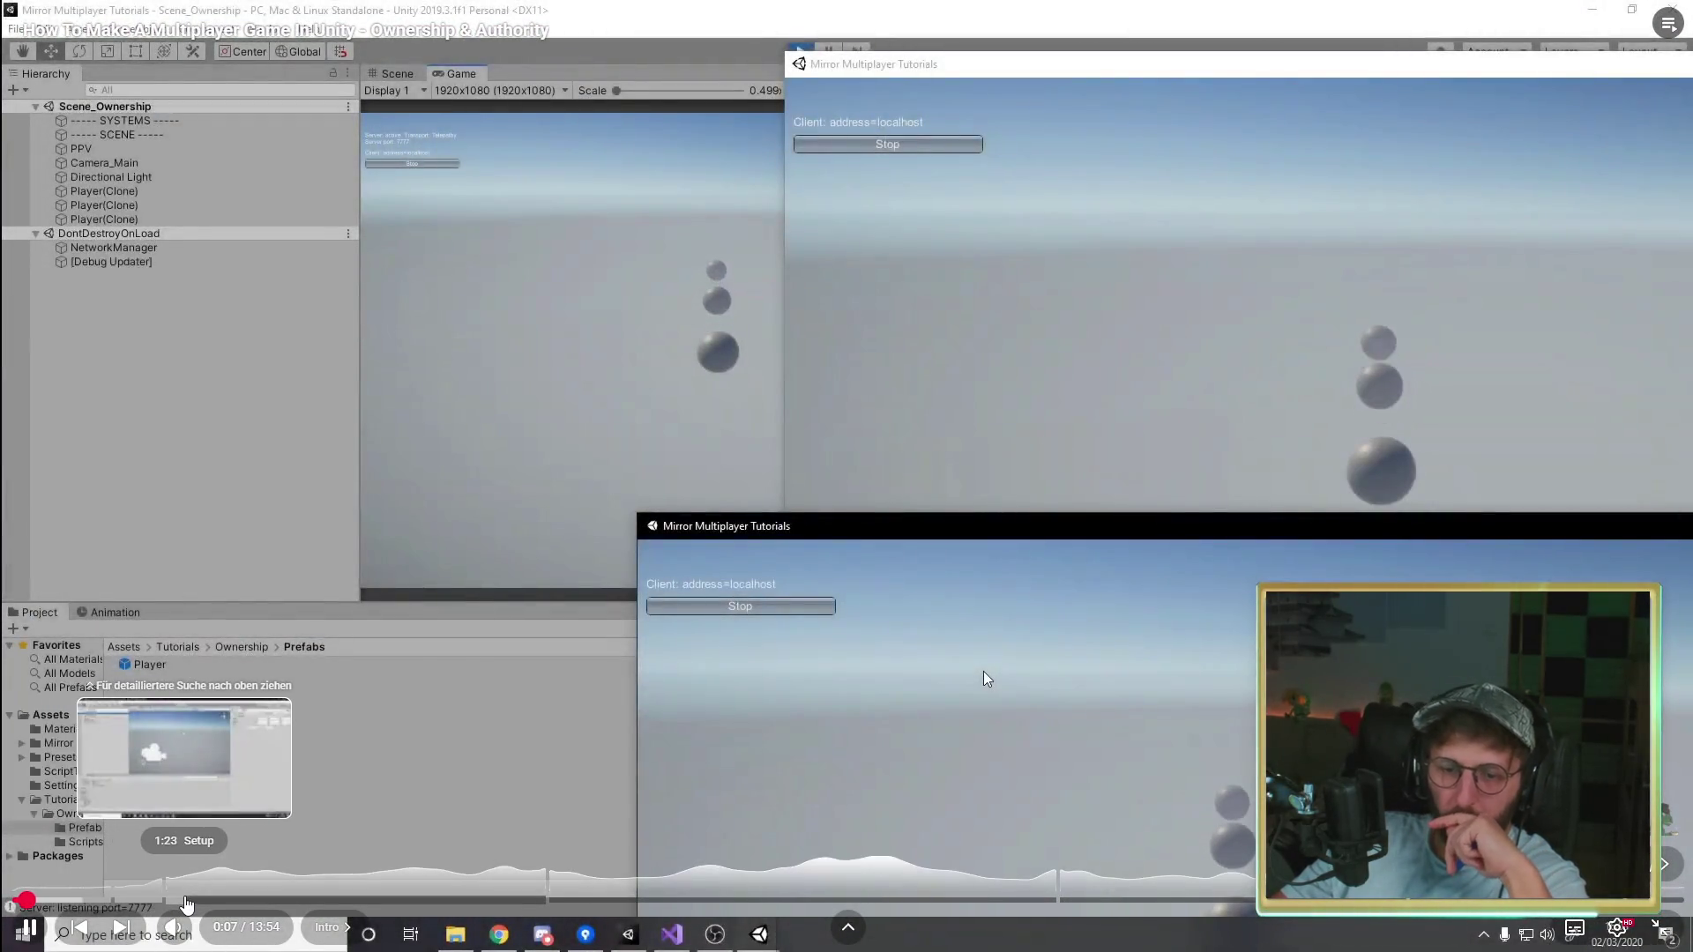
Step: Seek the Ownership & Authority video to about 3:25, where Player becomes a prefab
{"action": "left_click", "coordinate": [186, 901]}
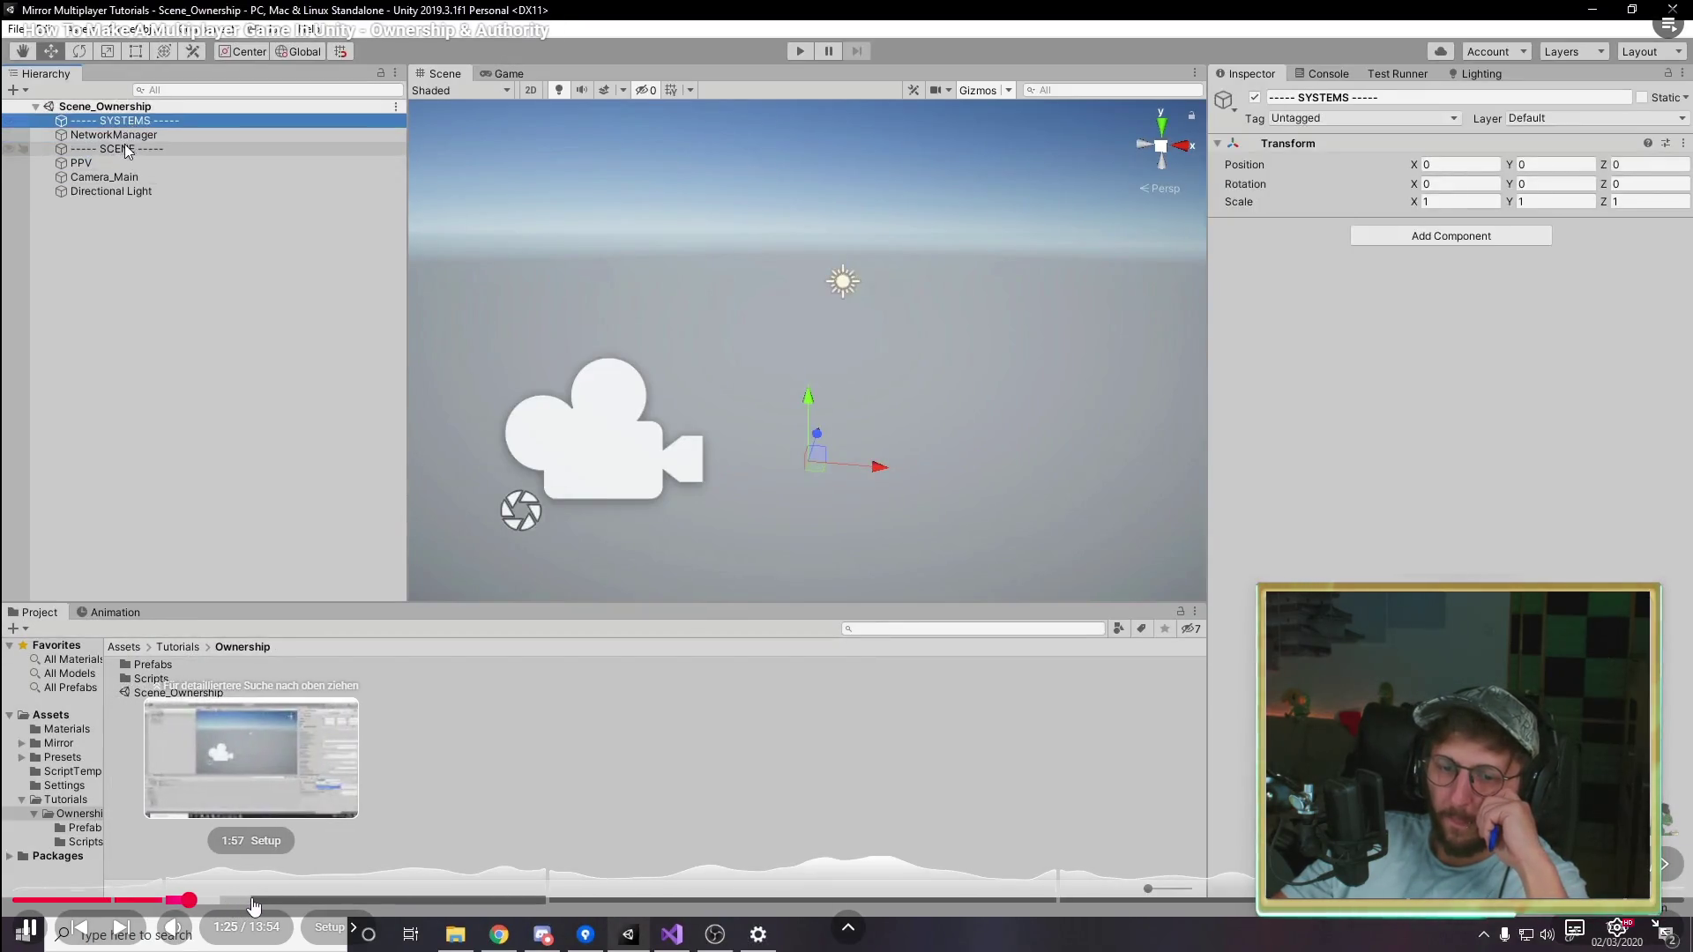
{"action": "left_click", "coordinate": [253, 901]}
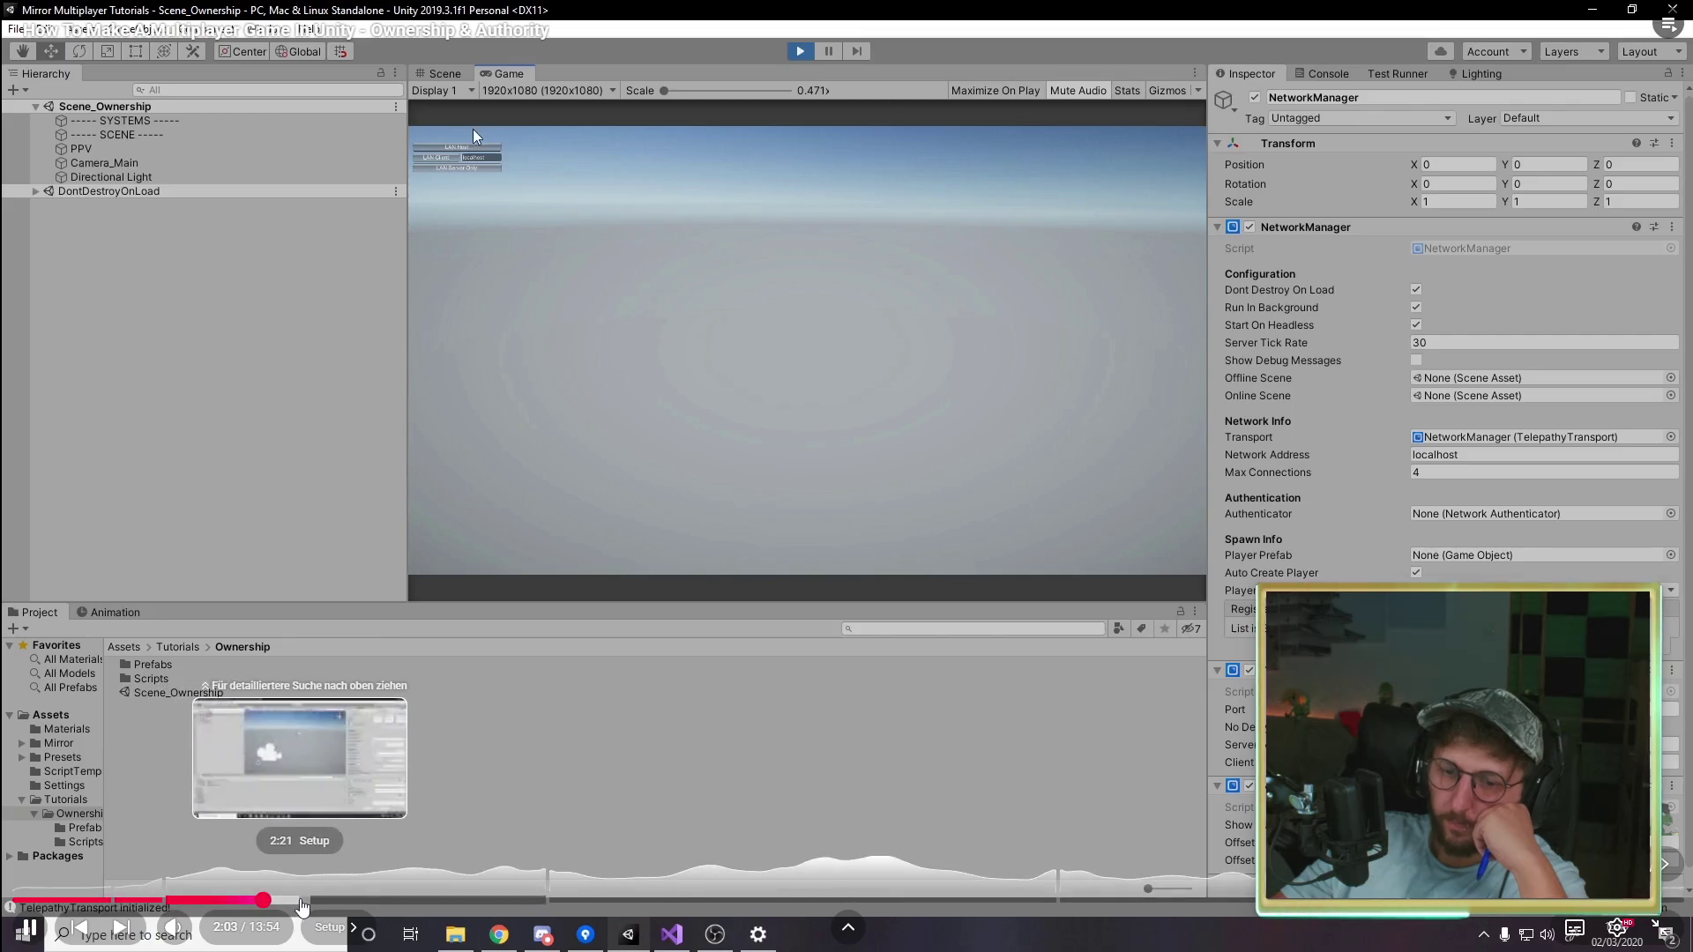
{"action": "left_click", "coordinate": [300, 900]}
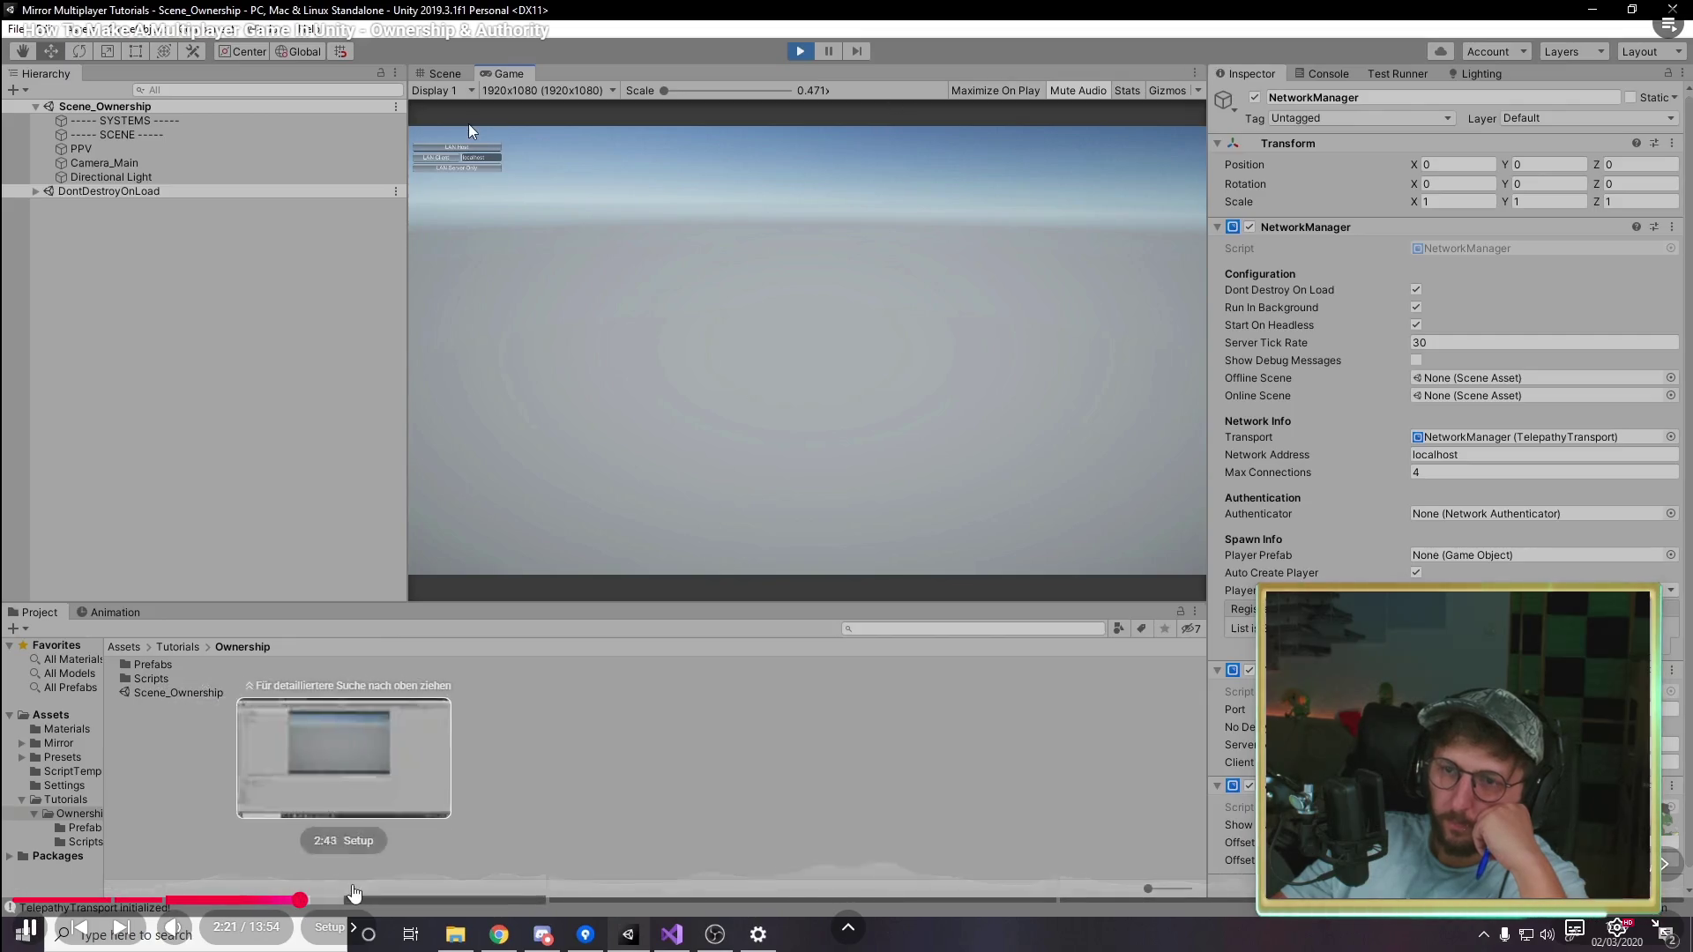
{"action": "left_click", "coordinate": [351, 899]}
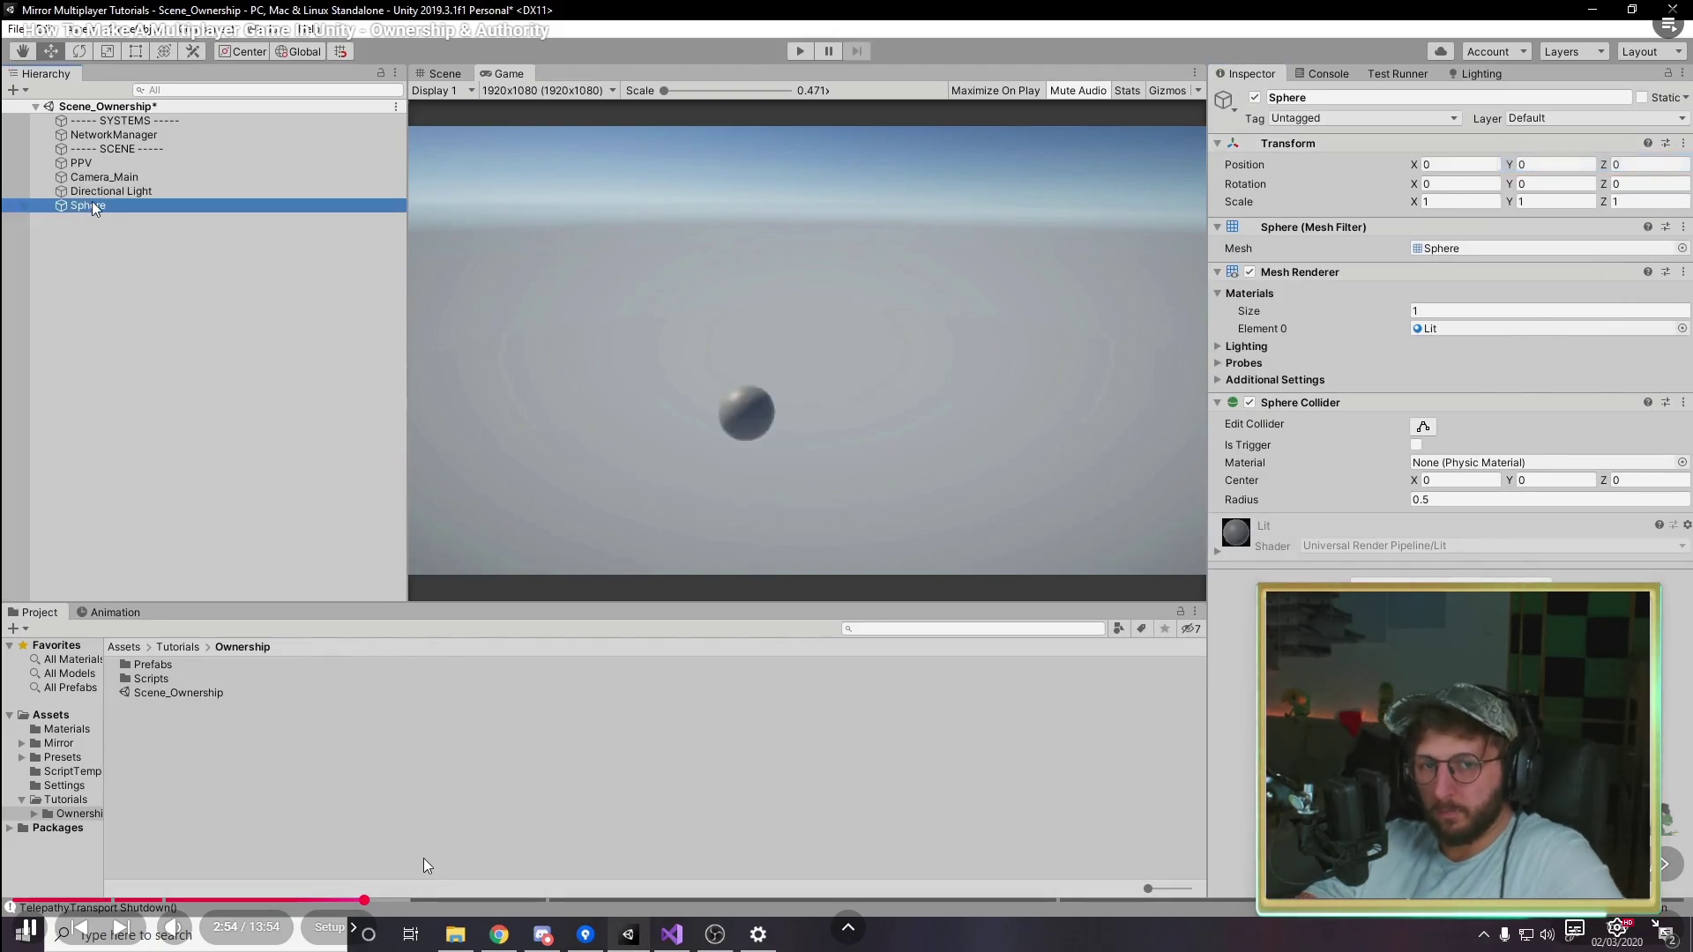
{"action": "left_click", "coordinate": [405, 899]}
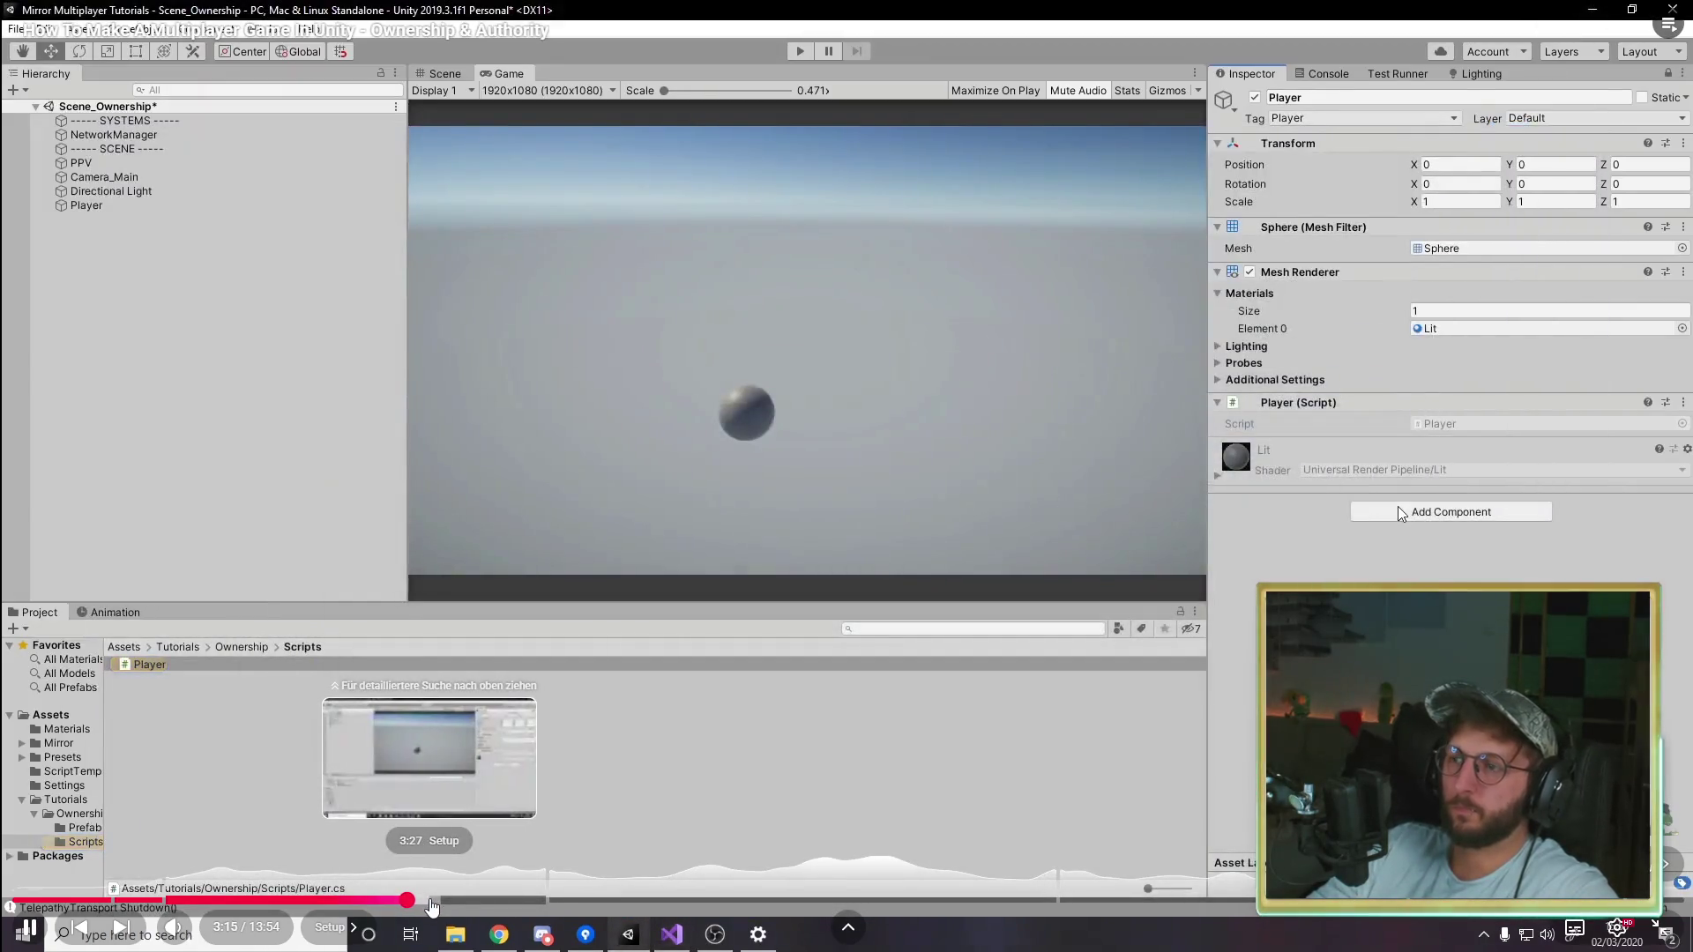
{"action": "left_click", "coordinate": [430, 900]}
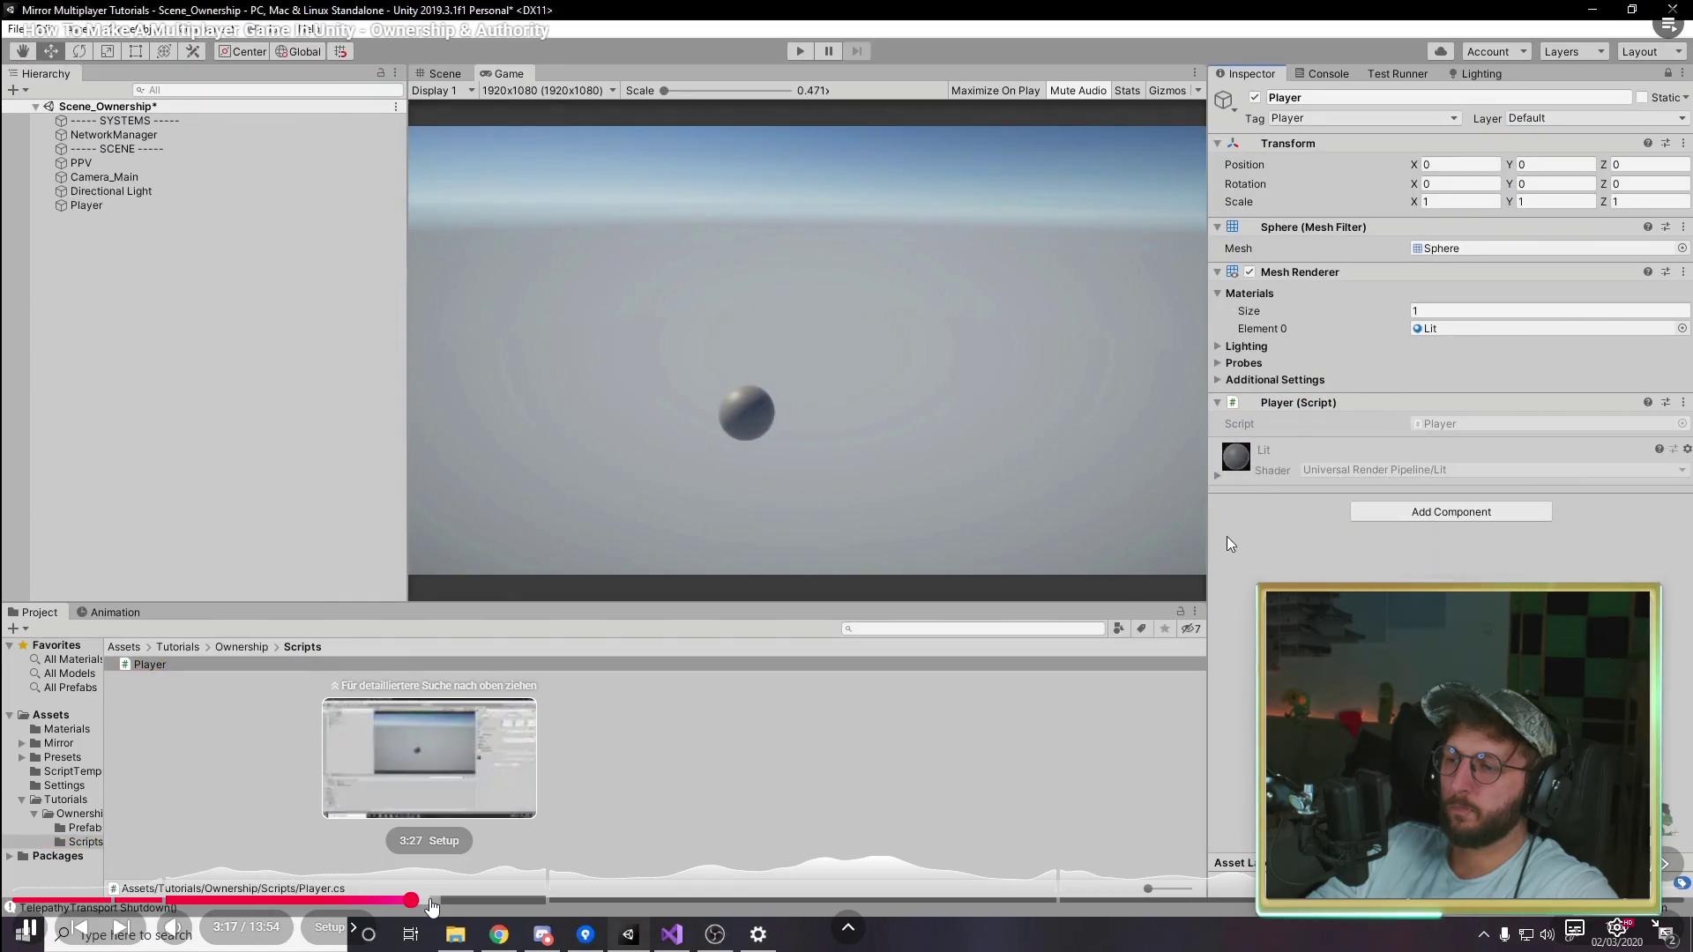
{"action": "left_click", "coordinate": [415, 900]}
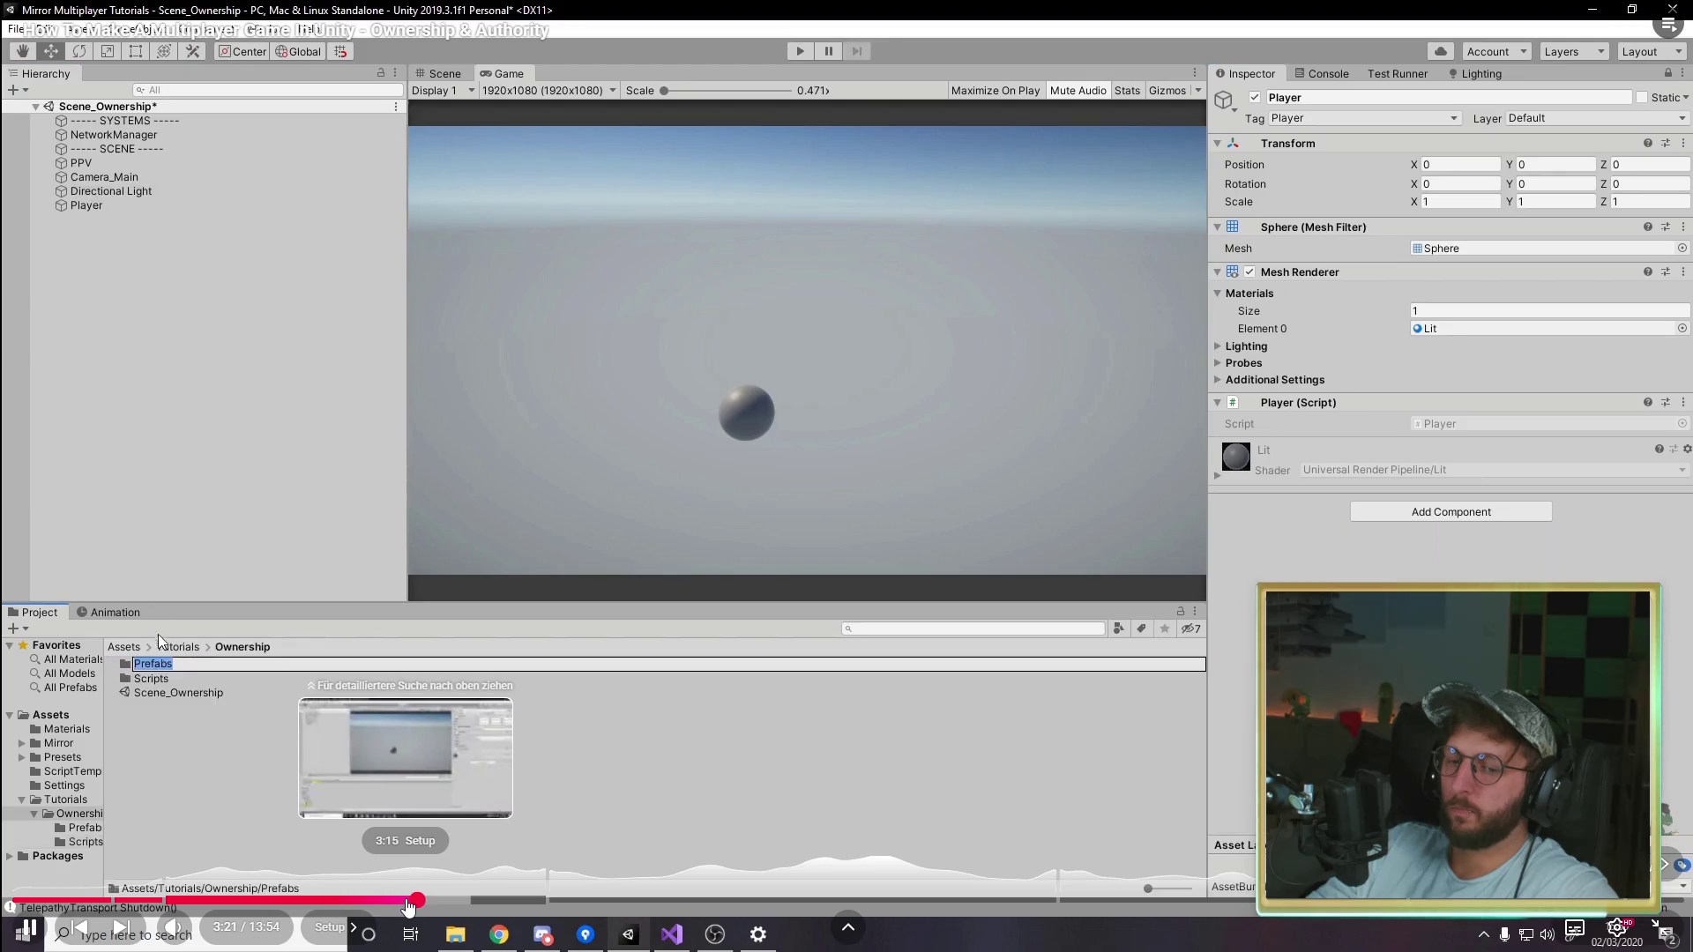
{"action": "left_click", "coordinate": [406, 900]}
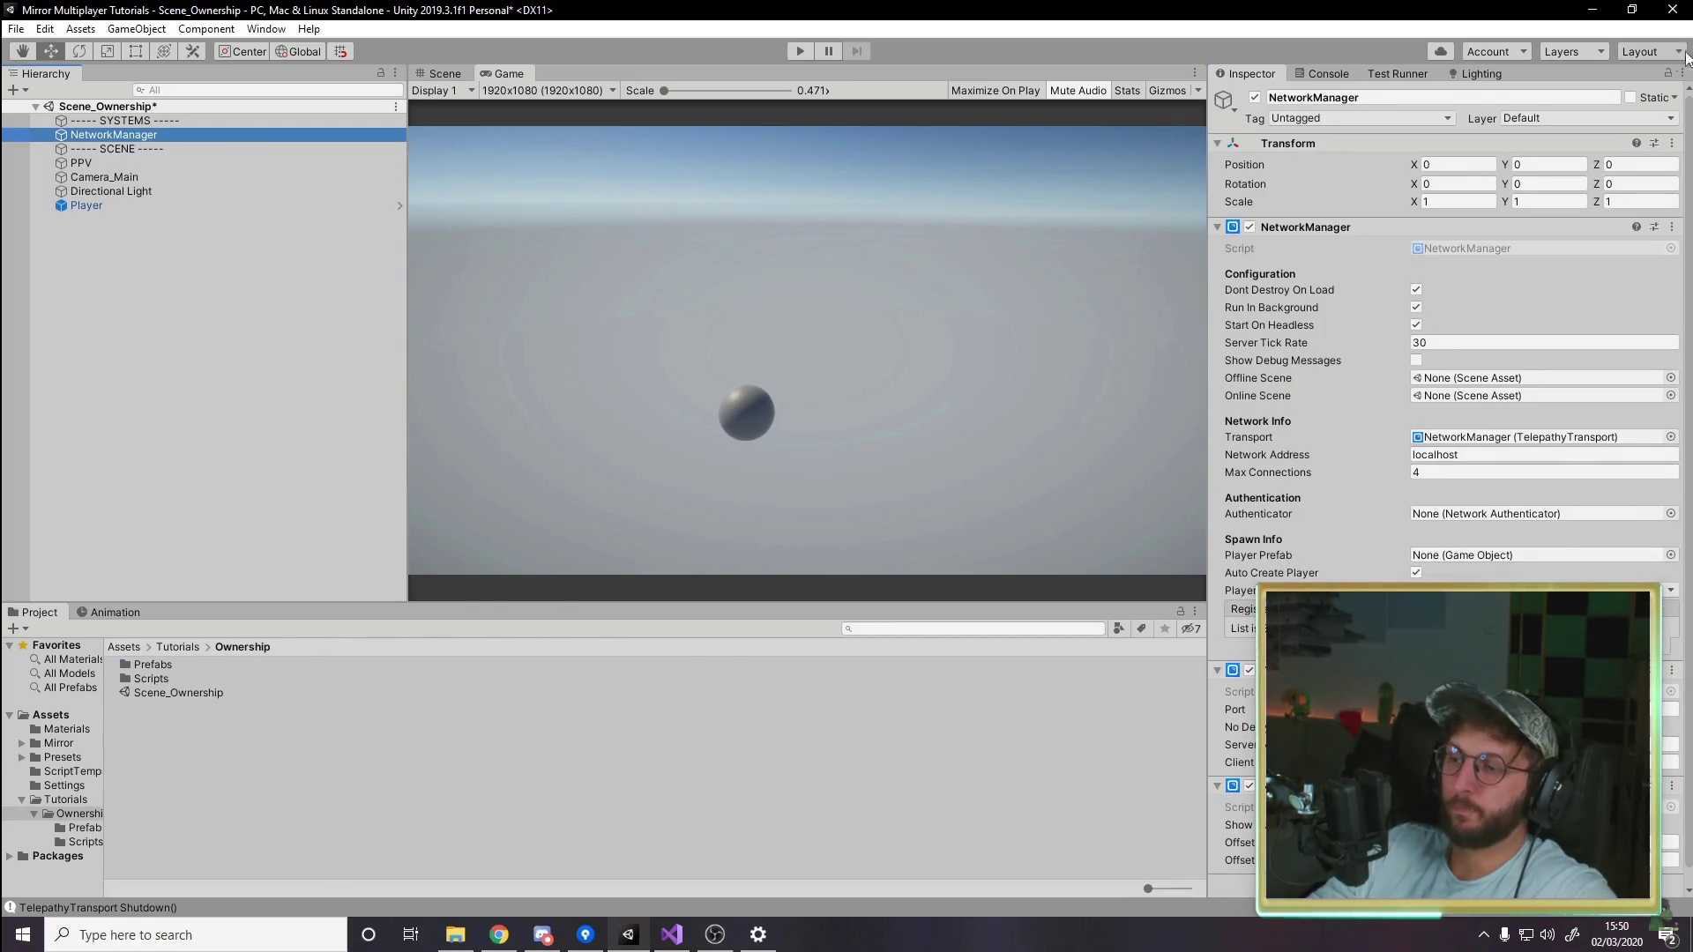
{"action": "left_click", "coordinate": [1667, 73]}
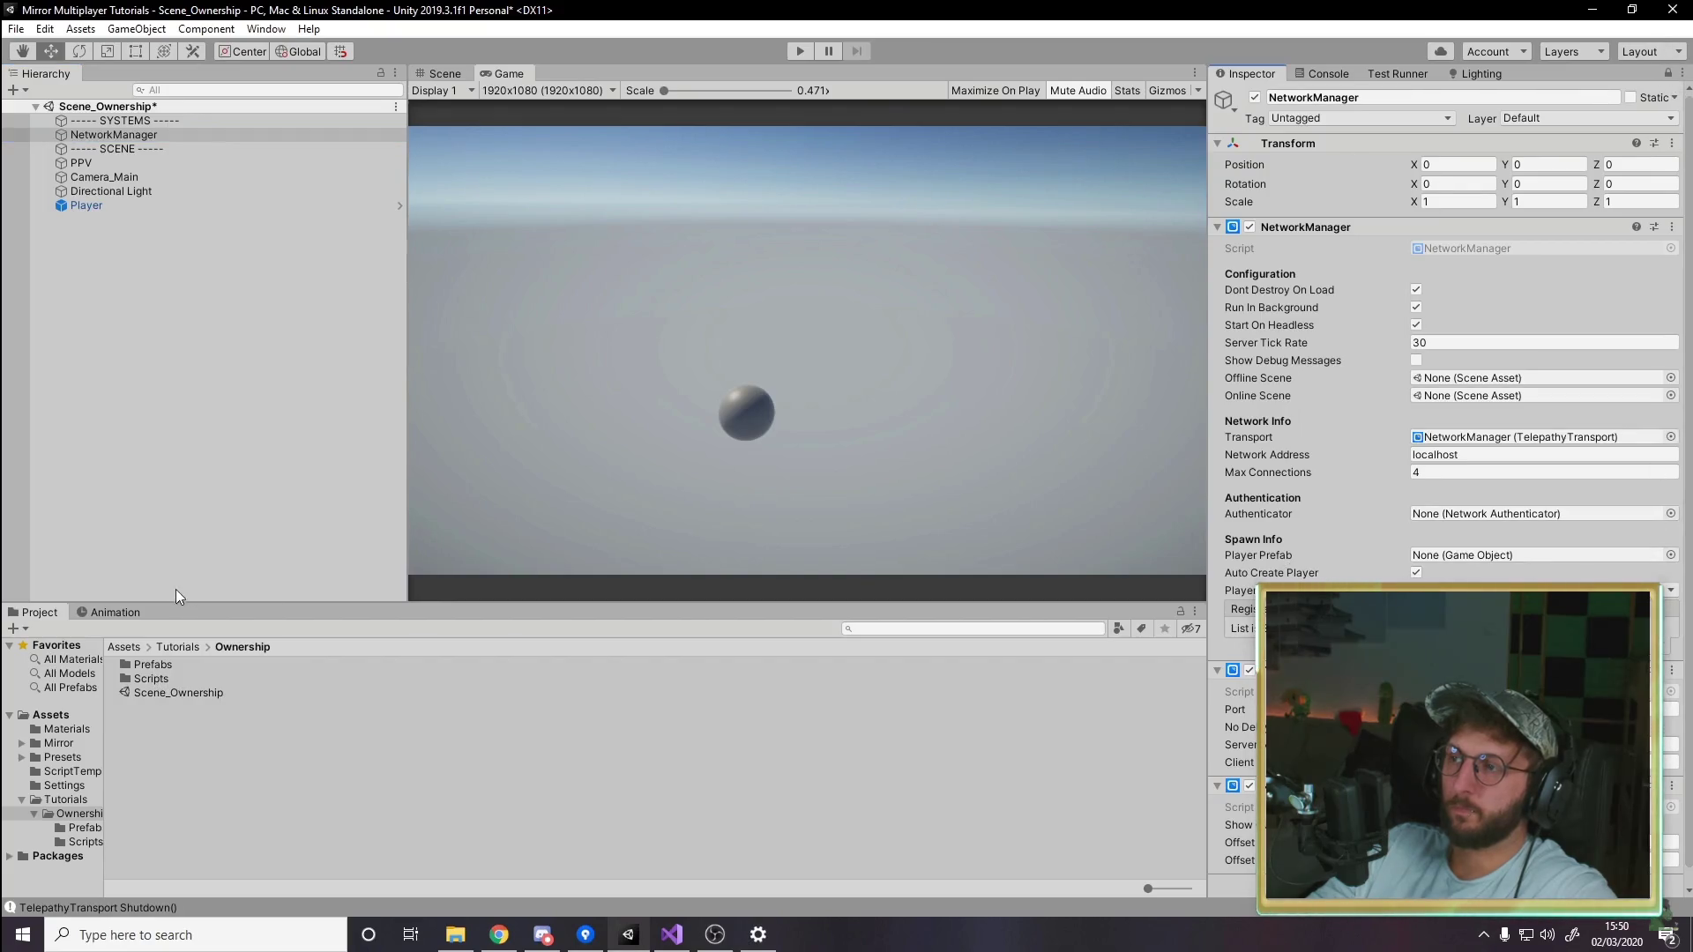
{"action": "double_click", "coordinate": [155, 667]}
{"action": "left_click_drag", "start_coordinate": [1443, 544], "coordinate": [1449, 540]}
{"action": "left_click", "coordinate": [1325, 73]}
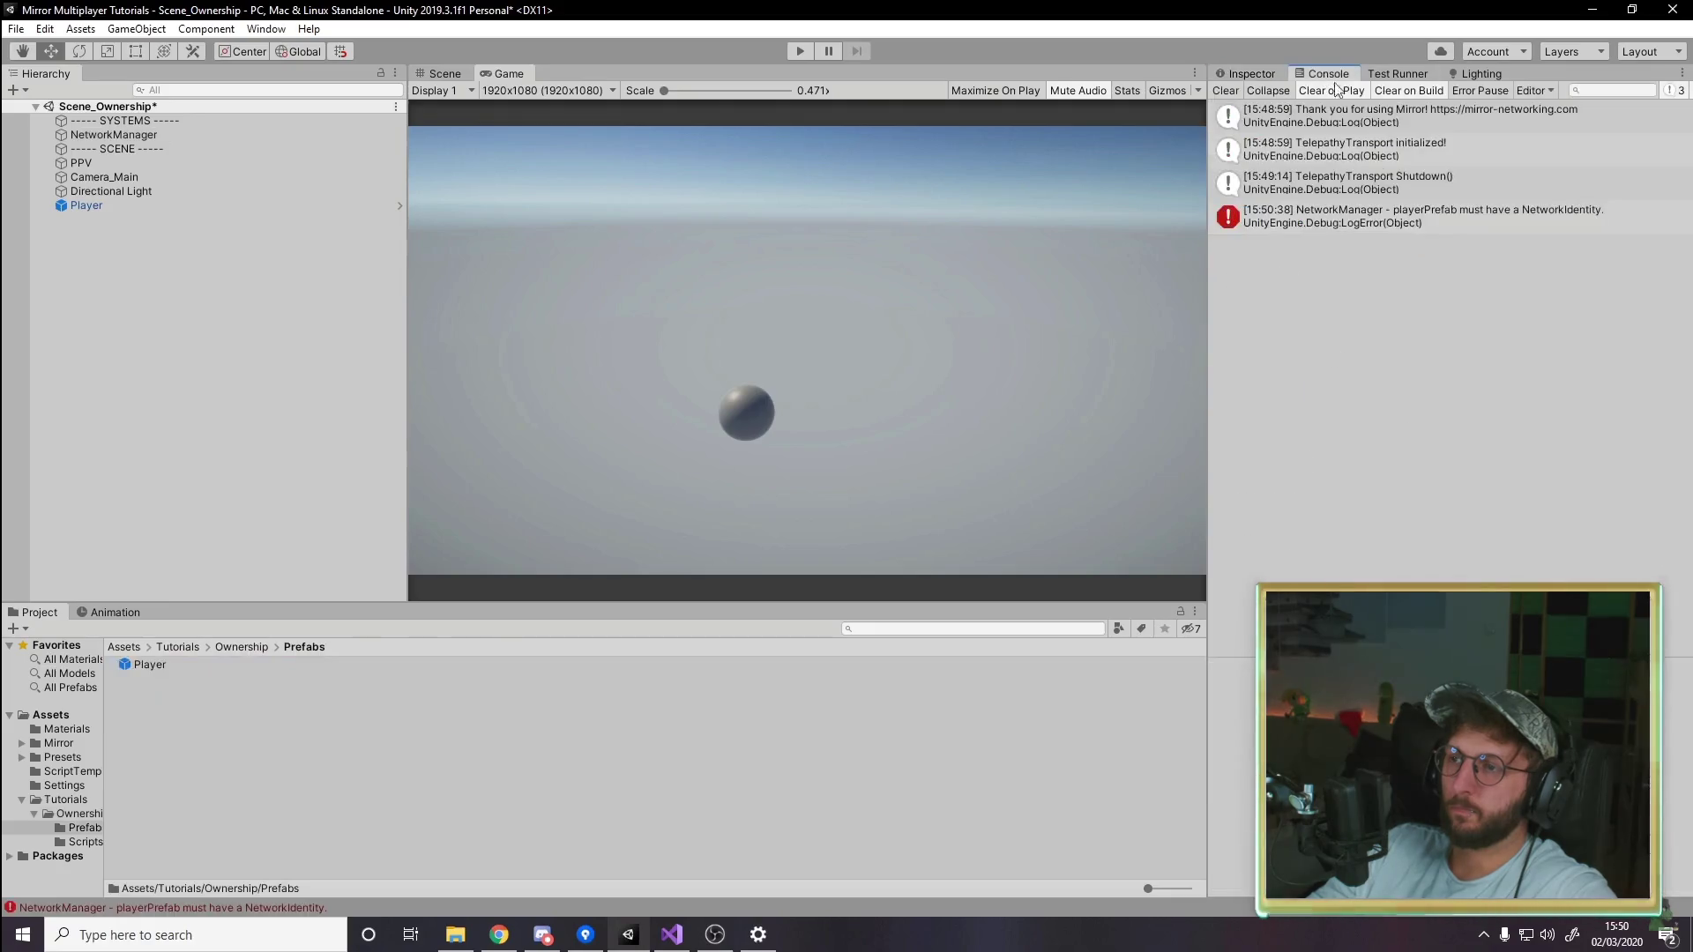
Step: Follow the tutorial until NetworkIdentity is added to Player, pause at 4:18, and exit fullscreen
{"action": "left_click", "coordinate": [1404, 220]}
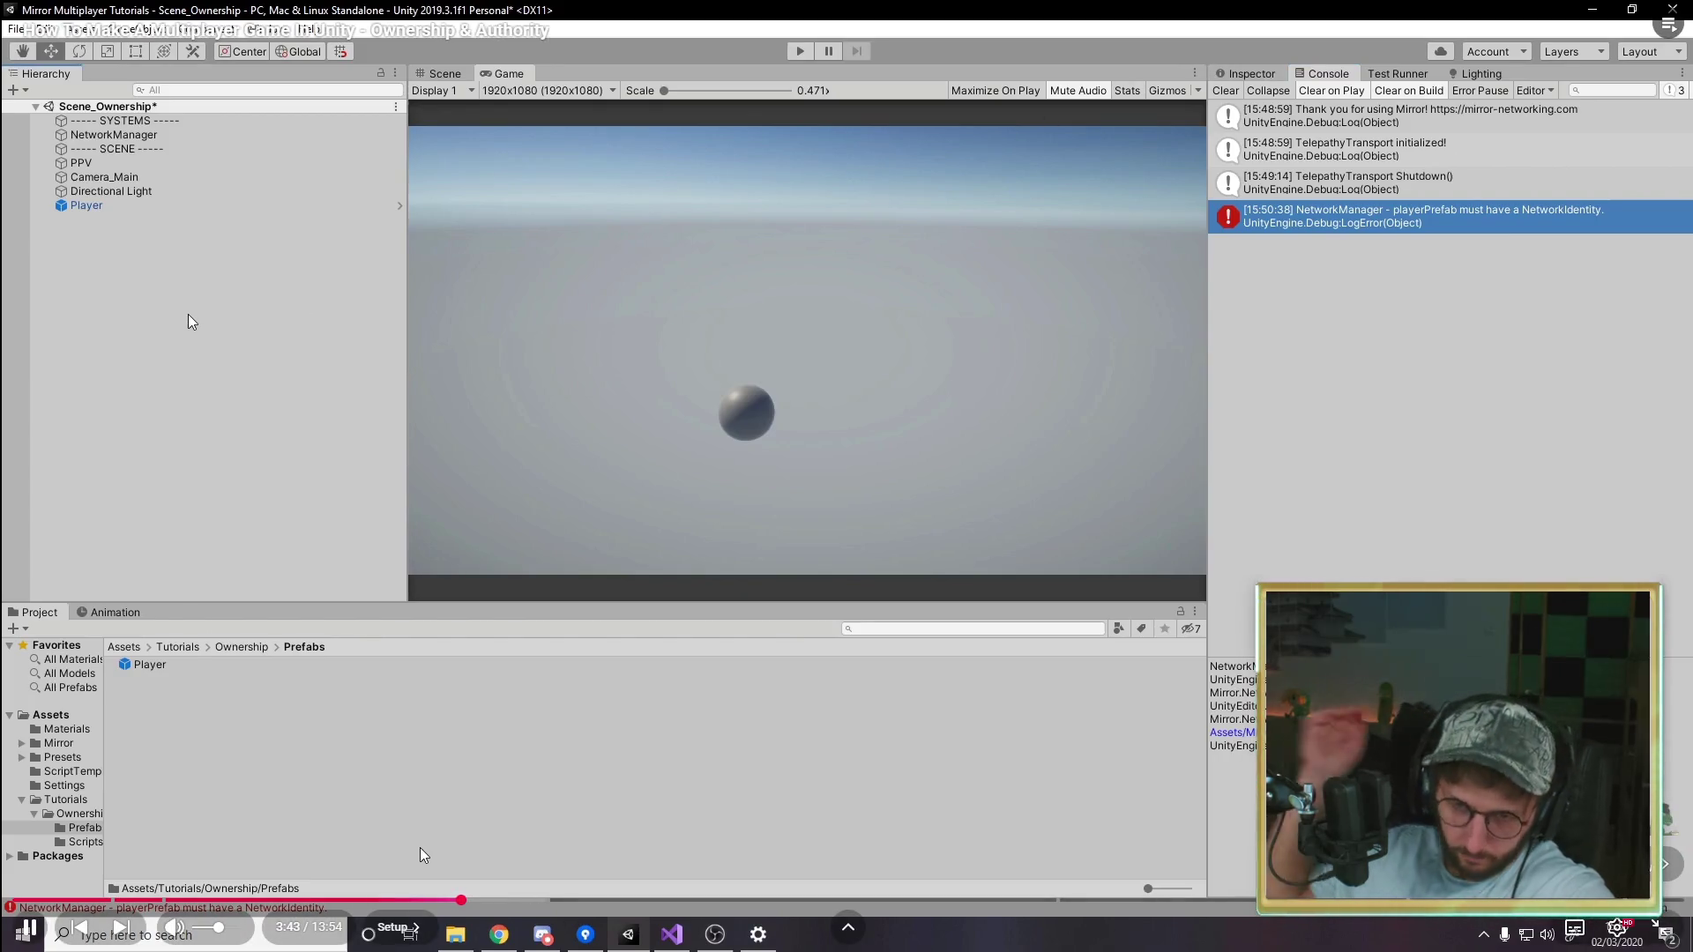
{"action": "left_click", "coordinate": [132, 205]}
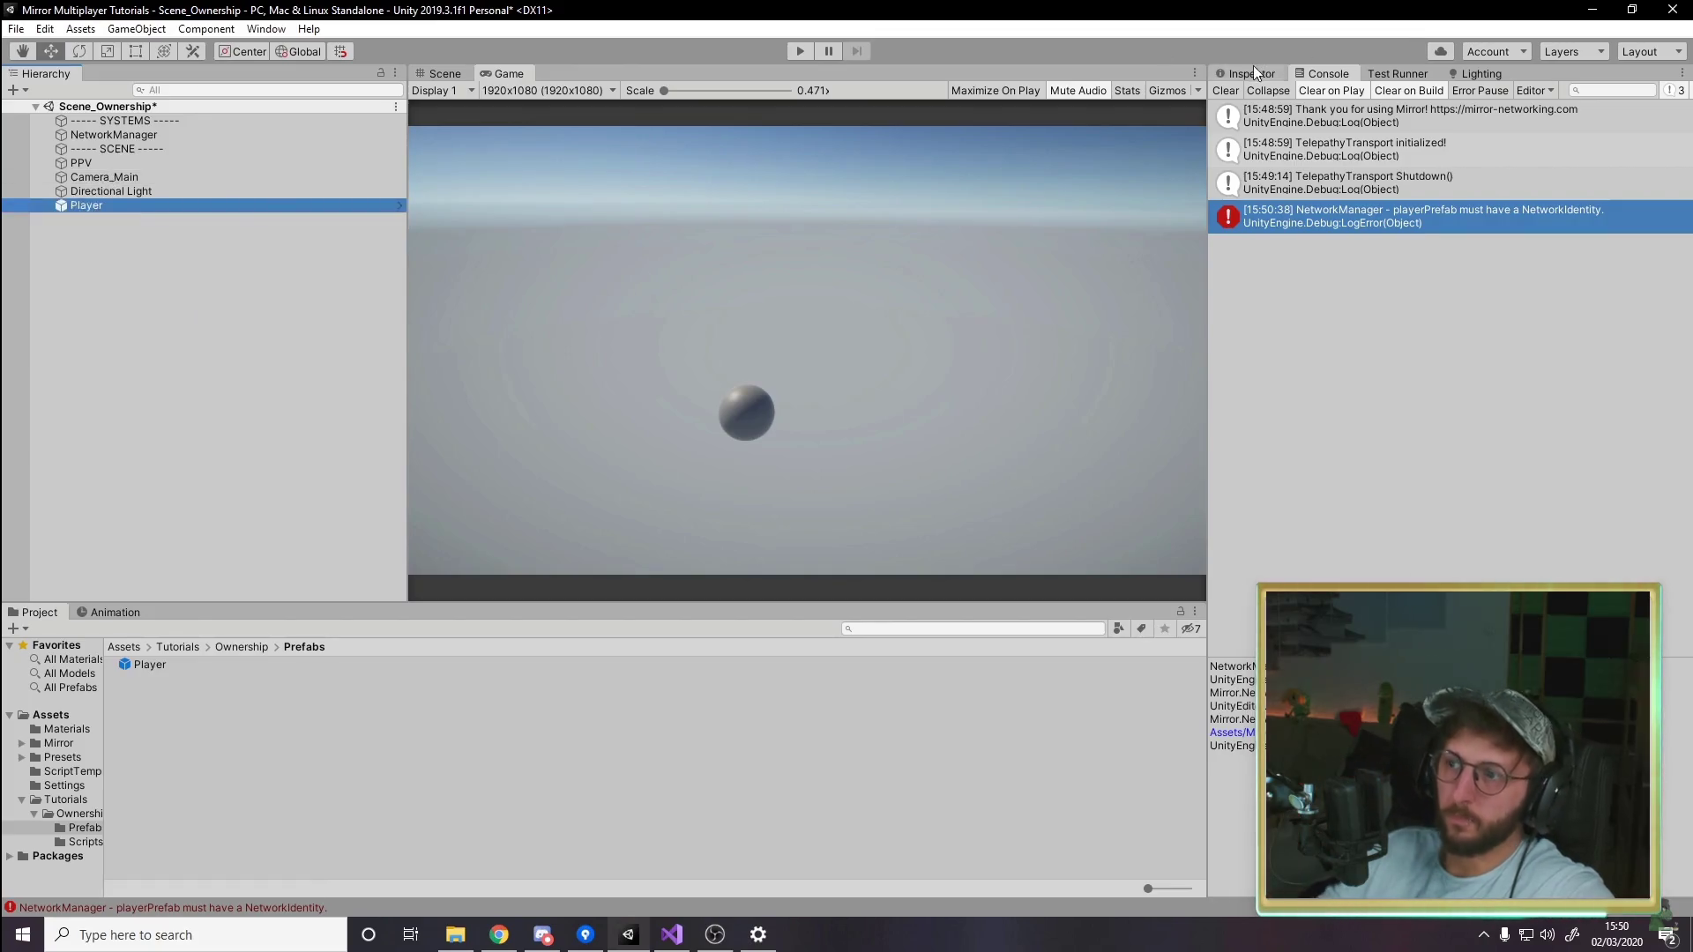
{"action": "left_click", "coordinate": [1250, 70]}
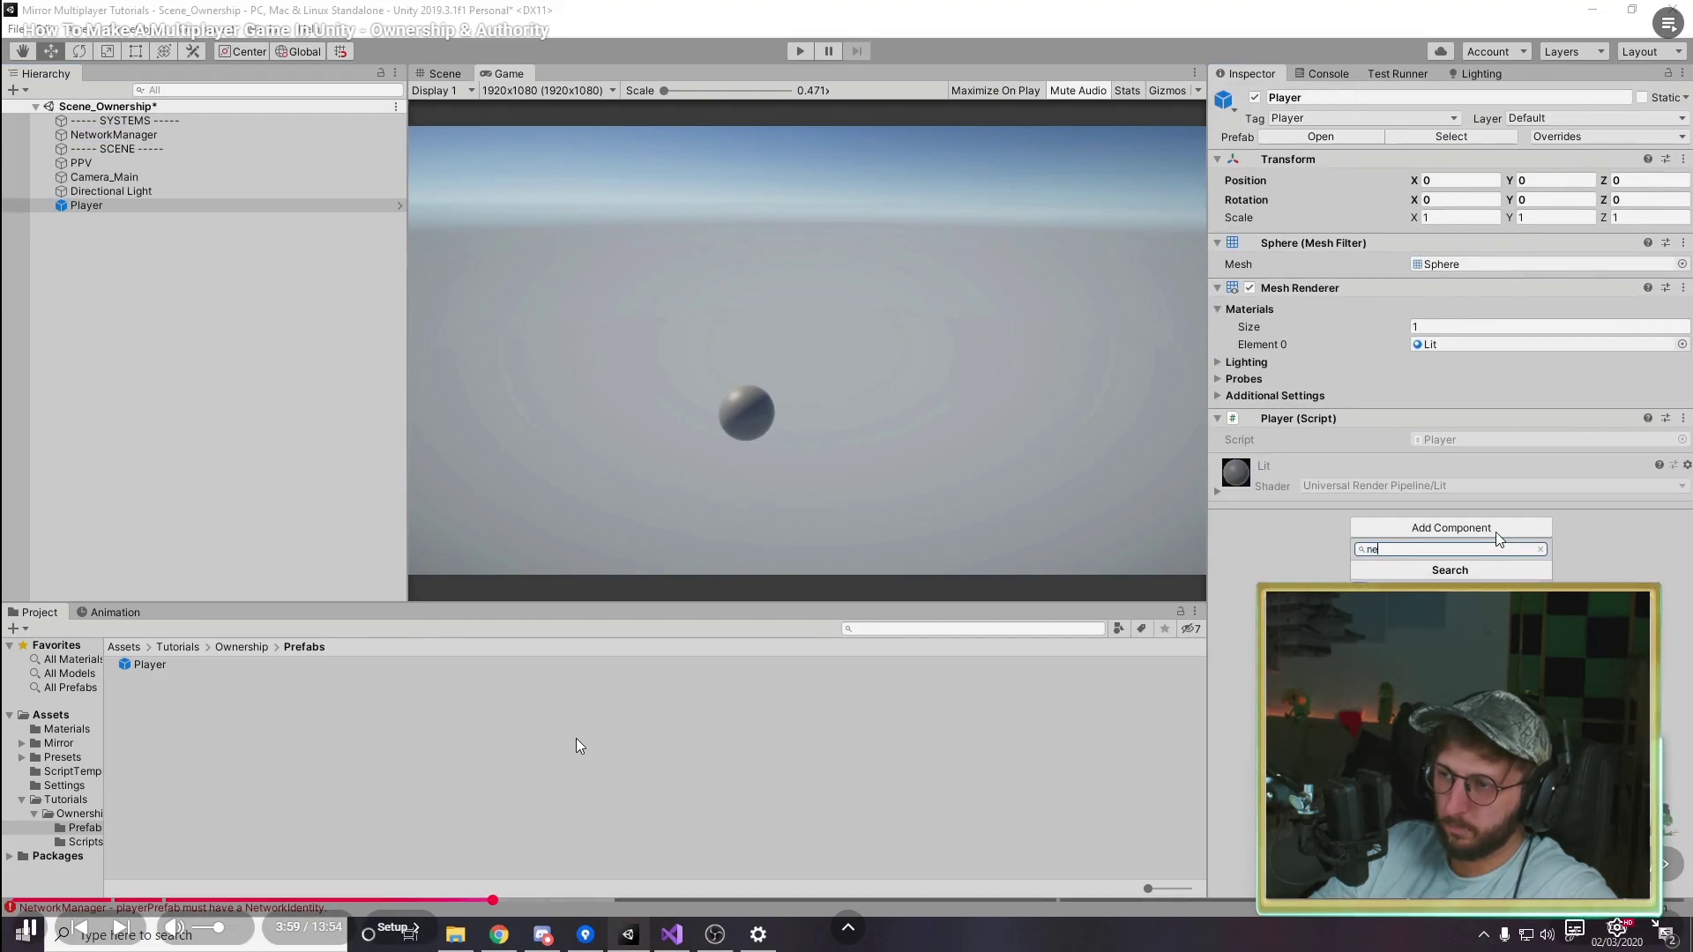
{"action": "mouse_move", "coordinate": [579, 738]}
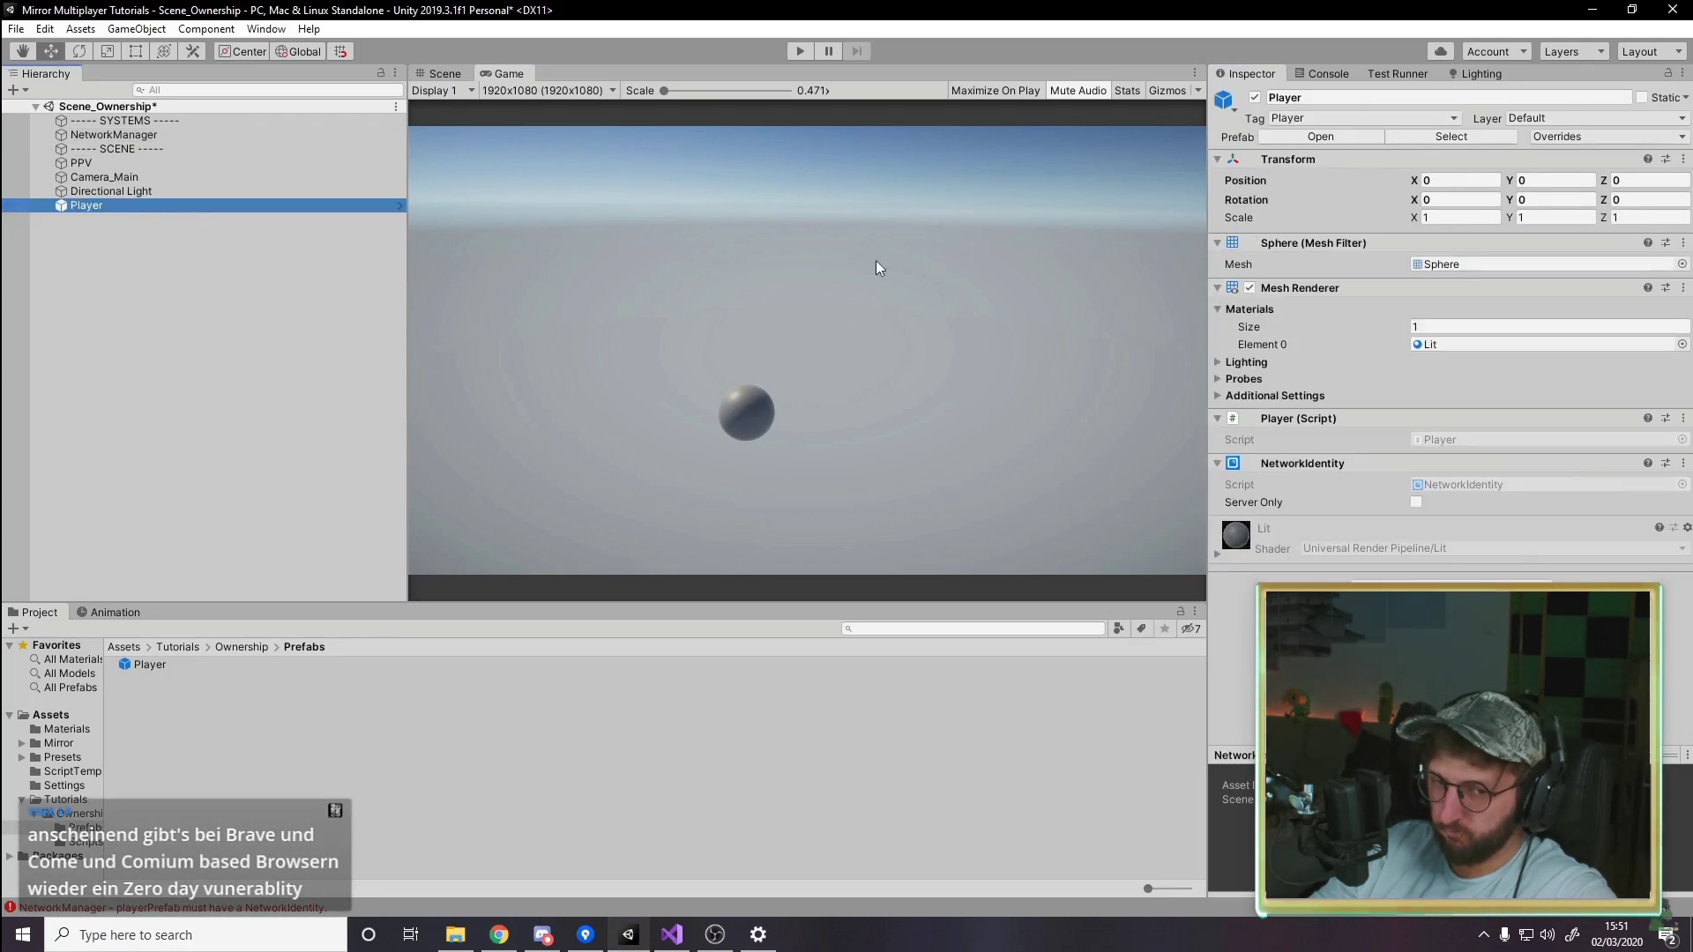
{"action": "left_click", "coordinate": [401, 205]}
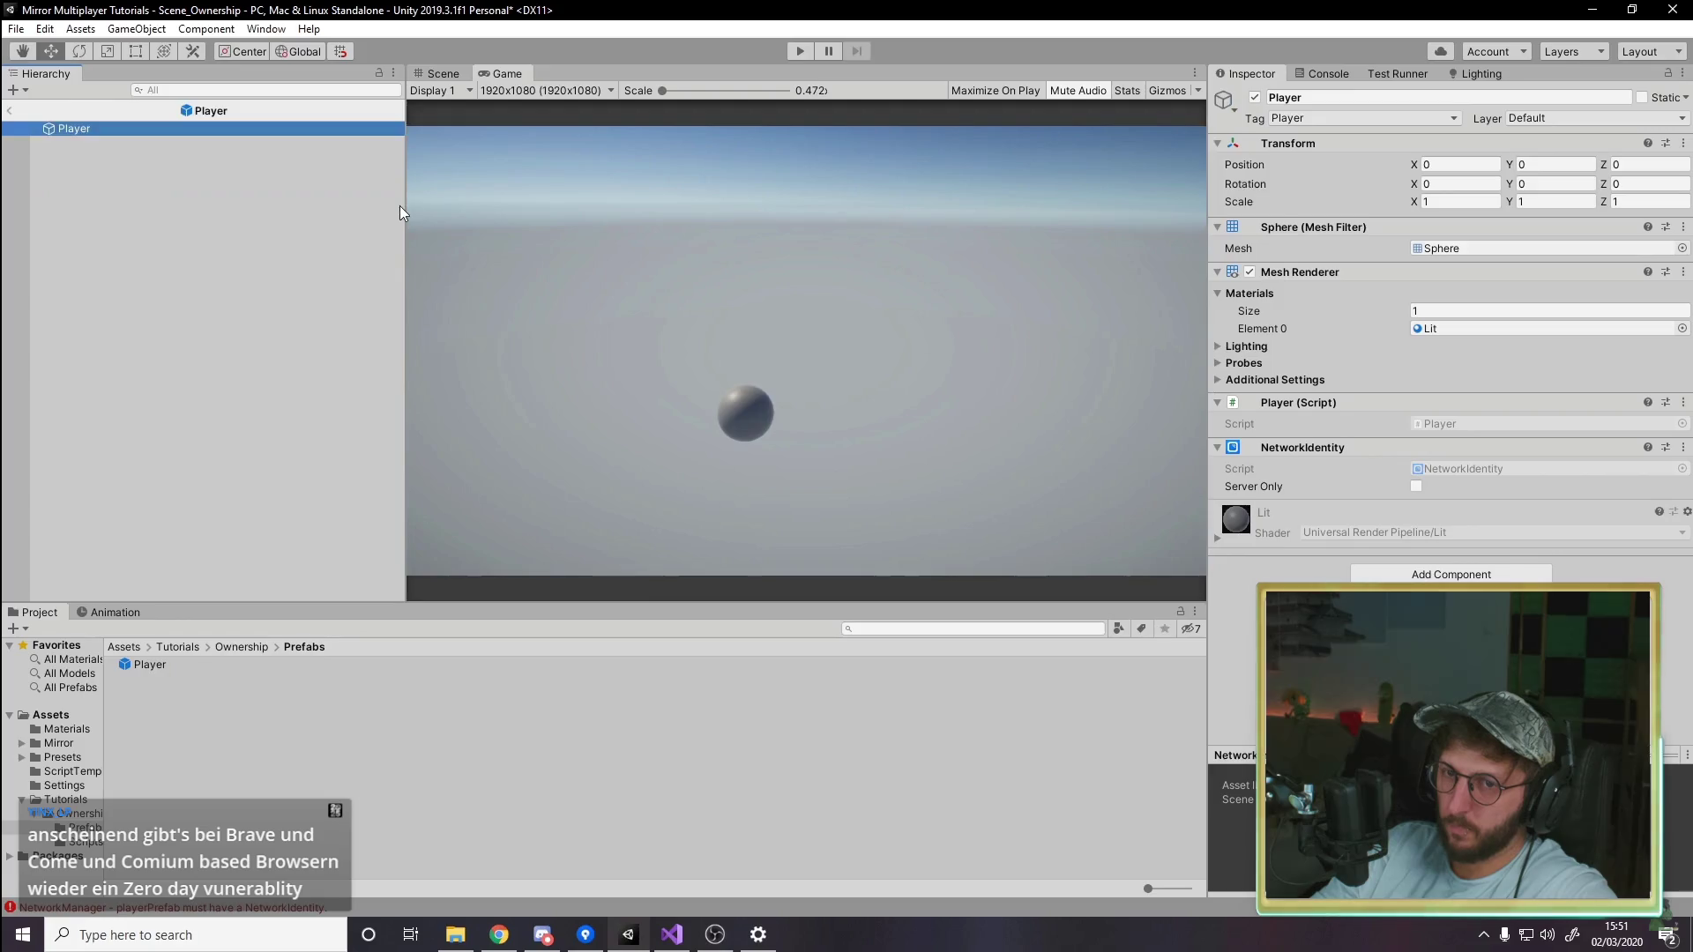
{"action": "left_click_drag", "start_coordinate": [1319, 447], "coordinate": [1291, 397]}
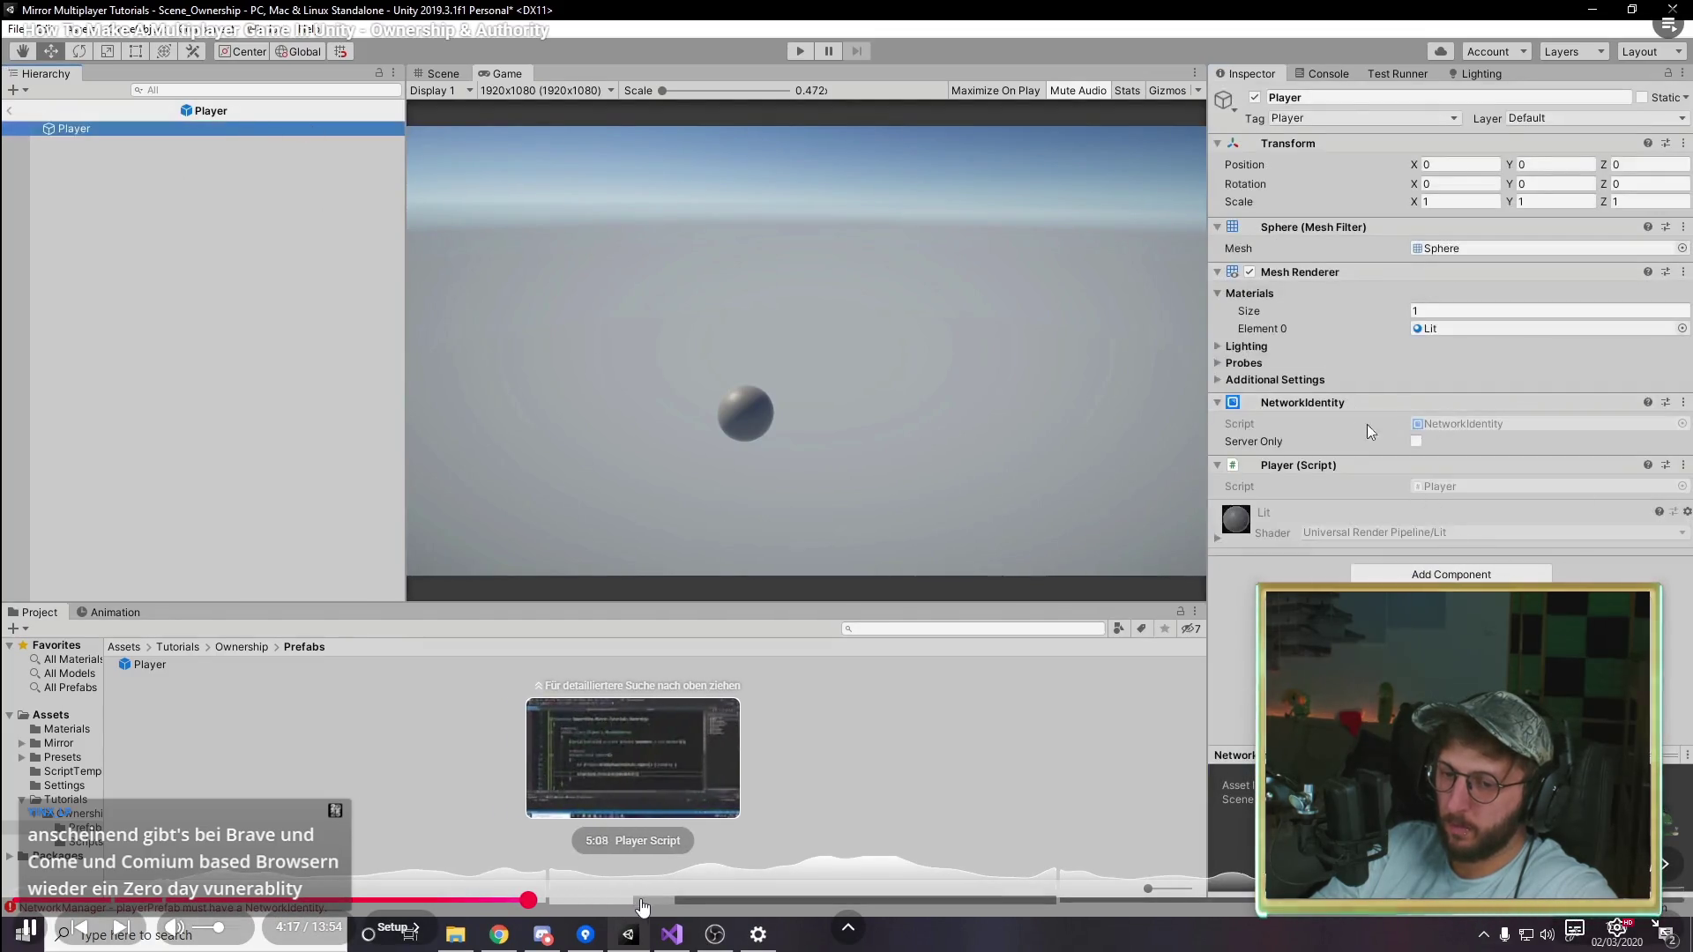
{"action": "key", "text": "space"}
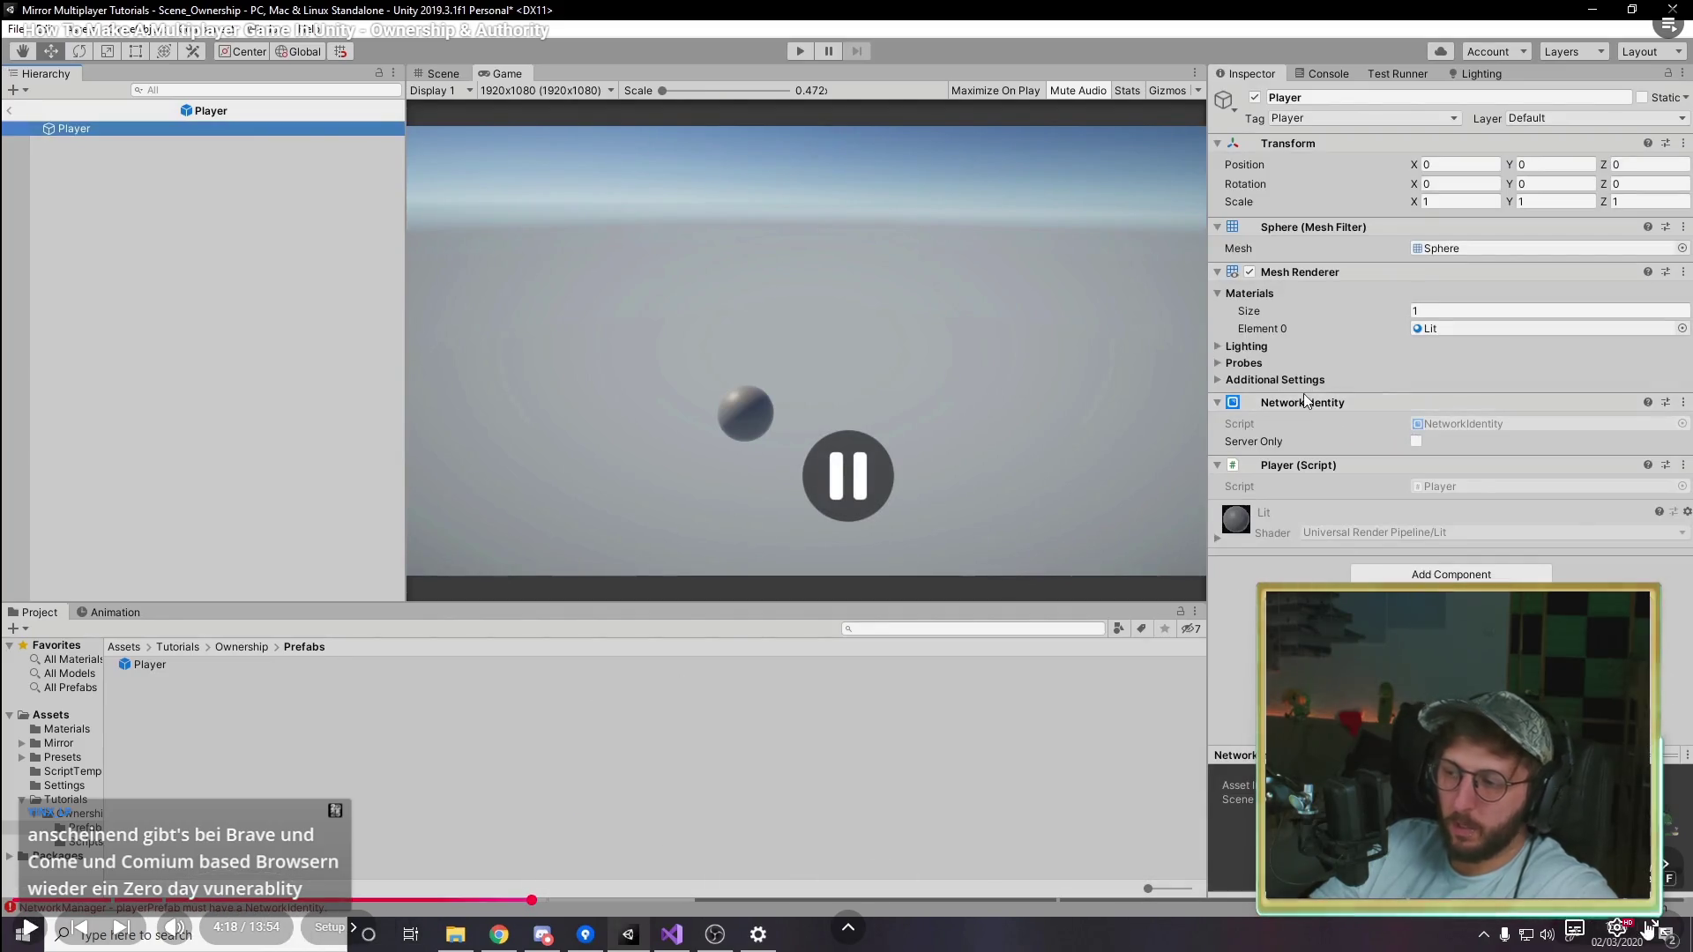
{"action": "key", "text": "Escape"}
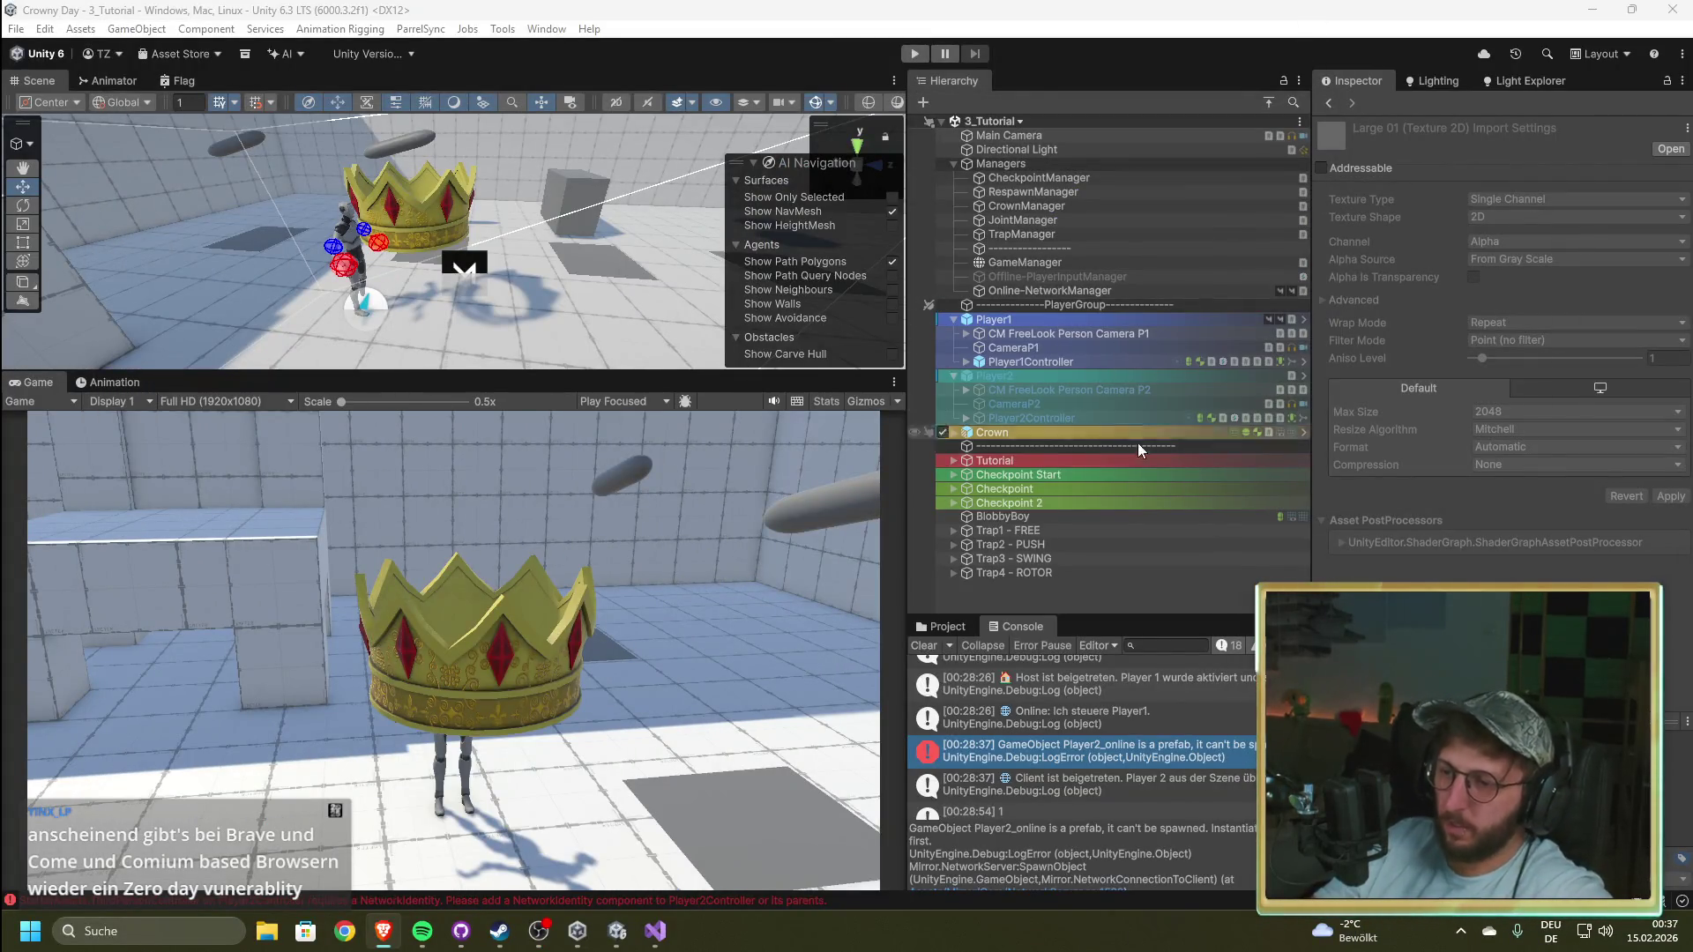
Step: Make Player1 the Online-NetworkManager's Player Prefab, save the scene, and enter Play mode
{"action": "left_click", "coordinate": [1055, 291]}
{"action": "scroll", "coordinate": [1376, 441], "scroll_direction": "down", "scroll_amount": 5}
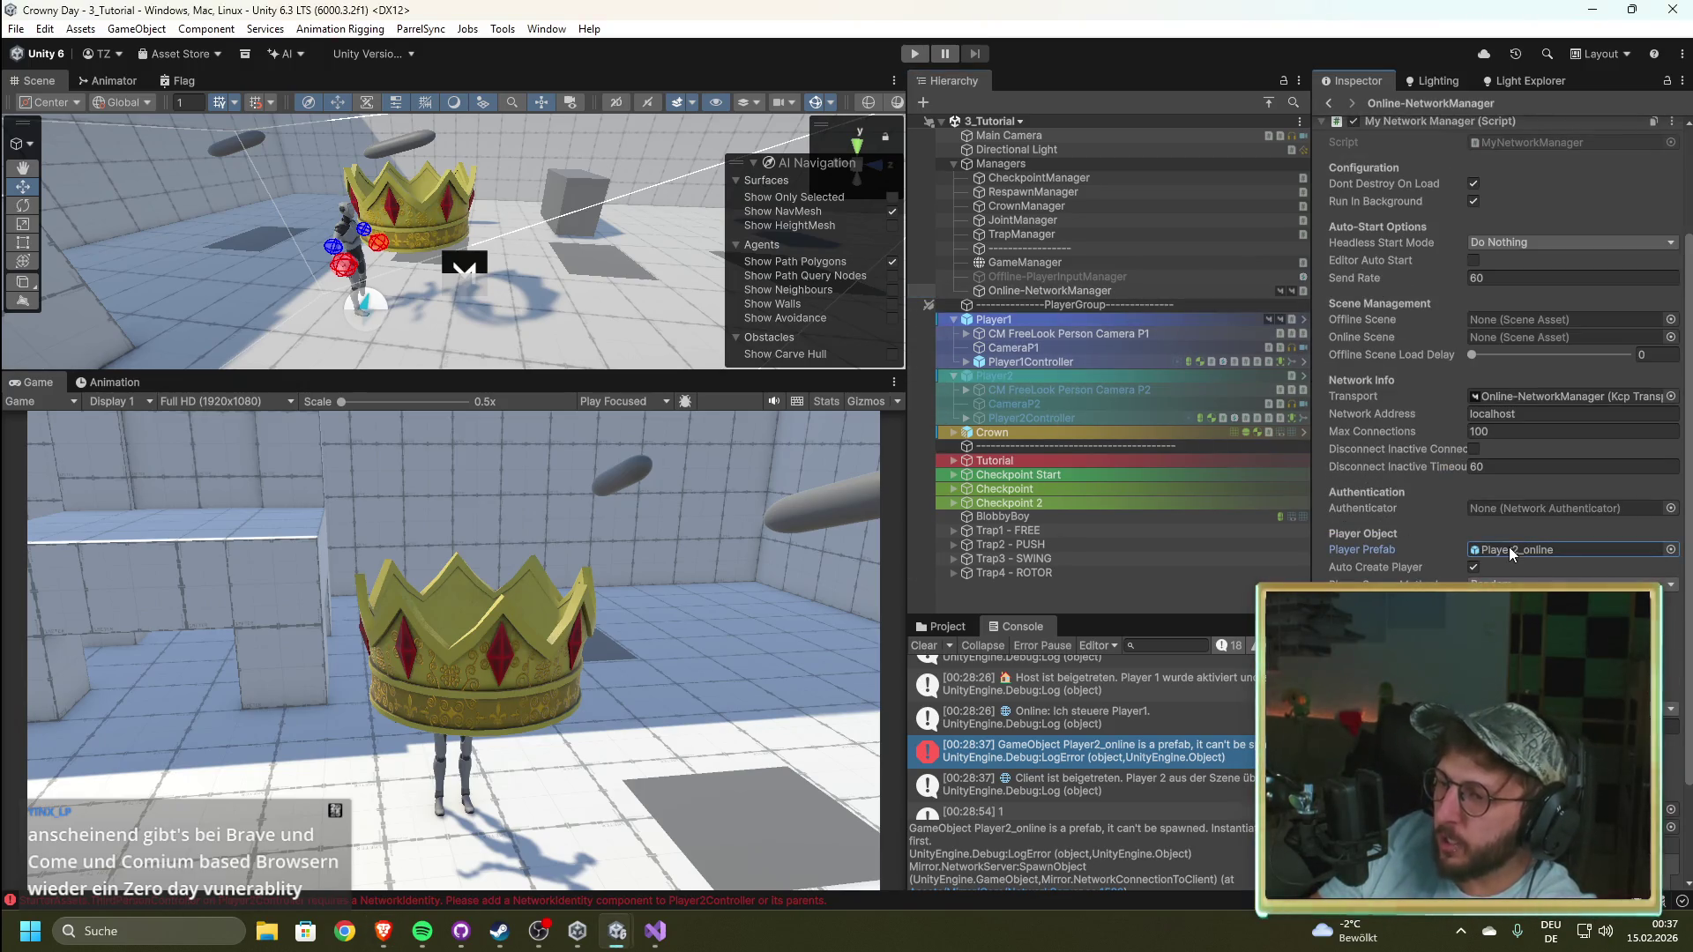
{"action": "left_click", "coordinate": [936, 626]}
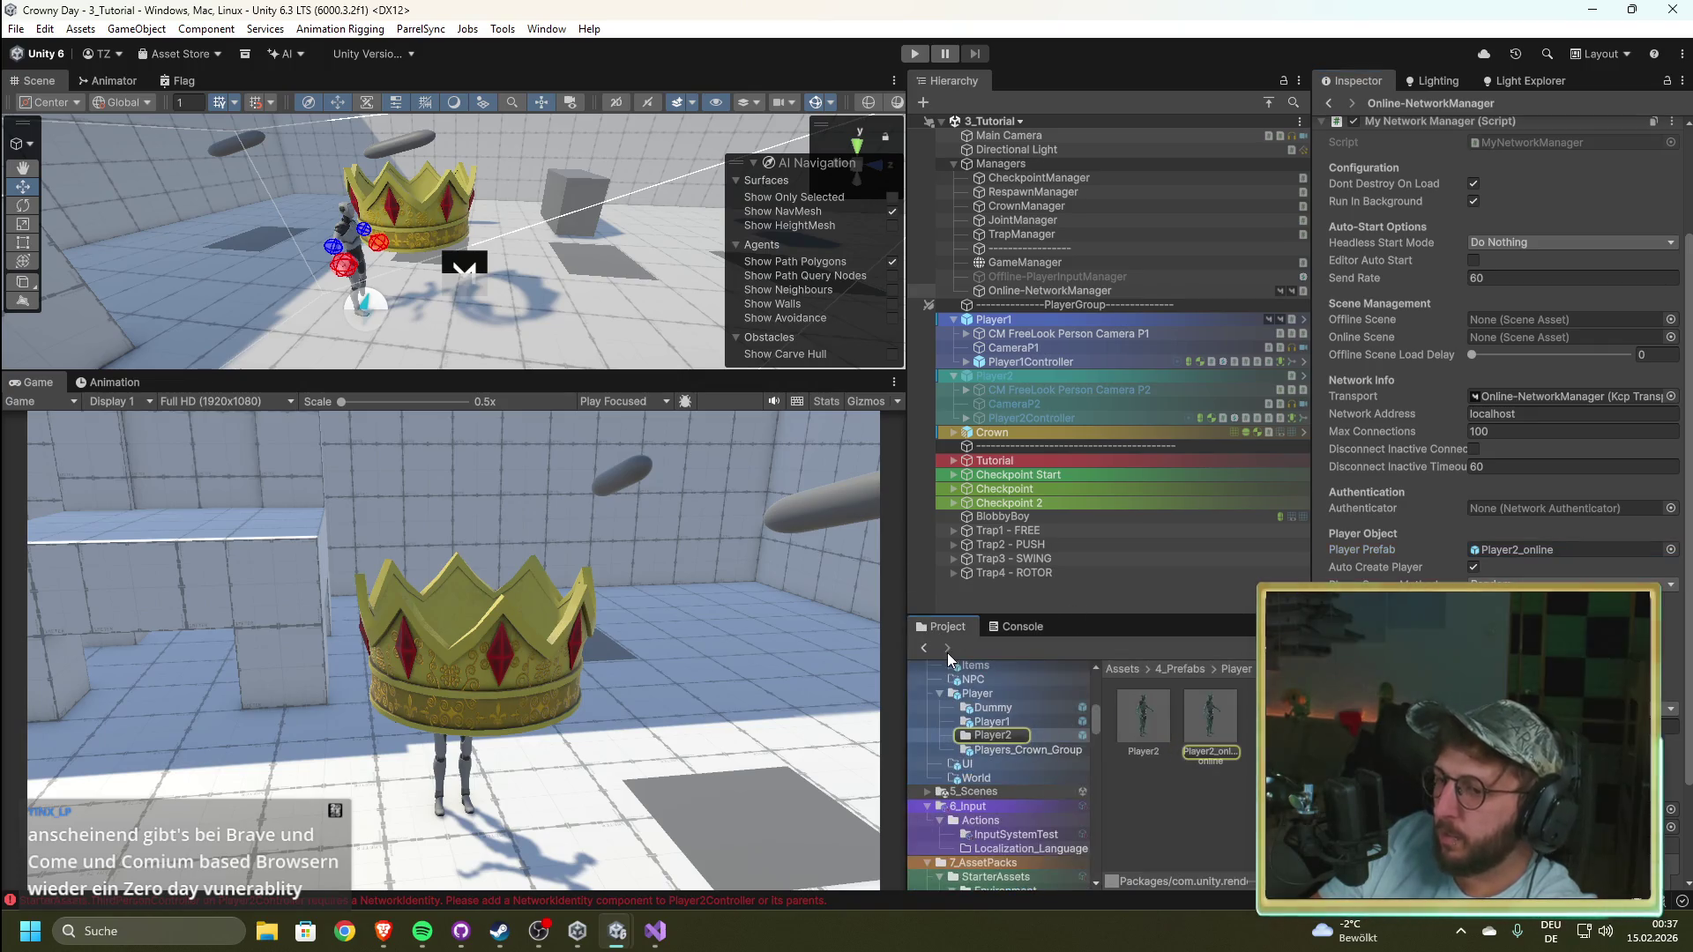
{"action": "left_click", "coordinate": [992, 721]}
{"action": "left_click_drag", "start_coordinate": [1138, 717], "coordinate": [1552, 550]}
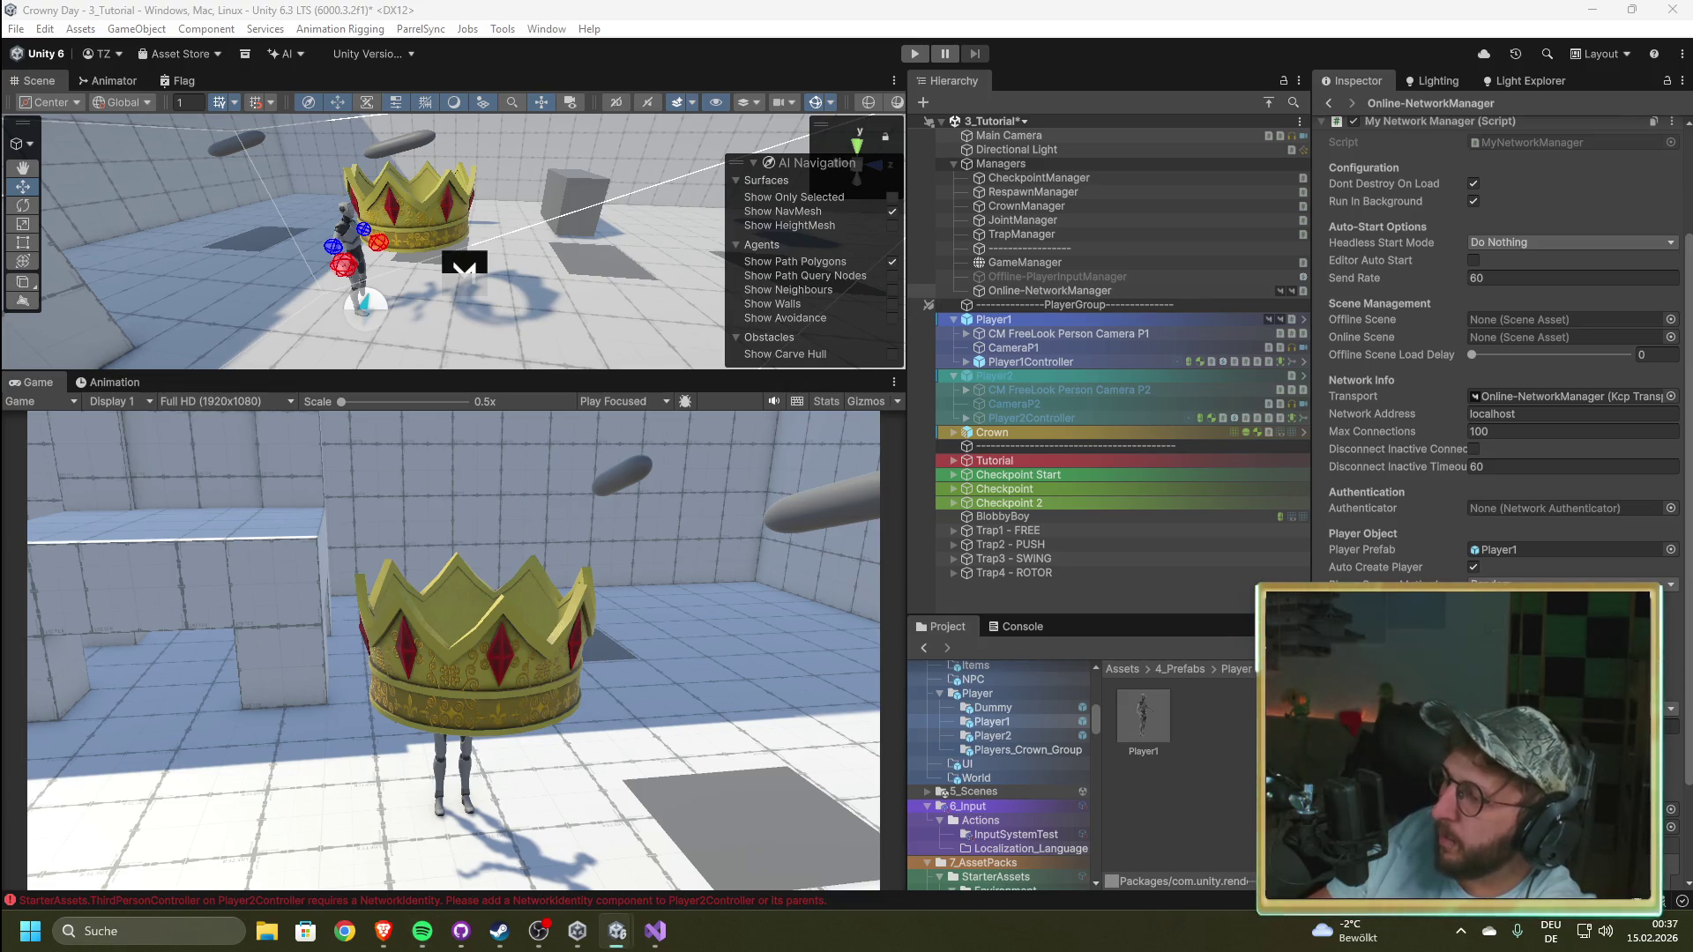
{"action": "left_click", "coordinate": [1226, 565]}
{"action": "key", "text": "ctrl+s"}
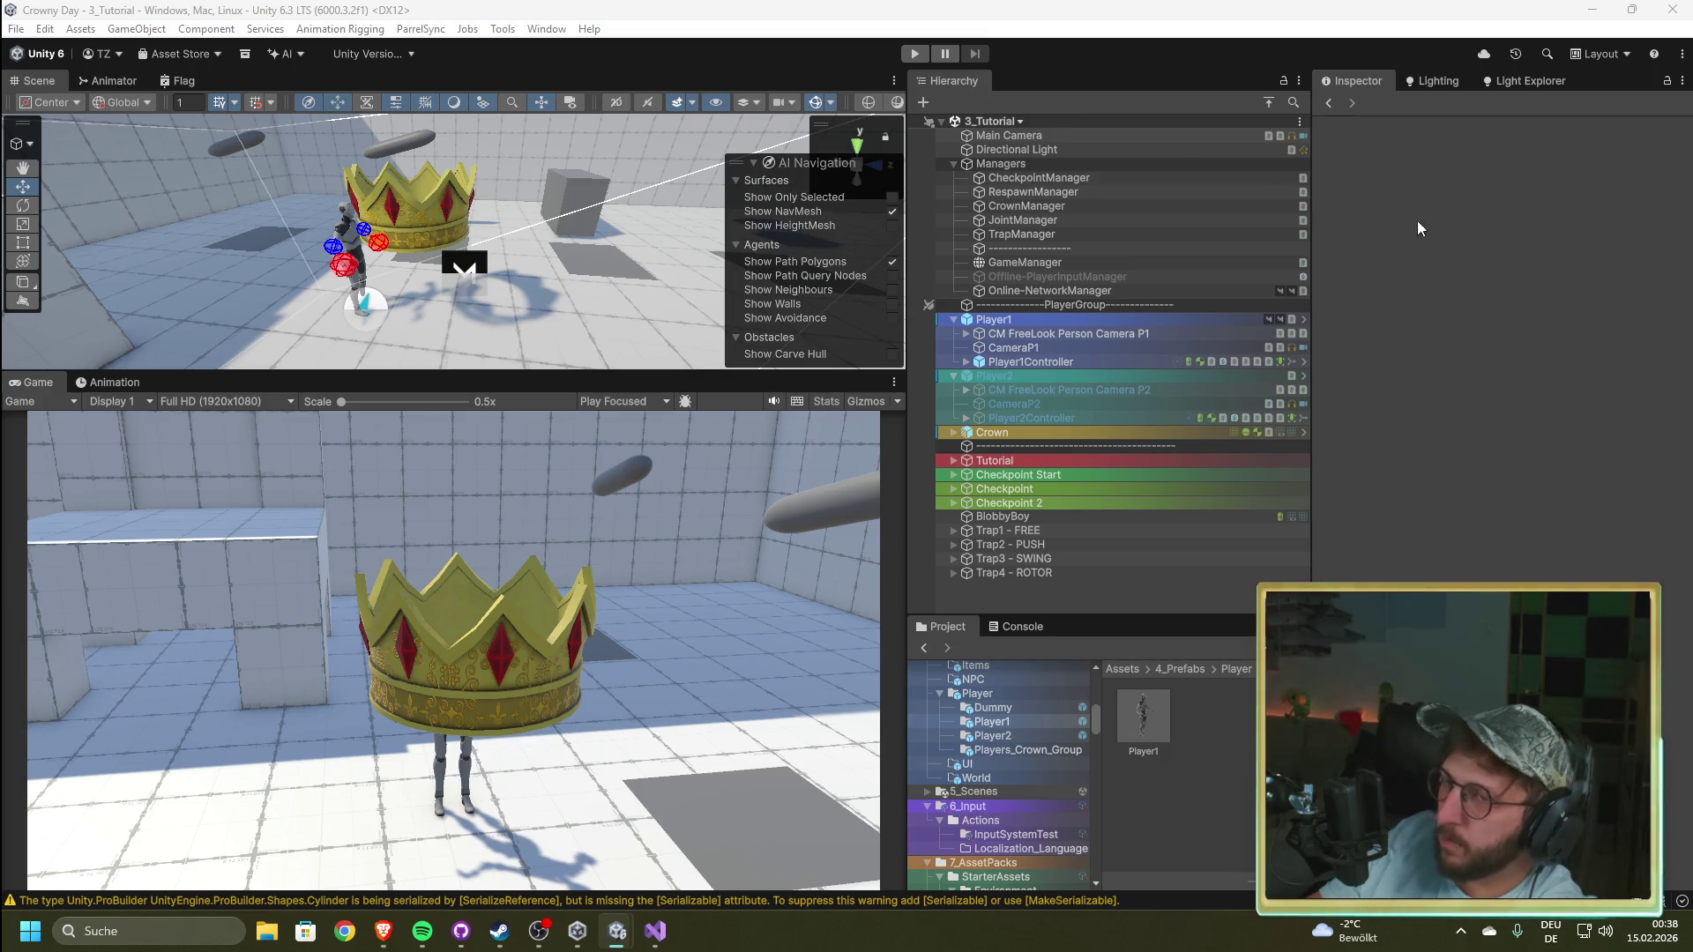
{"action": "left_click", "coordinate": [915, 54]}
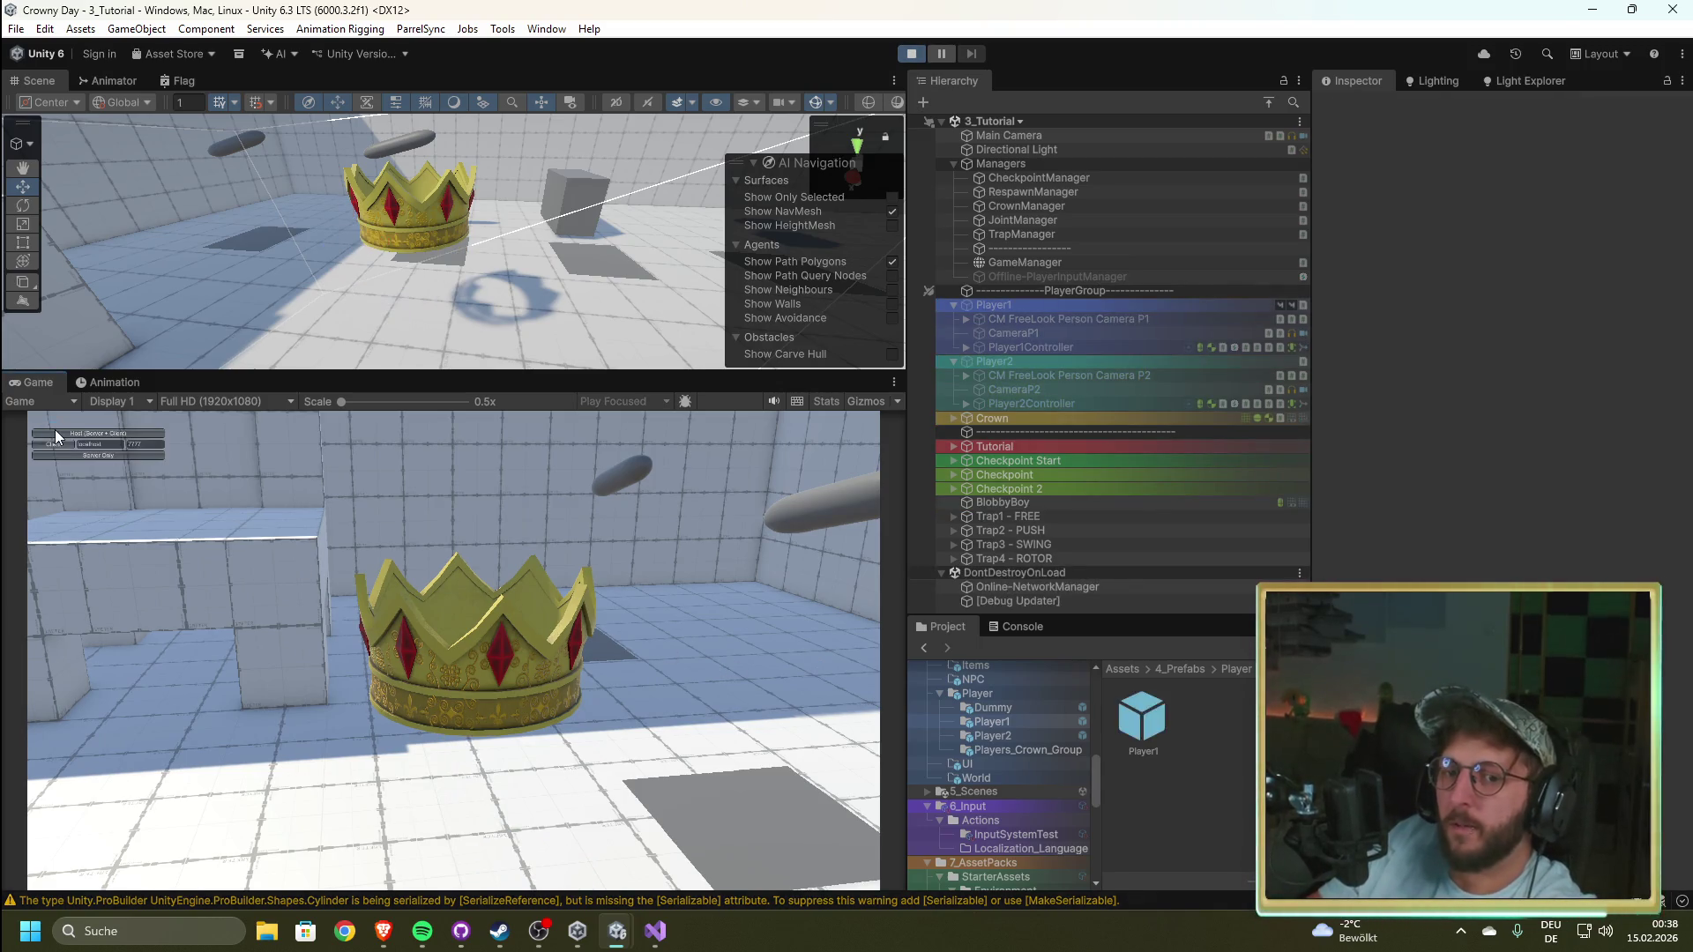
Step: Start a host from the HUD, check the console's Player2_online spawn error, then stop Play mode
{"action": "left_click", "coordinate": [56, 432]}
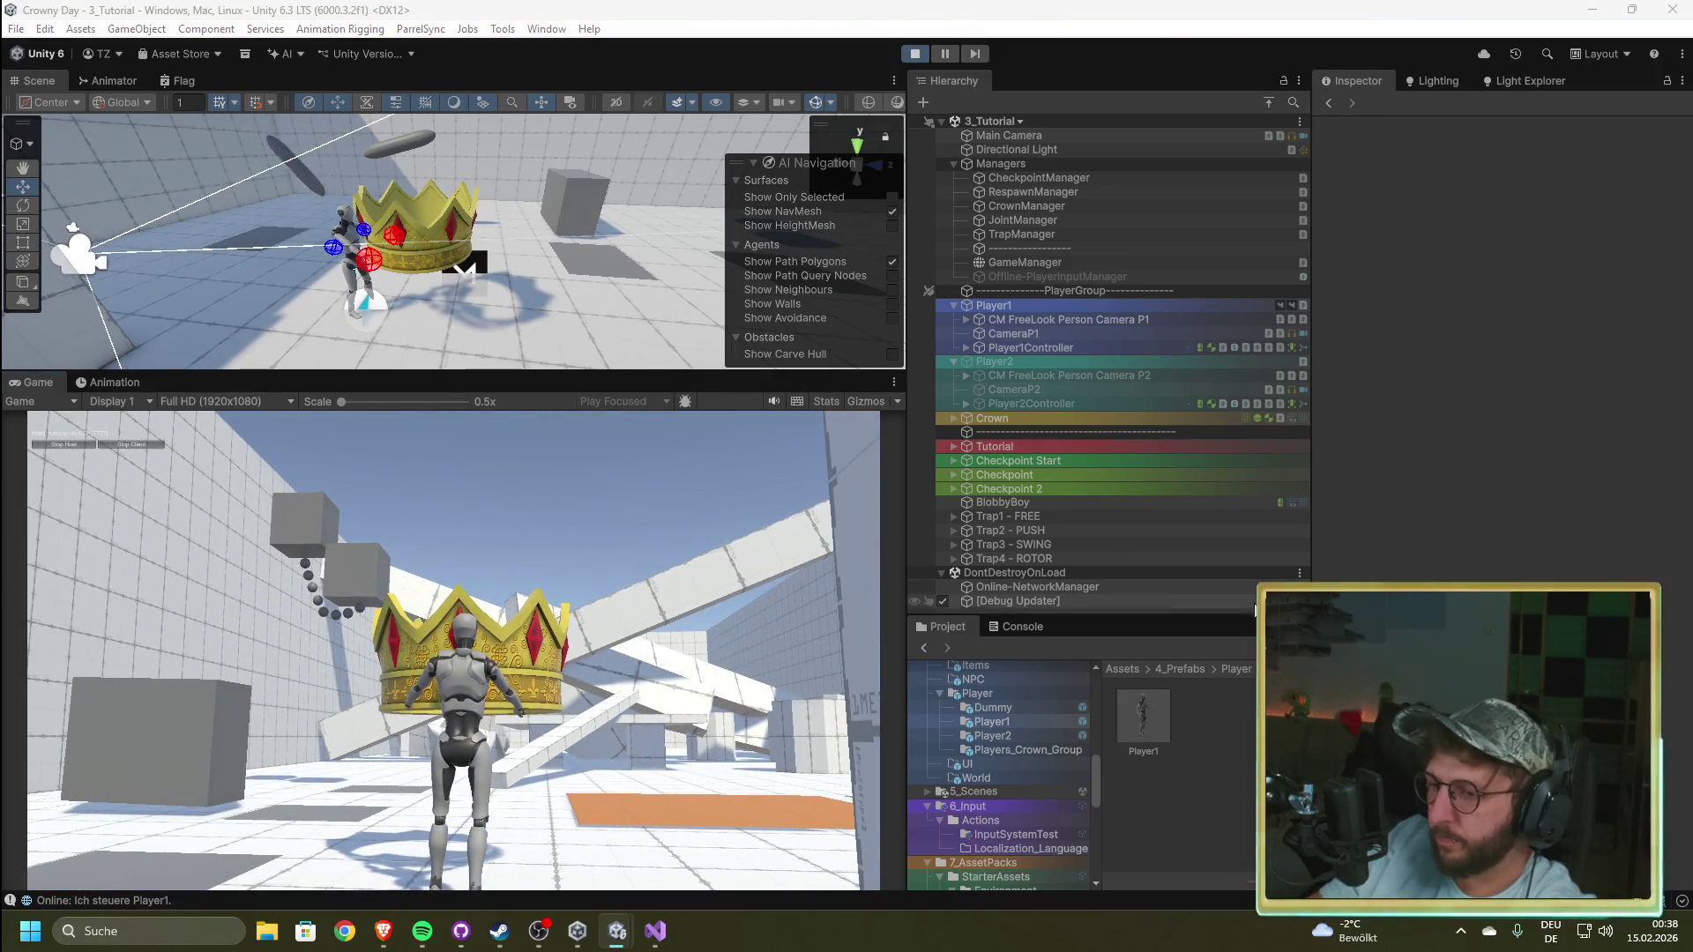
{"action": "key", "text": "ctrl+shift+c"}
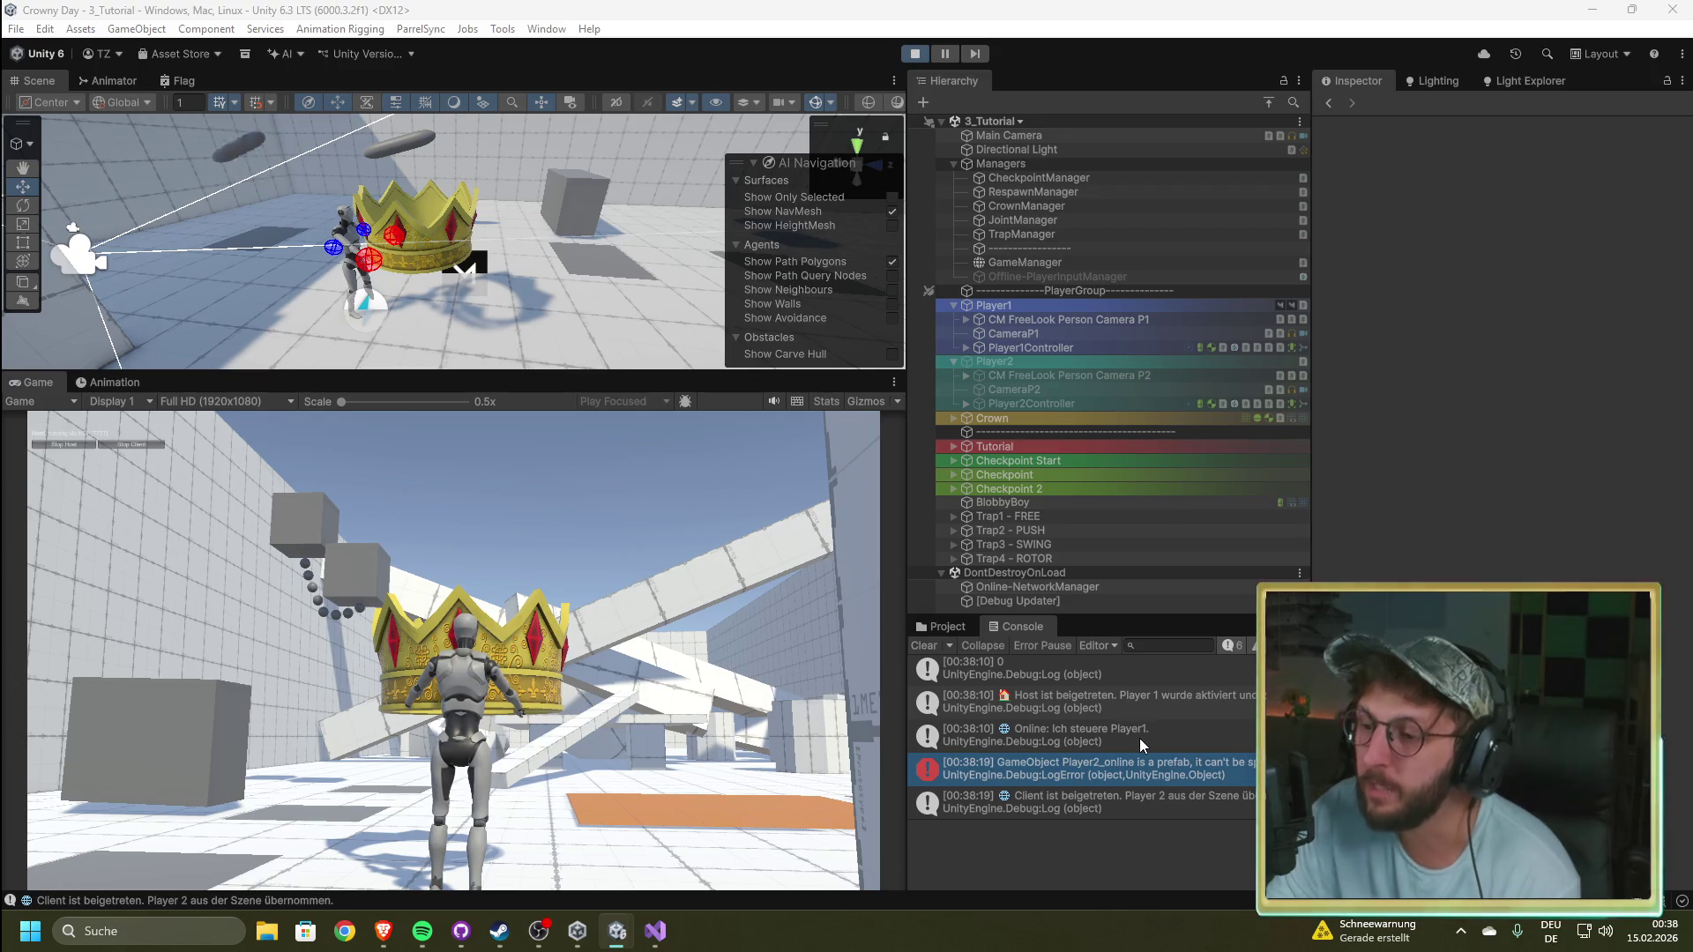
{"action": "left_click", "coordinate": [1045, 276]}
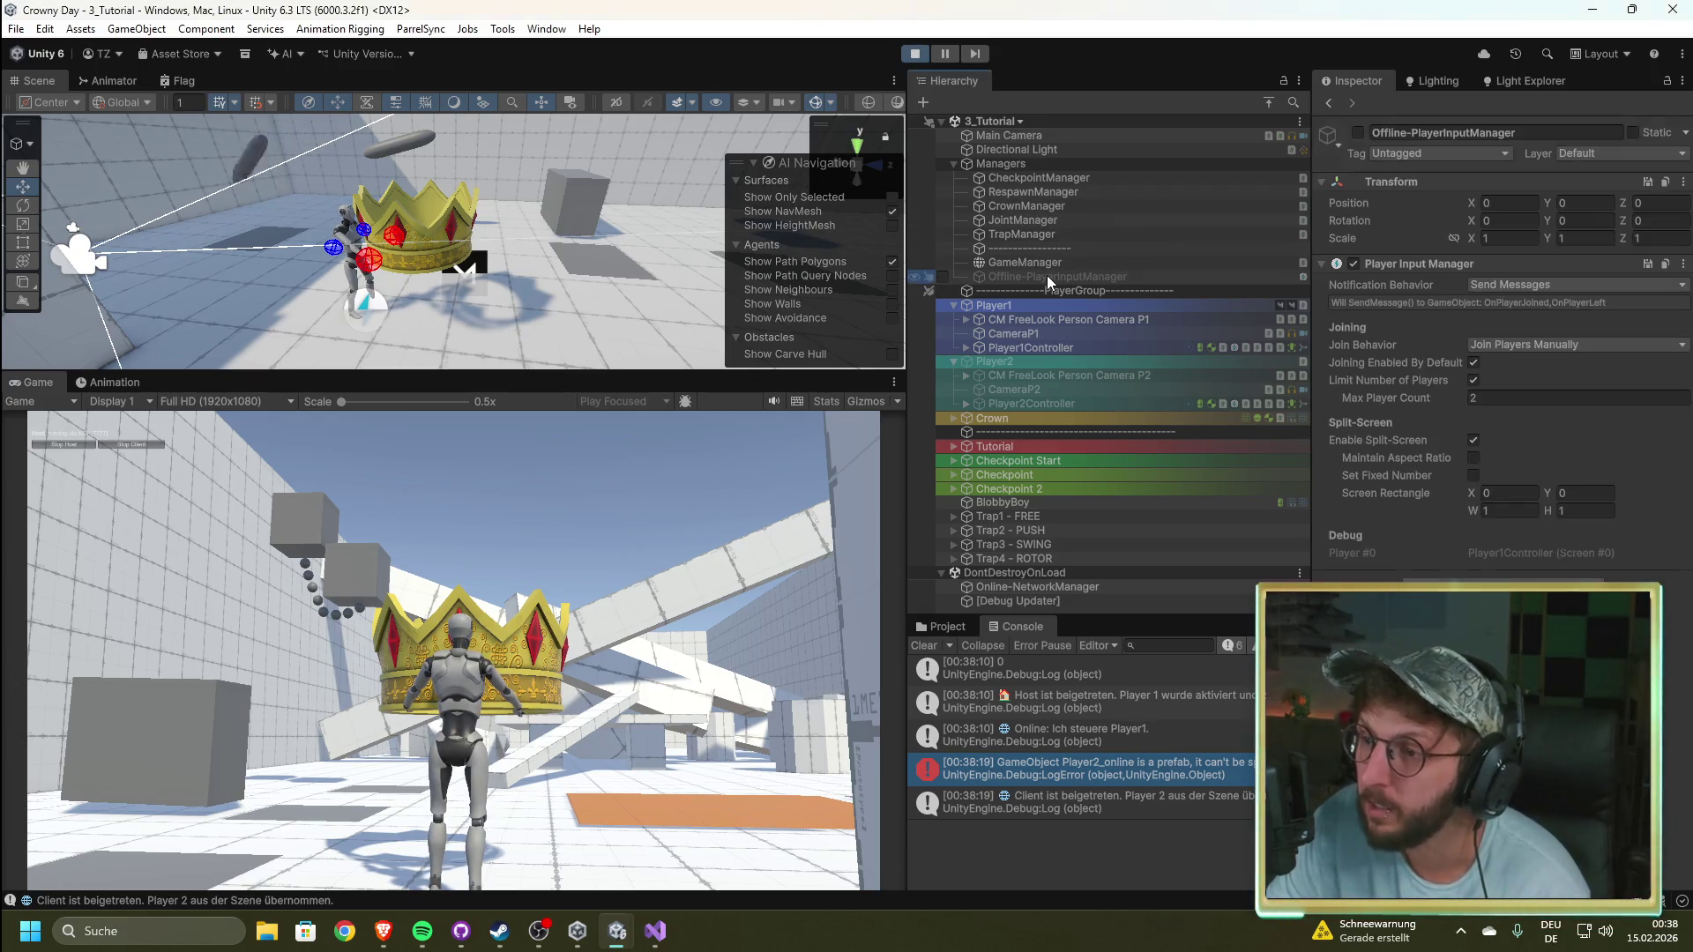
{"action": "left_click", "coordinate": [915, 54]}
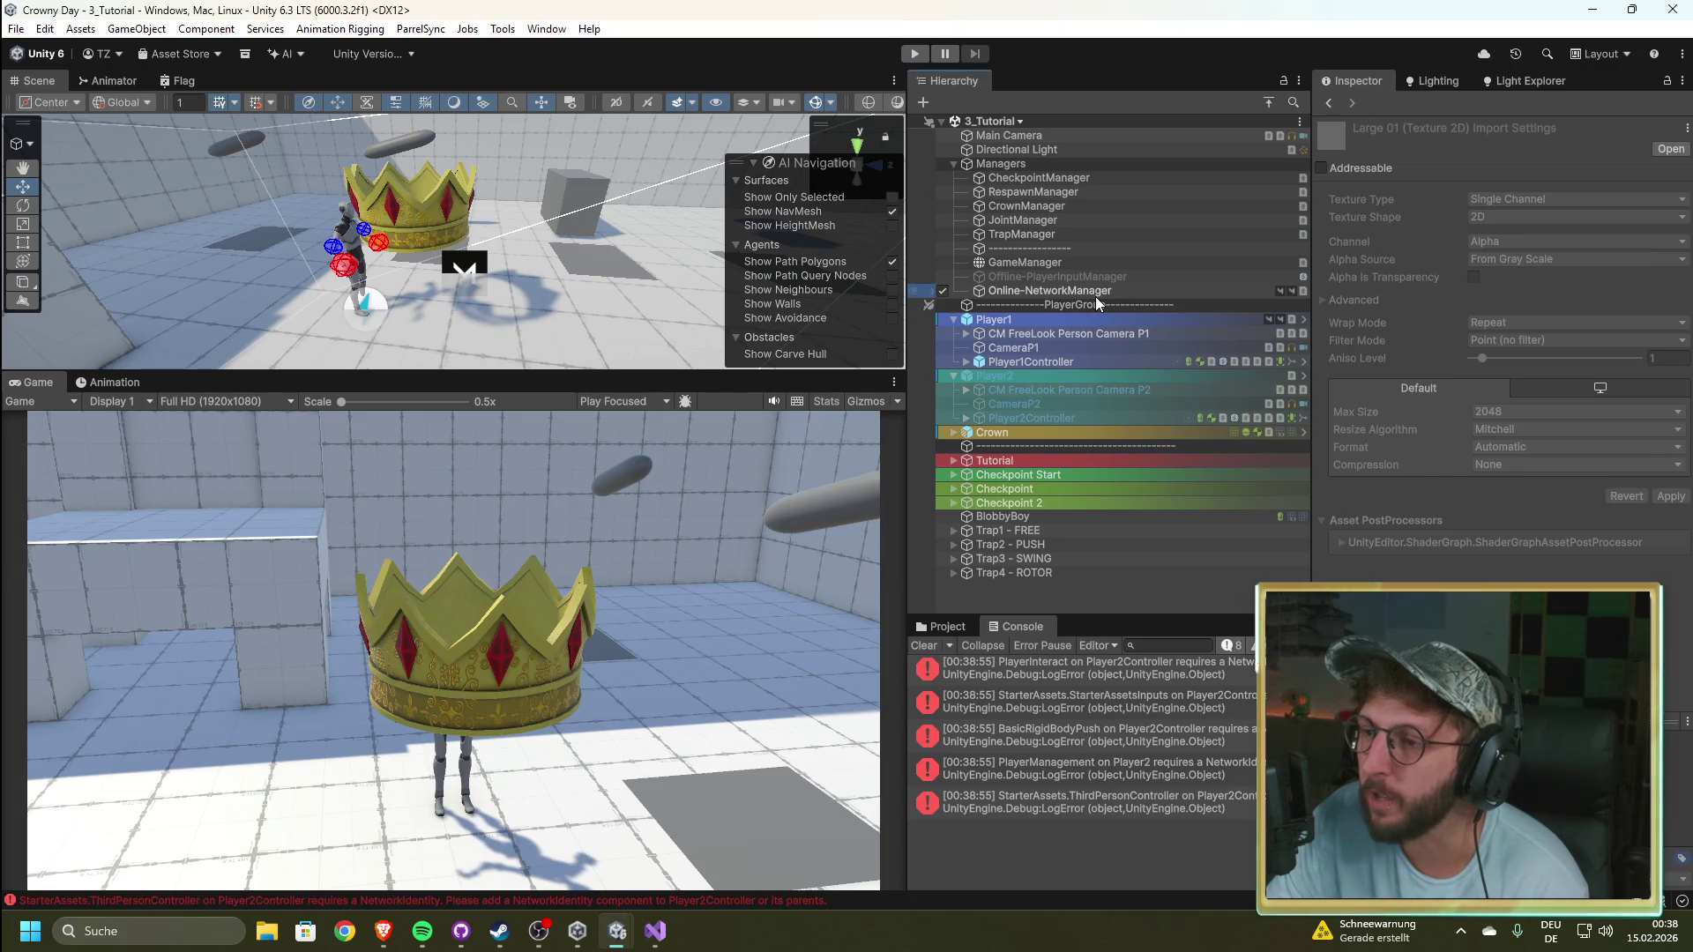
Step: Inspect the Online-NetworkManager settings, then check the browser window
{"action": "left_click", "coordinate": [1095, 293]}
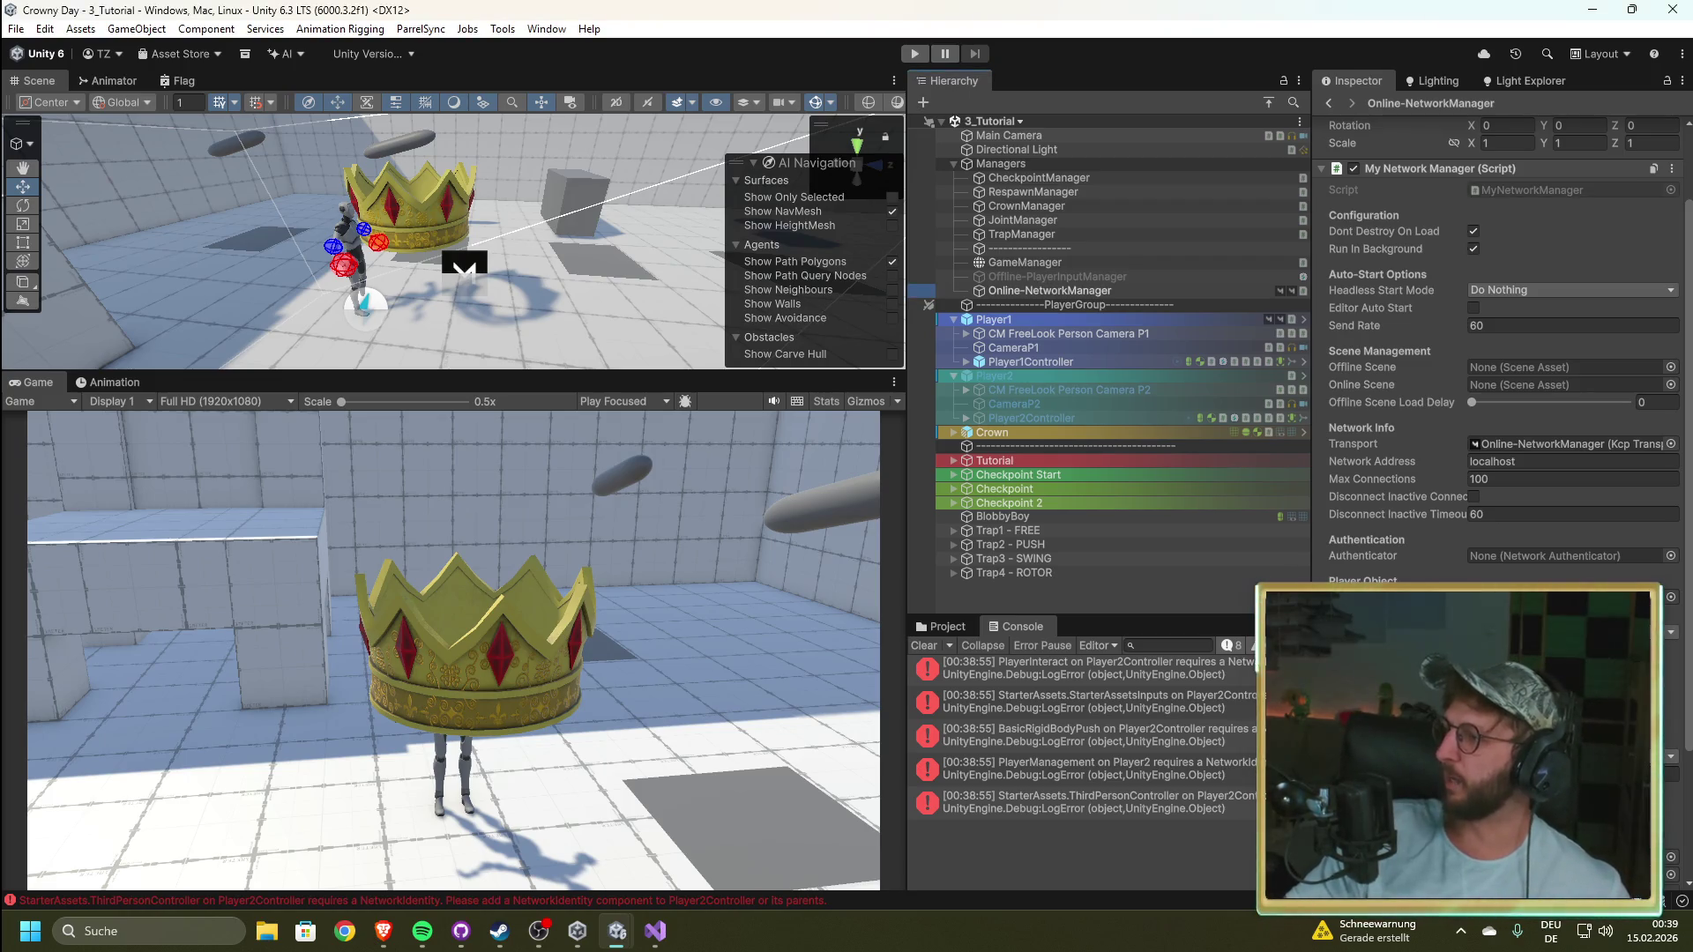
{"action": "key", "text": "alt+Tab"}
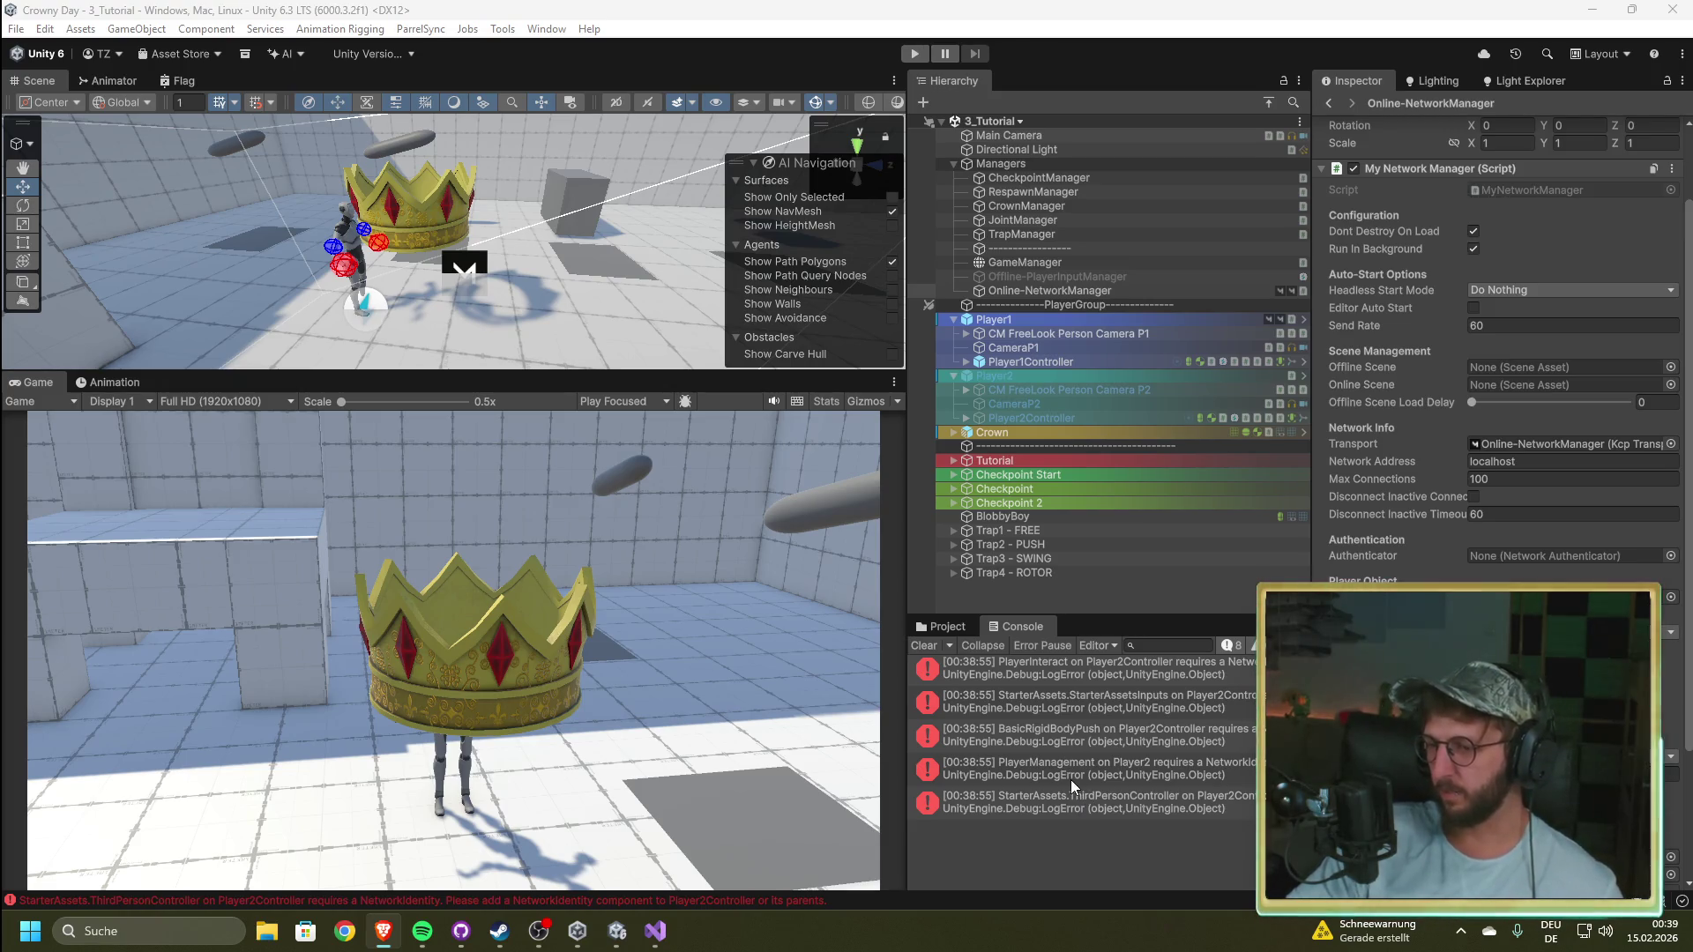
{"action": "scroll", "coordinate": [1071, 777], "scroll_direction": "up", "scroll_amount": 3}
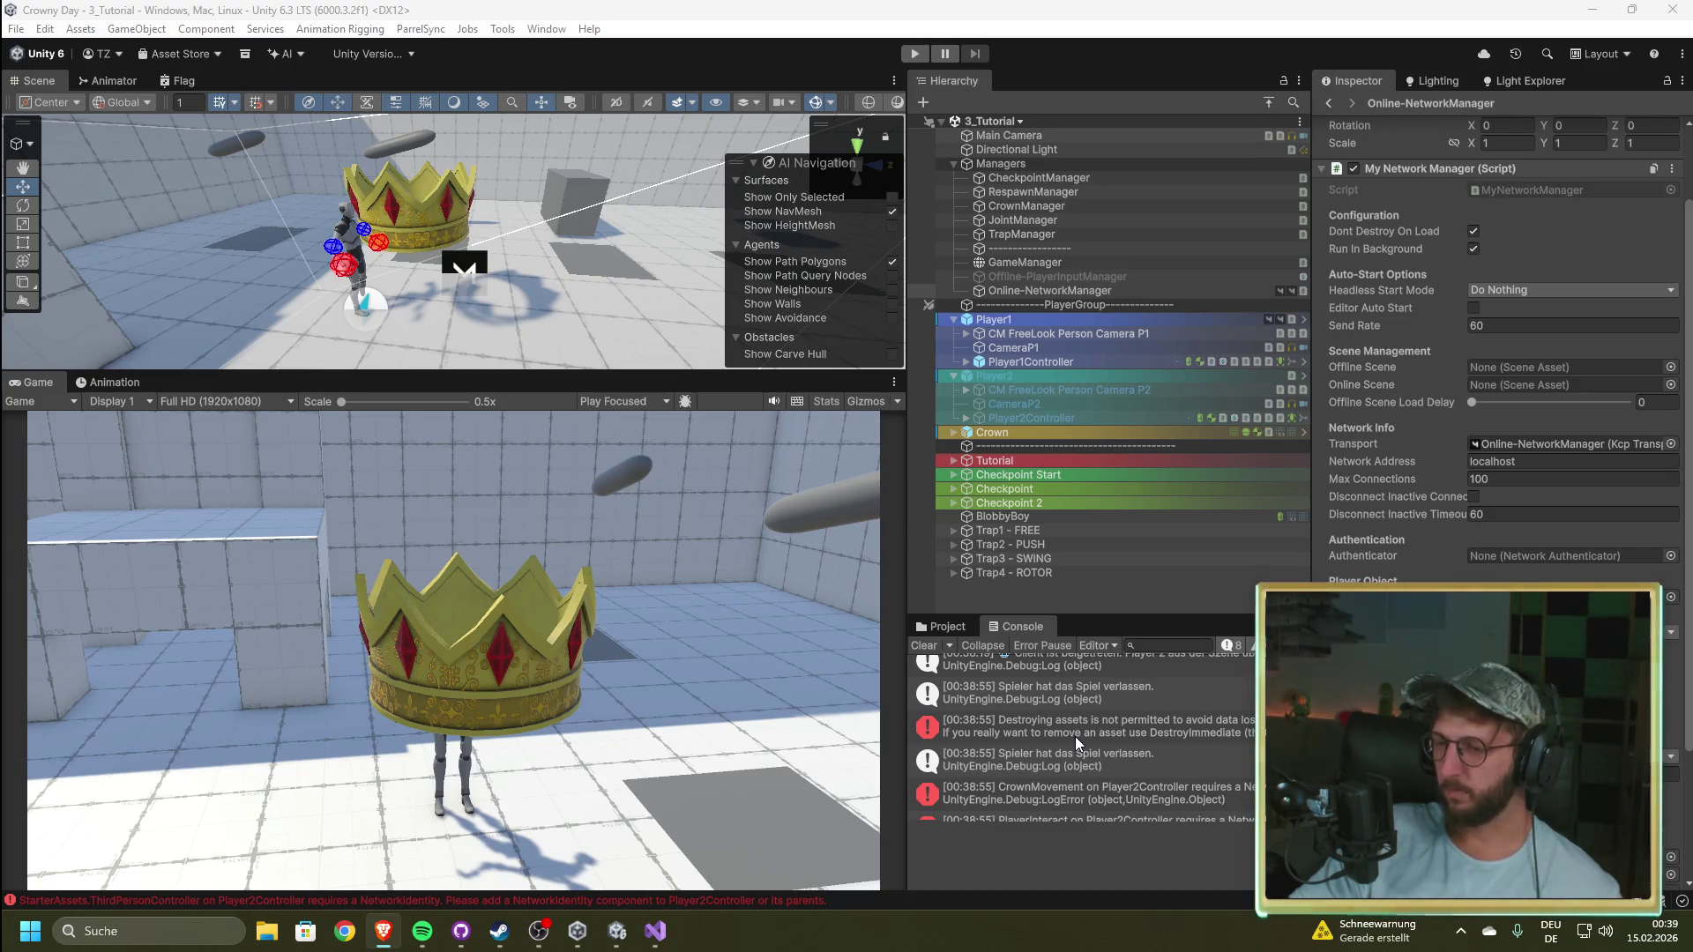
{"action": "scroll", "coordinate": [1075, 737], "scroll_direction": "down", "scroll_amount": 2}
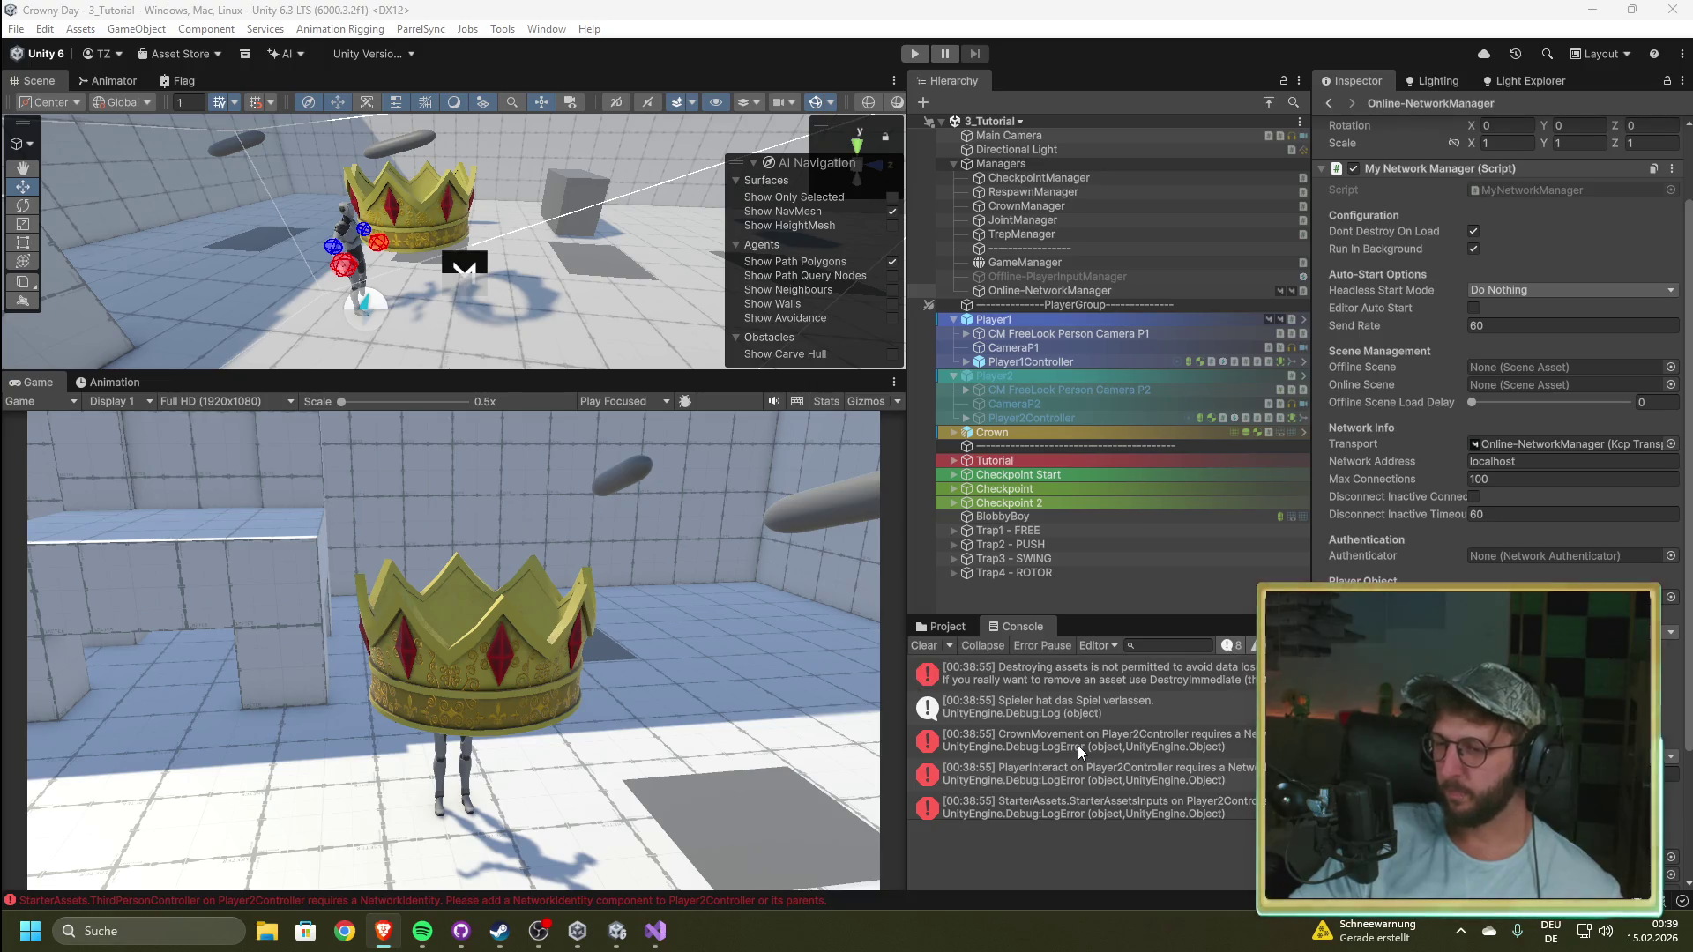
Step: Read the CrownMovement error, clear the Console, and show the Player1 prefab in Project assets
{"action": "left_click", "coordinate": [1078, 744]}
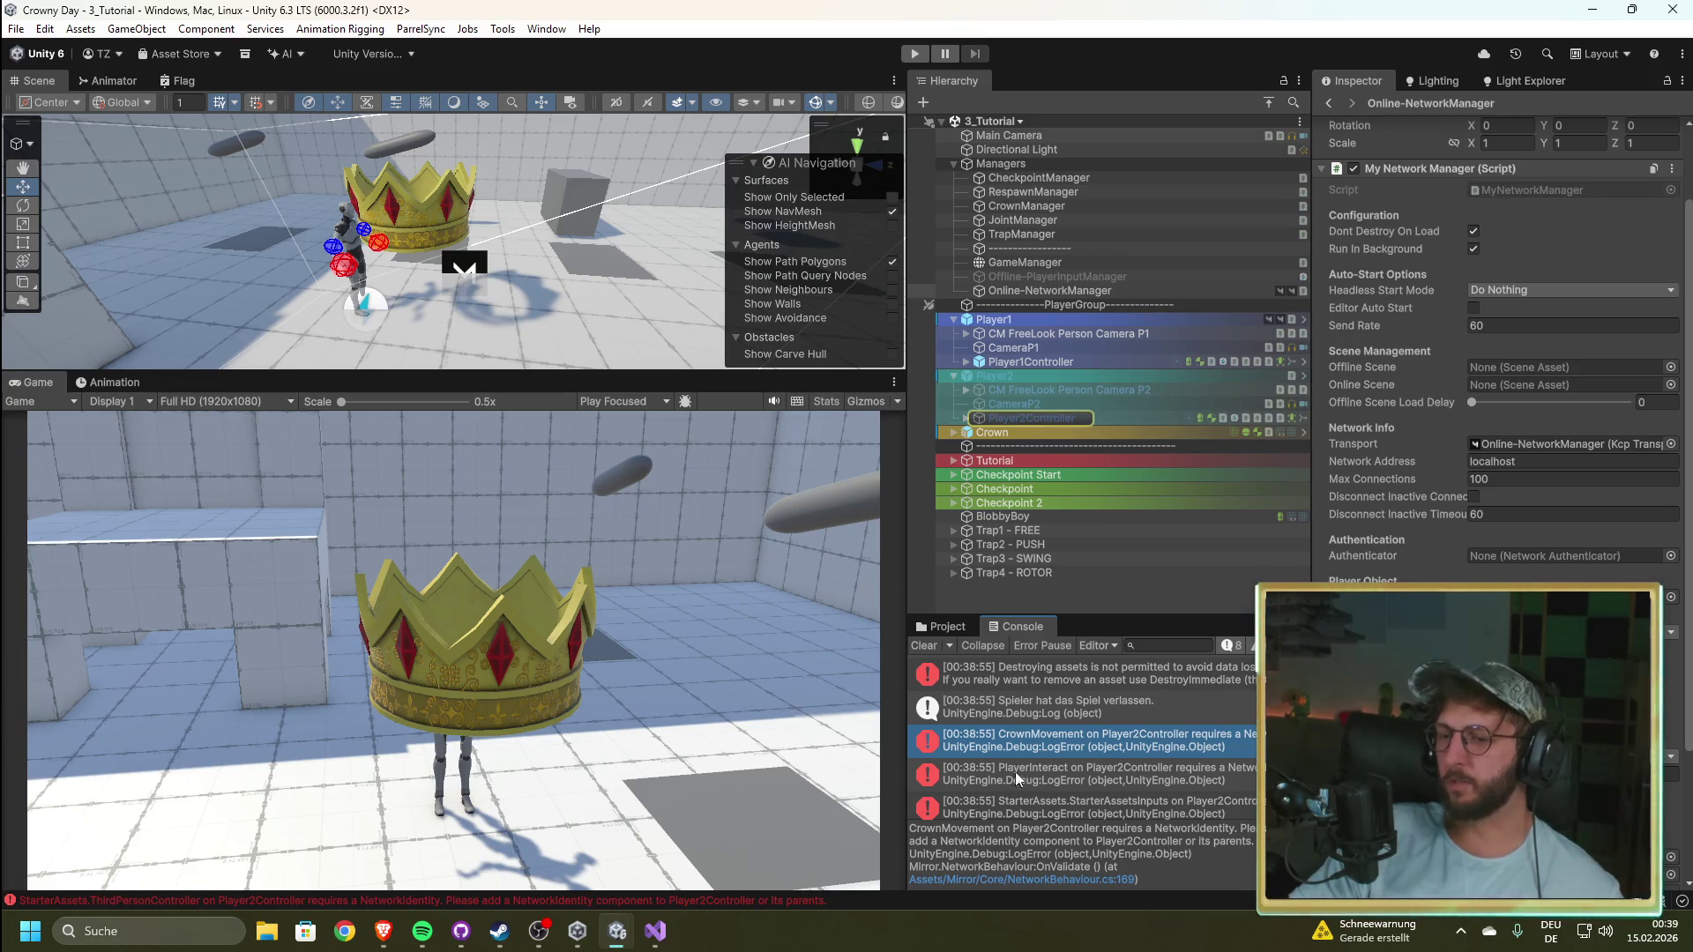
{"action": "left_click", "coordinate": [922, 644]}
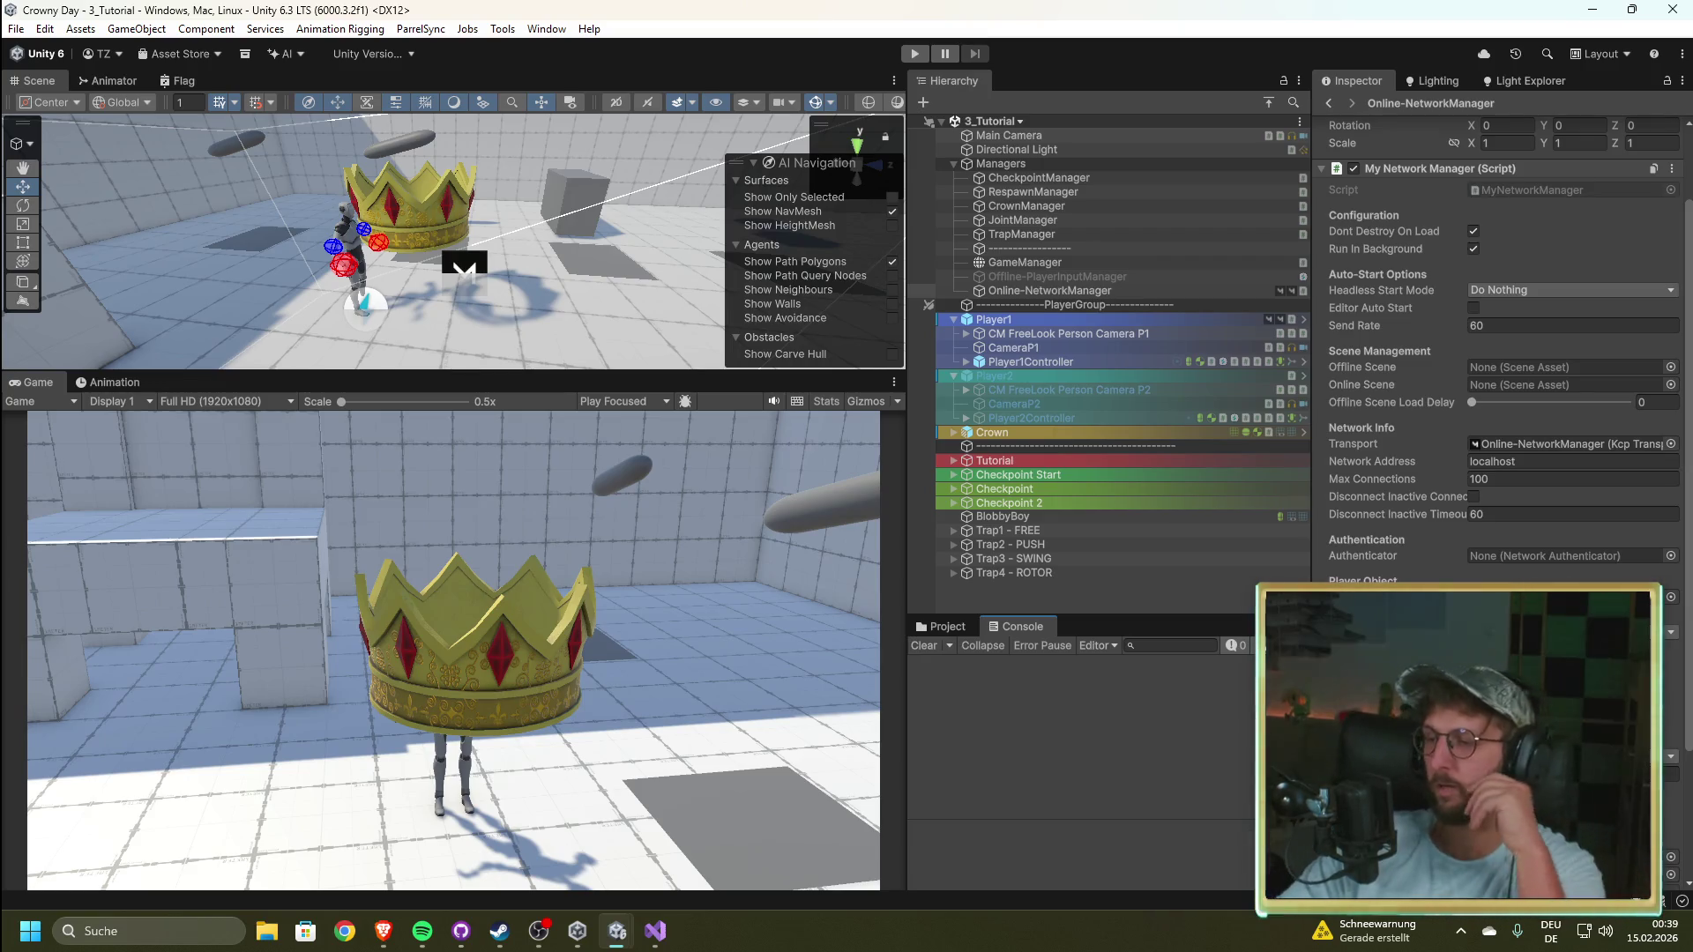
{"action": "left_click", "coordinate": [947, 626]}
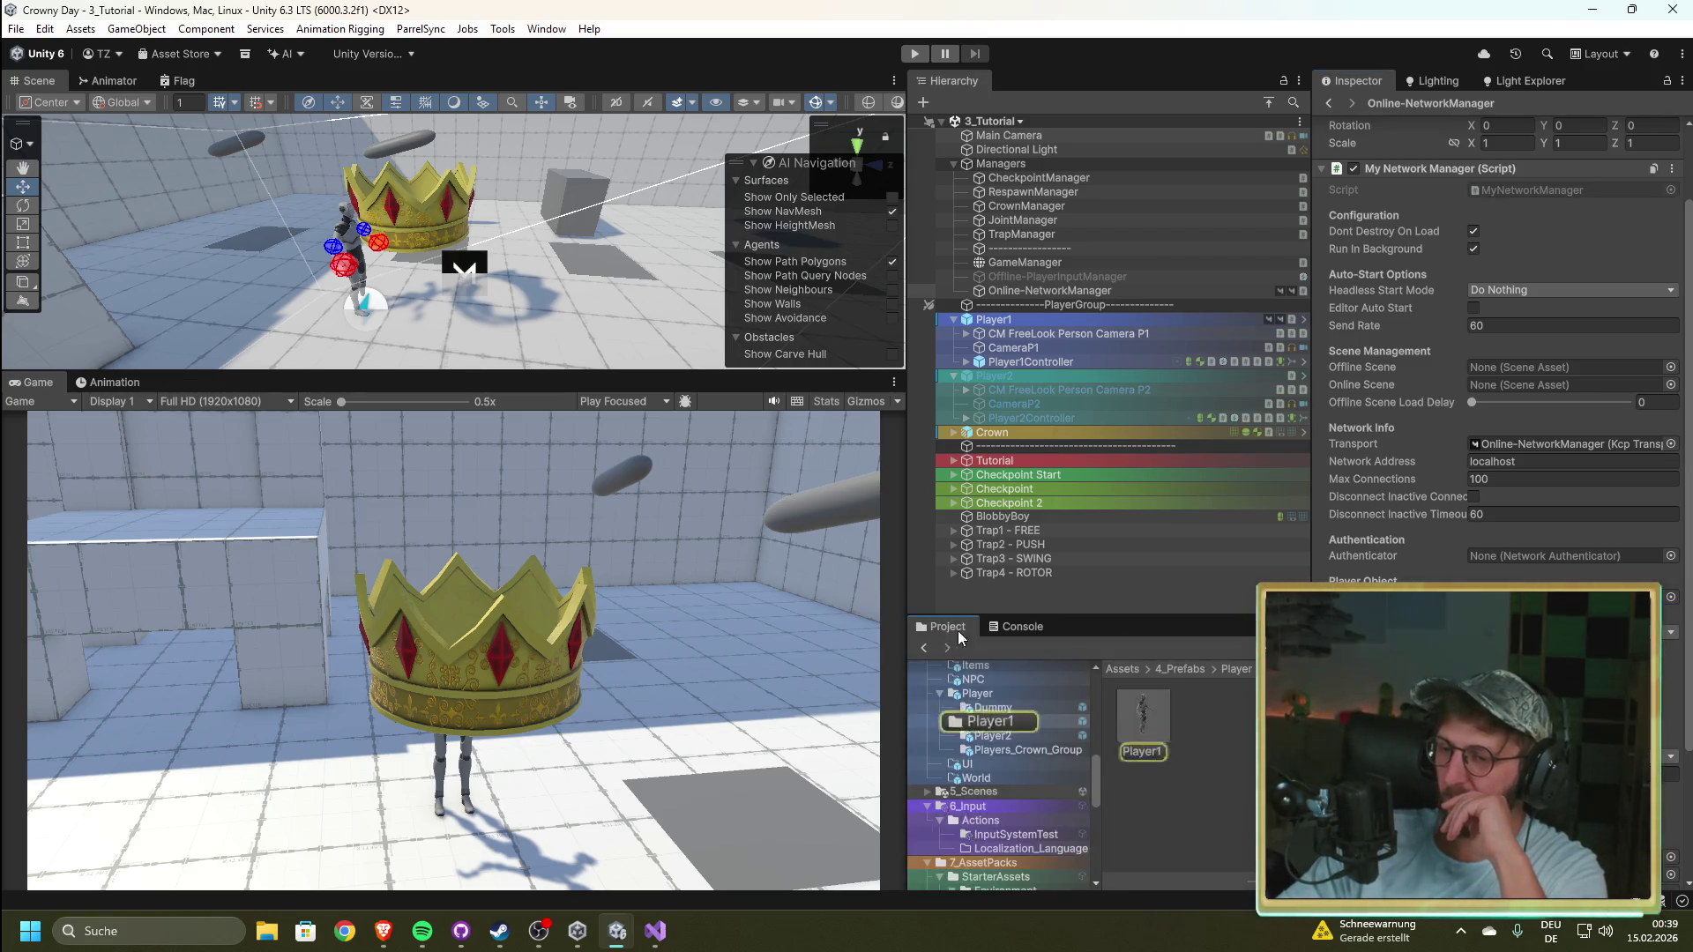
Step: Inspect the Player1 prefab and Online-NetworkManager settings, then browse the Player2 folder
{"action": "left_click", "coordinate": [1139, 723]}
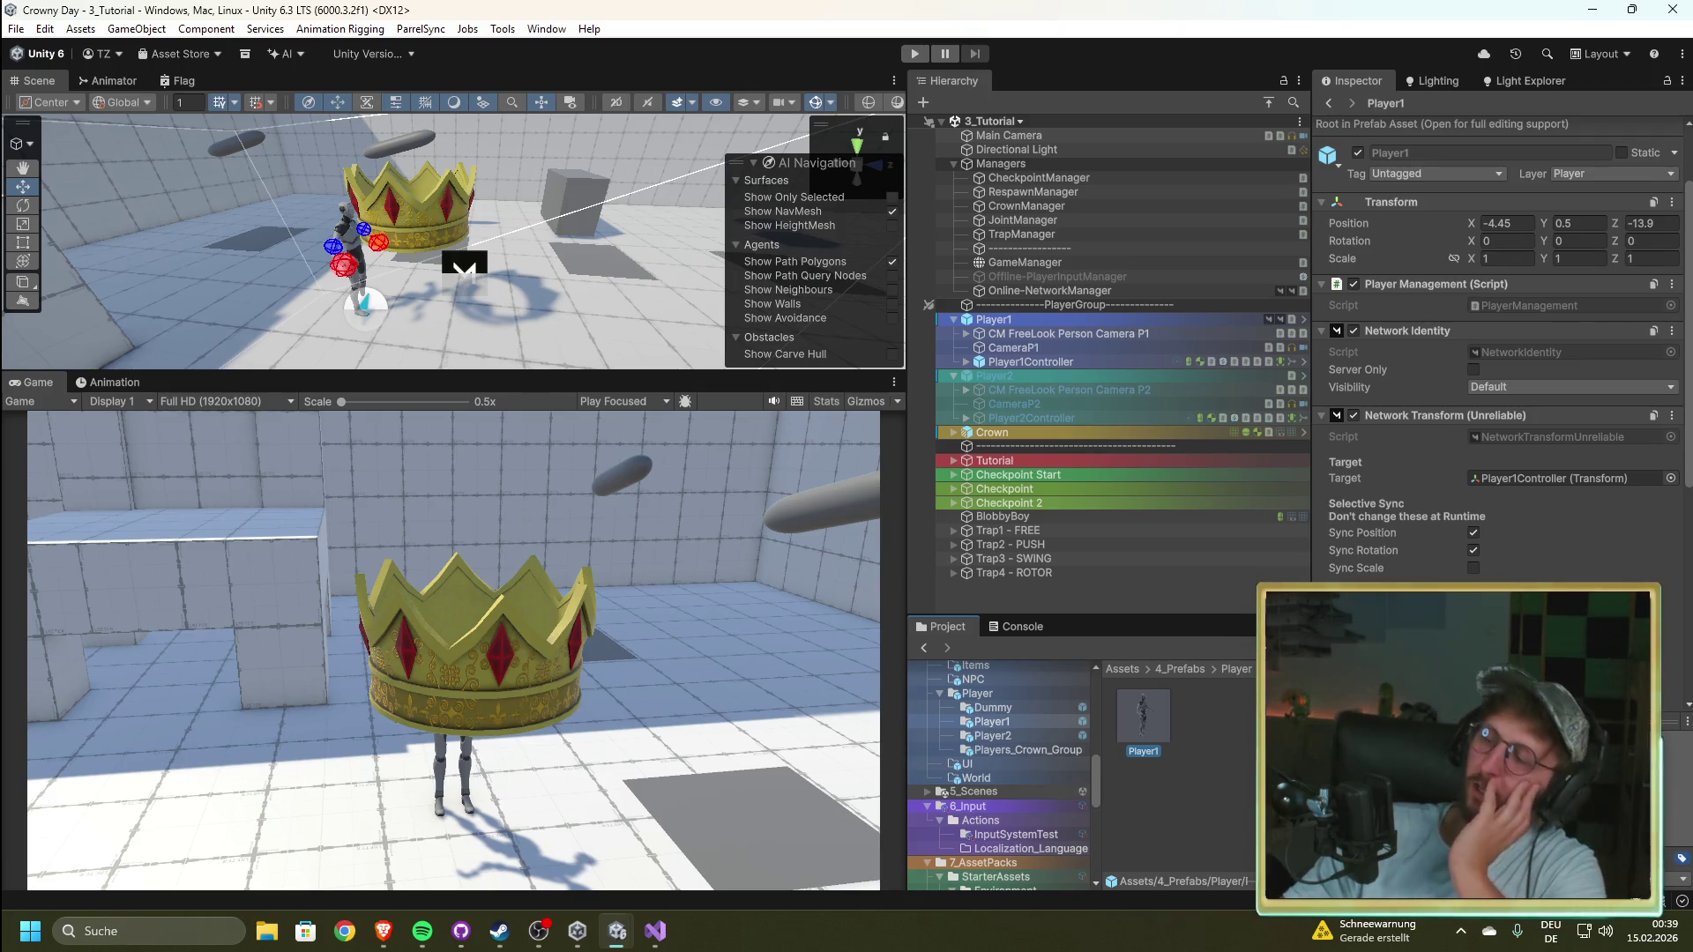
{"action": "left_click", "coordinate": [1188, 795]}
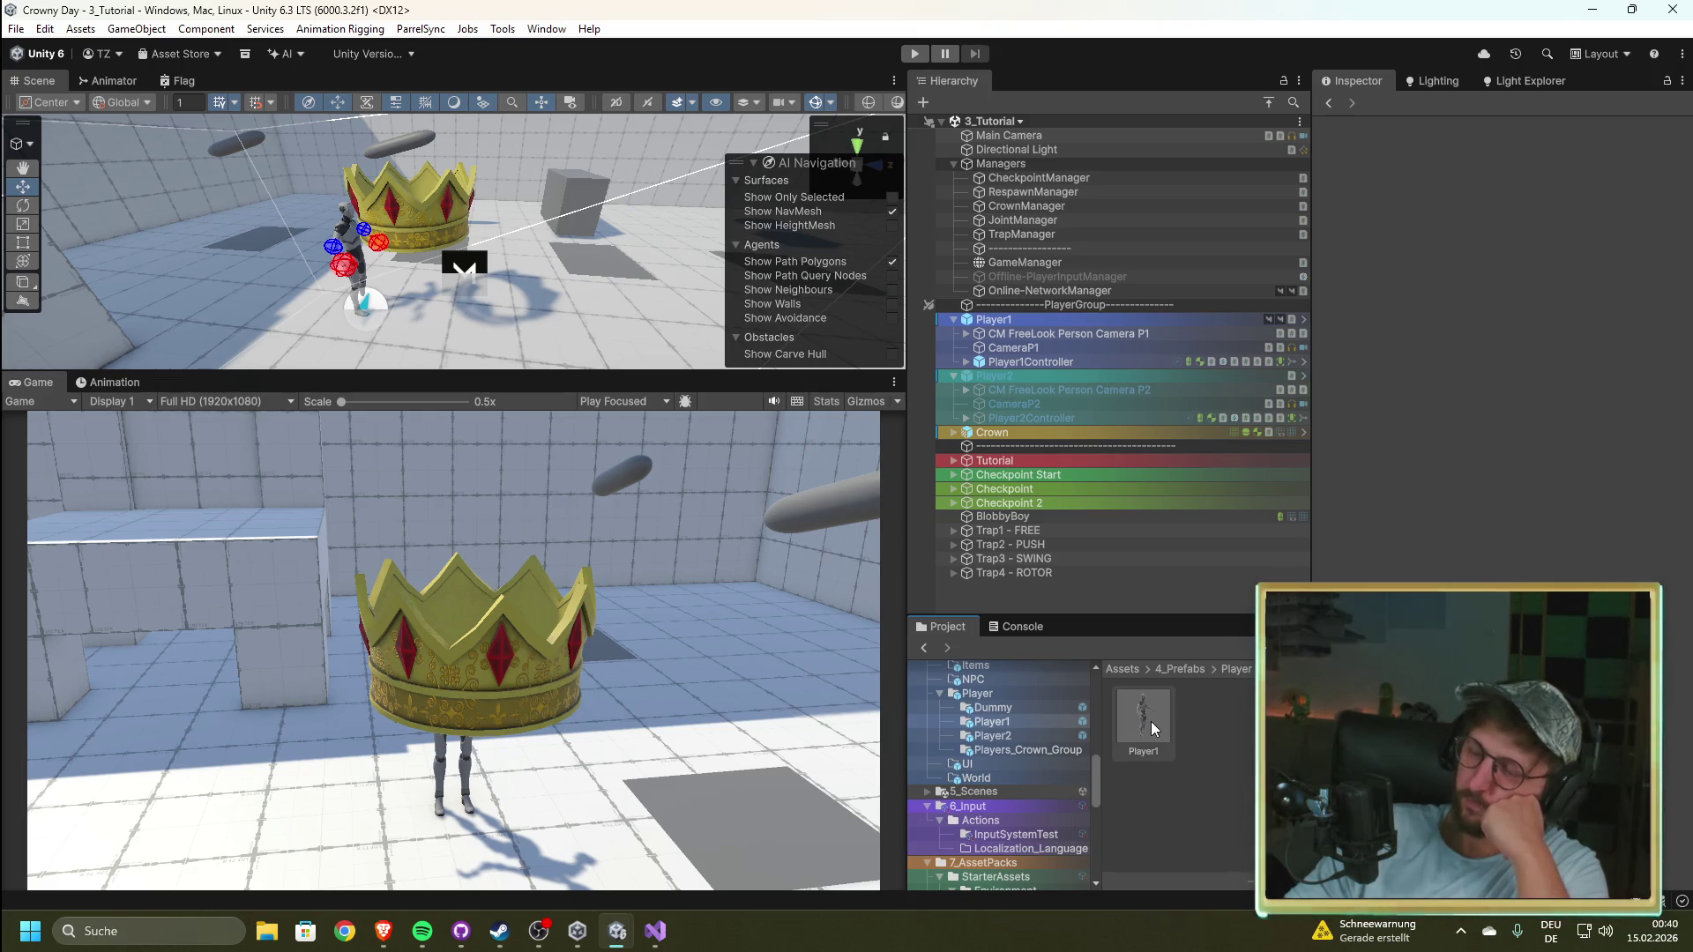
{"action": "left_click", "coordinate": [1060, 291]}
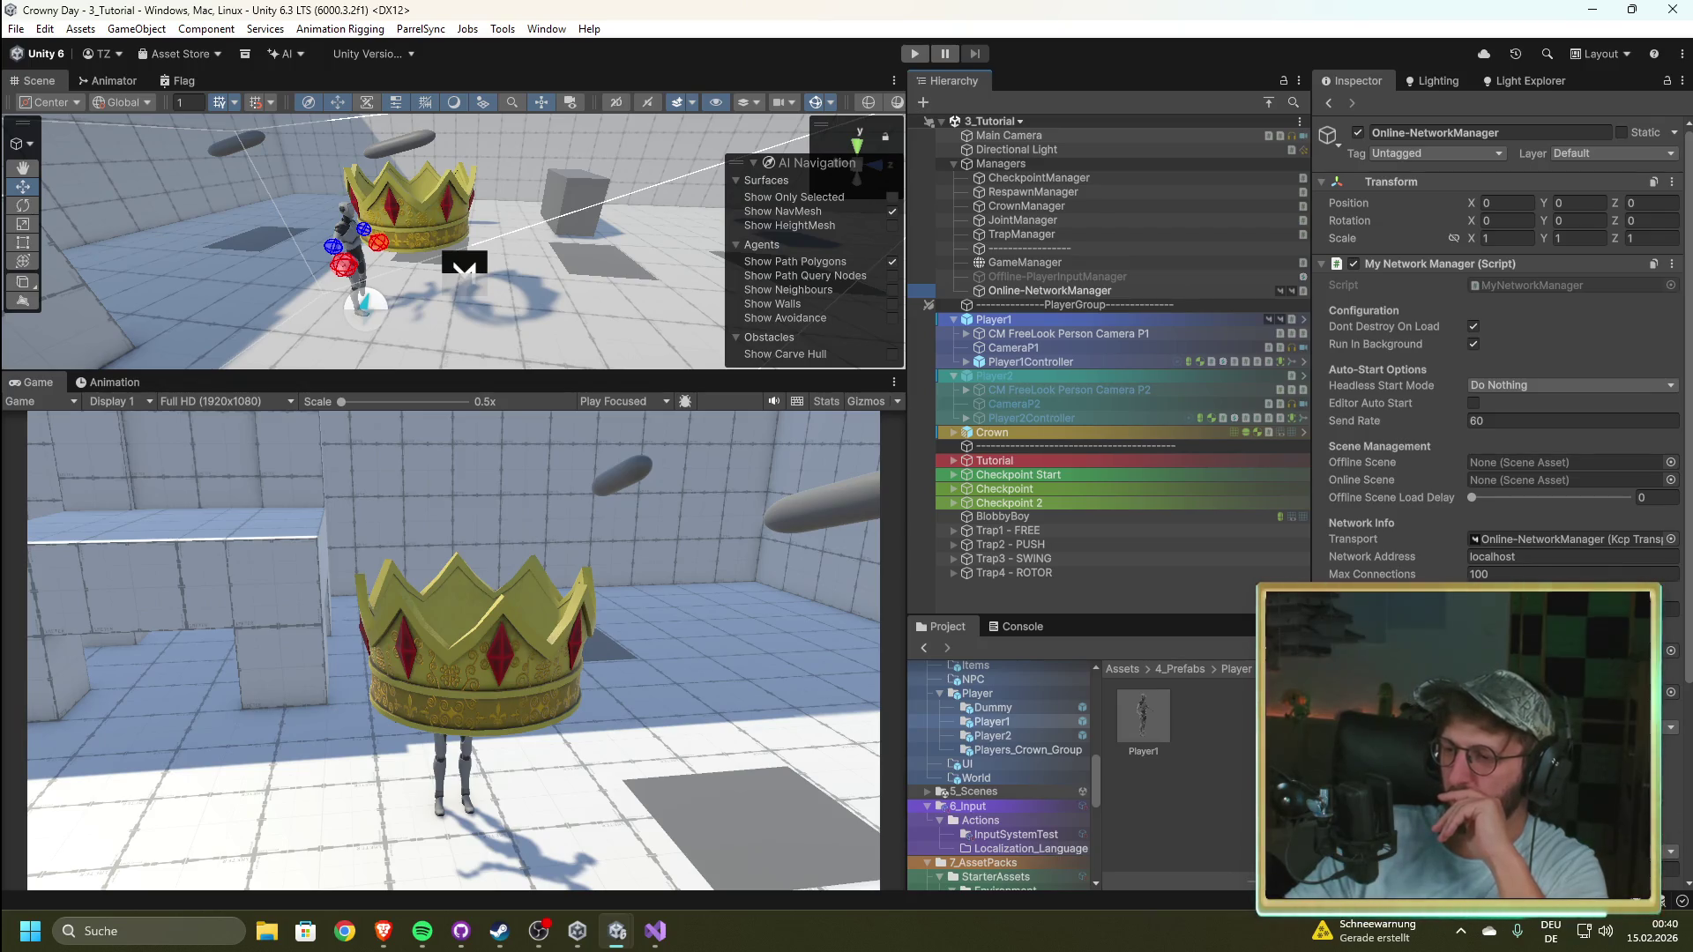
{"action": "left_click", "coordinate": [987, 734]}
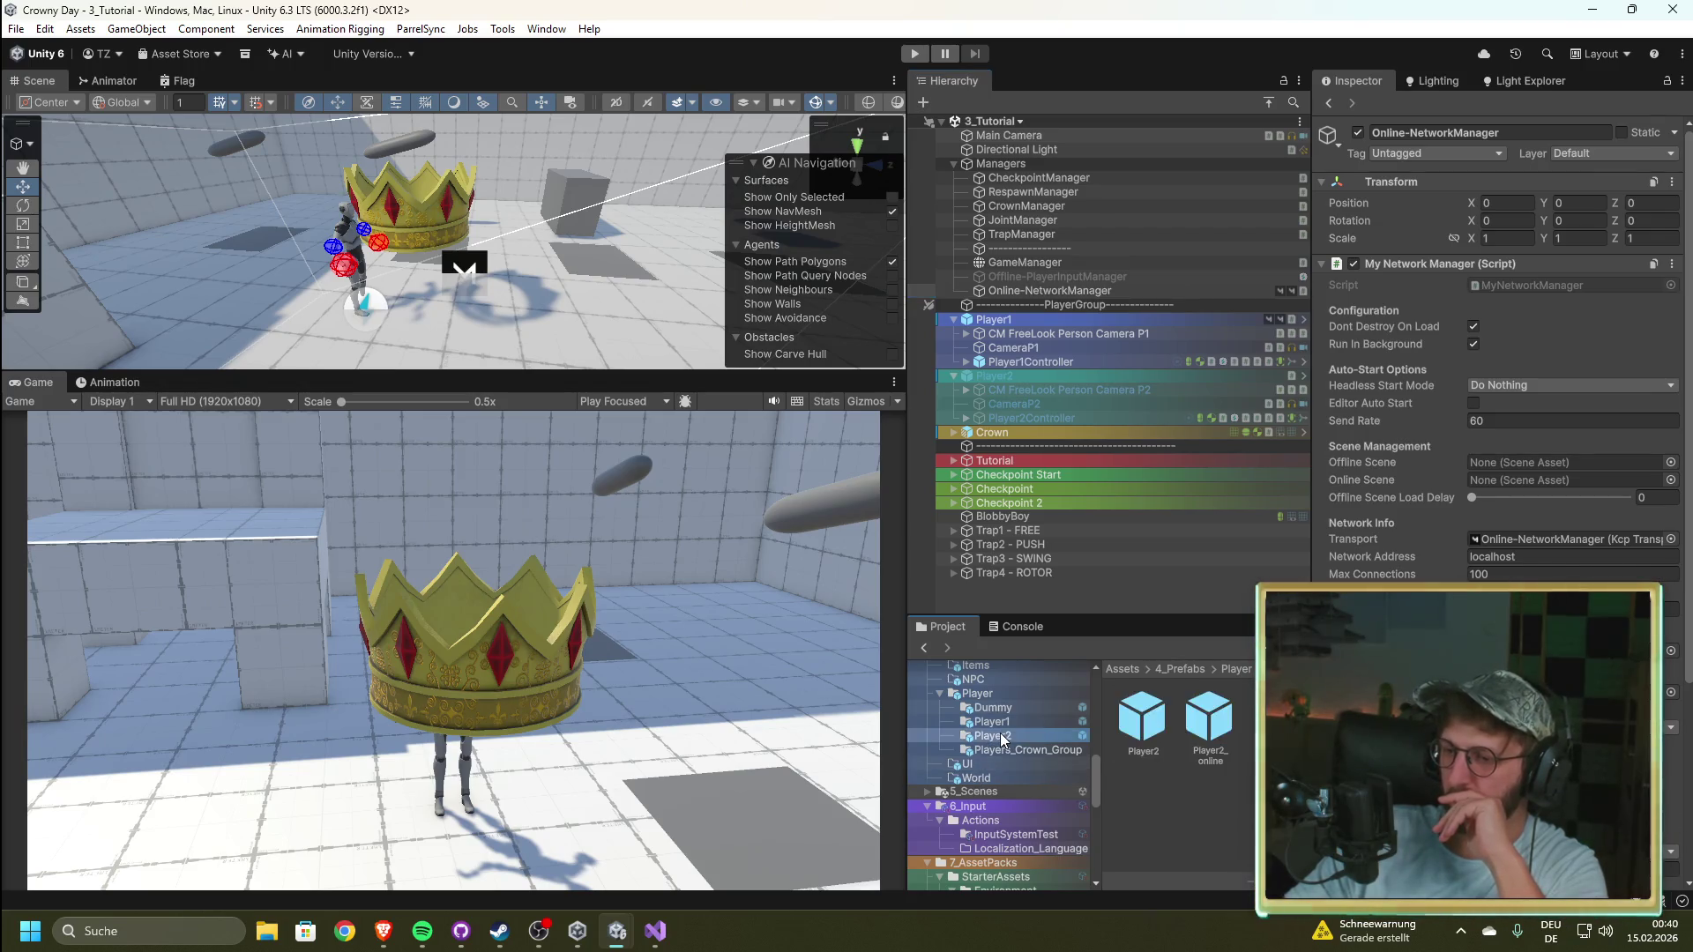
Step: Open the Player2_online and Player1 prefabs in Prefab Mode, returning to the 3_Tutorial scene after each
{"action": "double_click", "coordinate": [1214, 723]}
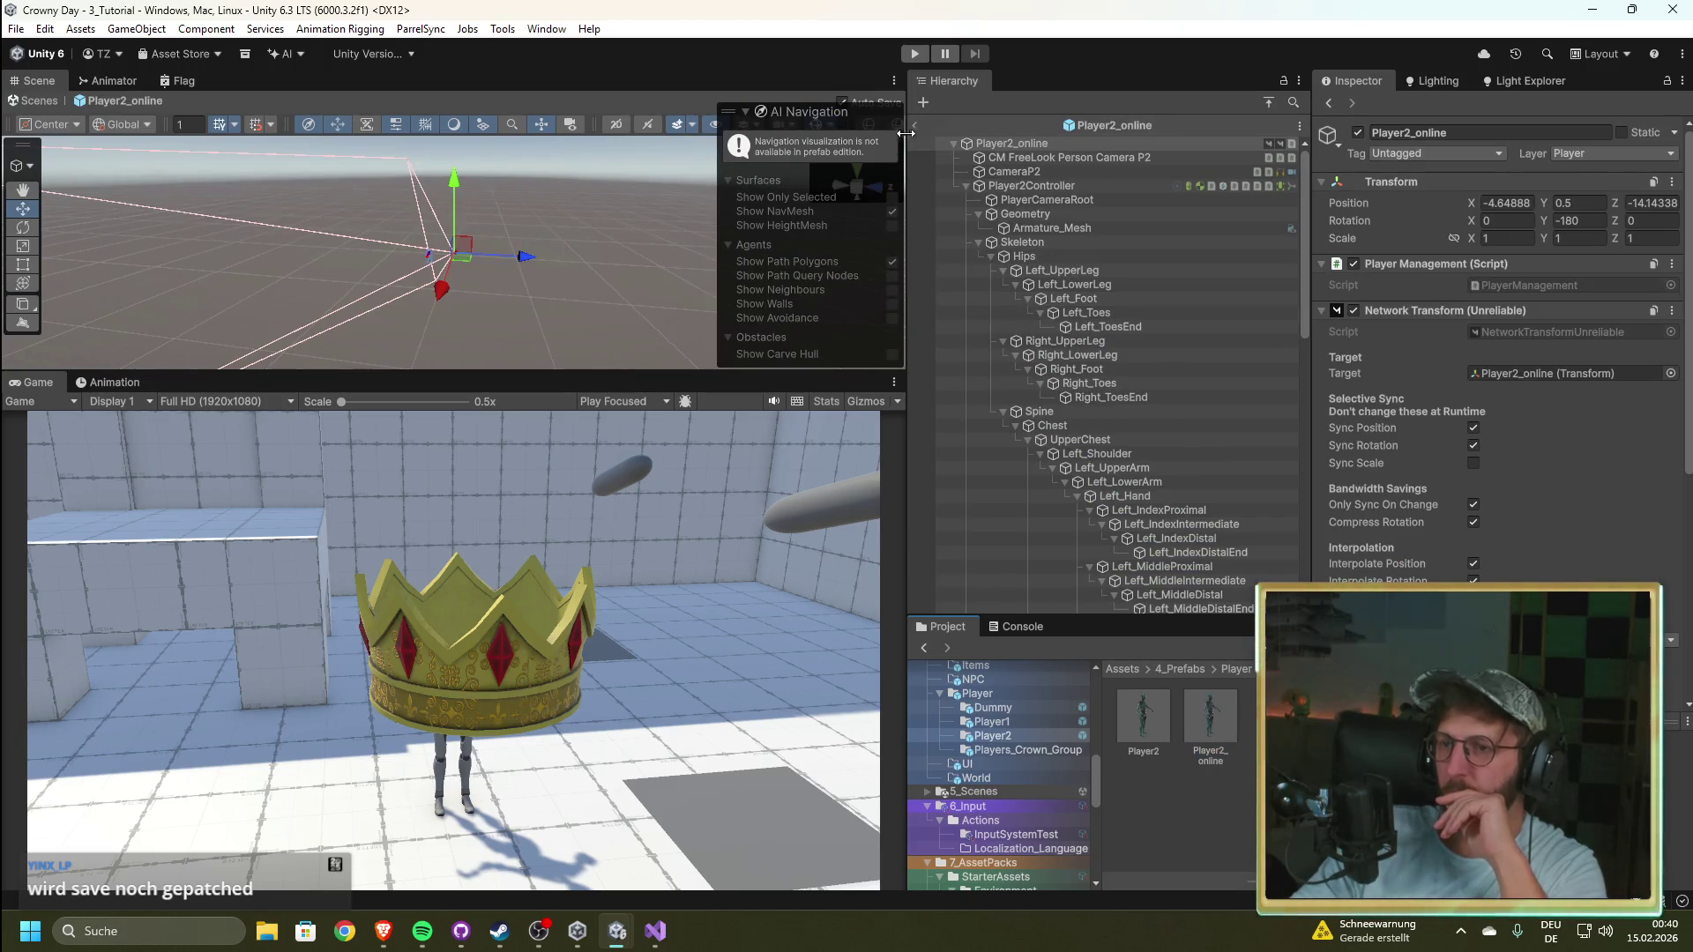
{"action": "left_click", "coordinate": [914, 125]}
{"action": "left_click", "coordinate": [991, 721]}
{"action": "double_click", "coordinate": [1151, 712]}
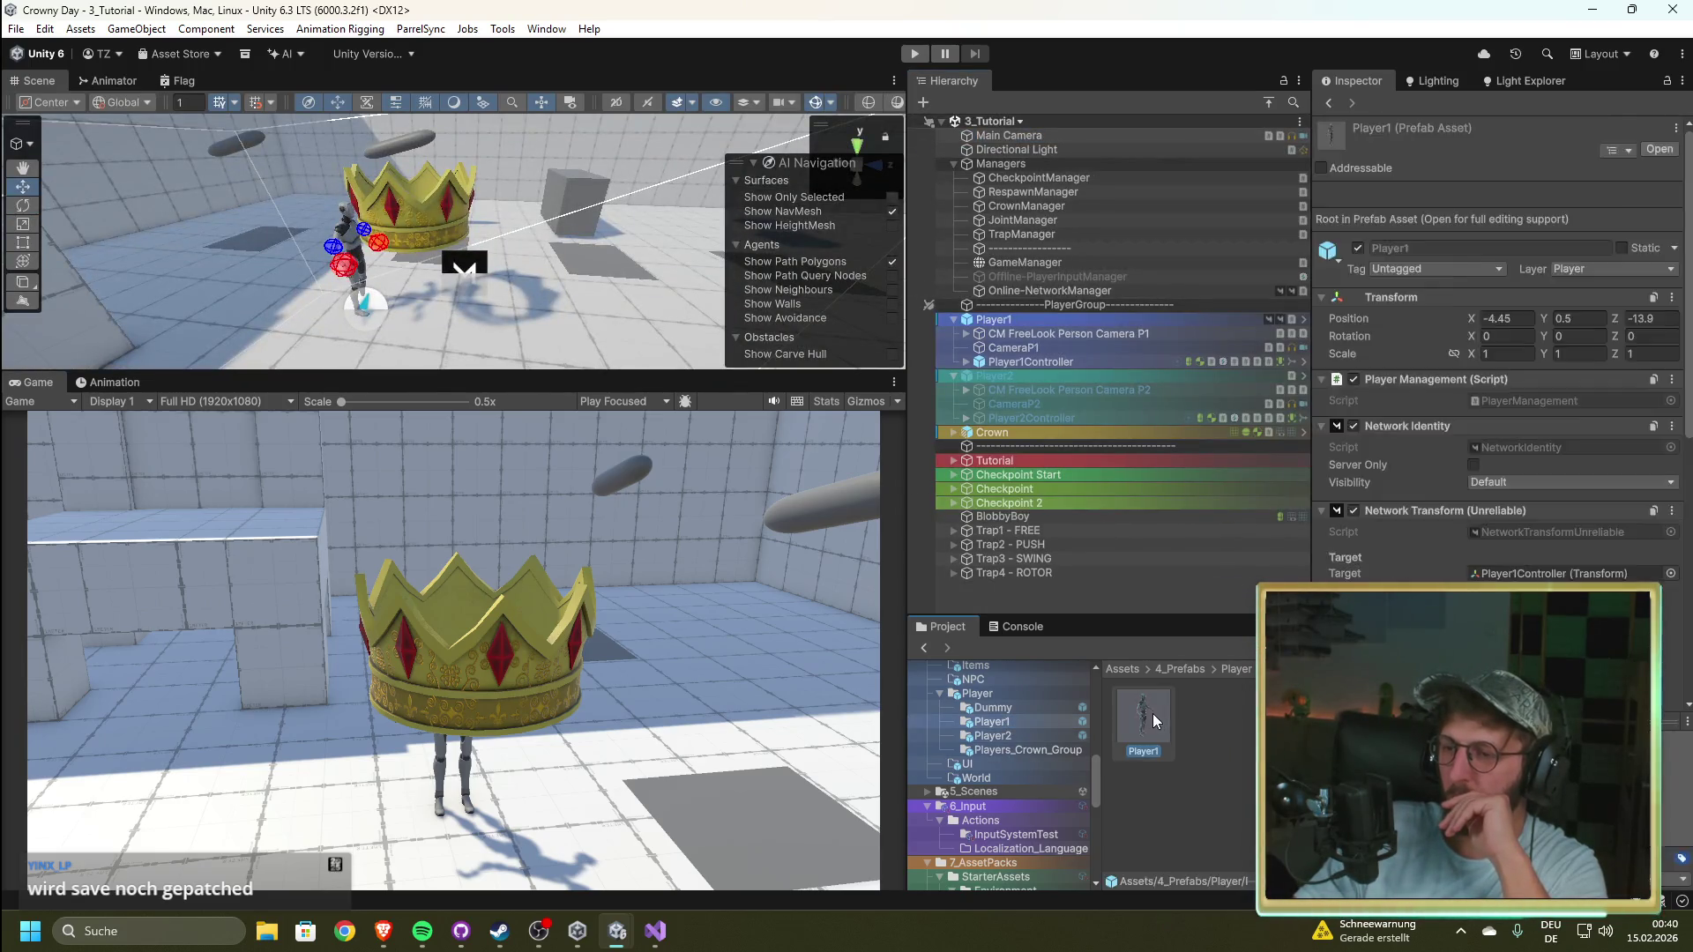
{"action": "left_click", "coordinate": [915, 125]}
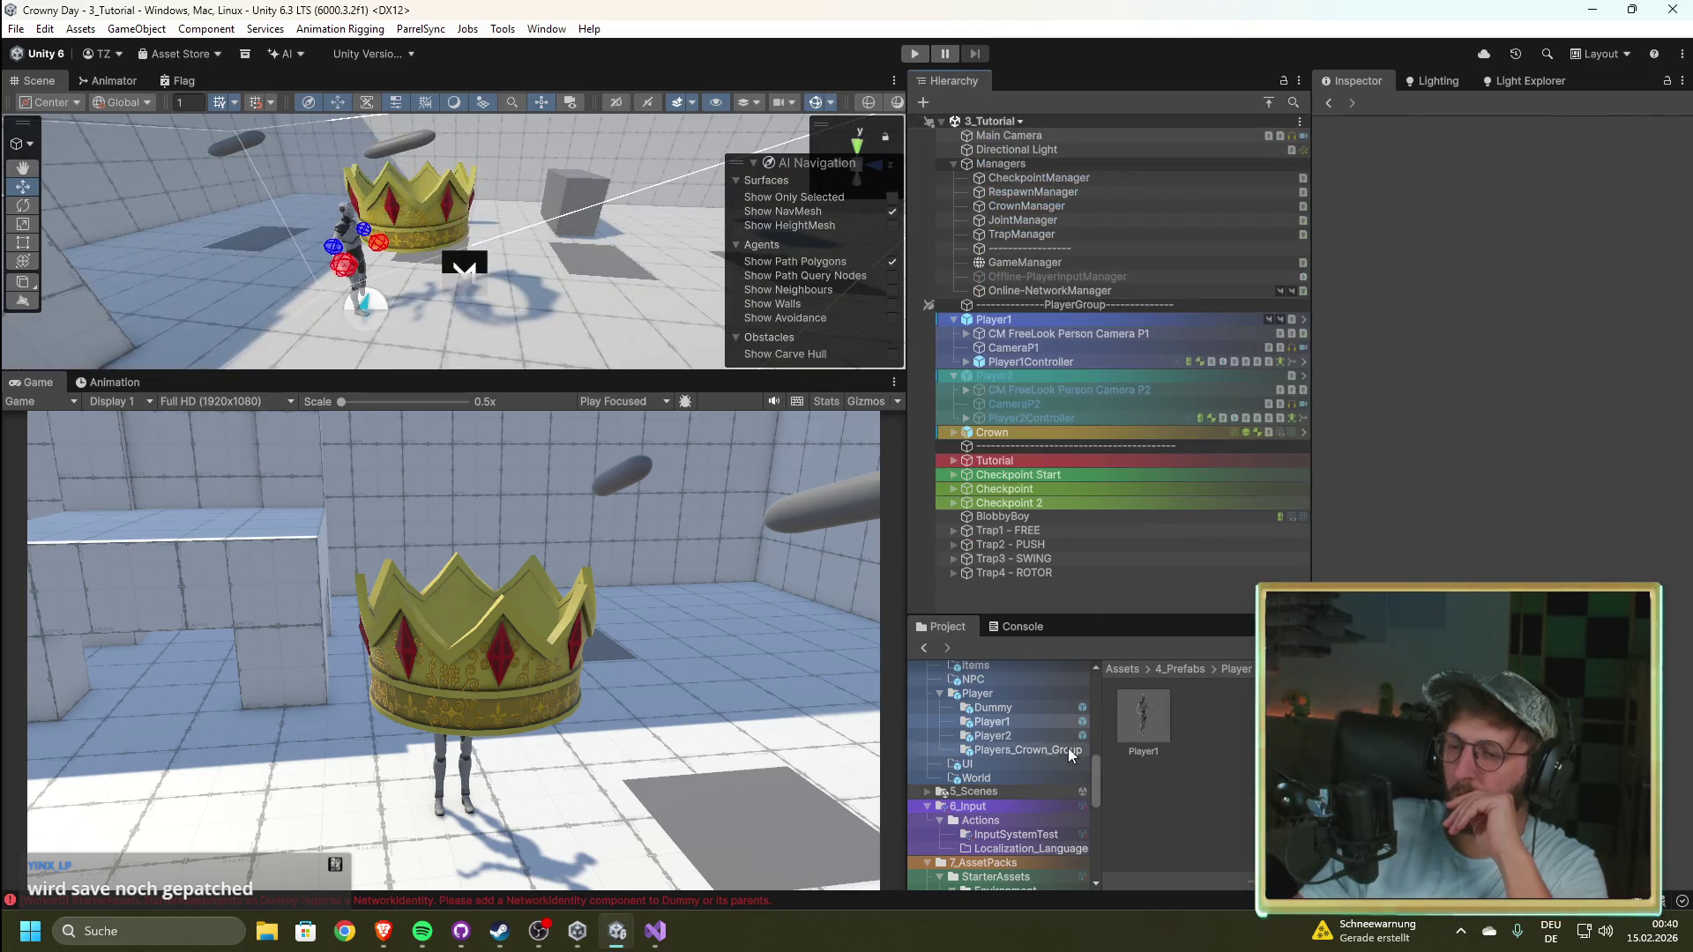
Step: Show the Player2 folder, select Online-NetworkManager, and enter Play mode again with Ctrl+P
{"action": "left_click", "coordinate": [1079, 739]}
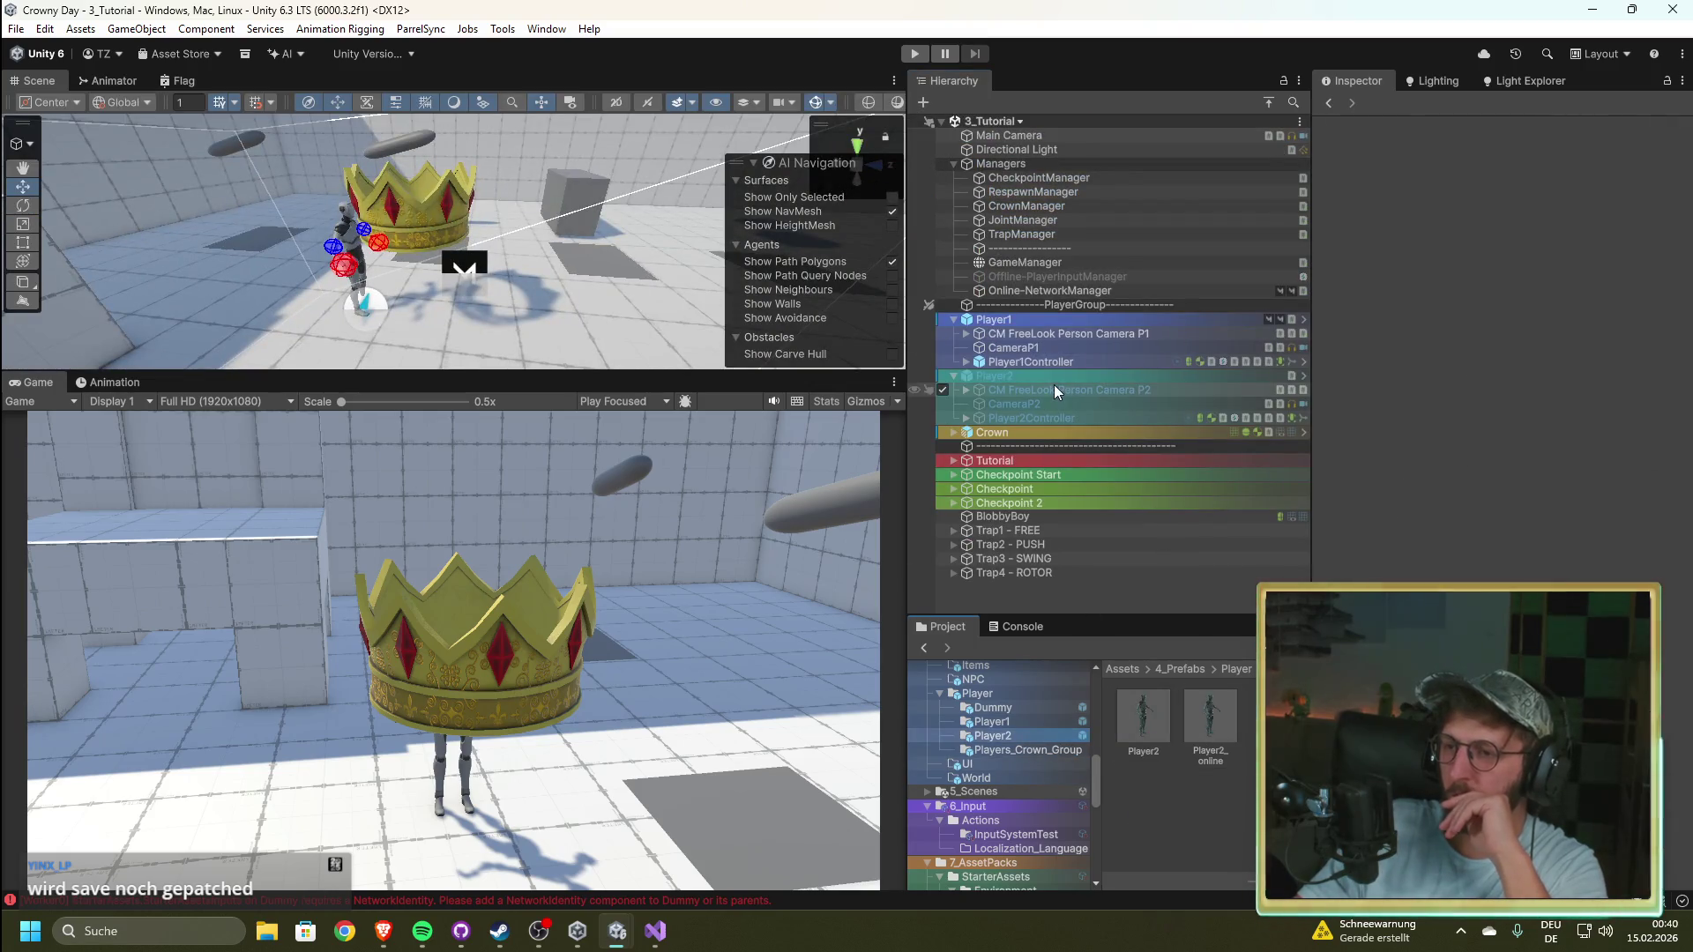
{"action": "left_click", "coordinate": [1071, 290]}
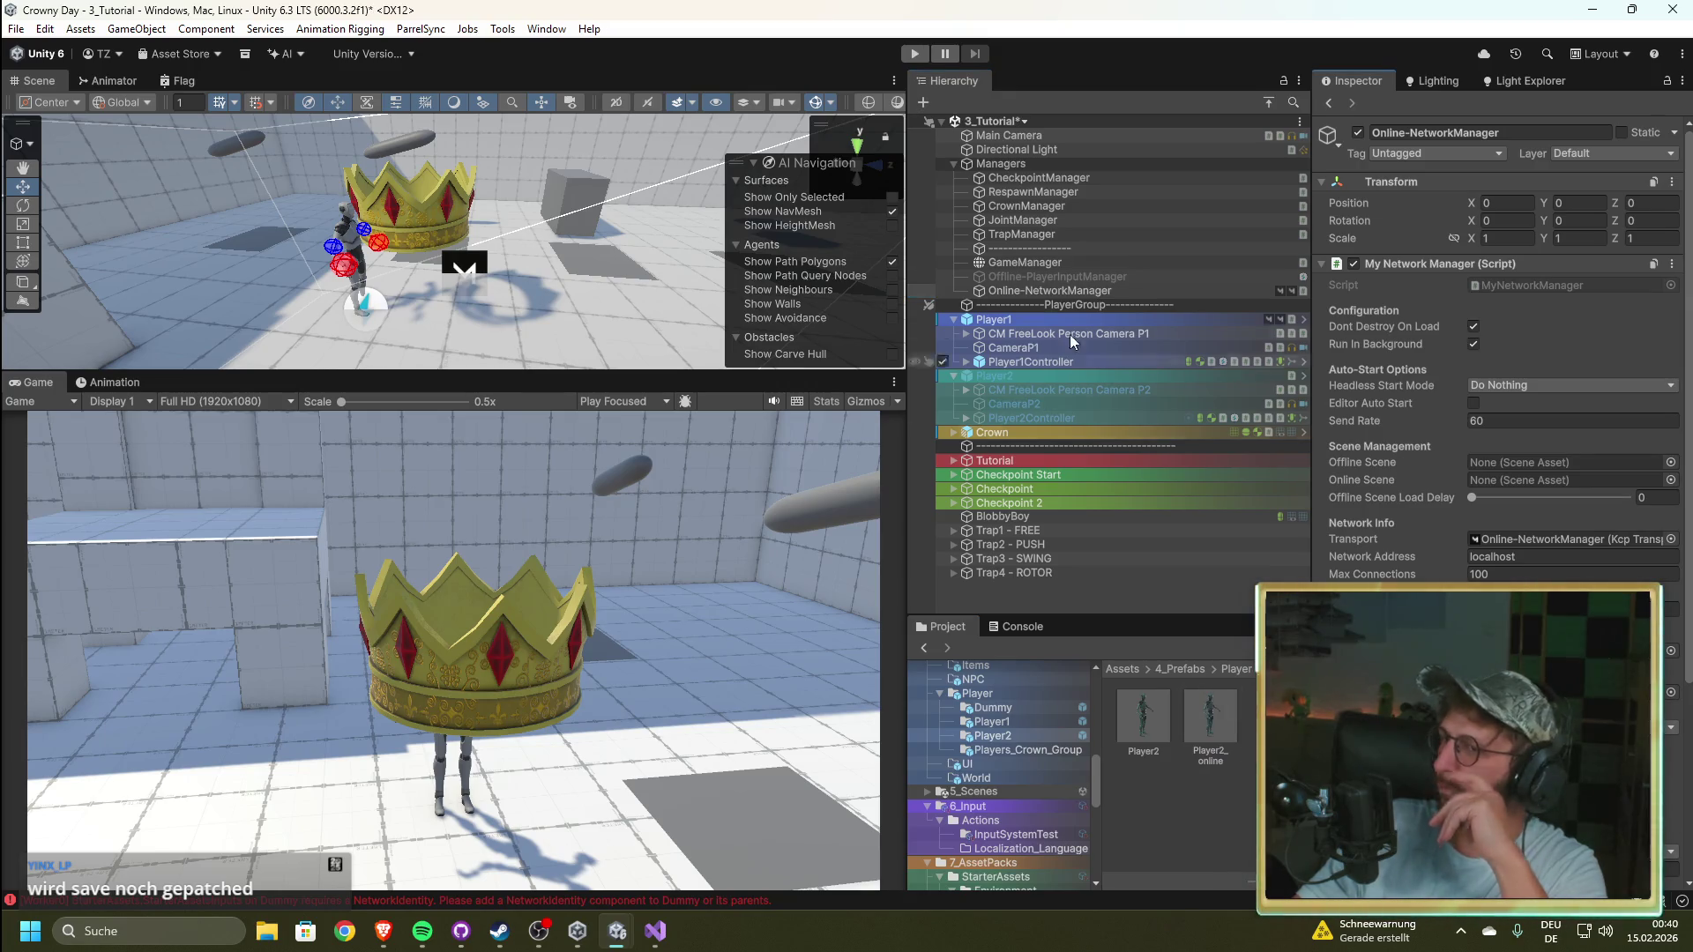
{"action": "key", "text": "ctrl+p"}
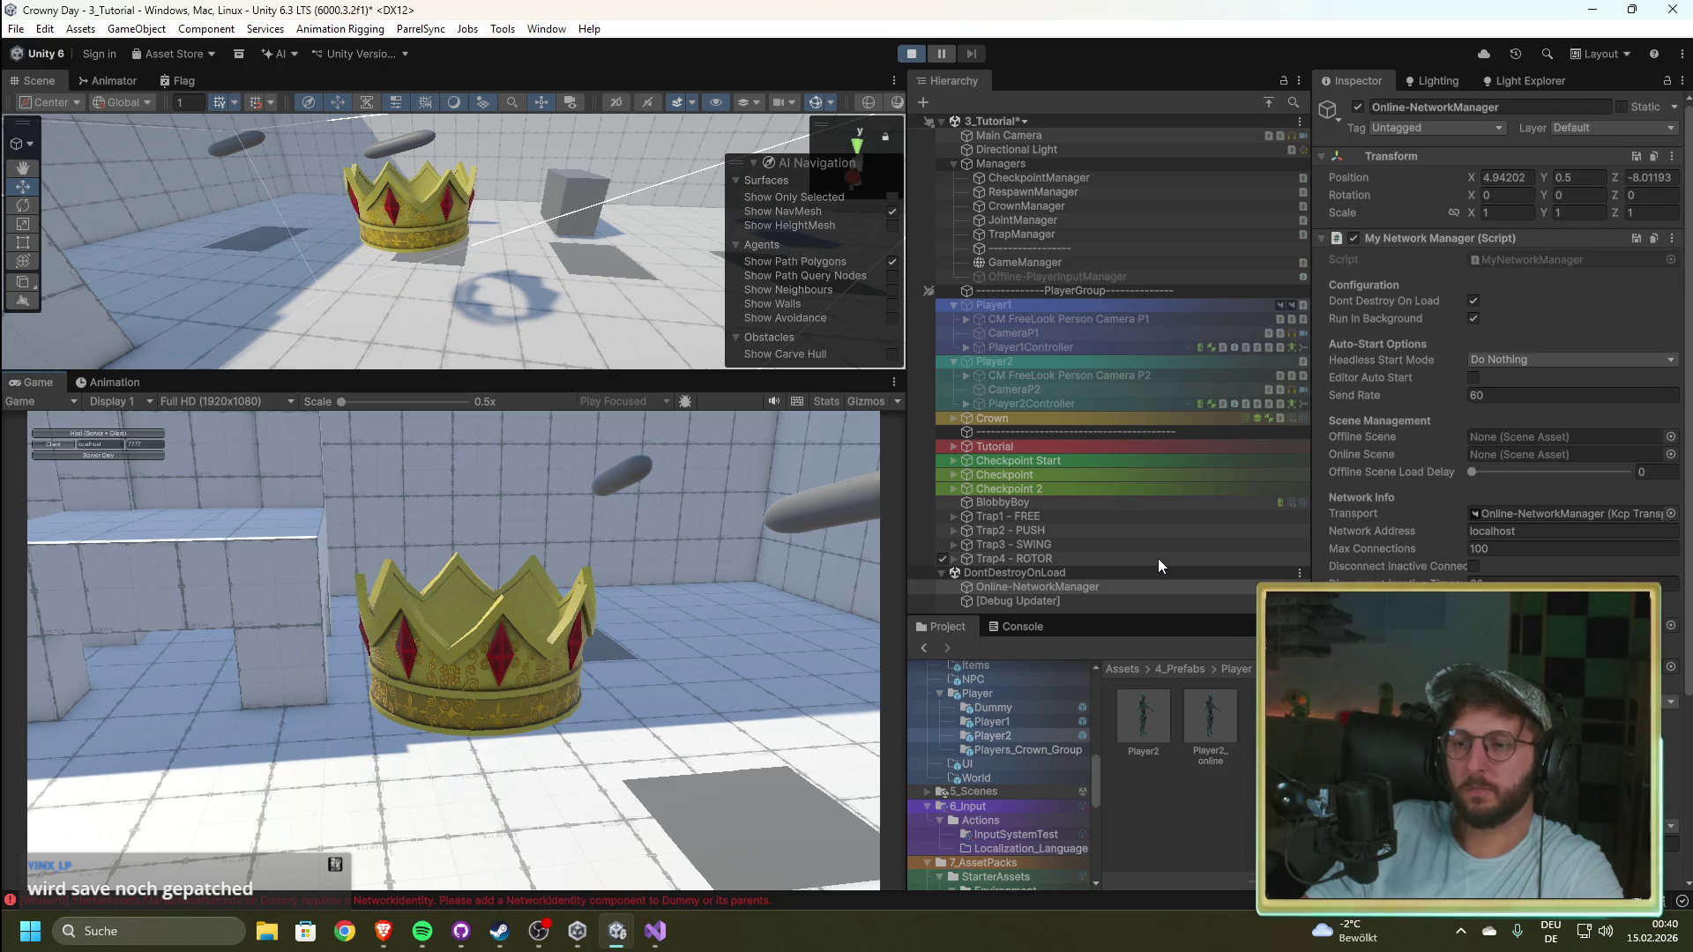
Step: With the Console shown, start the game as network host and focus the Game view
{"action": "left_click", "coordinate": [1027, 626]}
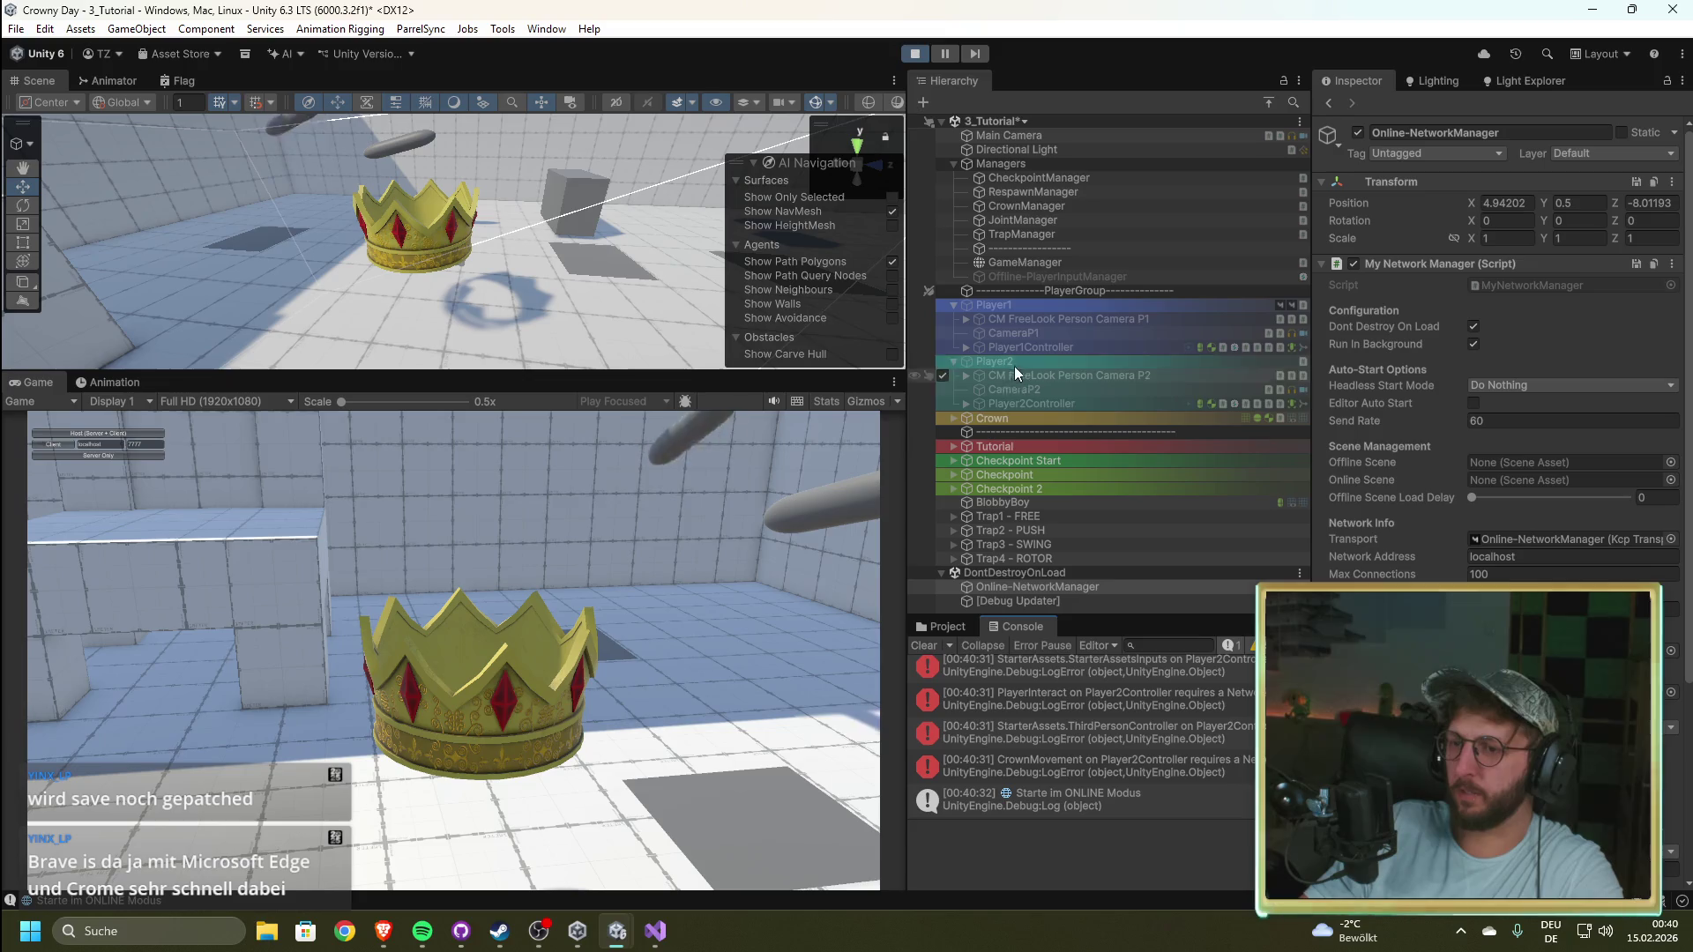
{"action": "left_click", "coordinate": [76, 432]}
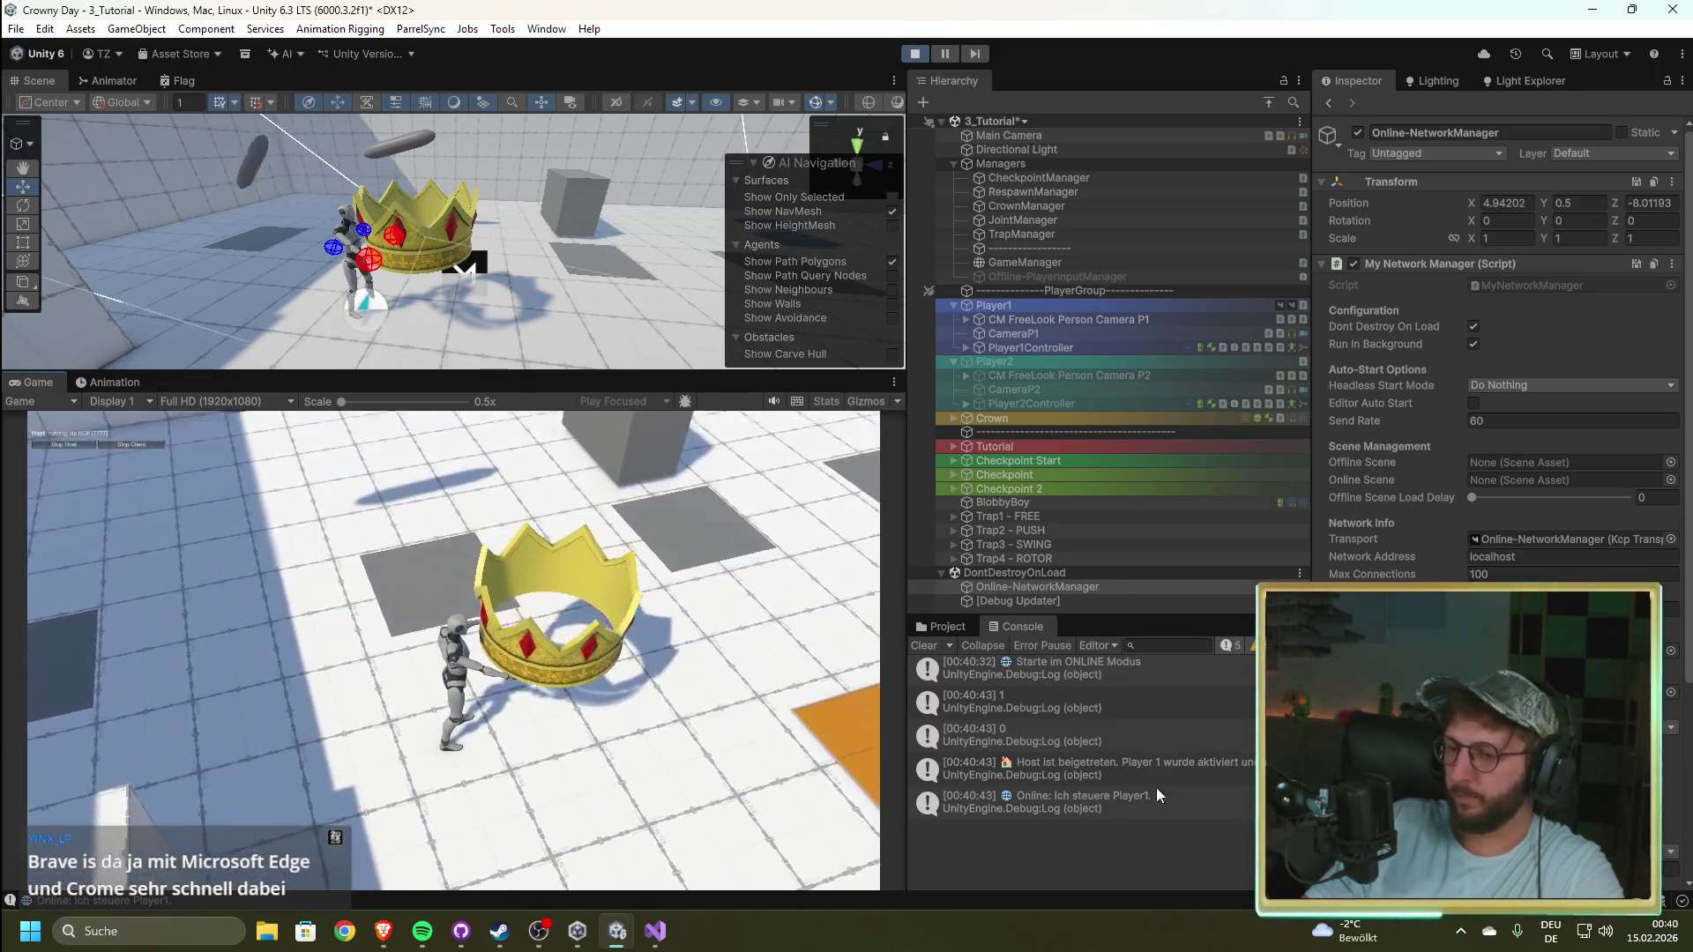
{"action": "left_click", "coordinate": [511, 657]}
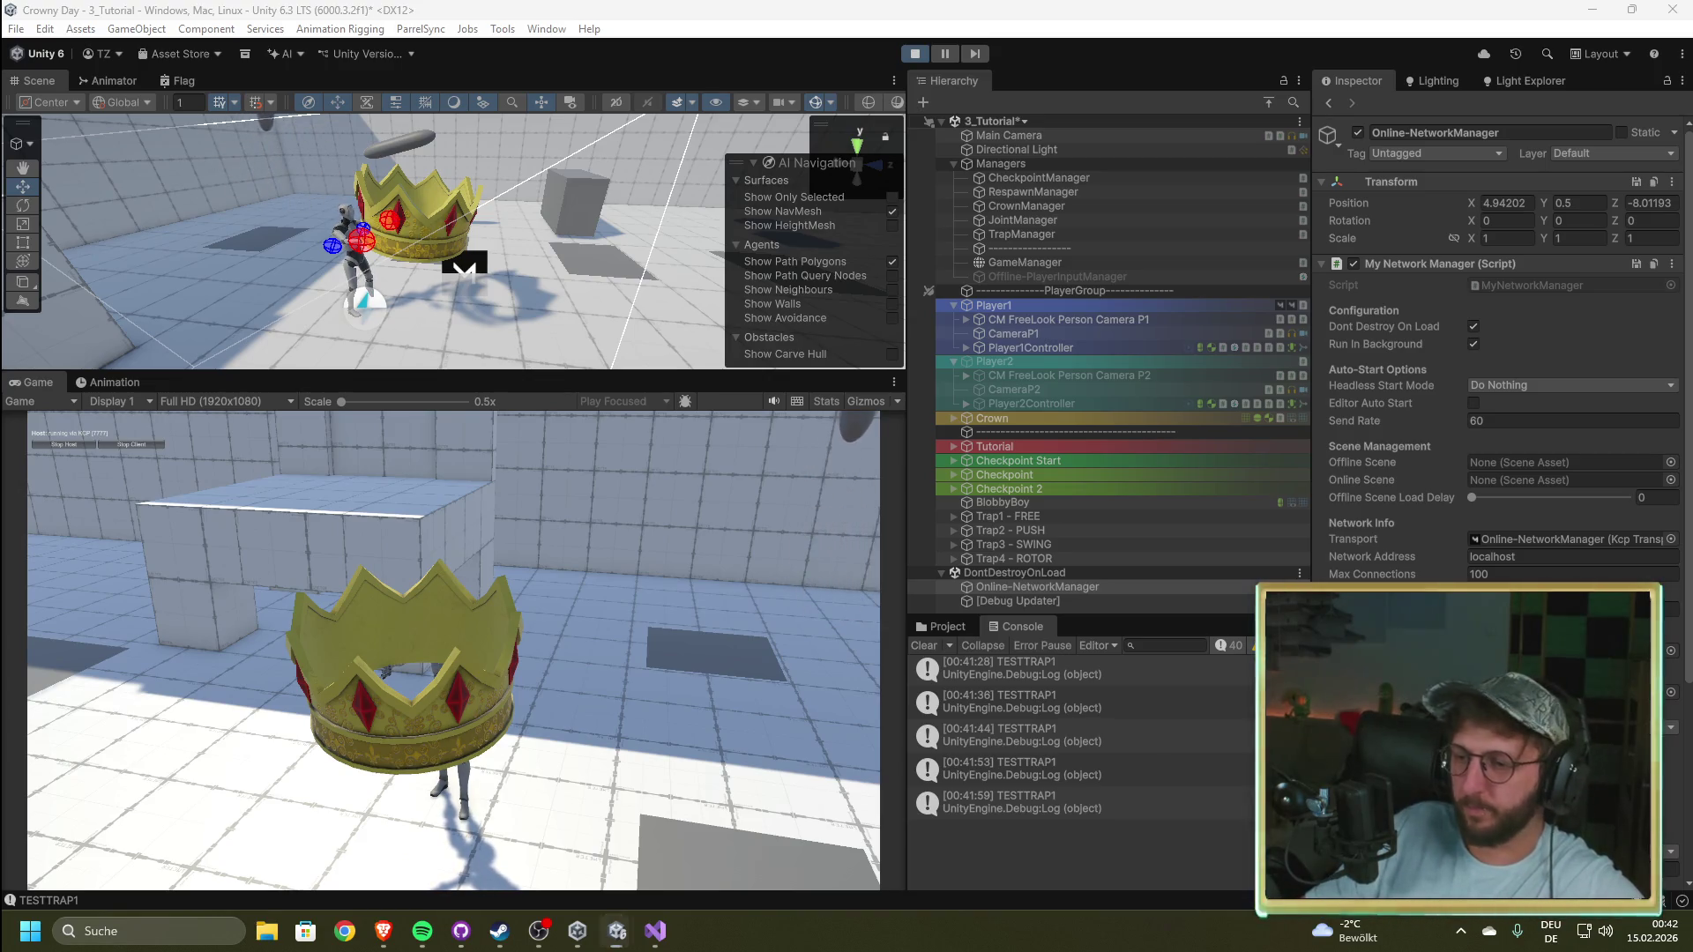
Step: Read the Player2_online spawn error details in the Console
{"action": "key", "text": "super"}
{"action": "left_click", "coordinate": [1148, 870]}
{"action": "scroll", "coordinate": [1146, 767], "scroll_direction": "up", "scroll_amount": 2}
{"action": "scroll", "coordinate": [1132, 771], "scroll_direction": "up", "scroll_amount": 2}
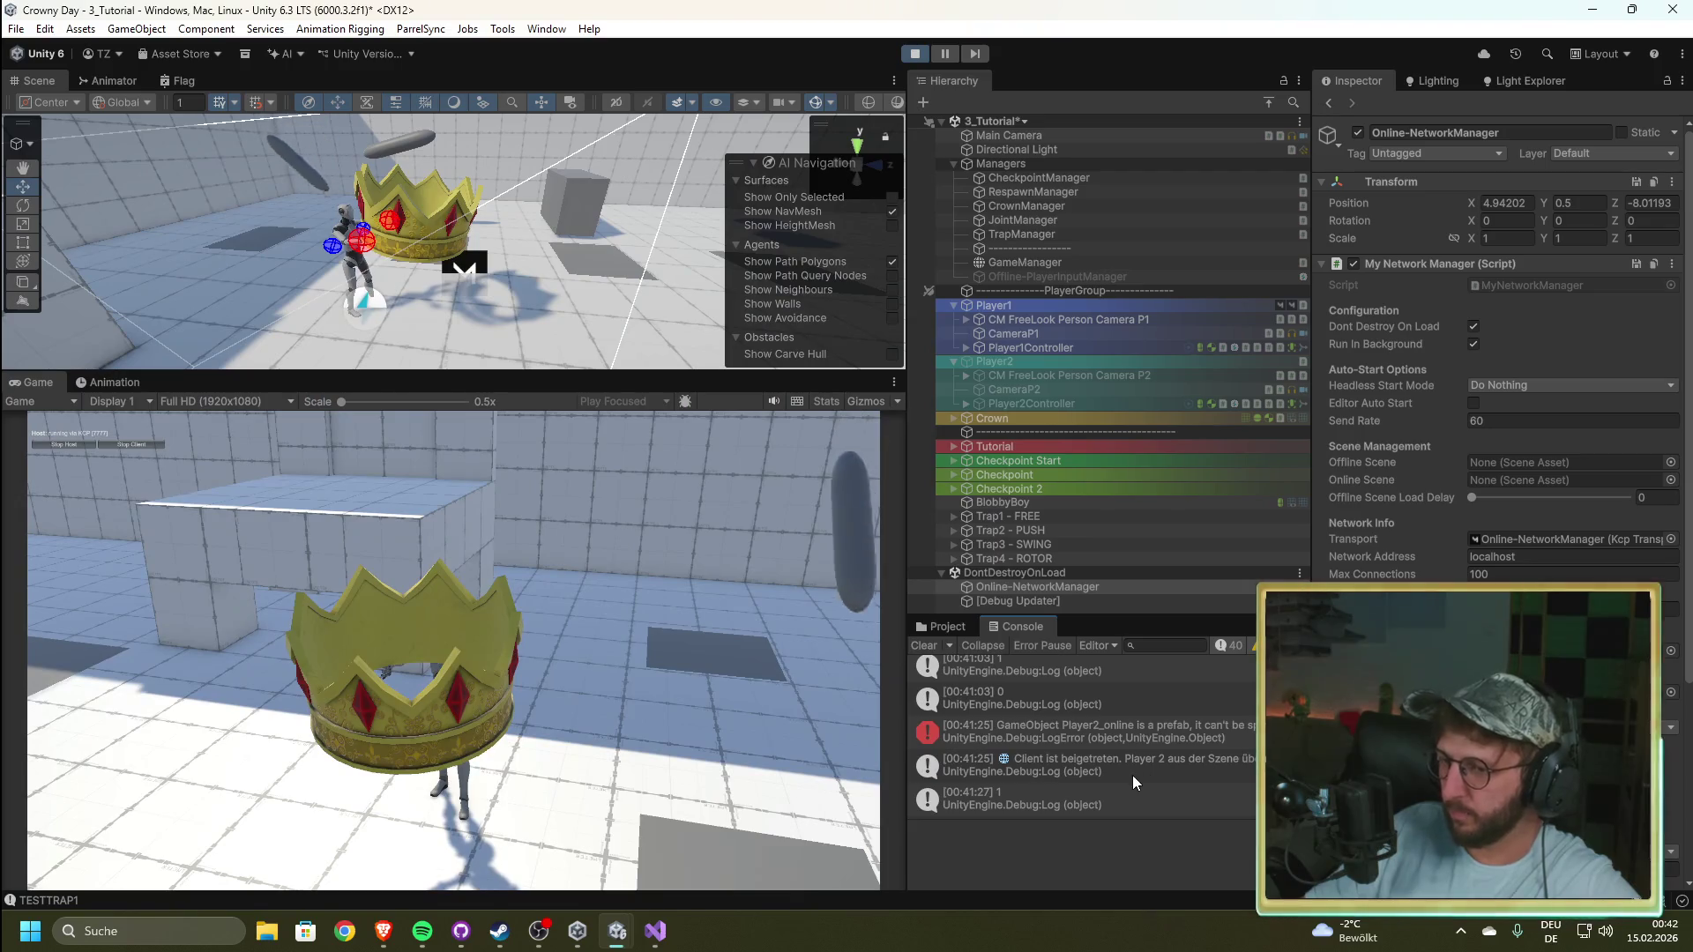
{"action": "left_click", "coordinate": [1114, 739]}
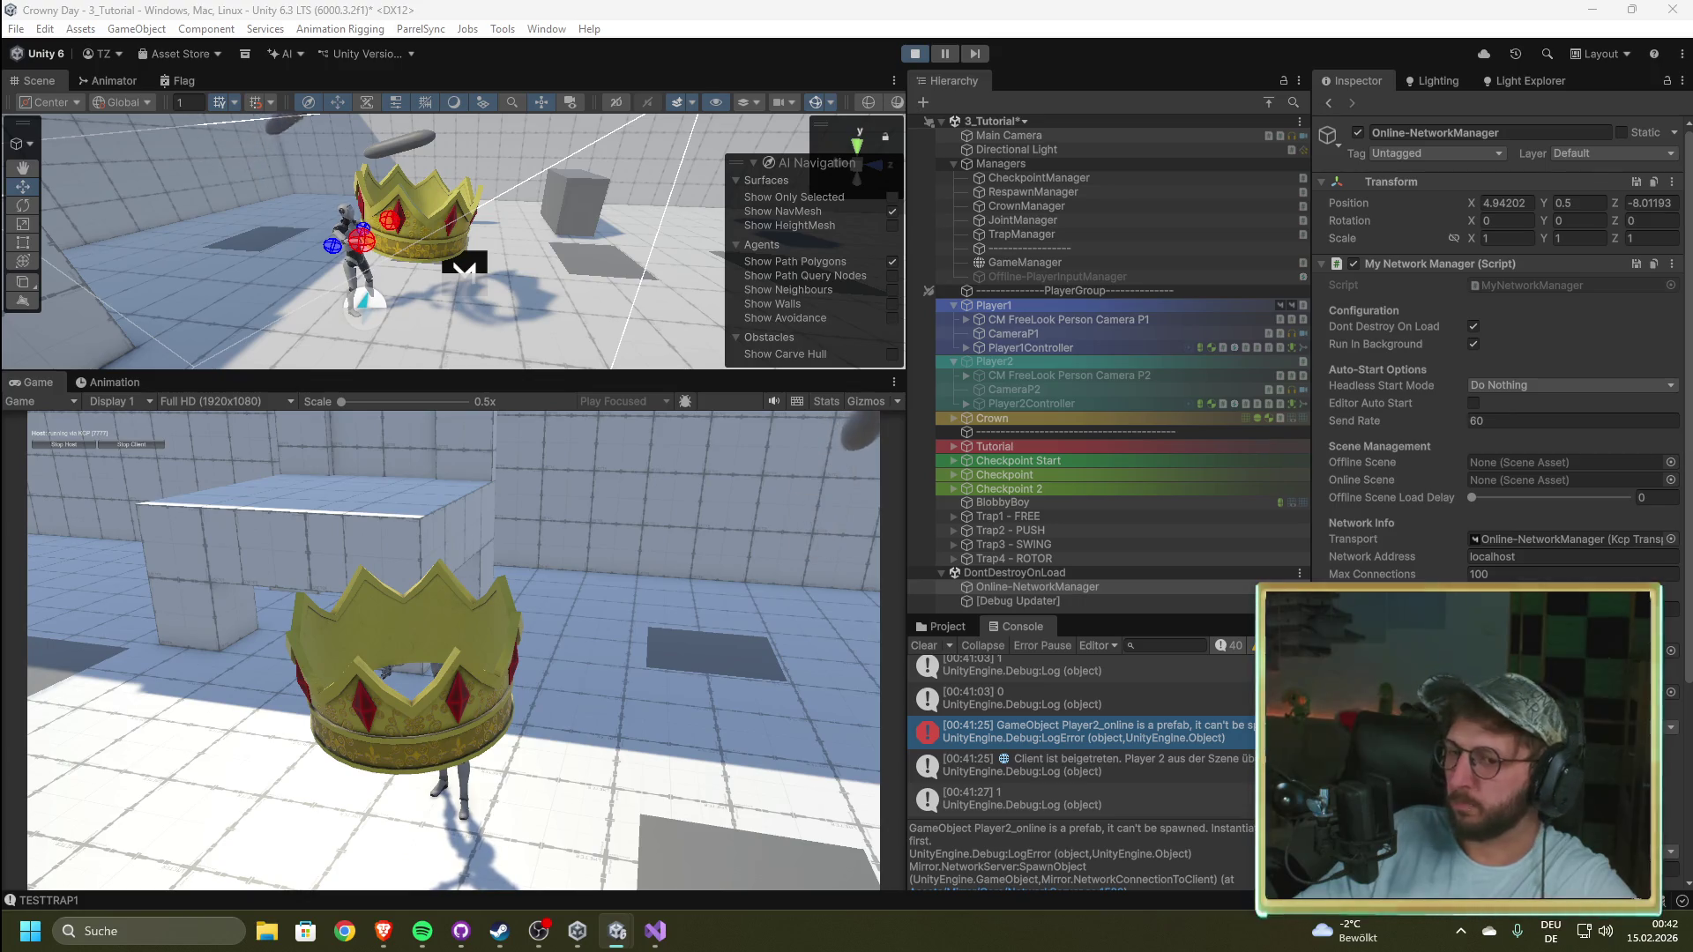
Step: Run the crowned player forward with W, stop play mode, and save the scene
{"action": "left_click", "coordinate": [864, 559]}
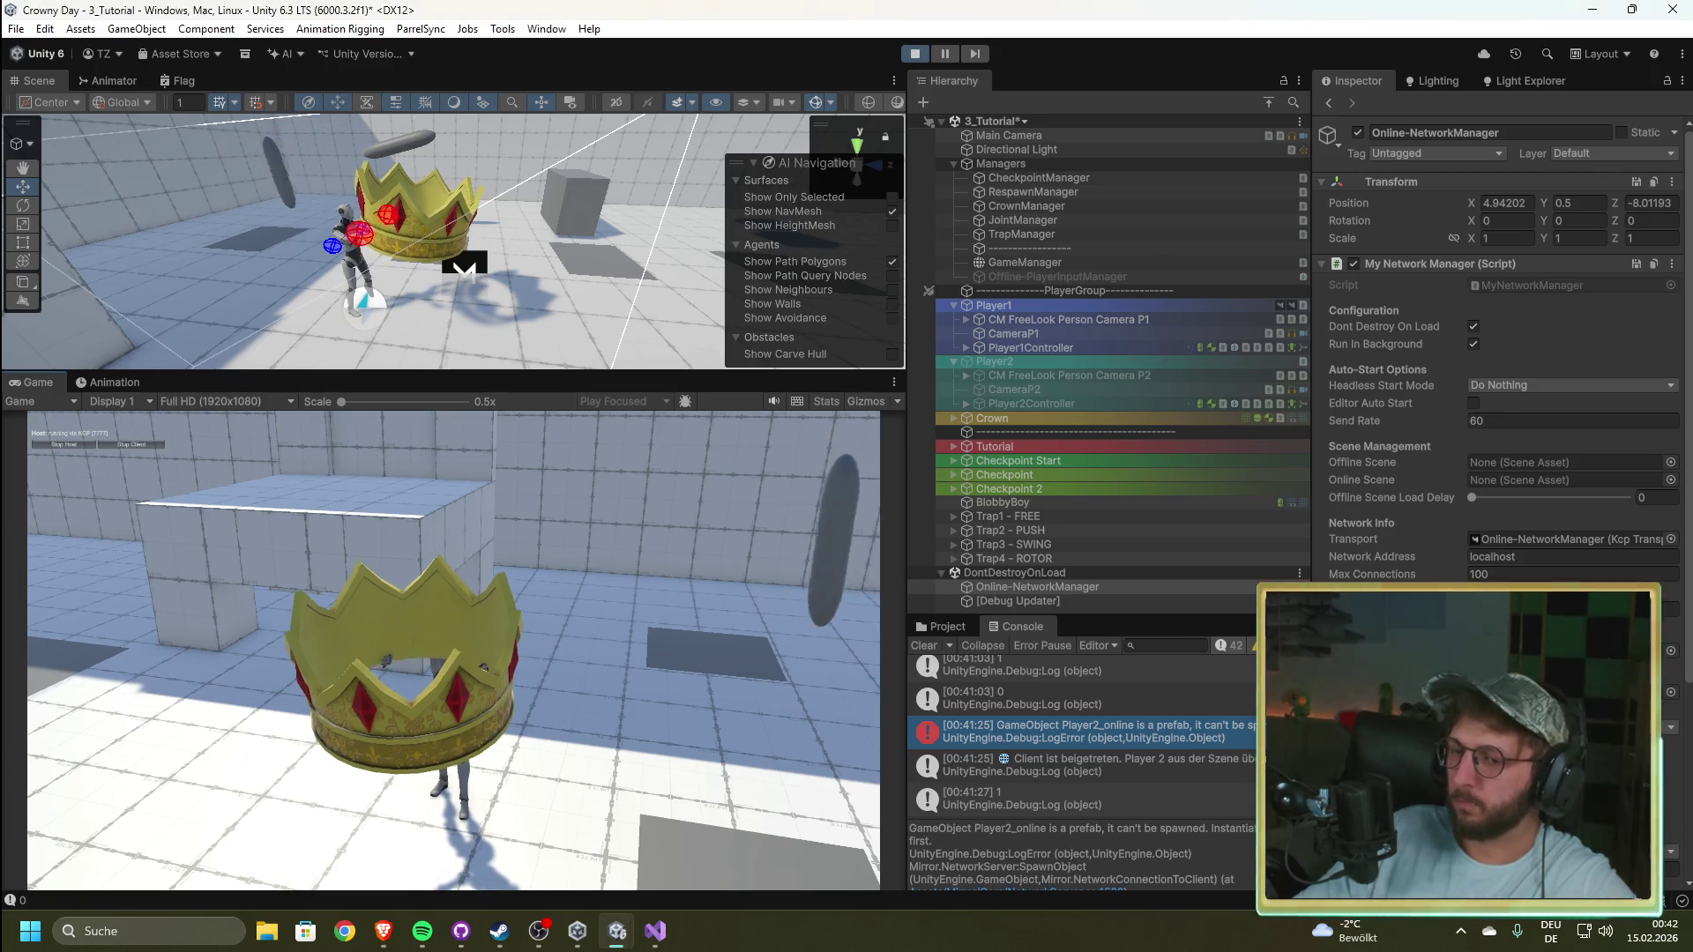
{"action": "key", "text": "w"}
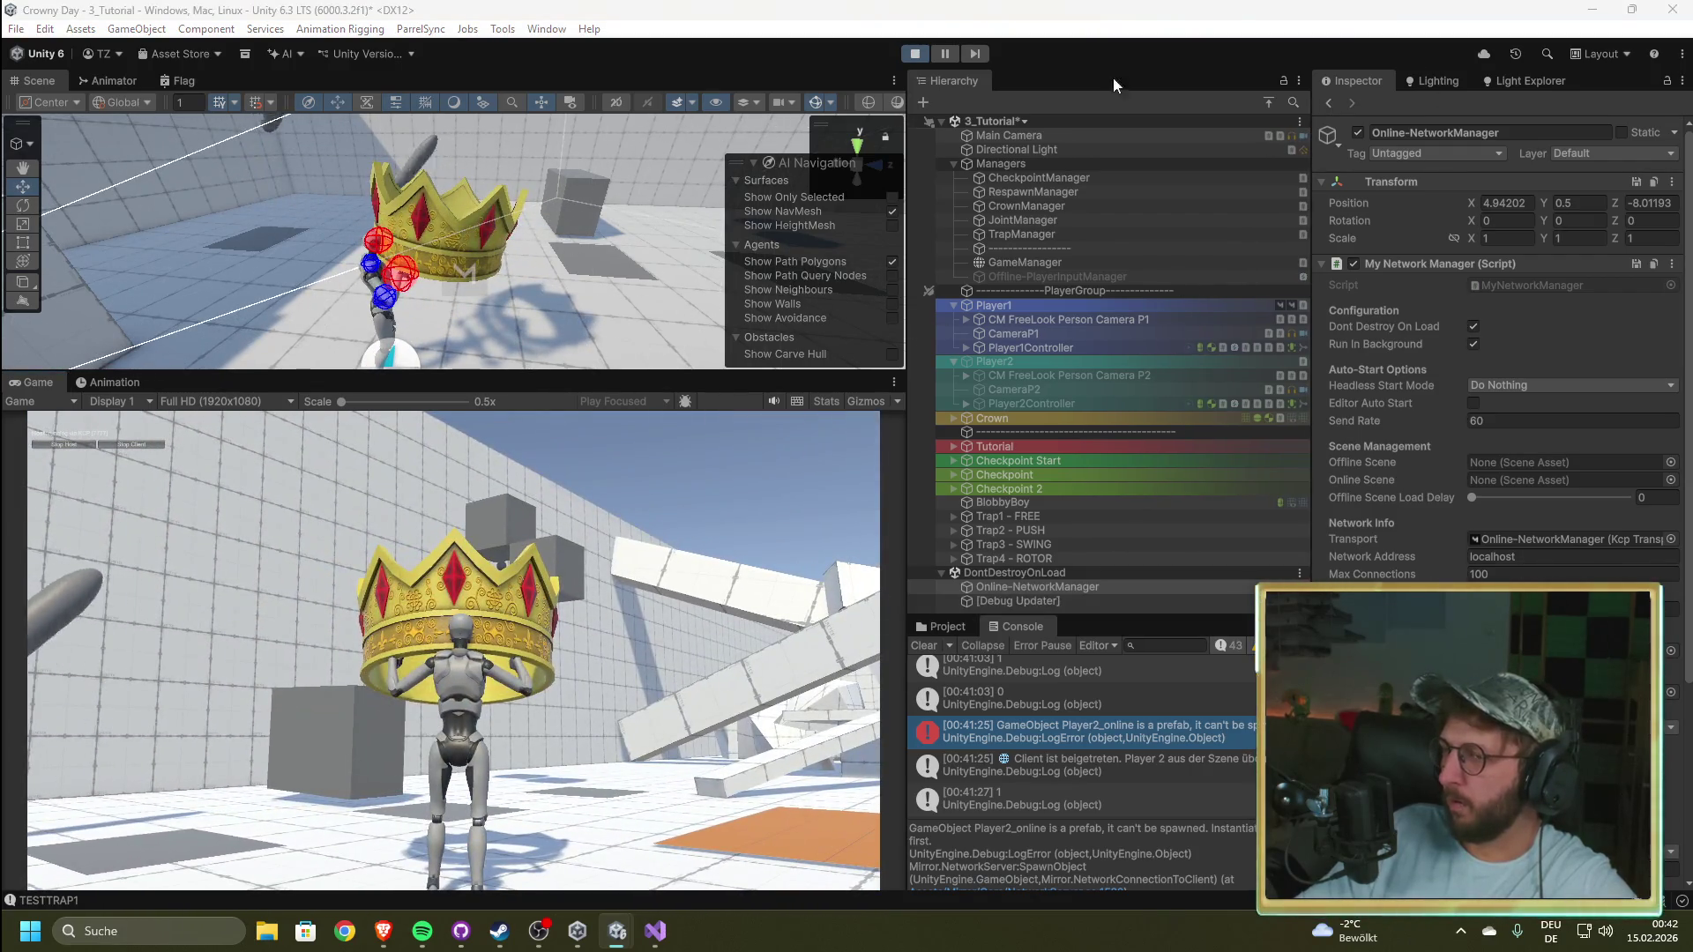
{"action": "left_click", "coordinate": [915, 51]}
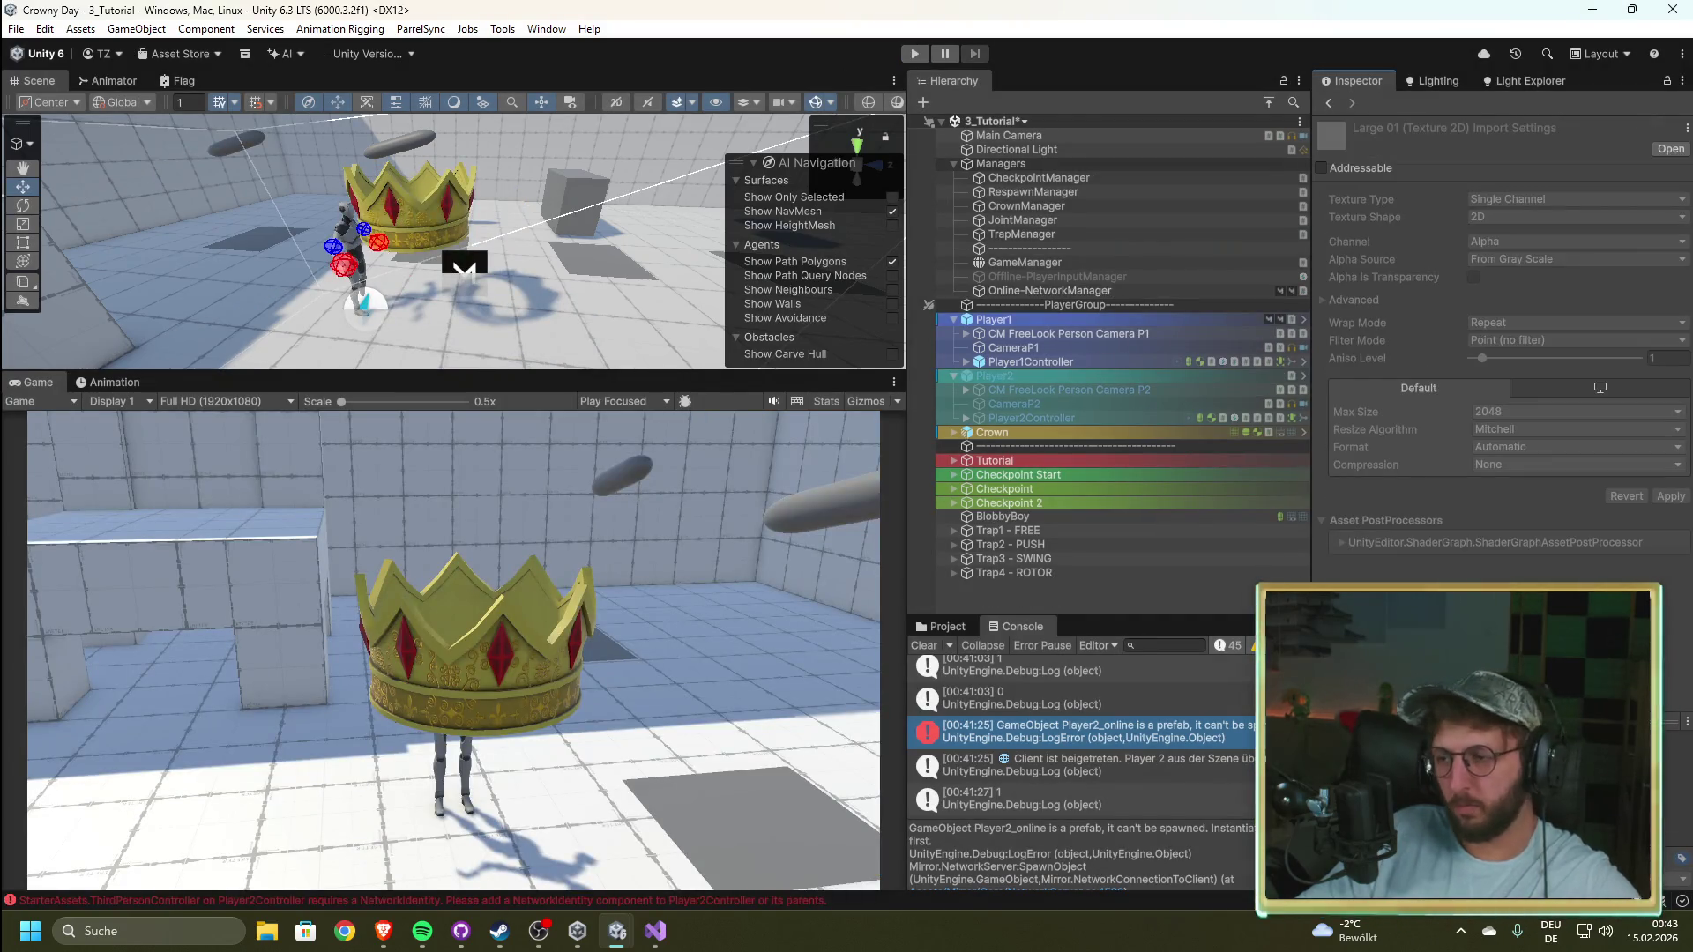
{"action": "key", "text": "ctrl+s"}
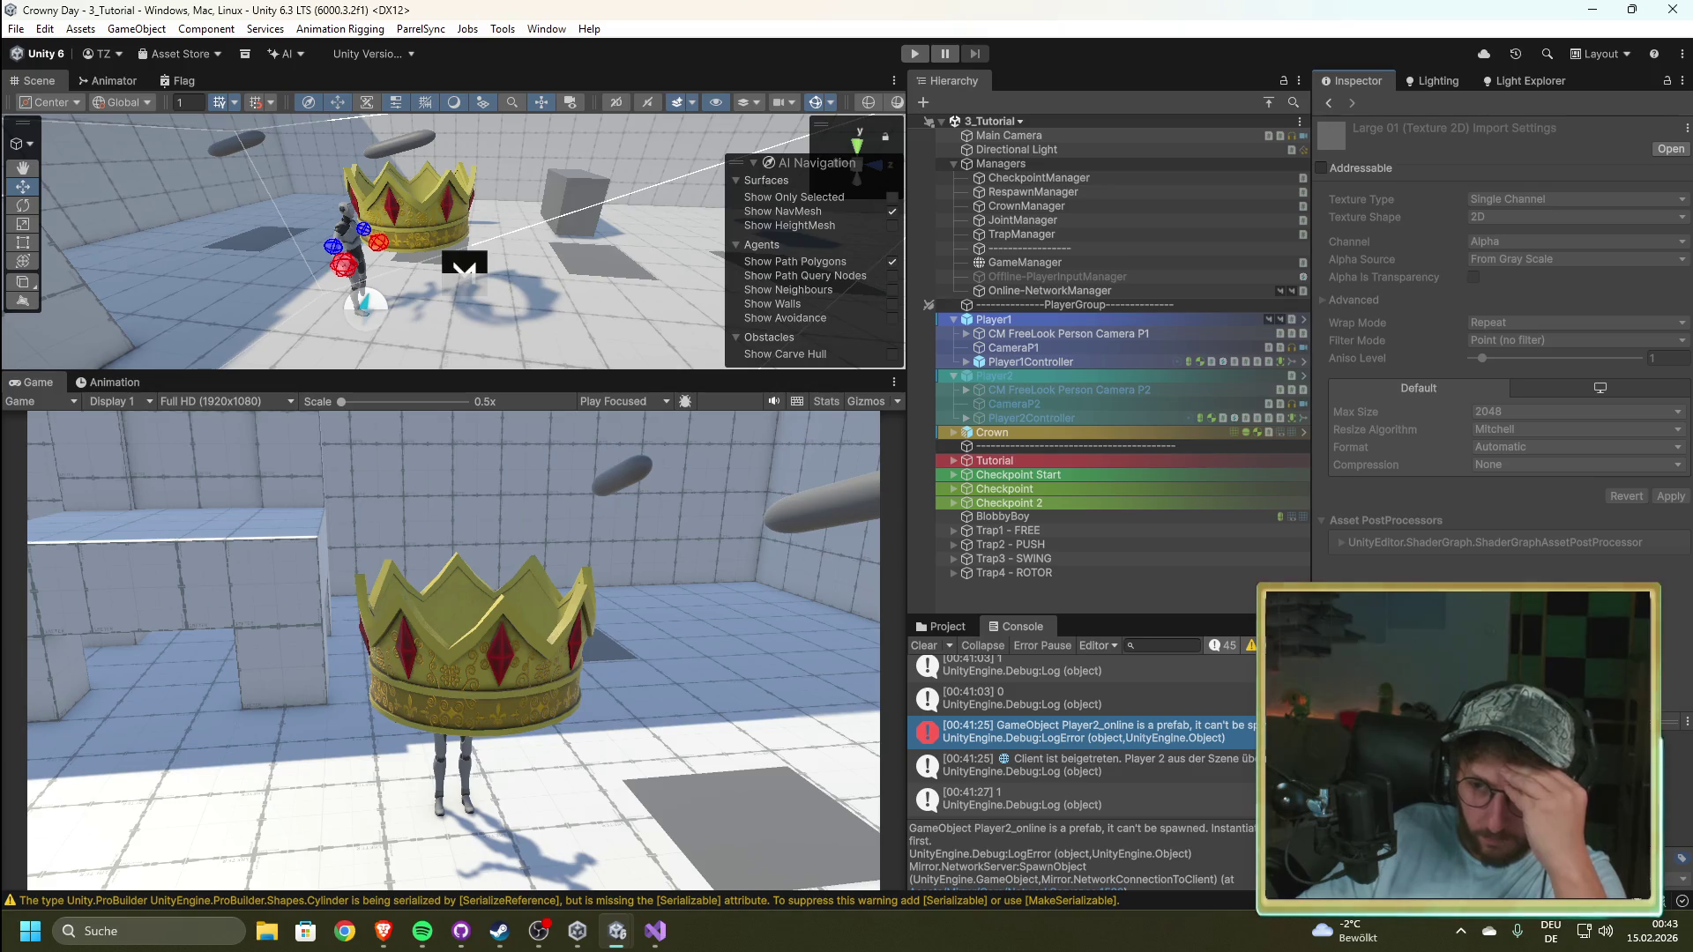
Step: Launch GitHub Desktop from Start search with 'g', then show GameManager's settings in Unity
{"action": "key", "text": "super"}
{"action": "type", "text": "gitHub Desktop"}
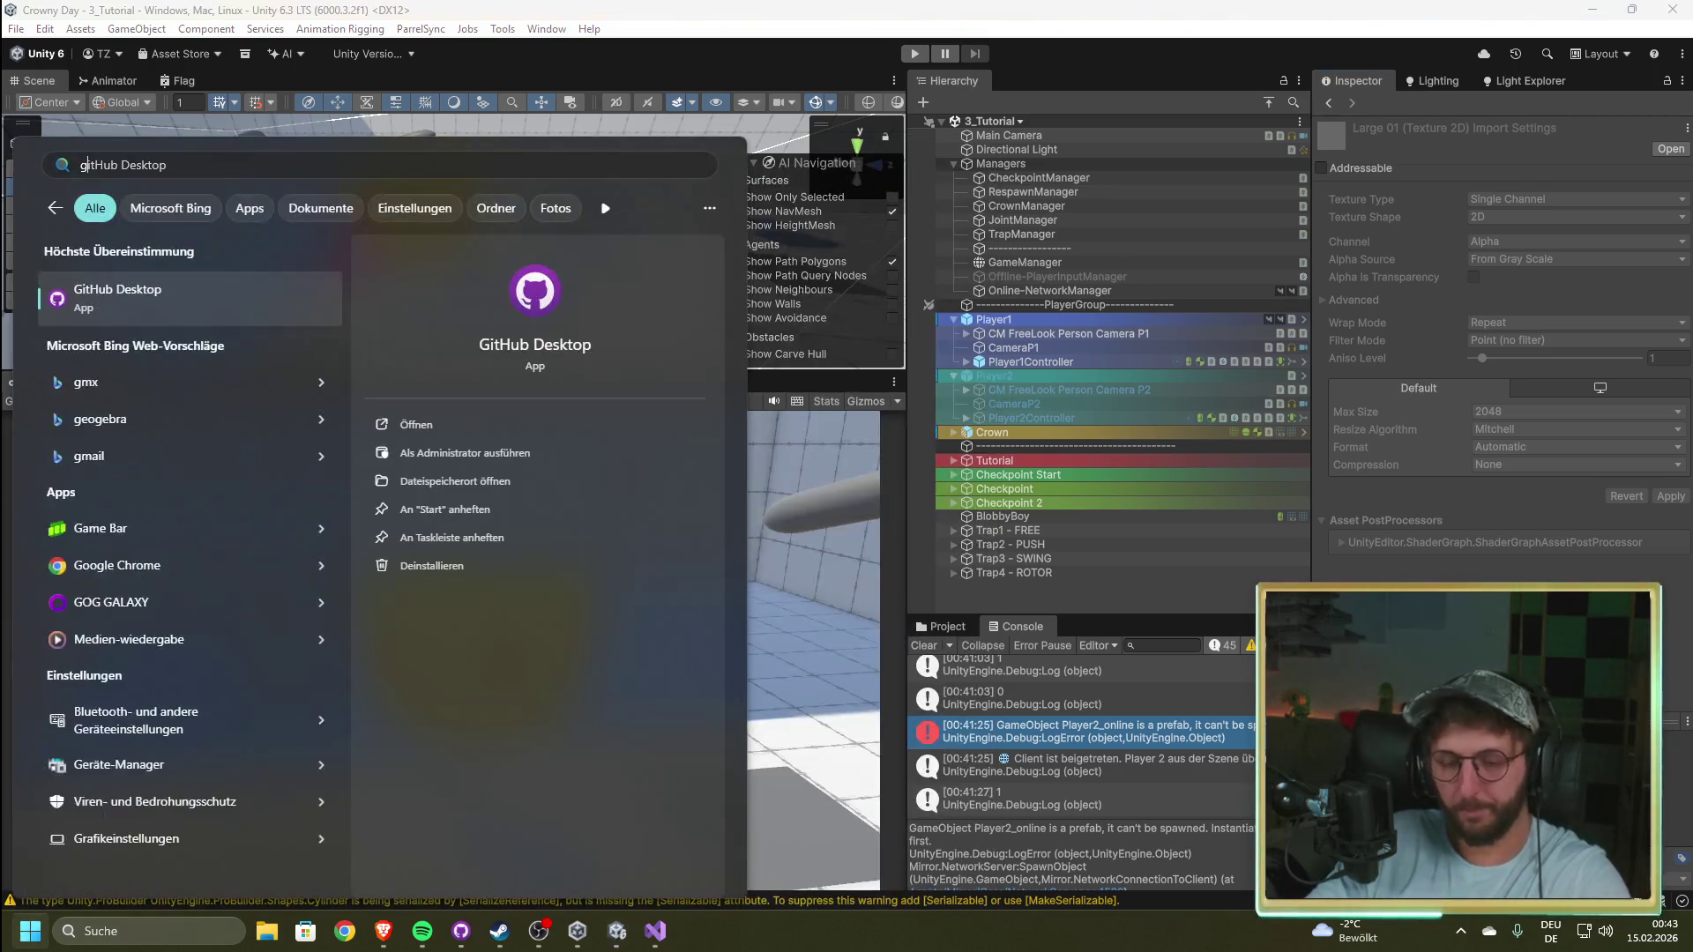
{"action": "key", "text": "Return"}
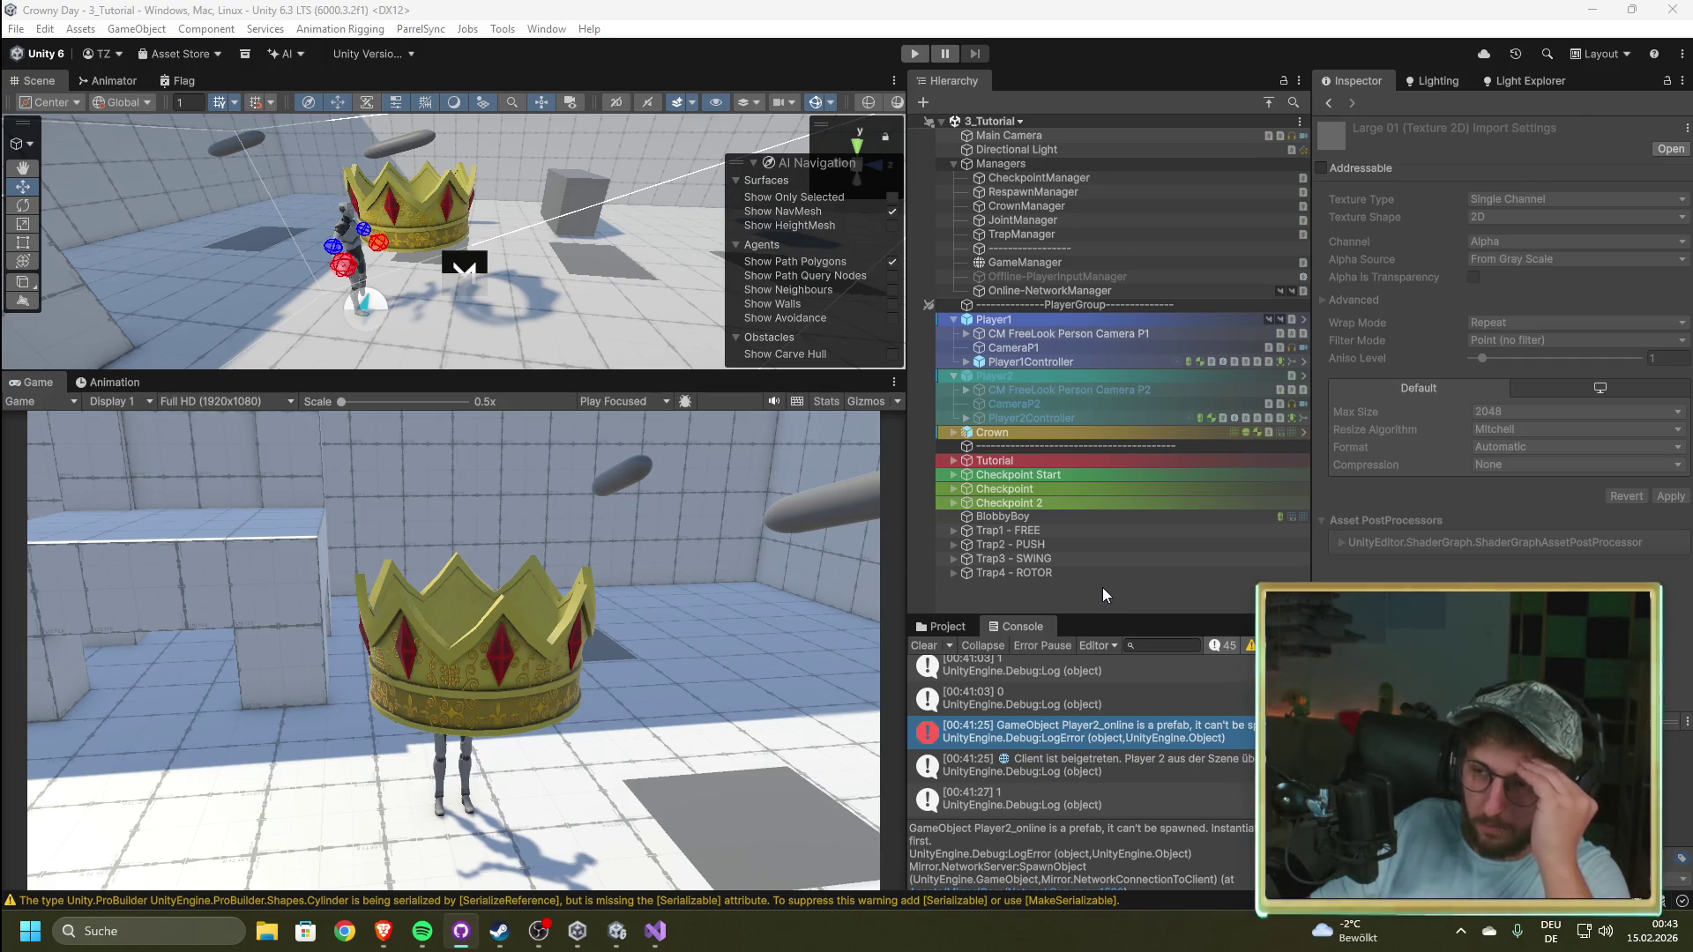
{"action": "left_click", "coordinate": [1033, 264]}
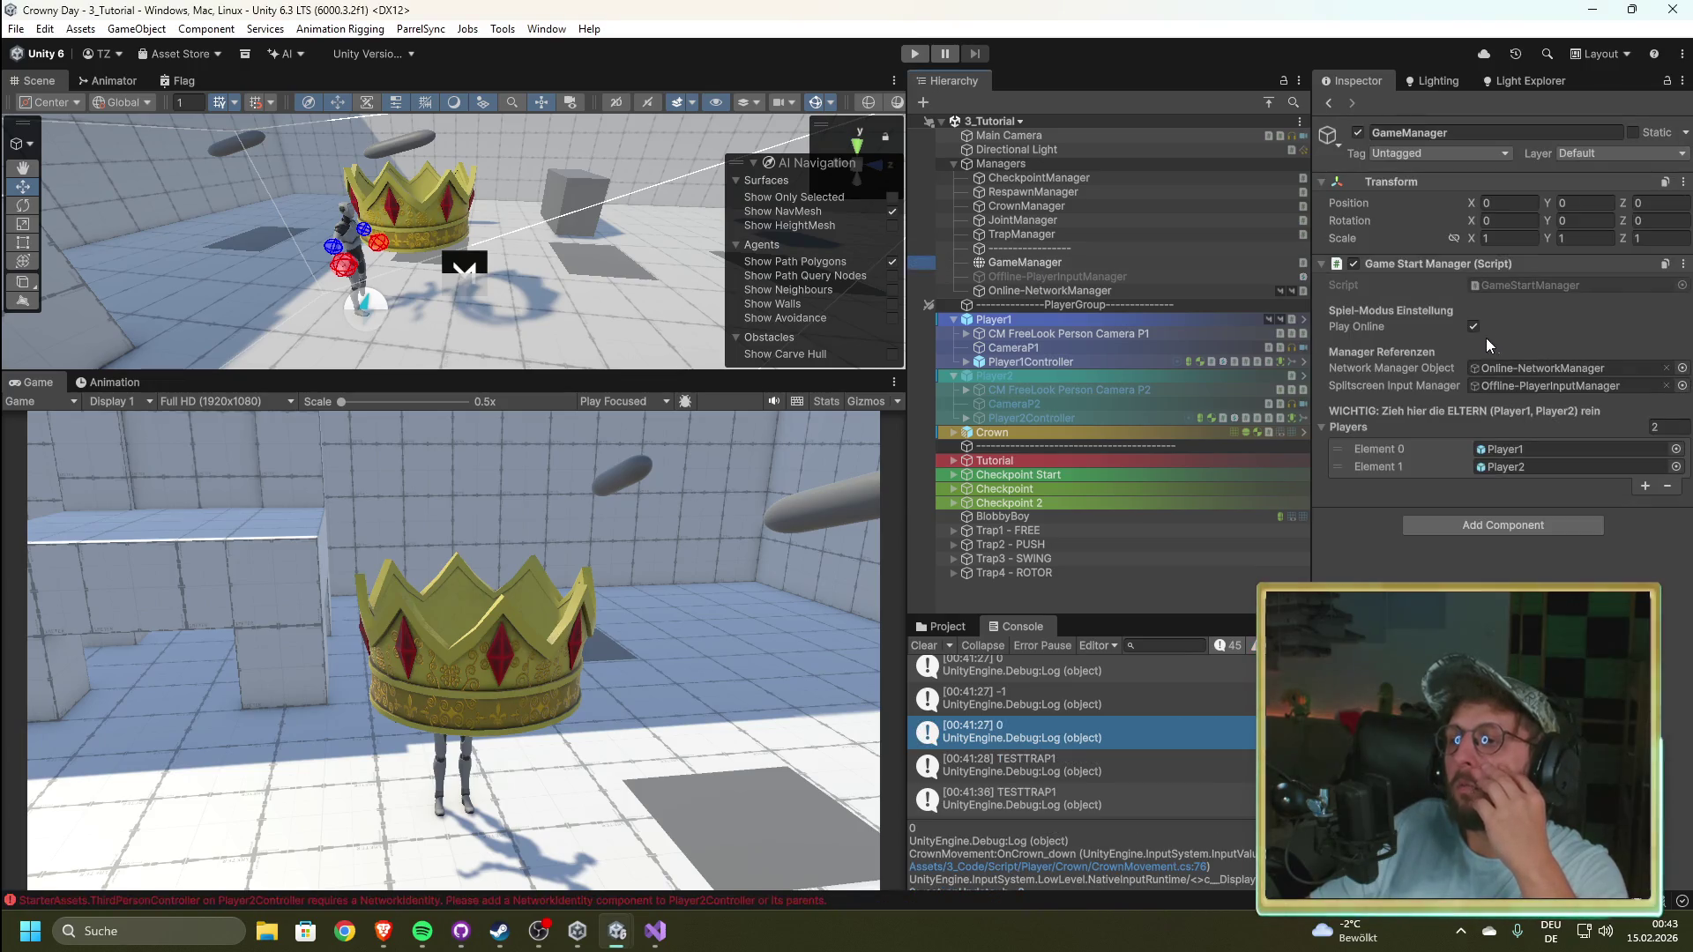
Step: Turn off Play Online on GameManager and run a brief play test
{"action": "left_click", "coordinate": [1473, 326]}
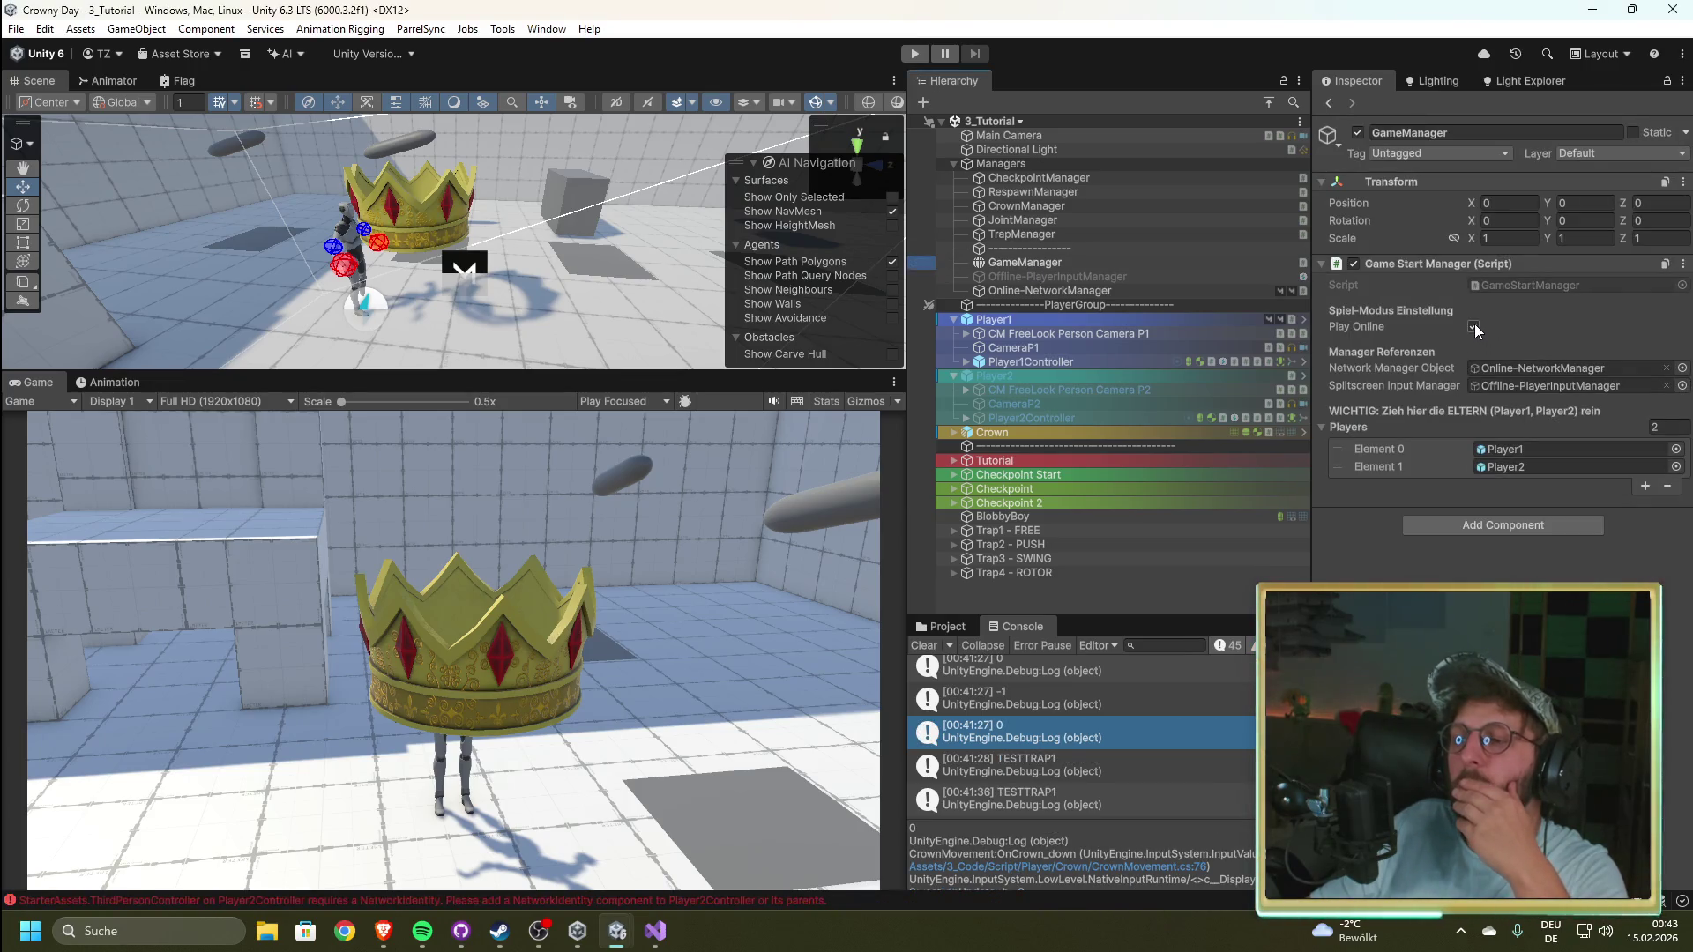
{"action": "left_click", "coordinate": [915, 54]}
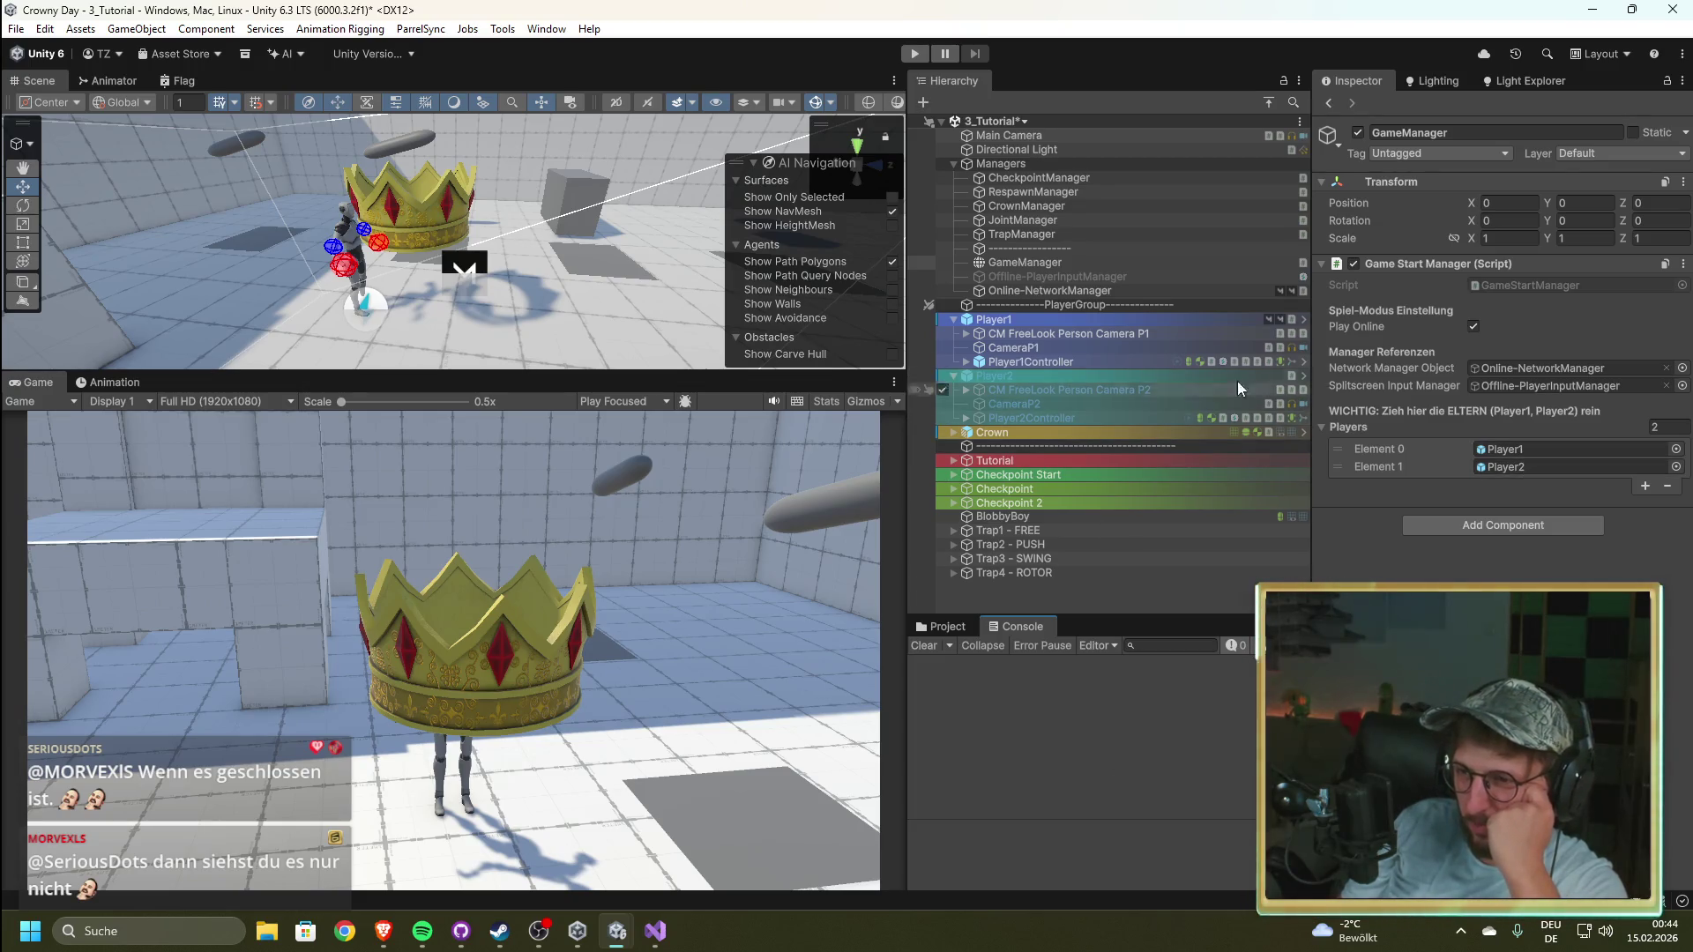
Step: Review Online-NetworkManager and GameManager settings and inspect the Player2_online prefab
{"action": "left_click", "coordinate": [1027, 291]}
{"action": "scroll", "coordinate": [1499, 352], "scroll_direction": "down", "scroll_amount": 4}
{"action": "scroll", "coordinate": [1545, 496], "scroll_direction": "down", "scroll_amount": 2}
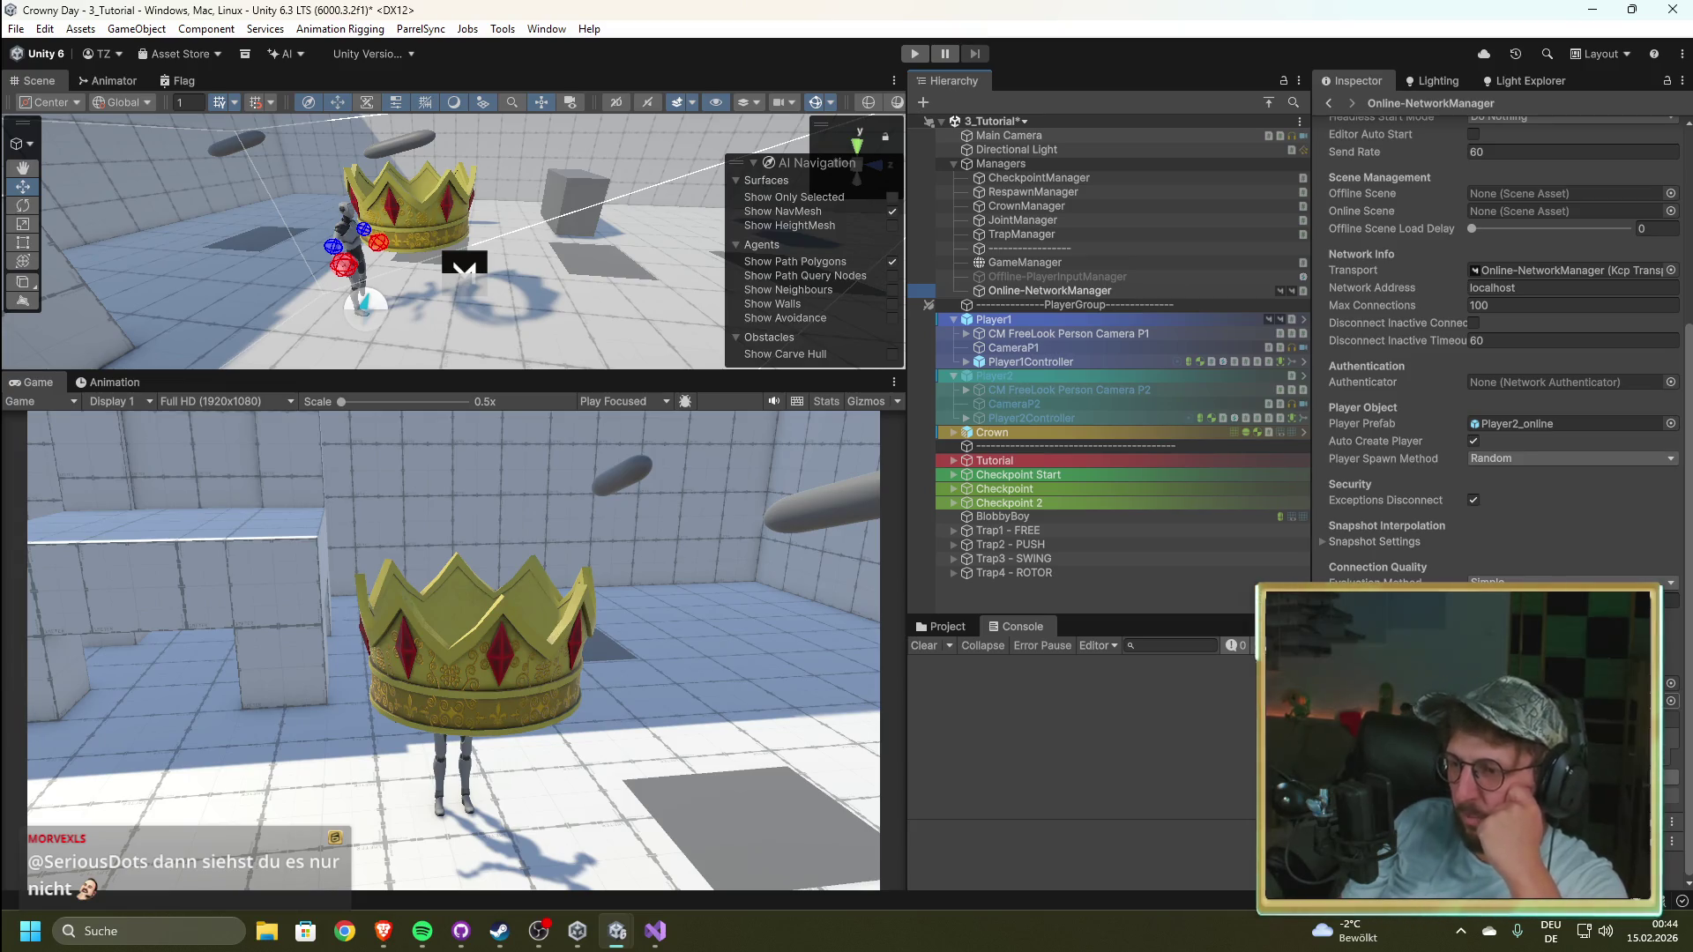
{"action": "left_click", "coordinate": [942, 626]}
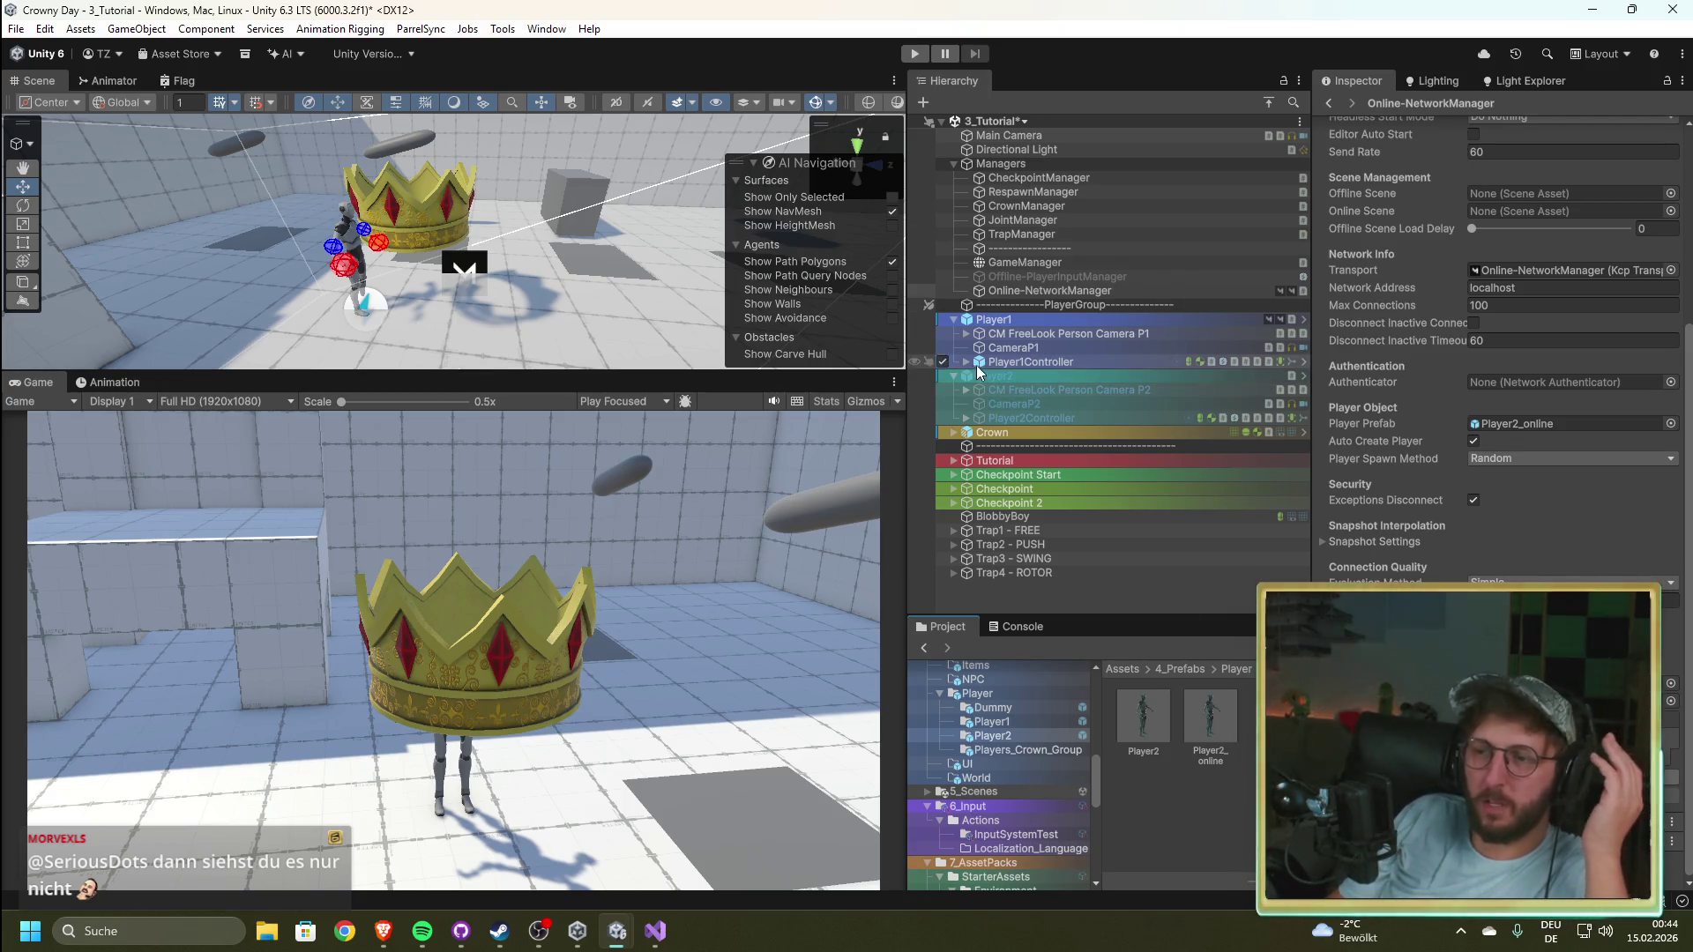
{"action": "left_click", "coordinate": [1029, 262]}
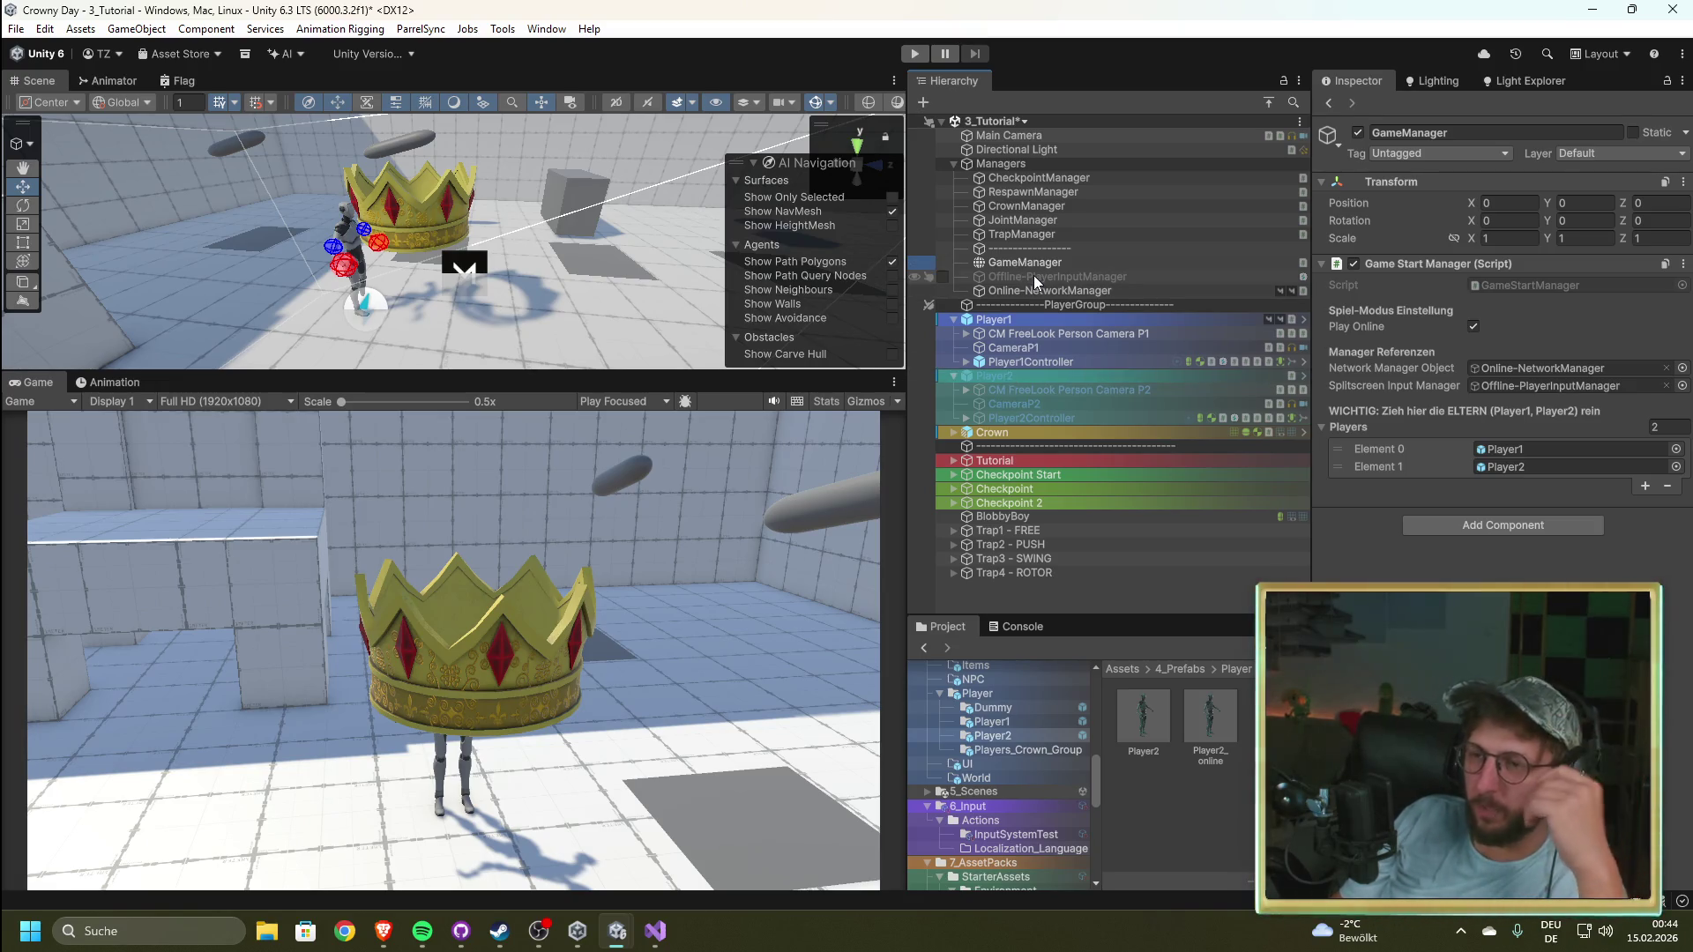
{"action": "left_click", "coordinate": [1231, 756]}
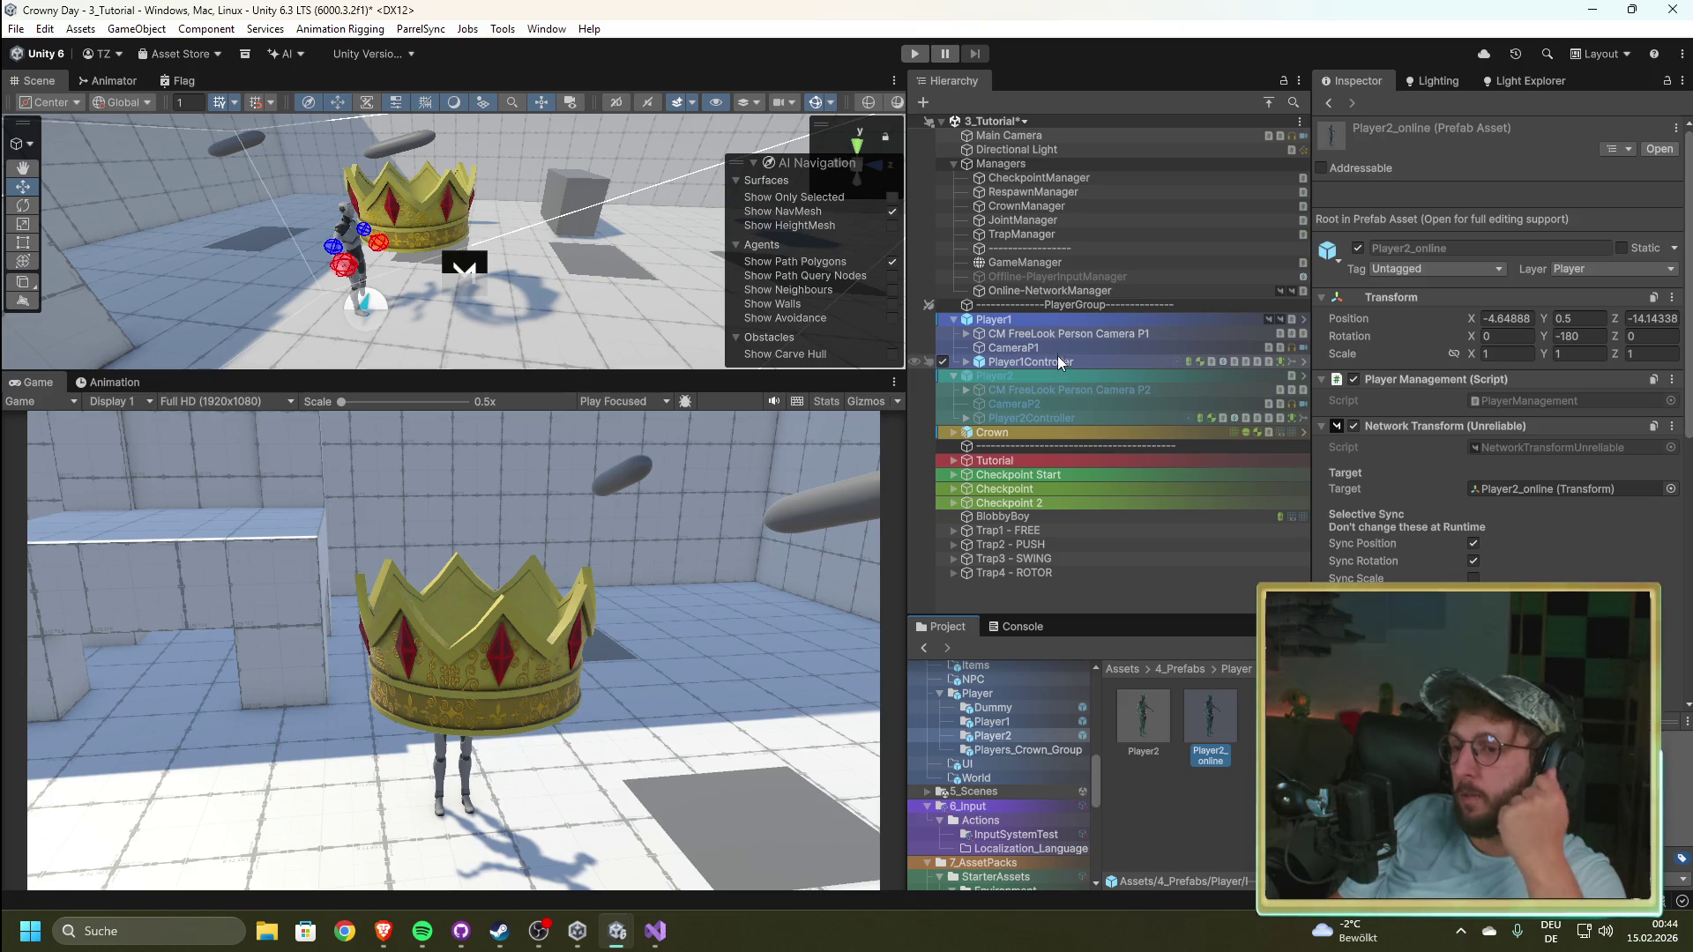
Step: Uncheck Auto Create Player on Online-NetworkManager, then close the other application
{"action": "left_click", "coordinate": [1038, 292]}
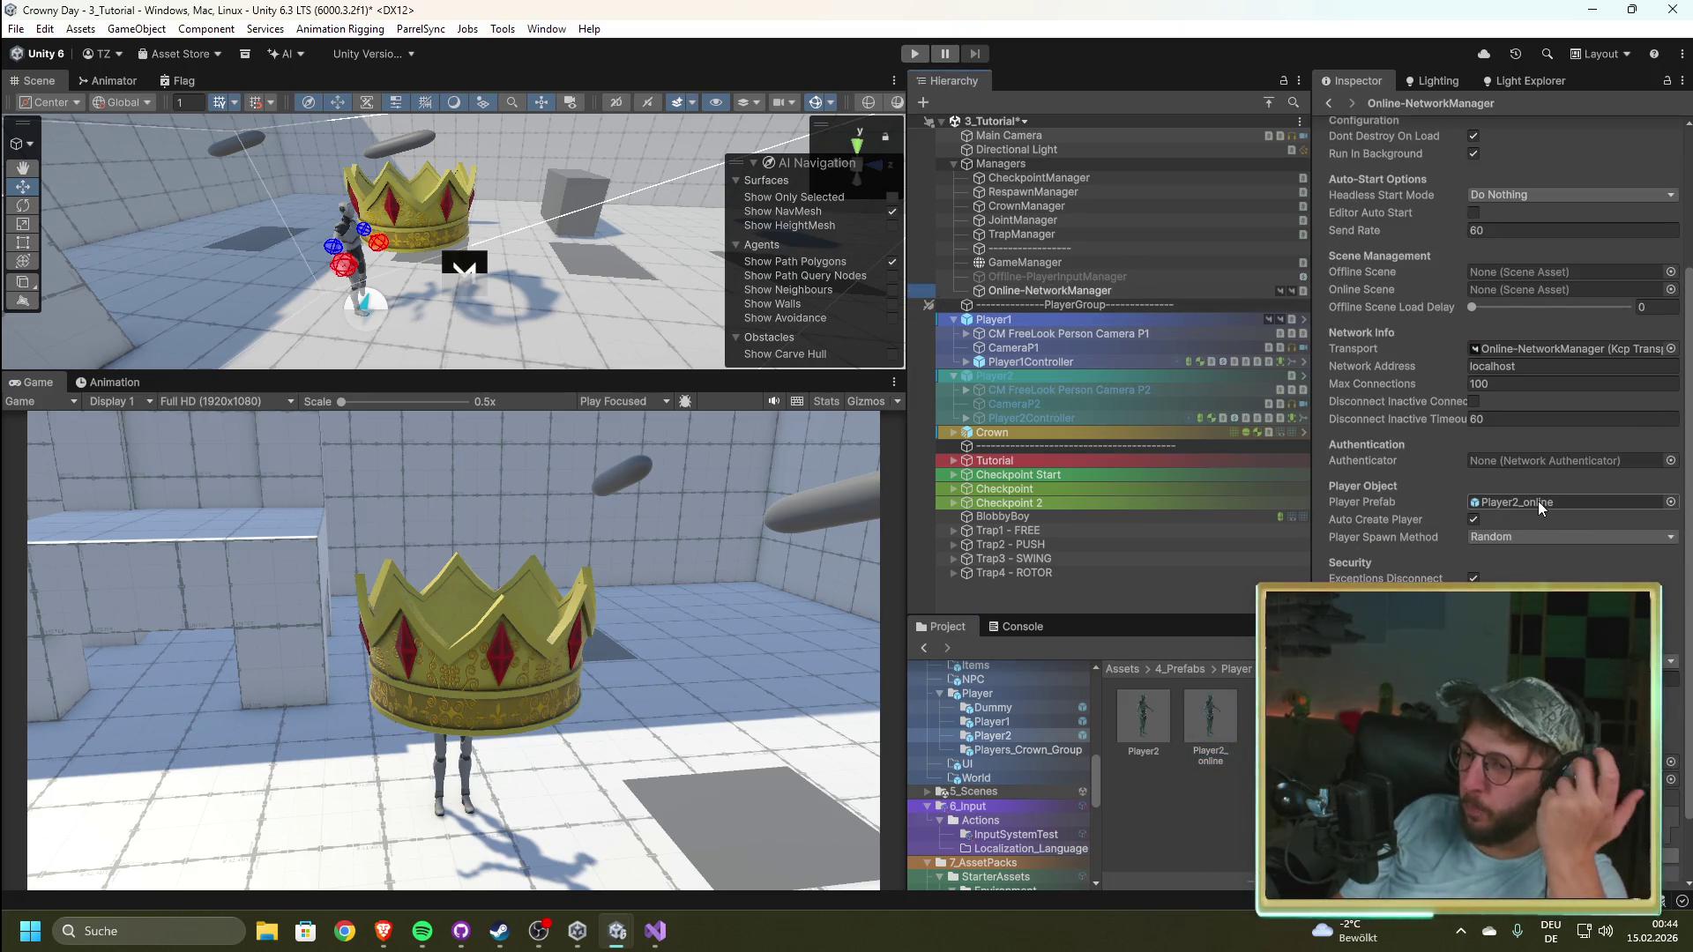
{"action": "left_click", "coordinate": [1474, 519]}
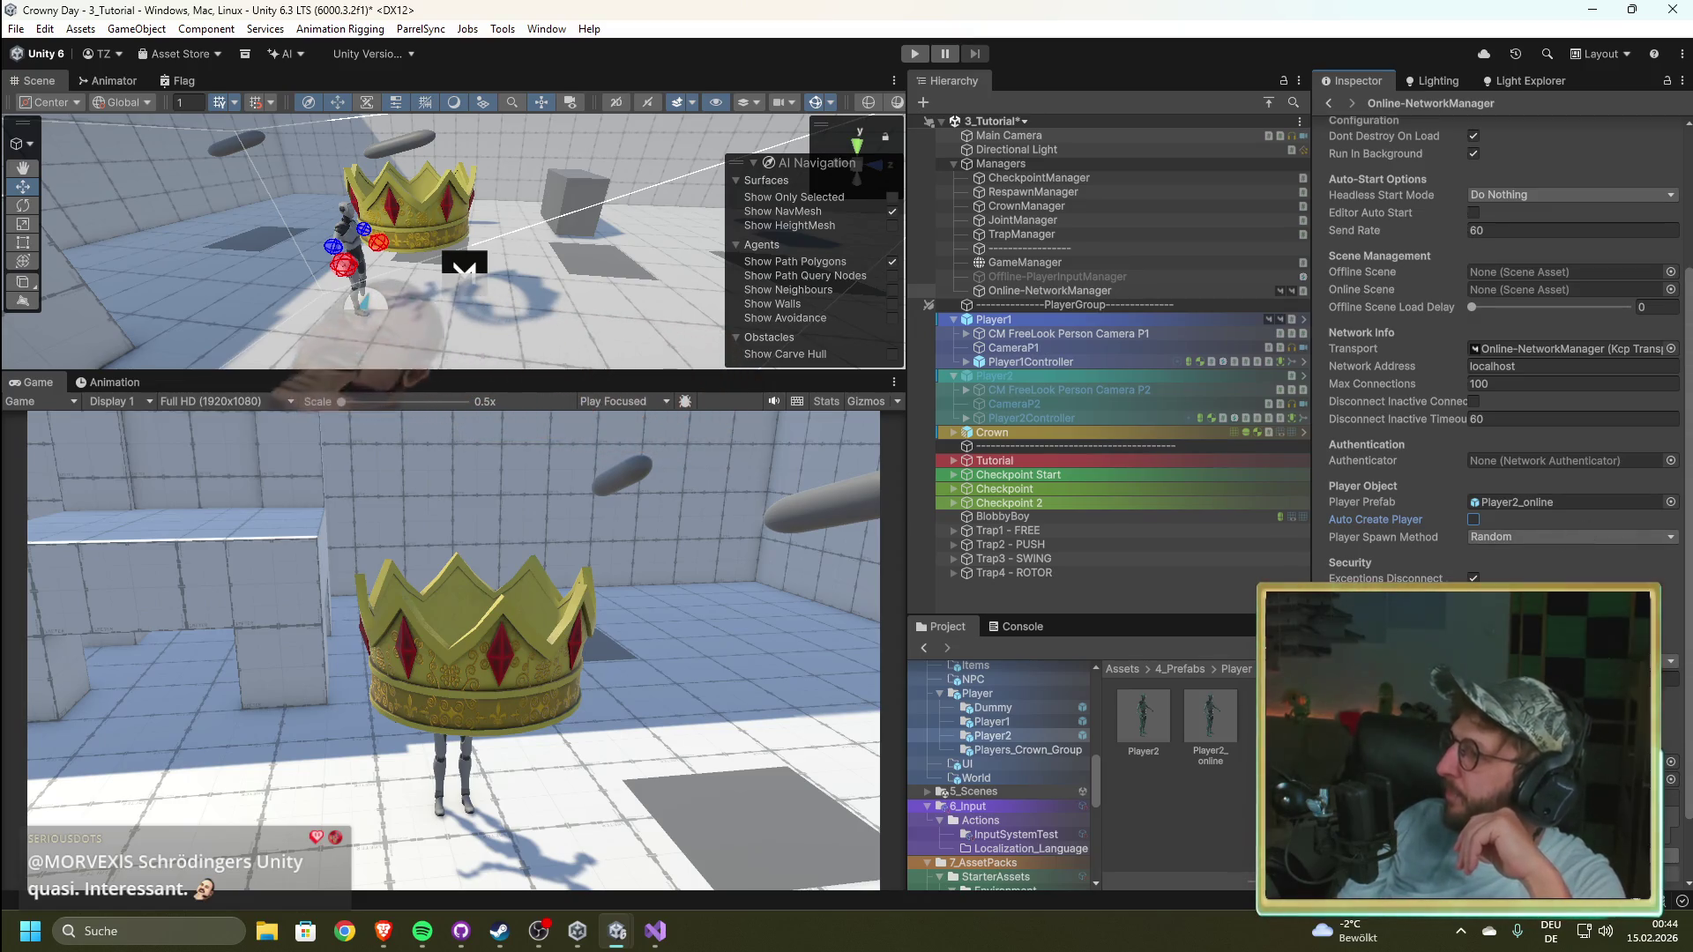
{"action": "key", "text": "alt+Tab"}
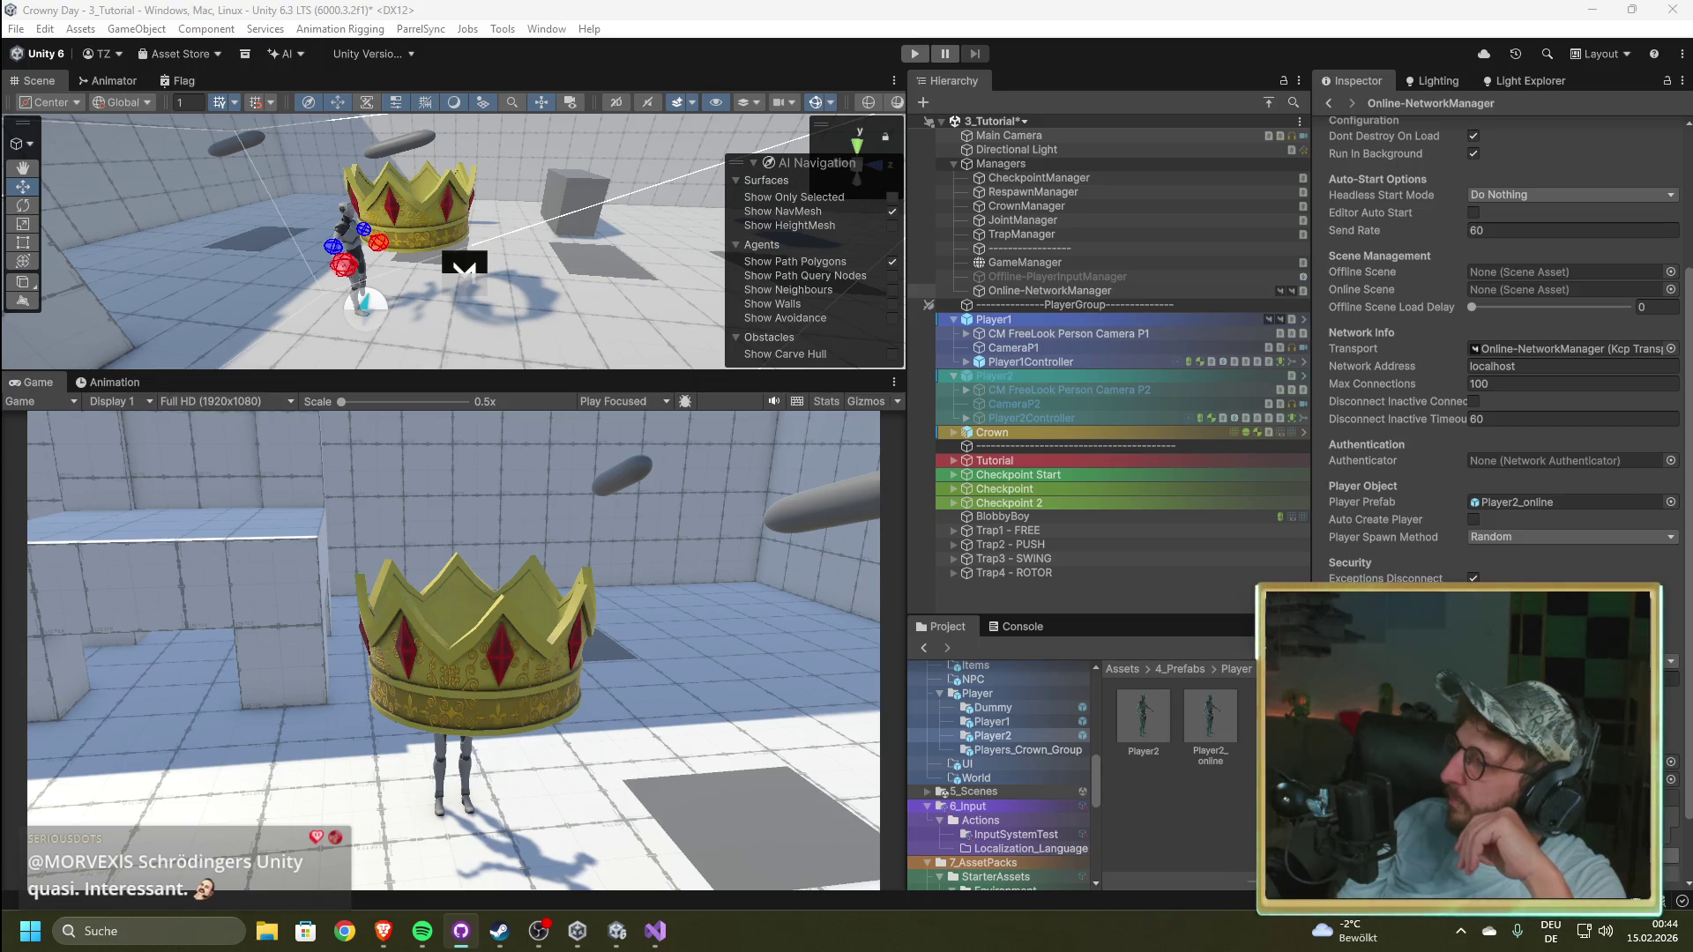
{"action": "key", "text": "alt+F4"}
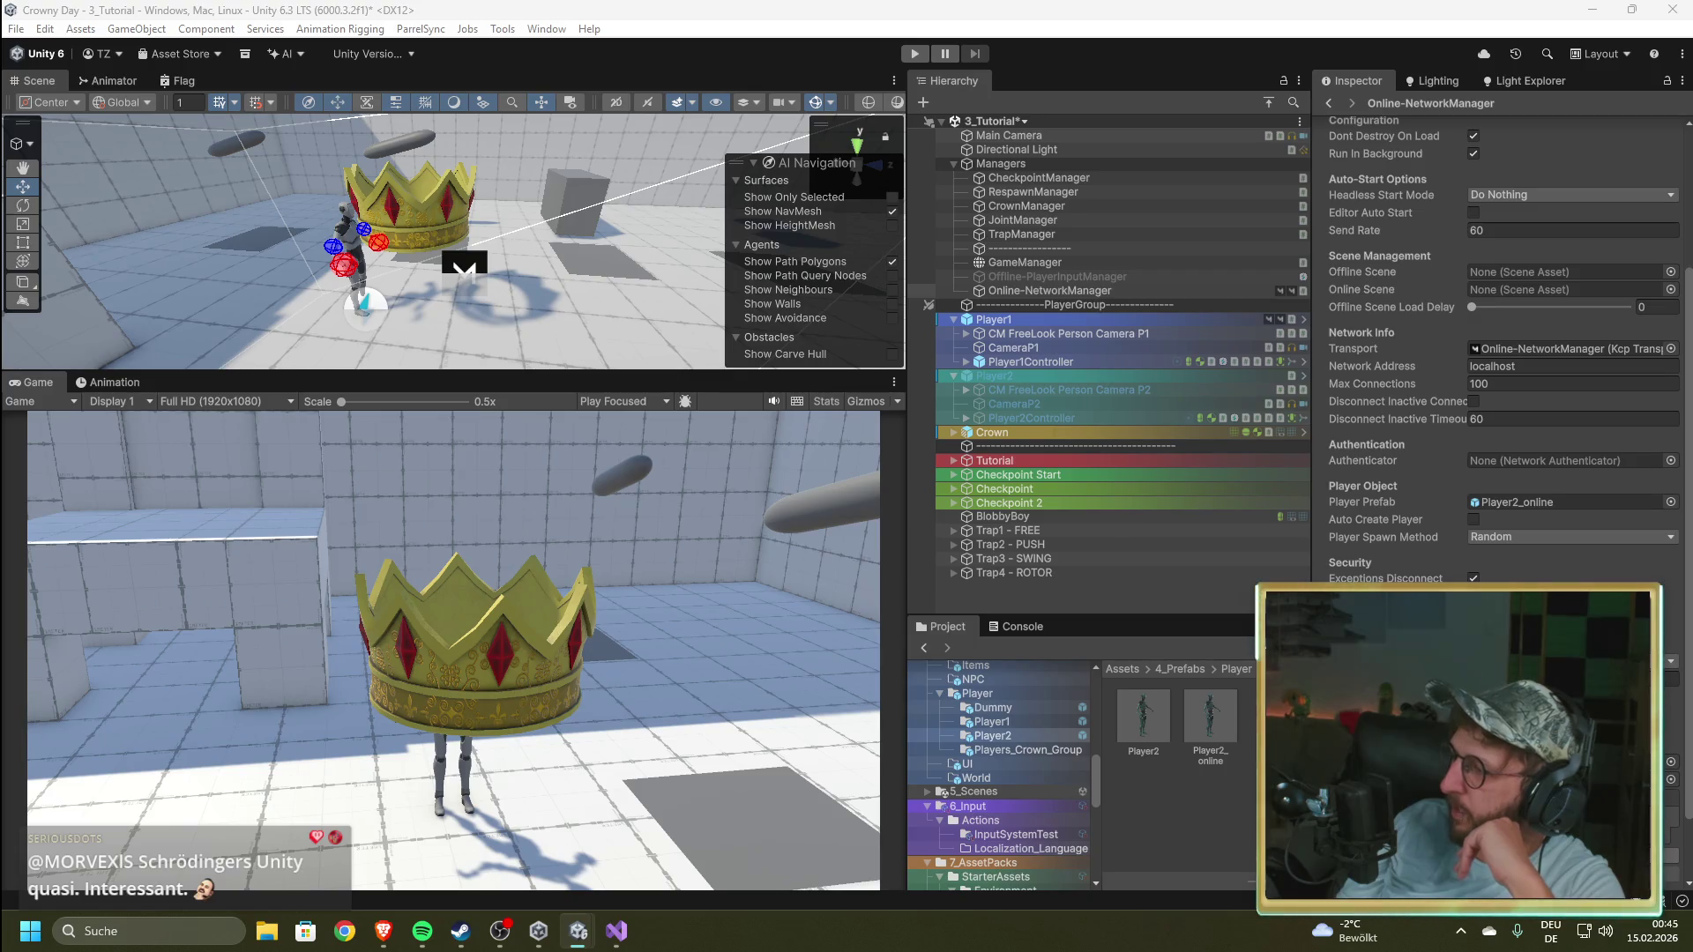
{"action": "left_click", "coordinate": [1014, 373]}
{"action": "left_click", "coordinate": [1052, 388]}
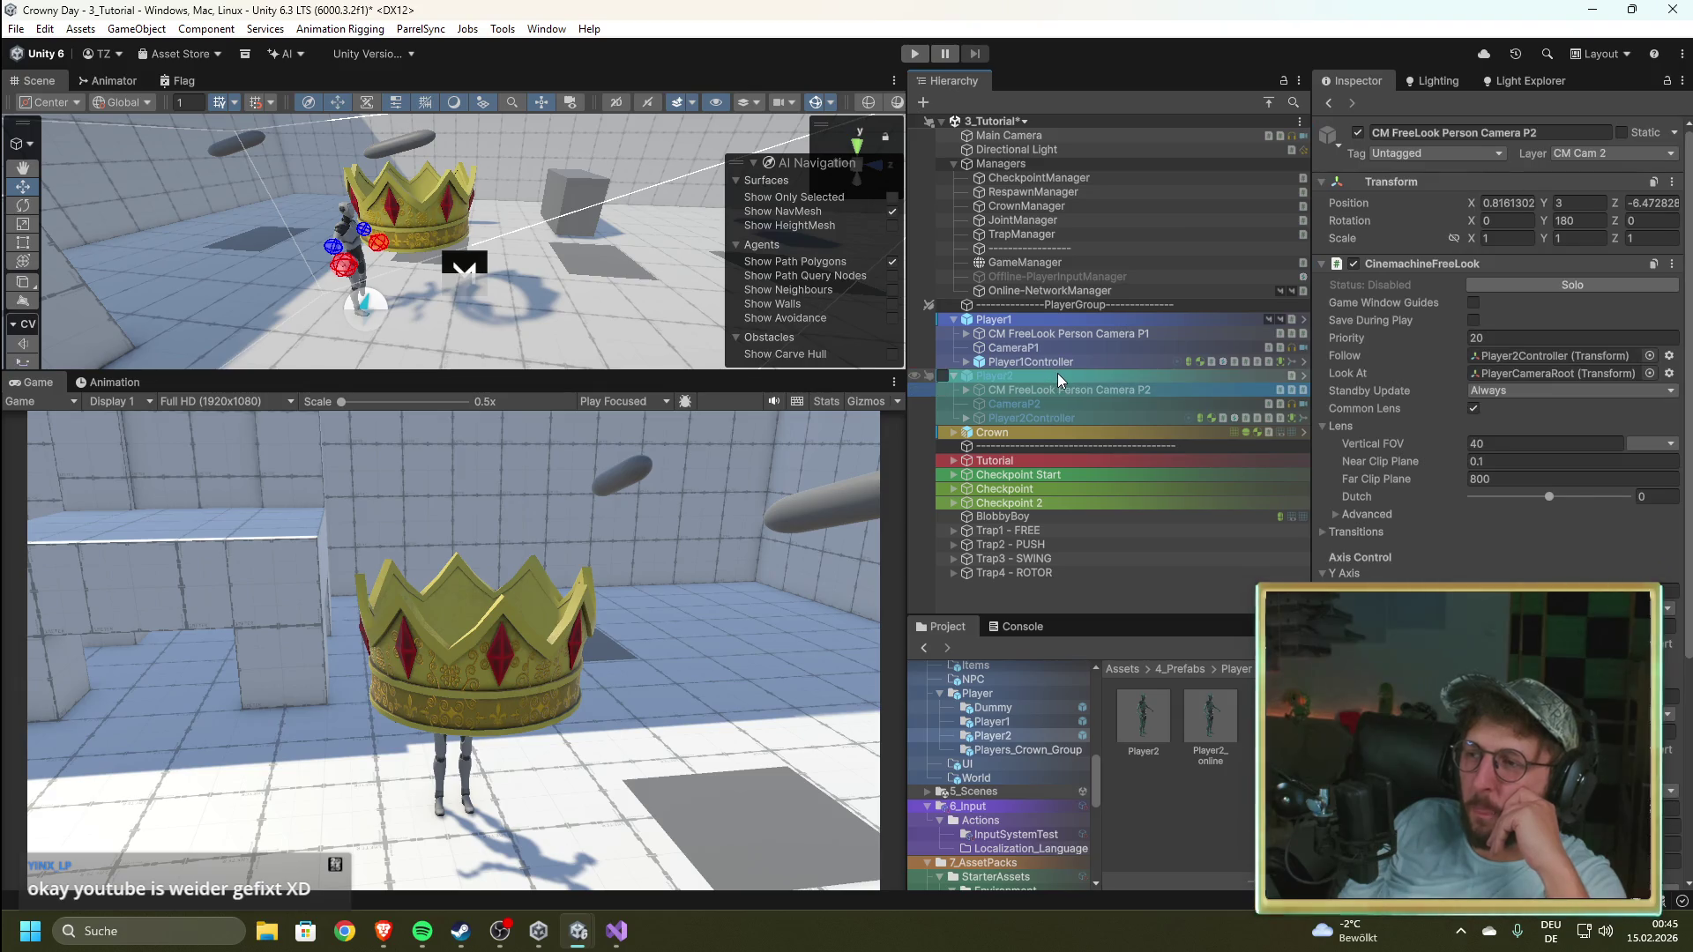
{"action": "left_click", "coordinate": [1057, 373]}
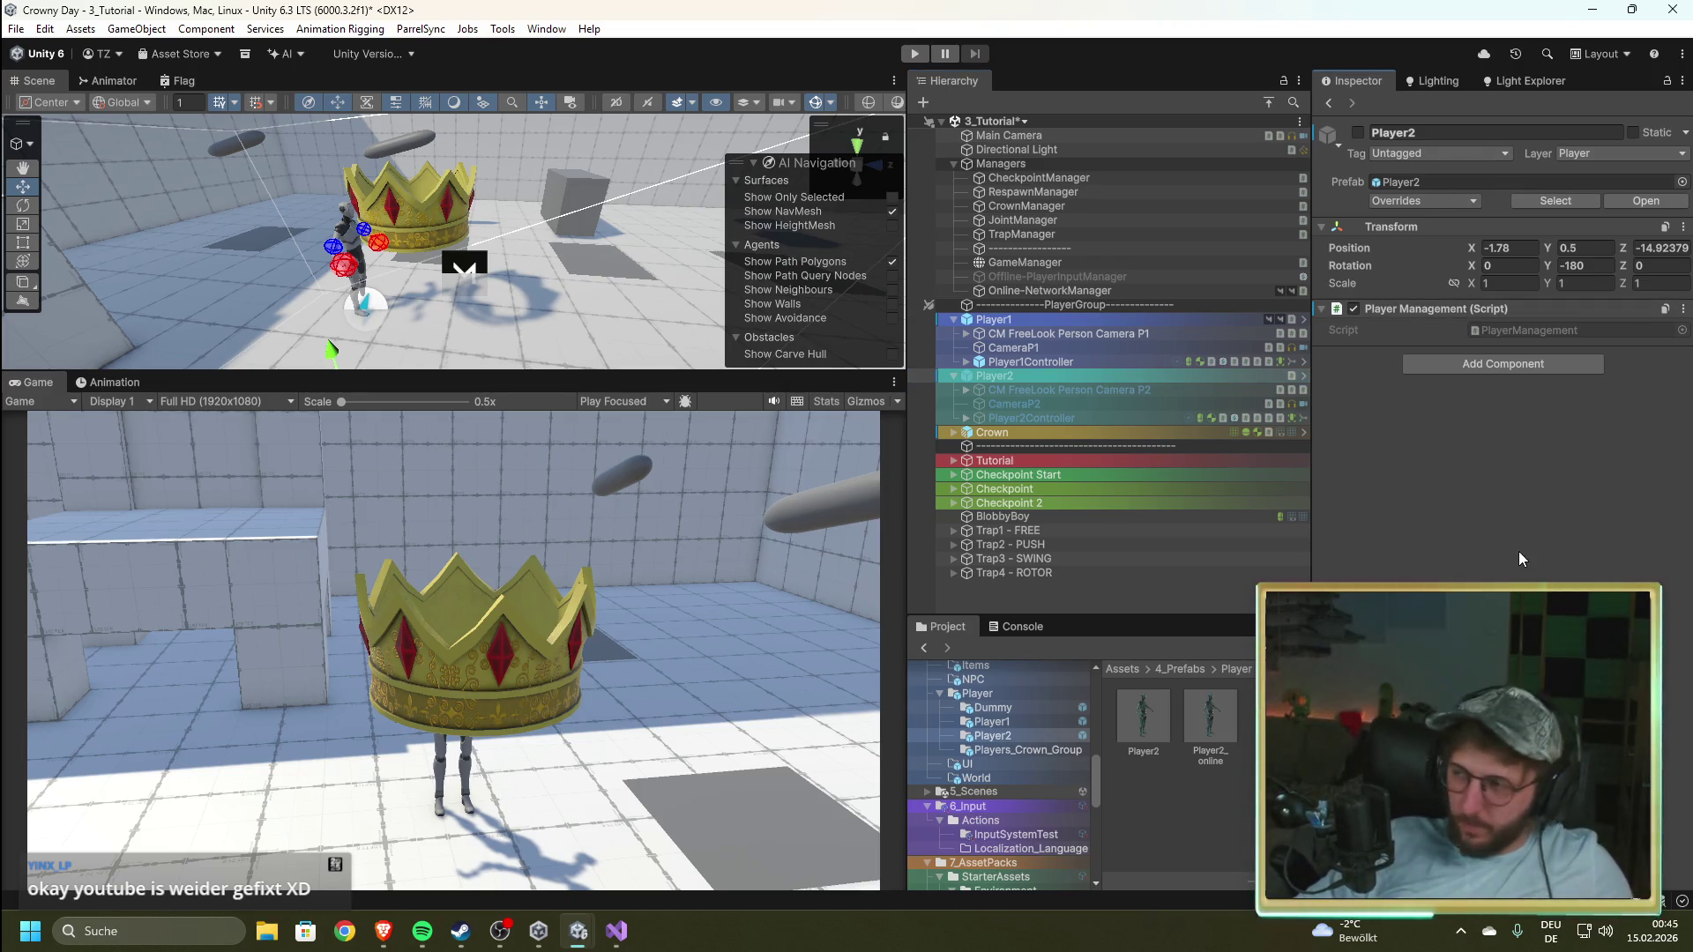
{"action": "left_click", "coordinate": [1024, 361]}
{"action": "scroll", "coordinate": [1499, 353], "scroll_direction": "down", "scroll_amount": 5}
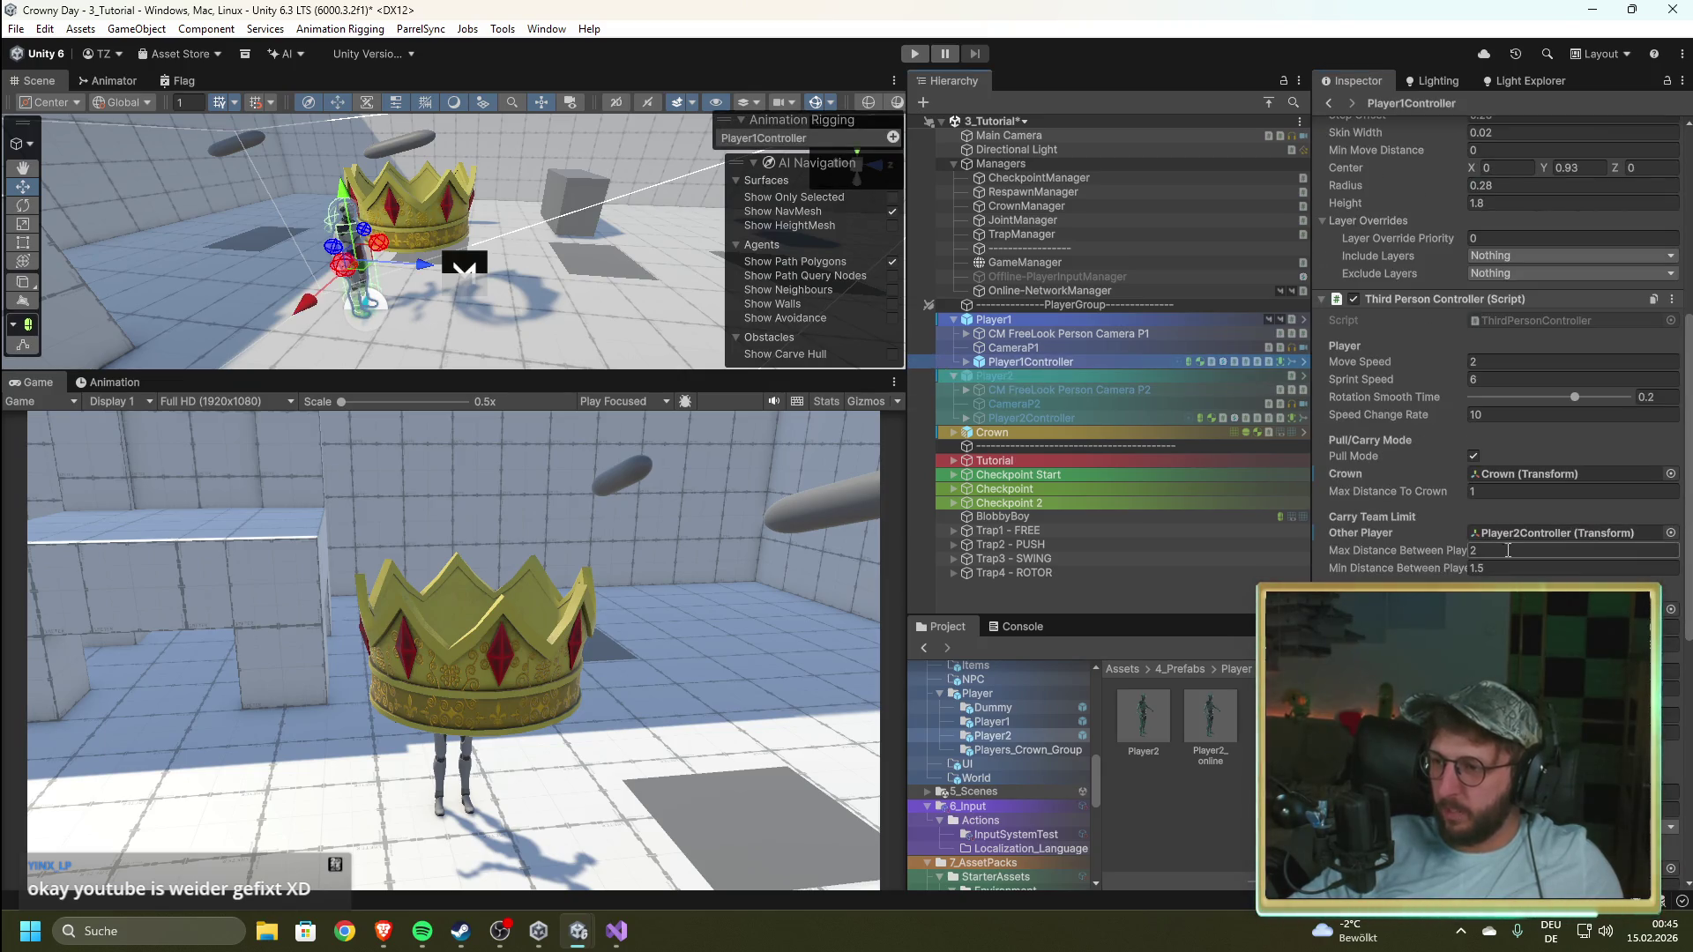
{"action": "left_click", "coordinate": [1130, 601]}
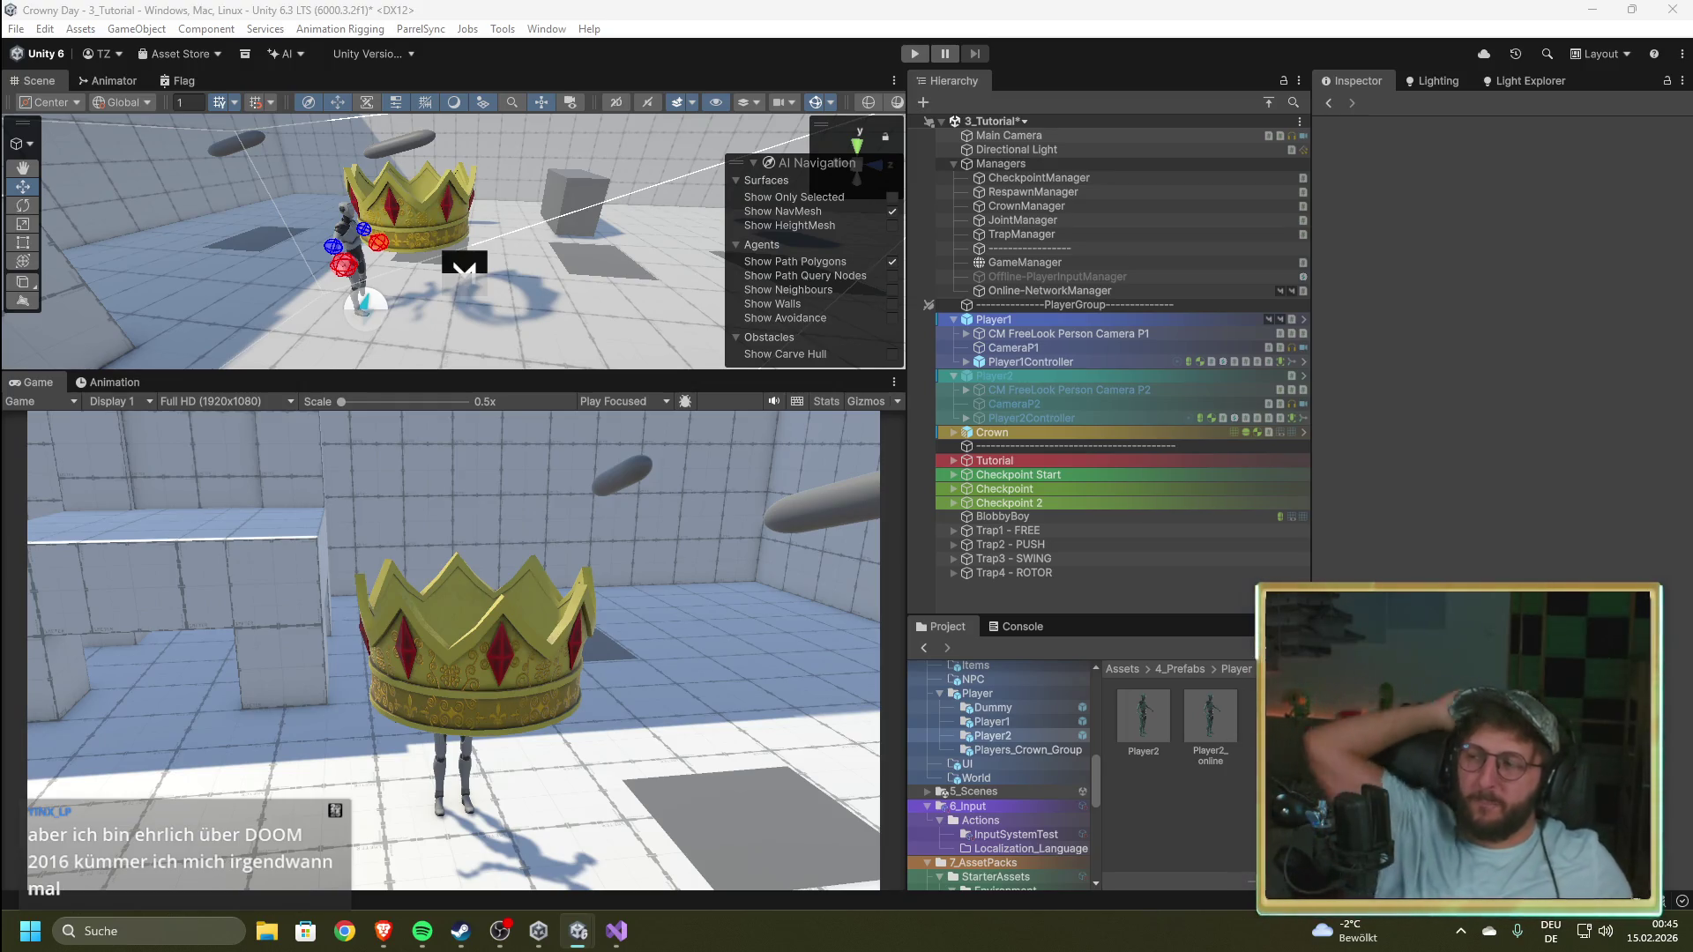
{"action": "left_click", "coordinate": [1022, 261]}
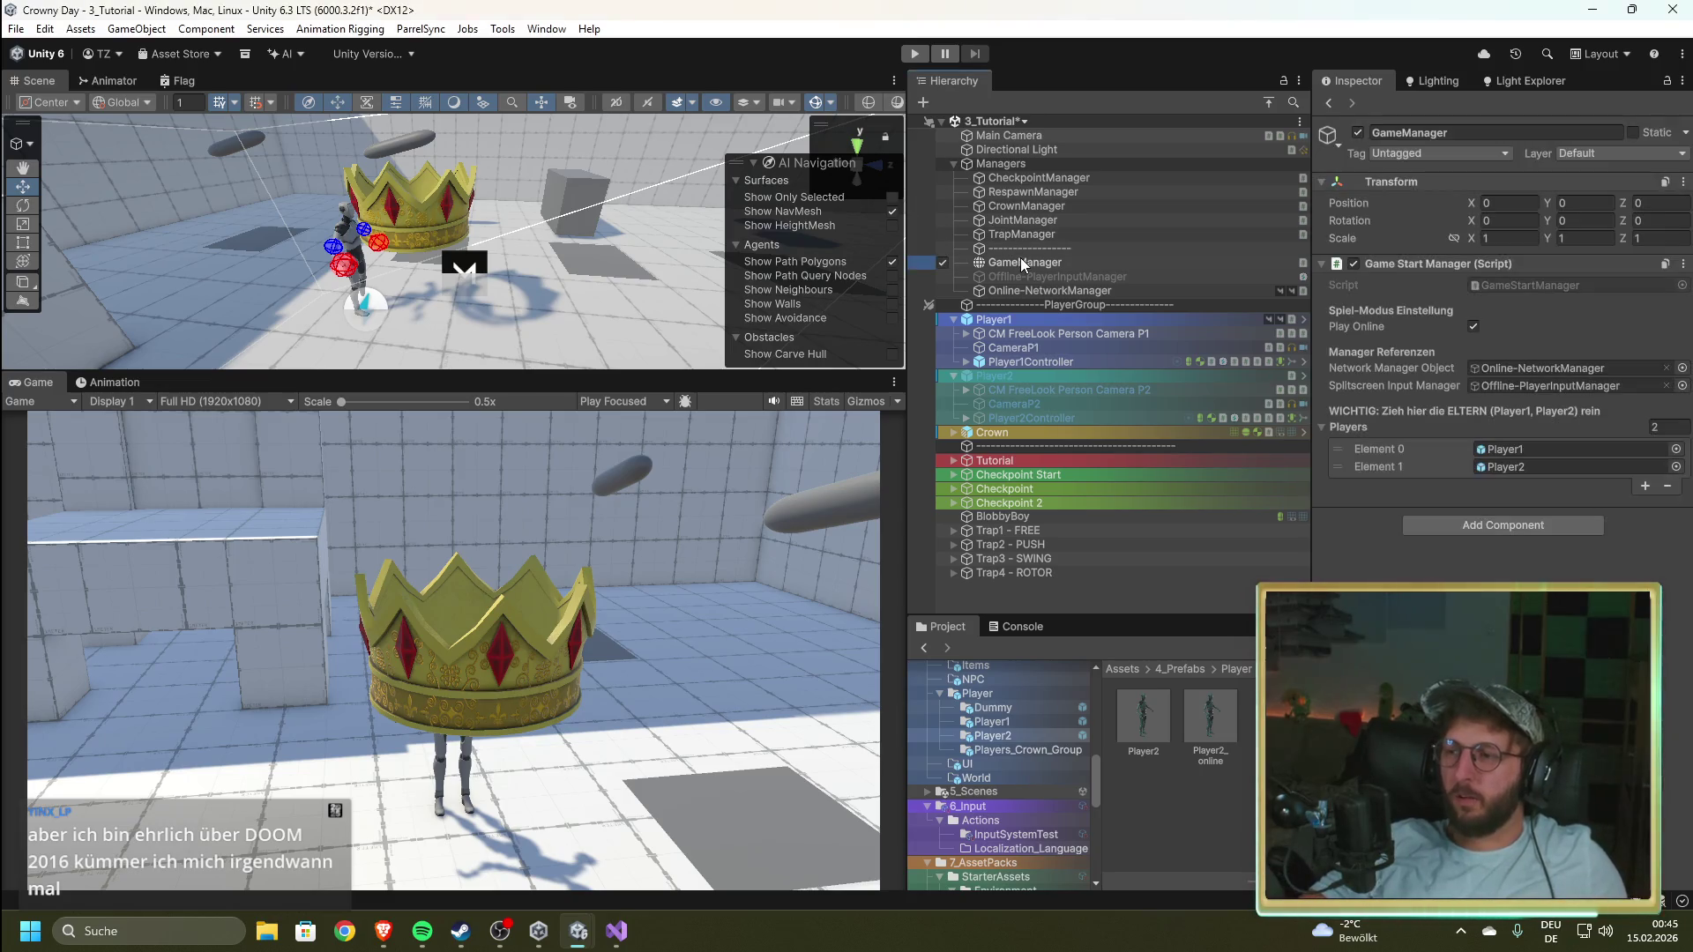
Step: Play-test as Host (Server + Client) with the Console shown, then stop with Ctrl+P
{"action": "left_click", "coordinate": [915, 54]}
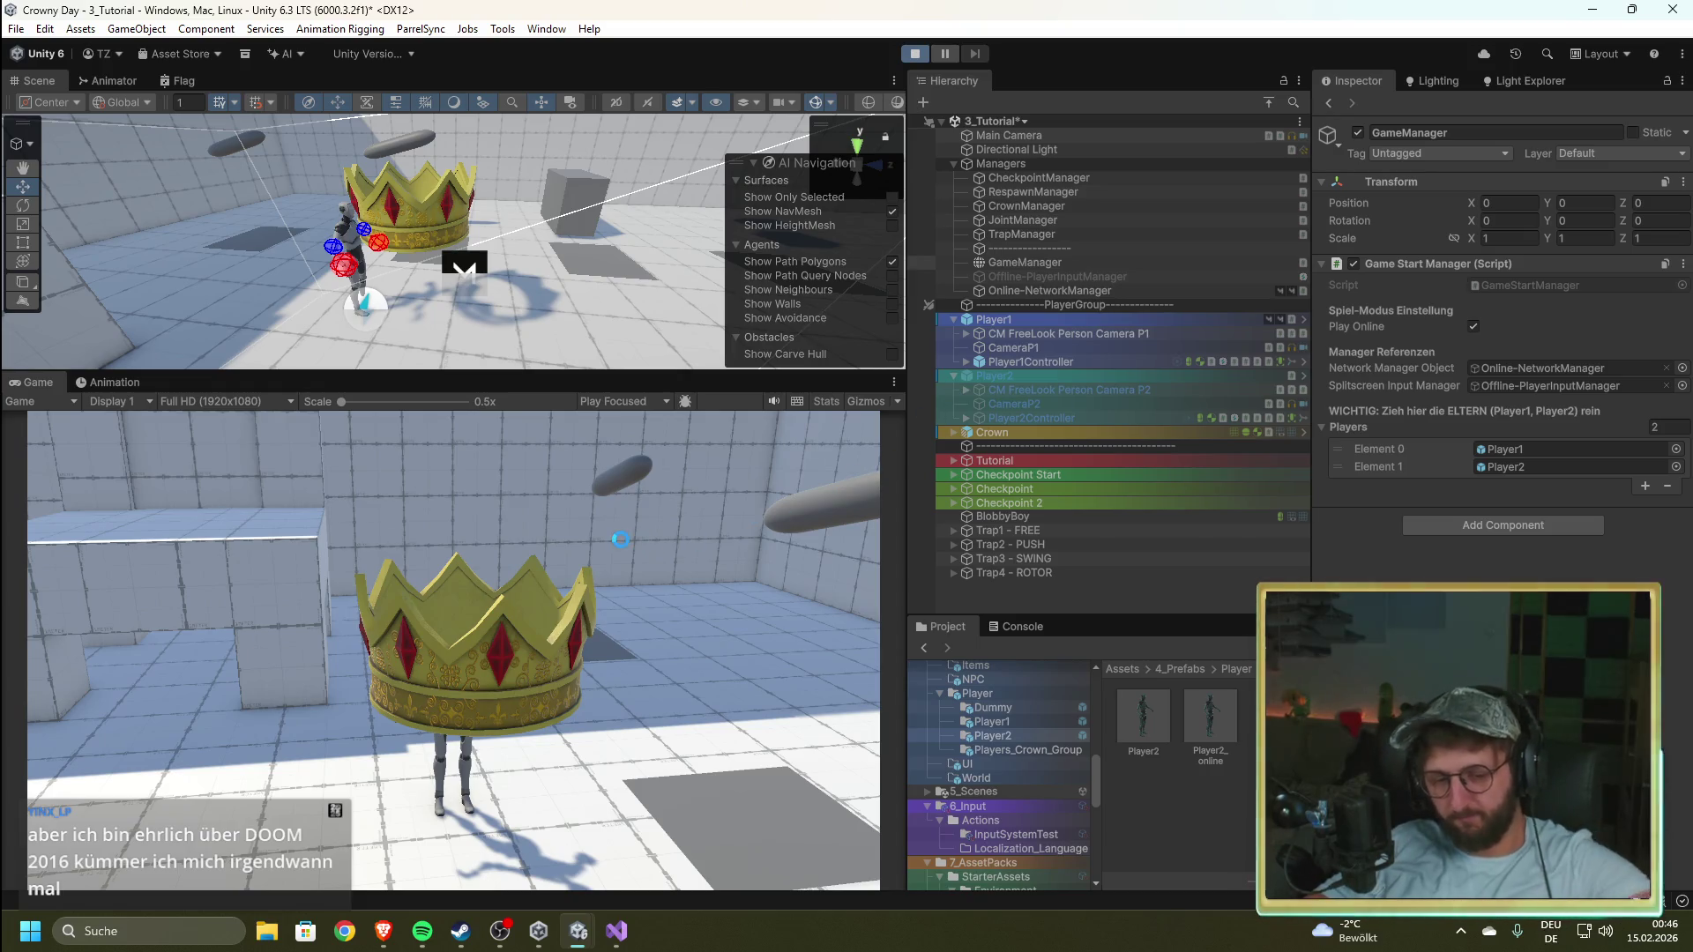
{"action": "left_click", "coordinate": [1024, 626]}
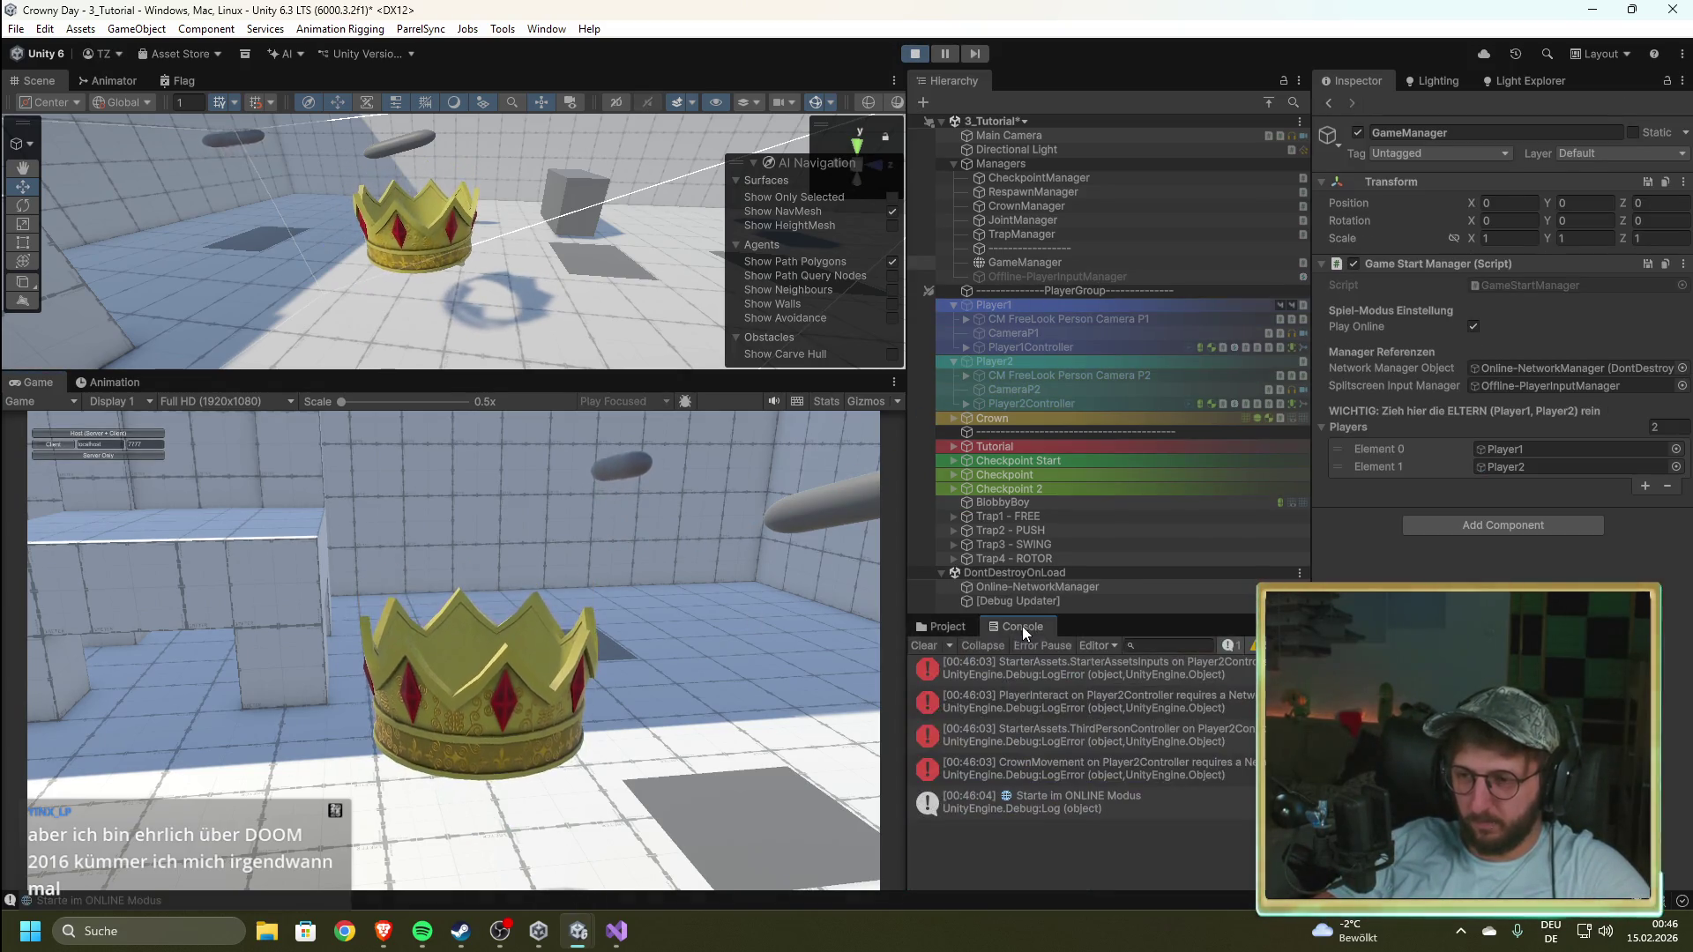
{"action": "left_click", "coordinate": [102, 433]}
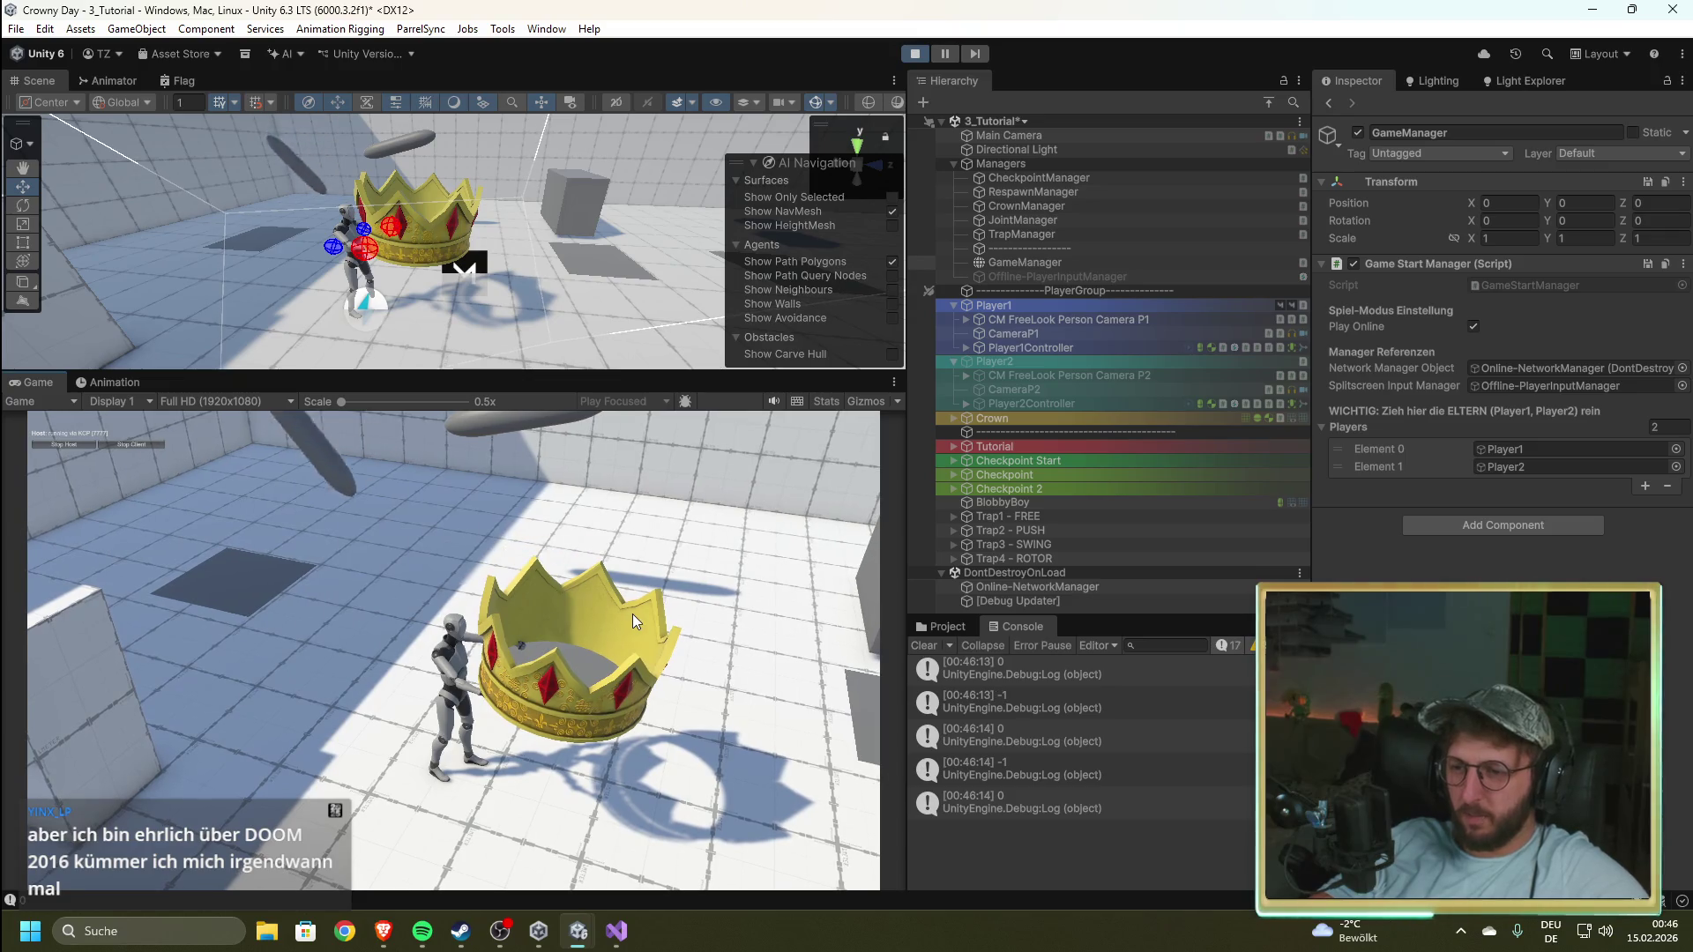
{"action": "left_click", "coordinate": [737, 621]}
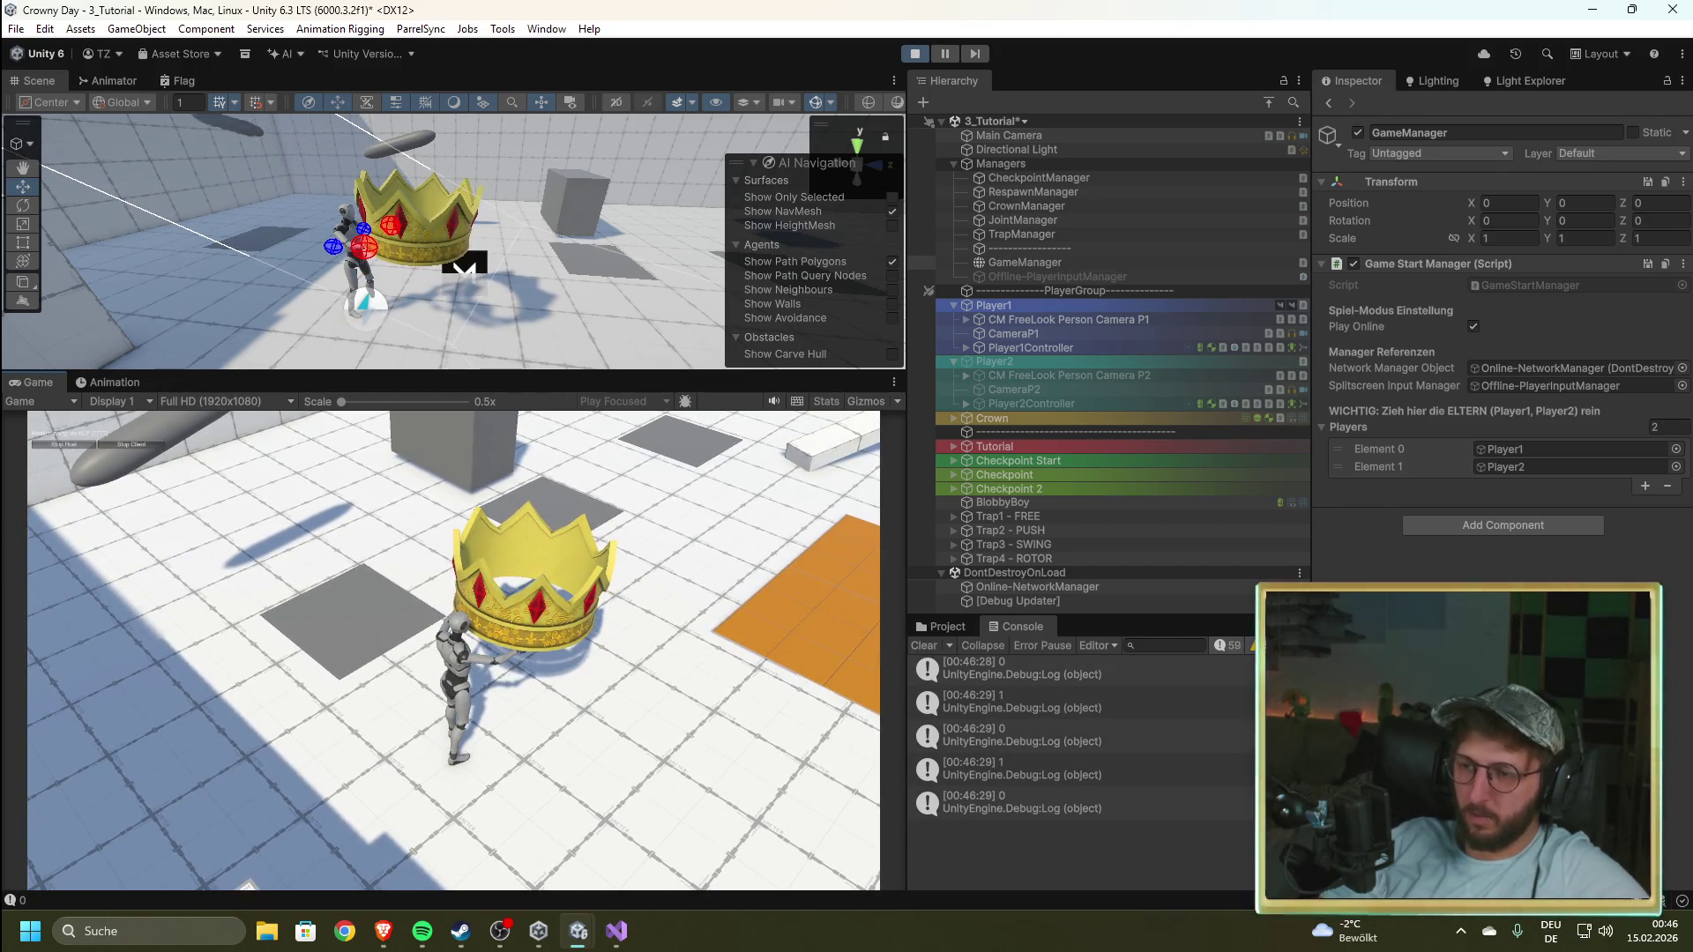
{"action": "scroll", "coordinate": [1101, 769], "scroll_direction": "up", "scroll_amount": 2}
{"action": "scroll", "coordinate": [1075, 774], "scroll_direction": "up", "scroll_amount": 3}
{"action": "scroll", "coordinate": [1076, 771], "scroll_direction": "up", "scroll_amount": 4}
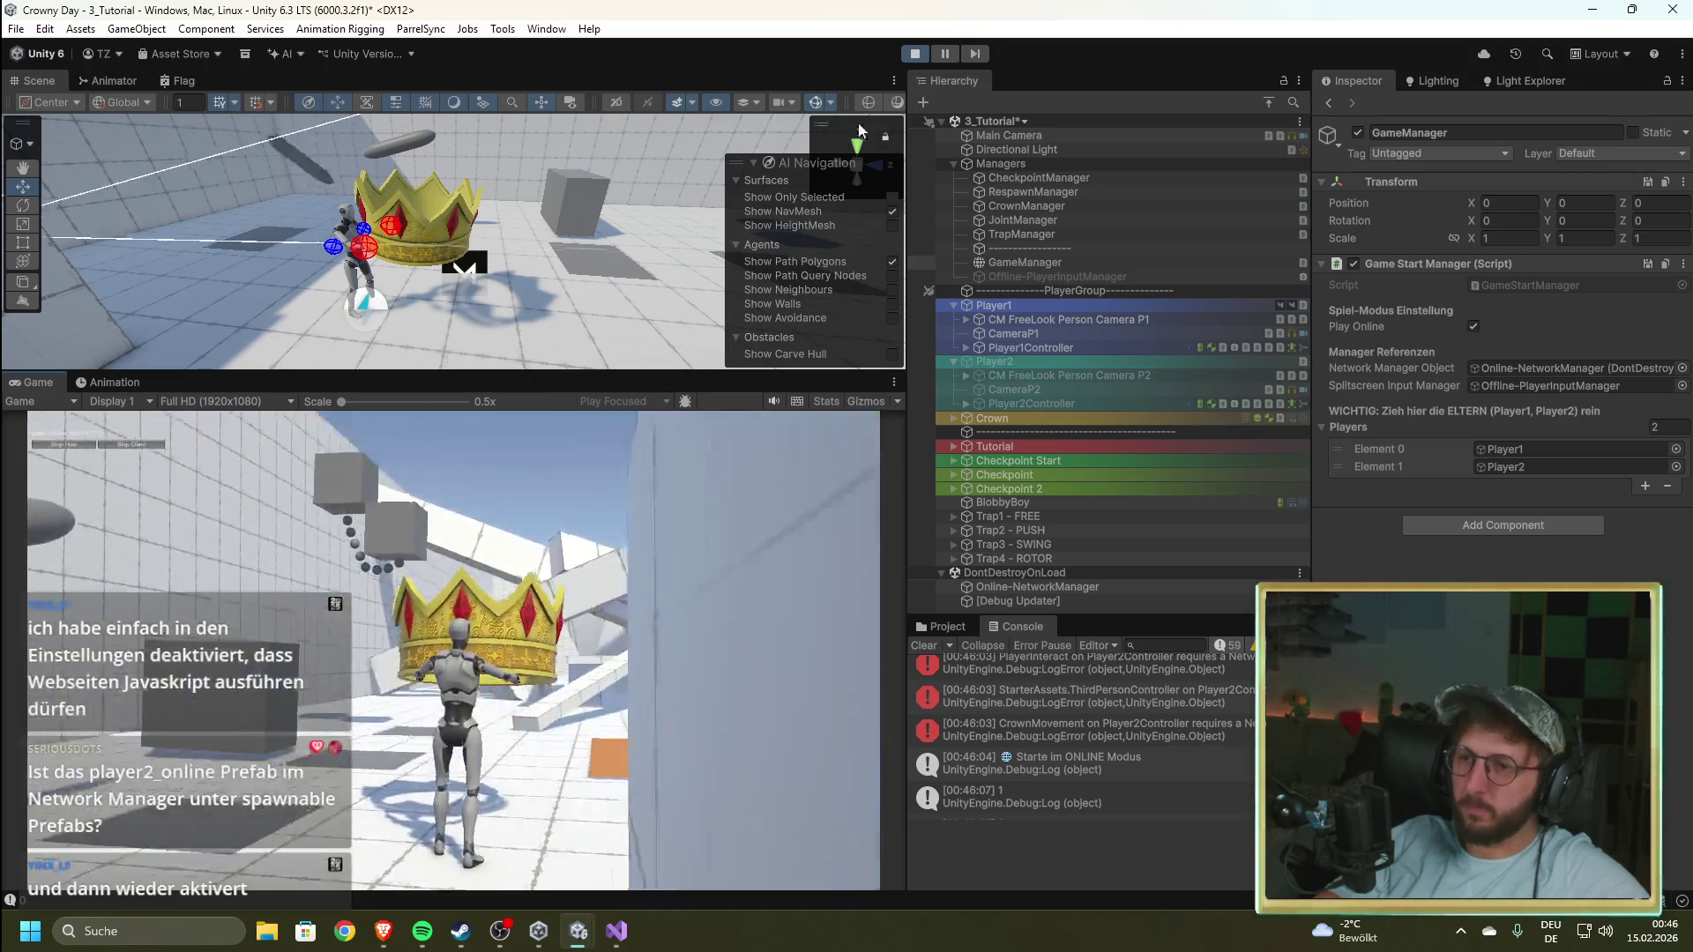
{"action": "key", "text": "ctrl+p"}
{"action": "left_click", "coordinate": [1107, 295]}
Step: Turn Auto Create Player back on, then start and stop a host play test
{"action": "scroll", "coordinate": [1554, 515], "scroll_direction": "down", "scroll_amount": 5}
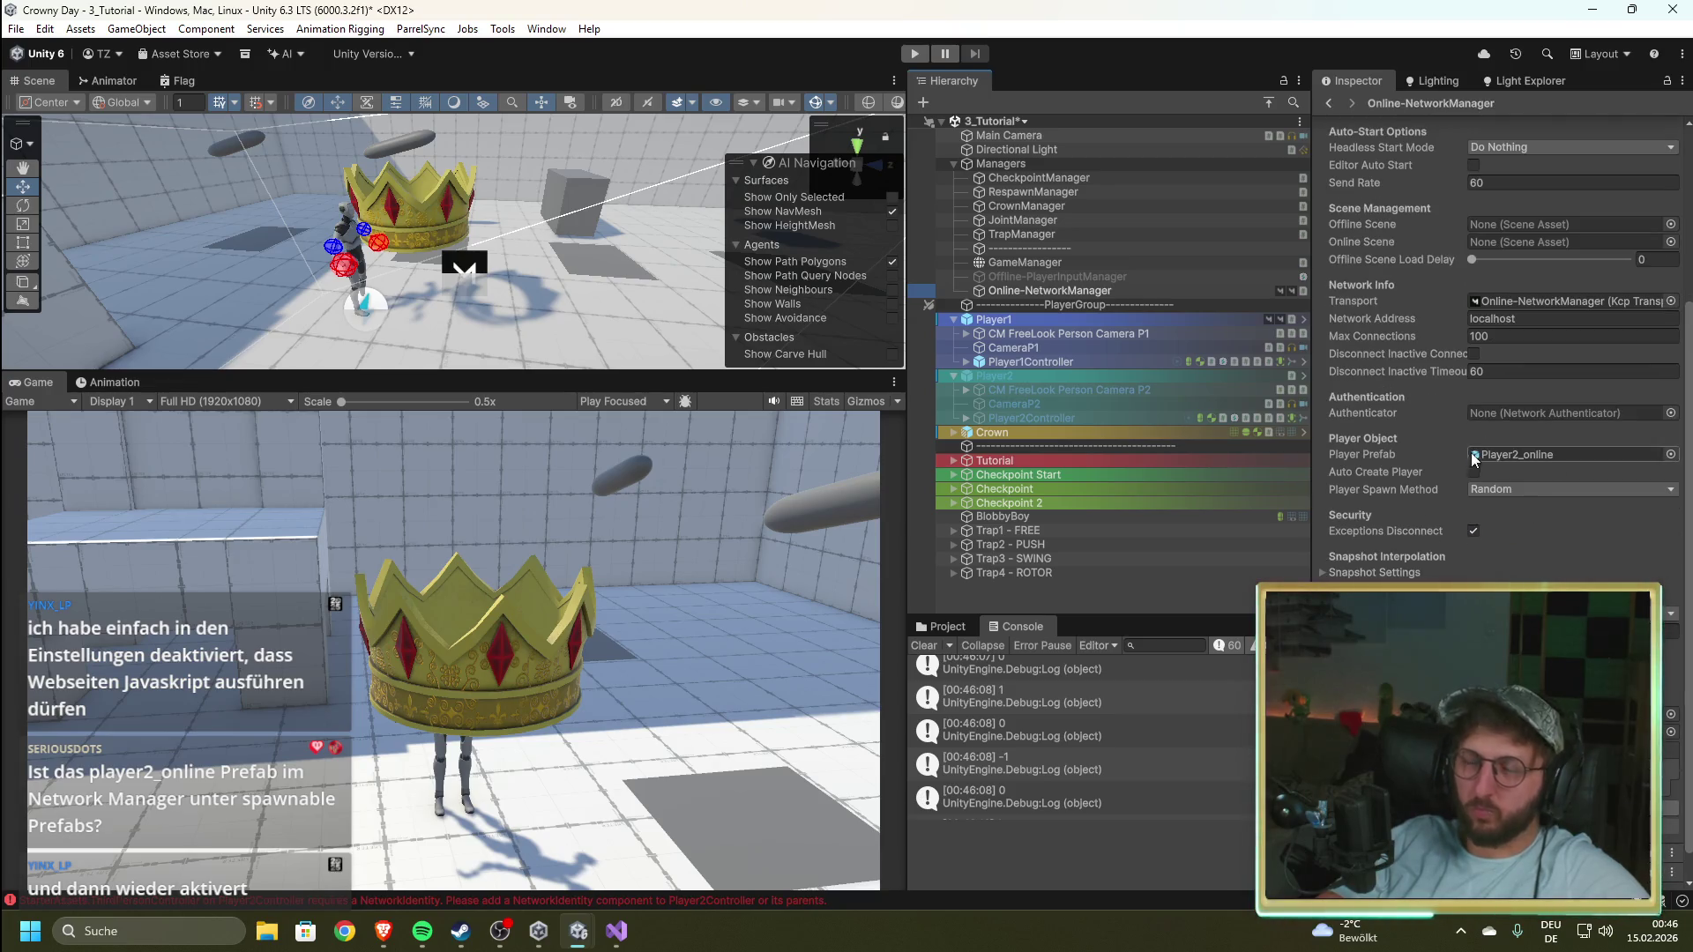
{"action": "left_click", "coordinate": [1473, 472]}
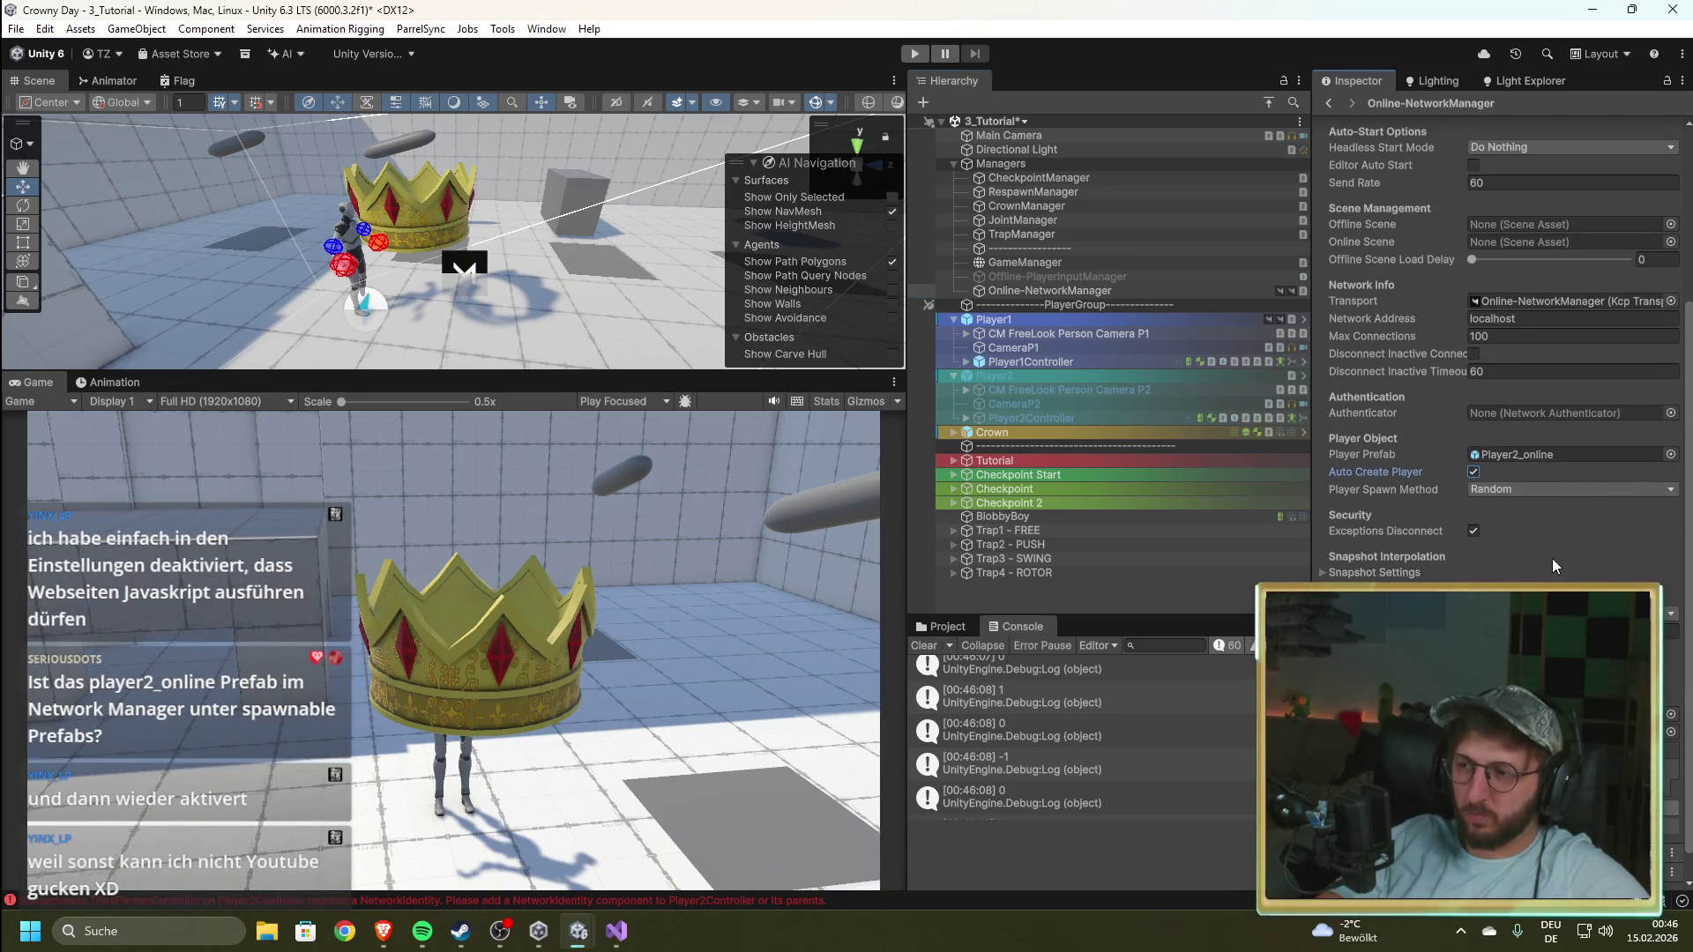
{"action": "left_click", "coordinate": [913, 55]}
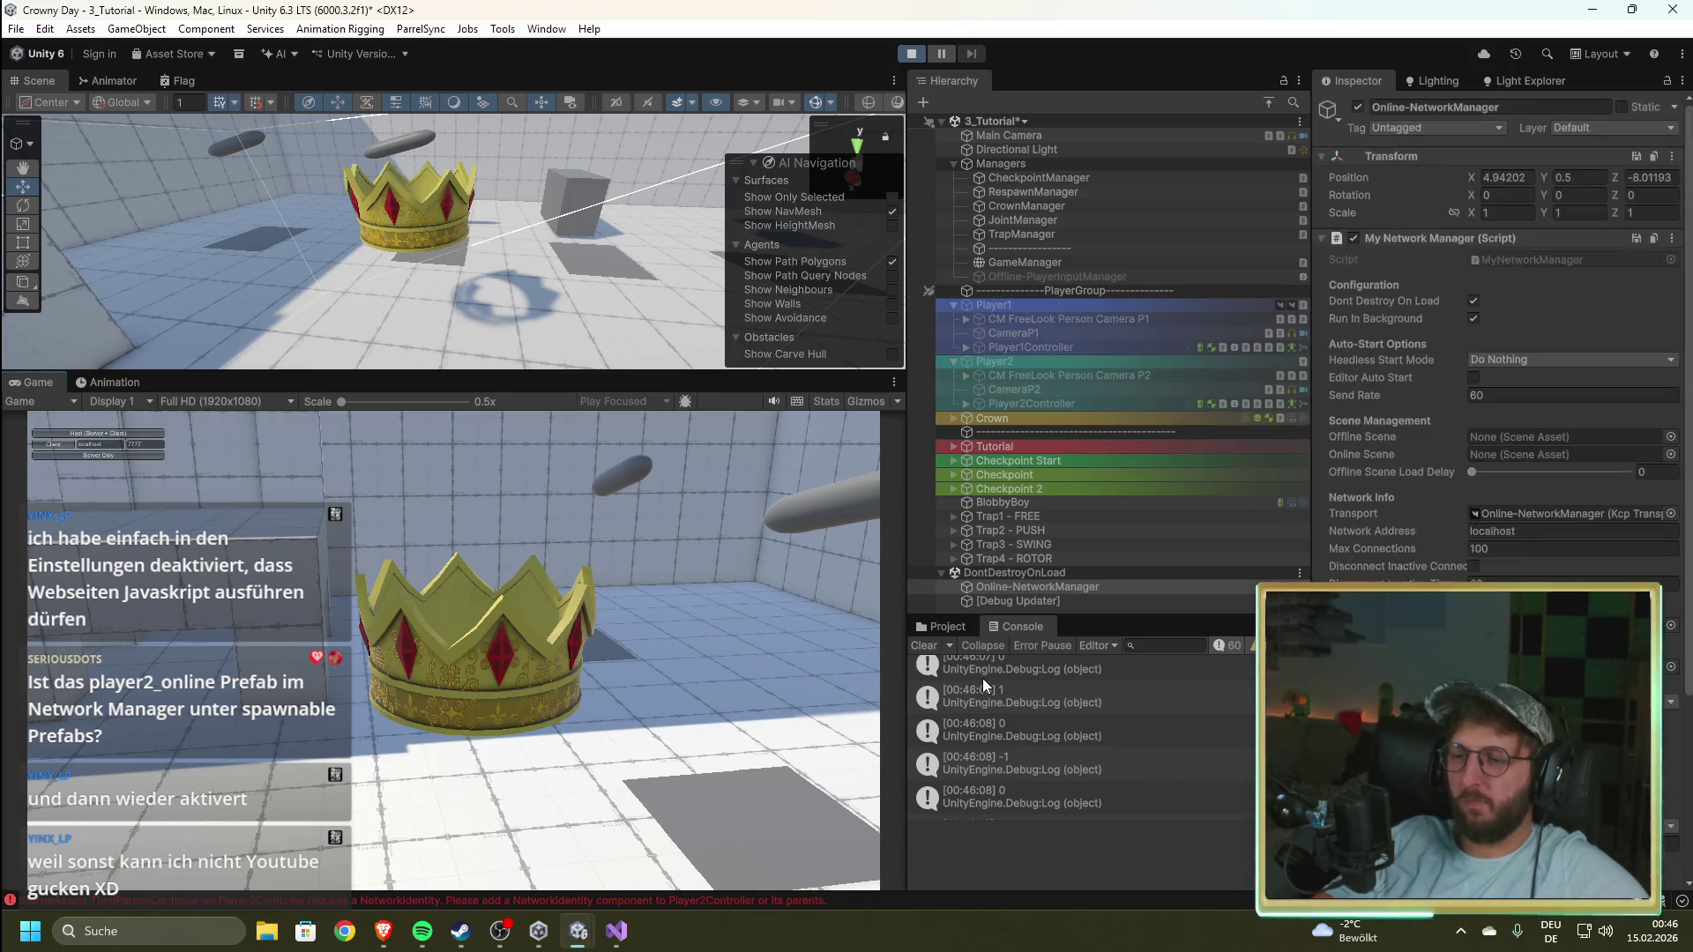
{"action": "left_click", "coordinate": [113, 432]}
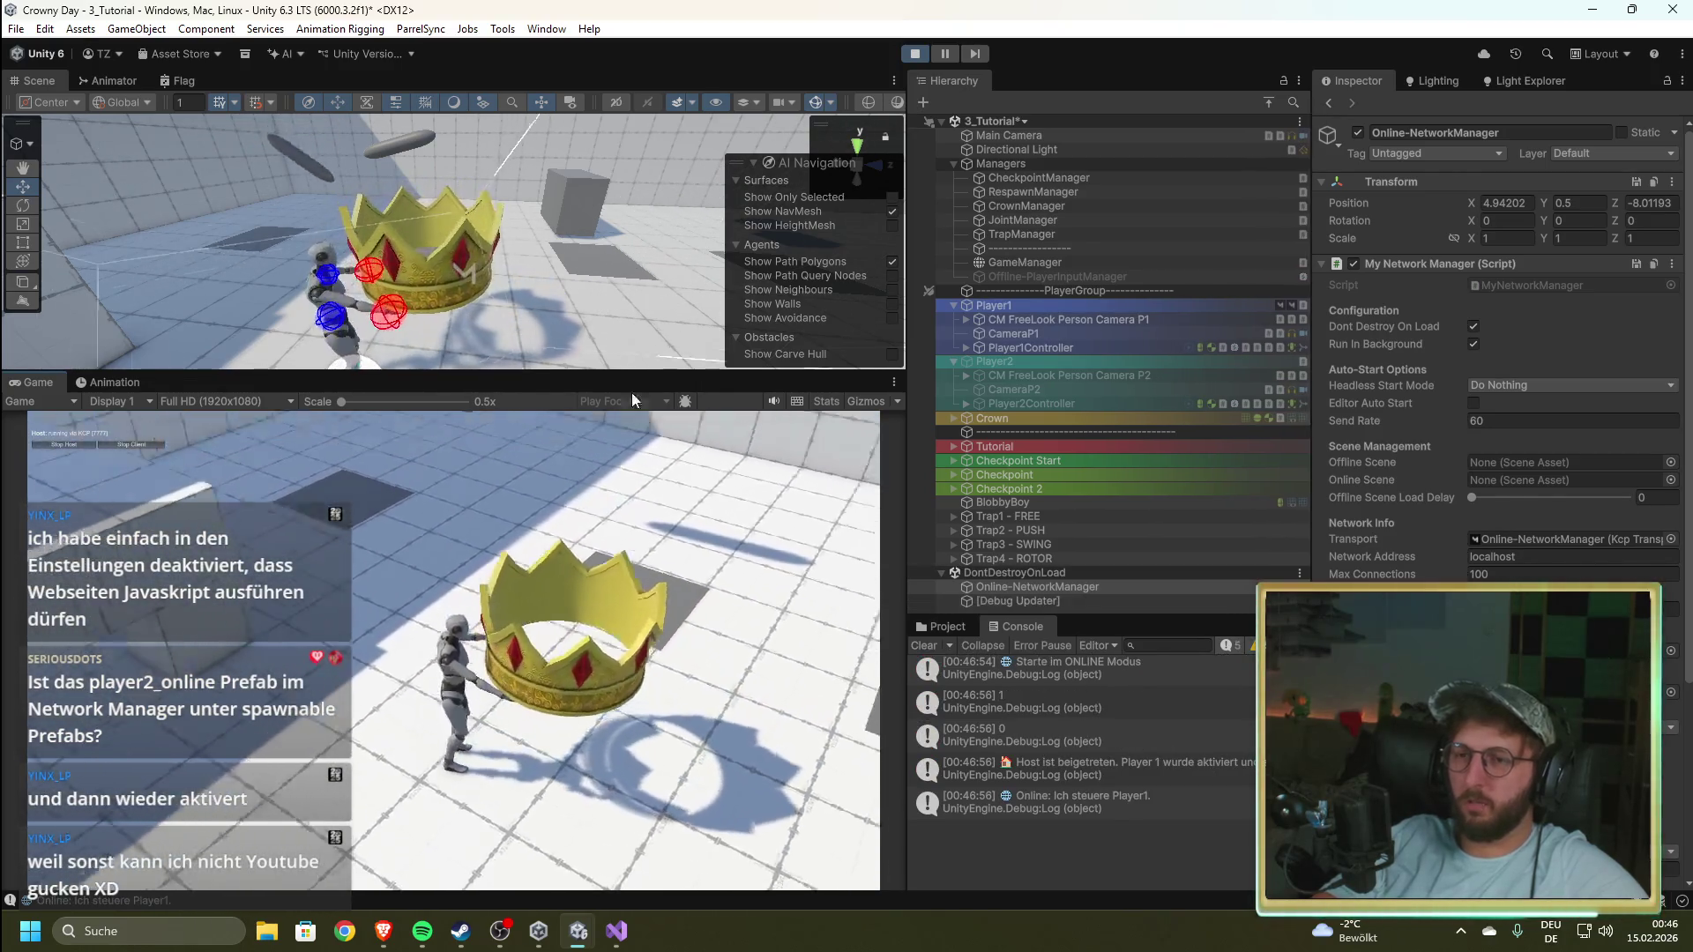
{"action": "left_click", "coordinate": [916, 54]}
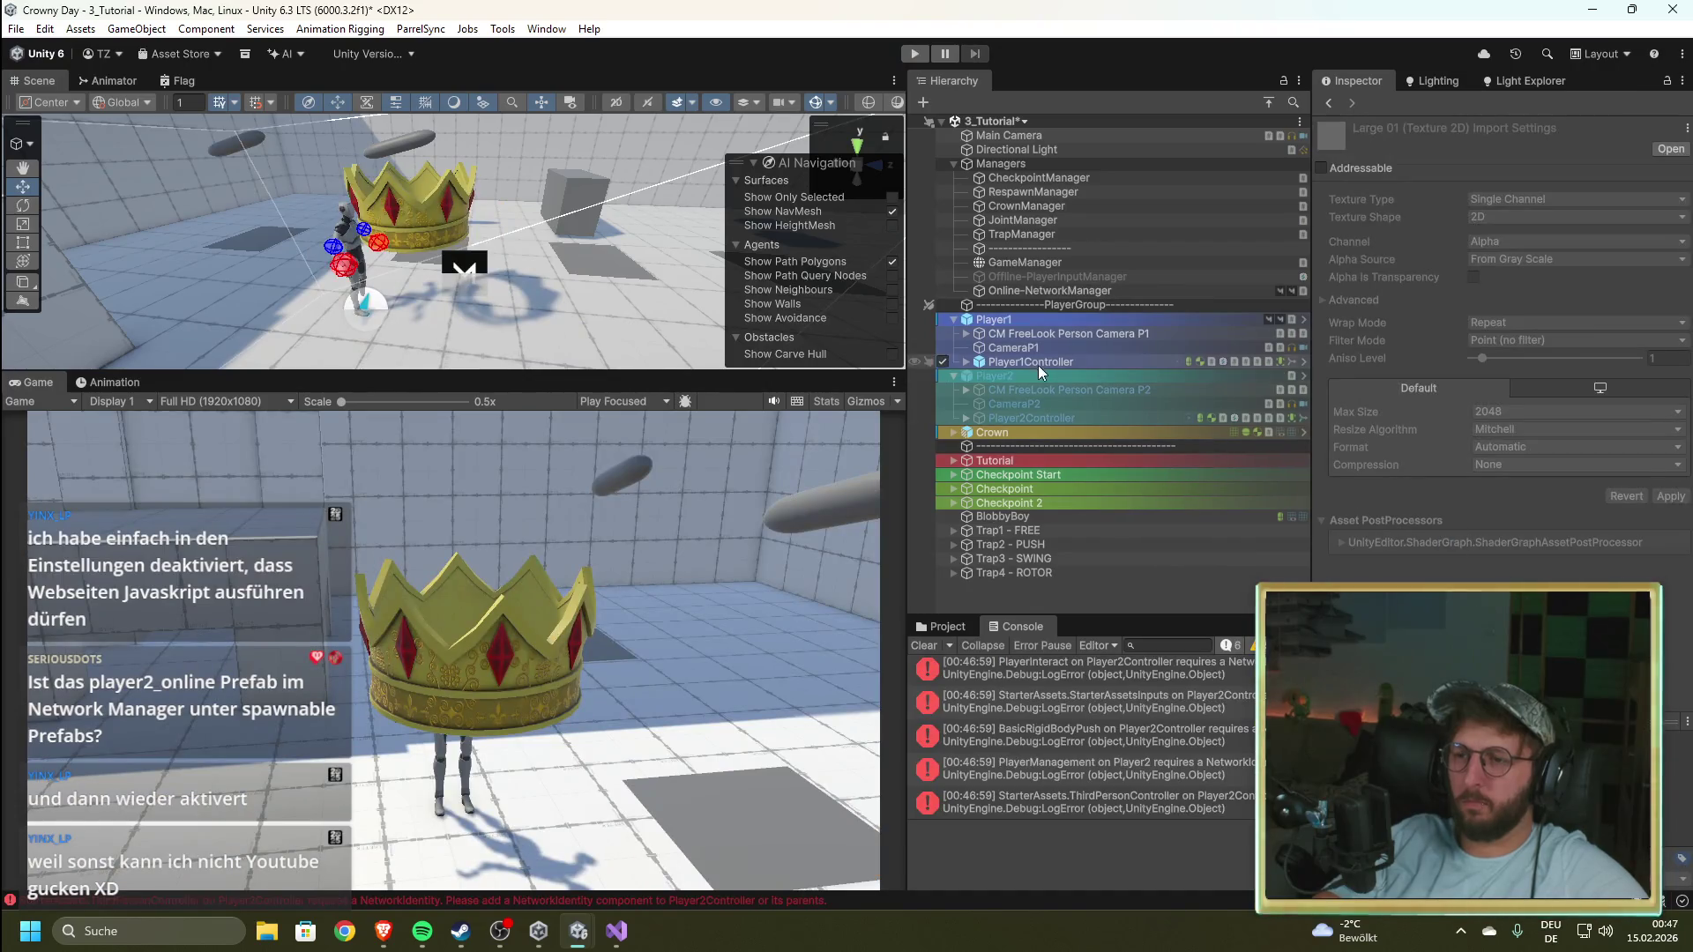
Step: Run another host play test from Online-NetworkManager, stop it, and switch to the browser
{"action": "left_click", "coordinate": [1058, 292]}
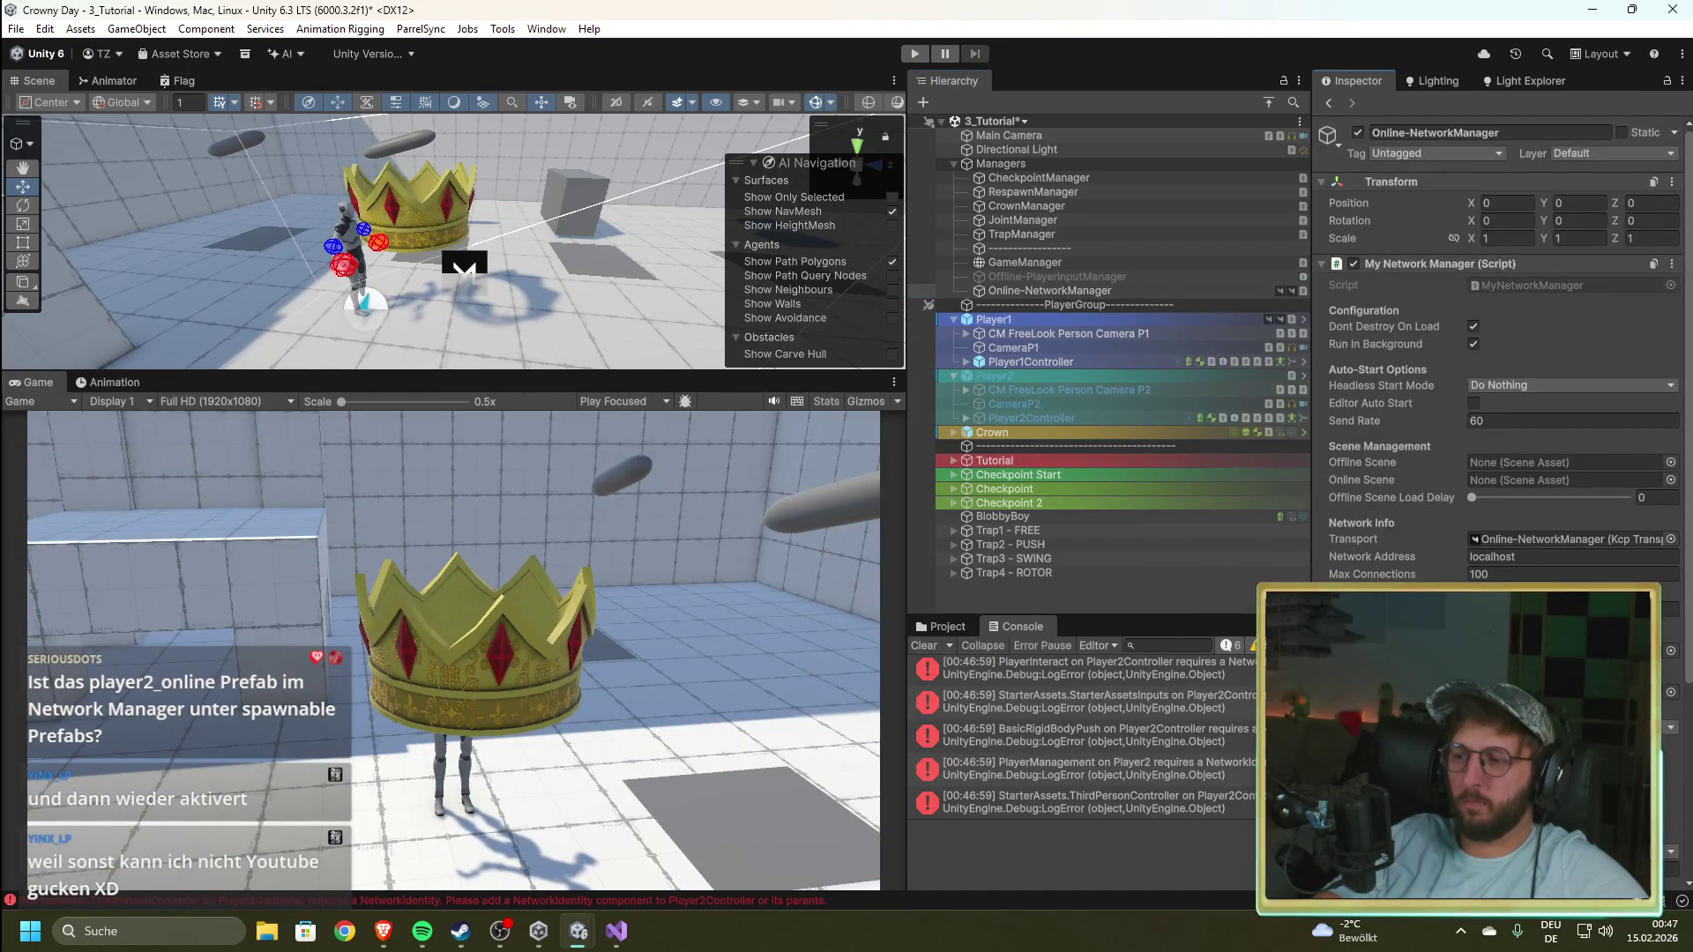
{"action": "left_click", "coordinate": [913, 52]}
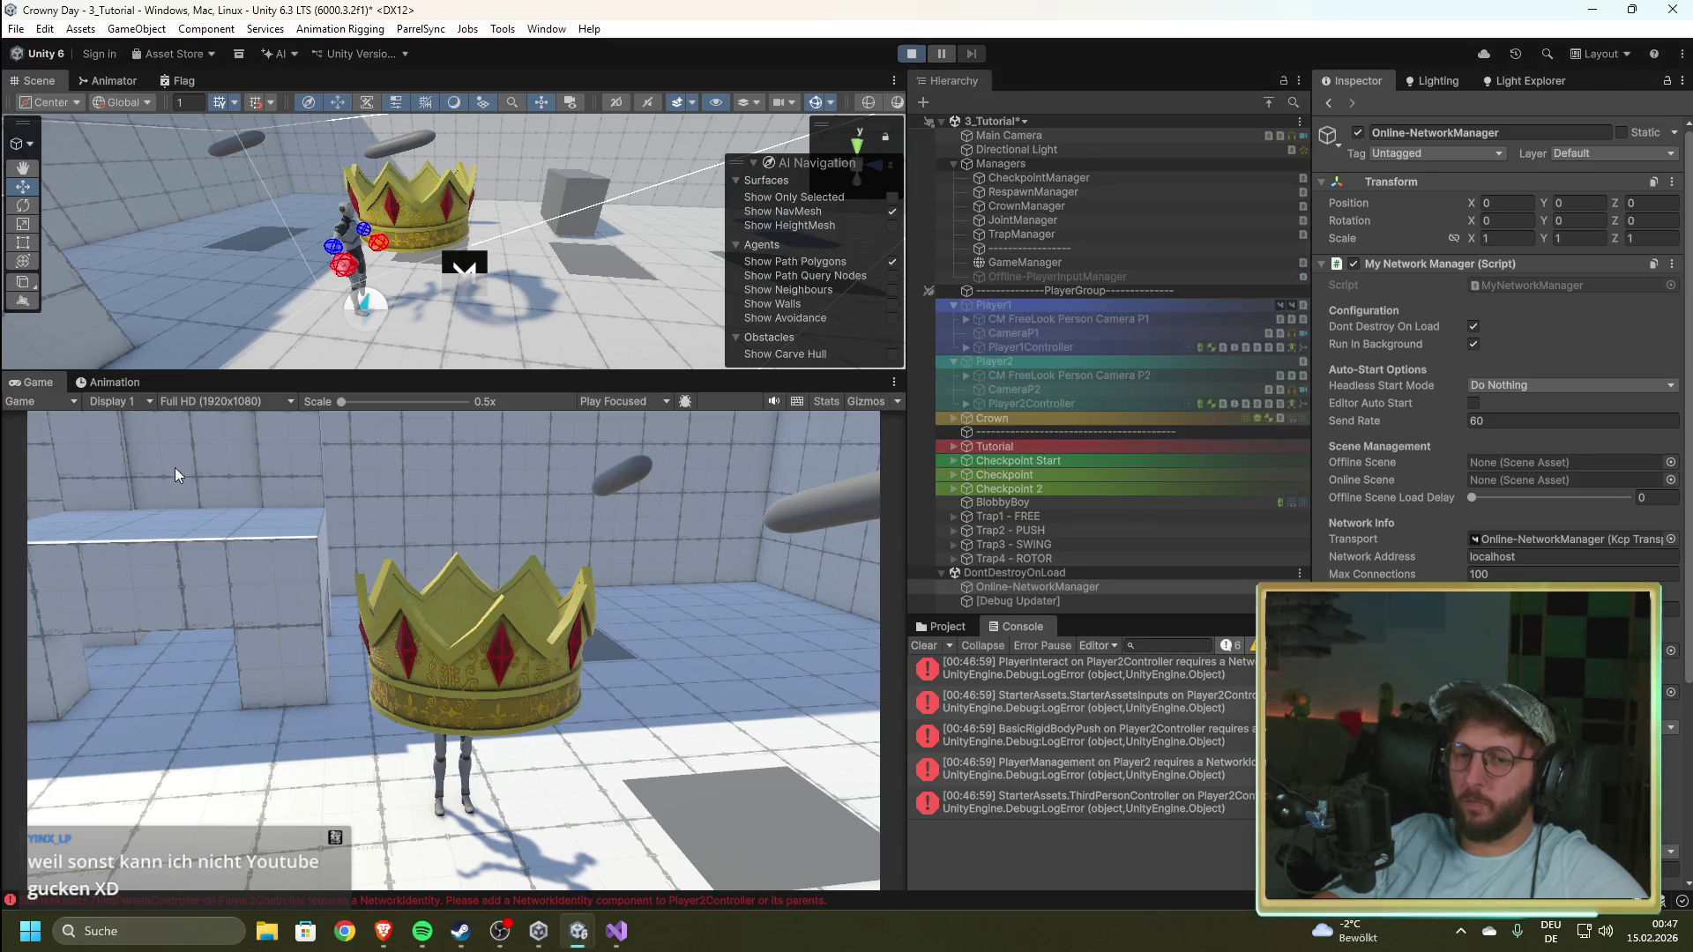
{"action": "left_click", "coordinate": [101, 430]}
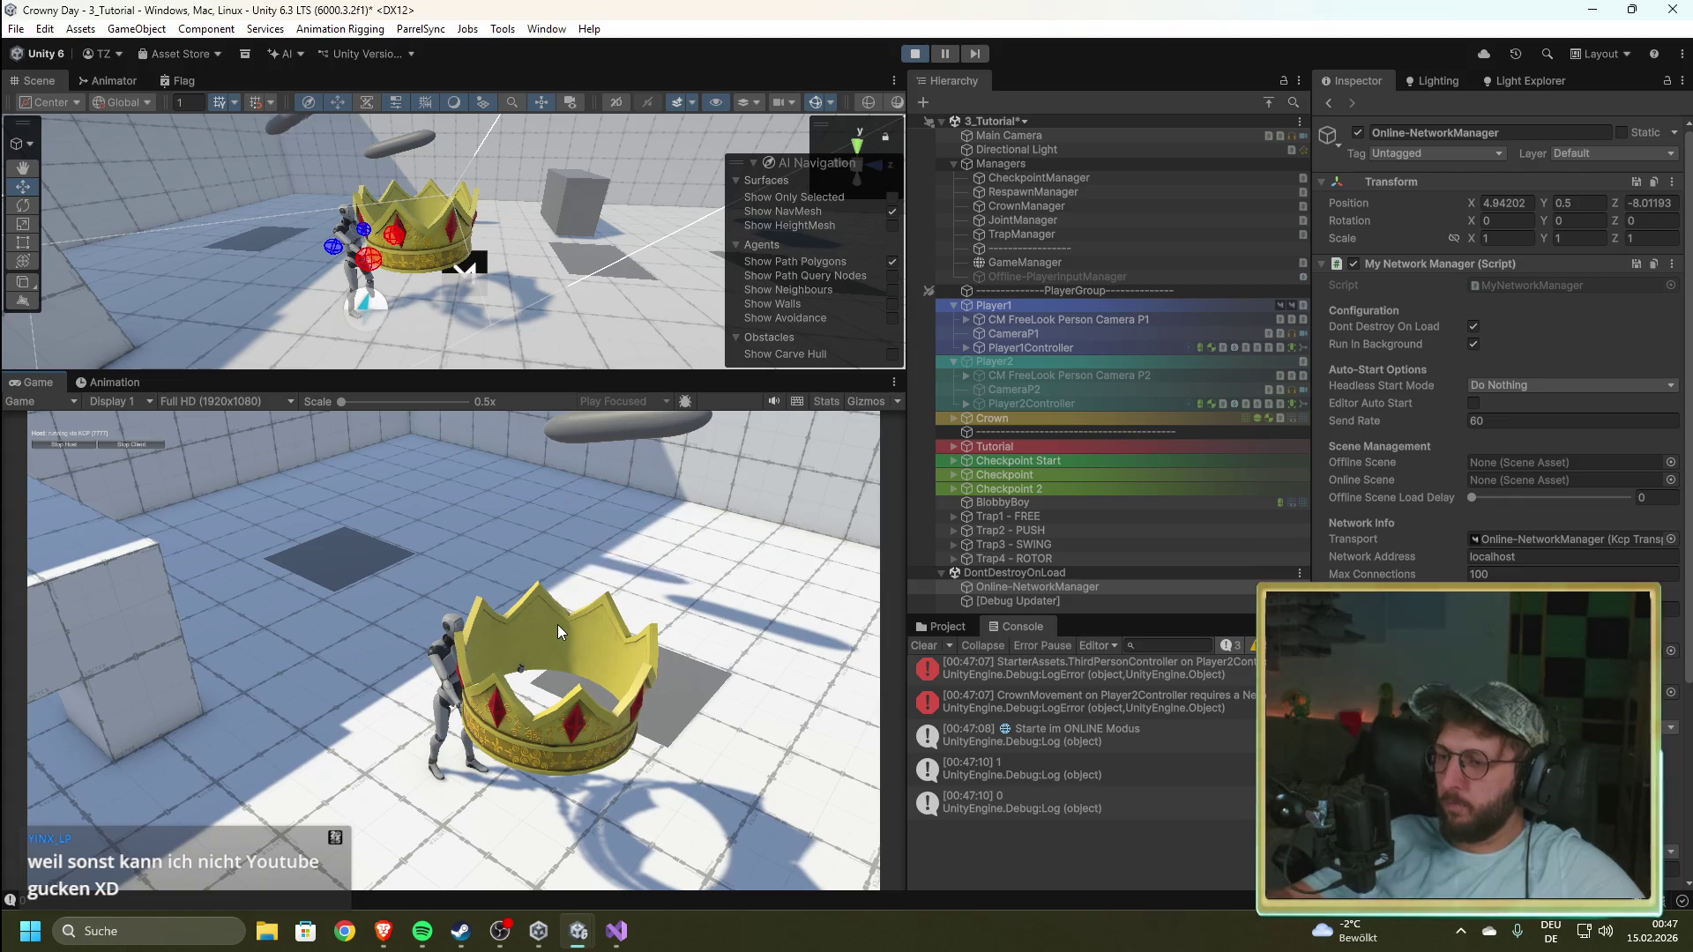
{"action": "left_click", "coordinate": [914, 55]}
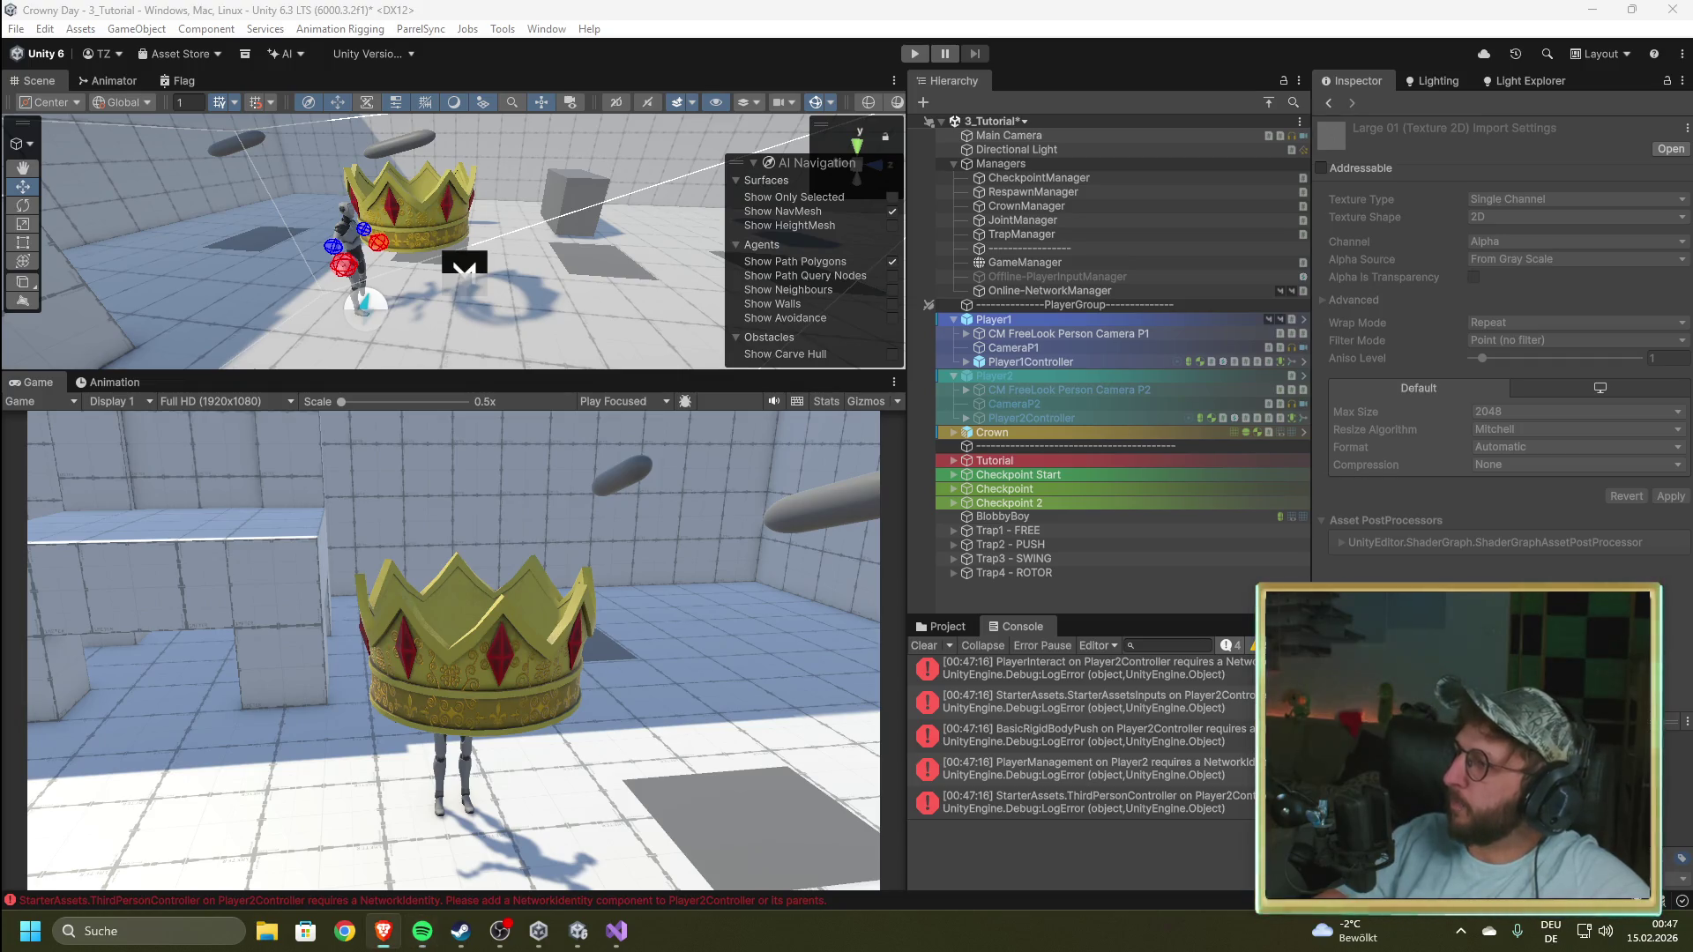
{"action": "key", "text": "alt+Tab"}
{"action": "mouse_move", "coordinate": [1435, 119]}
{"action": "left_mouse_down"}
{"action": "mouse_move", "coordinate": [1039, 116]}
{"action": "mouse_move", "coordinate": [1172, 98]}
{"action": "left_mouse_up"}
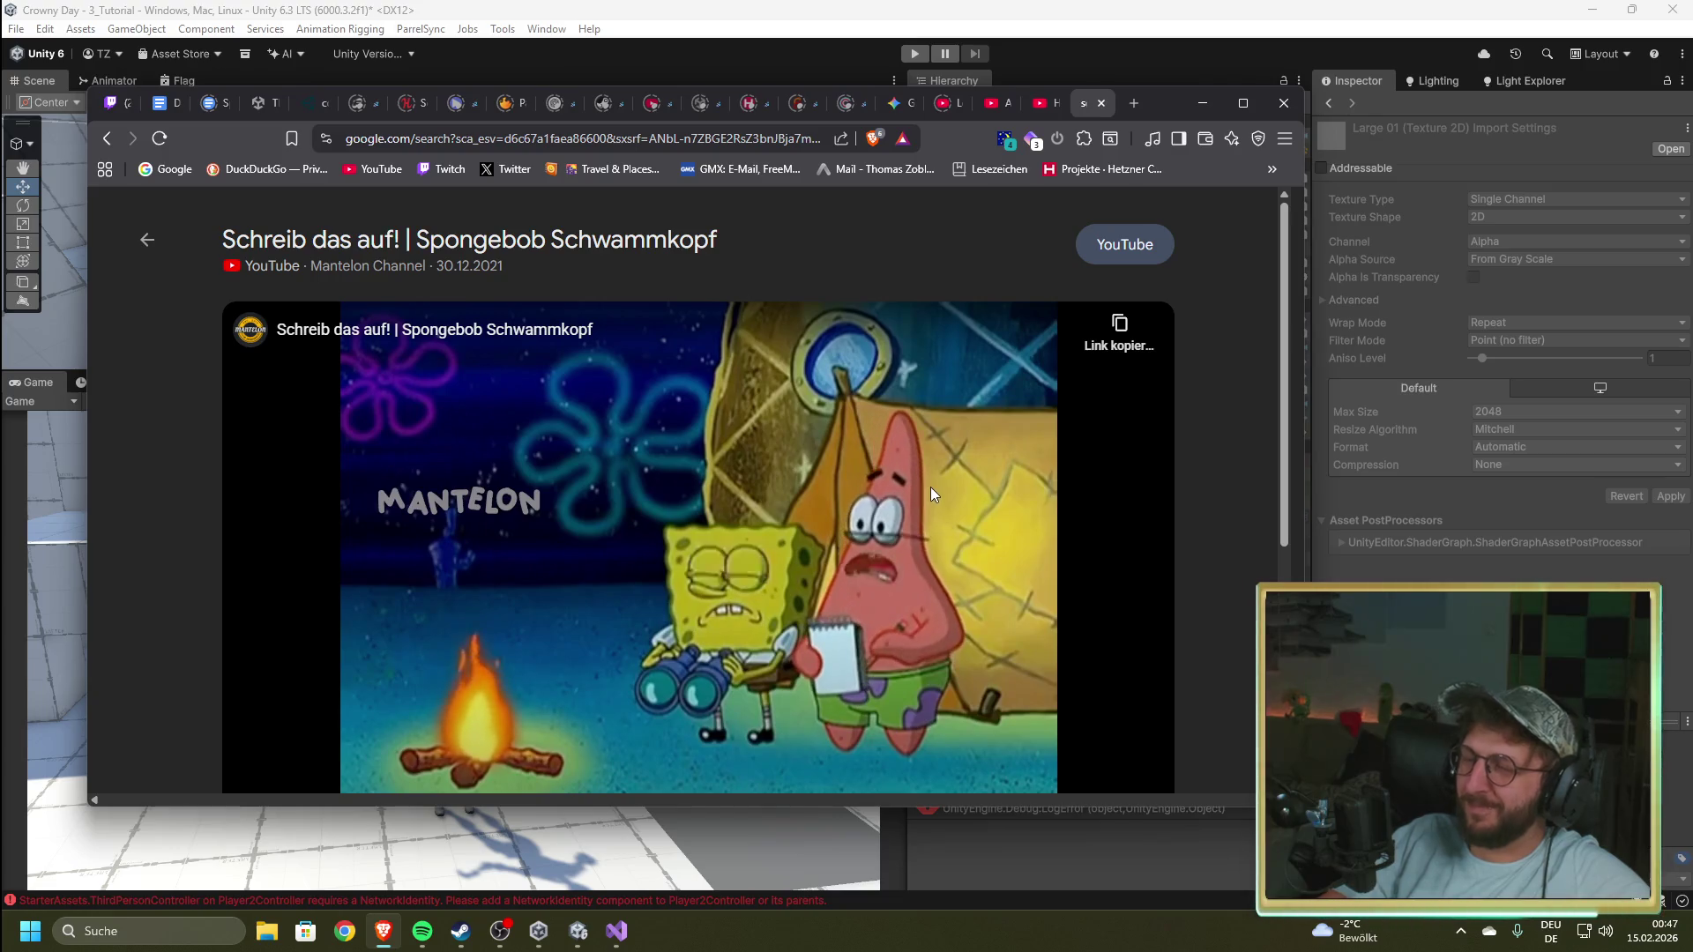
{"action": "scroll", "coordinate": [881, 482], "scroll_direction": "down", "scroll_amount": 1}
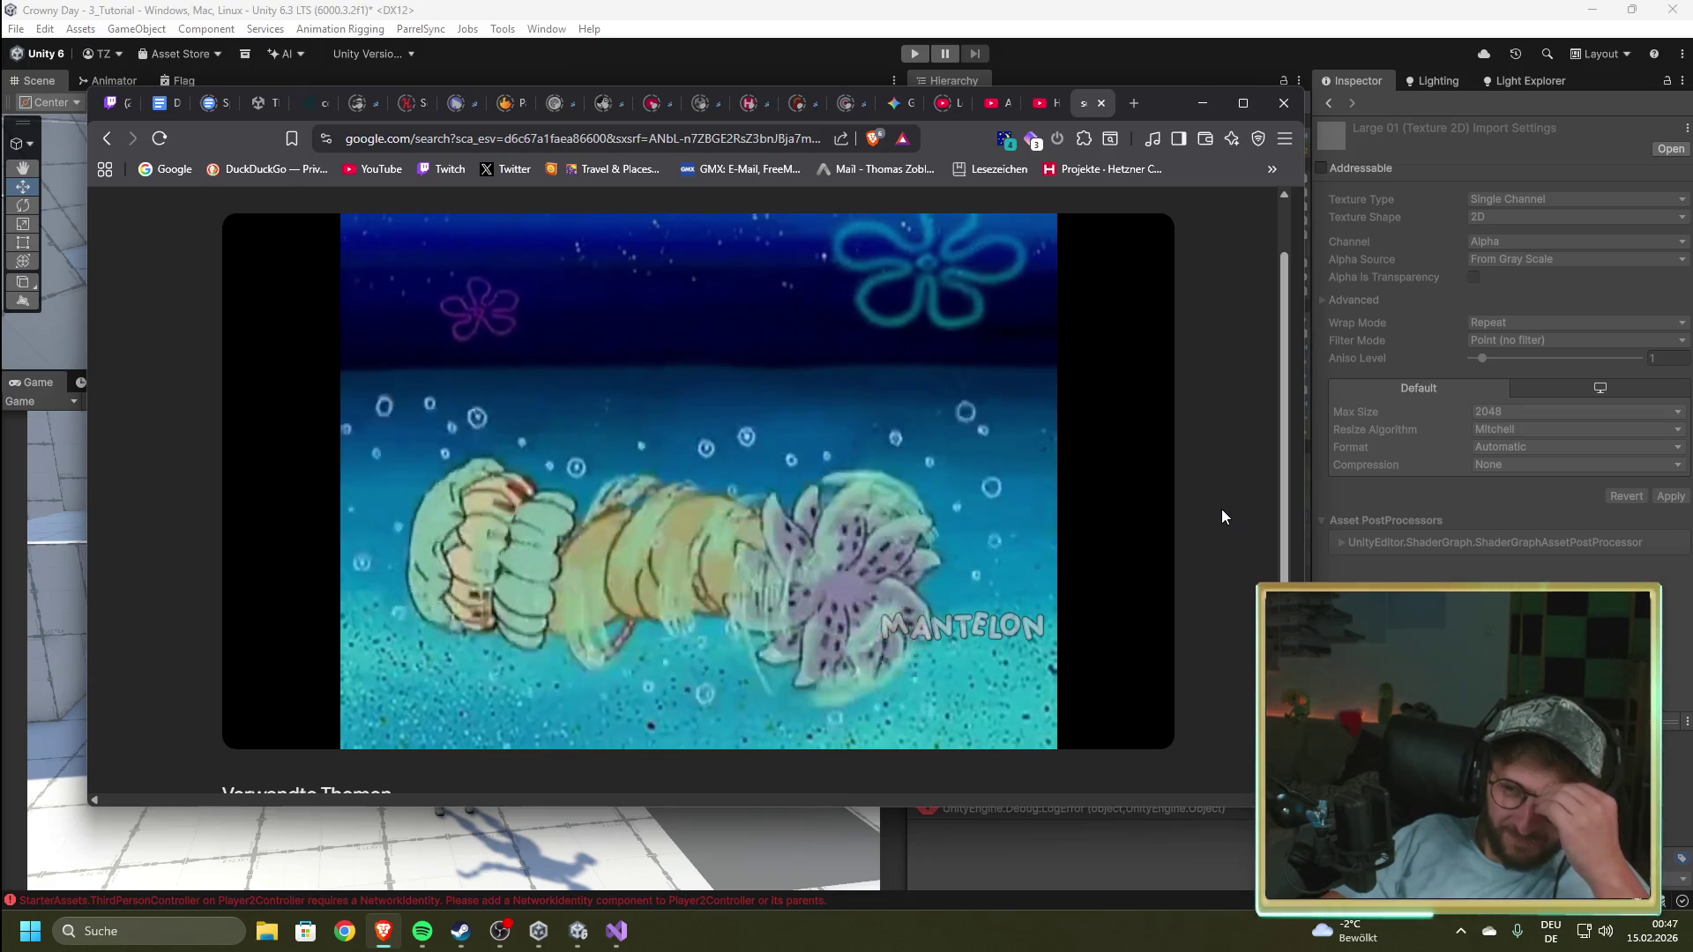
{"action": "mouse_move", "coordinate": [676, 523]}
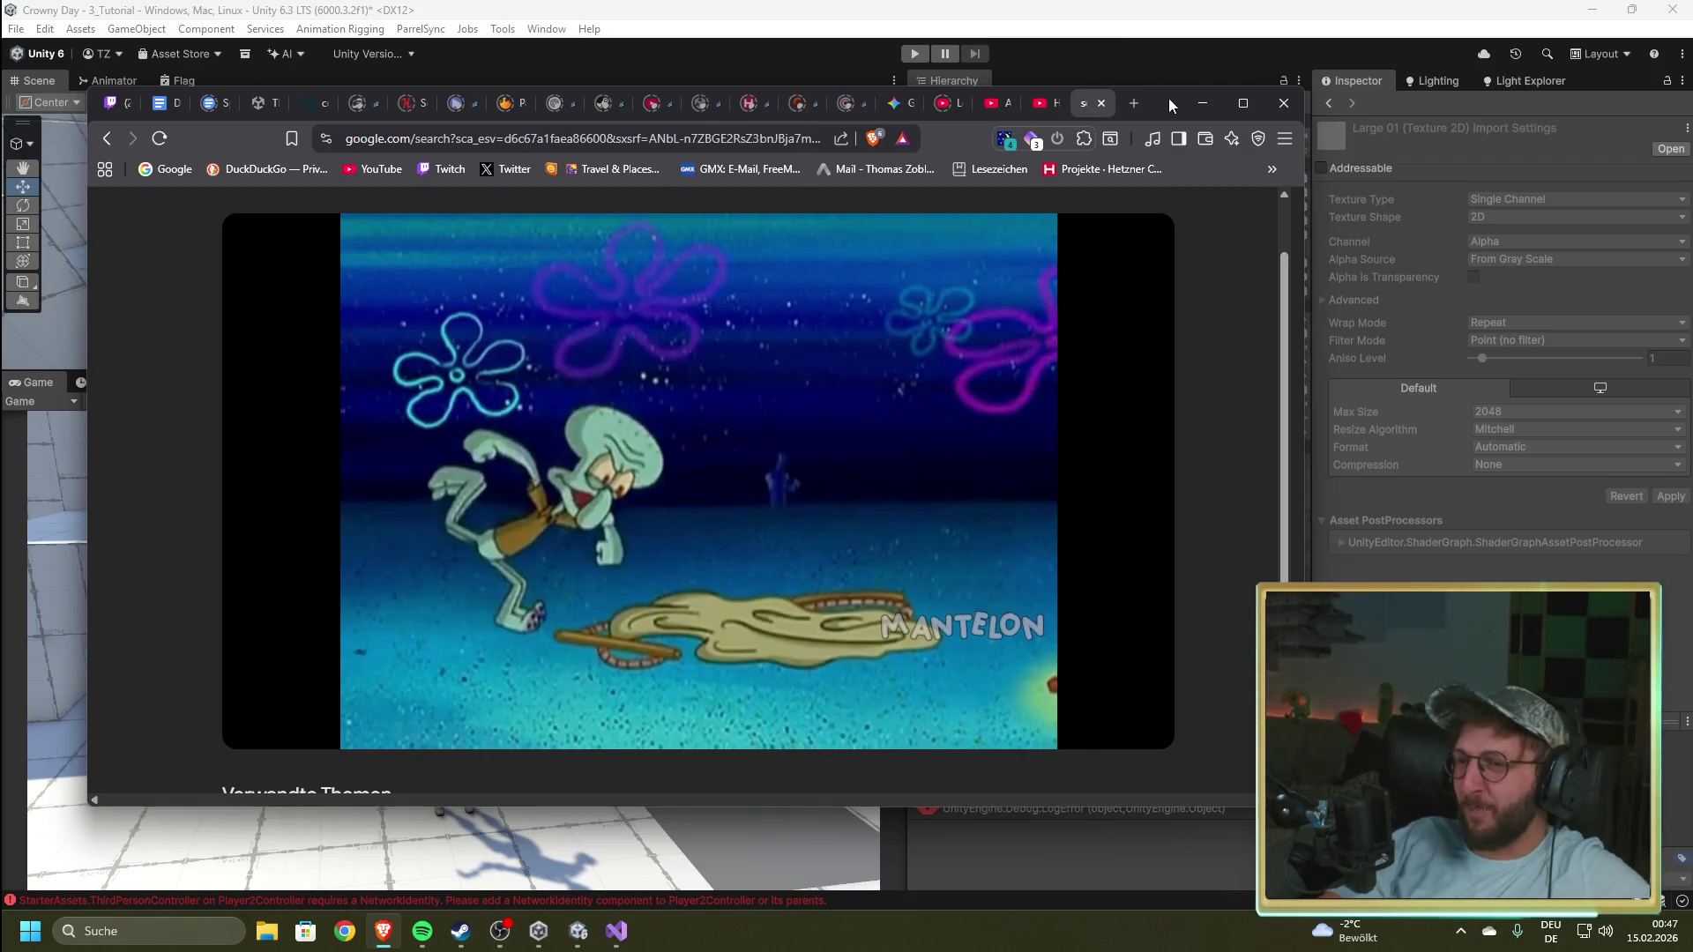
{"action": "left_click", "coordinate": [1201, 104]}
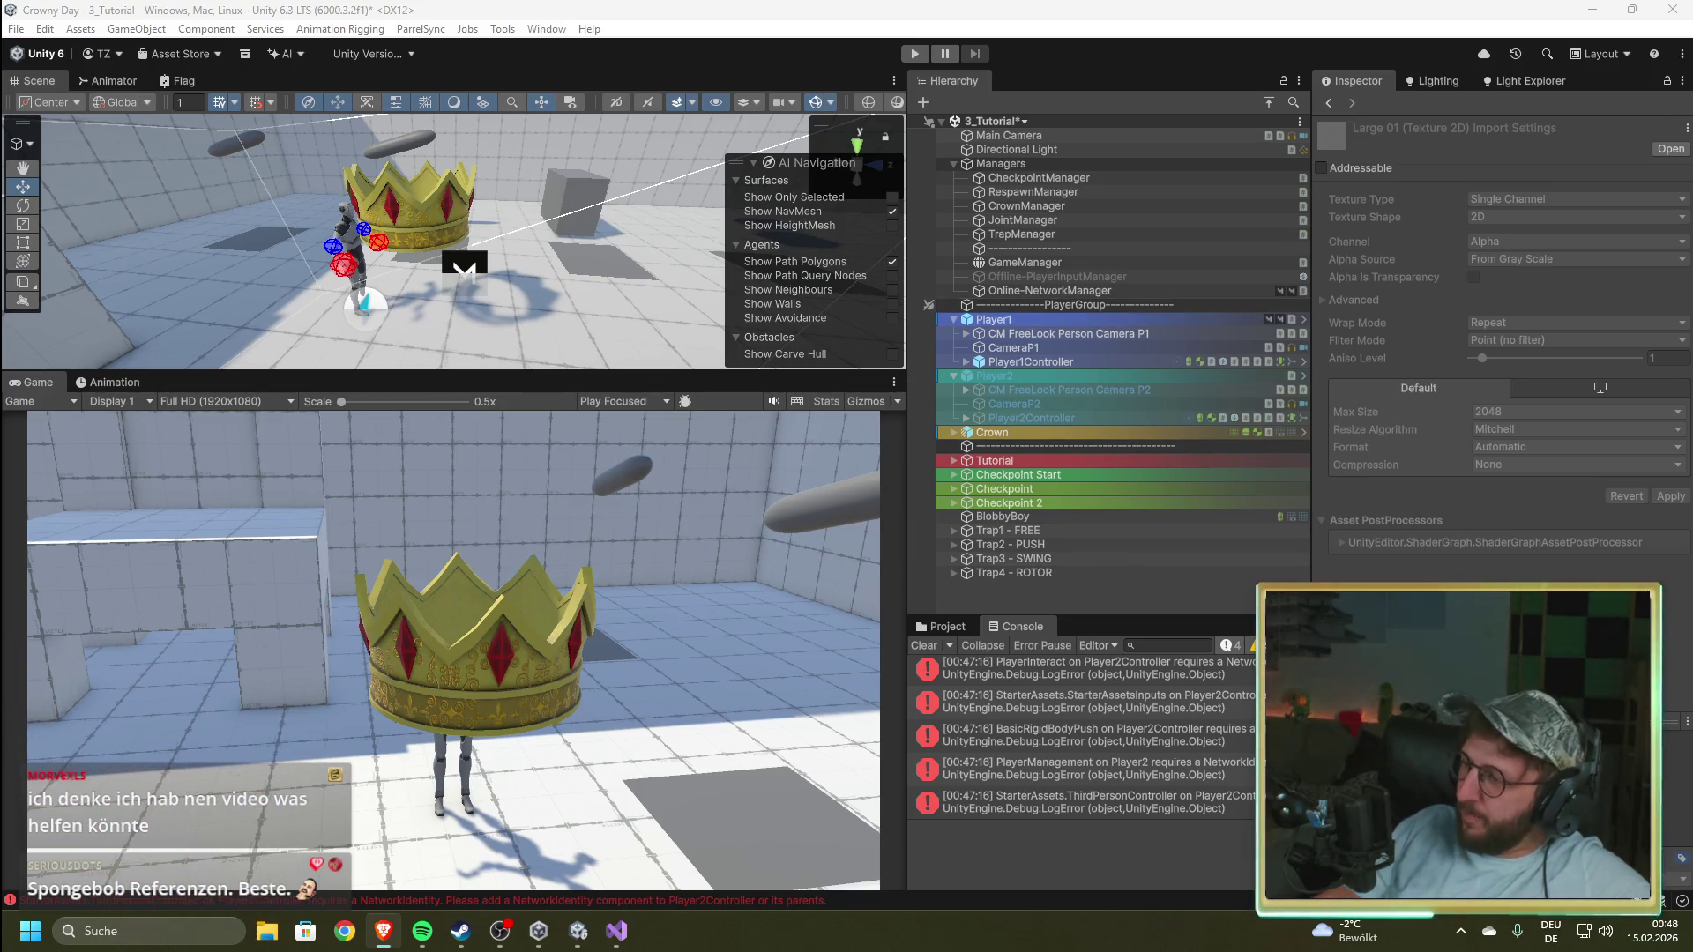
Step: Tick Auto Create Player on Online-NetworkManager, then run and stop a play test
{"action": "left_click", "coordinate": [1105, 290]}
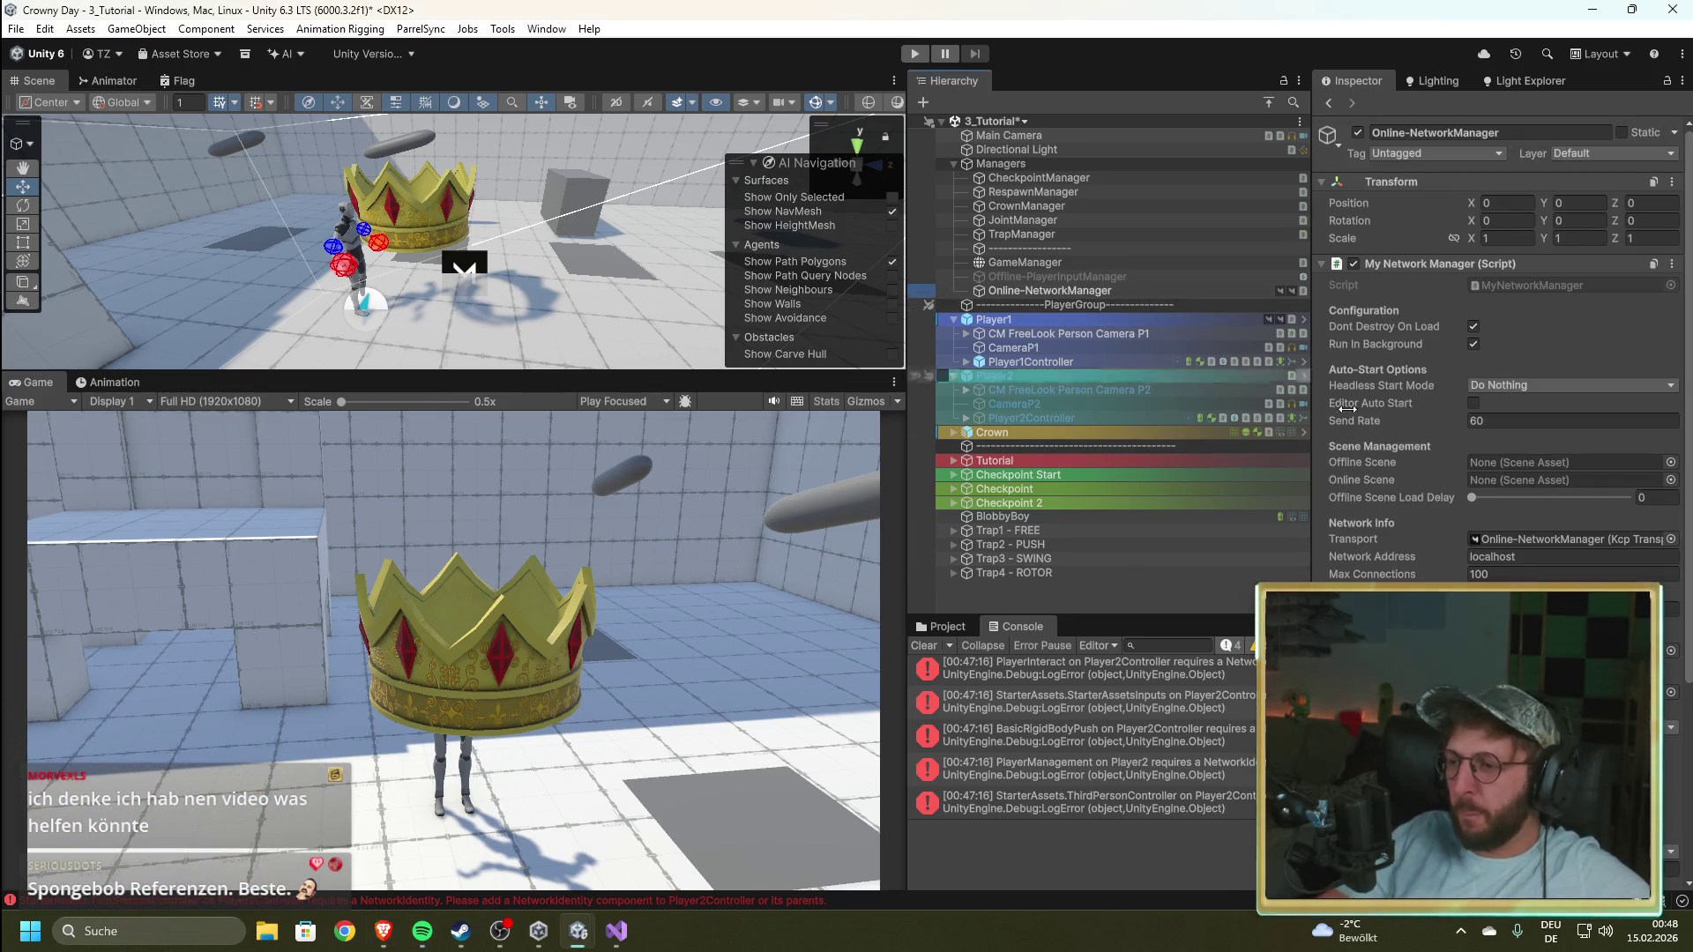
{"action": "scroll", "coordinate": [1380, 449], "scroll_direction": "down", "scroll_amount": 4}
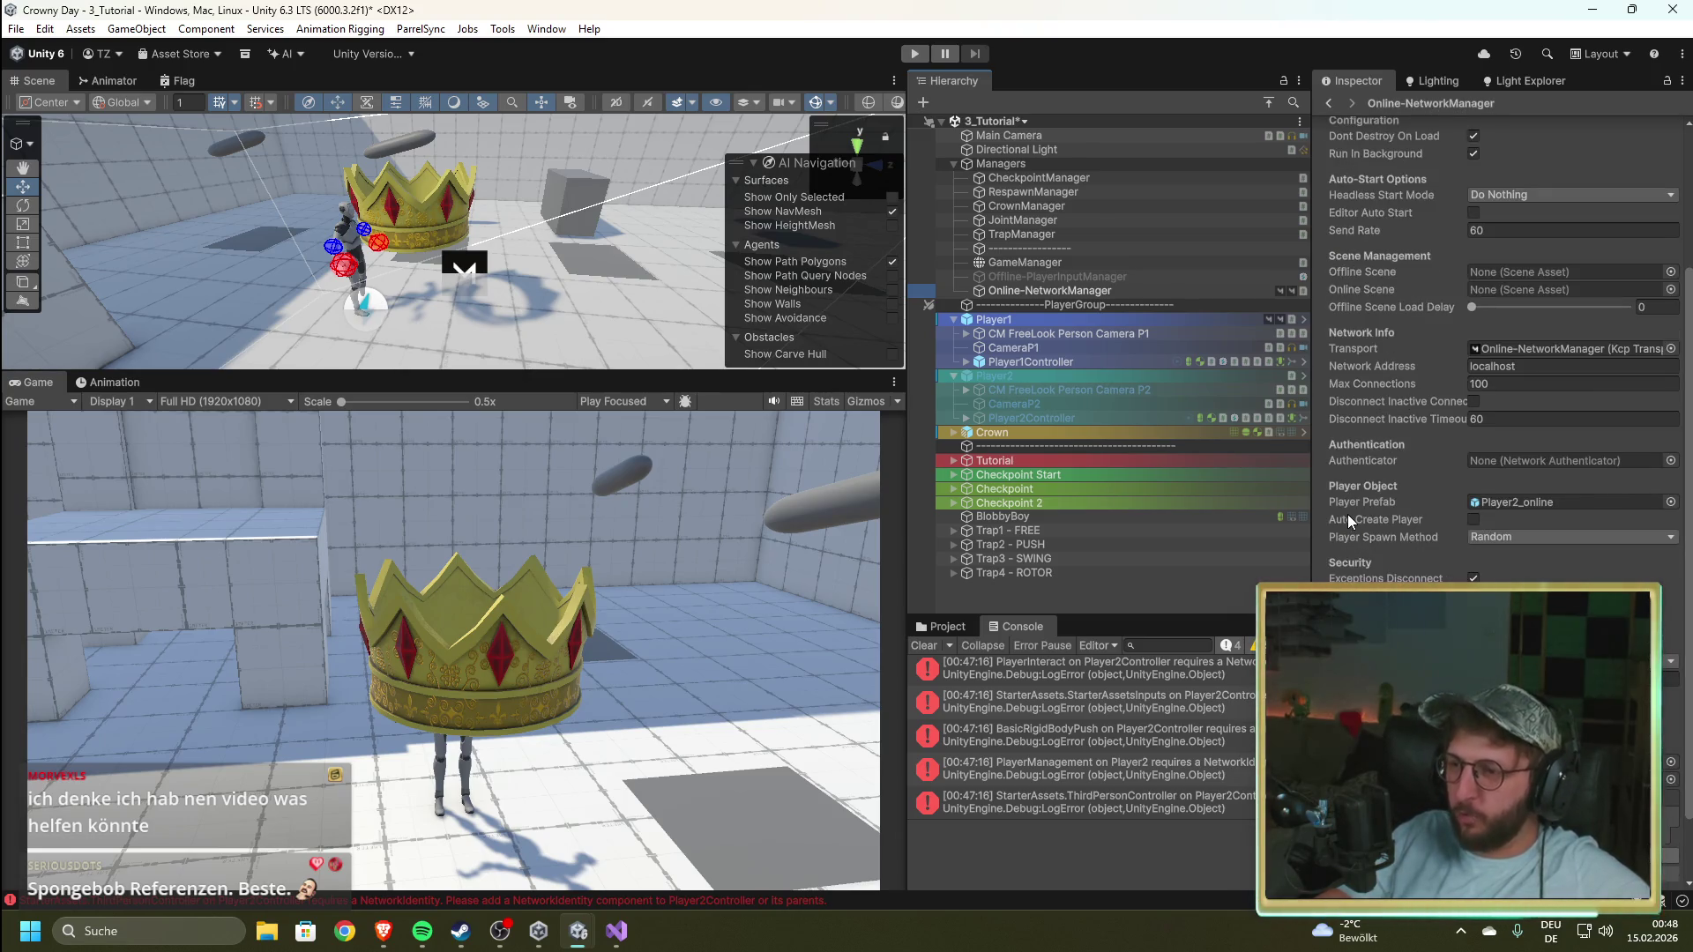
{"action": "mouse_move", "coordinate": [1348, 518]}
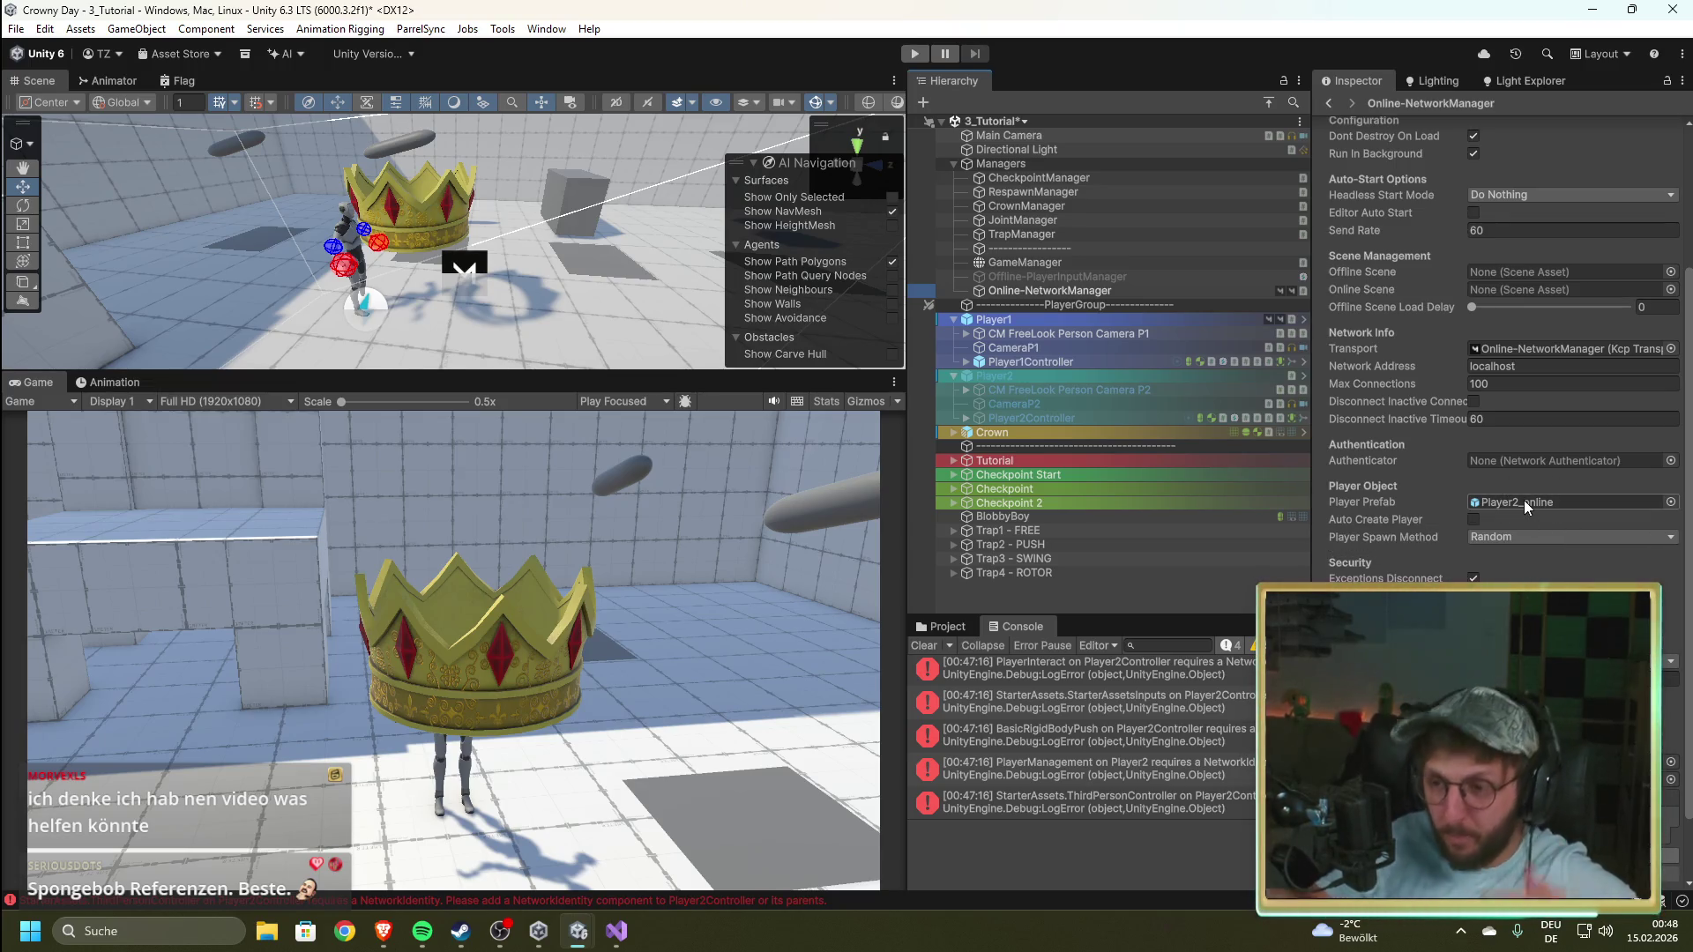
{"action": "left_click", "coordinate": [1472, 520]}
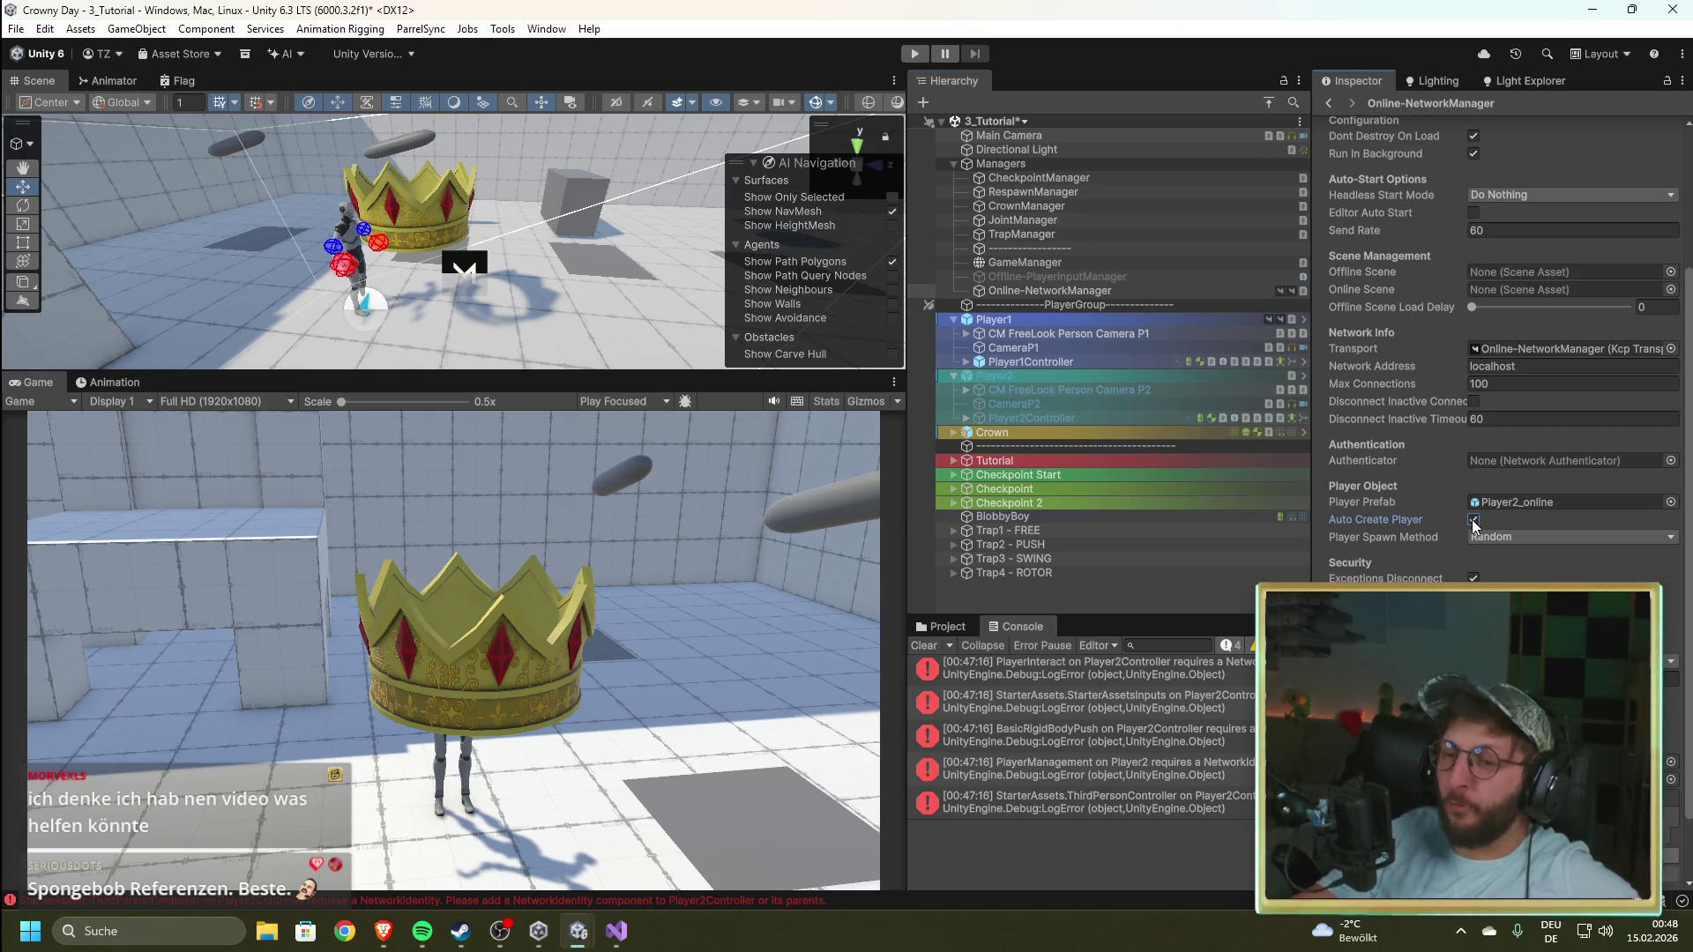
{"action": "left_click", "coordinate": [917, 55]}
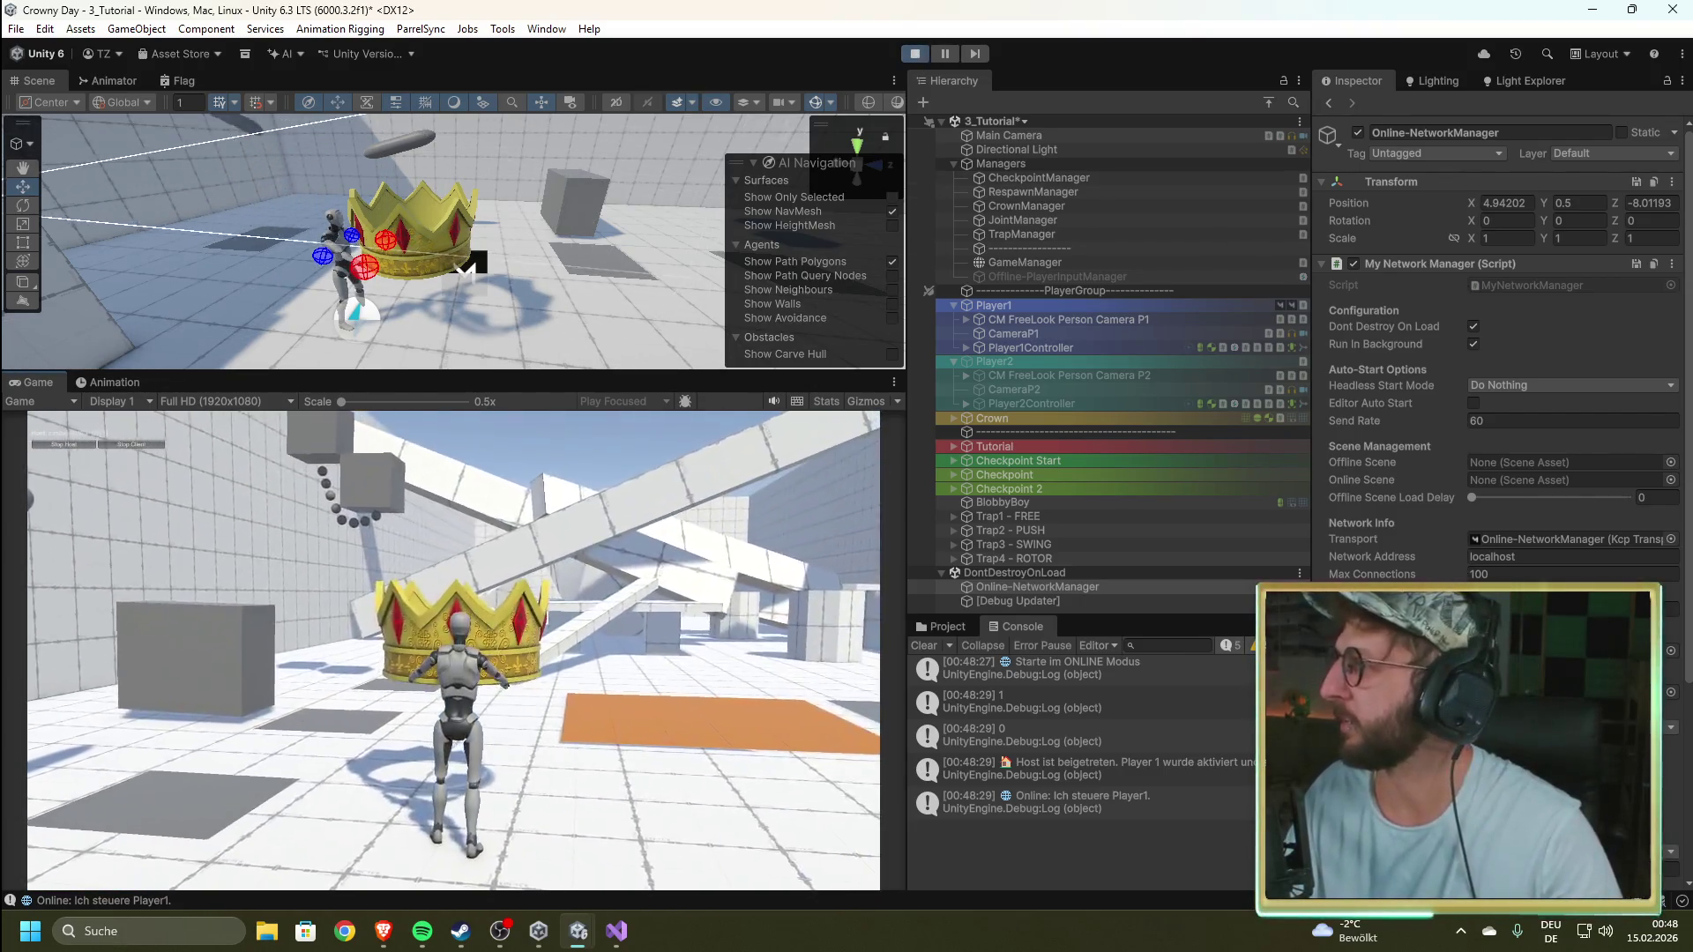
{"action": "key", "text": "ctrl+p"}
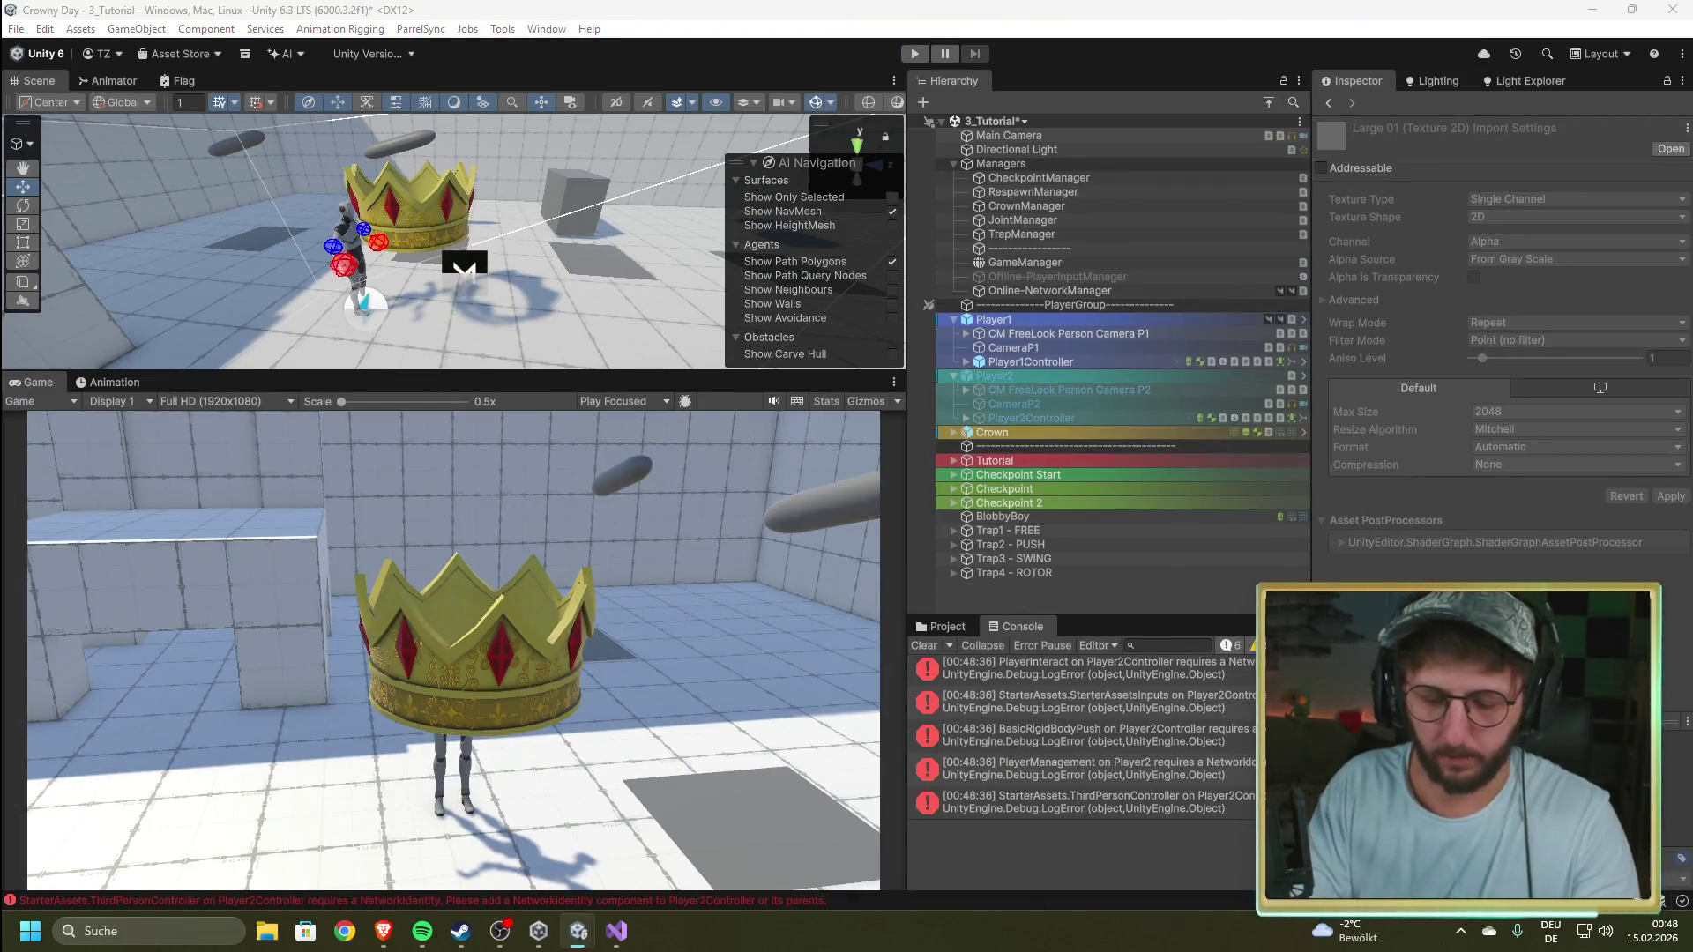
Step: Launch Obsidian by searching 'obsidian' in the Windows Start menu
{"action": "key", "text": "super"}
{"action": "type", "text": "obsidian"}
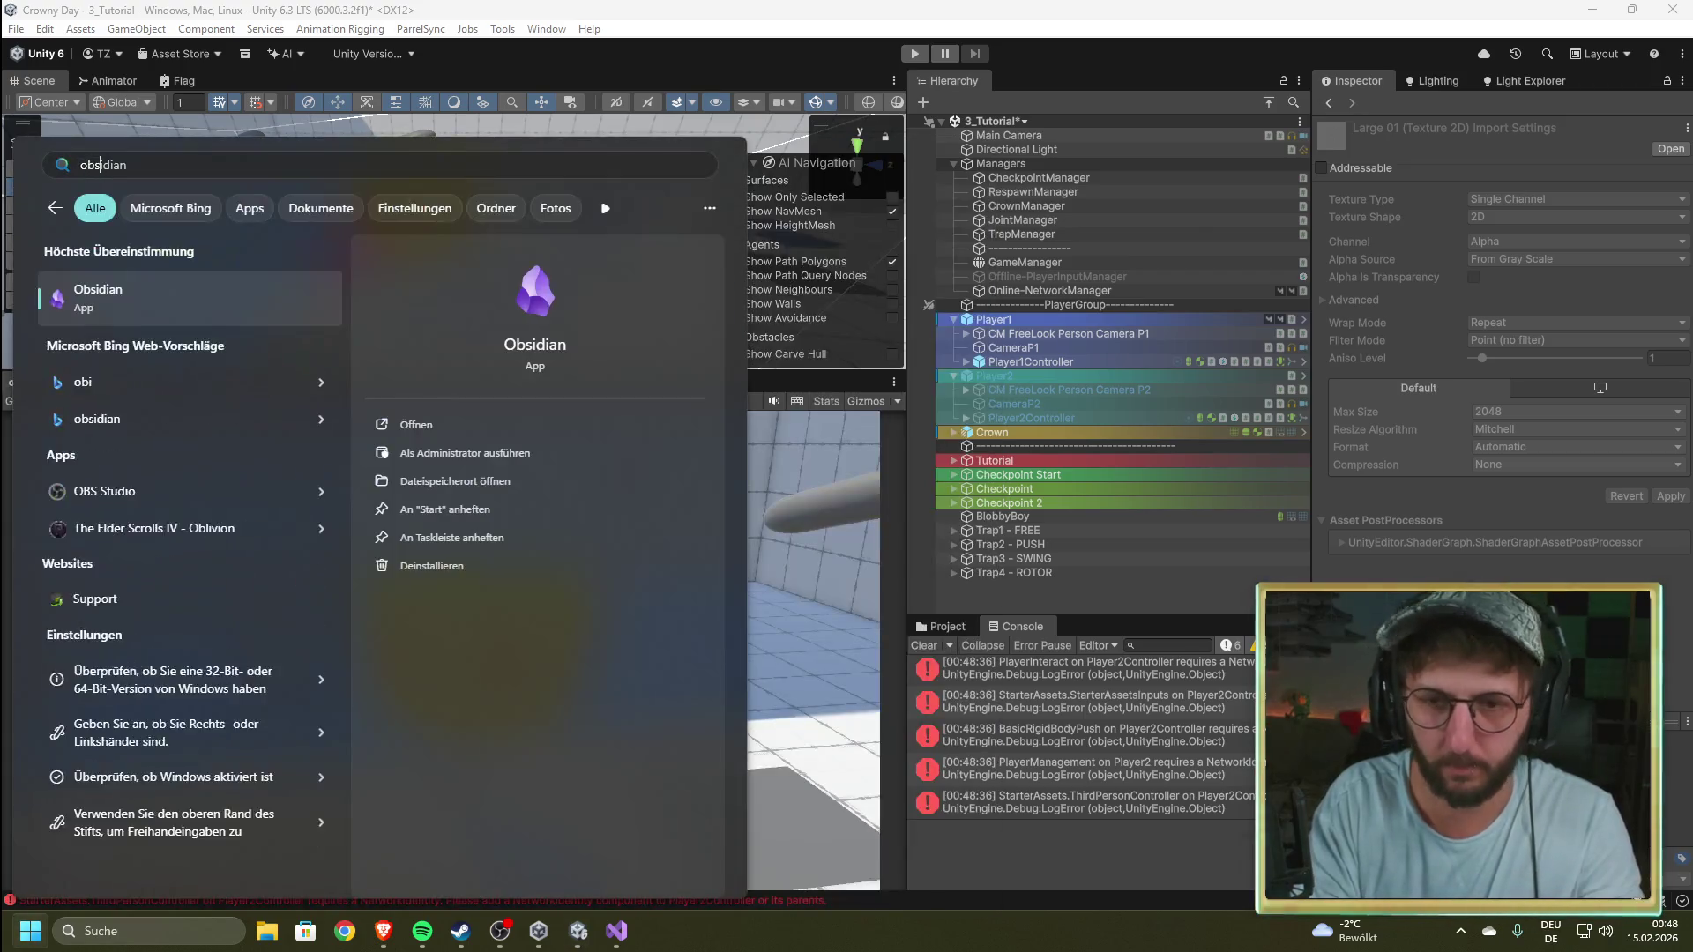
{"action": "key", "text": "Return"}
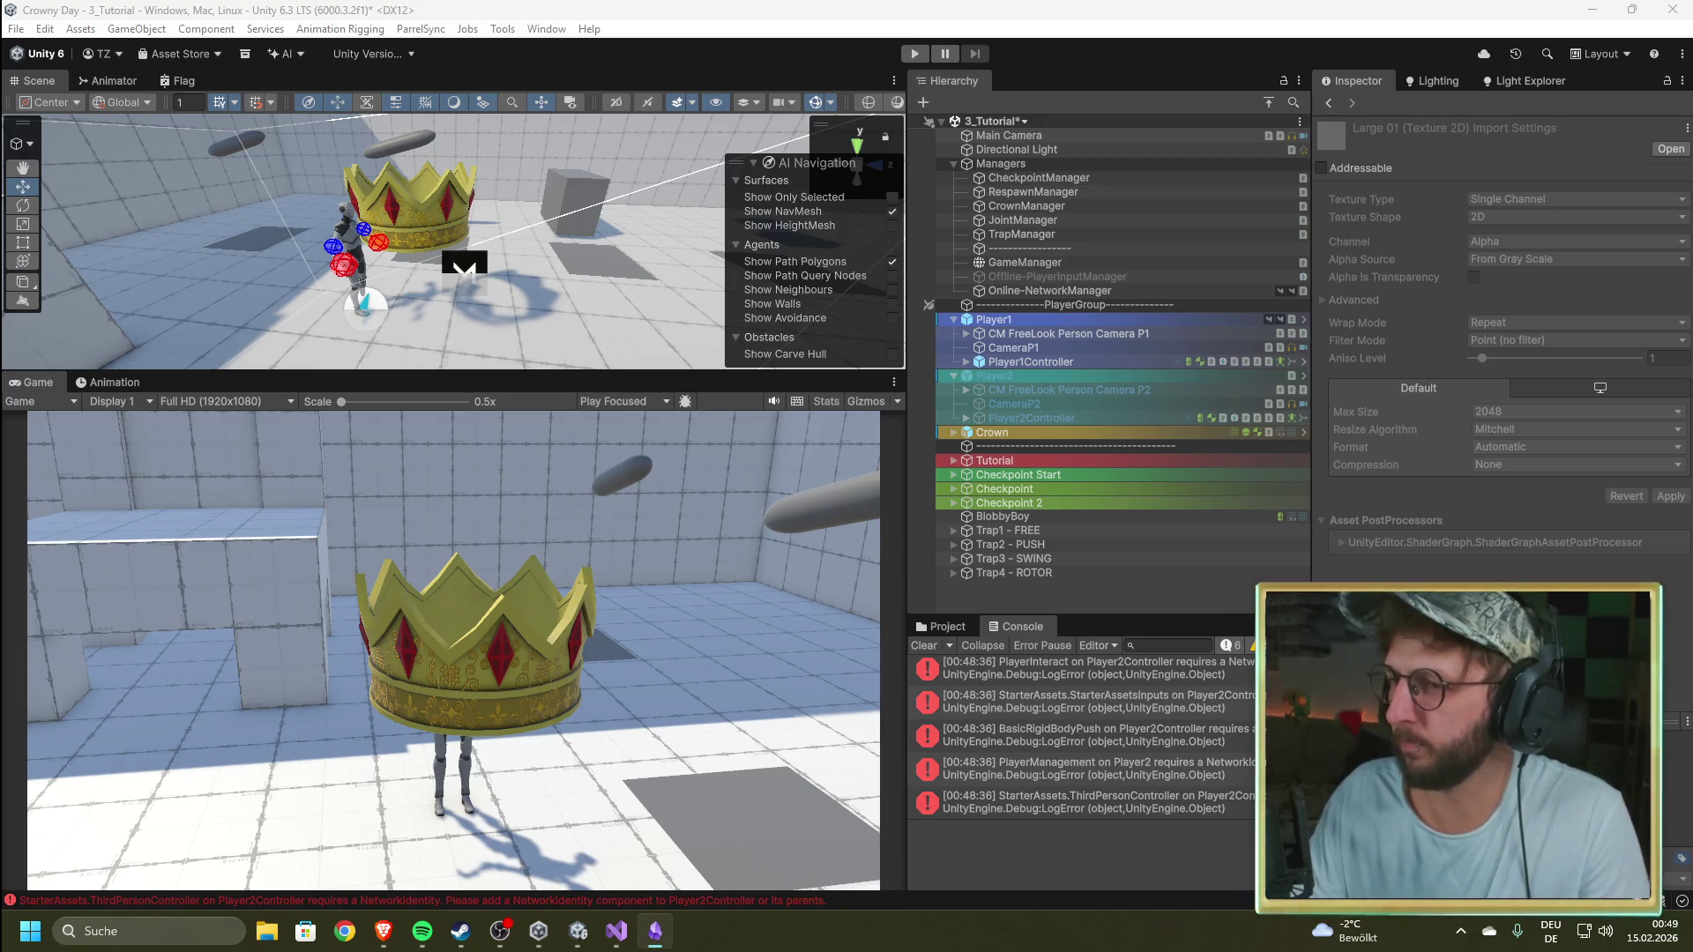
Step: Check Online-NetworkManager's Player2_online prefab and Auto Create Player setting, then deselect it
{"action": "left_click", "coordinate": [925, 291]}
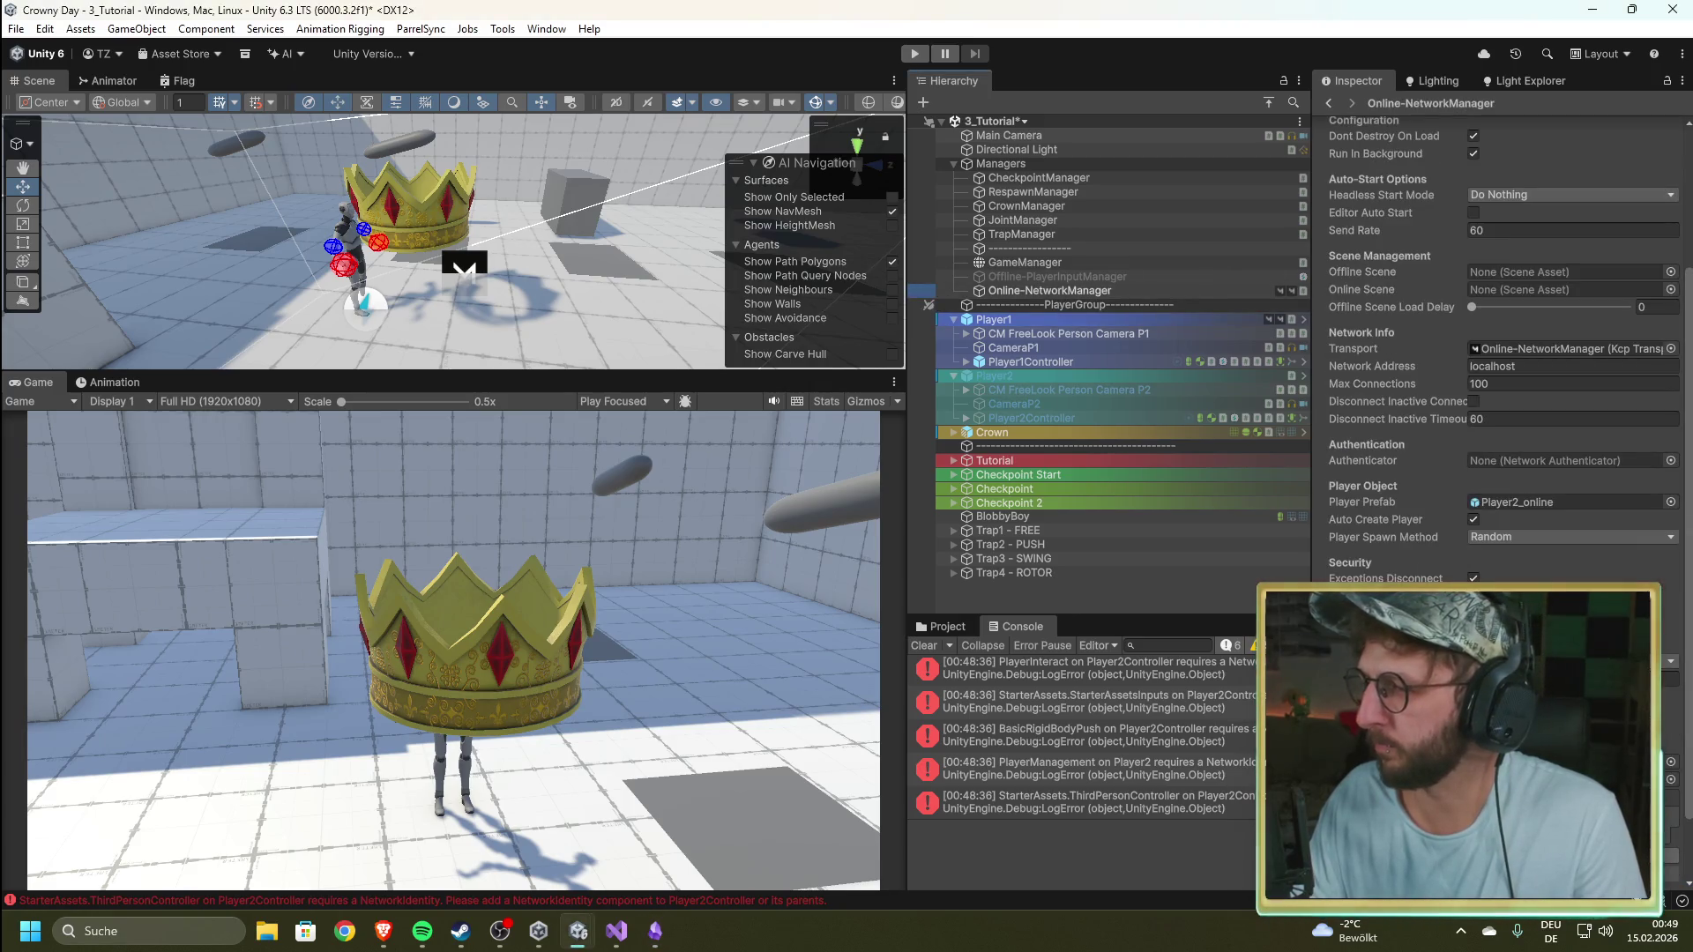
{"action": "key", "text": "alt+Tab"}
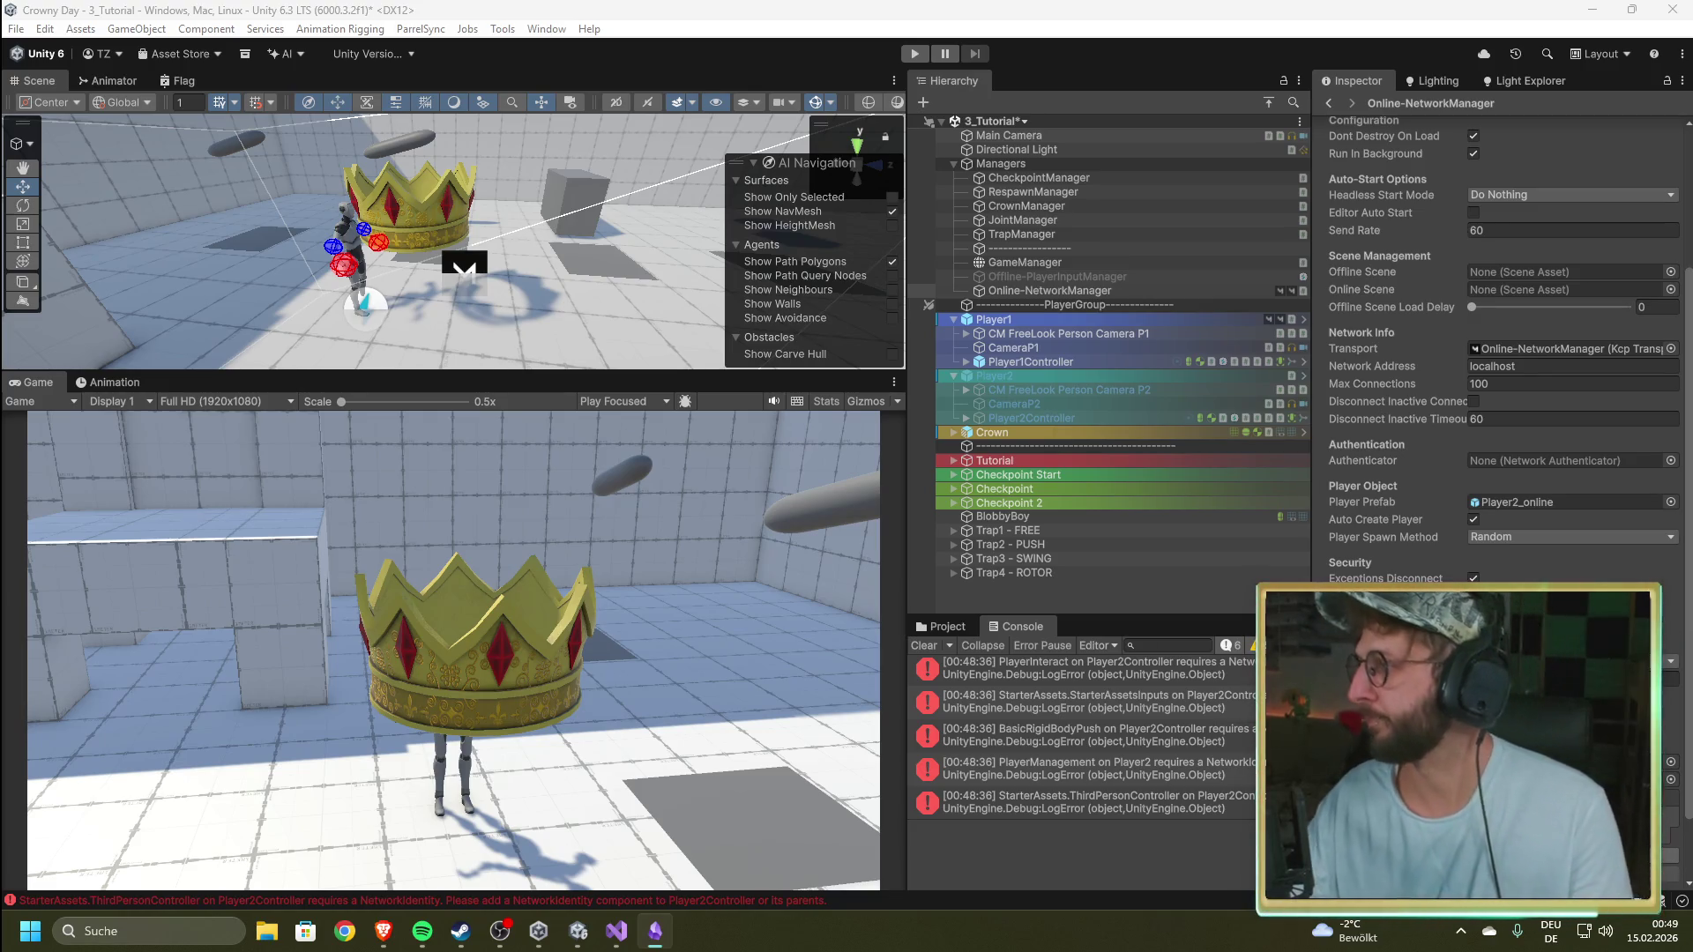
{"action": "key", "text": "alt+Tab"}
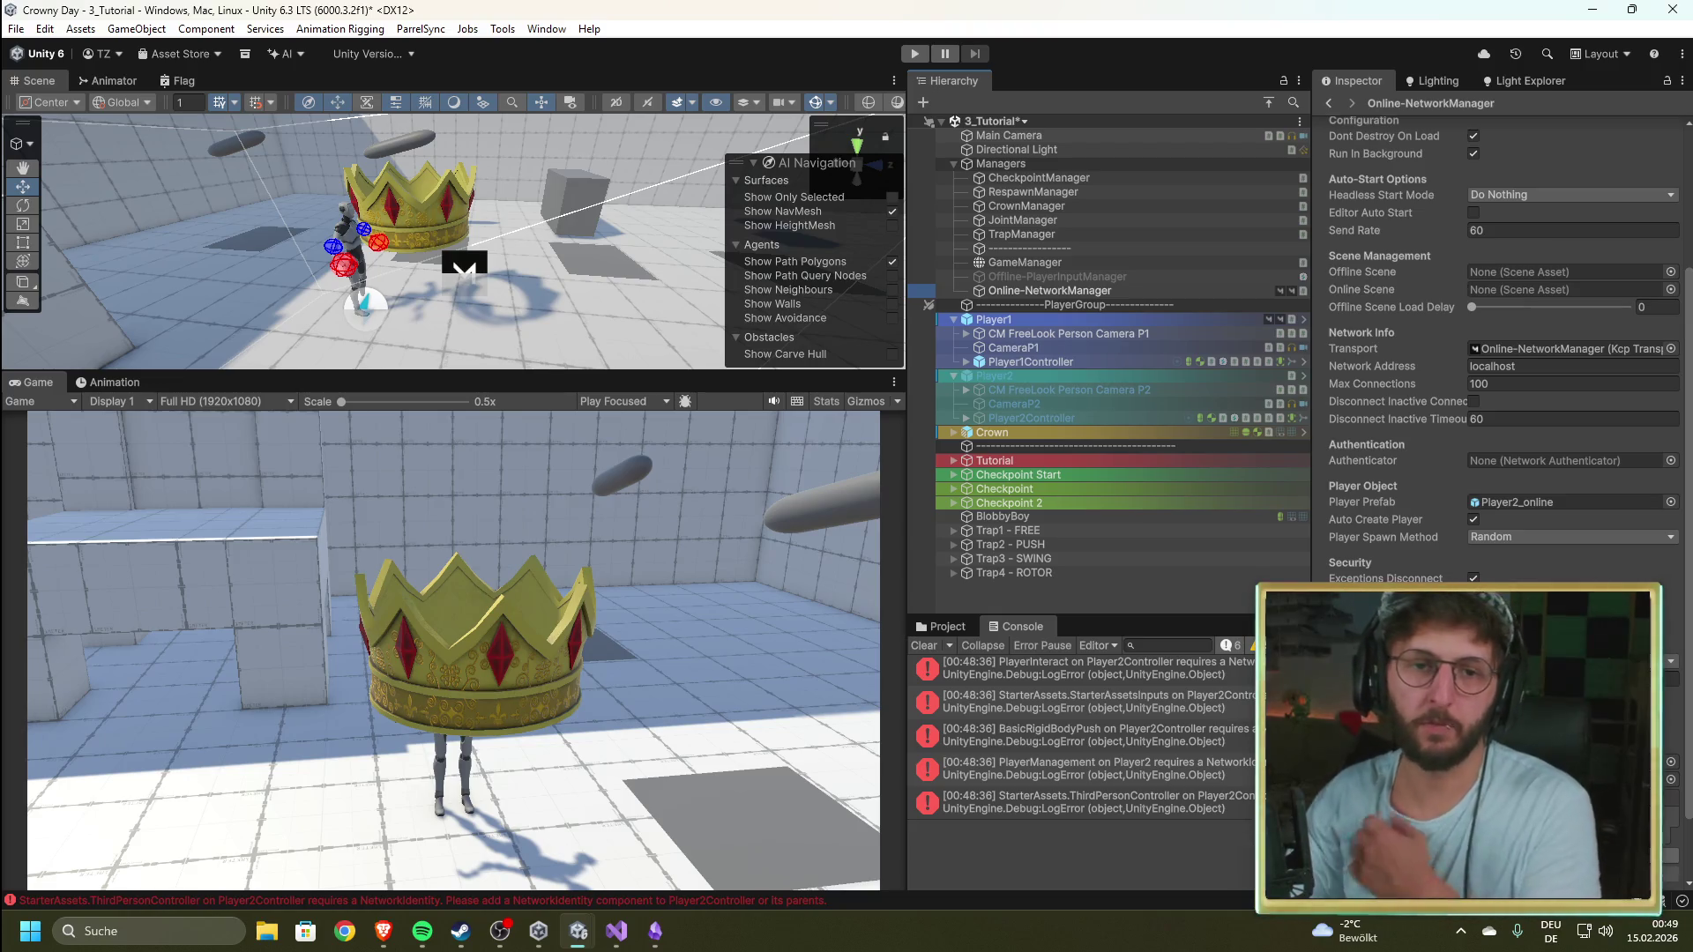
{"action": "key", "text": "alt+Tab"}
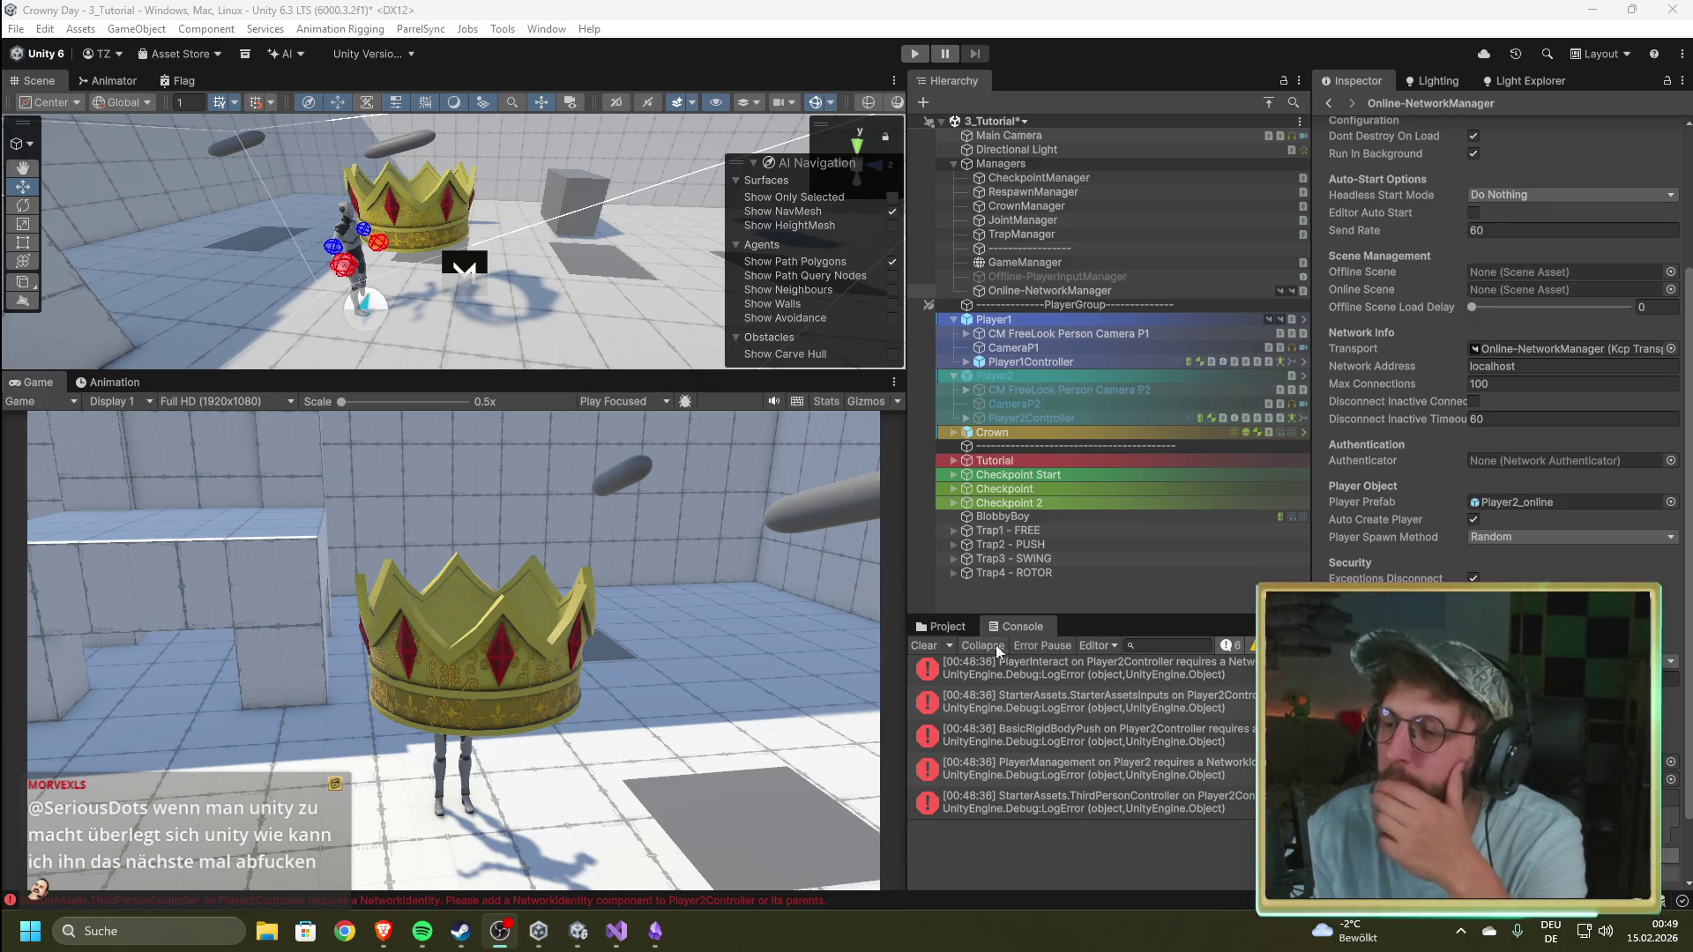
{"action": "left_click", "coordinate": [1075, 601]}
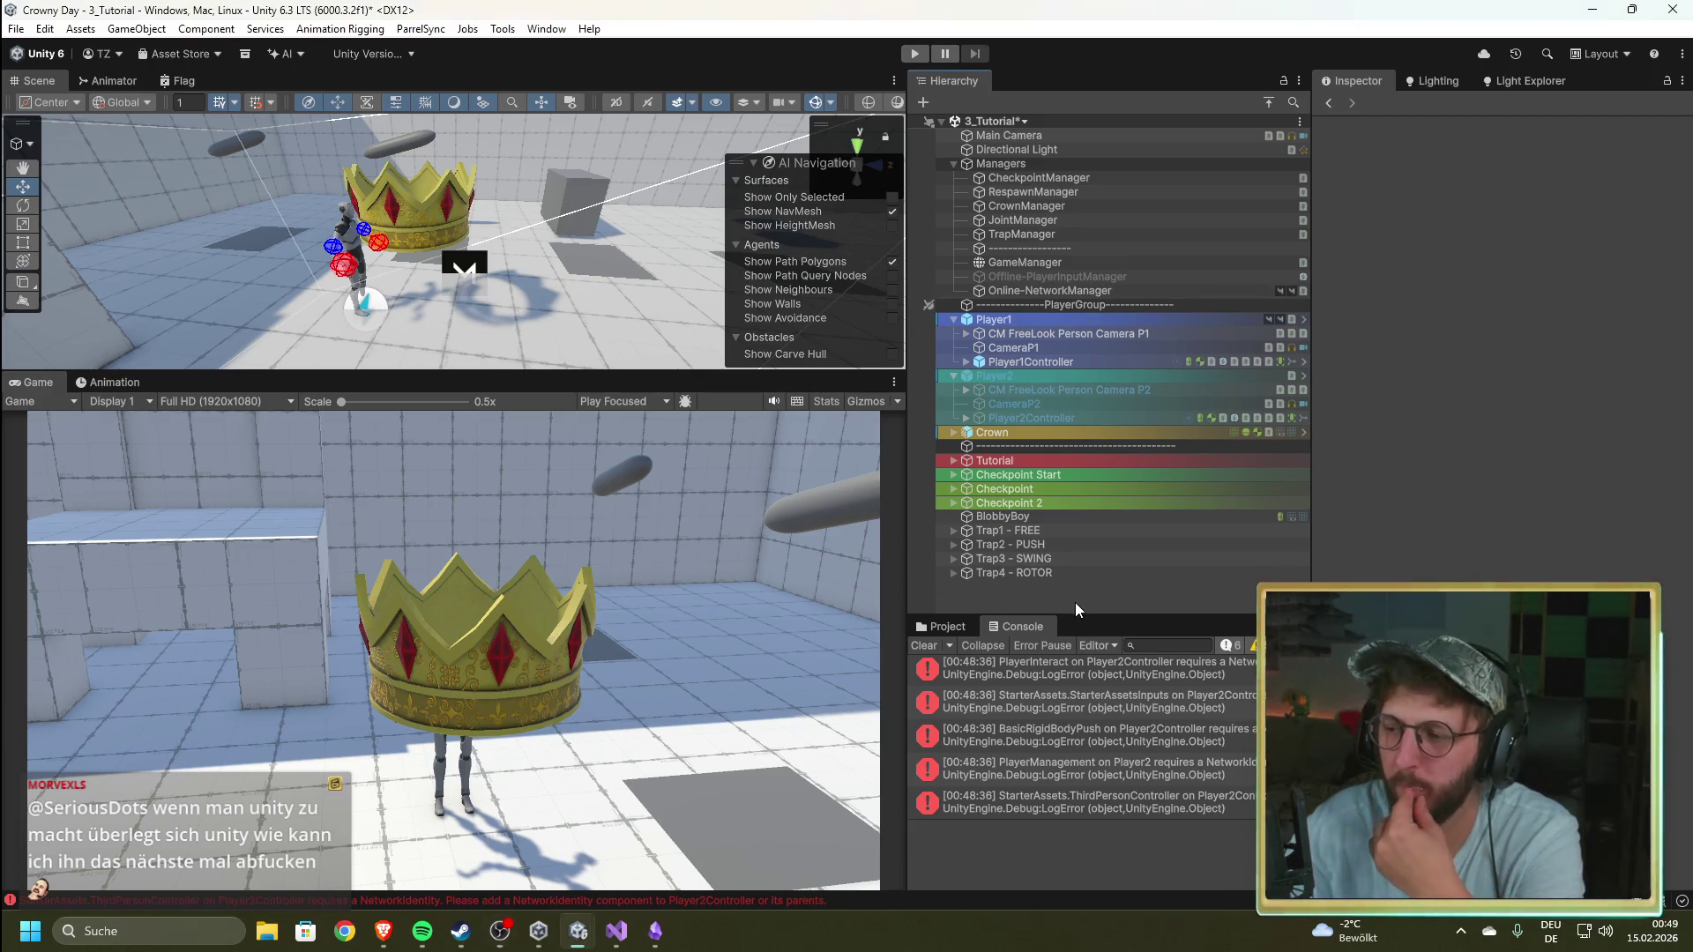
Step: Clear all Console errors and bring the Brave browser with the Mirror tutorial forward
{"action": "left_click", "coordinate": [924, 648]}
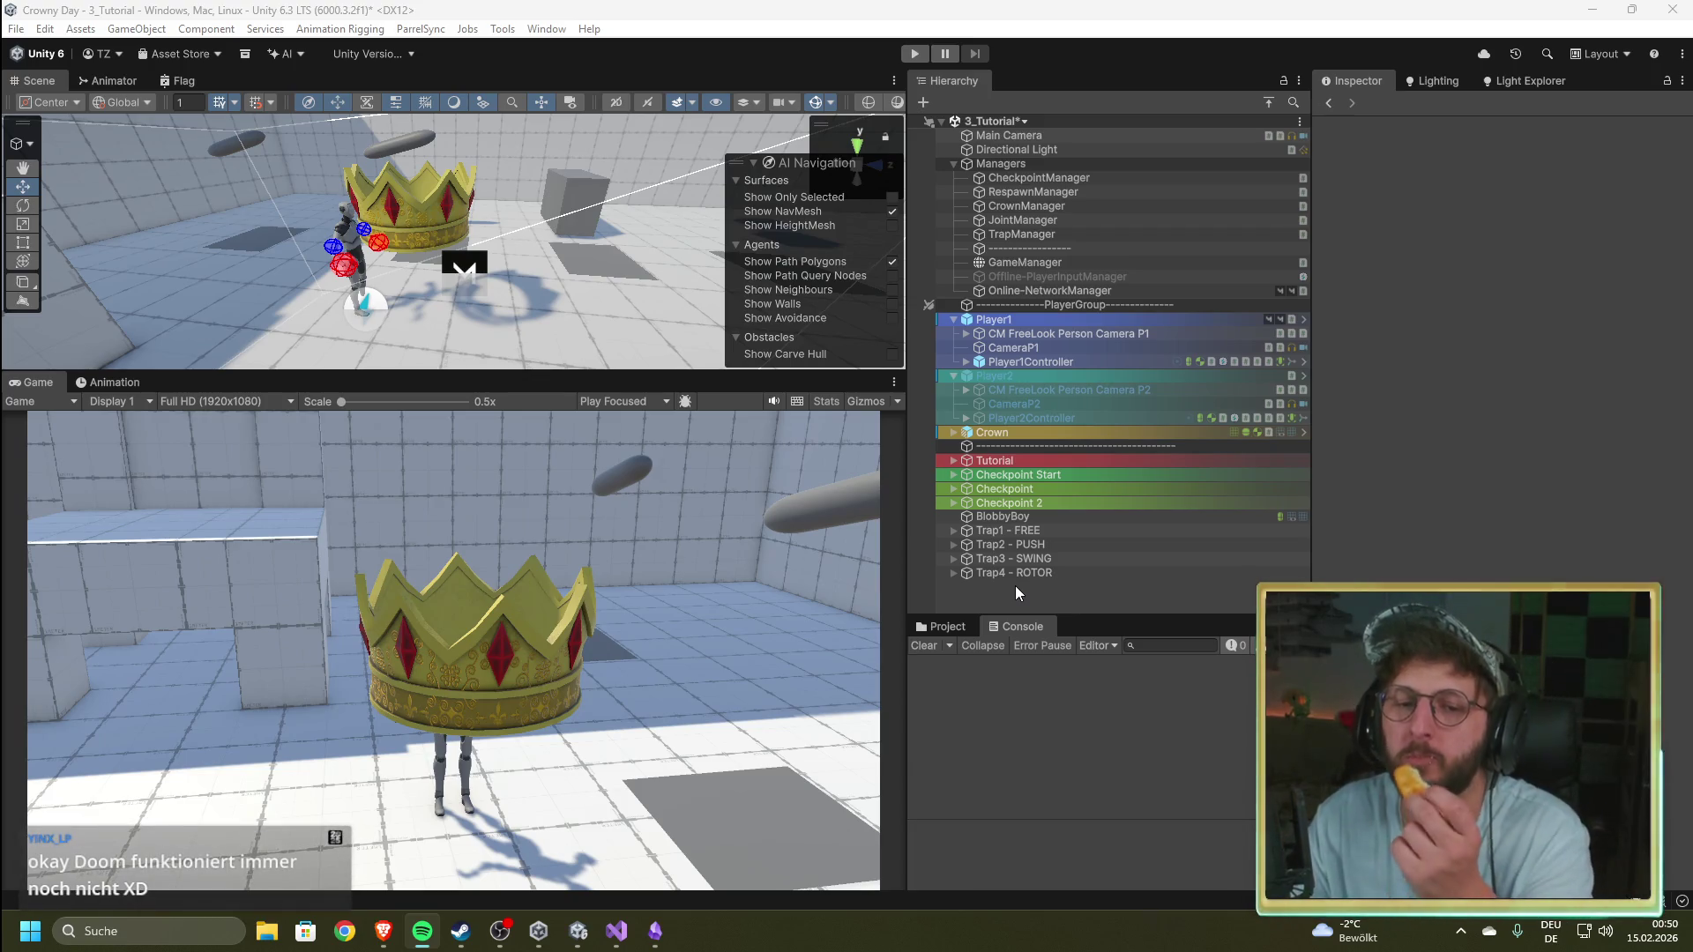
{"action": "left_click", "coordinate": [1221, 756]}
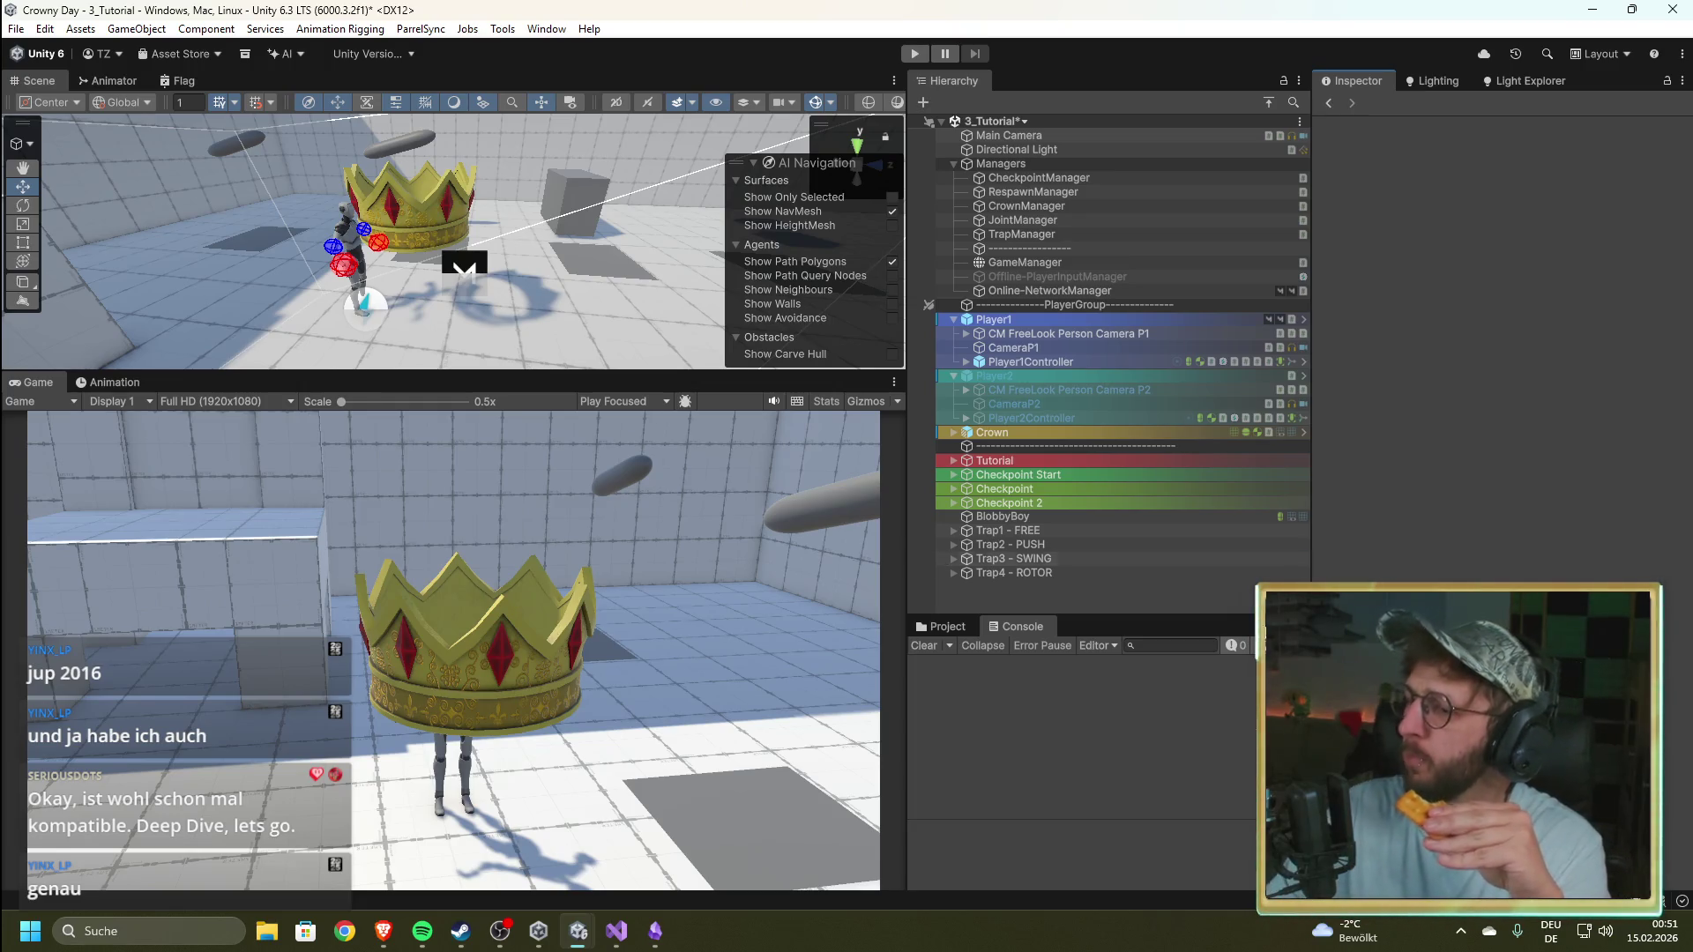
{"action": "left_click", "coordinate": [382, 931]}
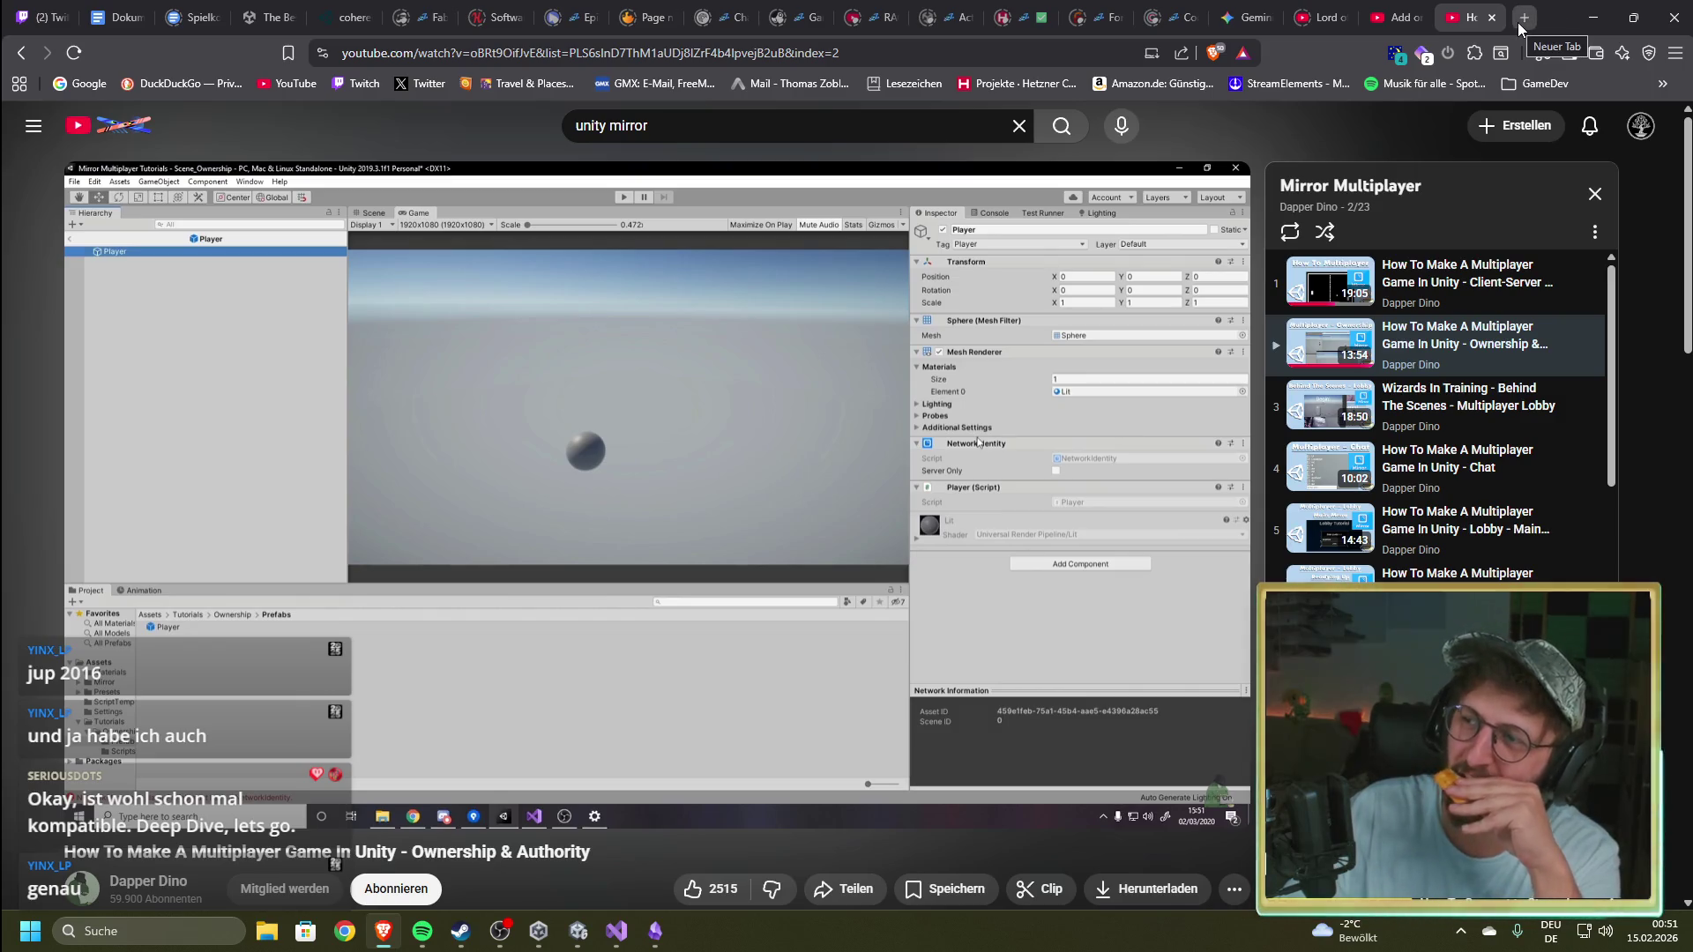
Step: In a fresh tab, search Google for 'doom 2016 black screen on launch'
{"action": "left_click", "coordinate": [1416, 17]}
{"action": "left_click", "coordinate": [1459, 18]}
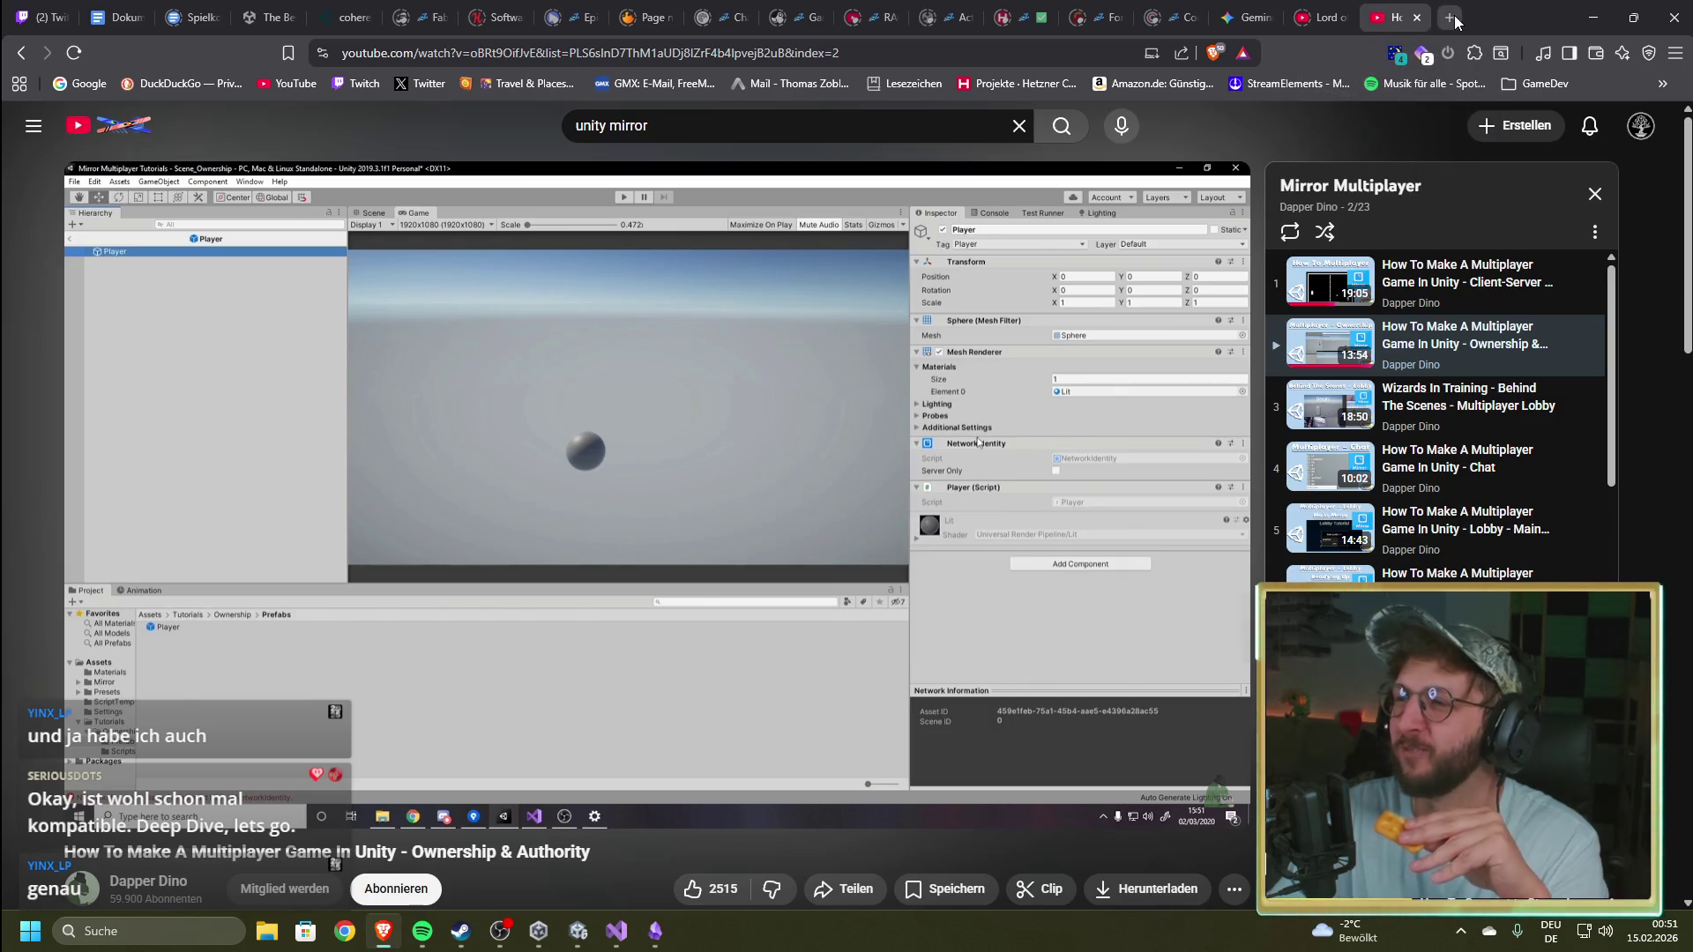
{"action": "left_click", "coordinate": [674, 176]}
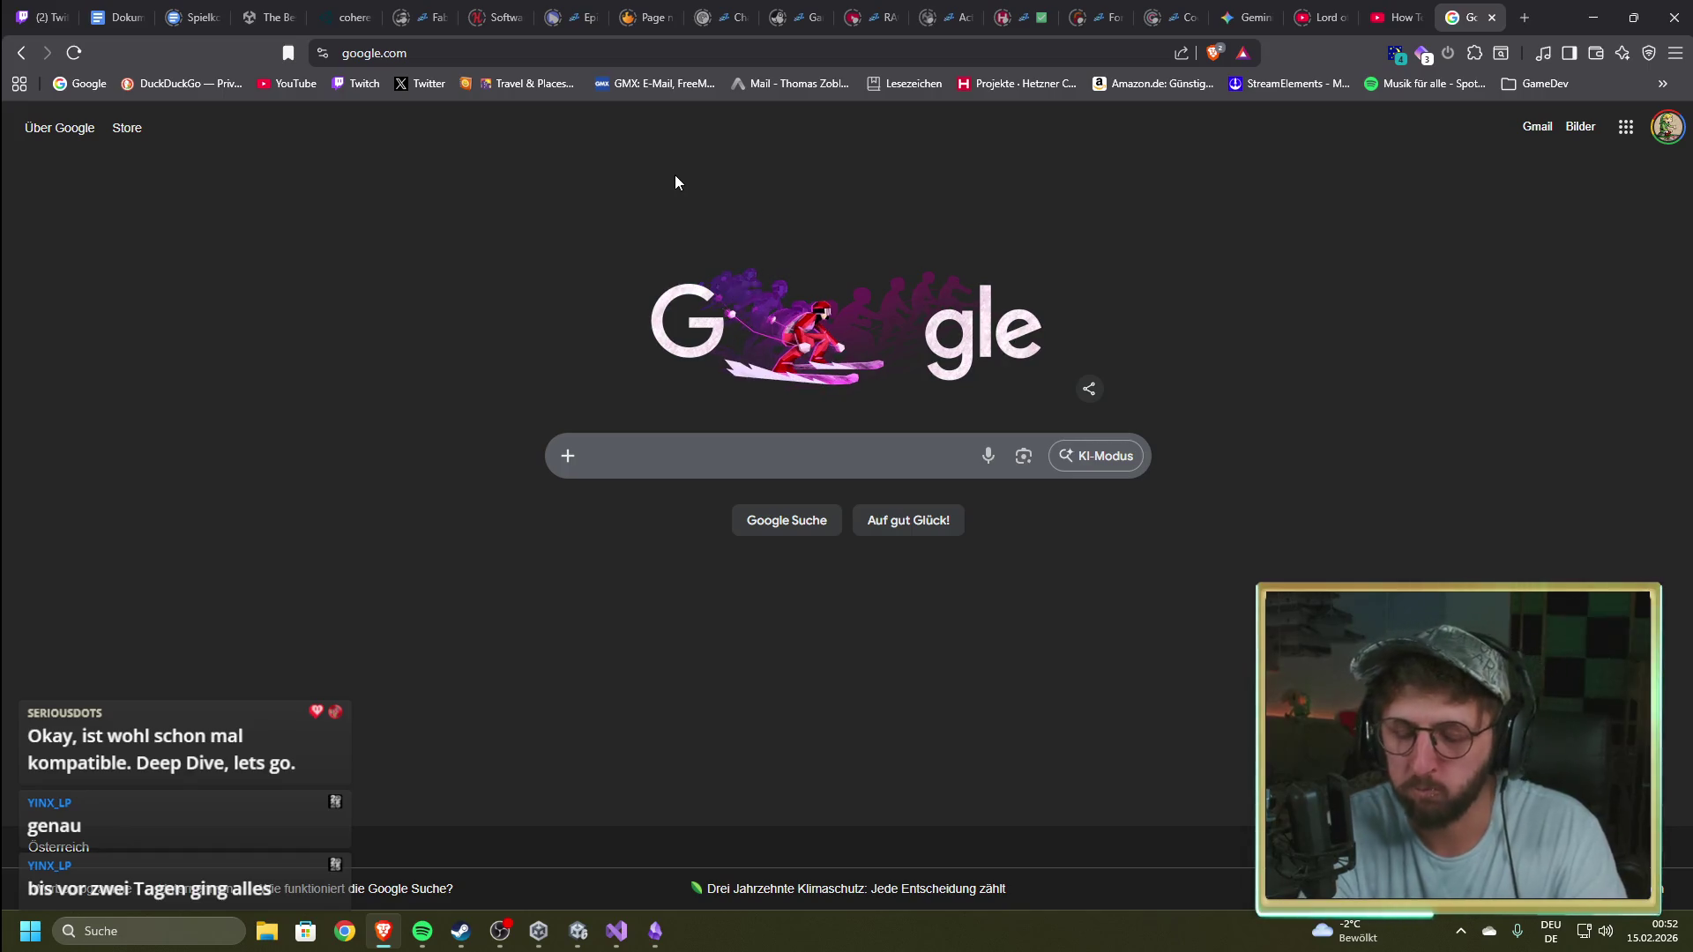
{"action": "type", "text": "doom 2016 "}
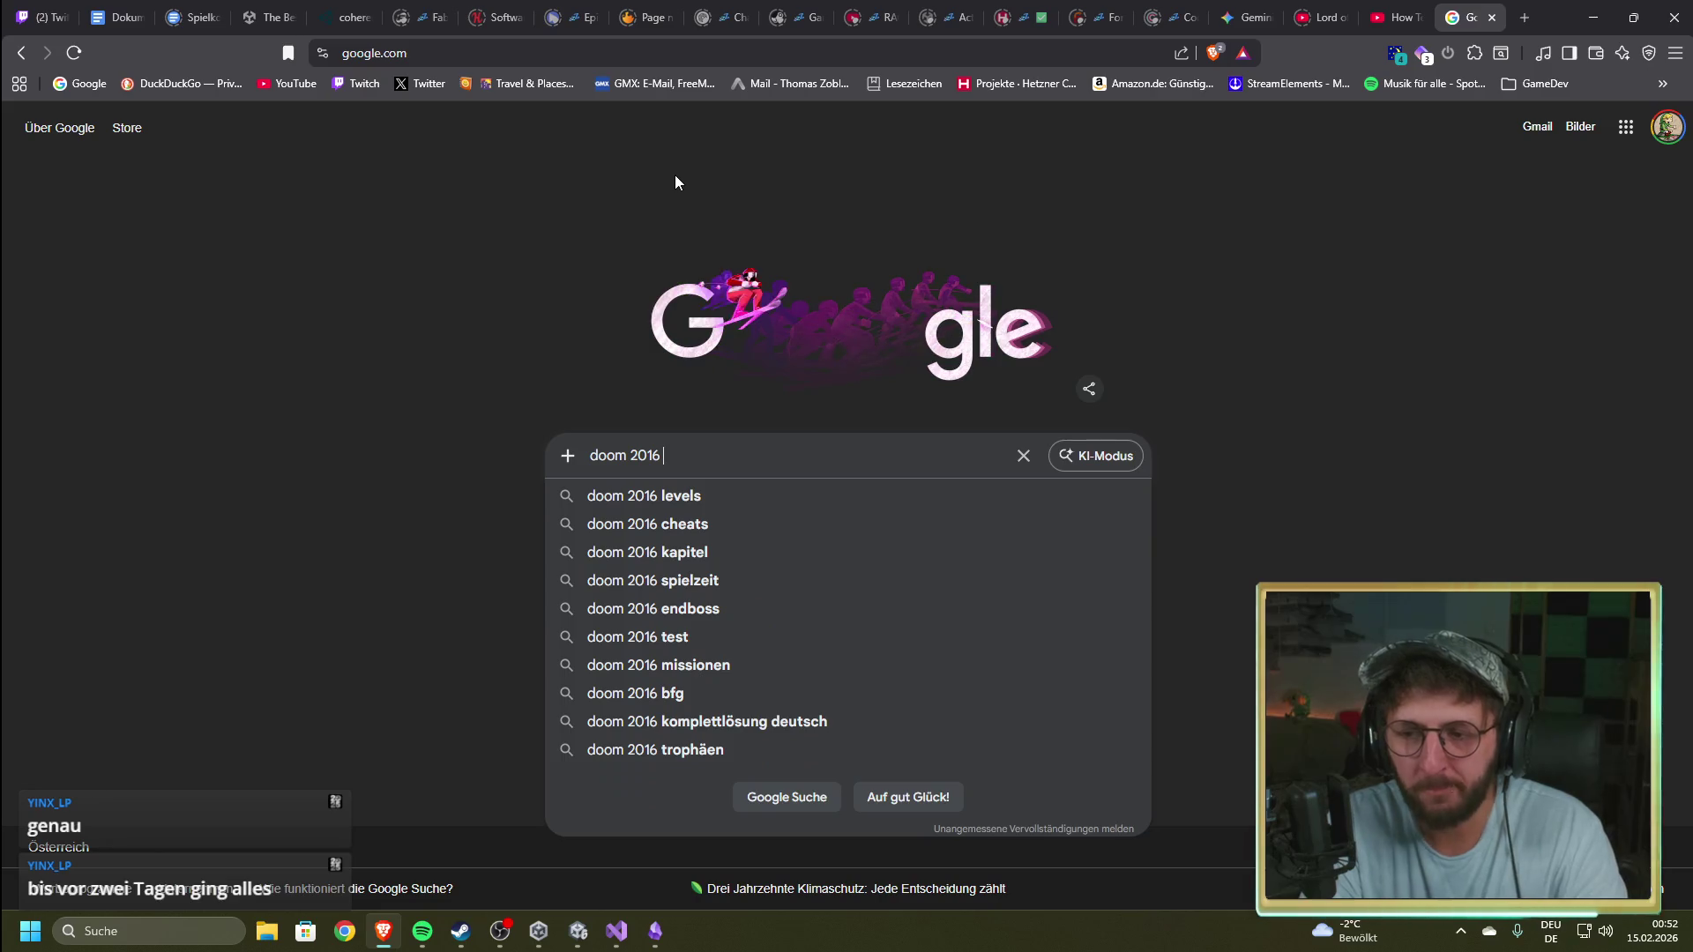
{"action": "type", "text": "ba"}
{"action": "key", "text": "BackSpace"}
{"action": "key", "text": "BackSpace"}
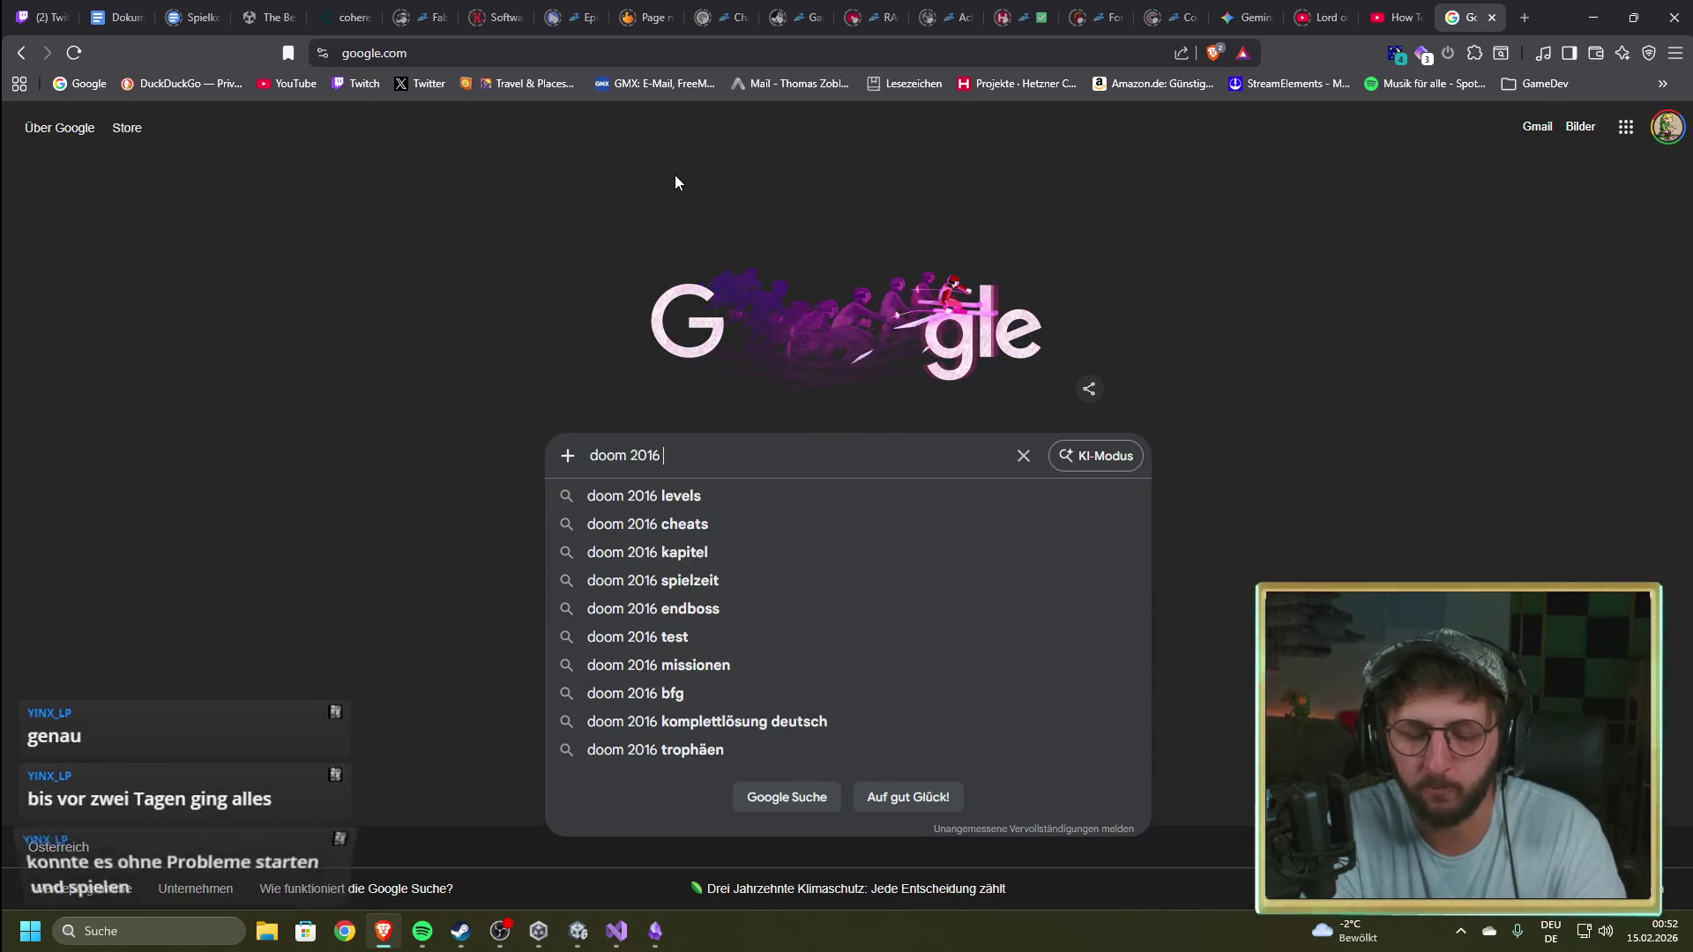
{"action": "type", "text": "black"}
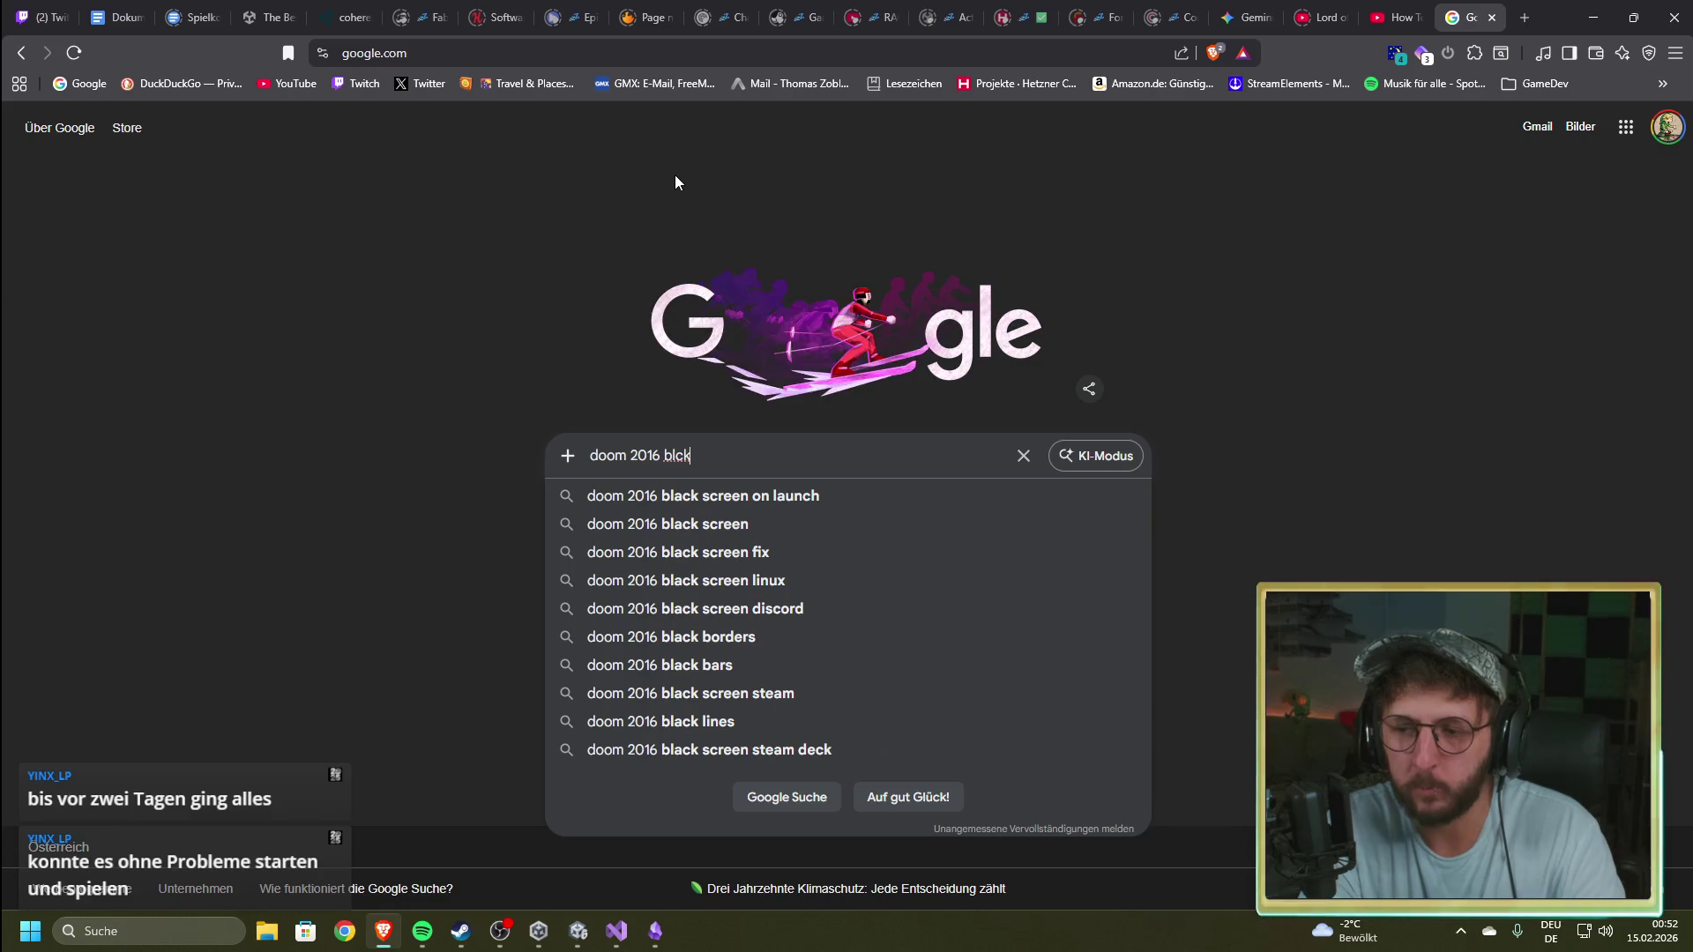
{"action": "key", "text": "Down"}
{"action": "key", "text": "Return"}
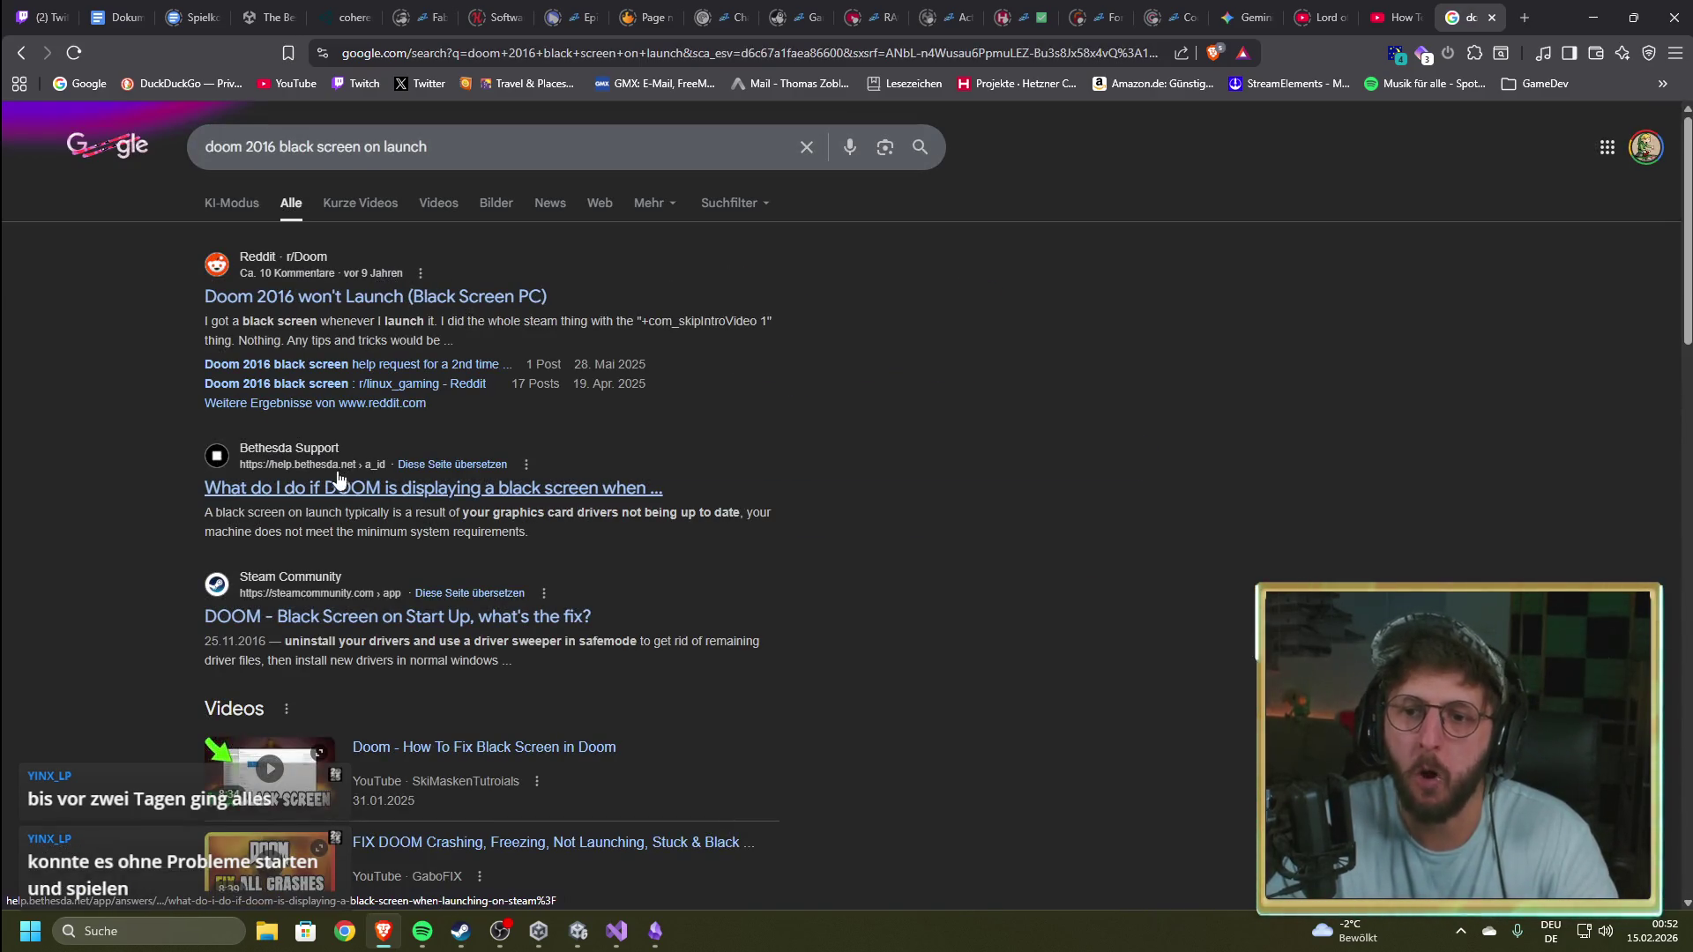
Step: Skim the first black-screen fix video at 1:33, 2:04 and 3:06, then return to results
{"action": "scroll", "coordinate": [175, 459], "scroll_direction": "down", "scroll_amount": 3}
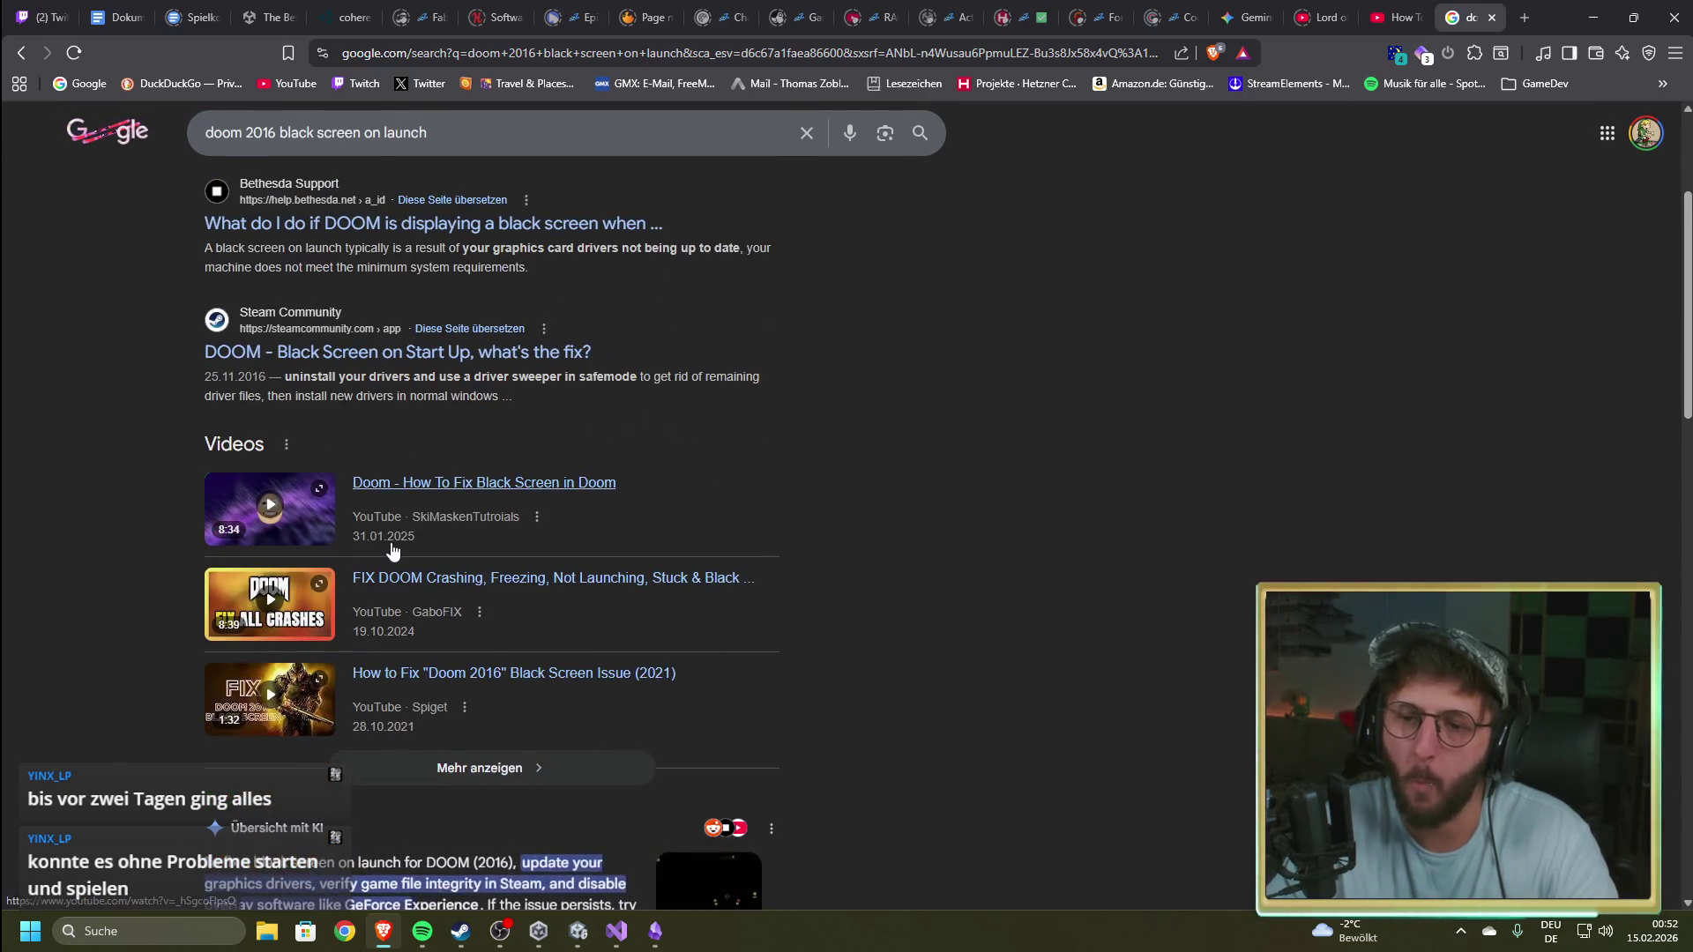
{"action": "left_click", "coordinate": [450, 484]}
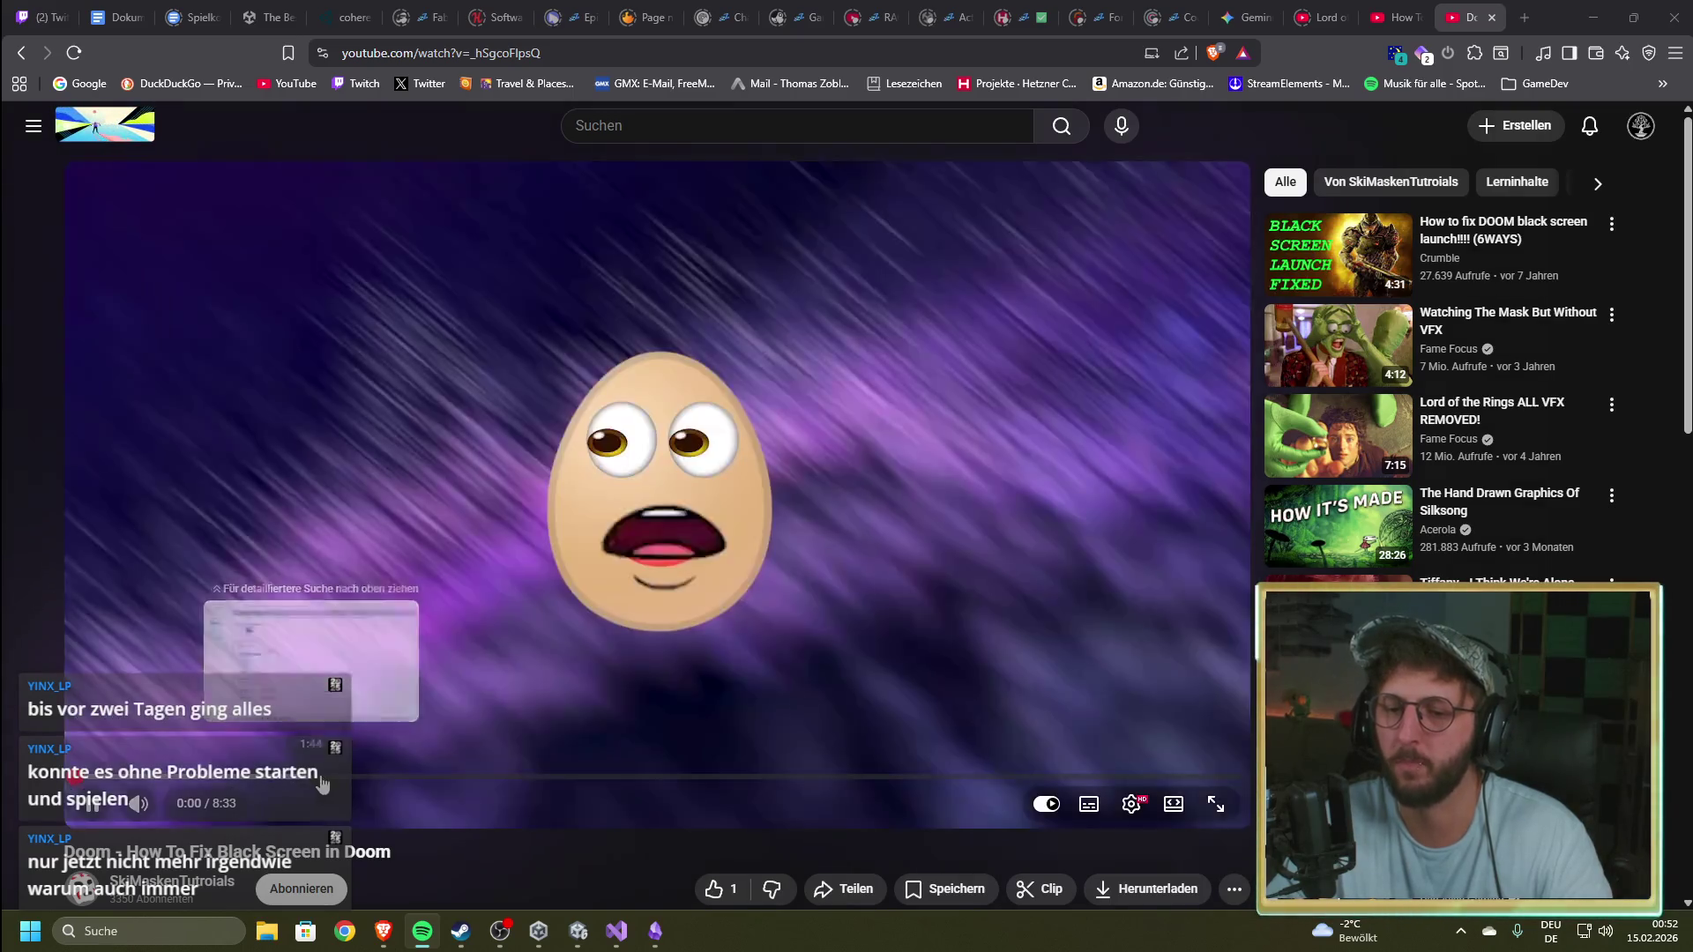
{"action": "left_click", "coordinate": [288, 785]}
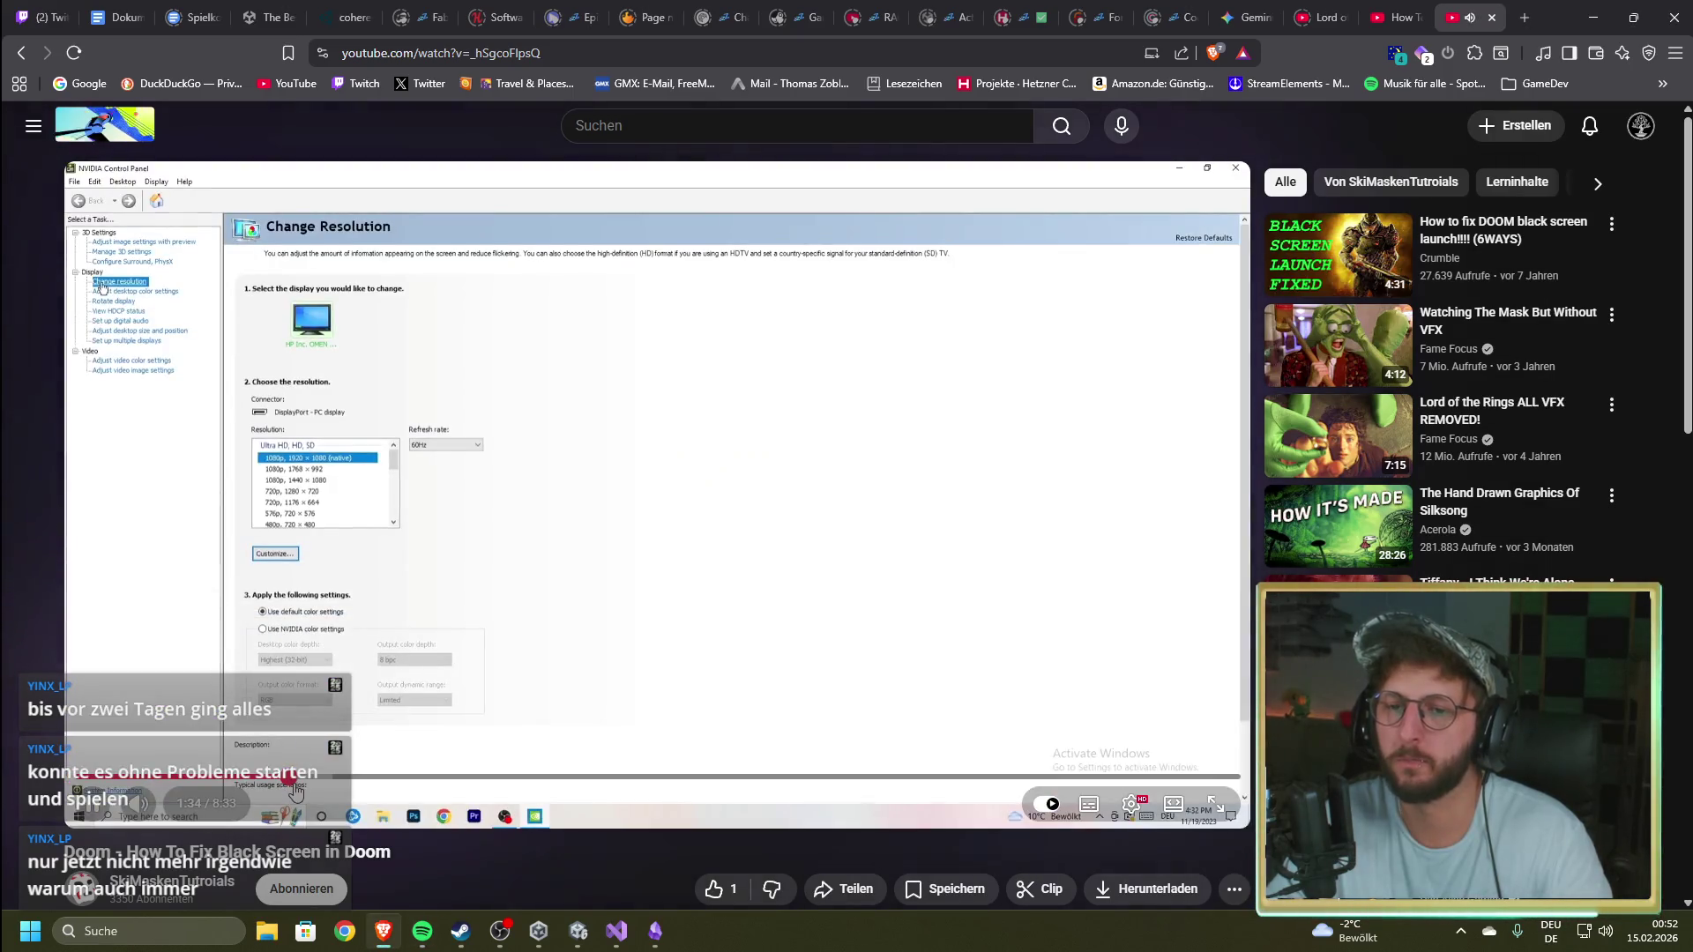
{"action": "left_click", "coordinate": [356, 779]}
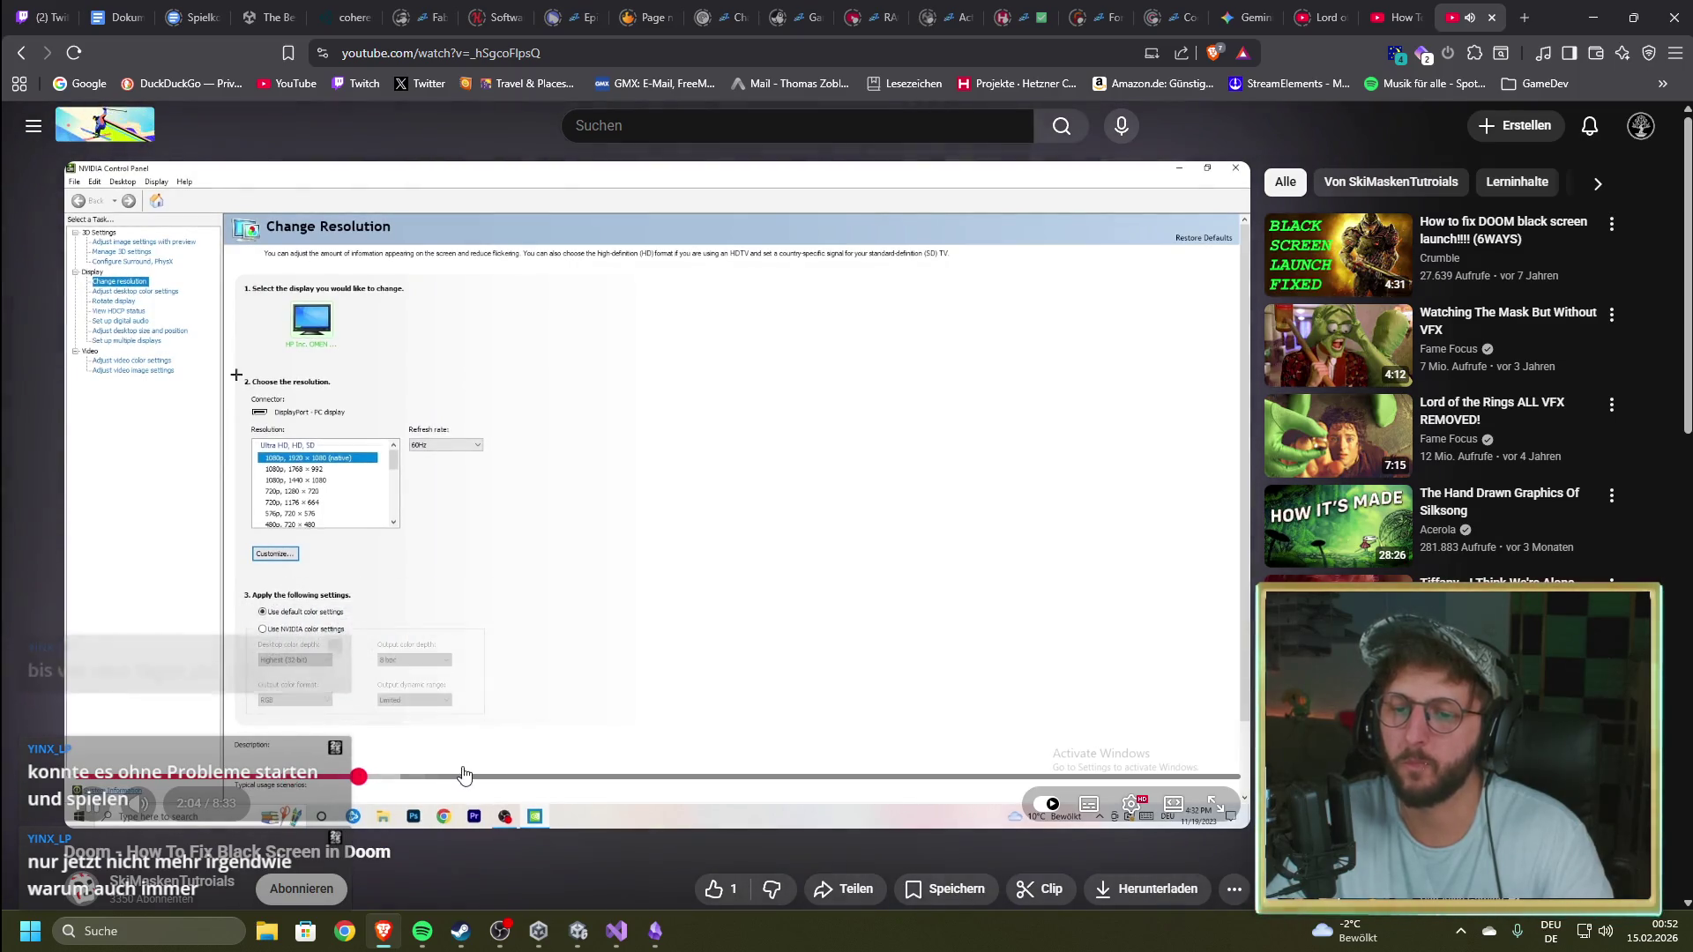
{"action": "left_click", "coordinate": [498, 780]}
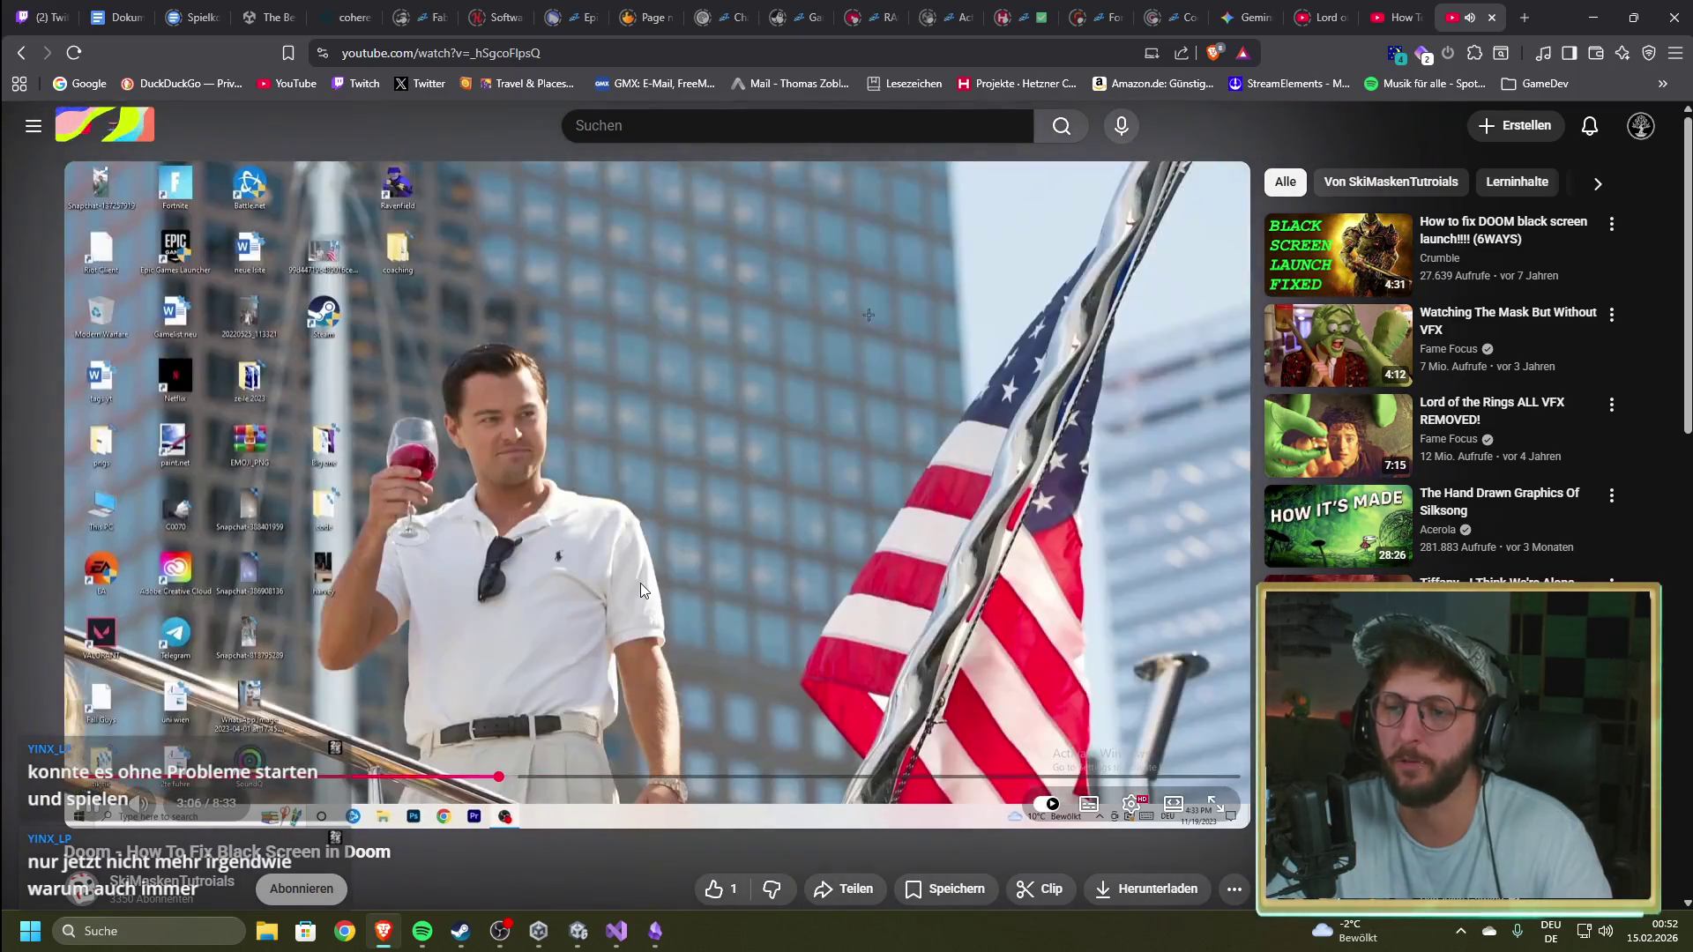
{"action": "key", "text": "alt+Left"}
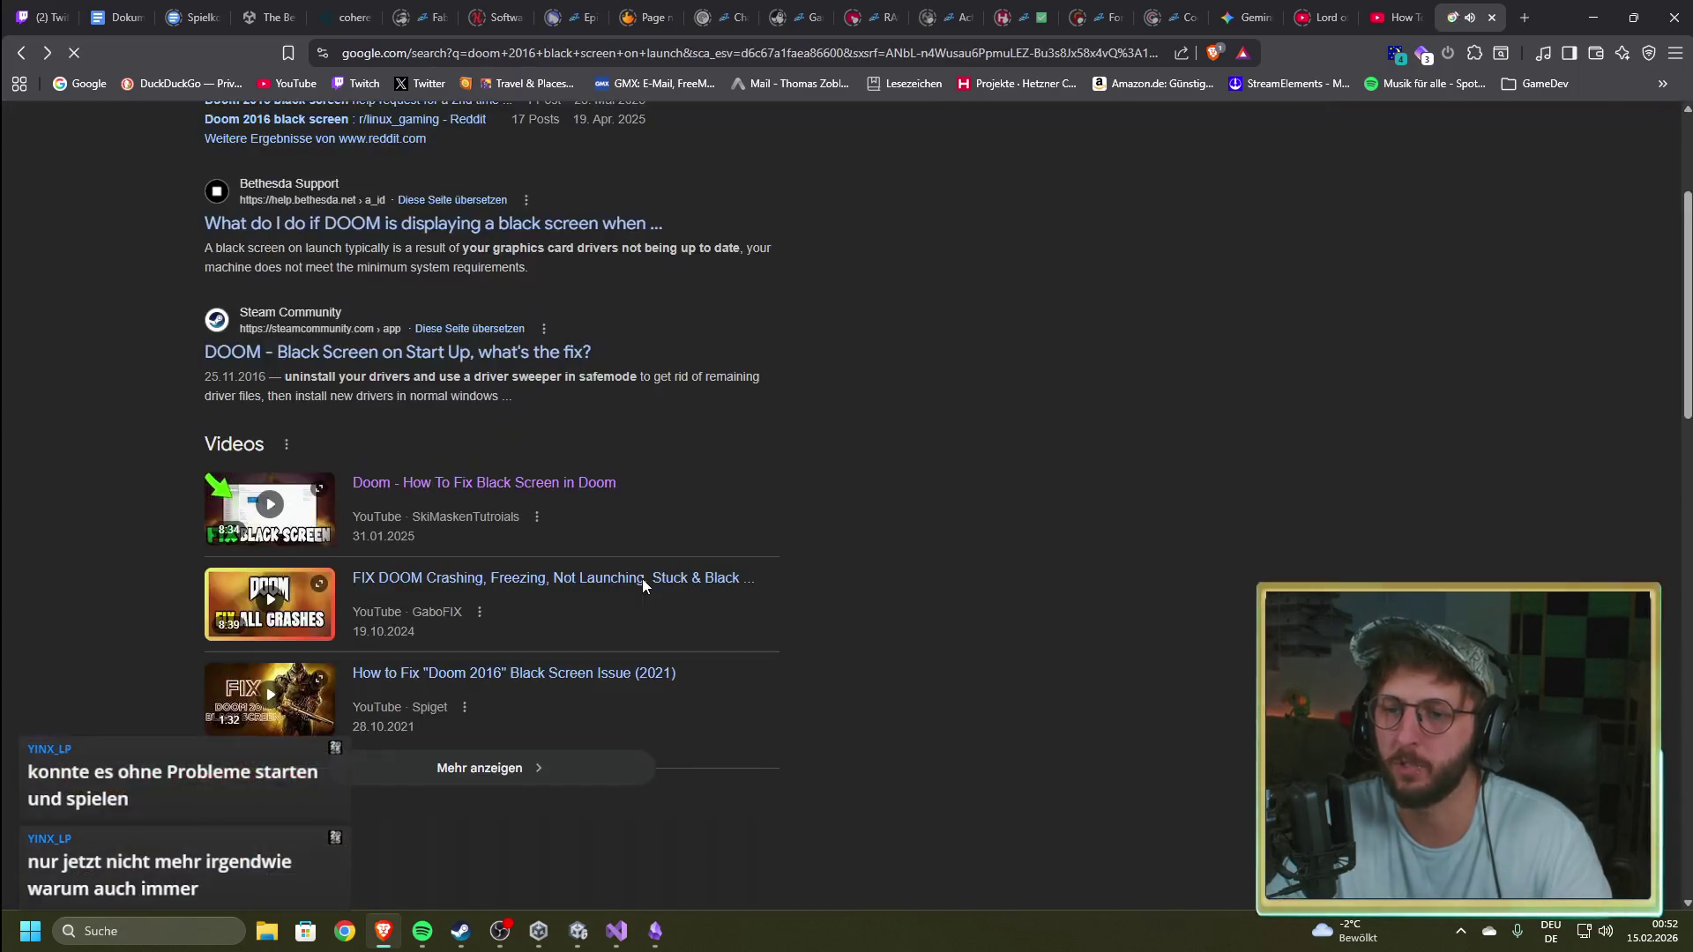
Step: Highlight the AI overview's tip about switching to OpenGL with +r_renderApi 0
{"action": "scroll", "coordinate": [185, 555], "scroll_direction": "down", "scroll_amount": 4}
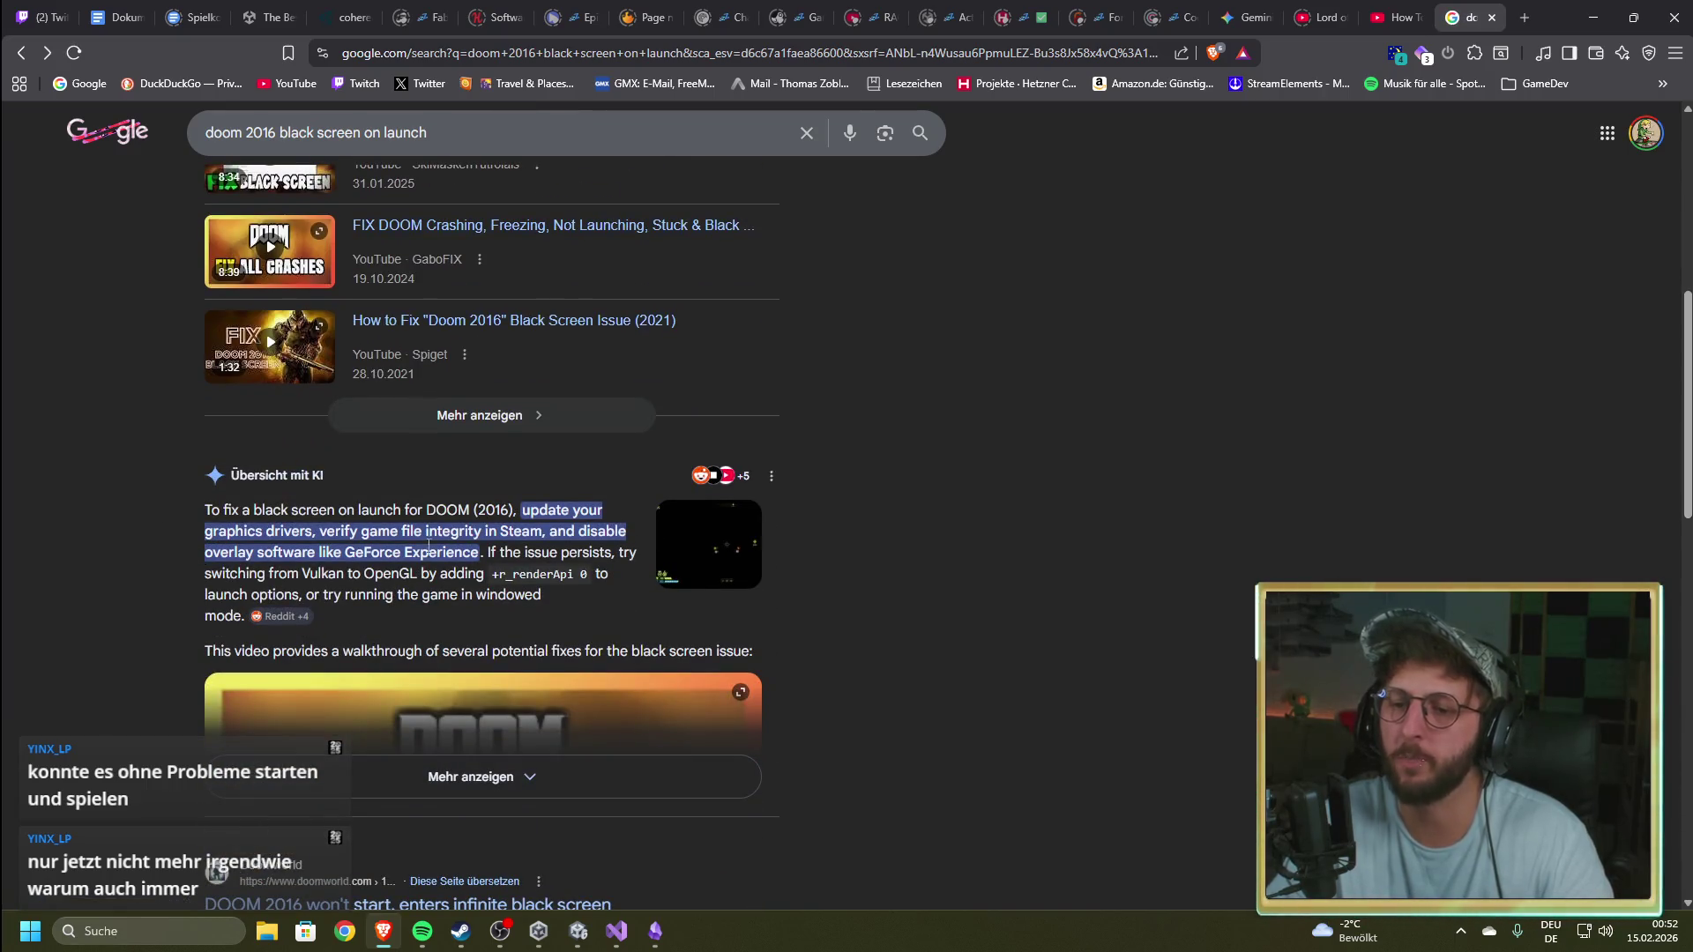
{"action": "key", "text": "alt+Tab"}
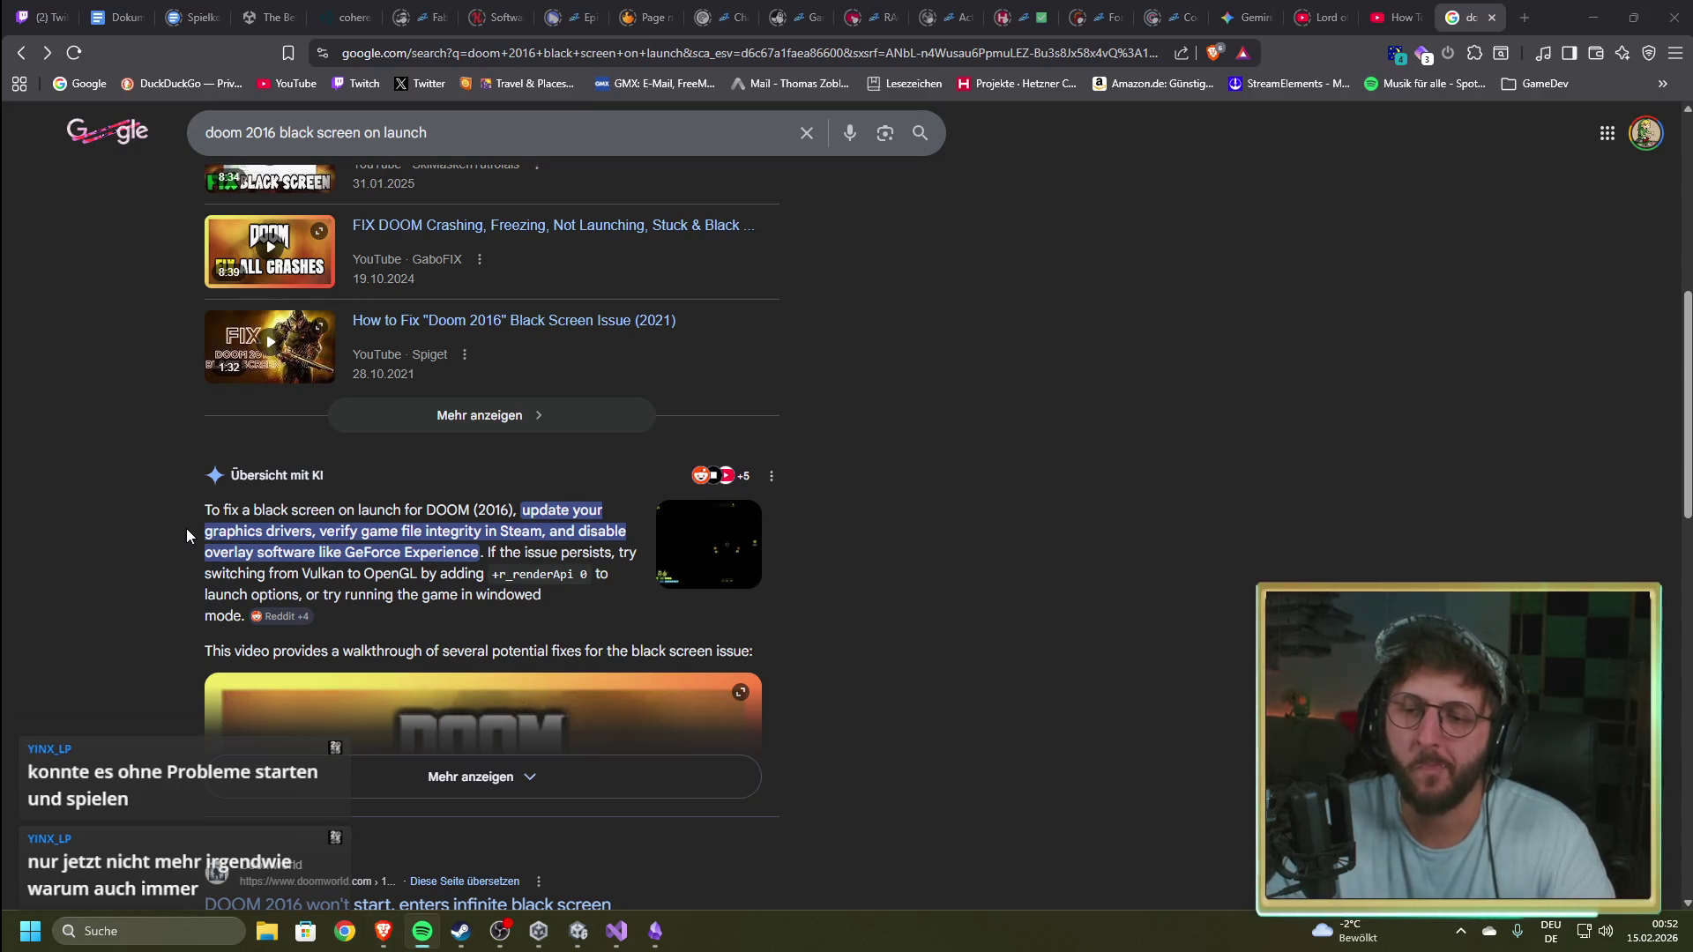
{"action": "left_click_drag", "start_coordinate": [328, 574], "coordinate": [500, 586]}
{"action": "left_click_drag", "start_coordinate": [608, 574], "coordinate": [403, 574]}
{"action": "left_click", "coordinate": [339, 579]}
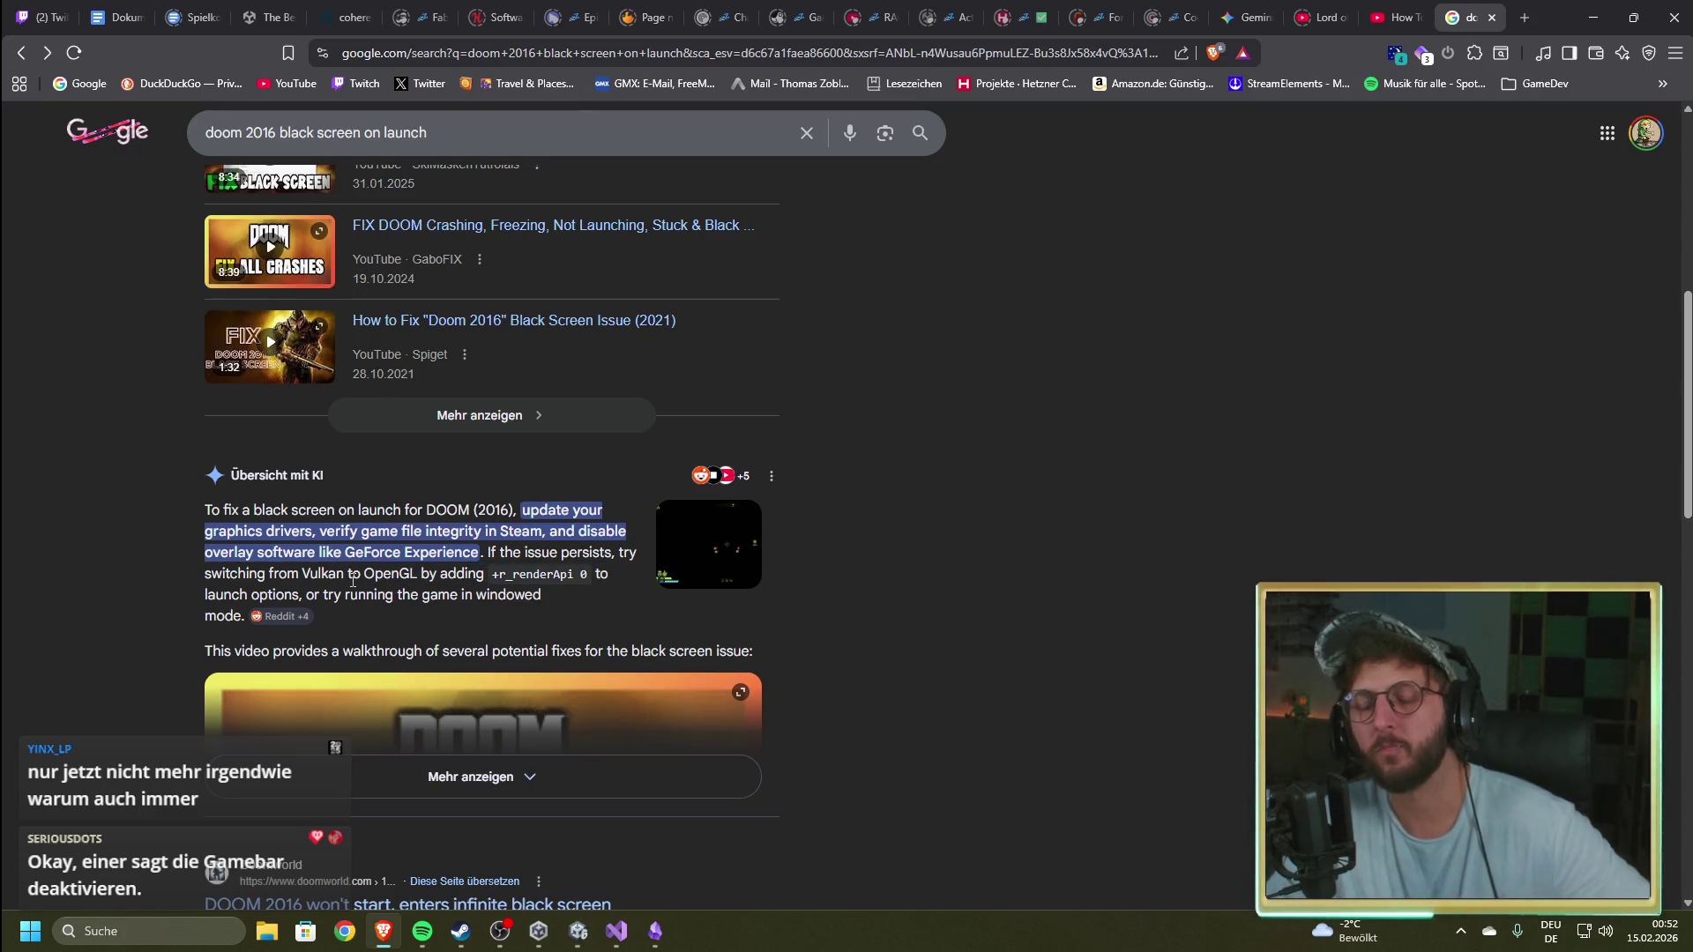
Step: Expand the full AI overview and reread the +r_renderApi 0 launch-option fix
{"action": "left_click", "coordinate": [414, 776]}
{"action": "scroll", "coordinate": [150, 641], "scroll_direction": "down", "scroll_amount": 3}
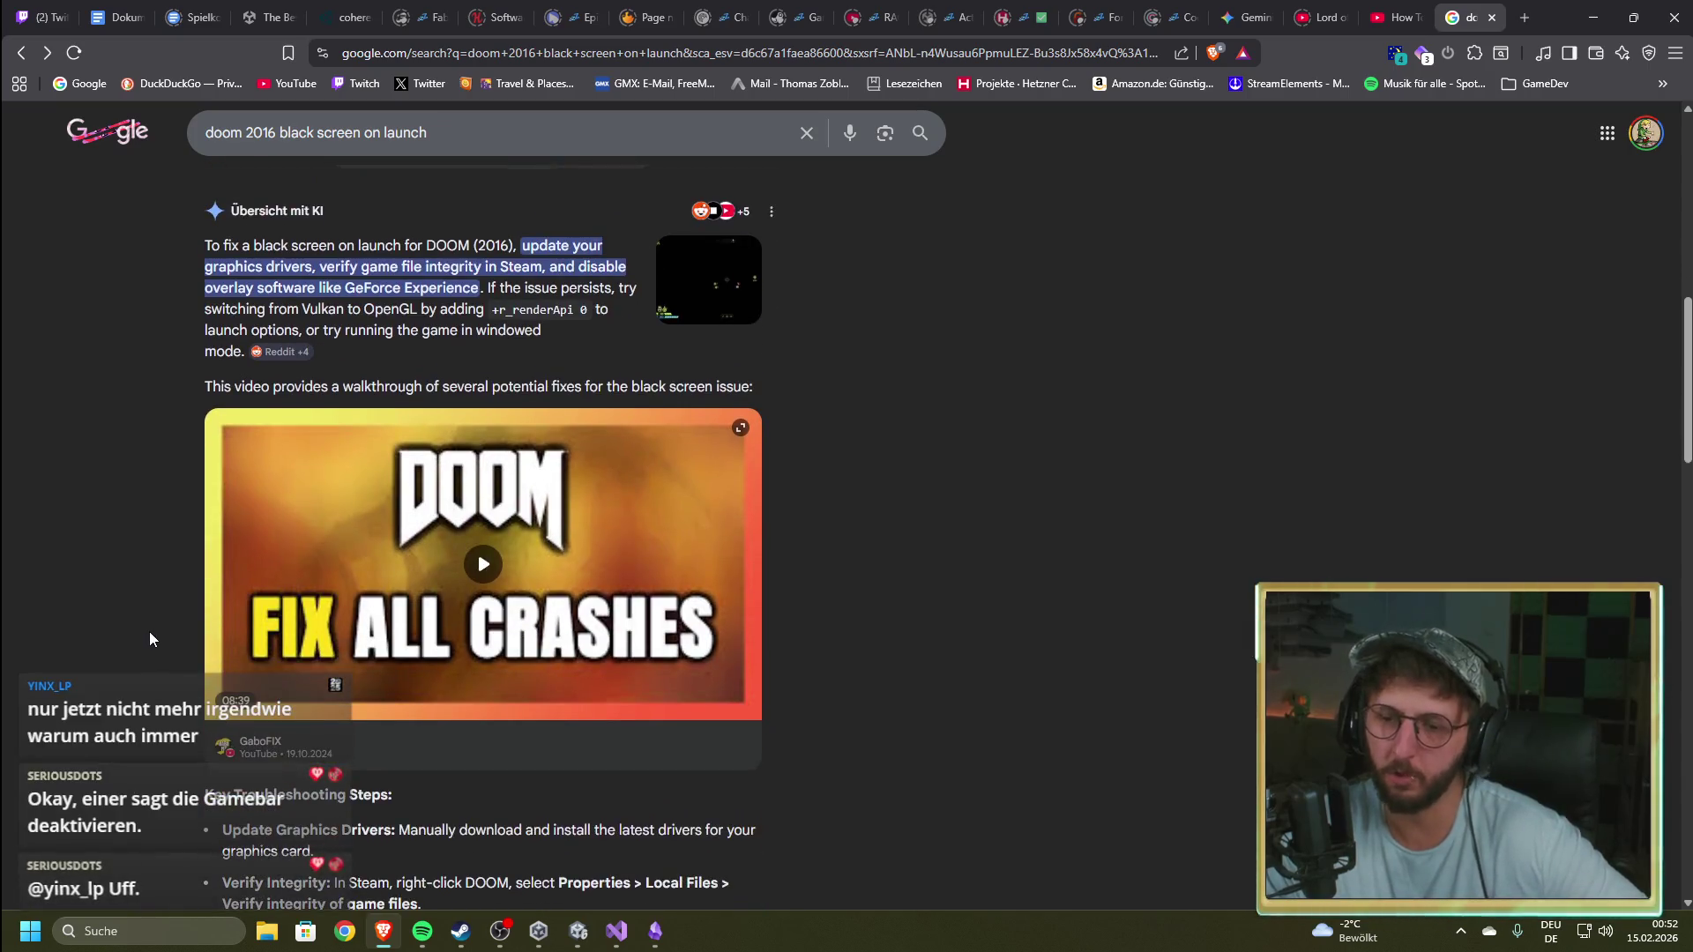
{"action": "scroll", "coordinate": [150, 640], "scroll_direction": "down", "scroll_amount": 3}
{"action": "scroll", "coordinate": [148, 632], "scroll_direction": "down", "scroll_amount": 2}
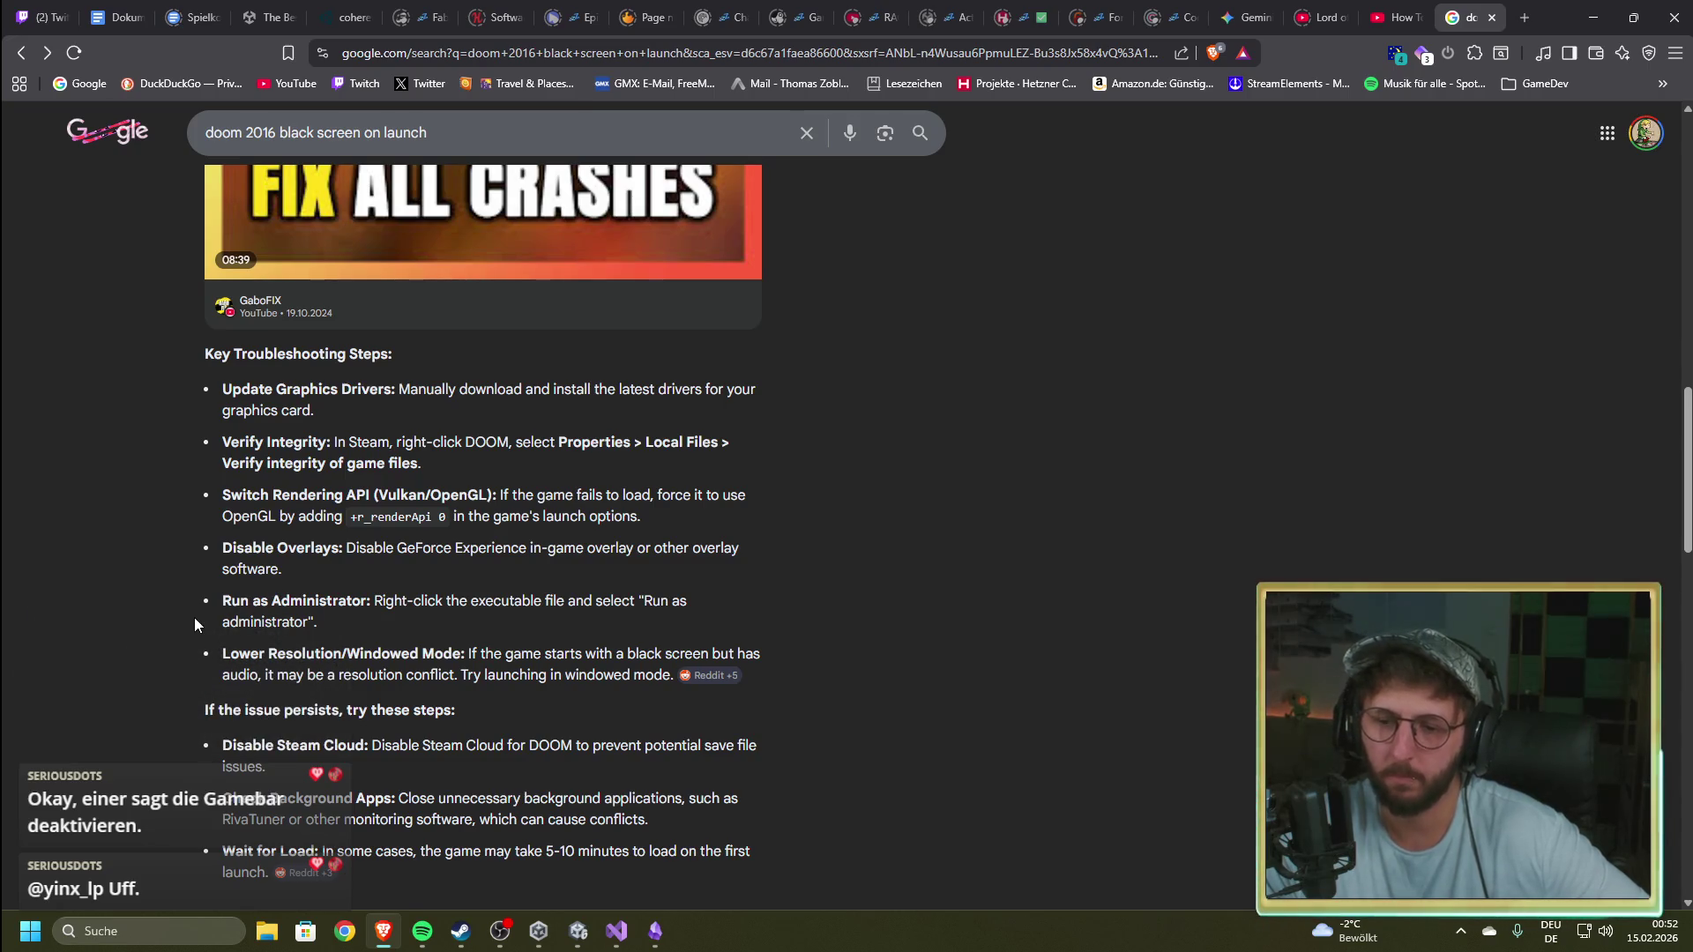
{"action": "scroll", "coordinate": [194, 624], "scroll_direction": "down", "scroll_amount": 2}
{"action": "scroll", "coordinate": [193, 624], "scroll_direction": "up", "scroll_amount": 1}
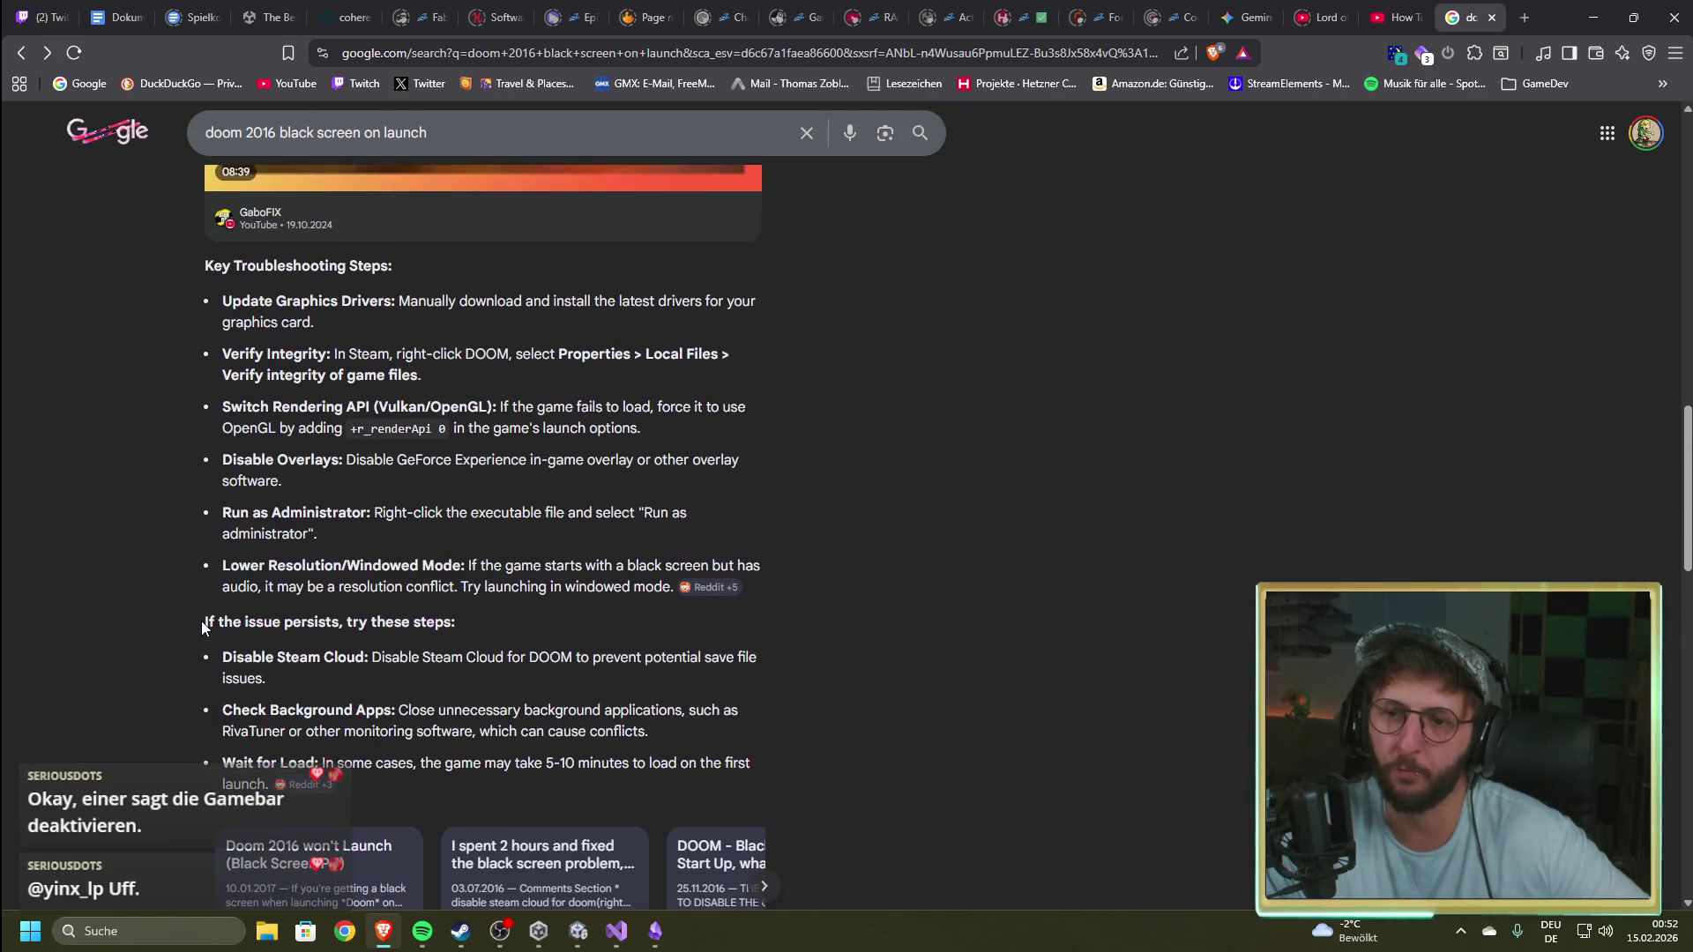
{"action": "left_click_drag", "start_coordinate": [490, 429], "coordinate": [322, 434]}
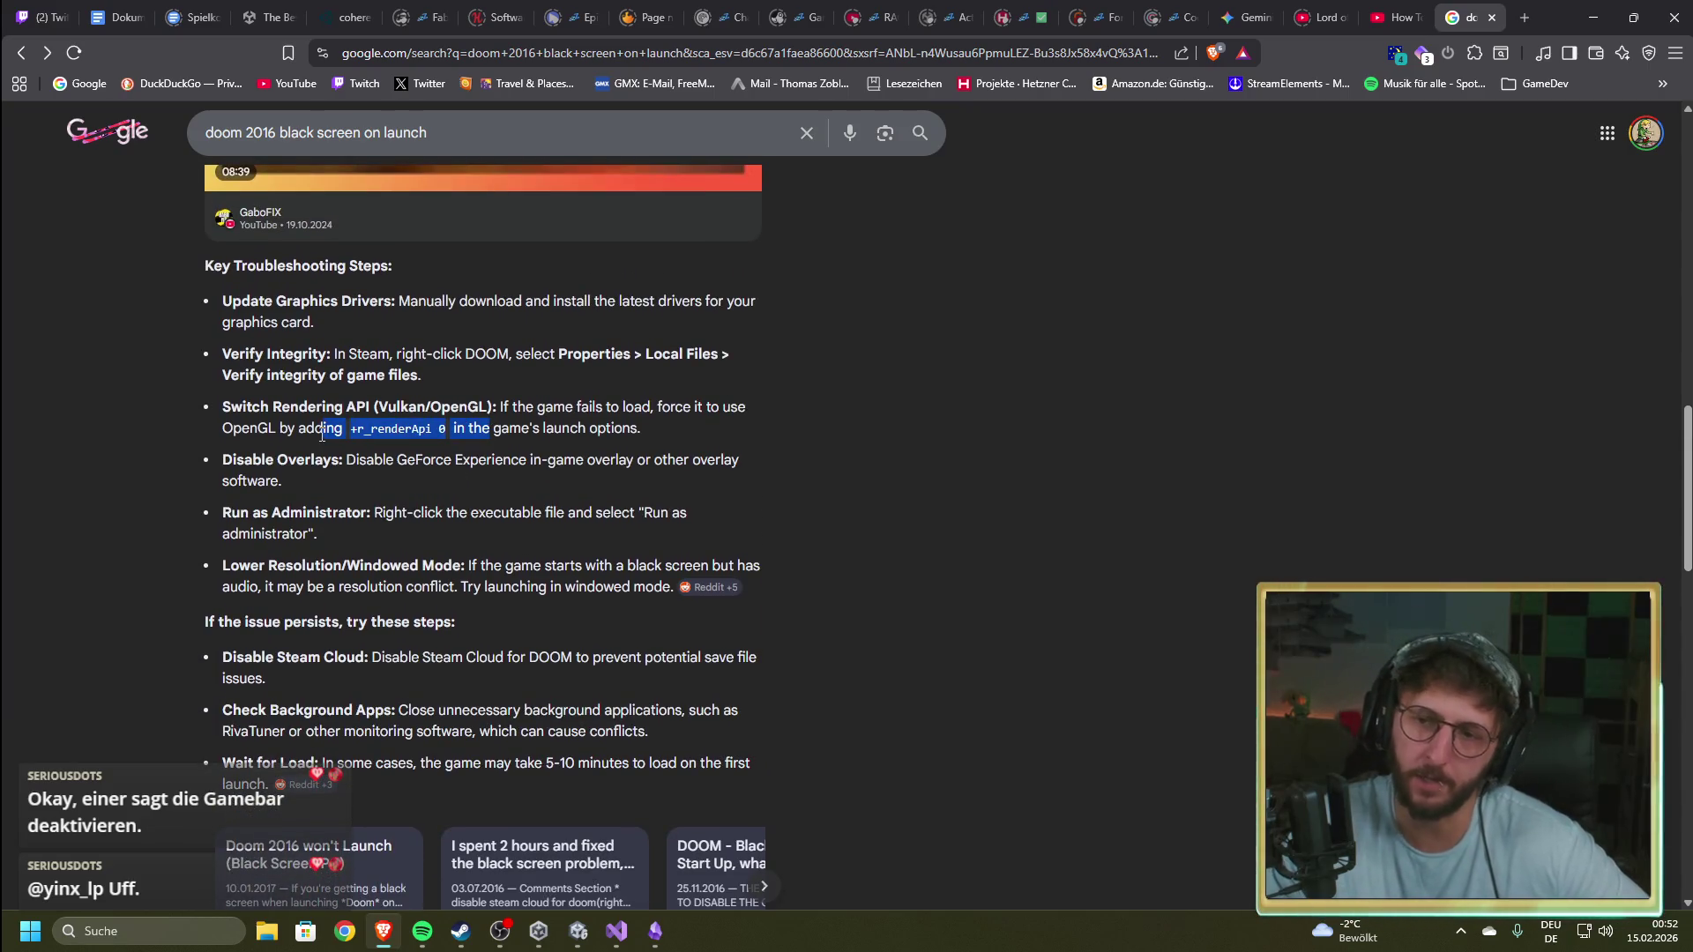
{"action": "left_click", "coordinate": [517, 465]}
{"action": "left_click_drag", "start_coordinate": [488, 432], "coordinate": [321, 432]}
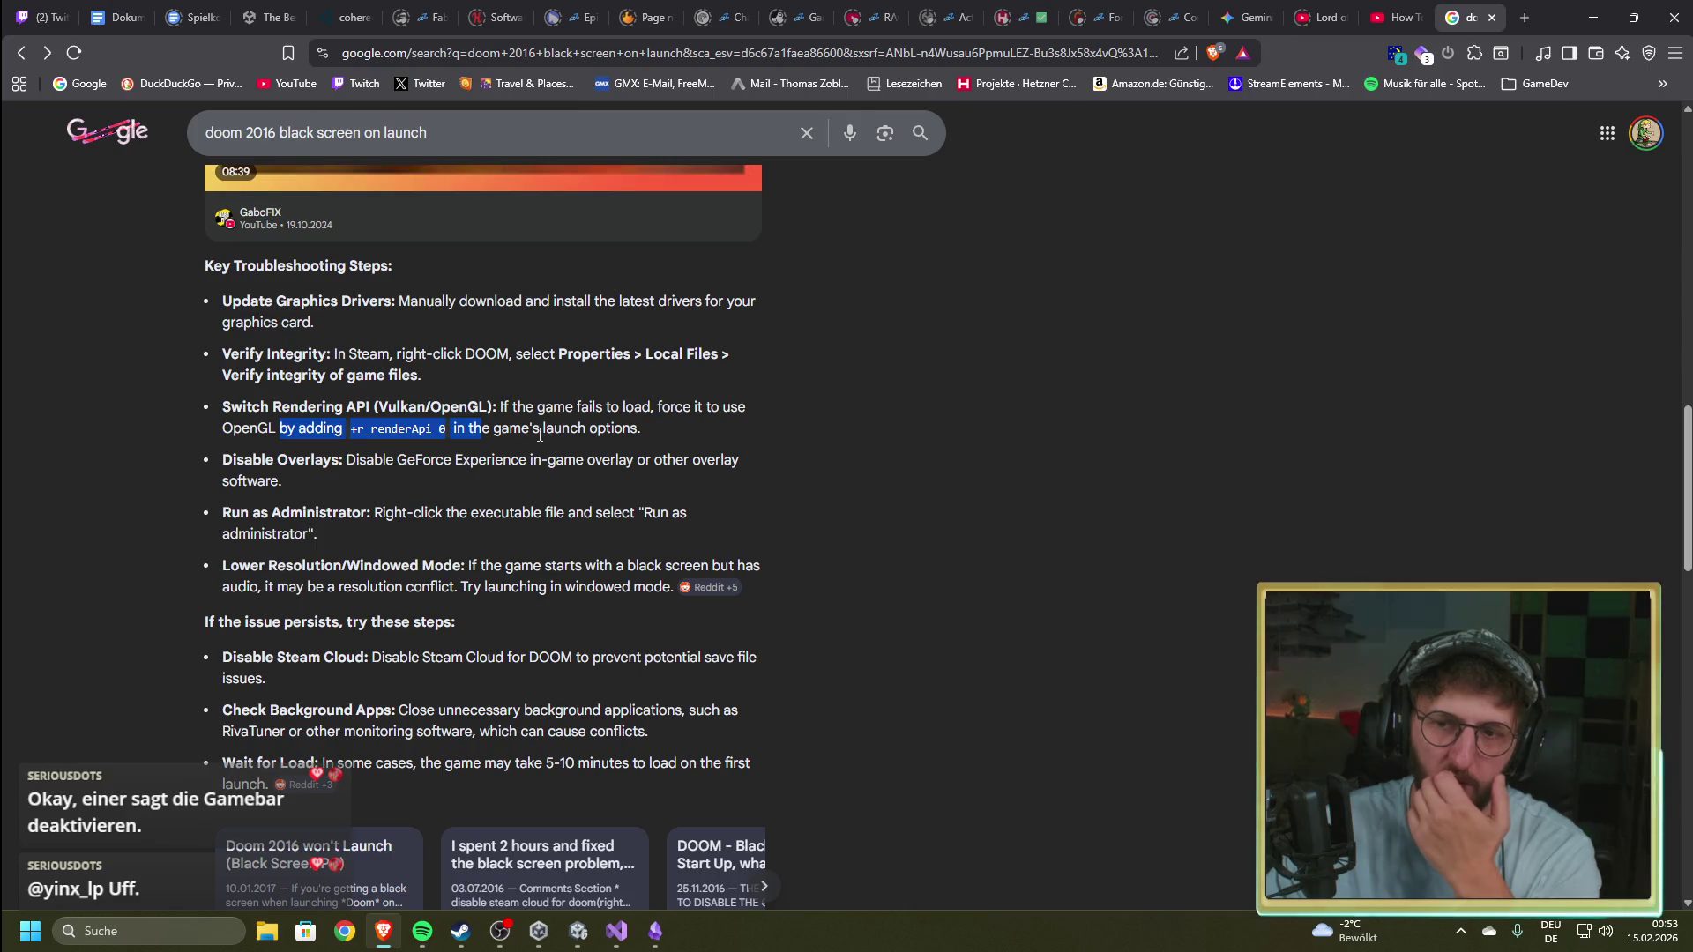
{"action": "scroll", "coordinate": [449, 562], "scroll_direction": "down", "scroll_amount": 3}
{"action": "scroll", "coordinate": [141, 524], "scroll_direction": "down", "scroll_amount": 3}
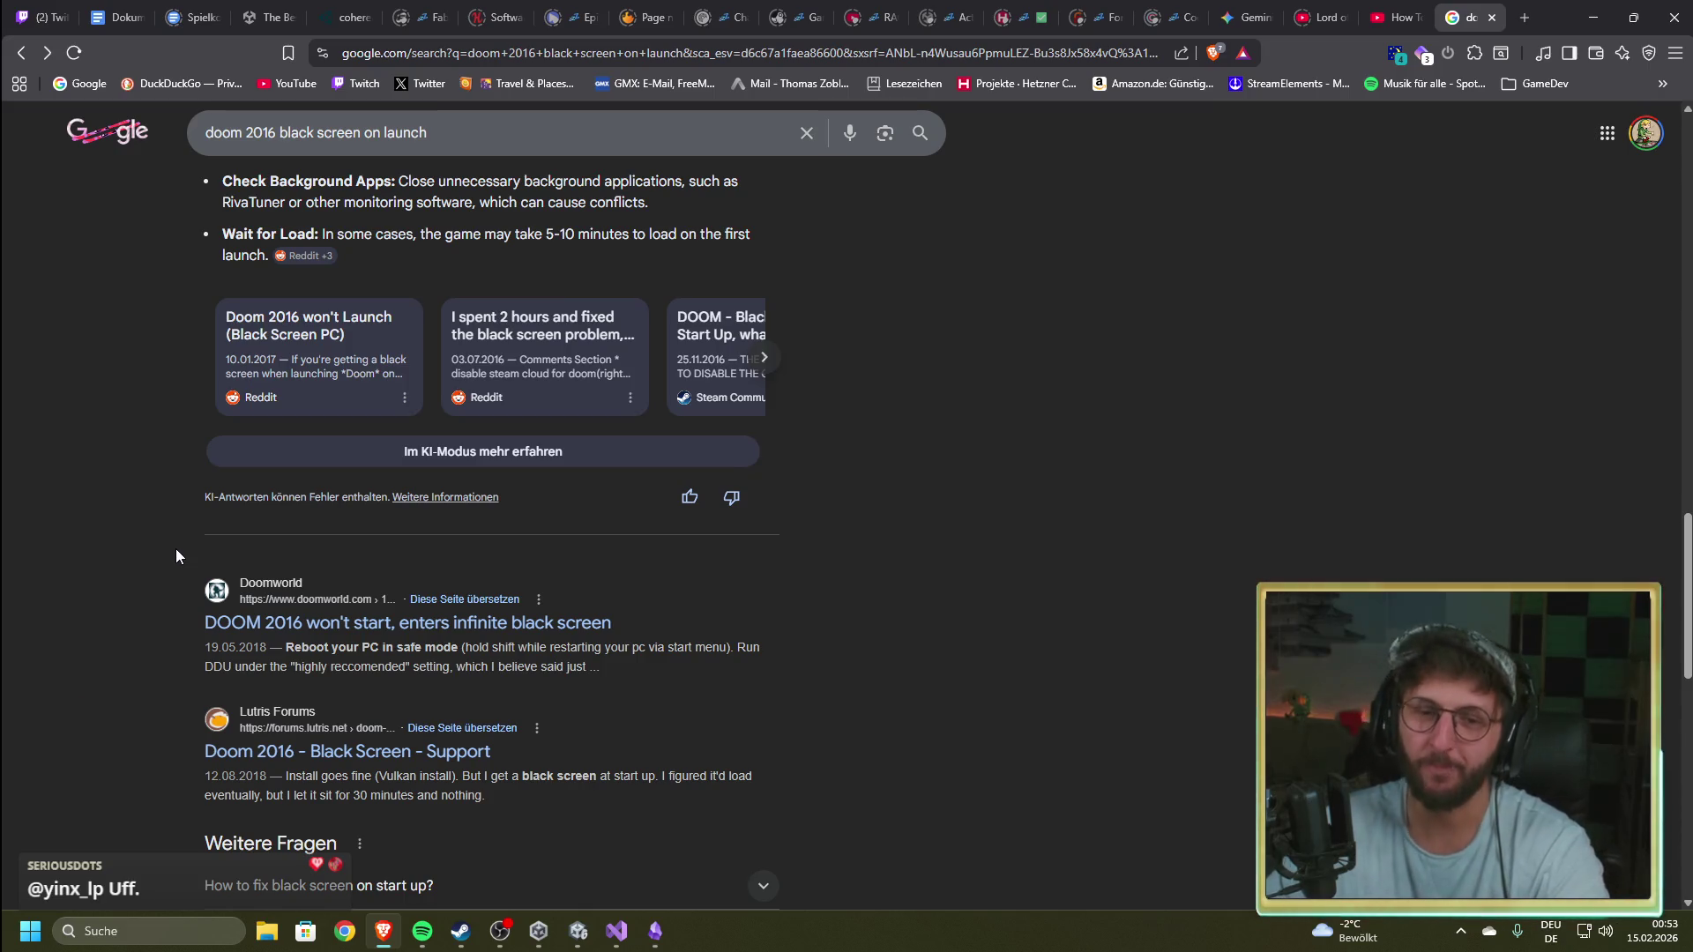
{"action": "key", "text": "alt+Tab"}
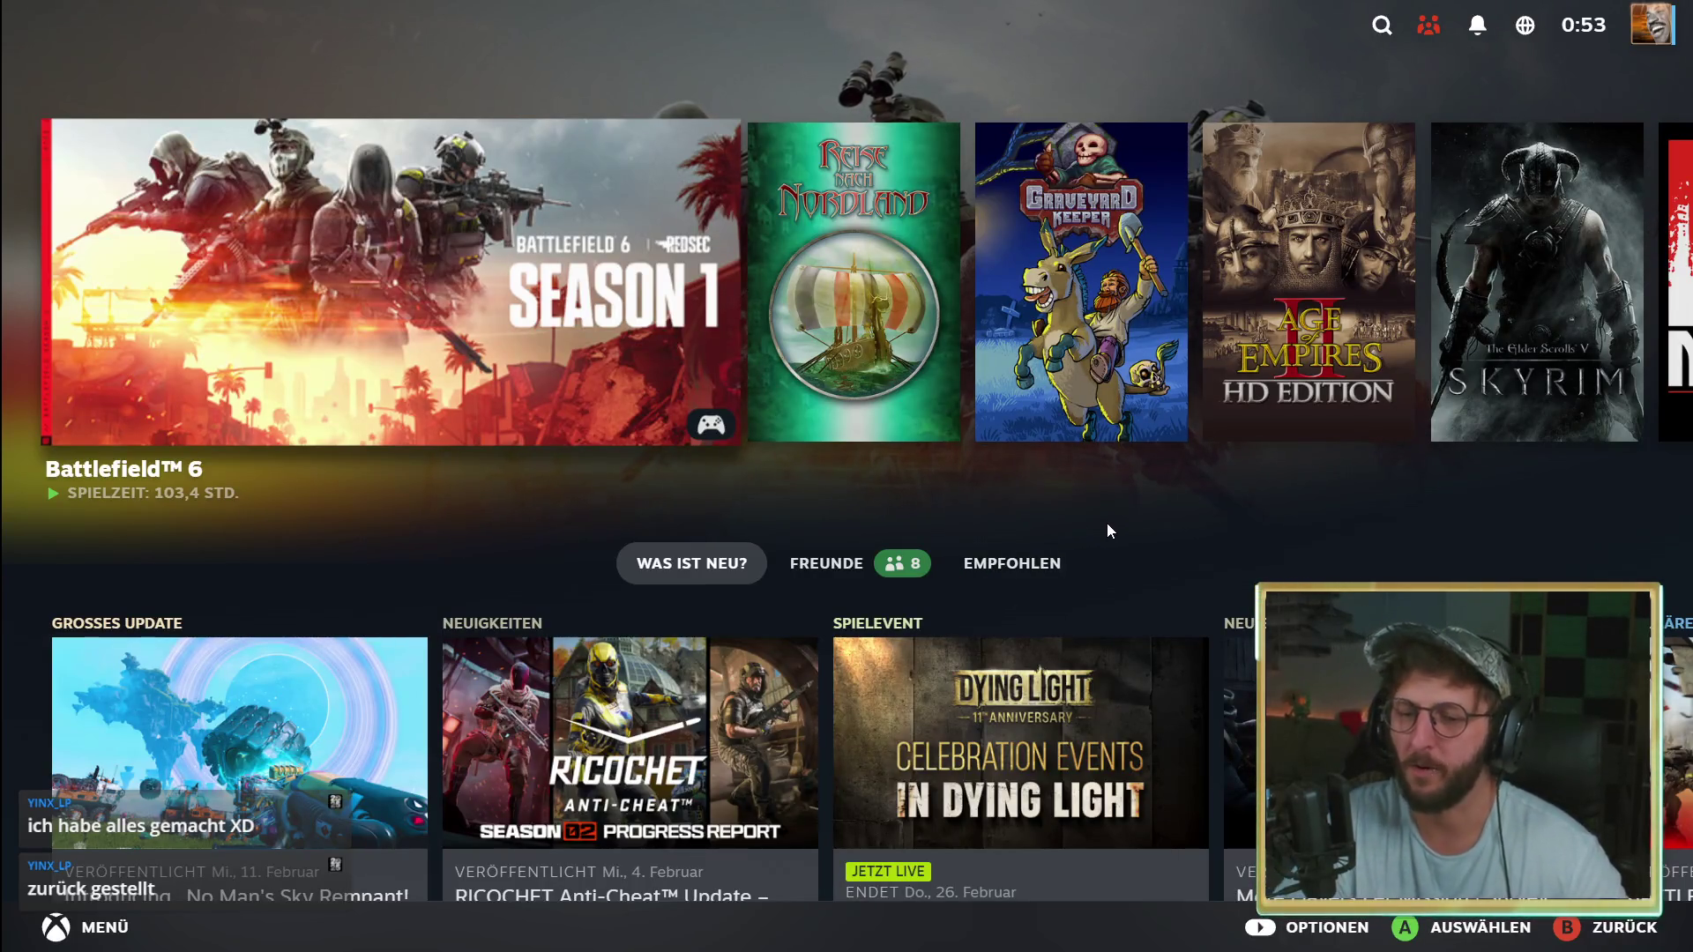
Step: Browse Big Picture's power options, which ends up minimizing Steam to the desktop
{"action": "key", "text": "Escape"}
{"action": "key", "text": "Up"}
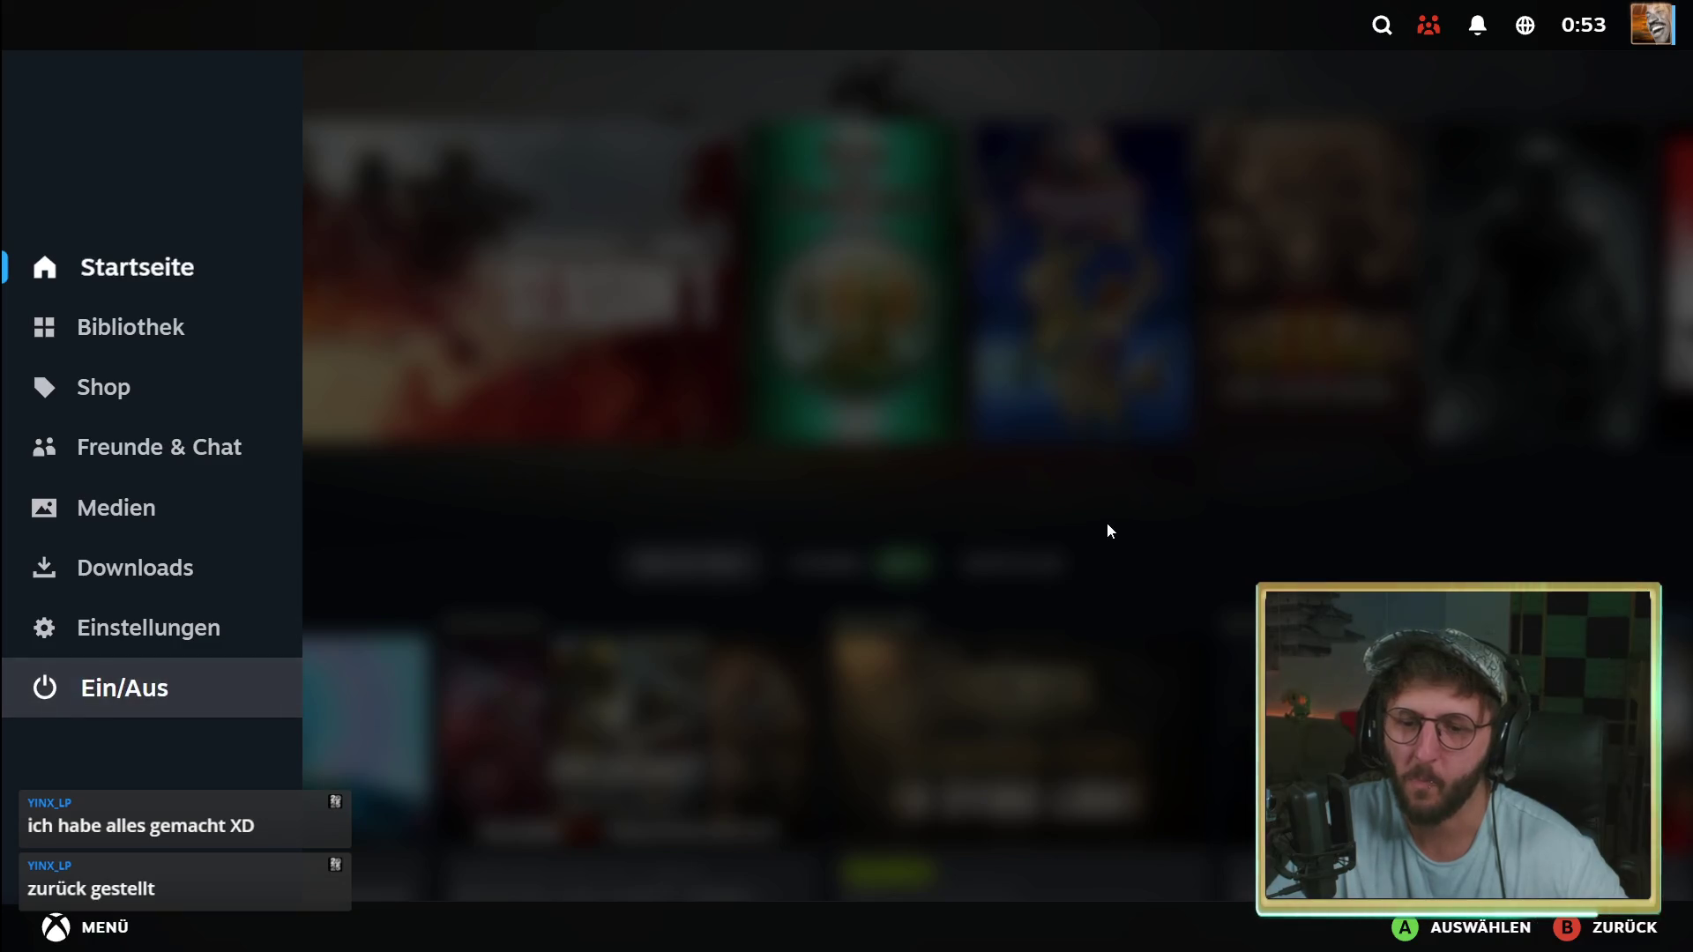
{"action": "key", "text": "Return"}
{"action": "key", "text": "Up"}
{"action": "key", "text": "Return"}
{"action": "key", "text": "Escape"}
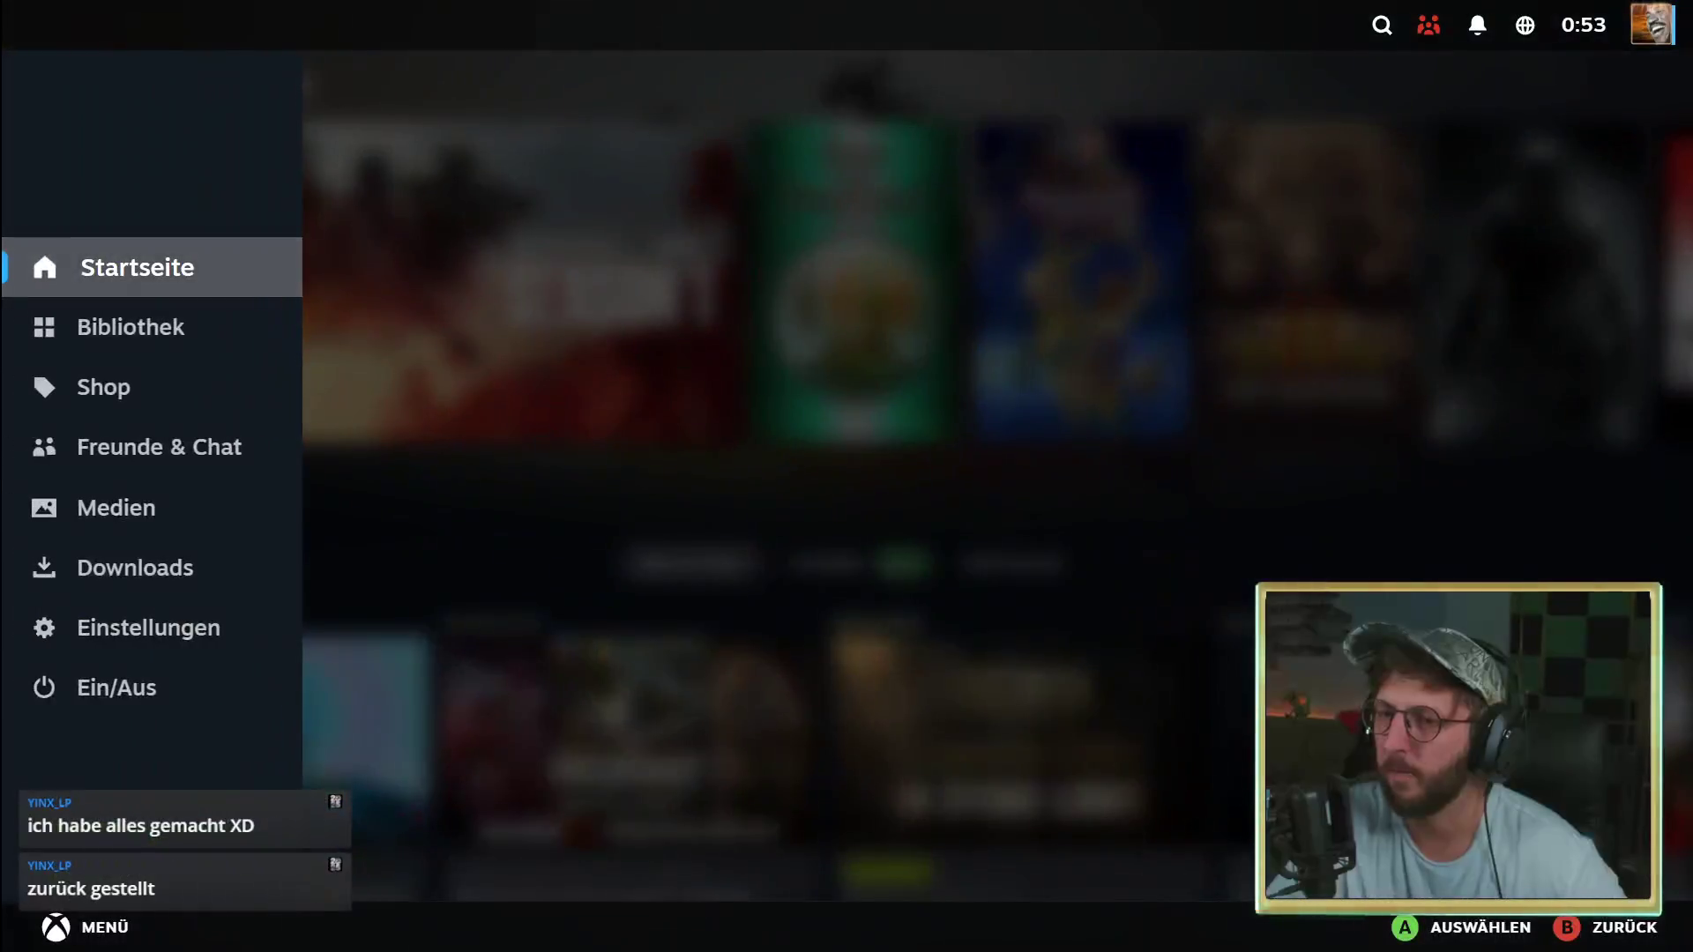
{"action": "key", "text": "Up"}
{"action": "key", "text": "Return"}
{"action": "key", "text": "Up"}
{"action": "key", "text": "Up"}
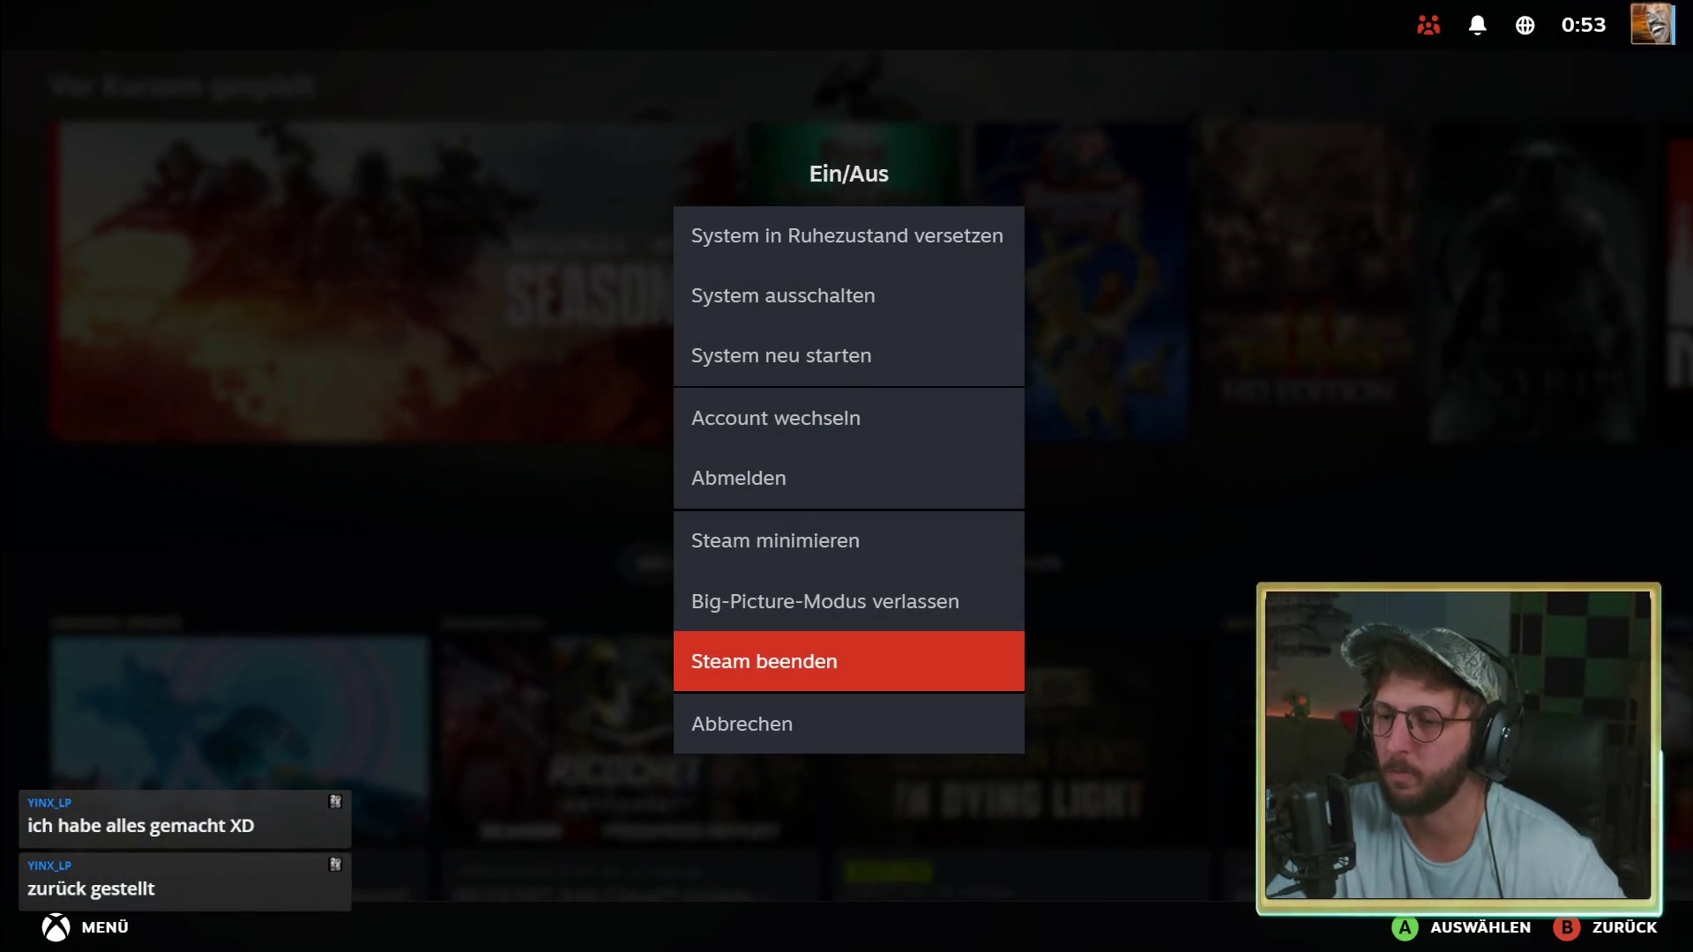
{"action": "key", "text": "Up"}
{"action": "key", "text": "Up"}
{"action": "key", "text": "Return"}
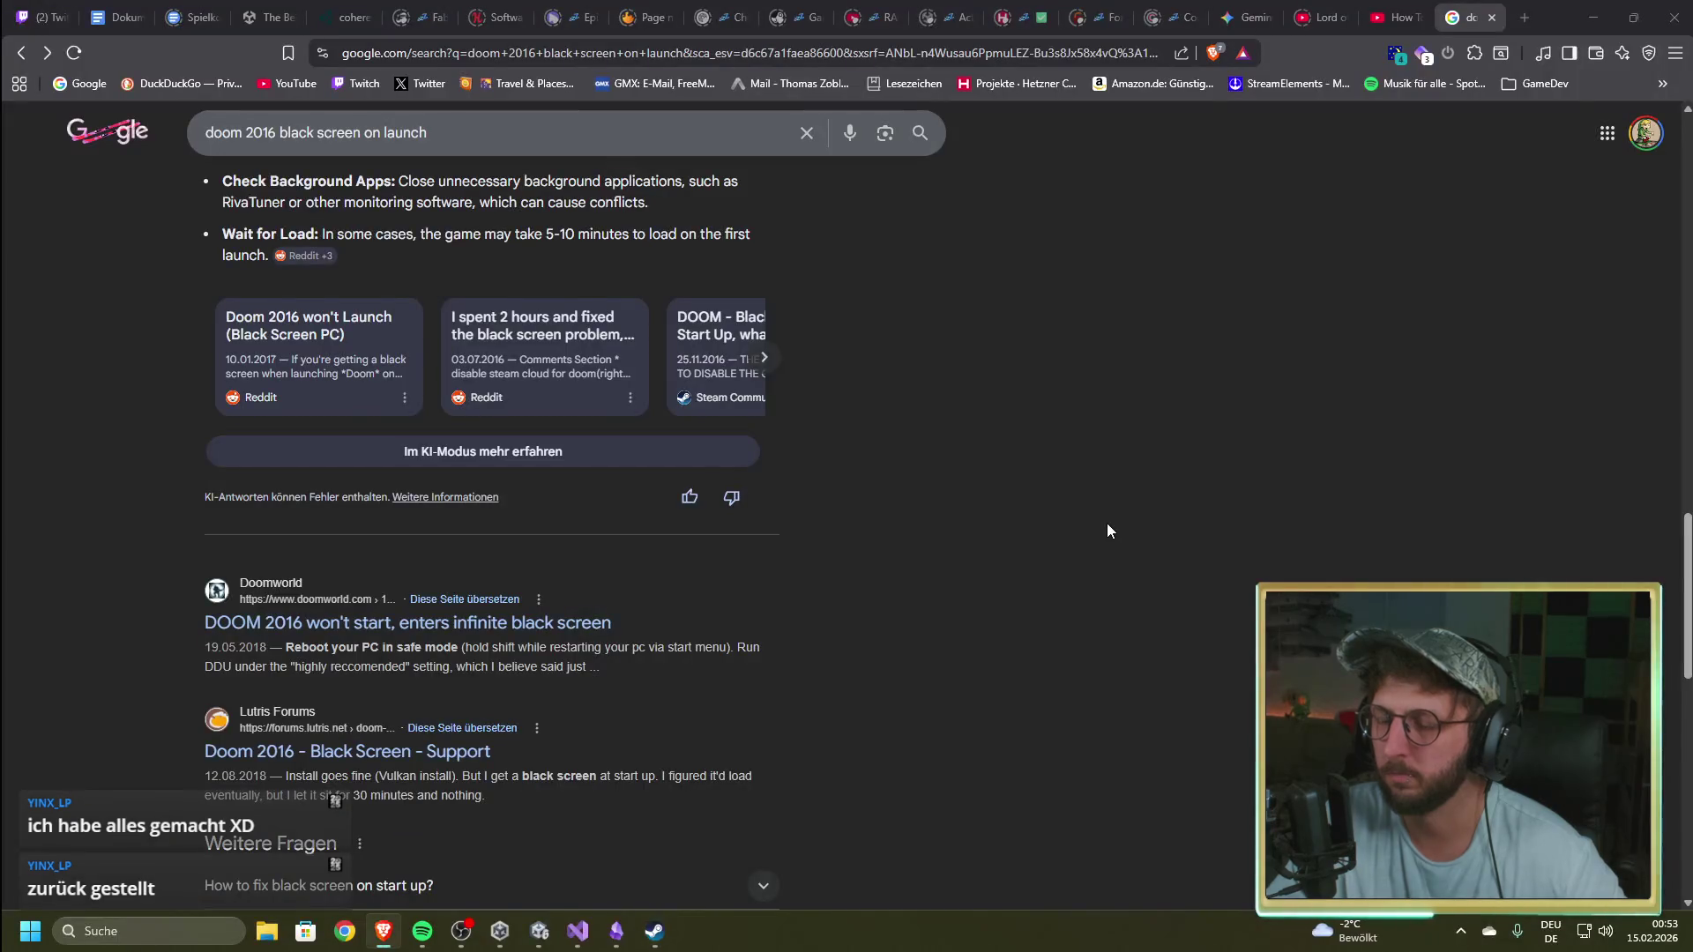
Step: Restore Big Picture and choose 'Big-Picture-Modus verlassen' from the power options
{"action": "left_click", "coordinate": [655, 931]}
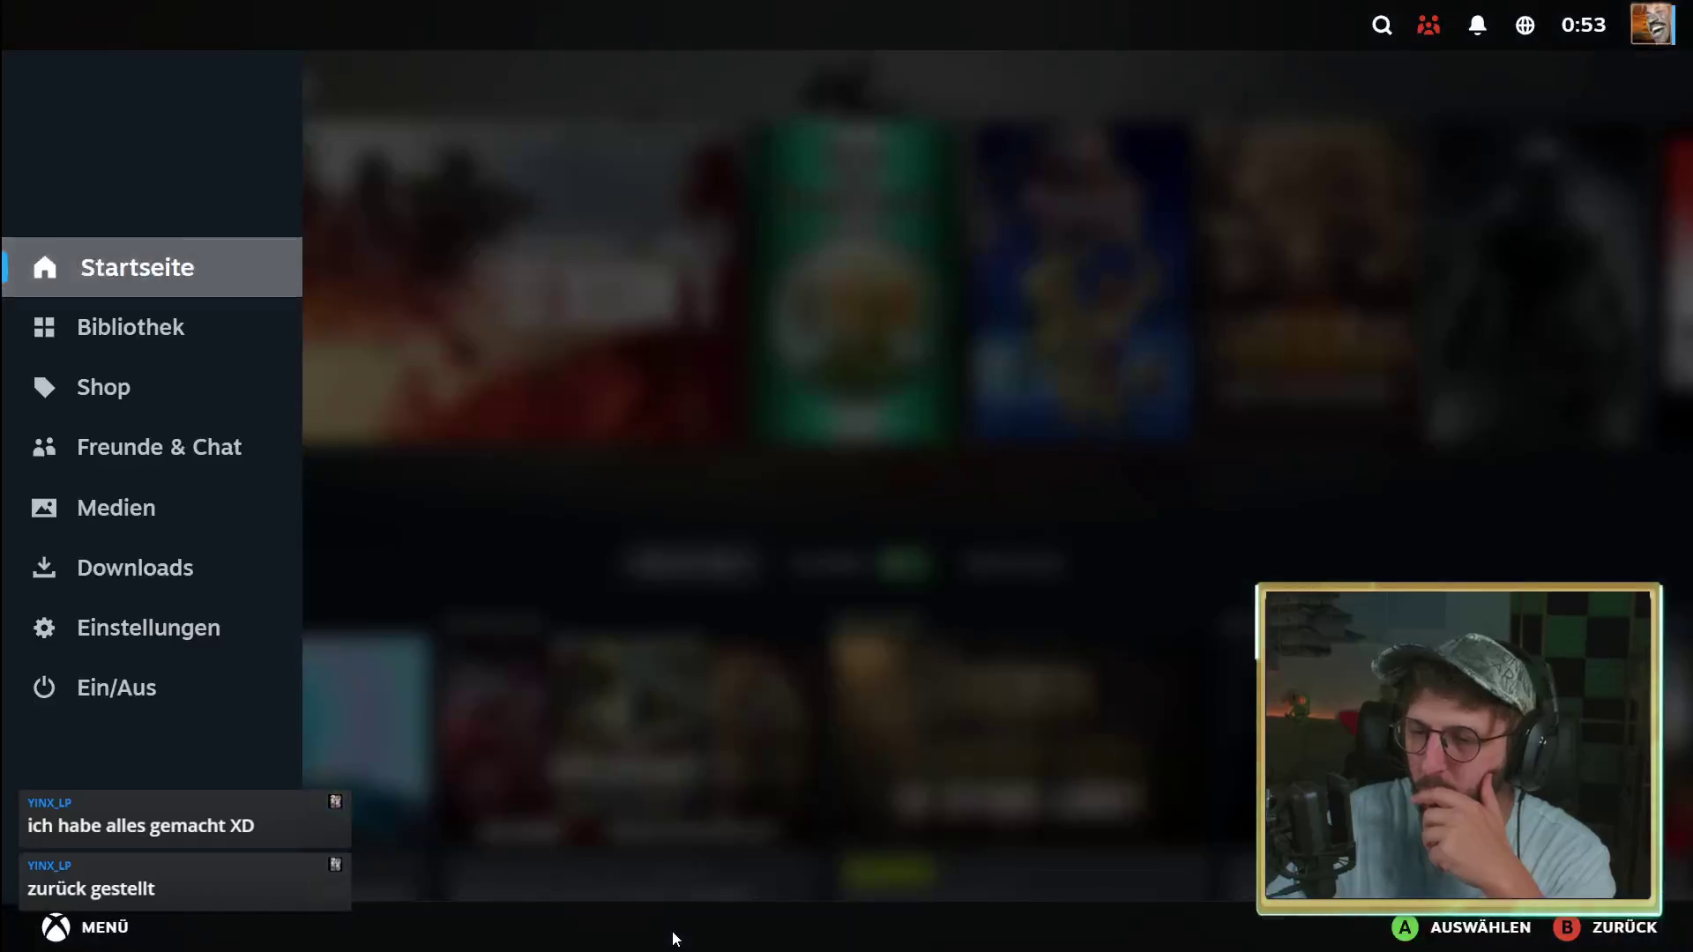
{"action": "key", "text": "Up"}
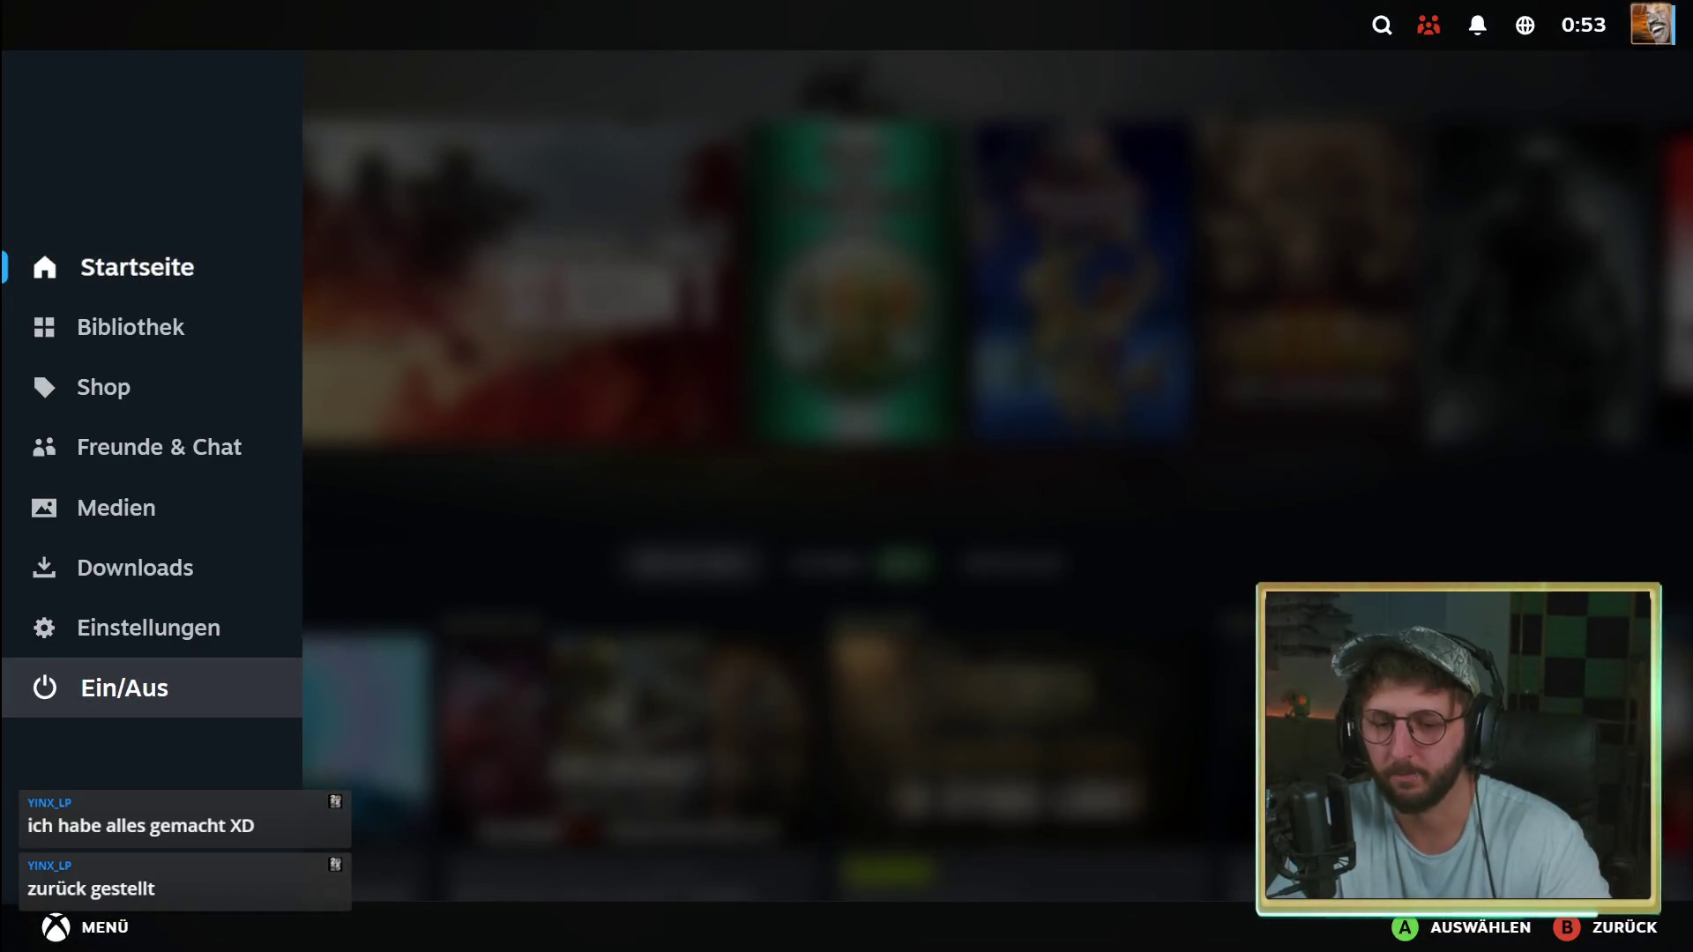
{"action": "key", "text": "Escape"}
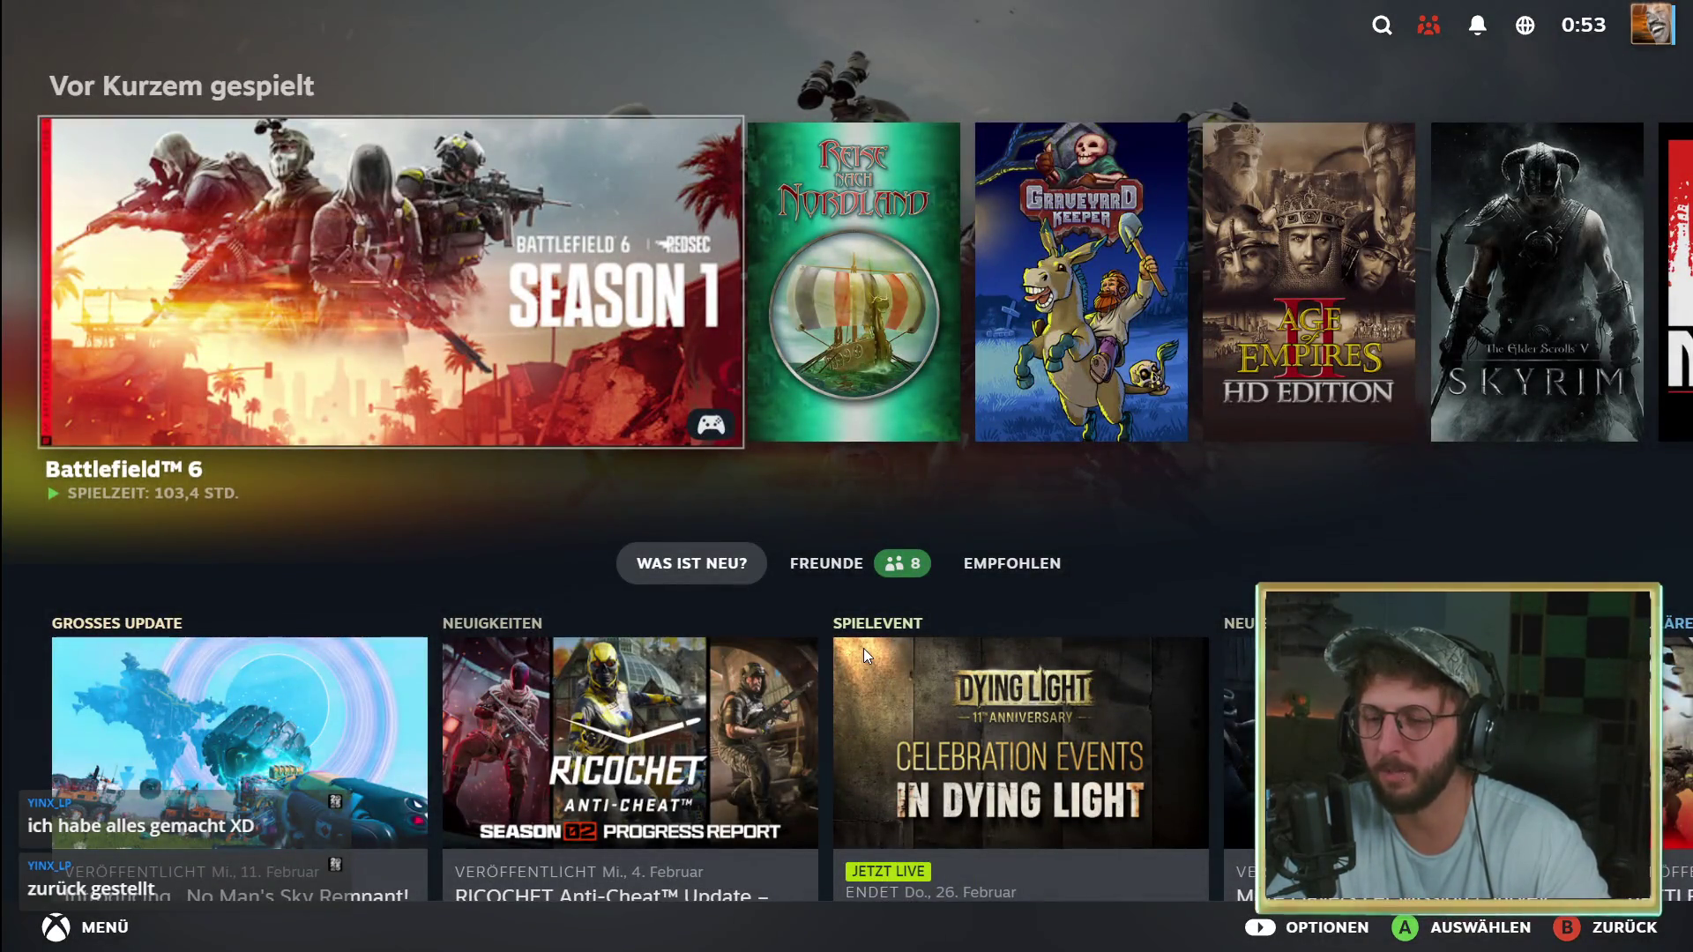
{"action": "key", "text": "Escape"}
{"action": "key", "text": "Up"}
{"action": "key", "text": "Return"}
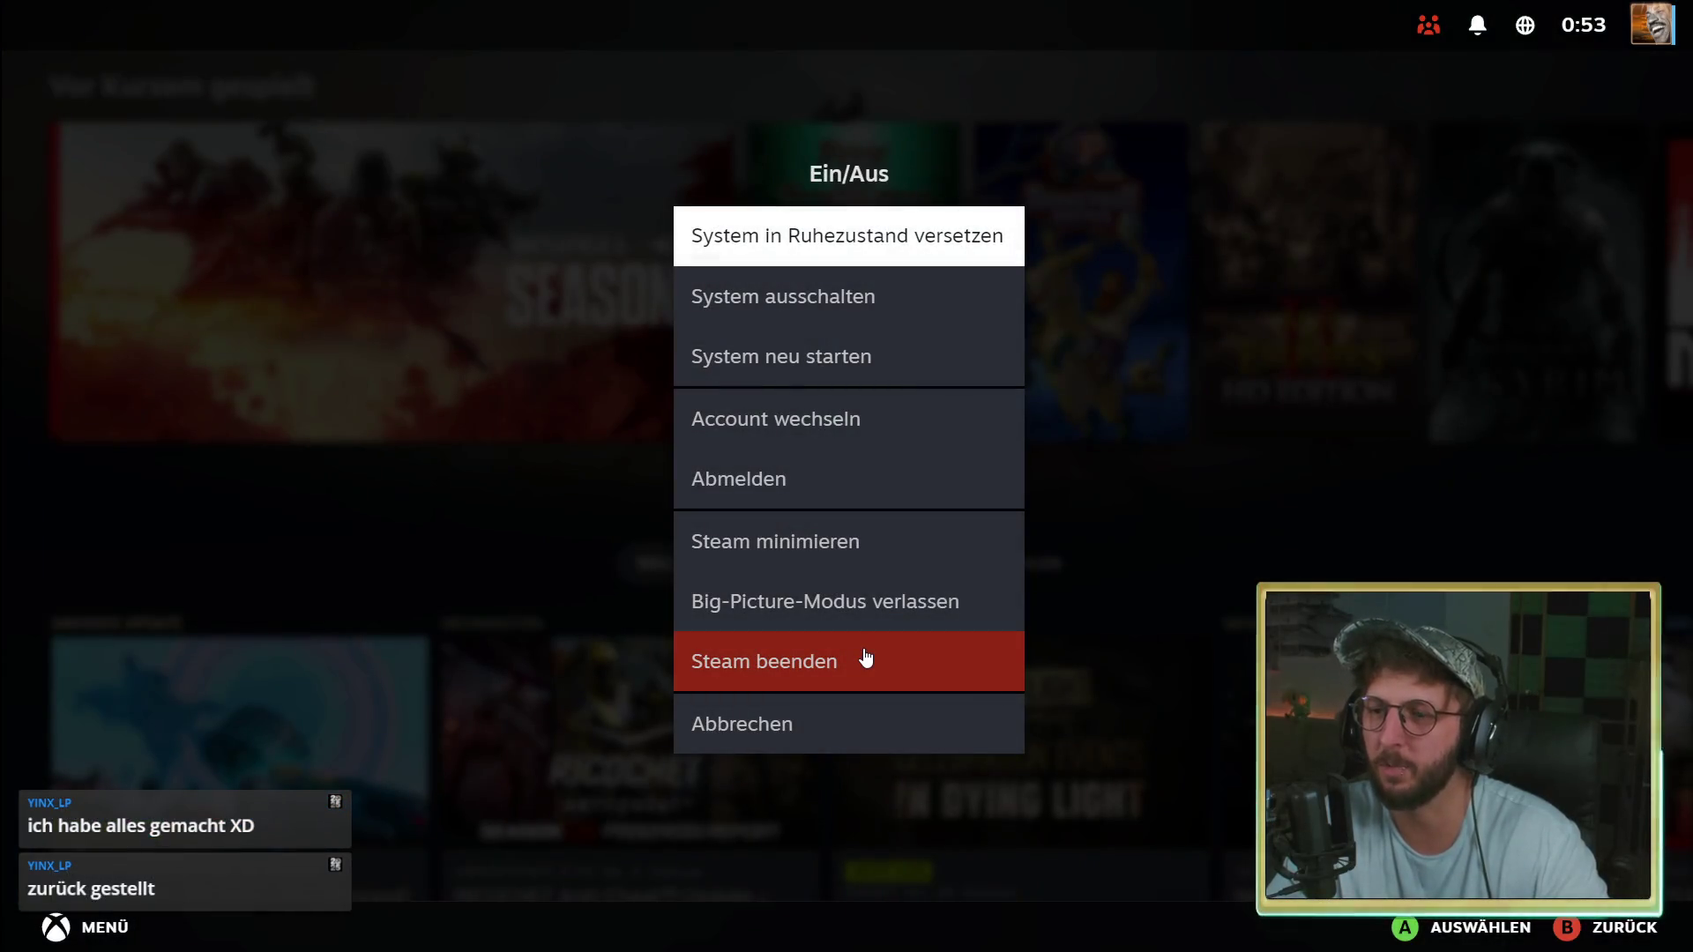
{"action": "key", "text": "Down"}
{"action": "key", "text": "Up"}
{"action": "key", "text": "Up"}
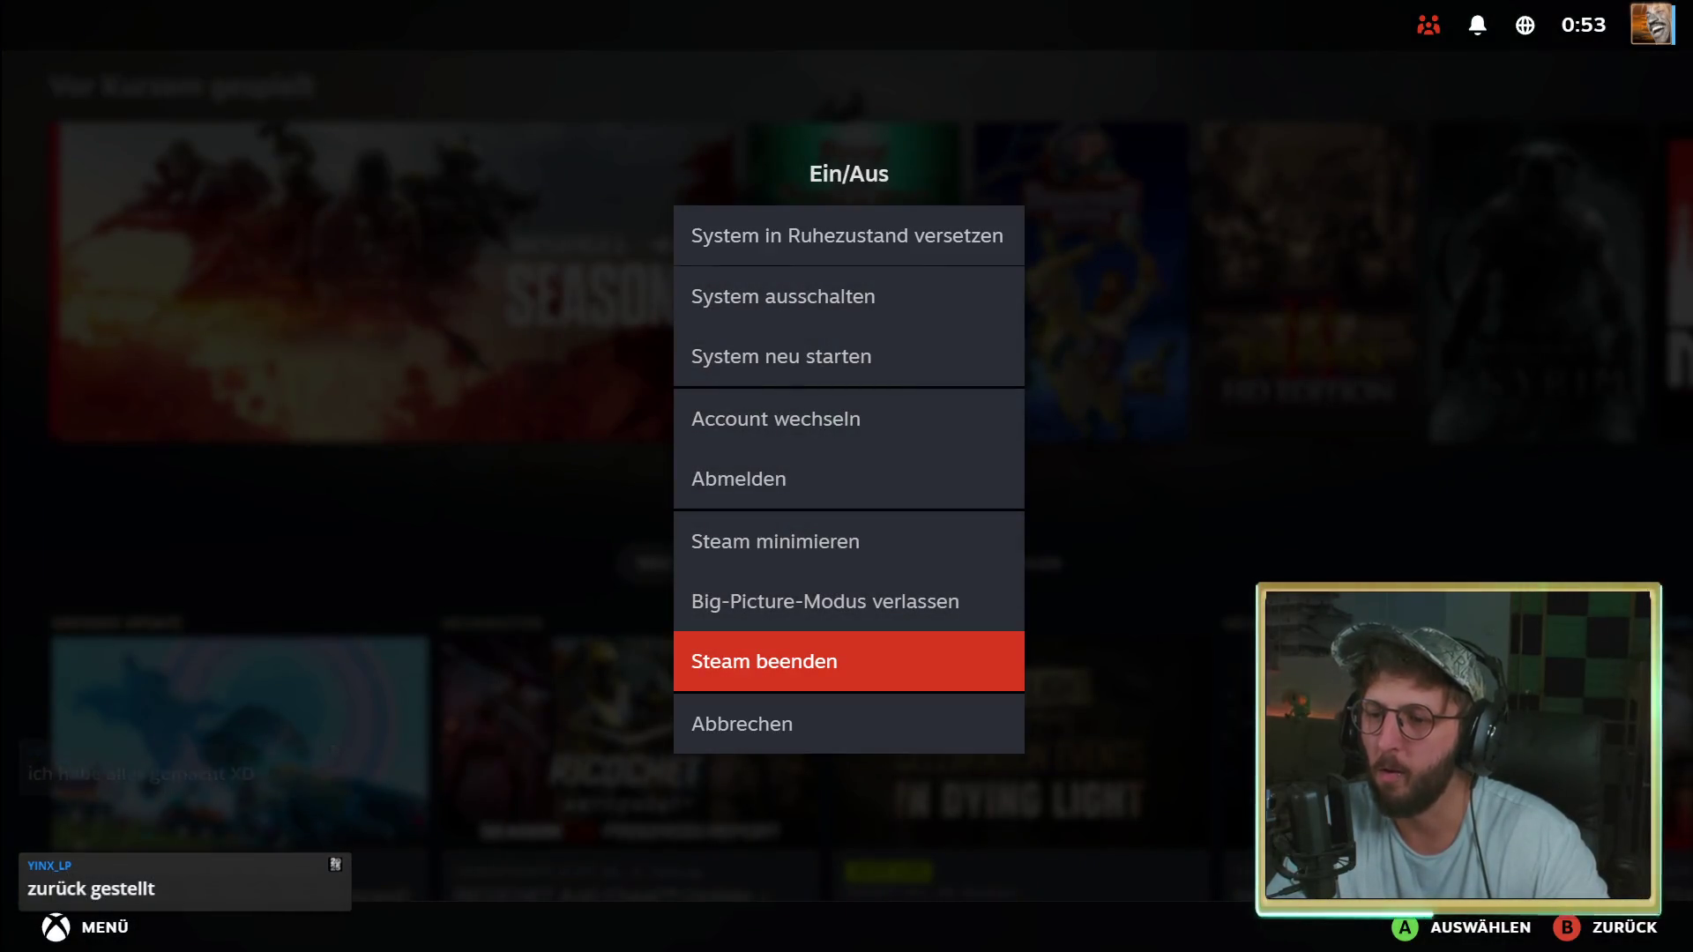
{"action": "key", "text": "Return"}
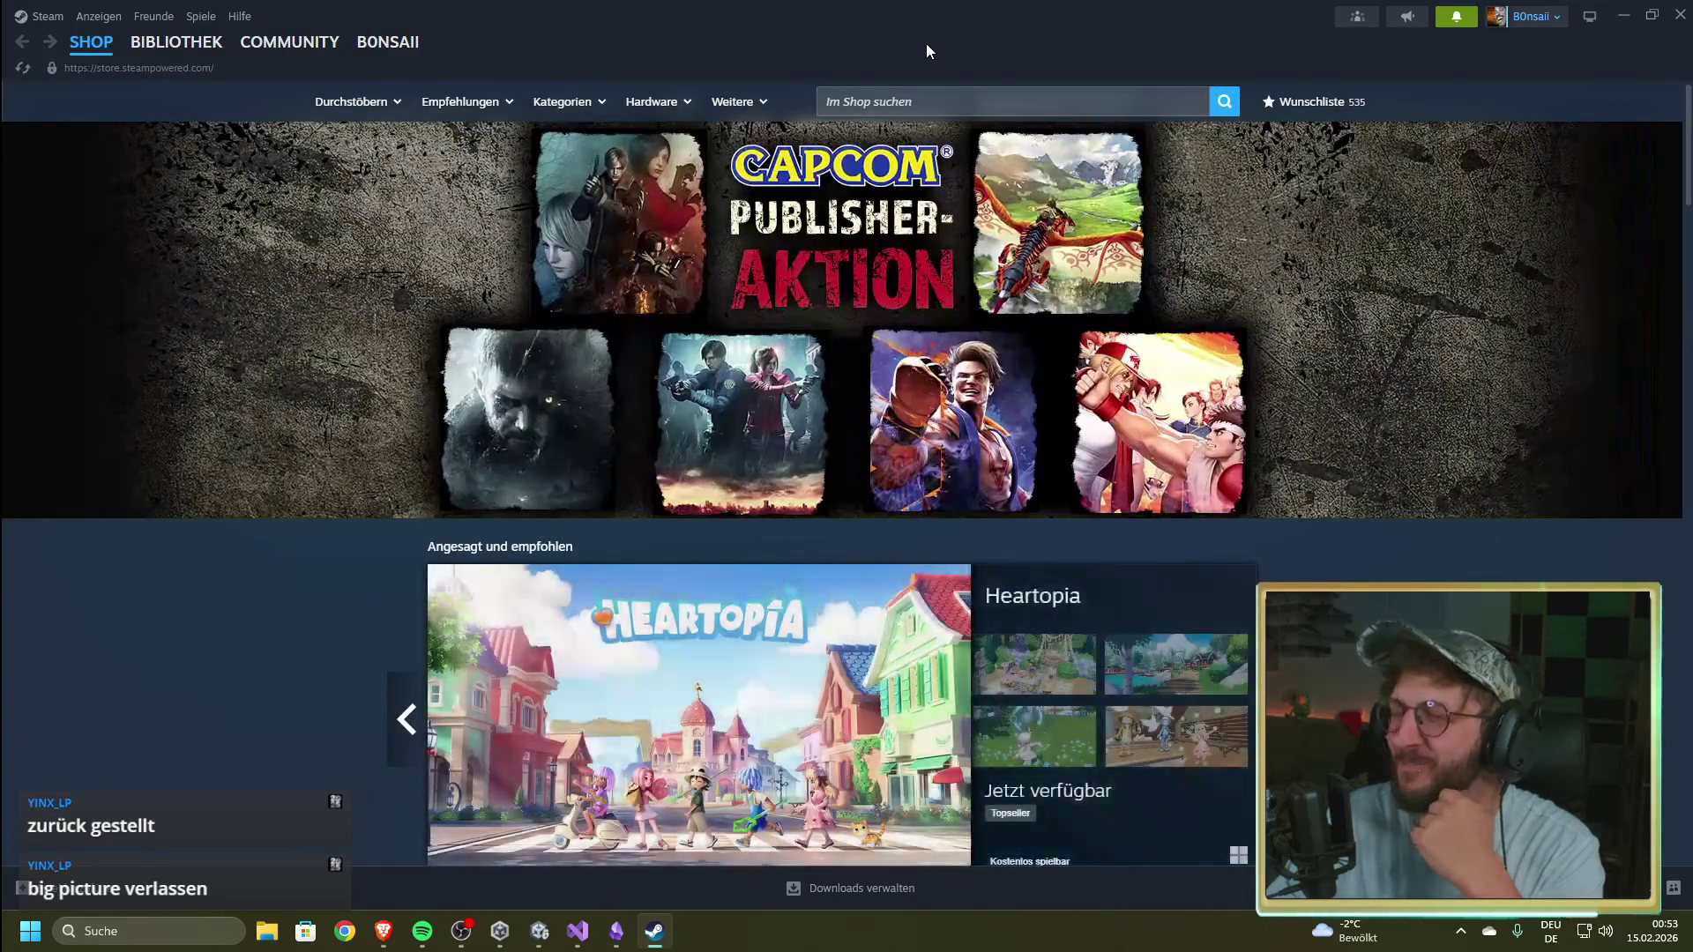
Step: Bring the Unity 3_Tutorial editor window back to the front and show hidden tray icons
{"action": "mouse_move", "coordinate": [540, 931]}
{"action": "left_click", "coordinate": [450, 842]}
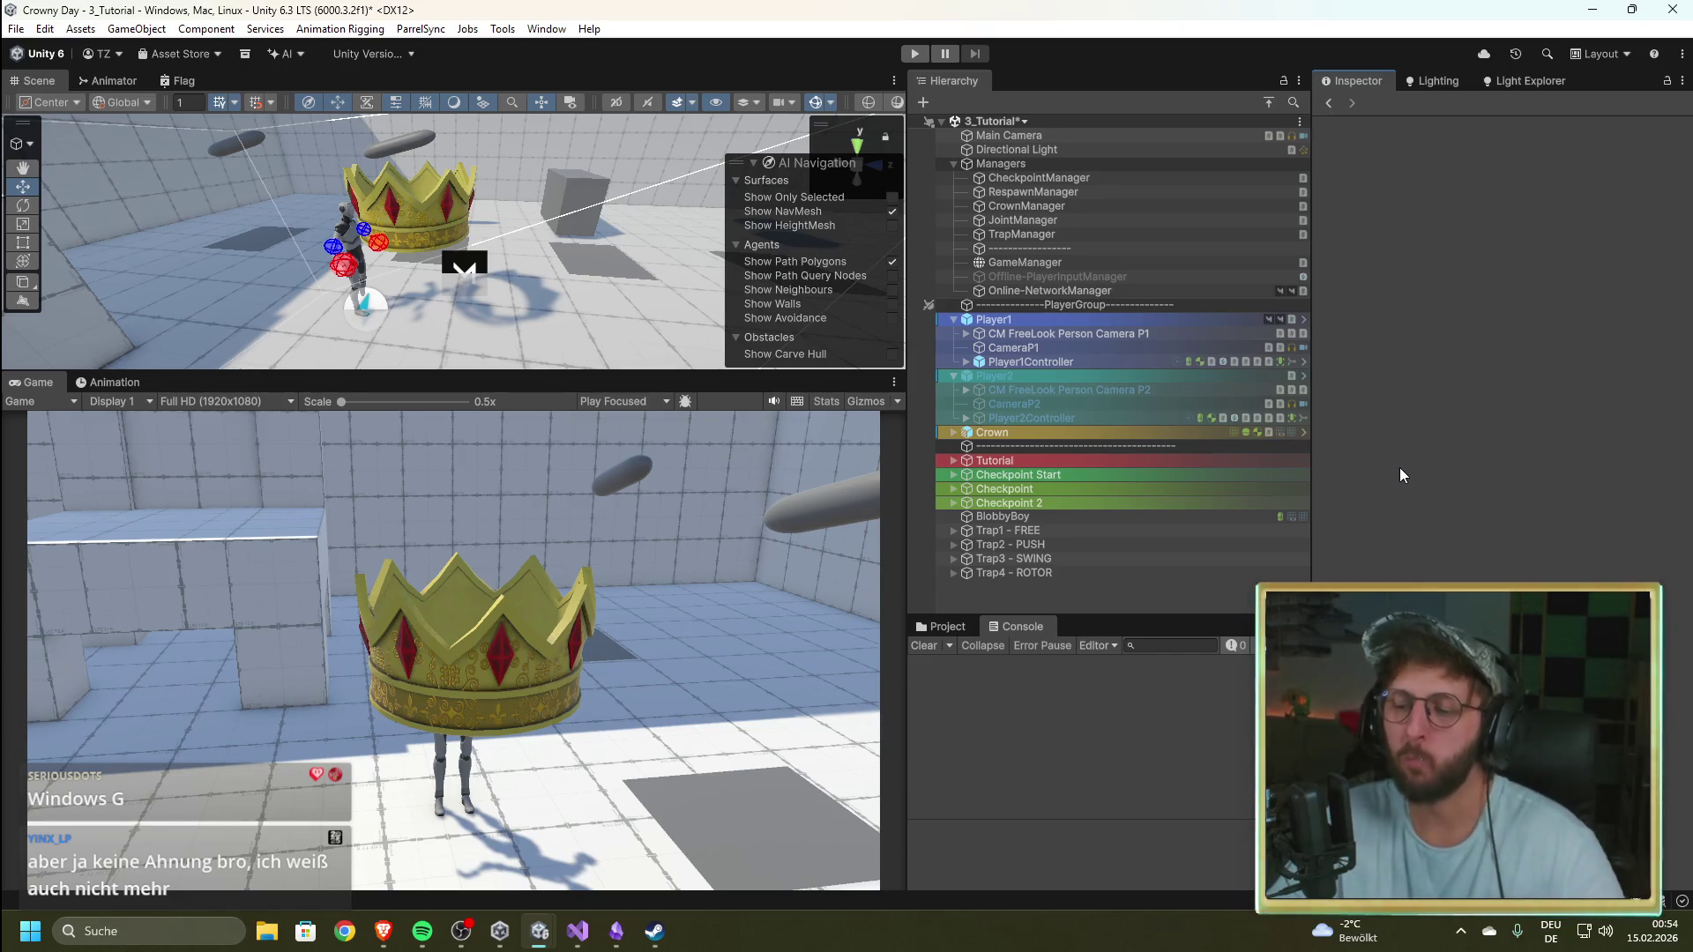
{"action": "left_click", "coordinate": [1463, 933]}
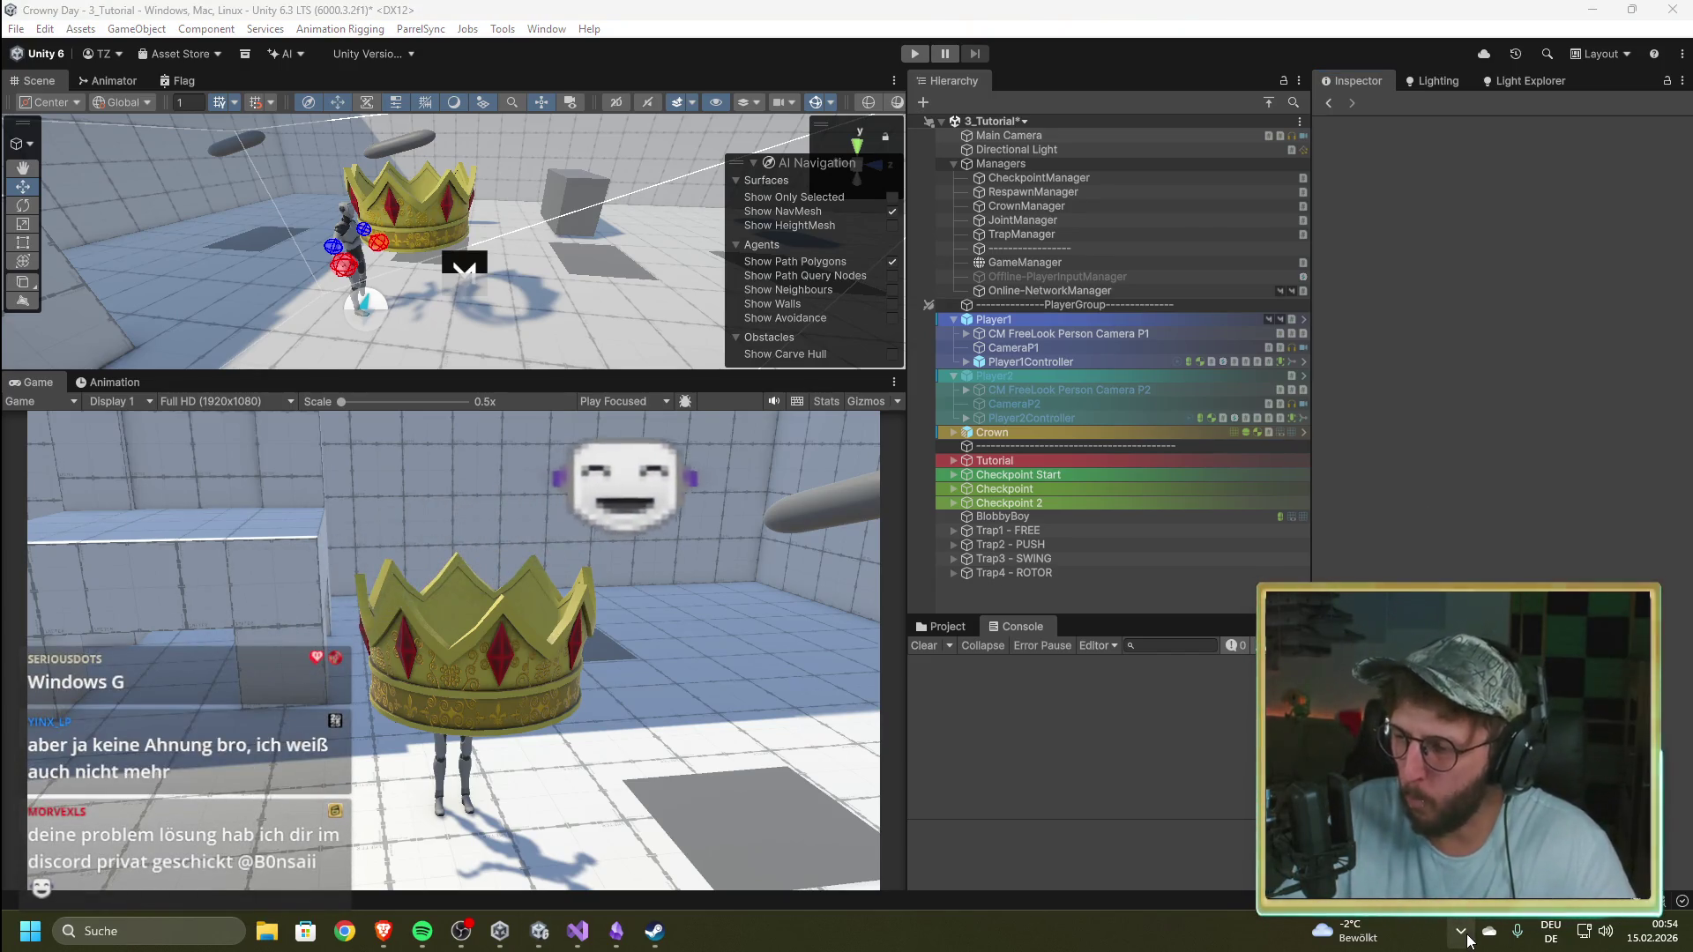
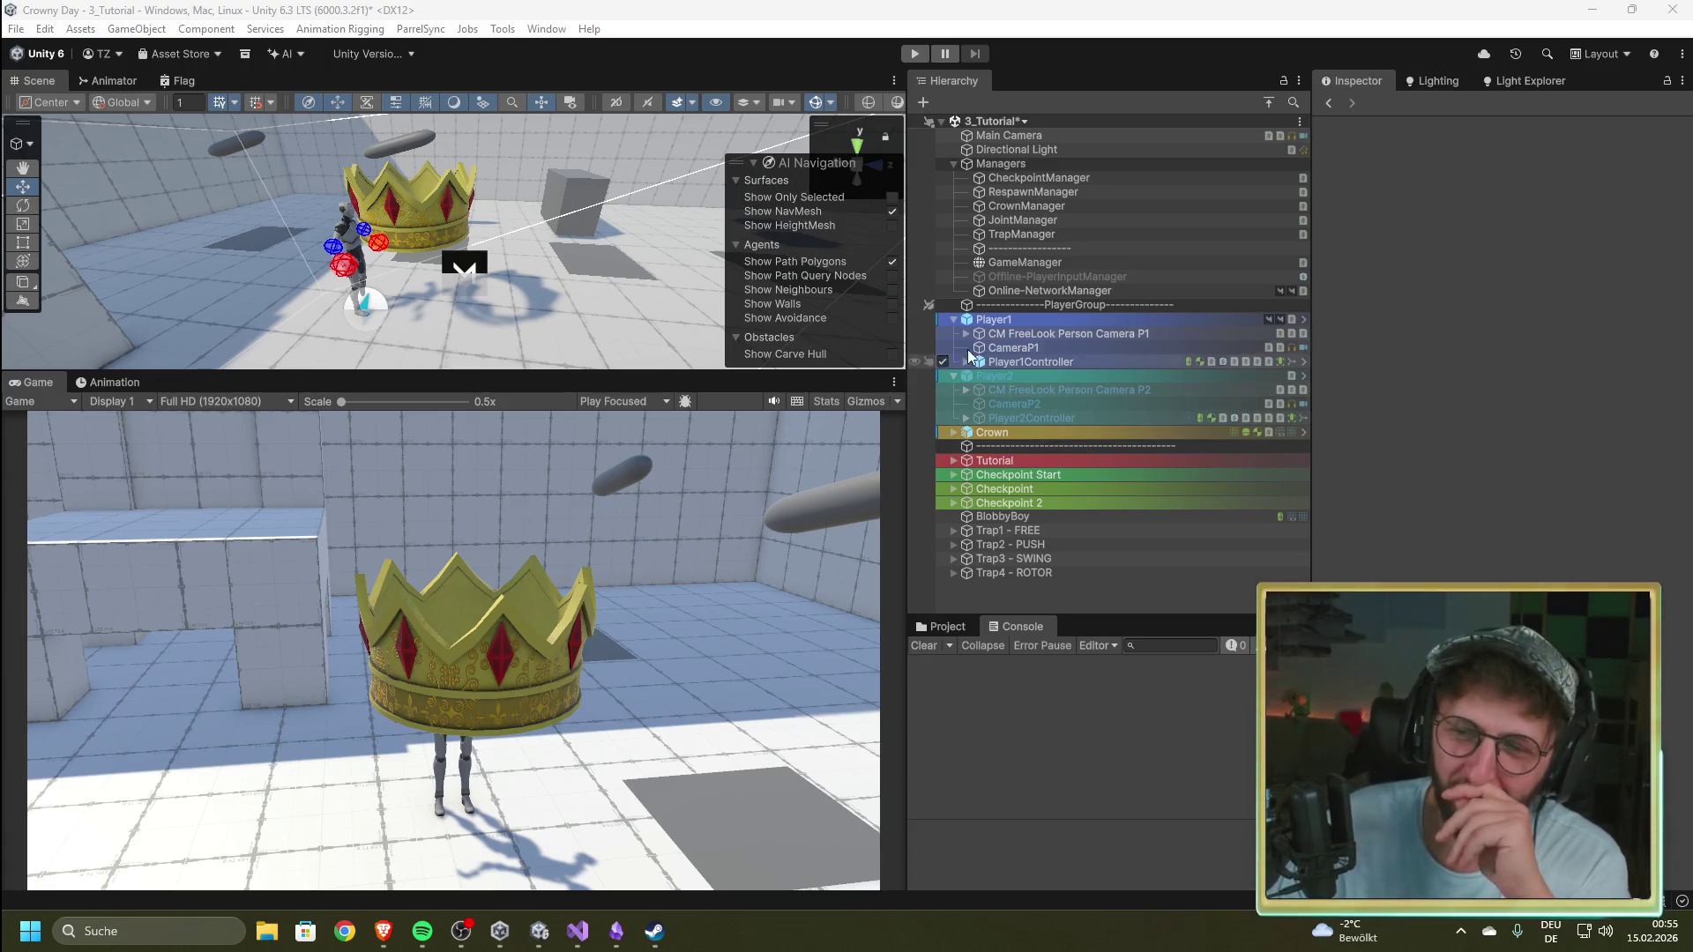
Step: Switch Online-NetworkManager's Player Spawn Method from Random to Round Robin and enter Play mode
{"action": "left_click", "coordinate": [1541, 361]}
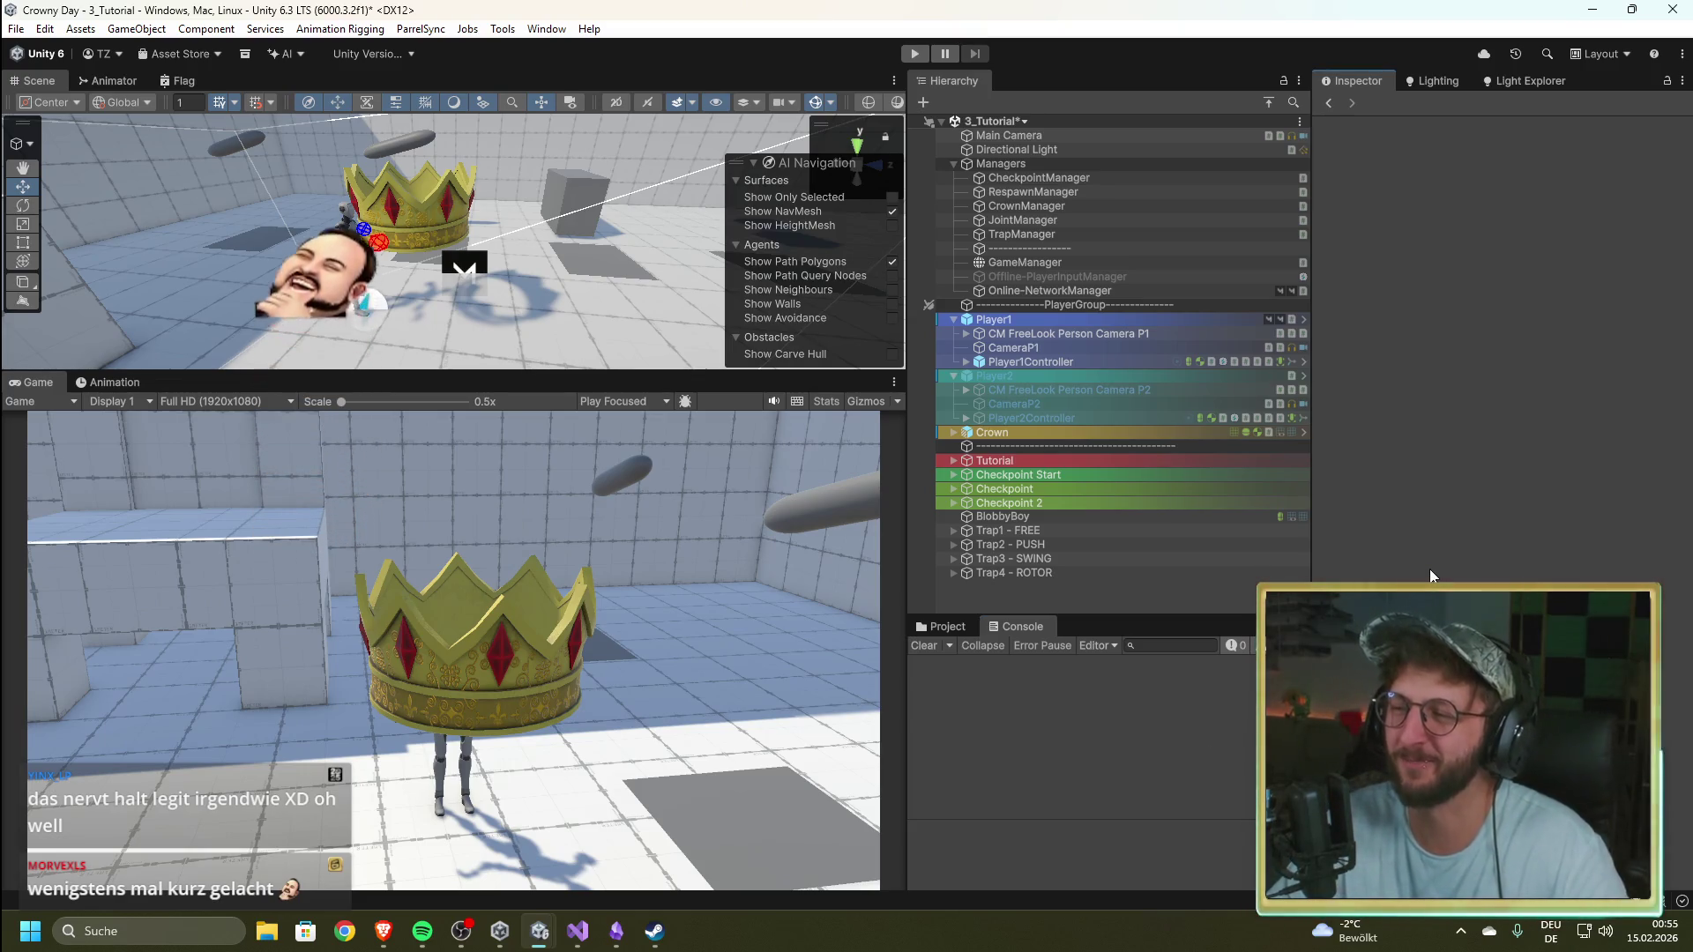
{"action": "left_click", "coordinate": [1023, 290]}
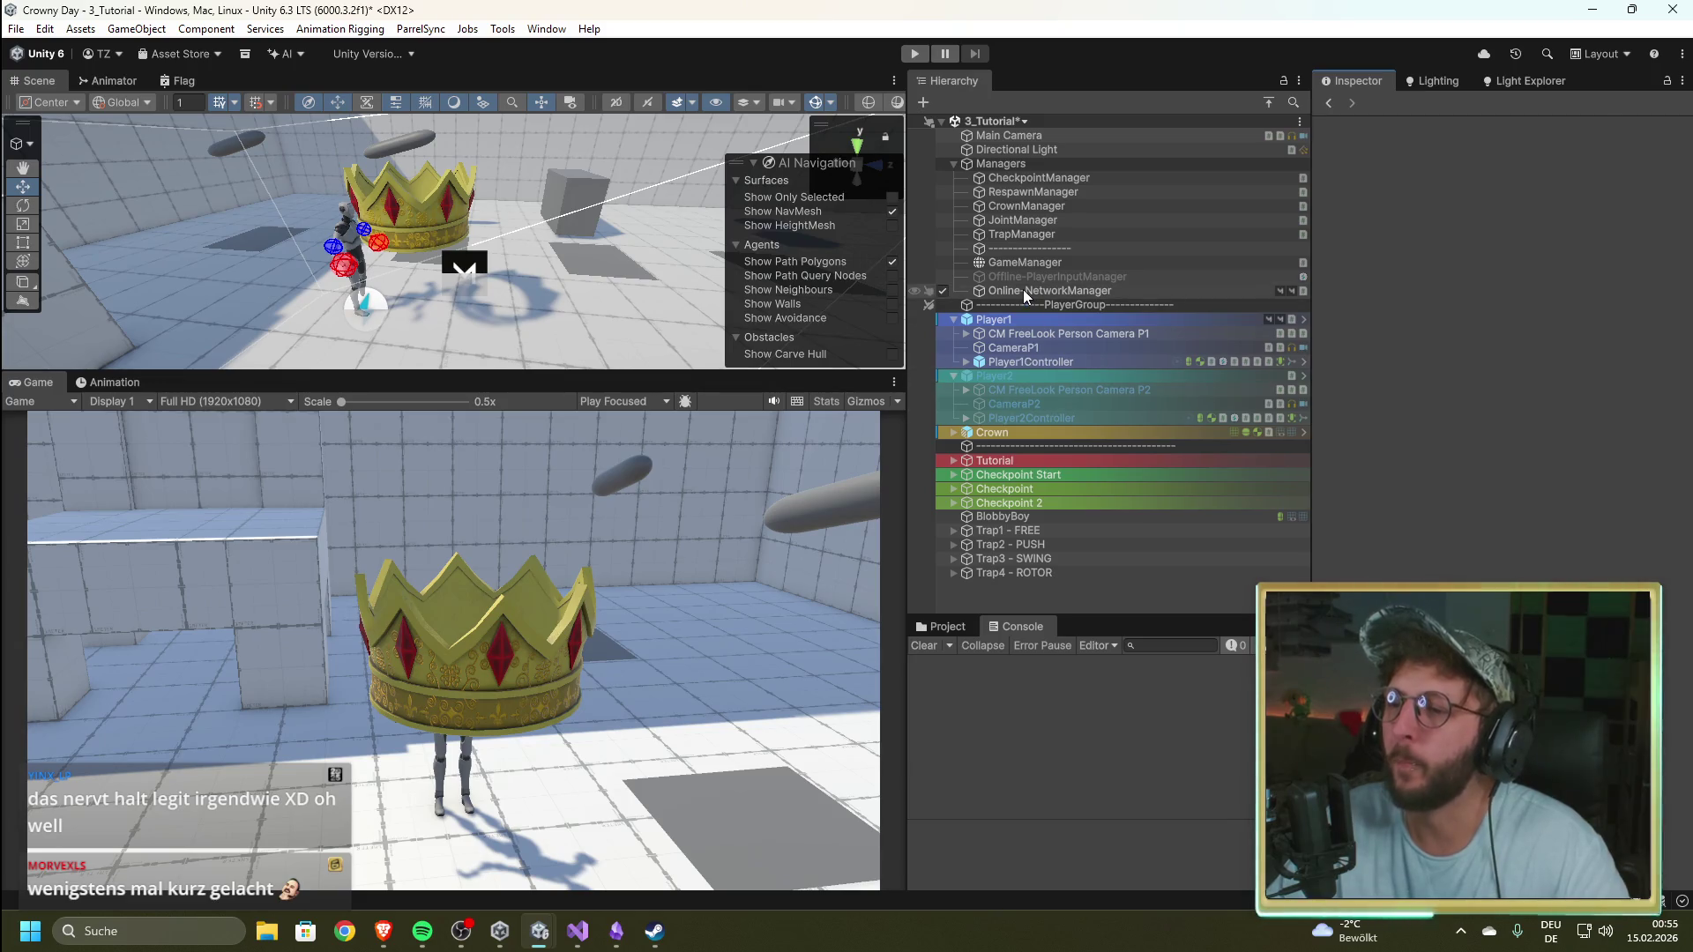
{"action": "scroll", "coordinate": [1455, 441], "scroll_direction": "down", "scroll_amount": 5}
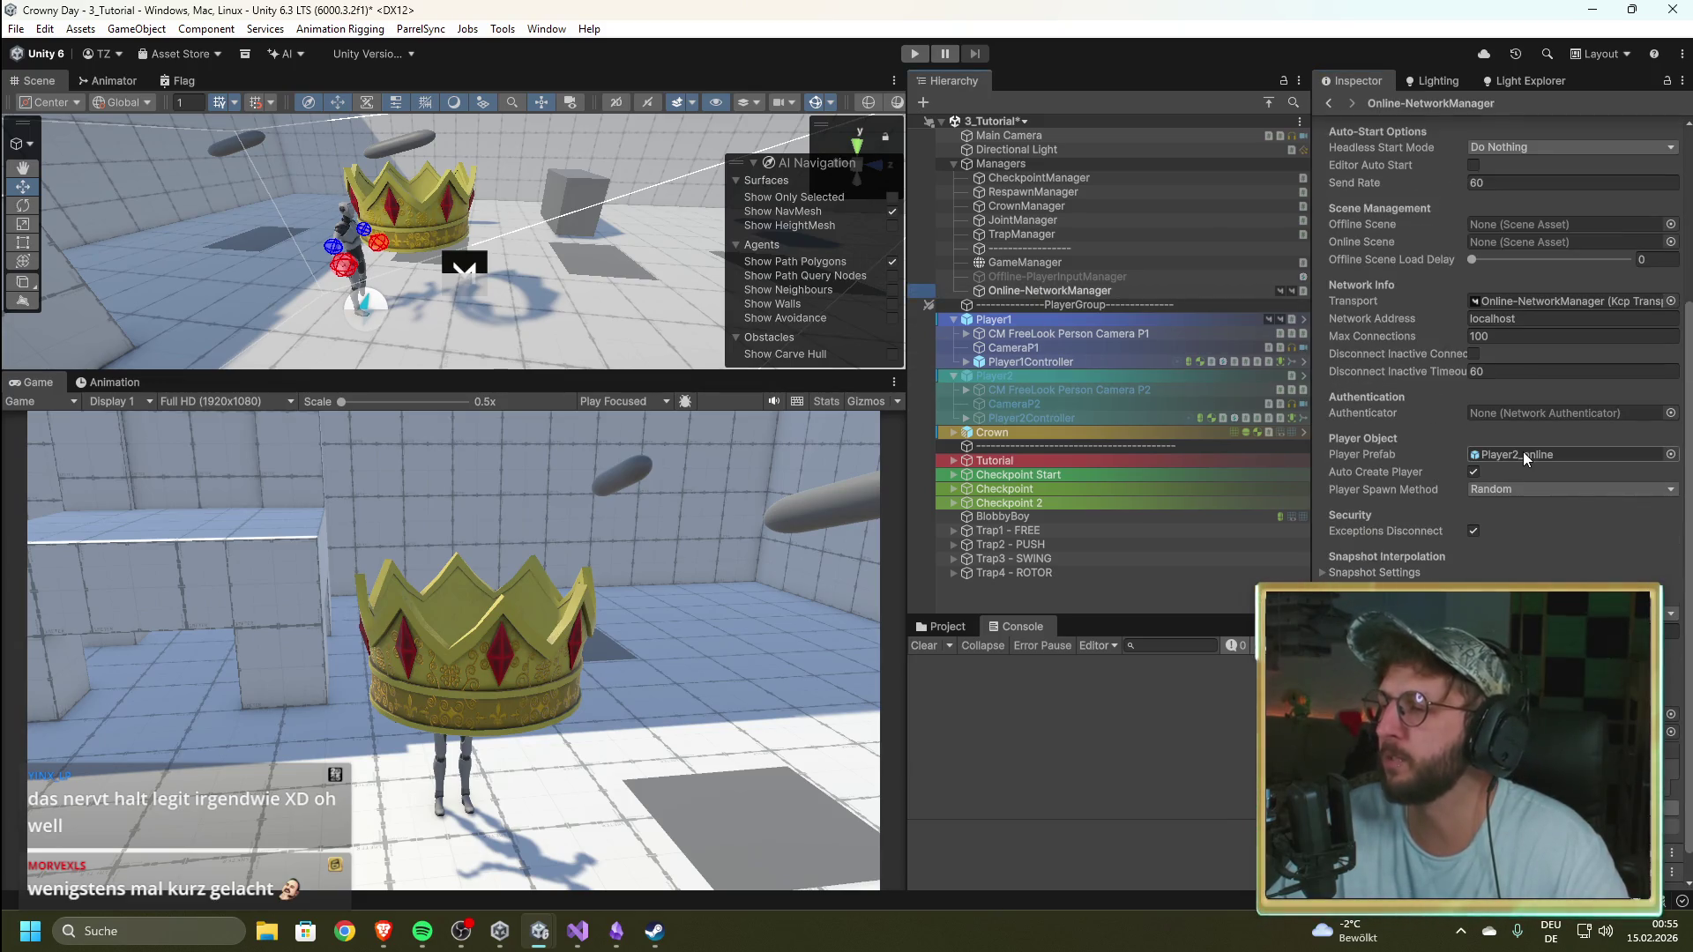
{"action": "left_click", "coordinate": [1515, 490]}
{"action": "left_click", "coordinate": [1520, 529]}
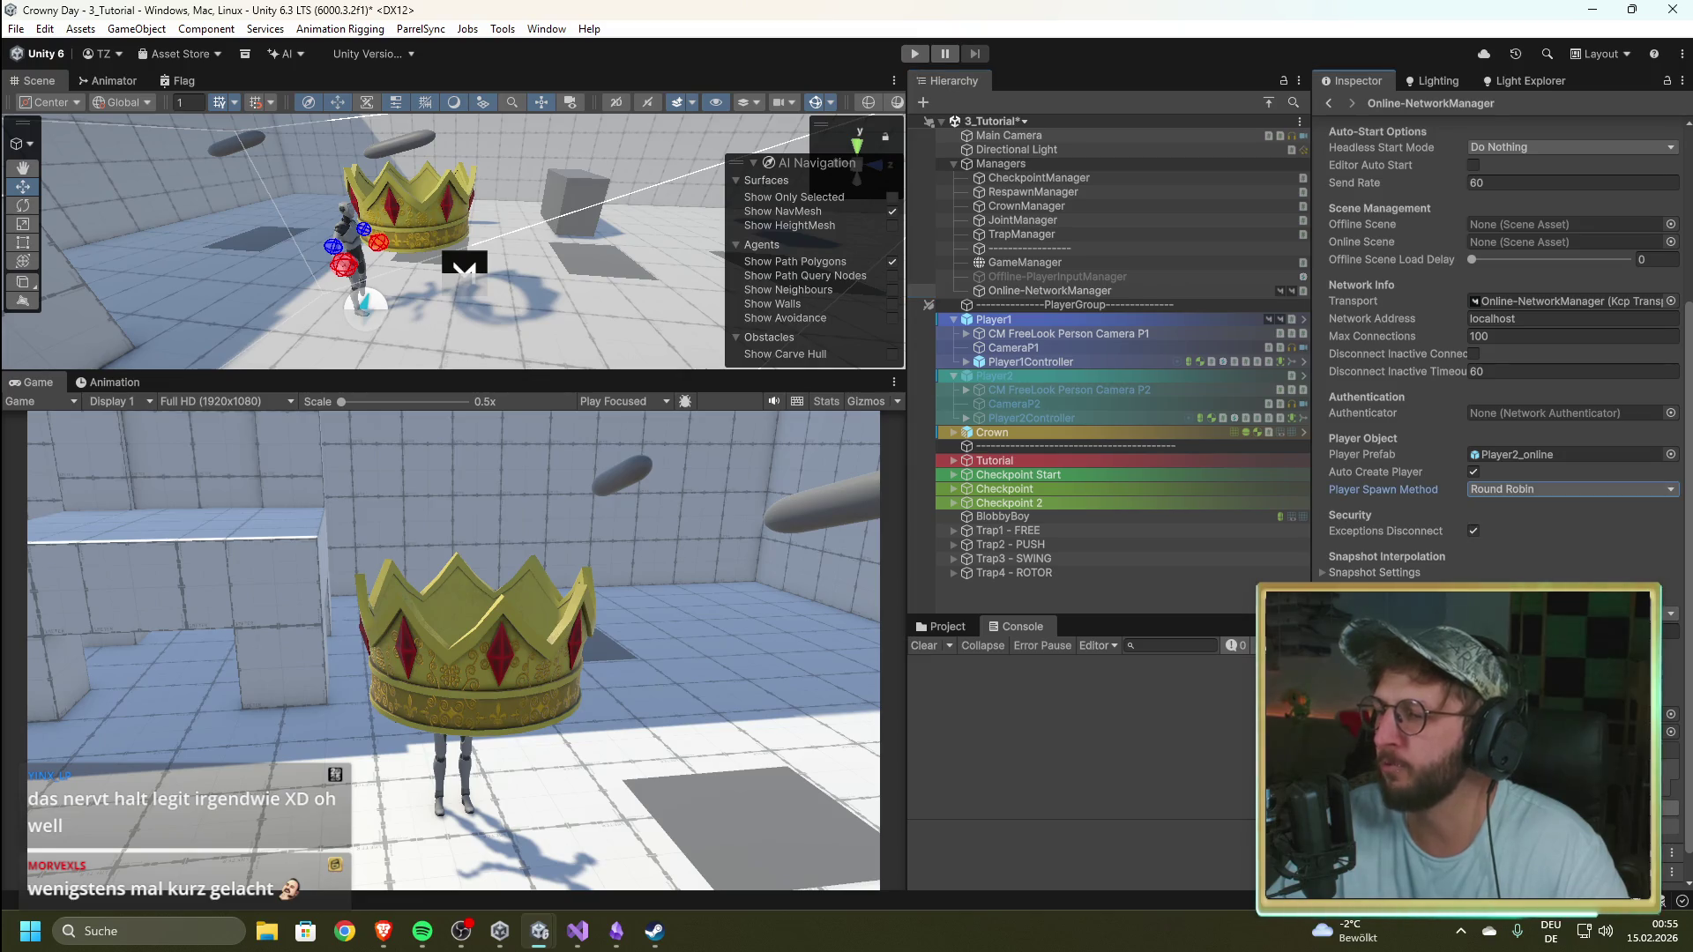
{"action": "left_click", "coordinate": [909, 55]}
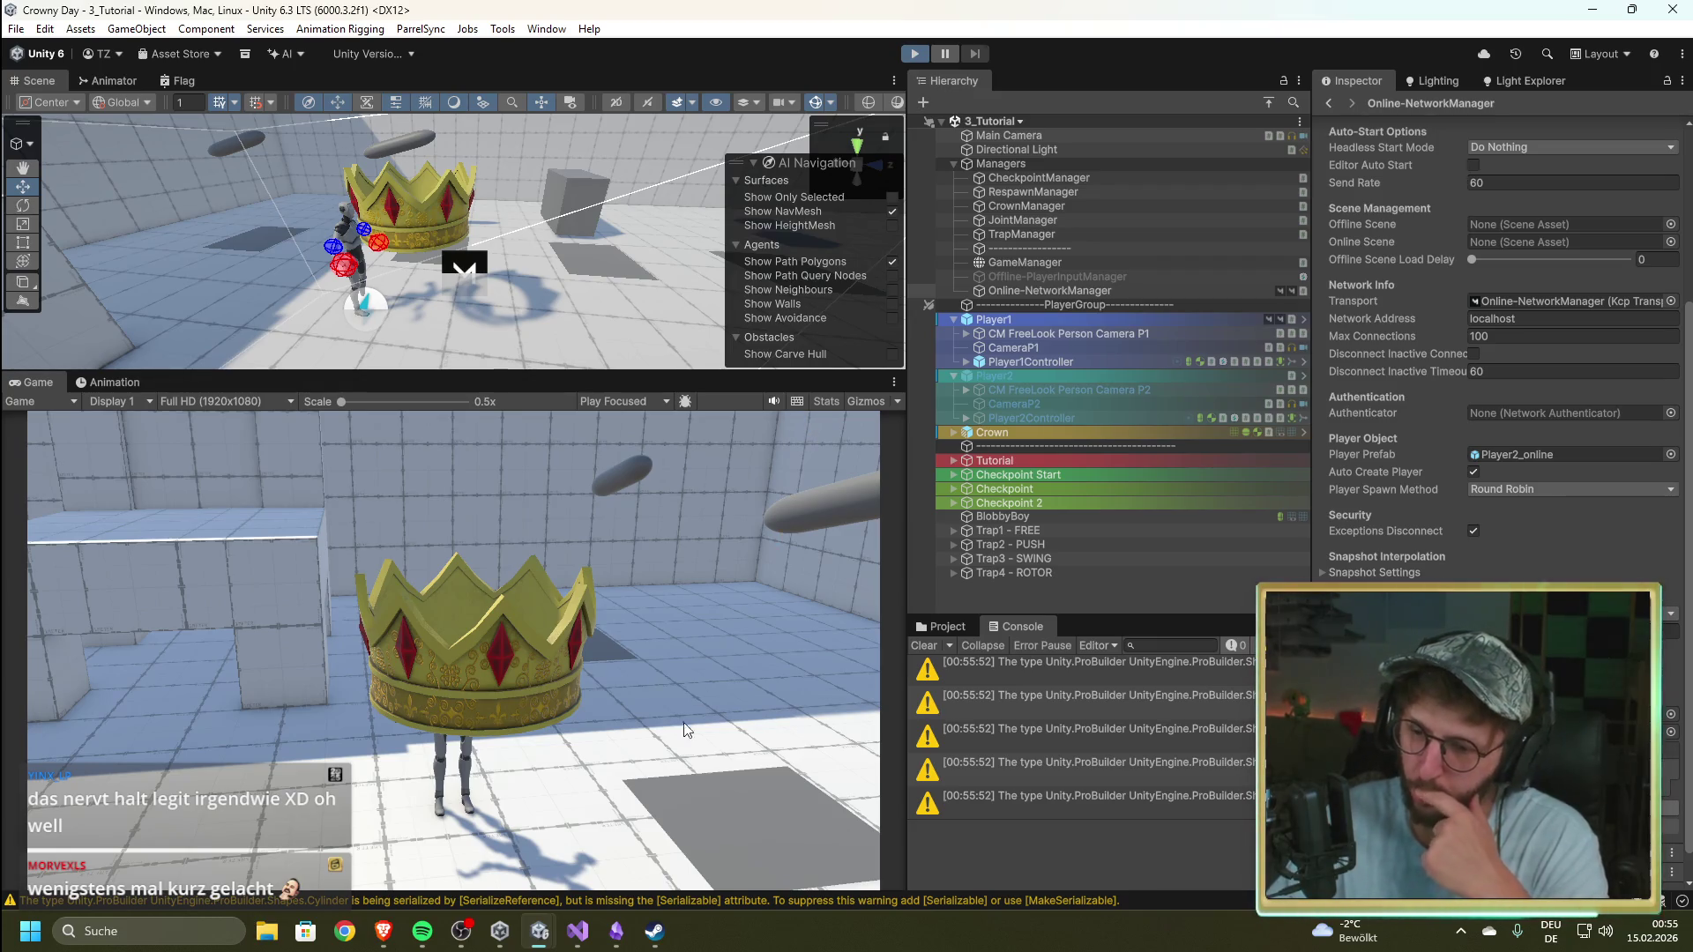
{"action": "mouse_move", "coordinate": [384, 927]}
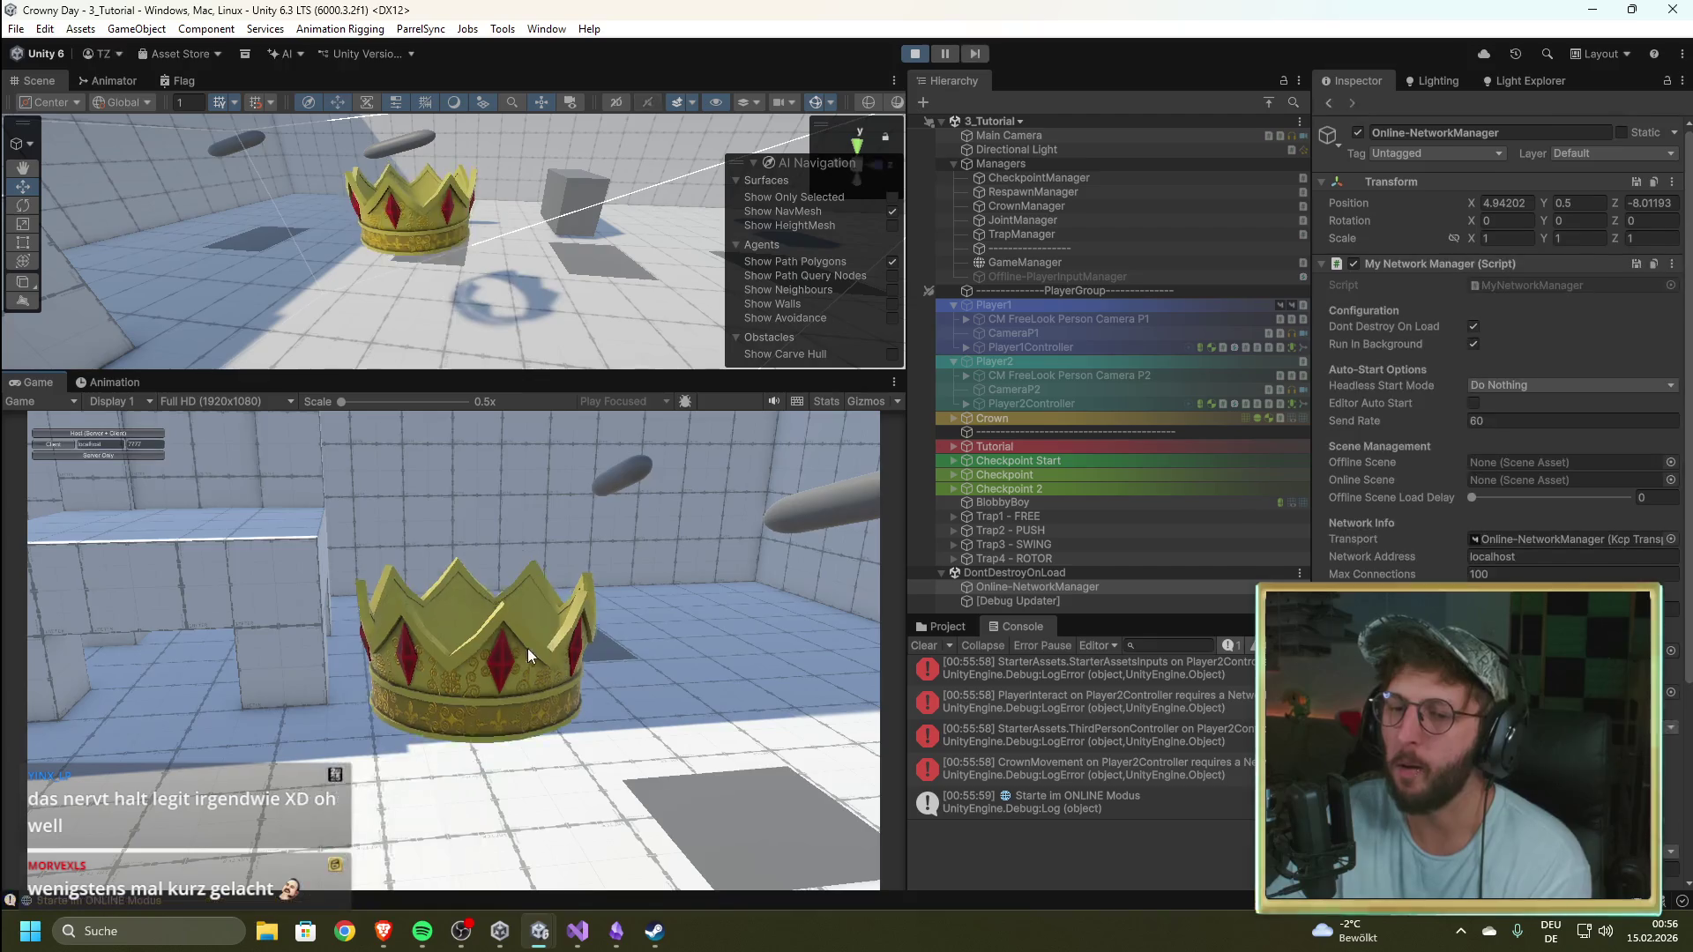
Step: Start the game as Host and walk the player toward the crown with W
{"action": "left_click", "coordinate": [153, 429]}
{"action": "left_click", "coordinate": [298, 505]}
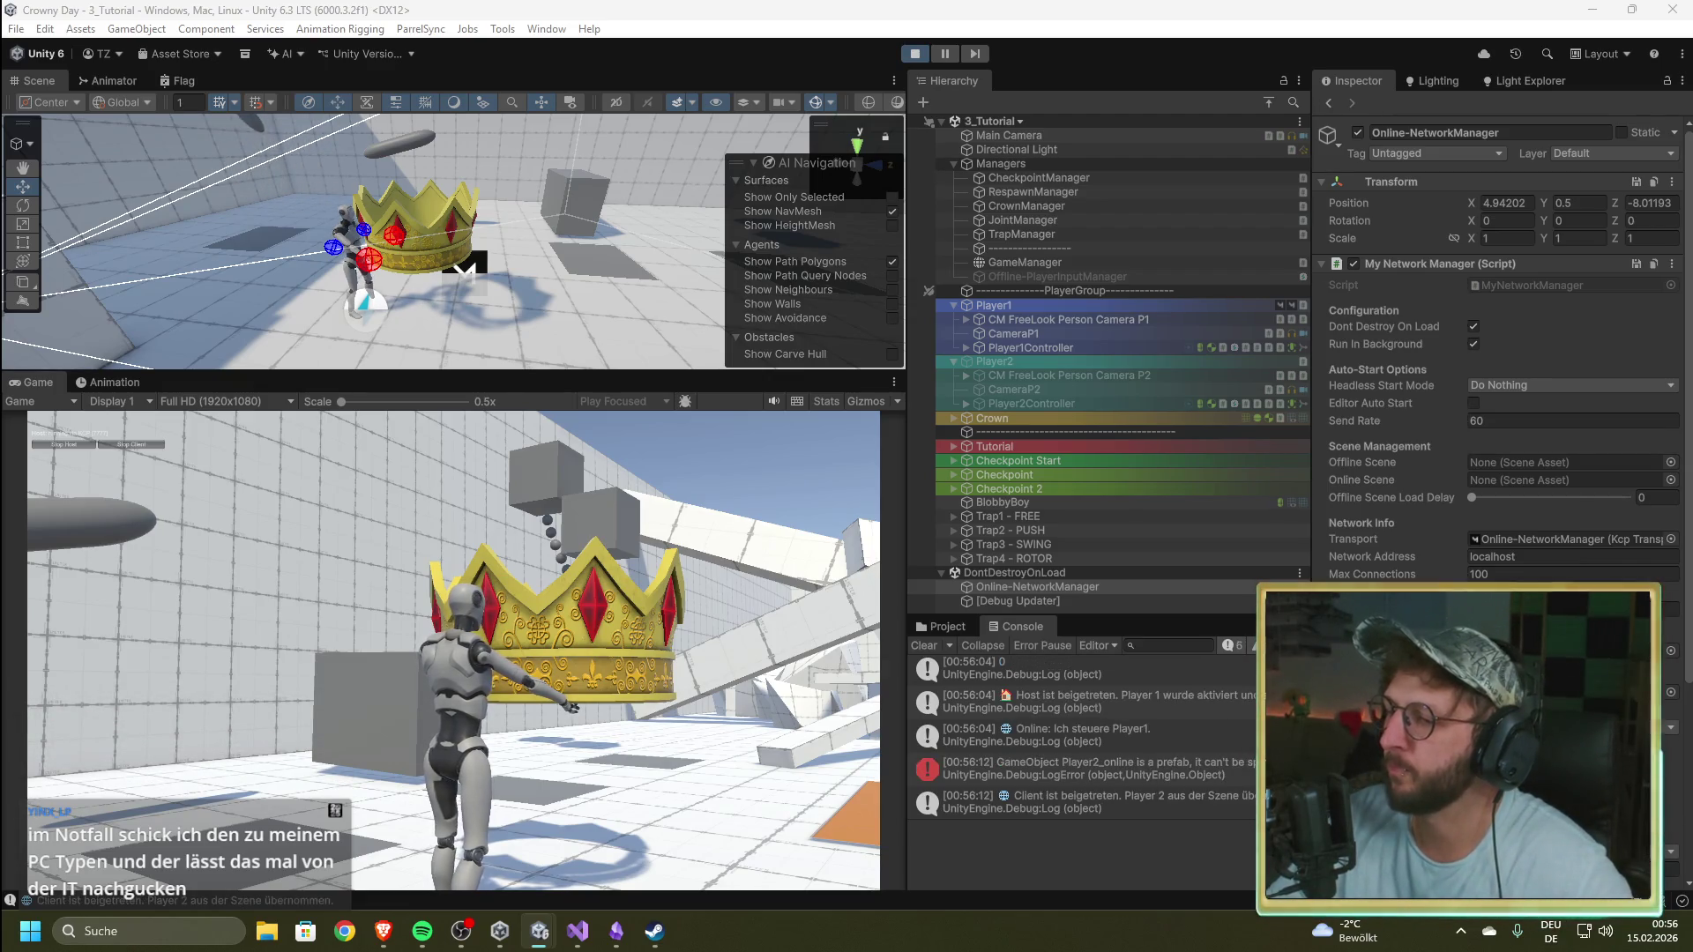
{"action": "left_click", "coordinate": [791, 628]}
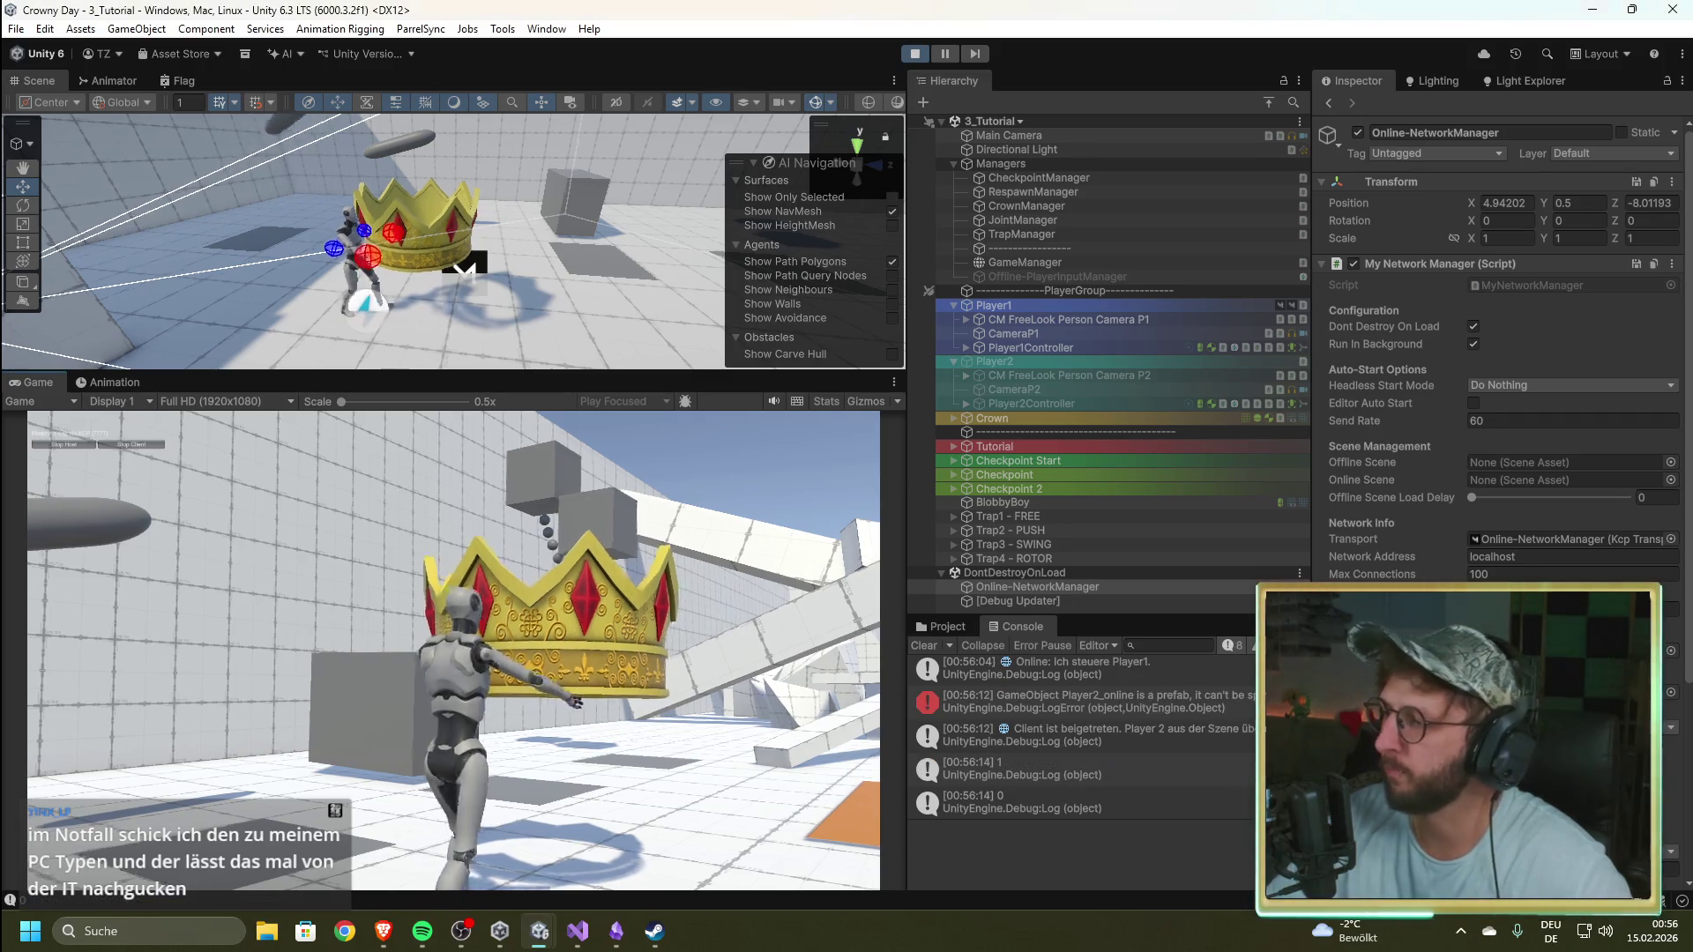
{"action": "key", "text": "w"}
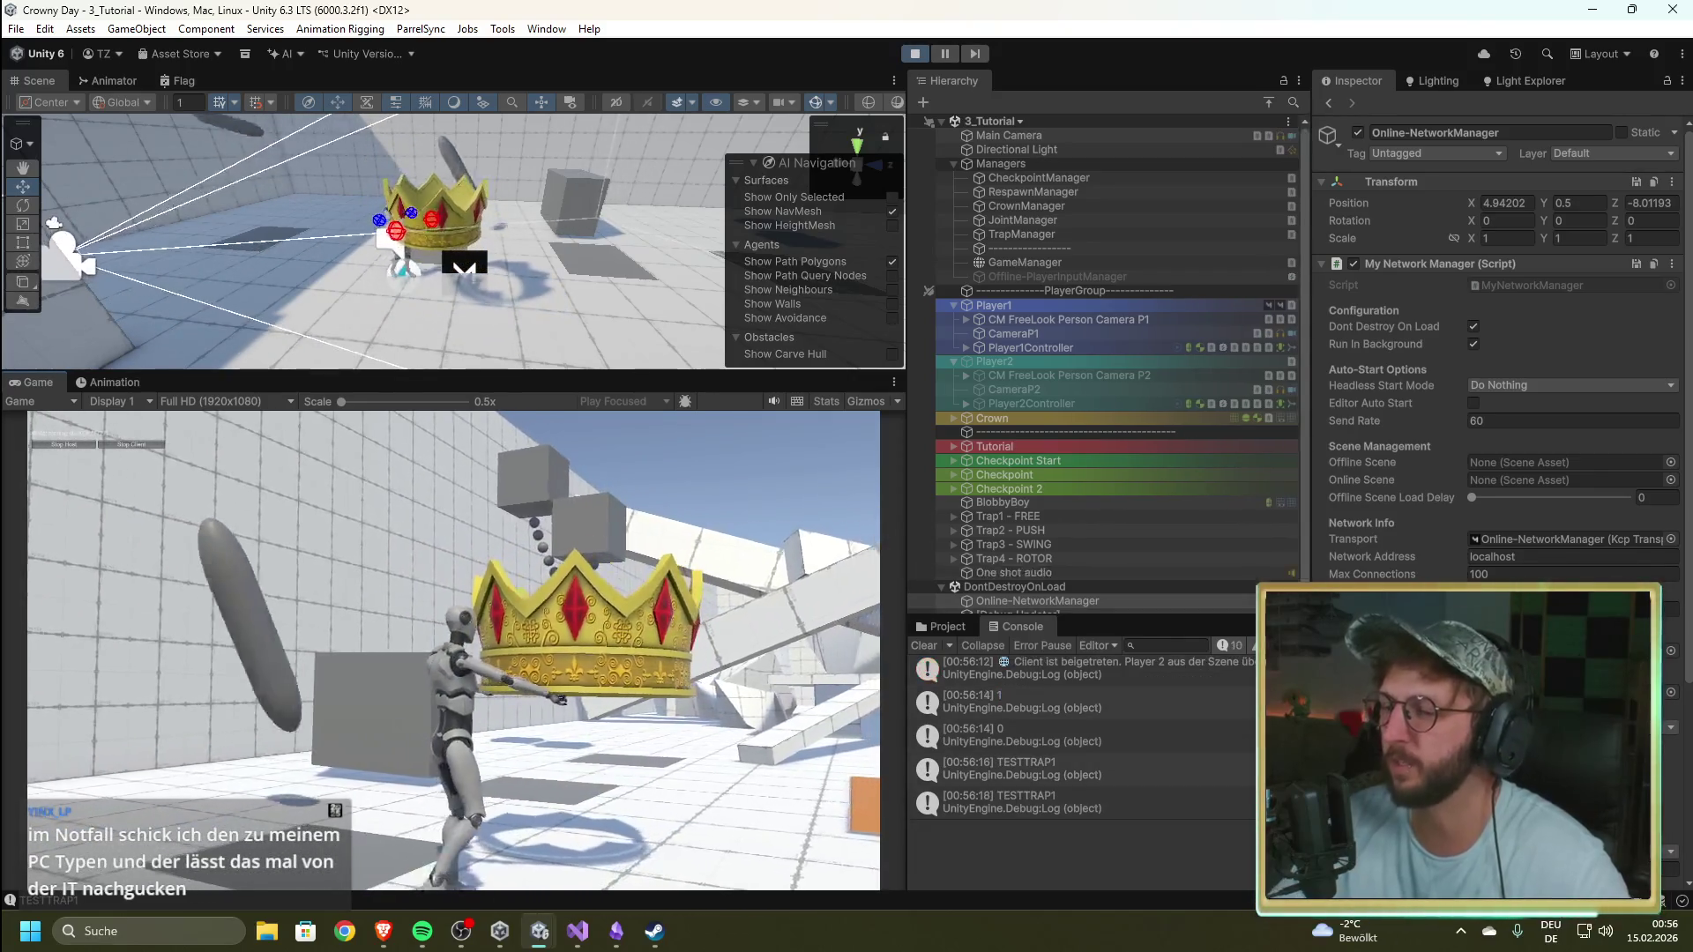
Step: Show the Player2_online spawn error details in the Console and stop Play mode
{"action": "scroll", "coordinate": [1056, 748], "scroll_direction": "up", "scroll_amount": 1}
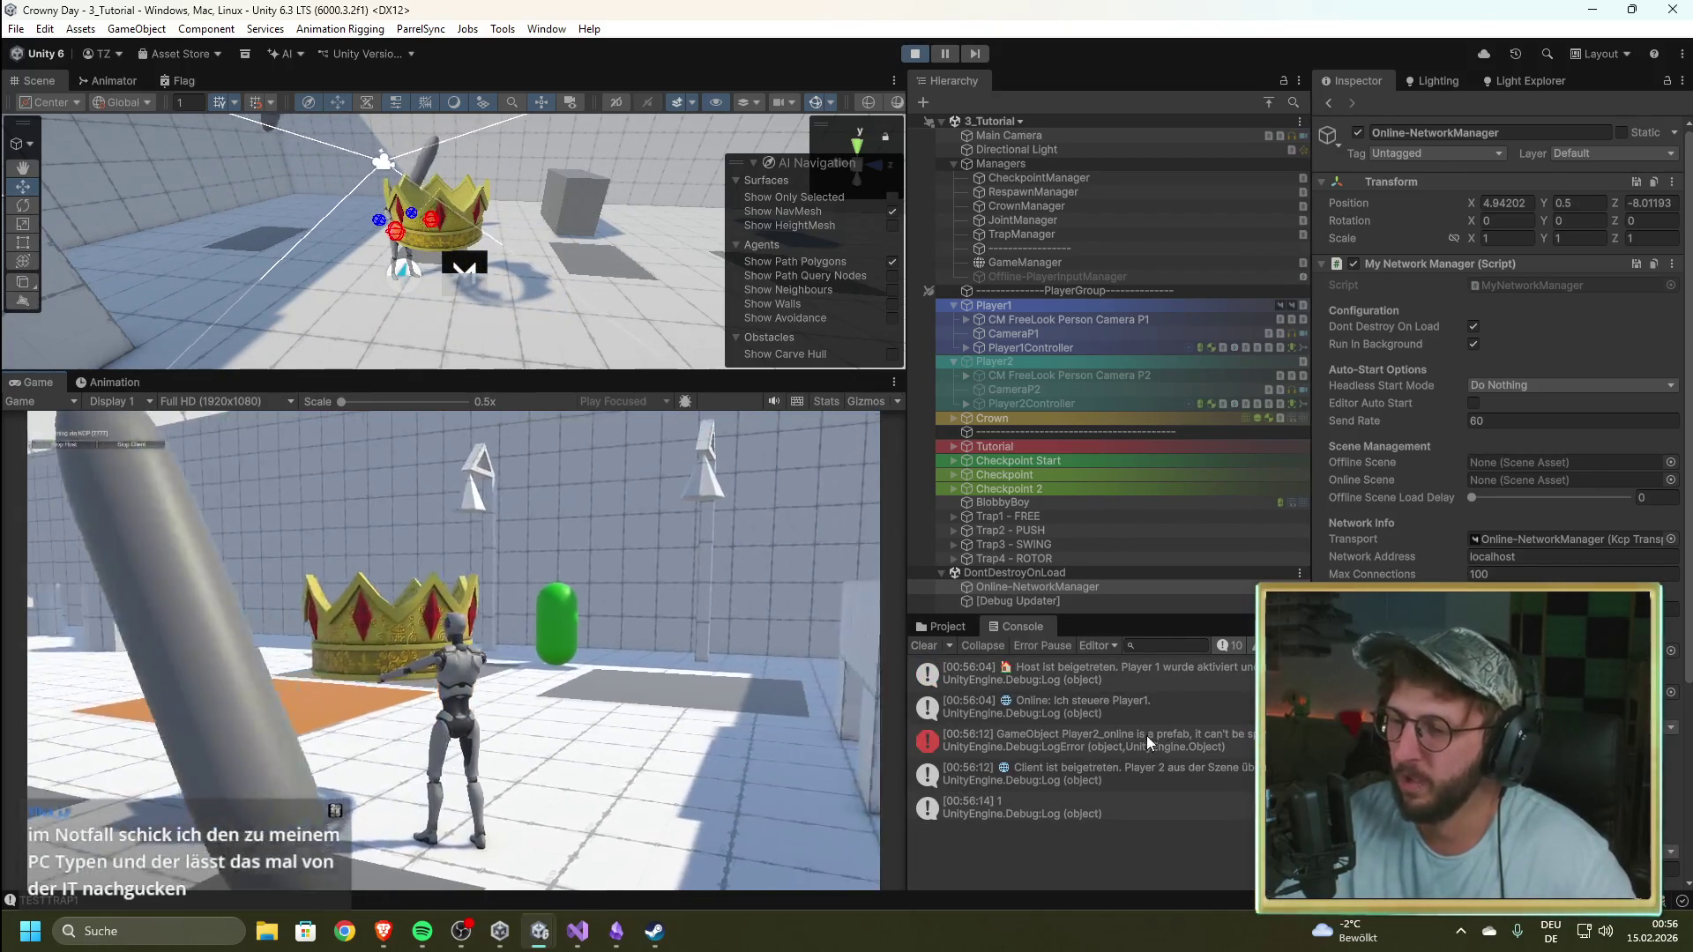
{"action": "left_click", "coordinate": [1175, 741]}
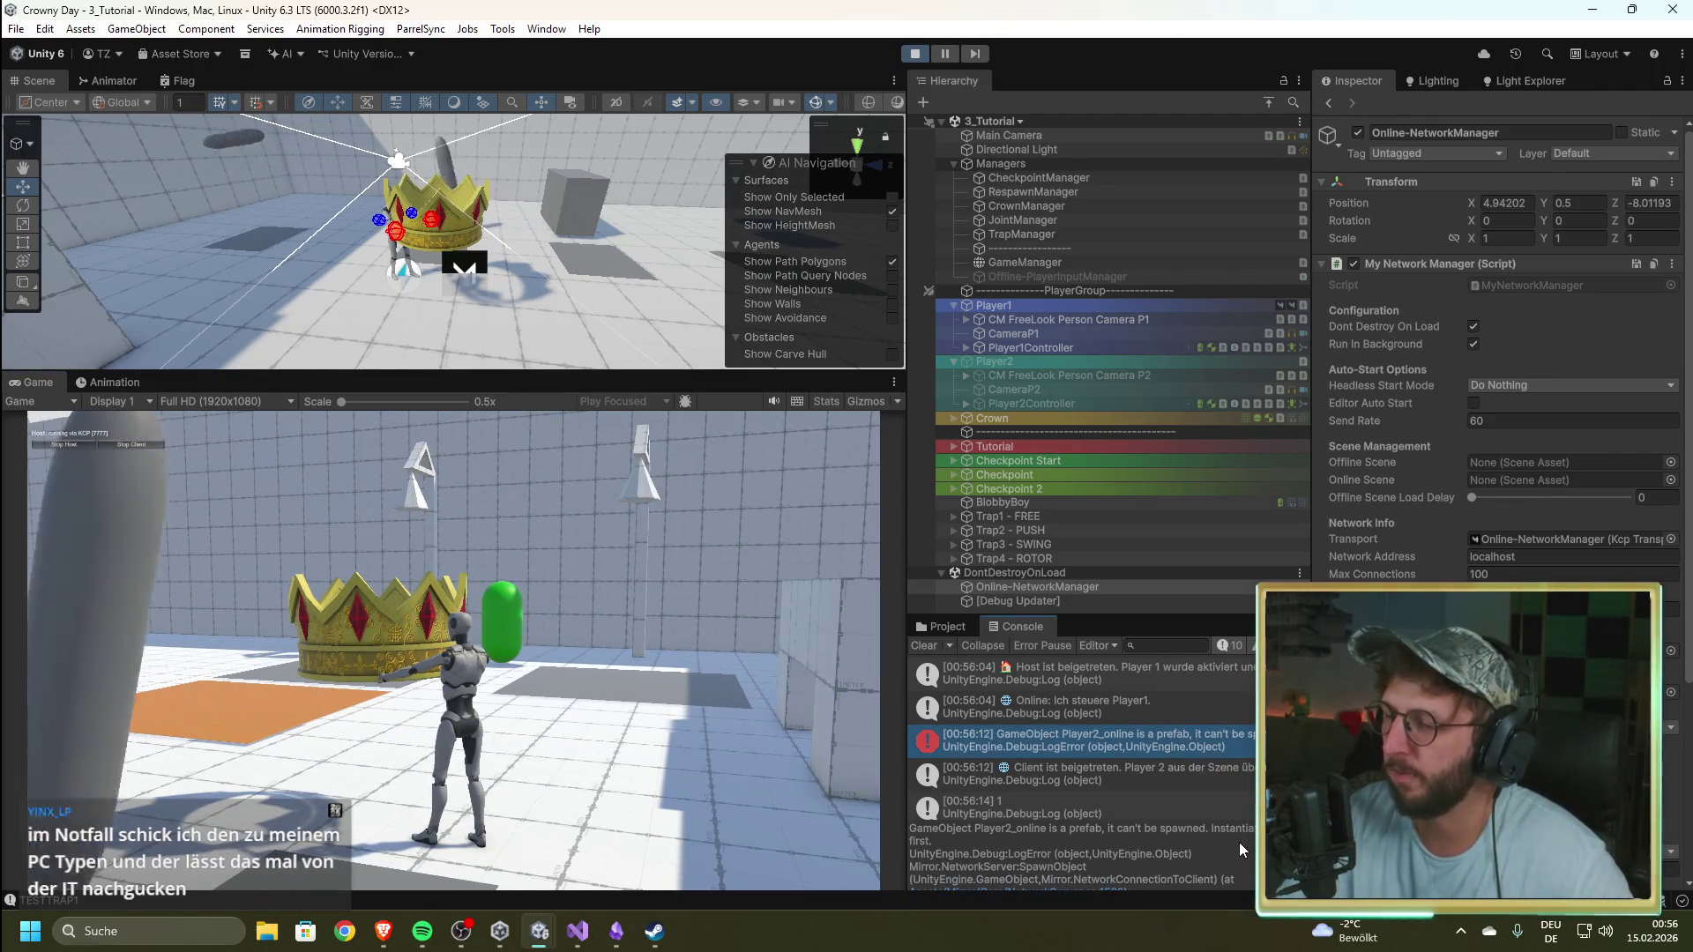
{"action": "left_click", "coordinate": [905, 55]}
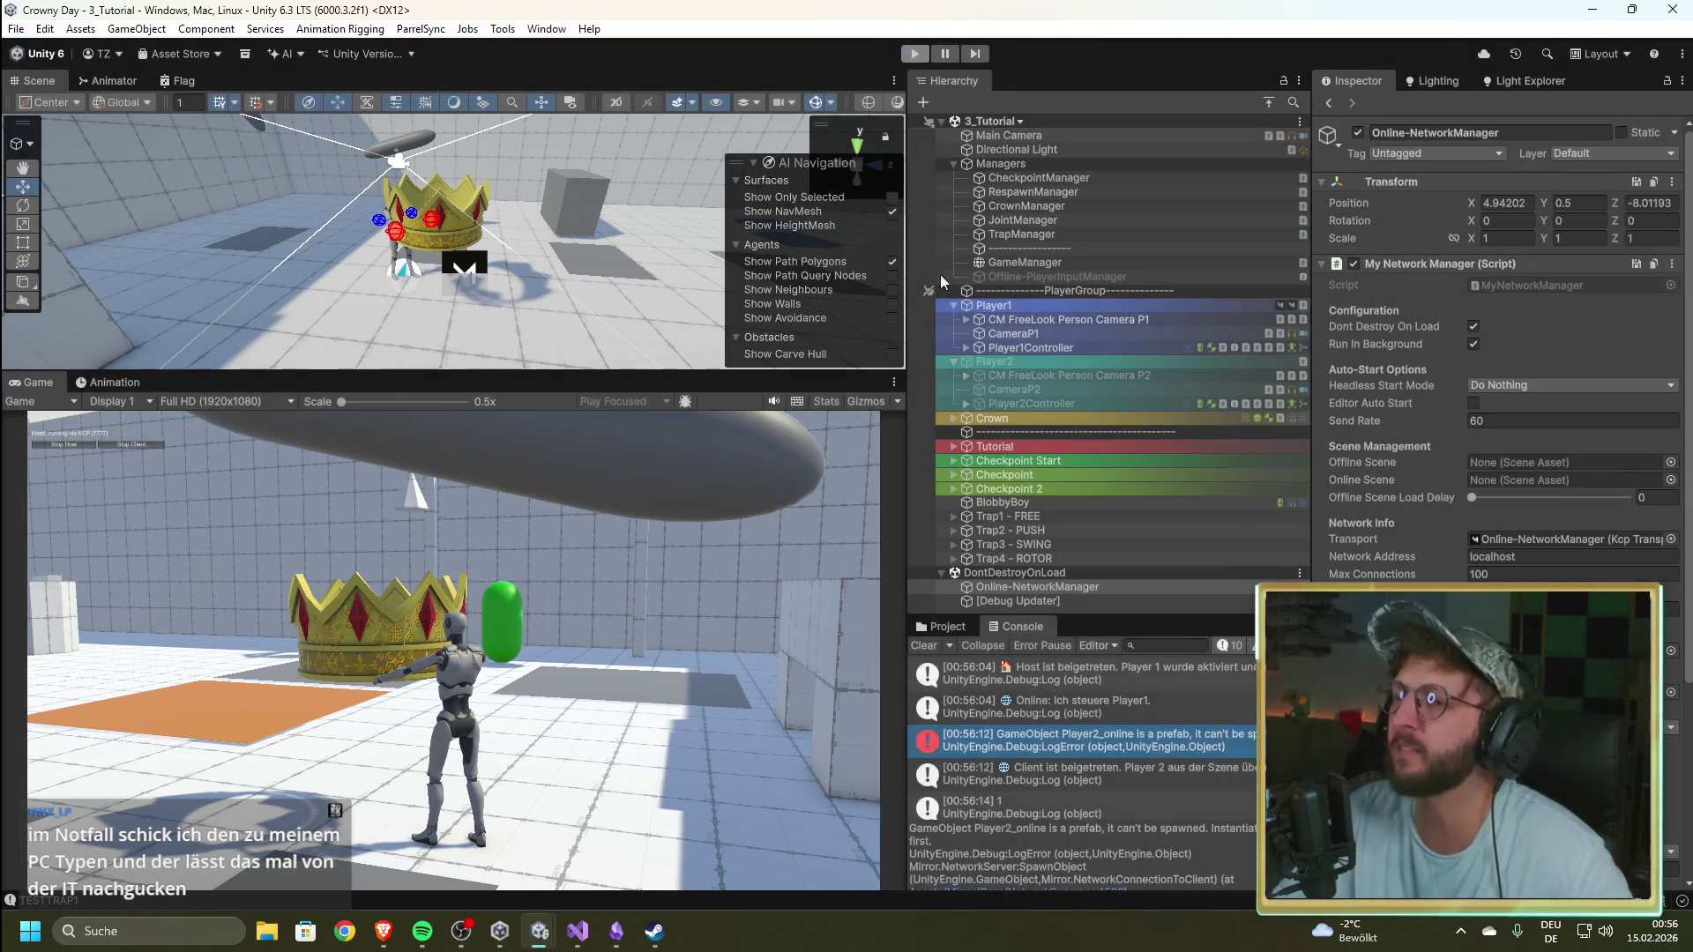
Step: Recheck Online-NetworkManager's Player Object settings in the Inspector, then bring Steam forward
{"action": "left_click", "coordinate": [943, 626]}
{"action": "left_click", "coordinate": [1018, 626]}
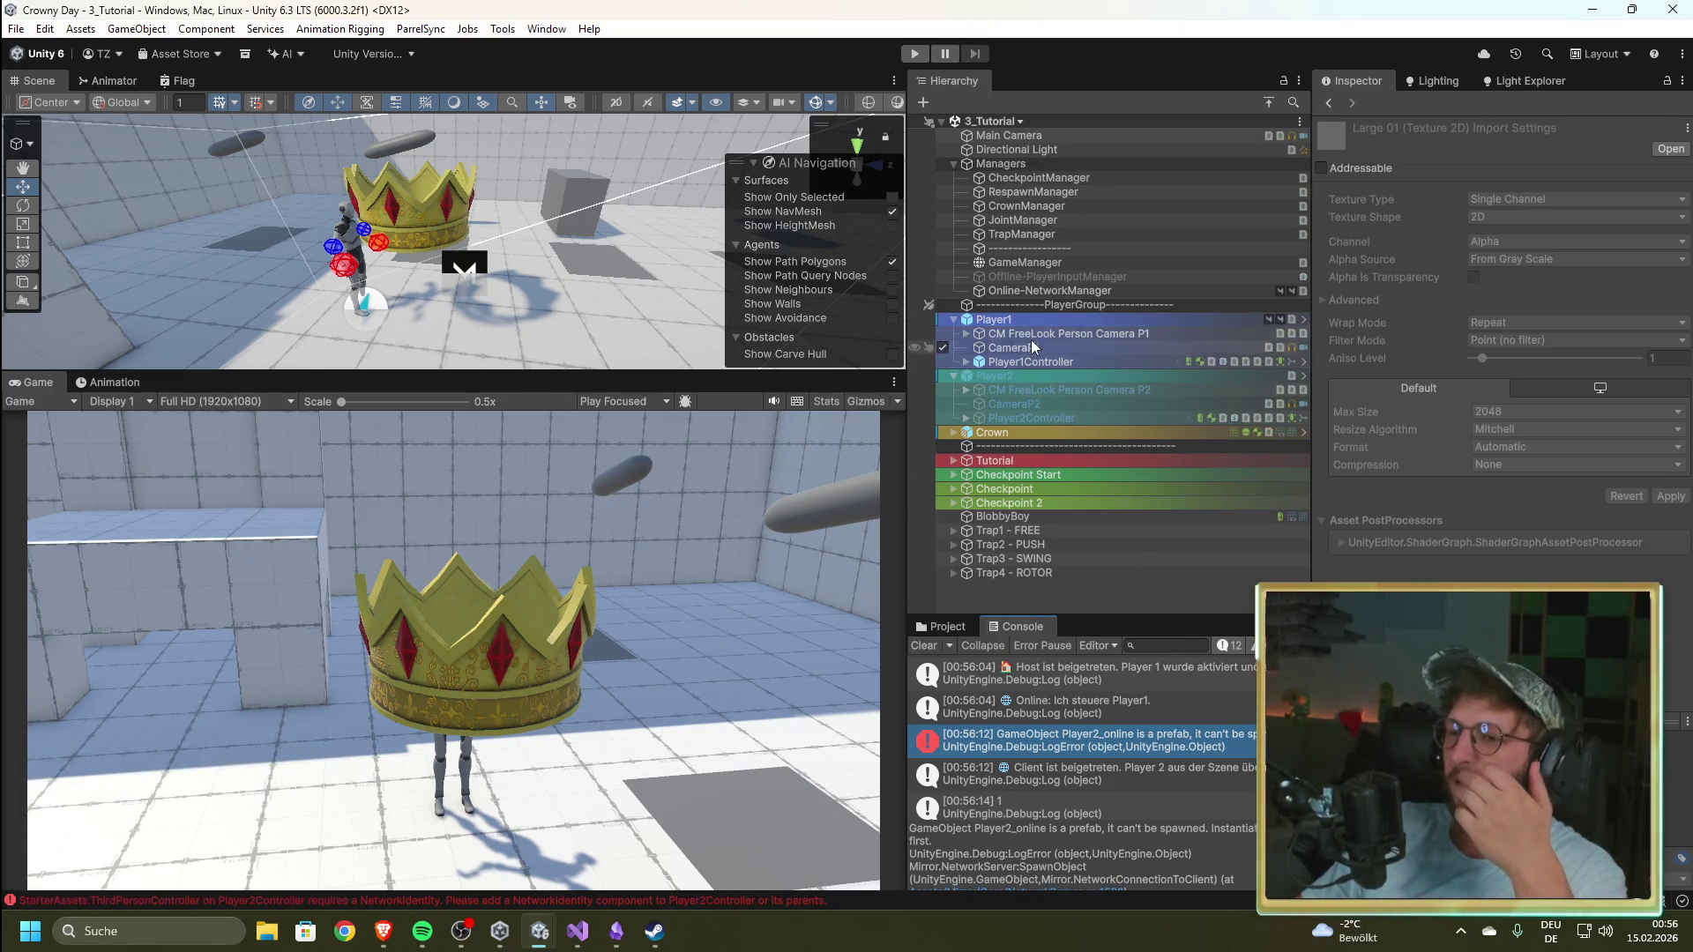
{"action": "left_click", "coordinate": [1045, 289]}
{"action": "scroll", "coordinate": [1430, 499], "scroll_direction": "down", "scroll_amount": 5}
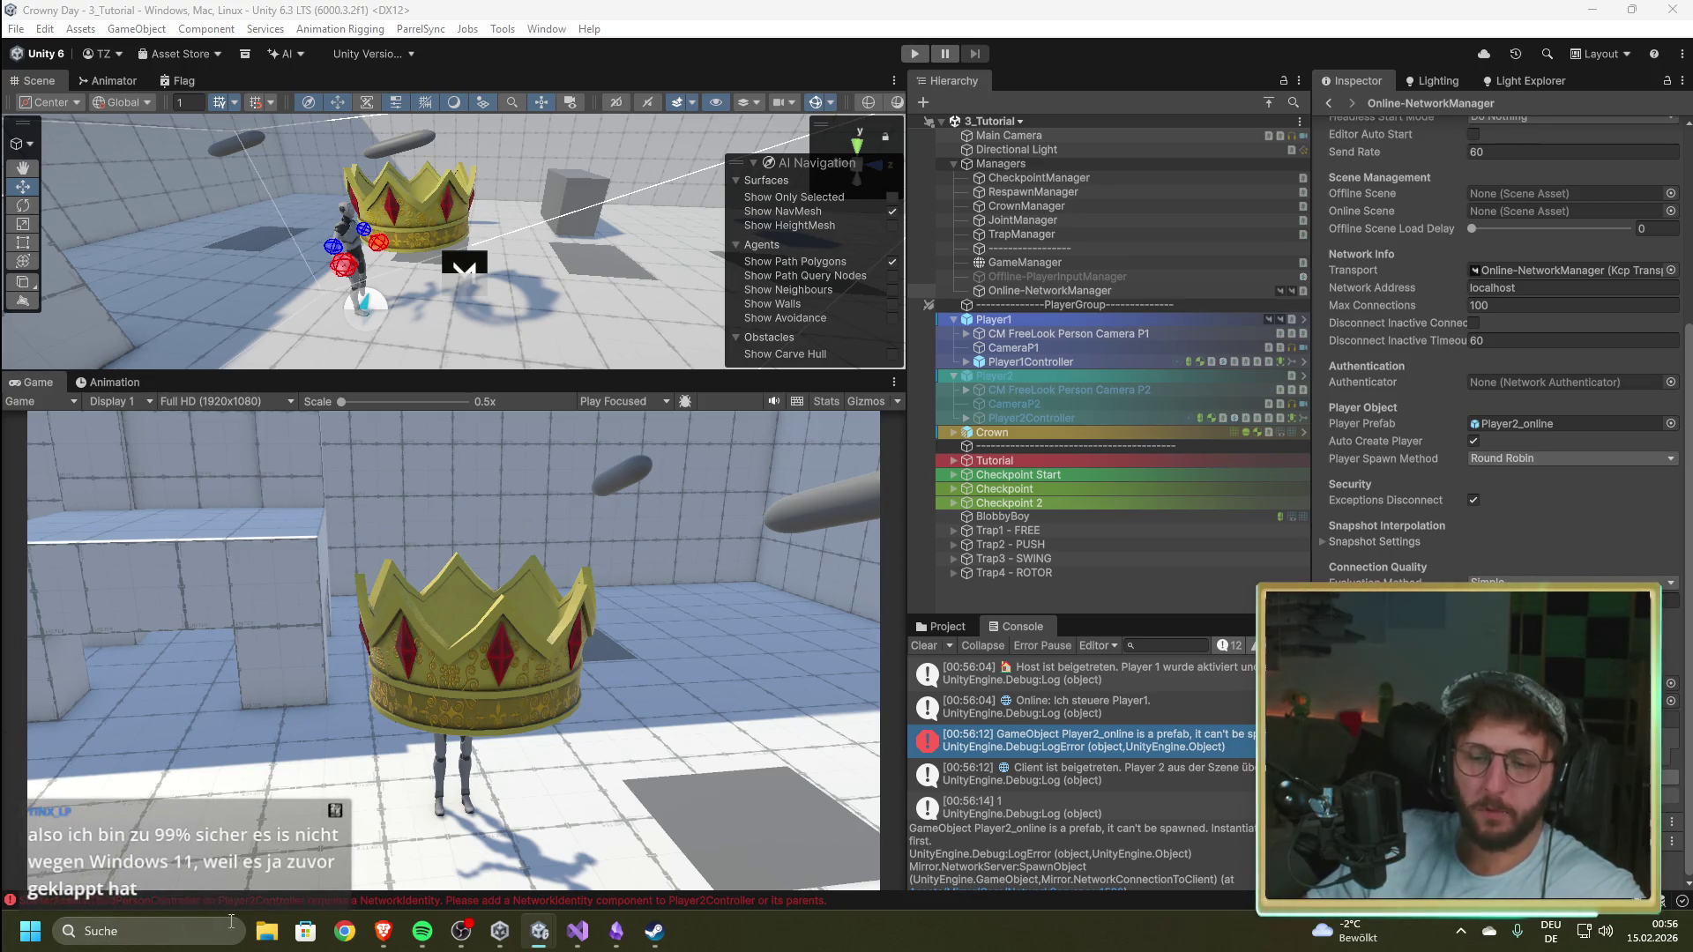
{"action": "left_click", "coordinate": [663, 930]}
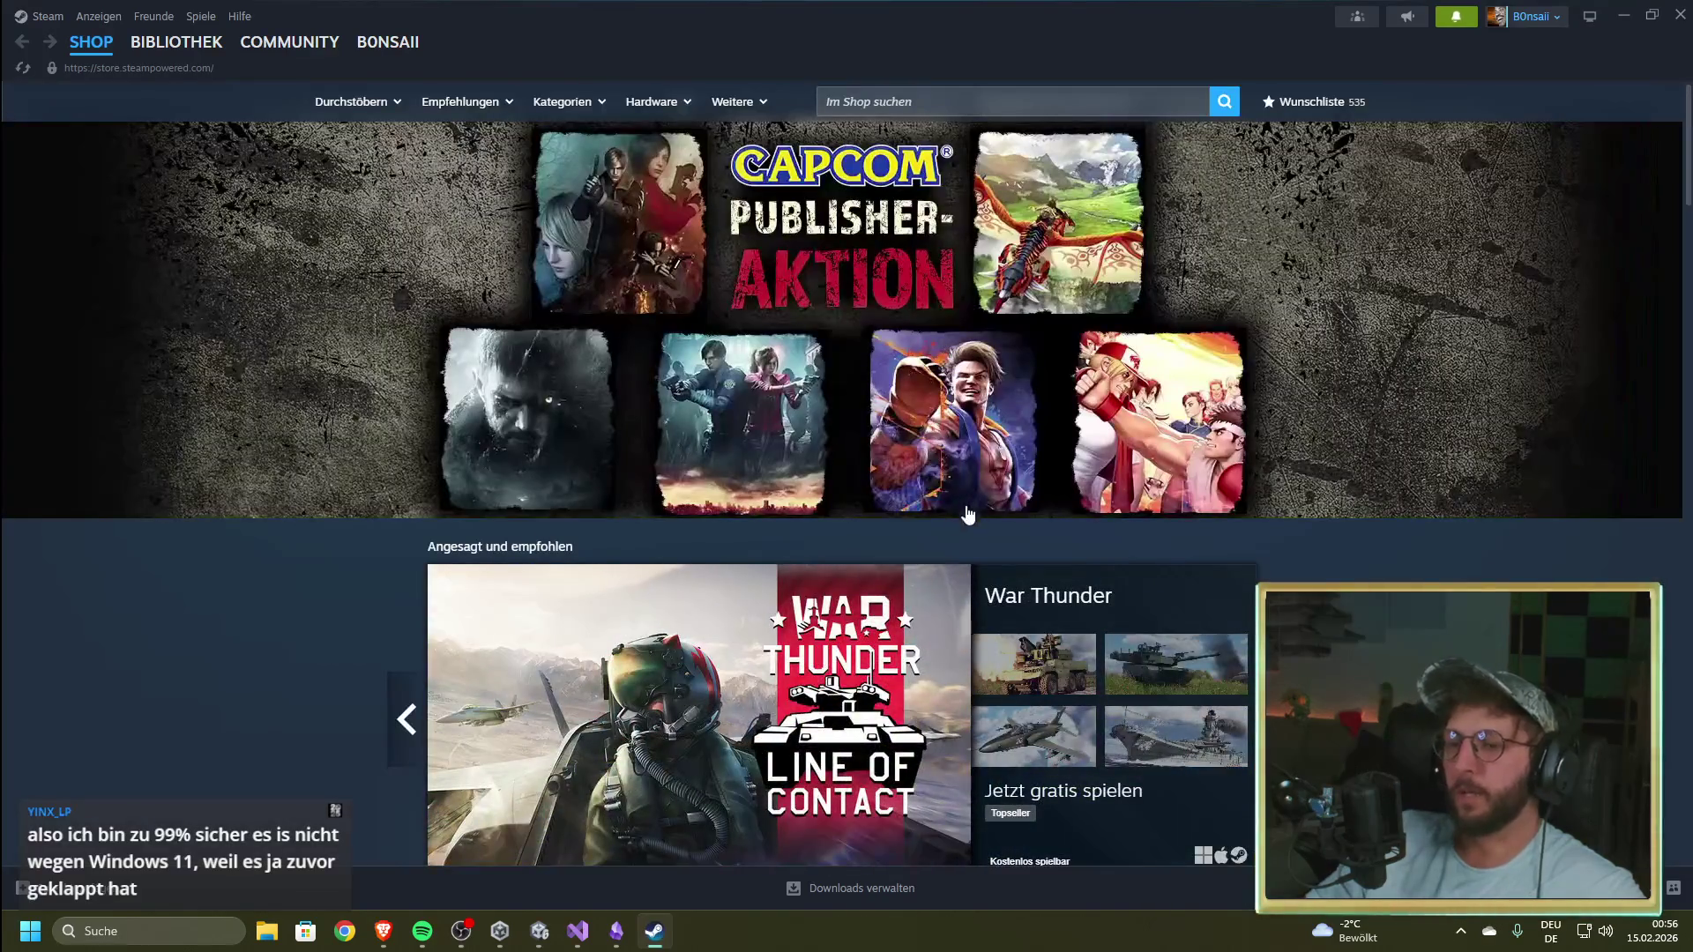
Step: Read the Doomworld black-screen thread in Brave and return to the Google results
{"action": "left_click", "coordinate": [382, 930]}
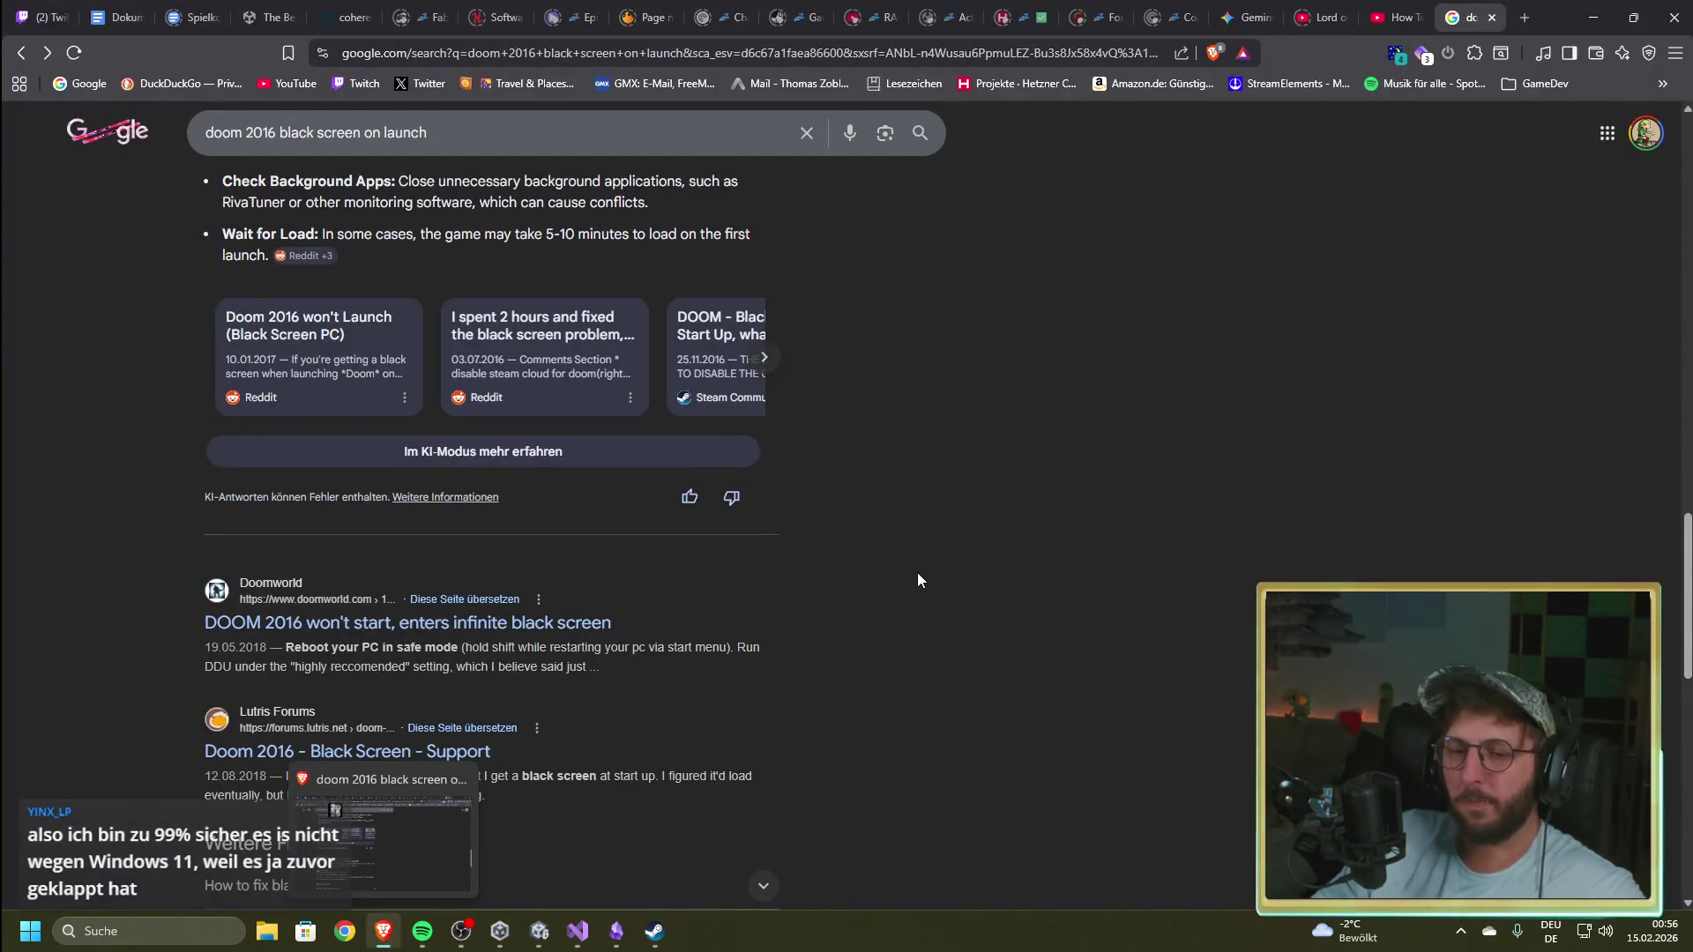
{"action": "left_click", "coordinate": [454, 627]}
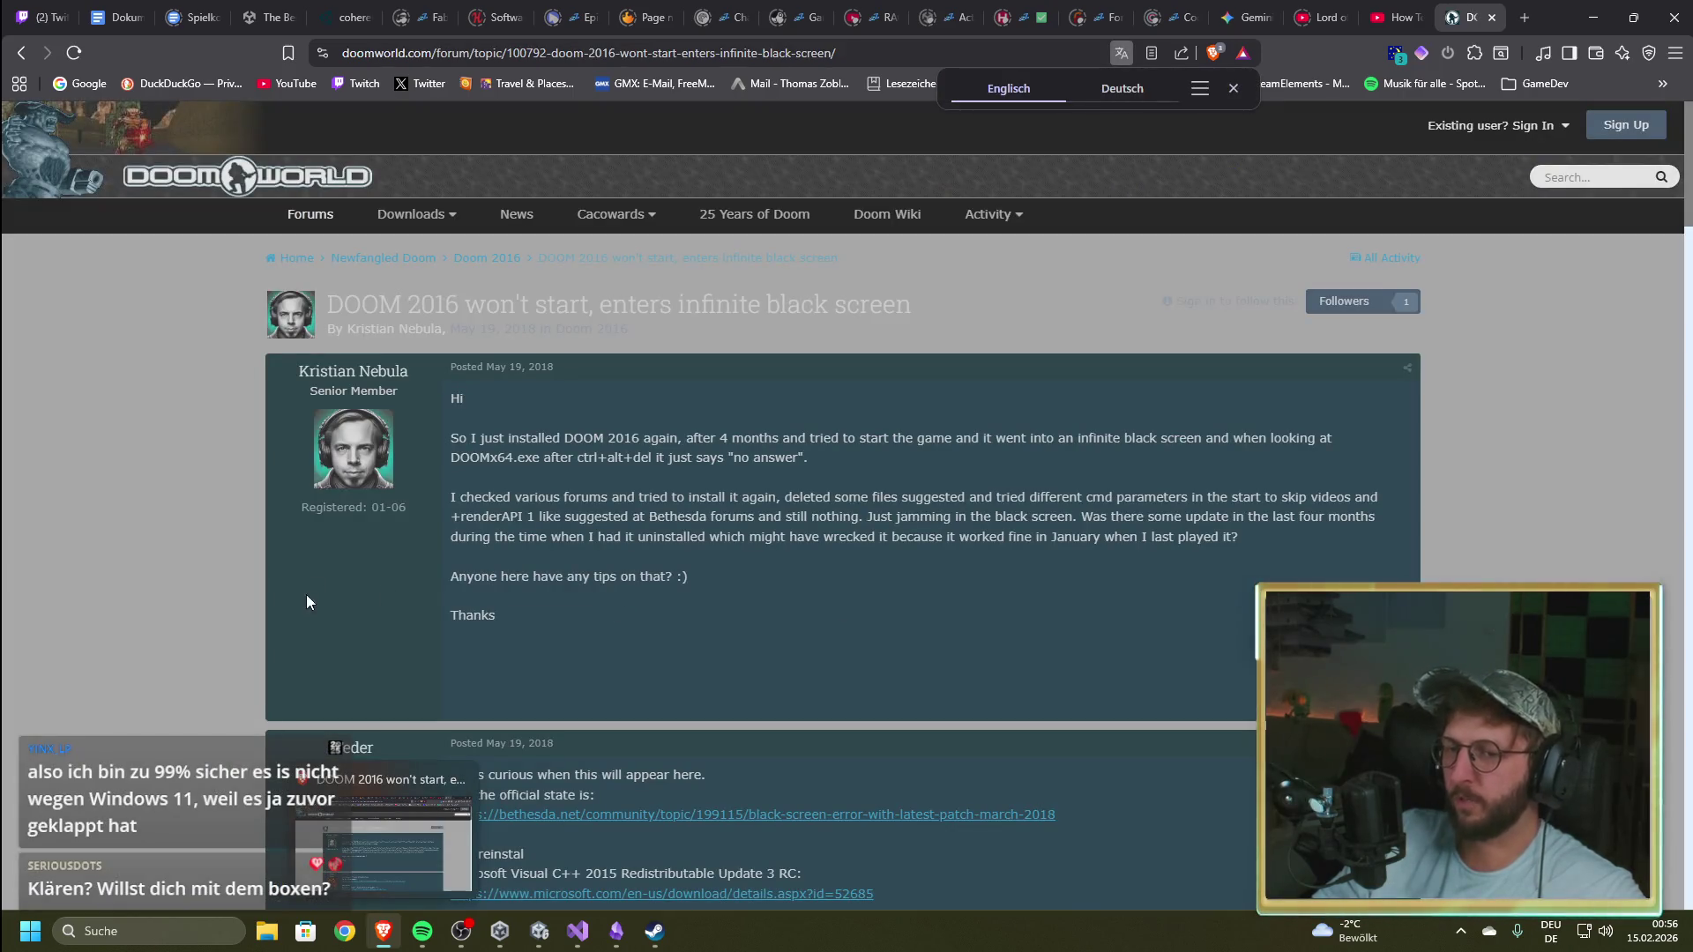
{"action": "scroll", "coordinate": [315, 616], "scroll_direction": "down", "scroll_amount": 1}
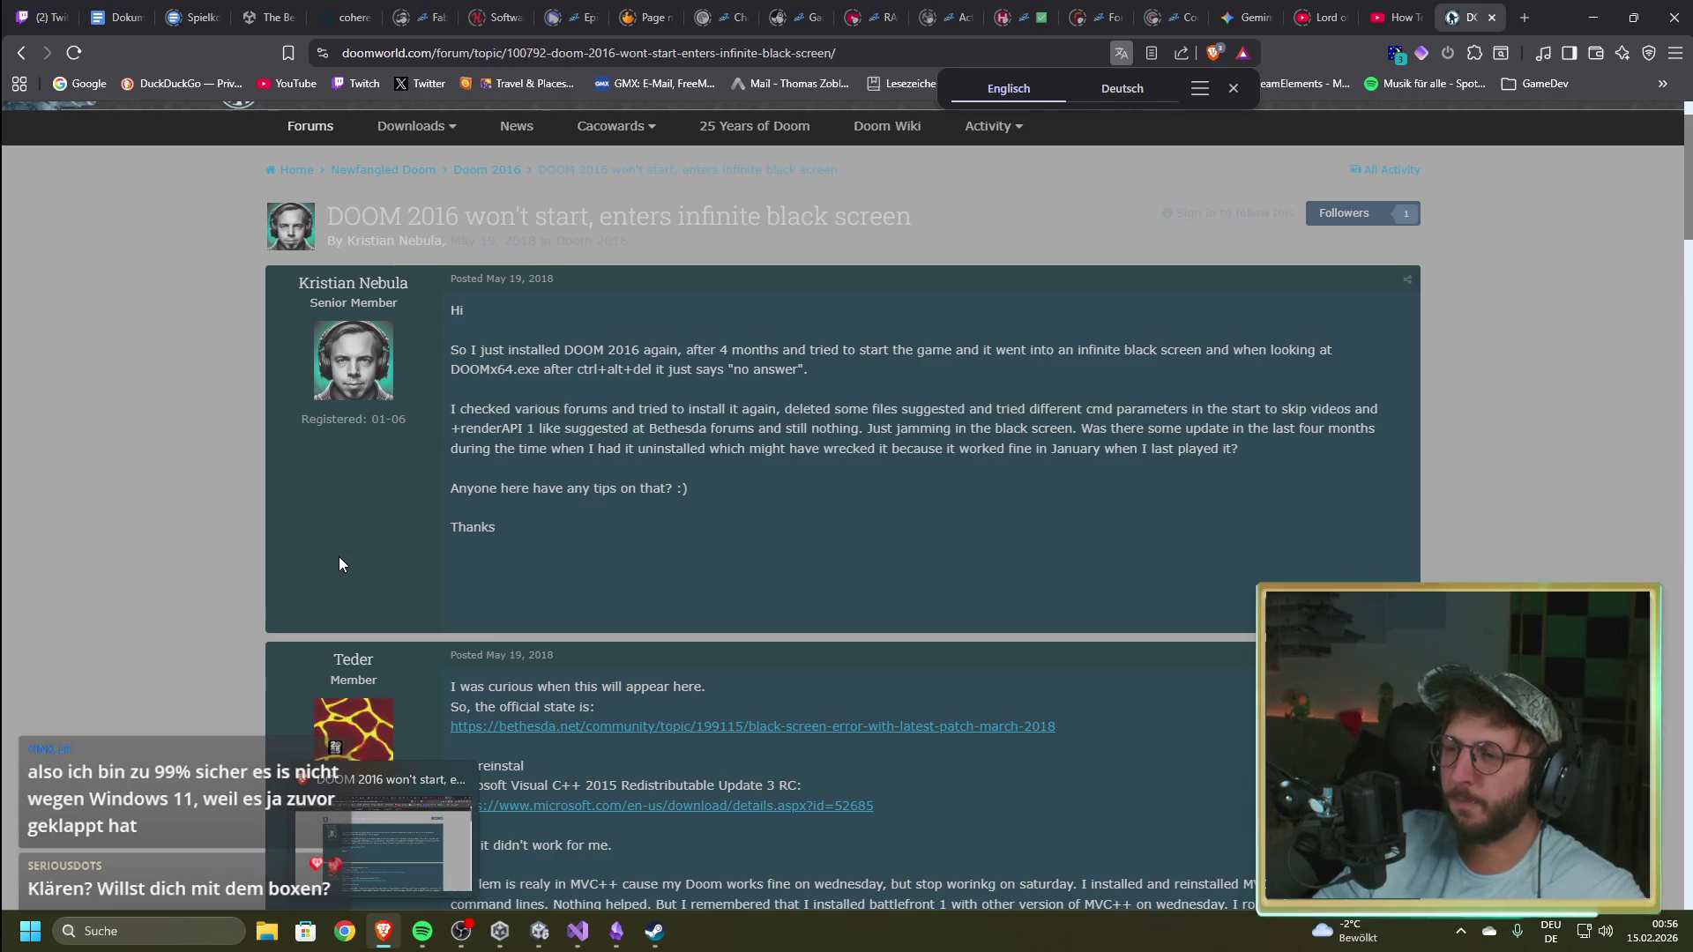
{"action": "scroll", "coordinate": [341, 565], "scroll_direction": "down", "scroll_amount": 3}
{"action": "scroll", "coordinate": [227, 564], "scroll_direction": "down", "scroll_amount": 3}
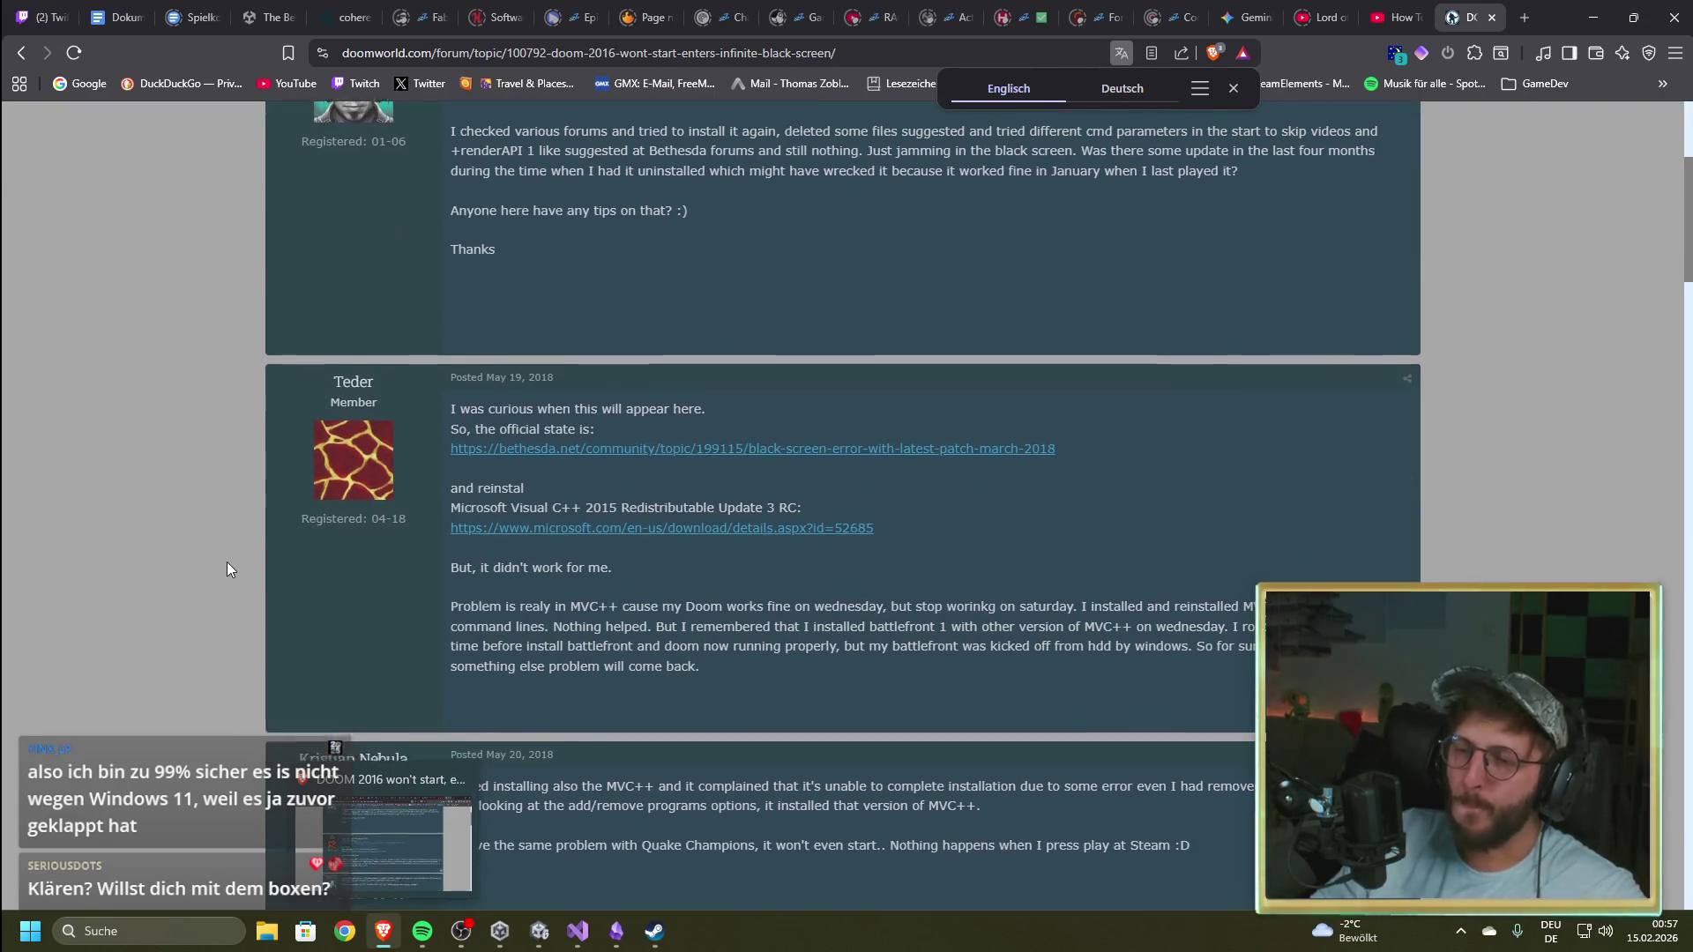
{"action": "scroll", "coordinate": [222, 582], "scroll_direction": "down", "scroll_amount": 4}
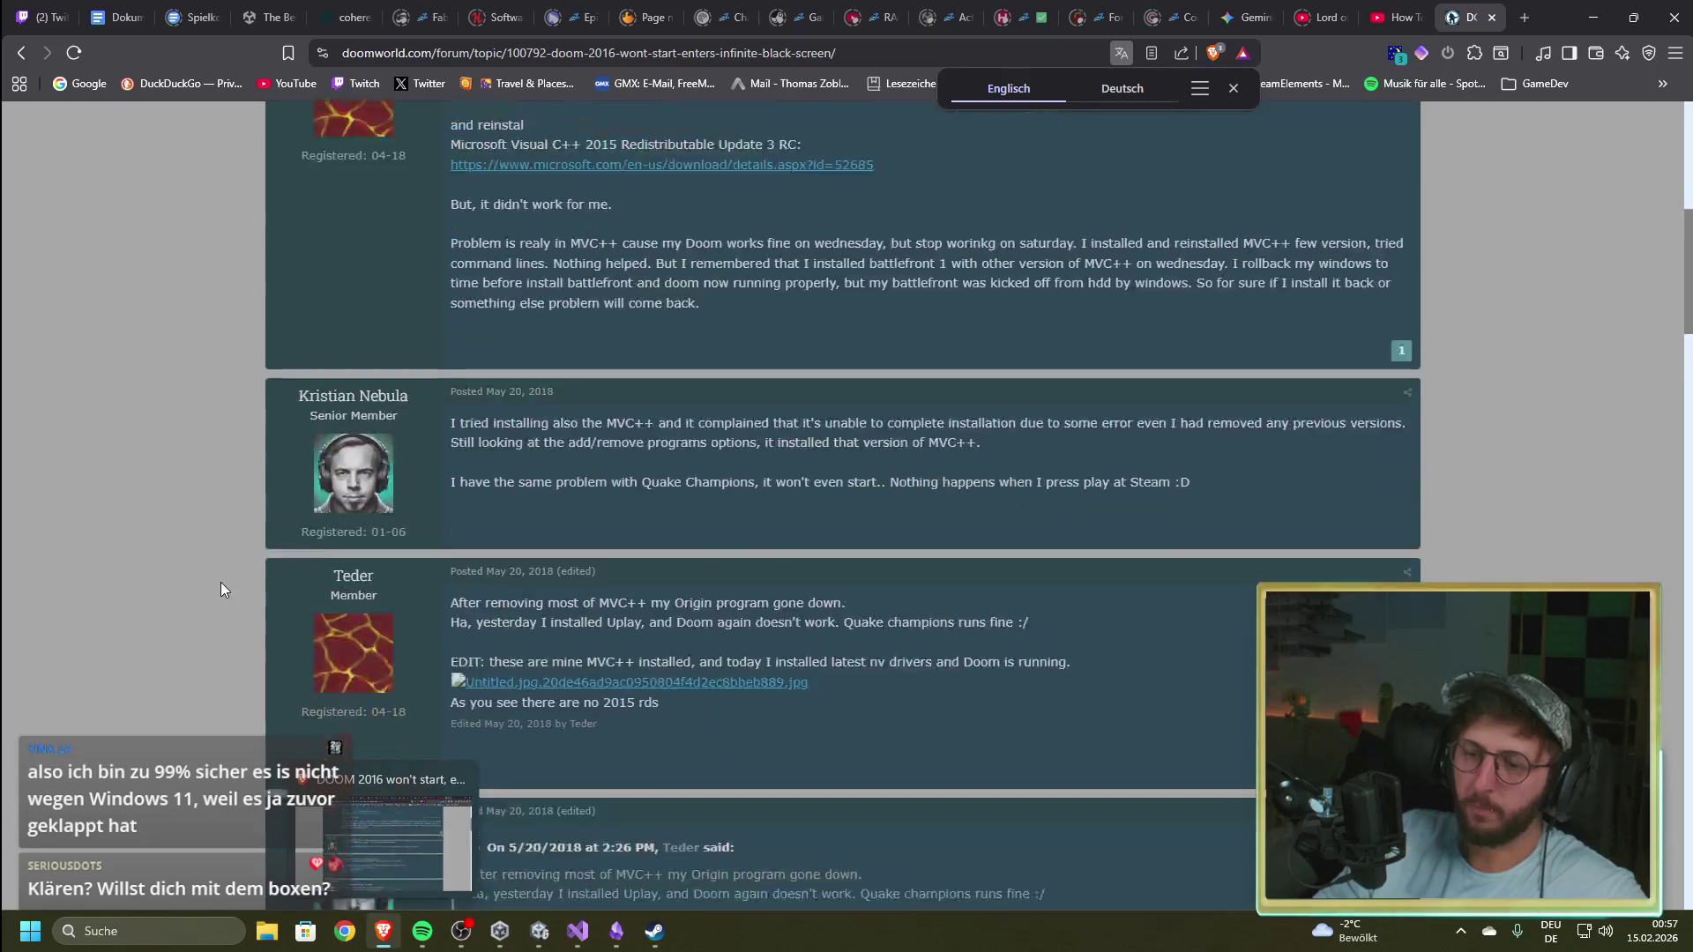
{"action": "key", "text": "alt+Left"}
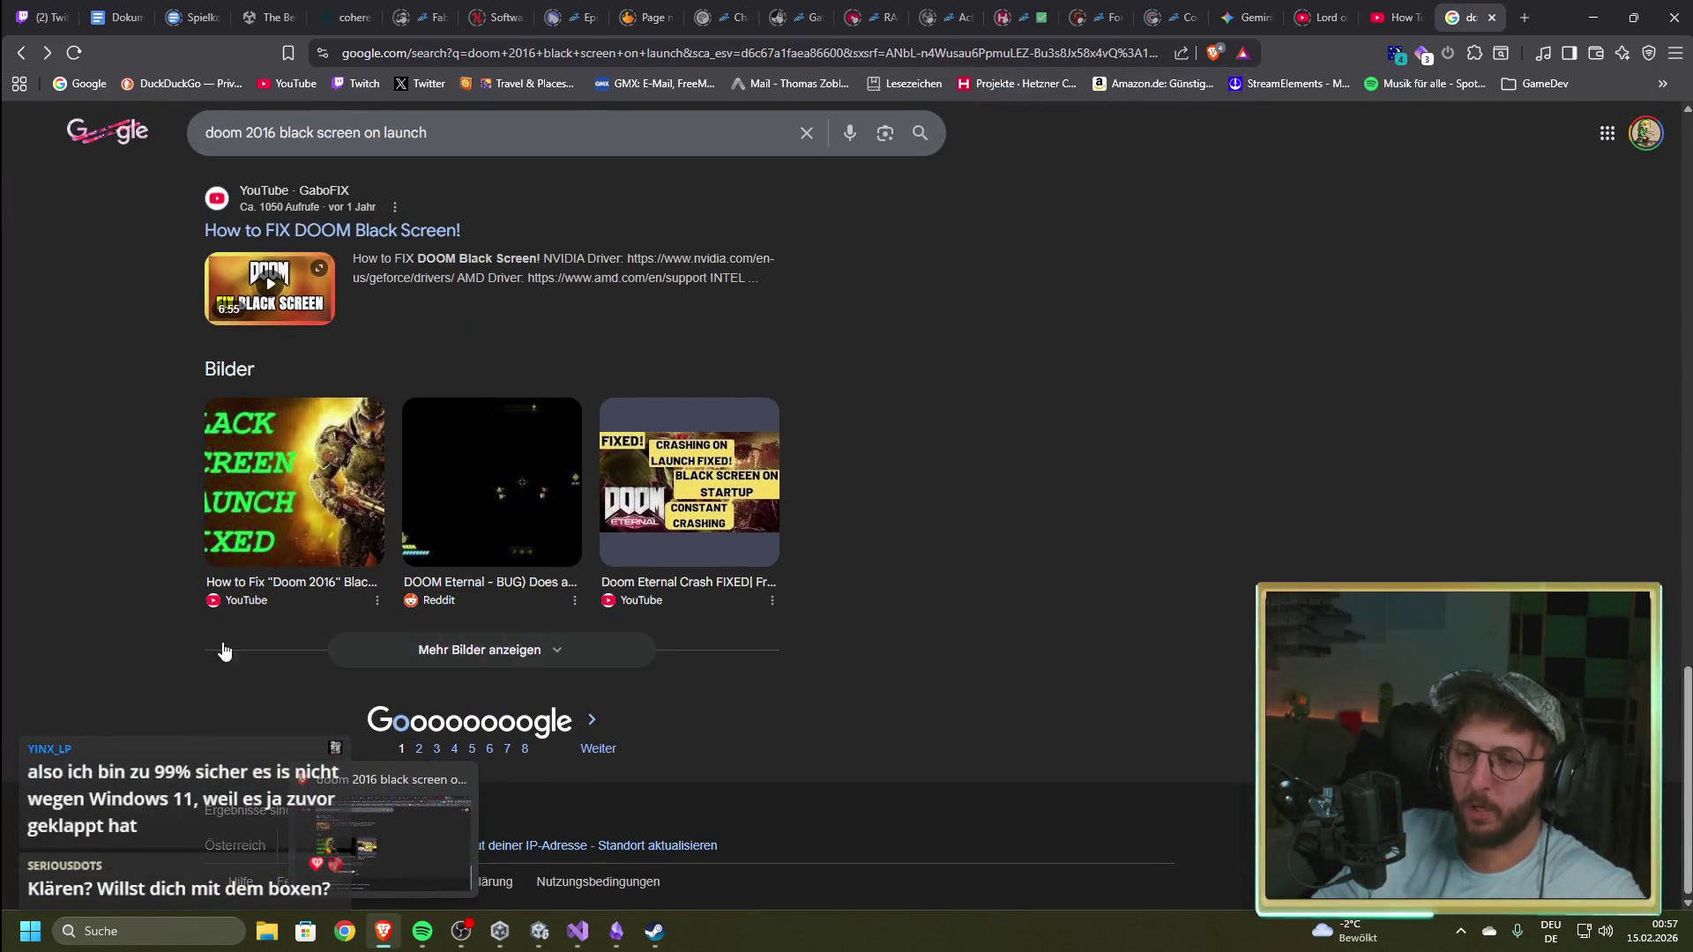
{"action": "left_click", "coordinate": [382, 931]}
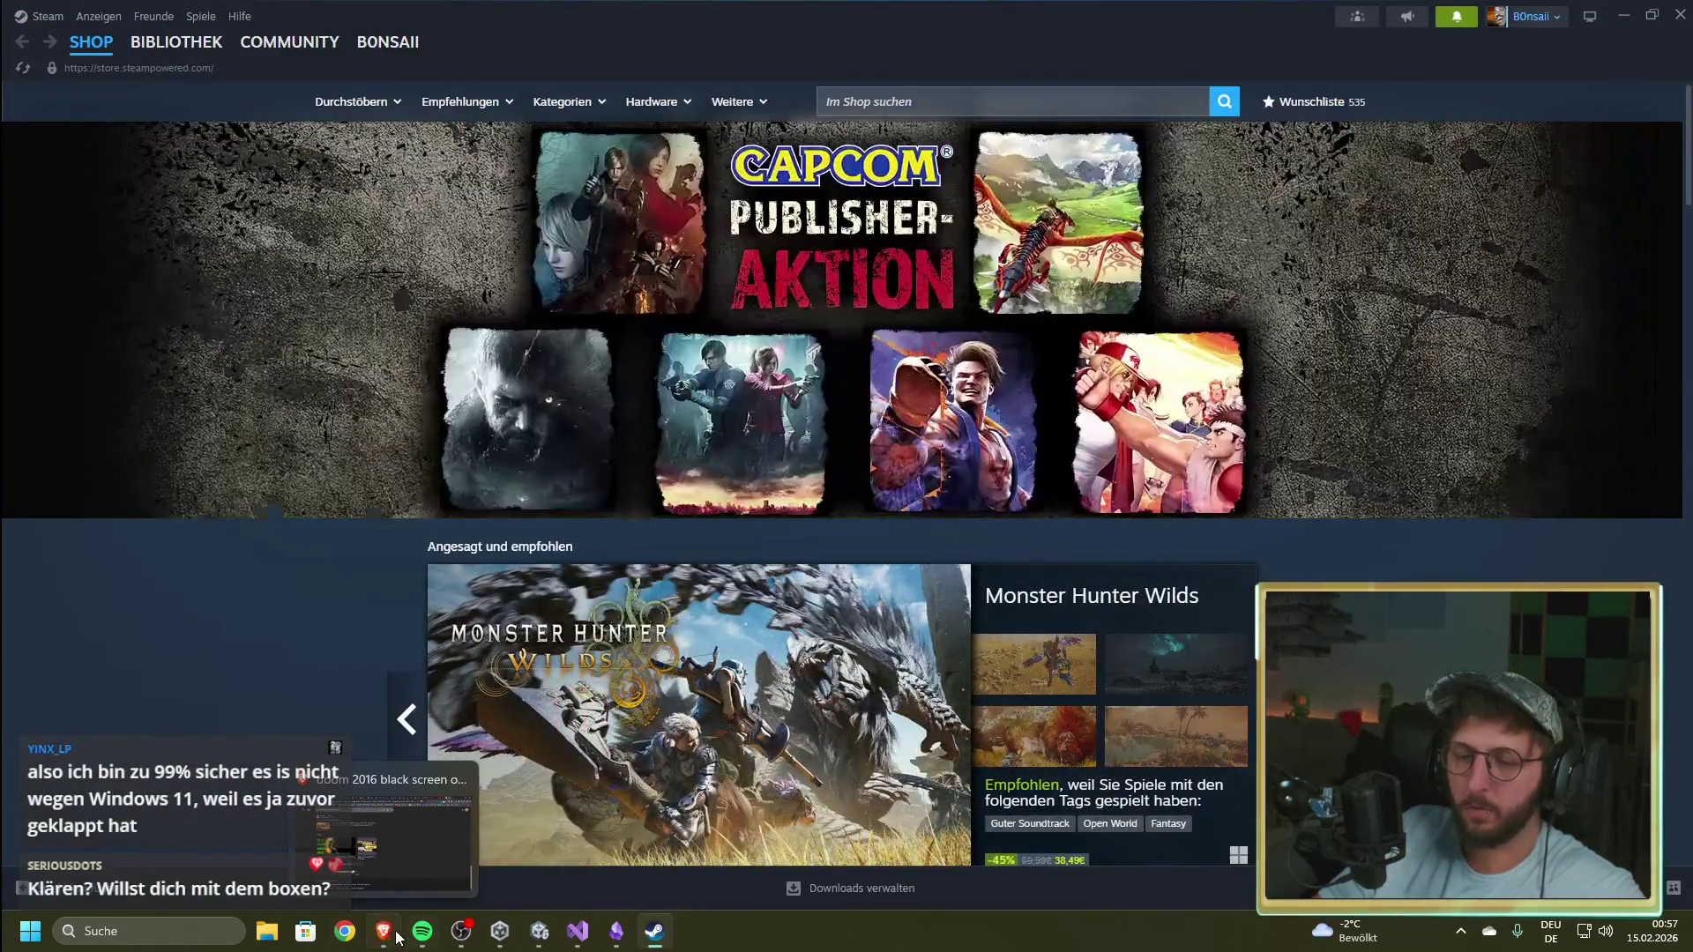
{"action": "left_click", "coordinate": [382, 931]}
{"action": "scroll", "coordinate": [969, 768], "scroll_direction": "up", "scroll_amount": 10}
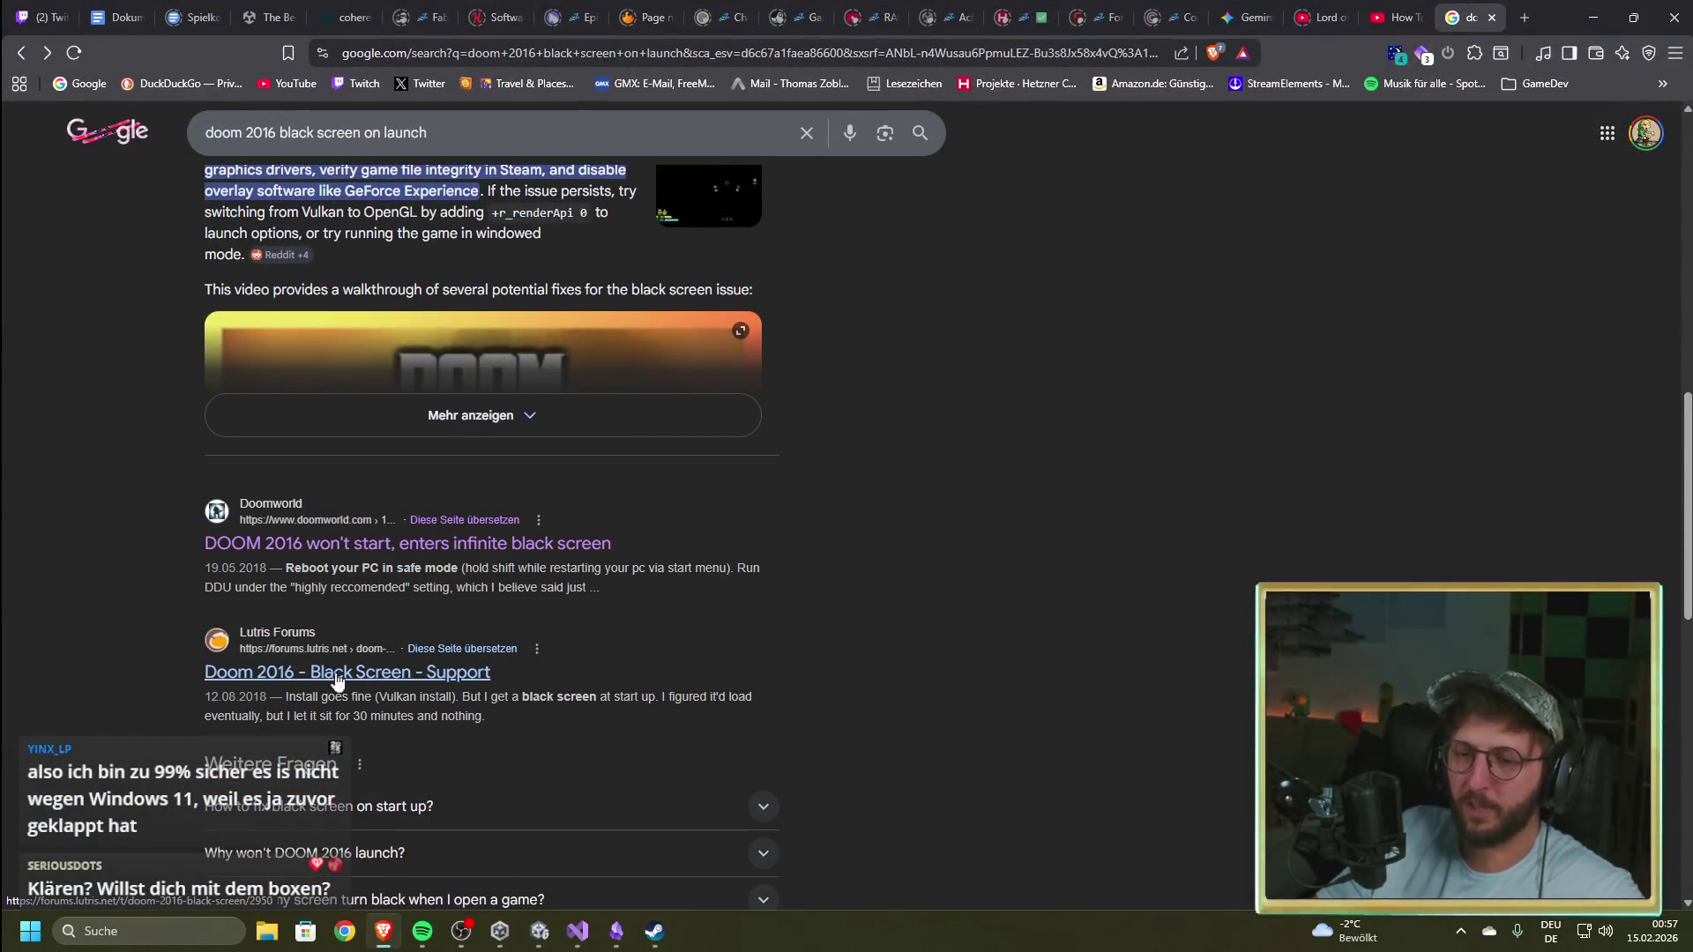
Step: Read the Lutris 'Doom 2016 - Black Screen' thread and return to Google
{"action": "left_click", "coordinate": [439, 675]}
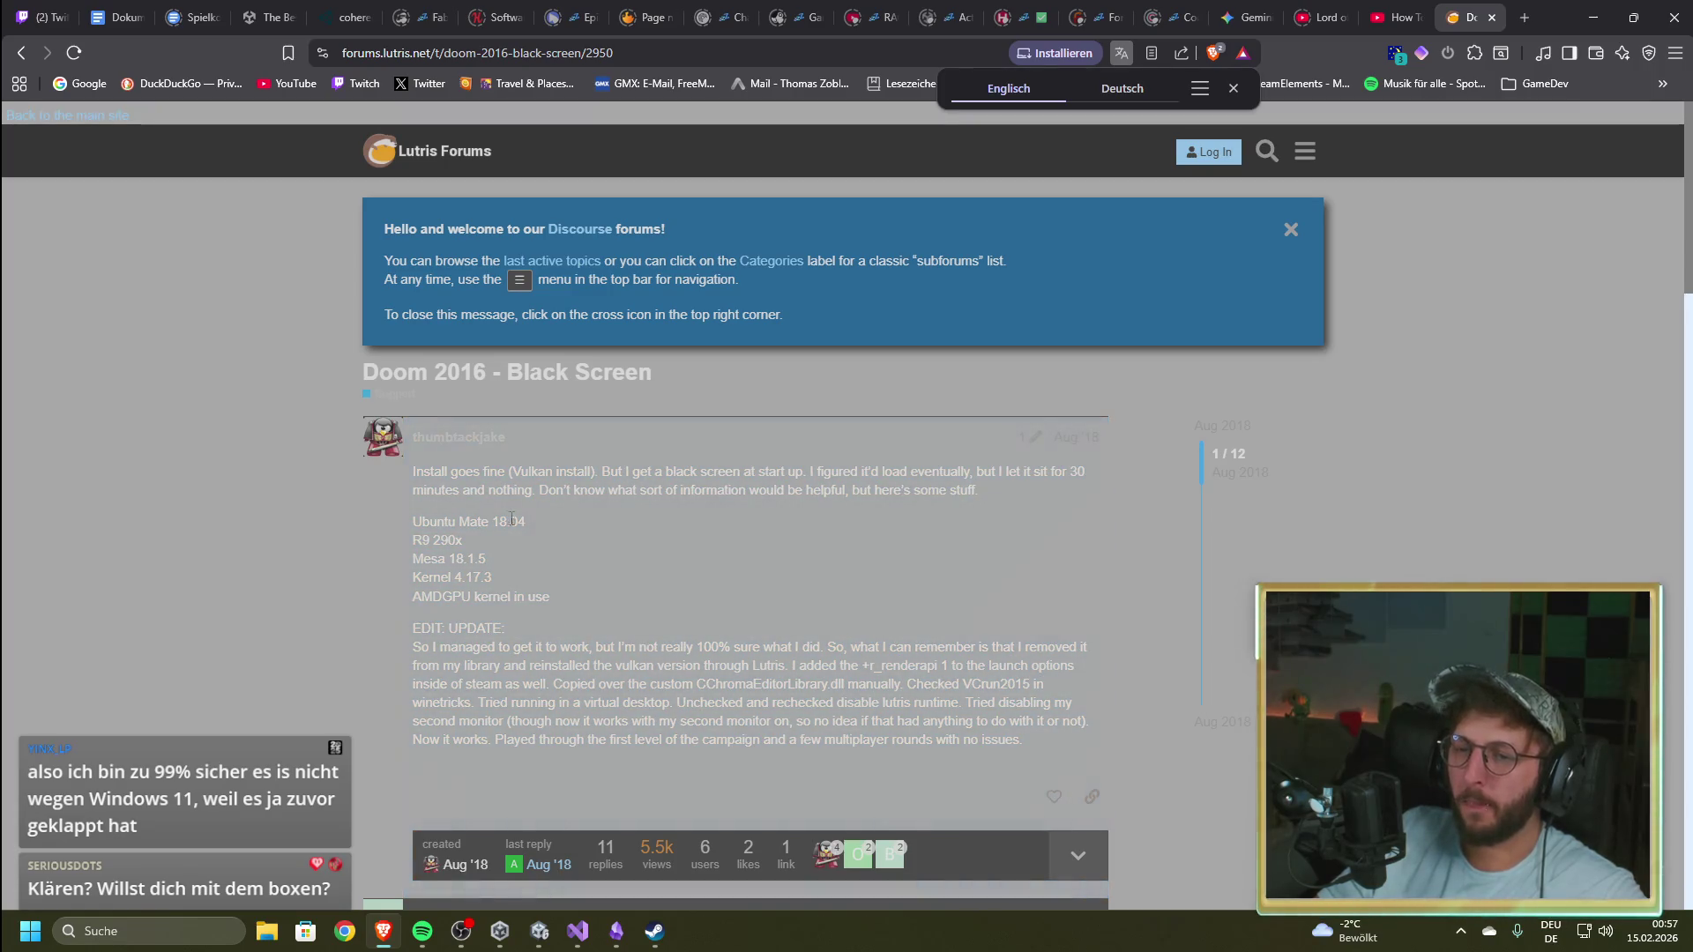
{"action": "scroll", "coordinate": [351, 616], "scroll_direction": "down", "scroll_amount": 6}
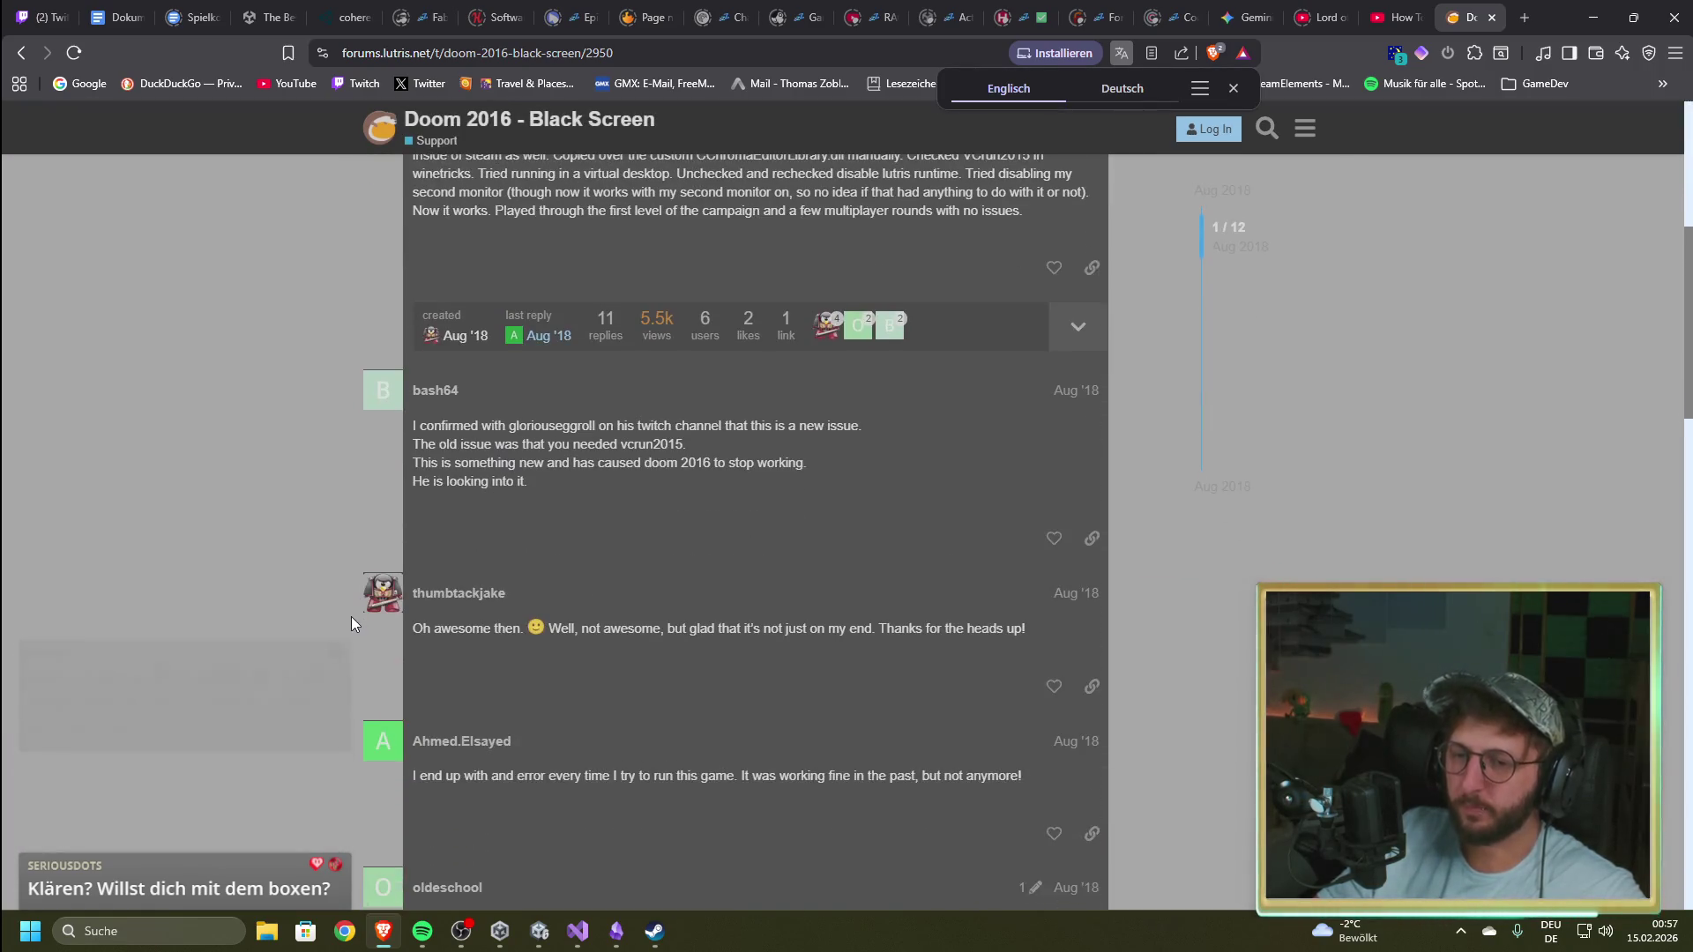
{"action": "scroll", "coordinate": [352, 612], "scroll_direction": "up", "scroll_amount": 4}
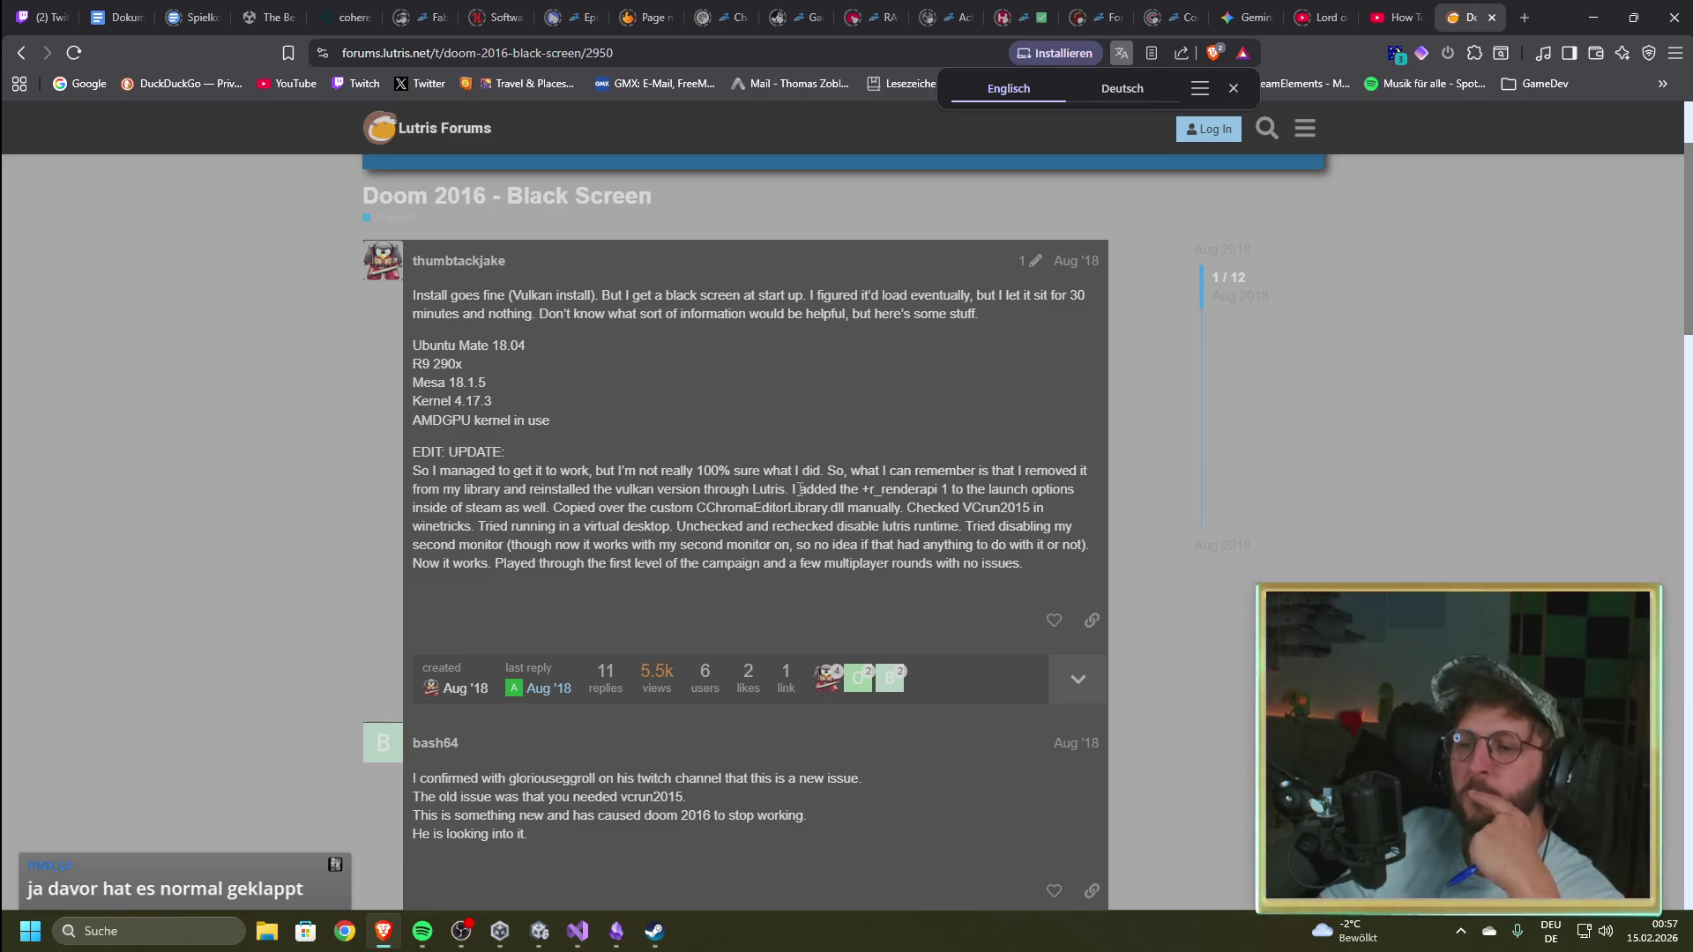
{"action": "key", "text": "alt+Left"}
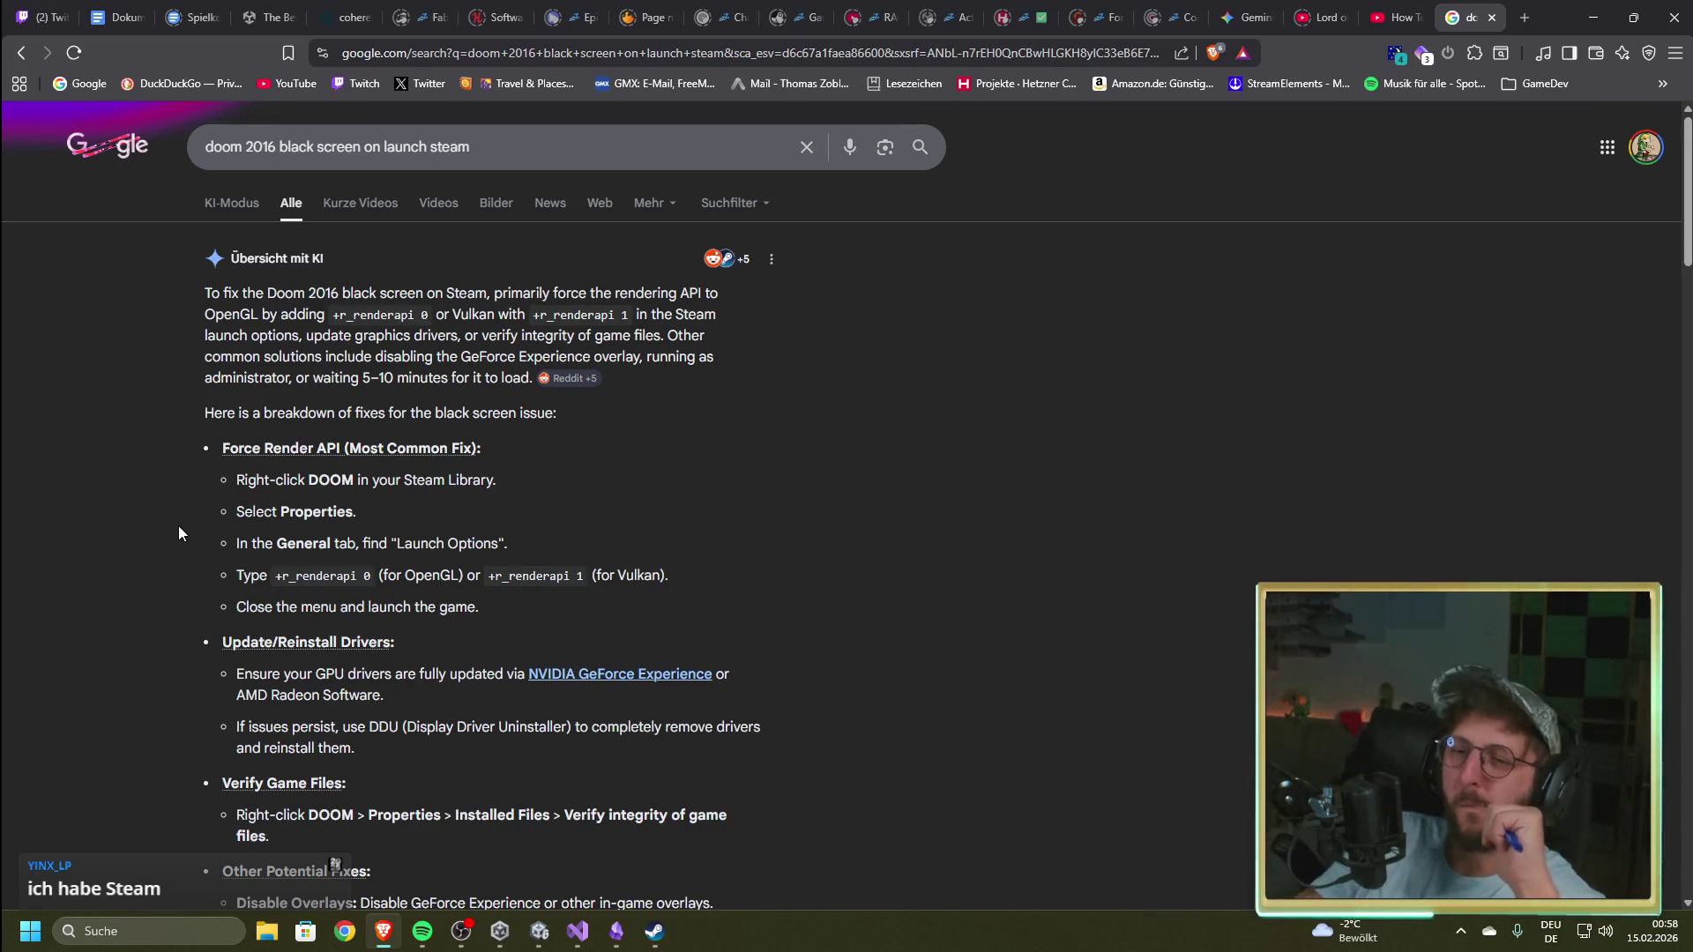
Step: Read the AI overview's black-screen fixes, then return to the Crowny Day Unity editor
{"action": "scroll", "coordinate": [220, 507], "scroll_direction": "down", "scroll_amount": 2}
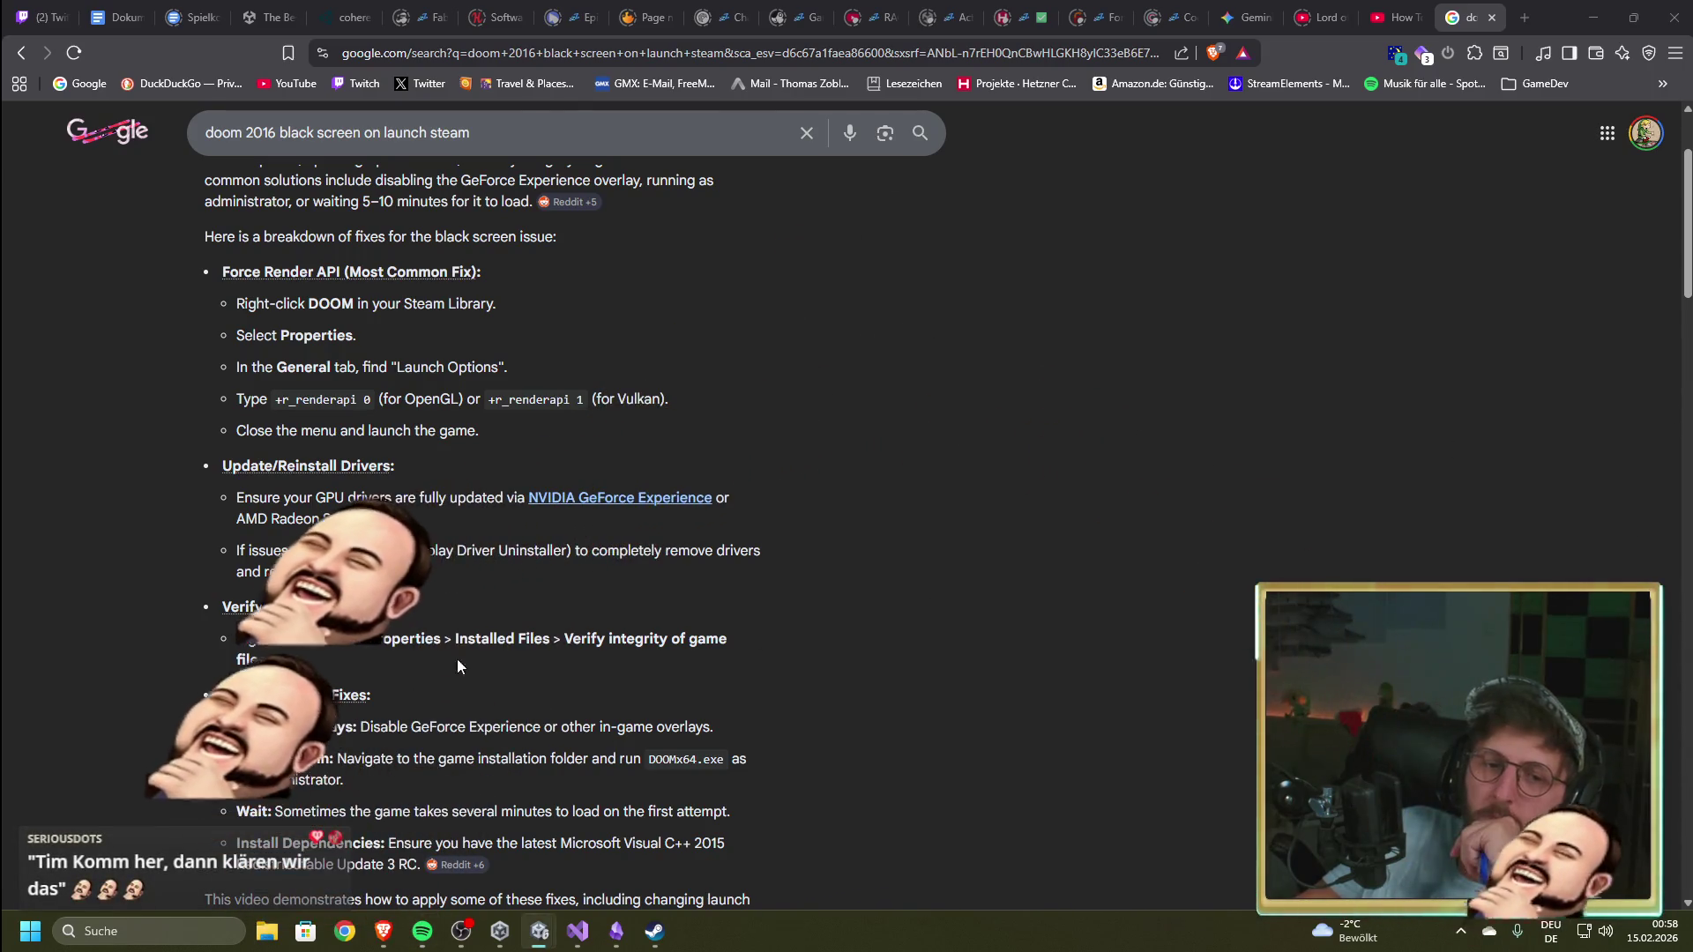
{"action": "left_click", "coordinate": [1011, 529]}
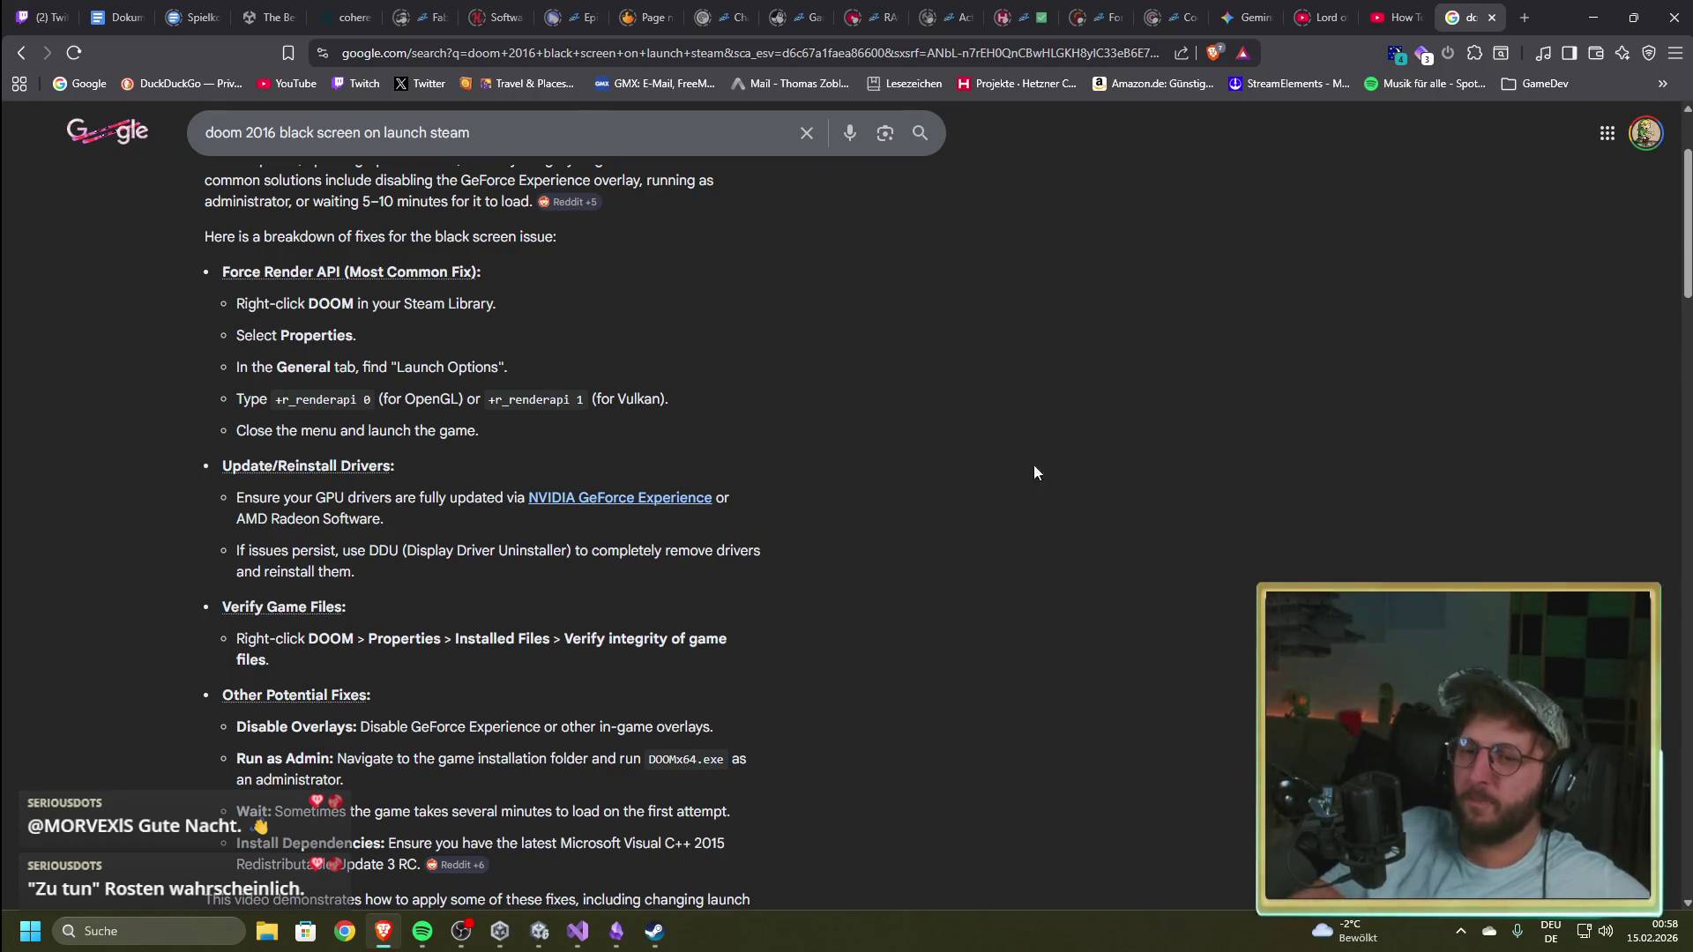
{"action": "mouse_move", "coordinate": [537, 940]}
{"action": "left_click", "coordinate": [597, 875]}
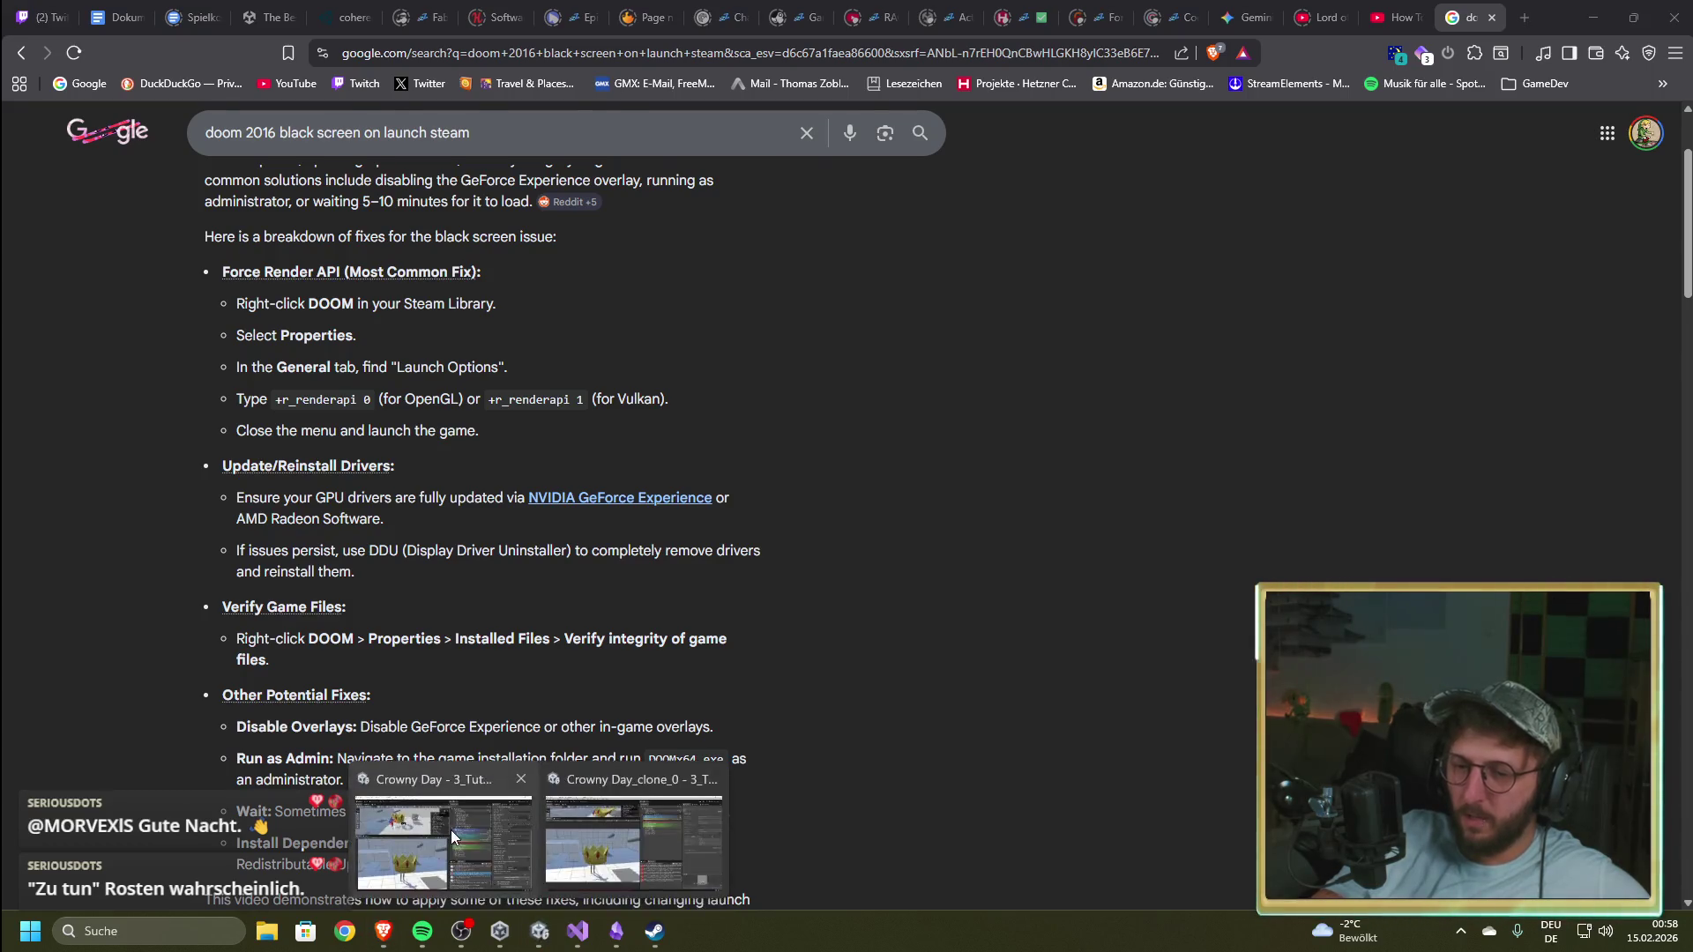
{"action": "left_click", "coordinate": [635, 838]}
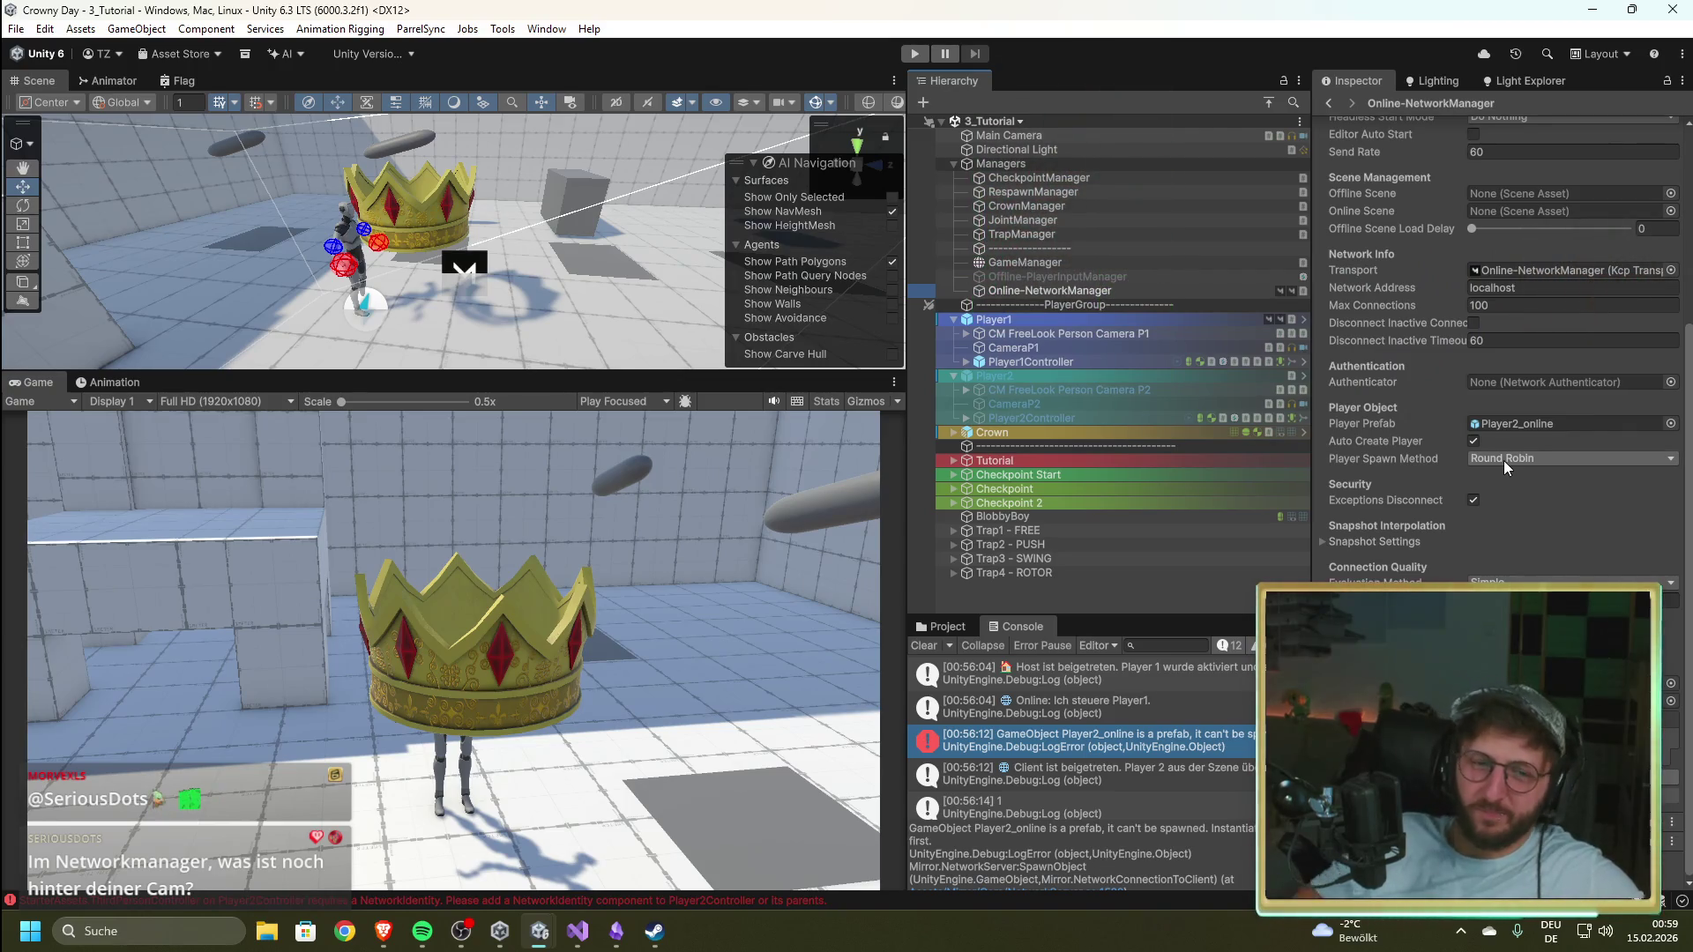
Step: Open the Steam BIBLIOTHEK library and cancel the Familienansicht family view prompt
{"action": "left_click", "coordinate": [654, 931]}
{"action": "left_click", "coordinate": [181, 43]}
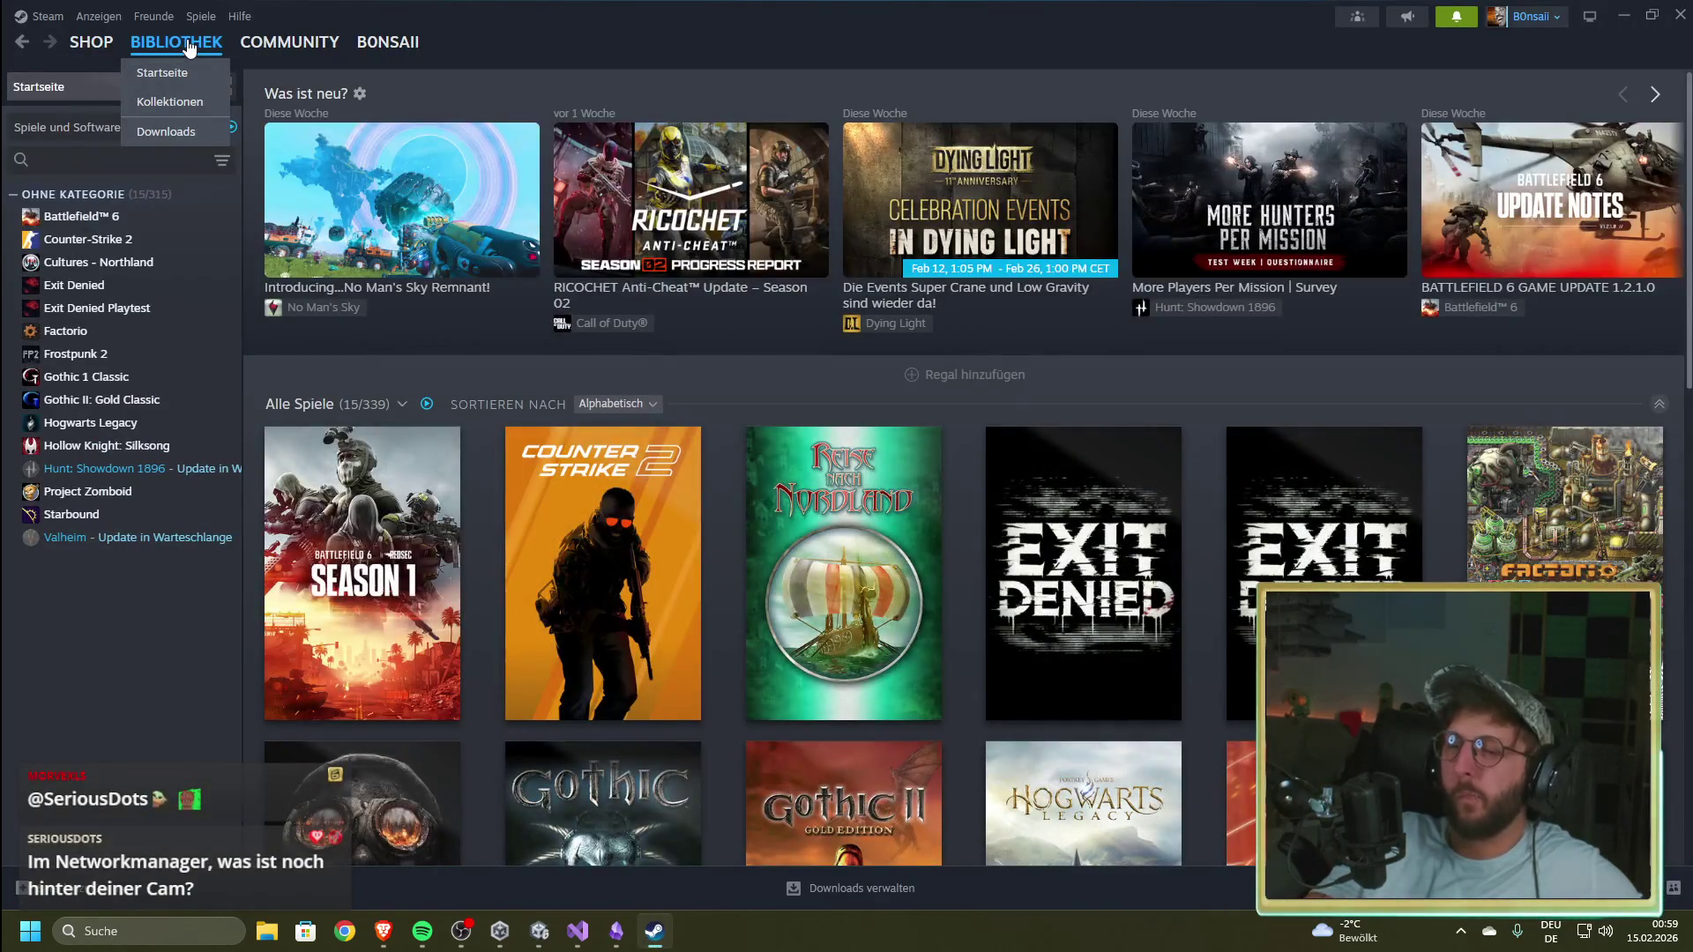
{"action": "left_click", "coordinate": [1352, 21]}
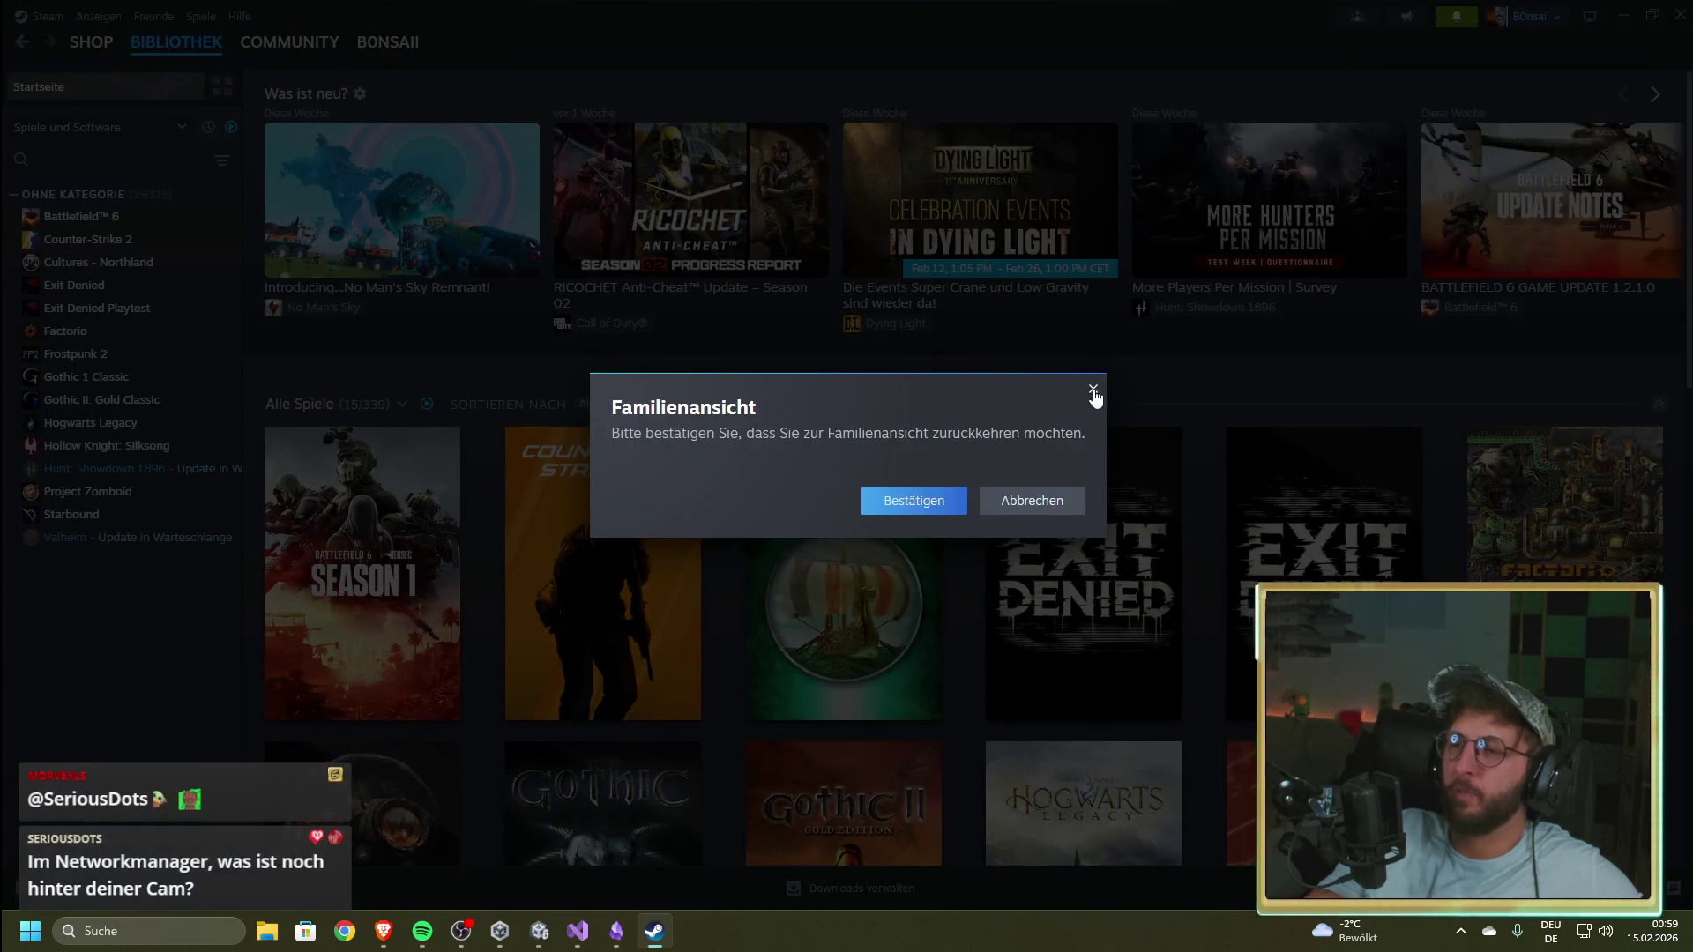
{"action": "left_click", "coordinate": [1092, 389]}
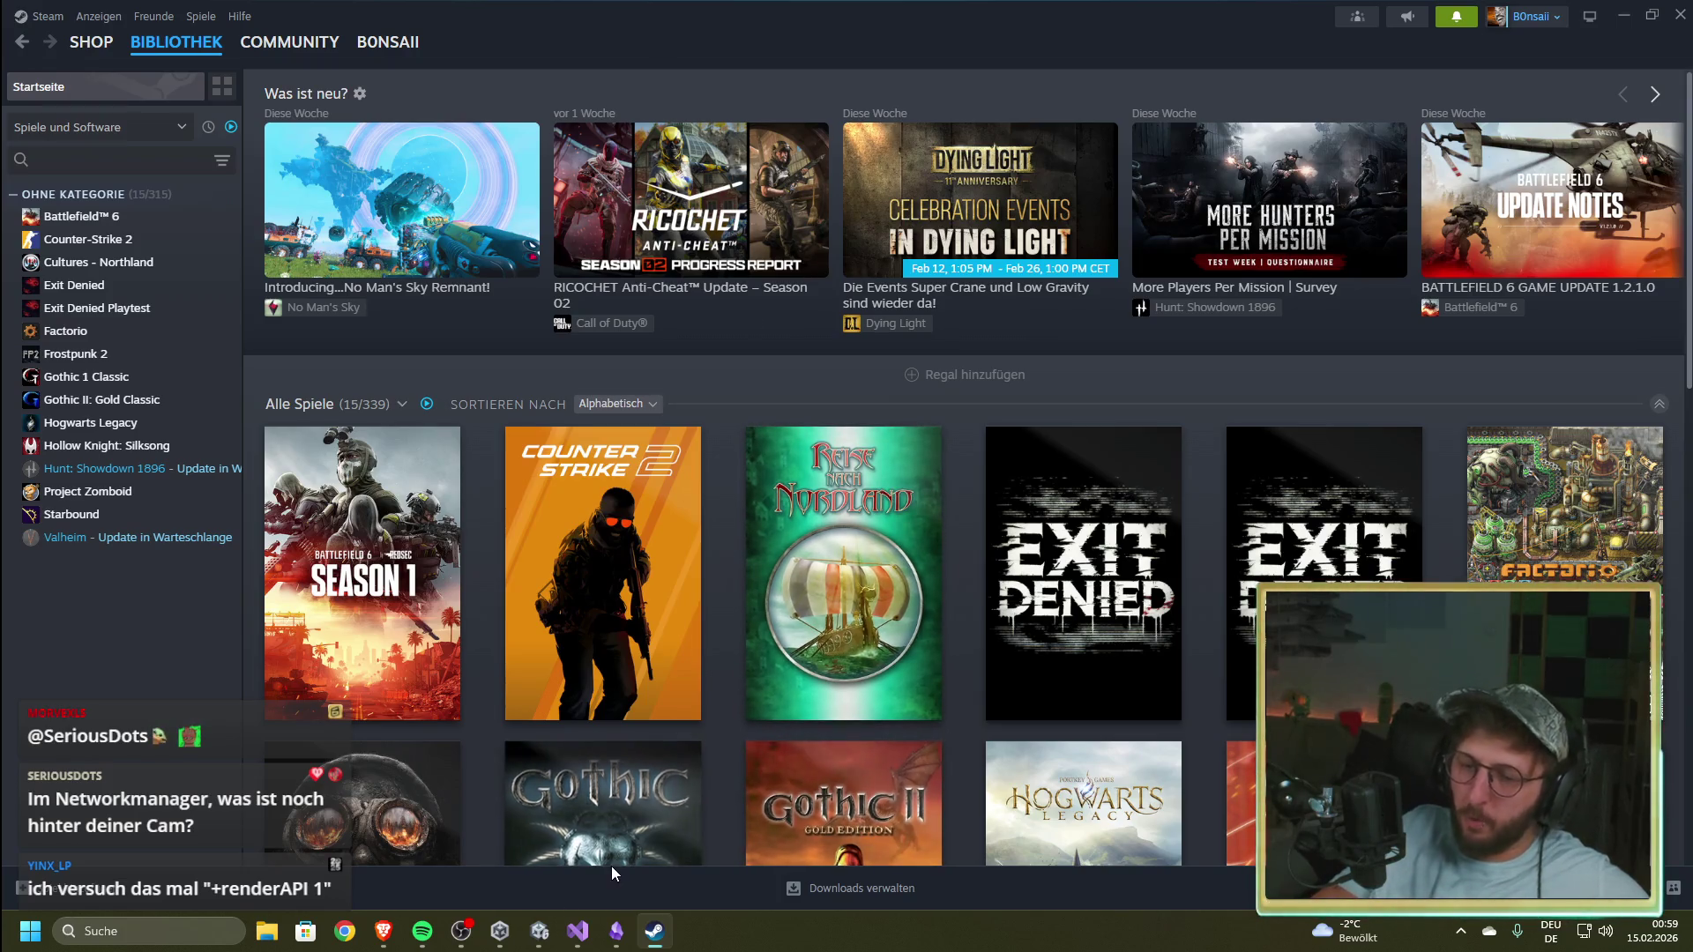
{"action": "mouse_move", "coordinate": [769, 767]}
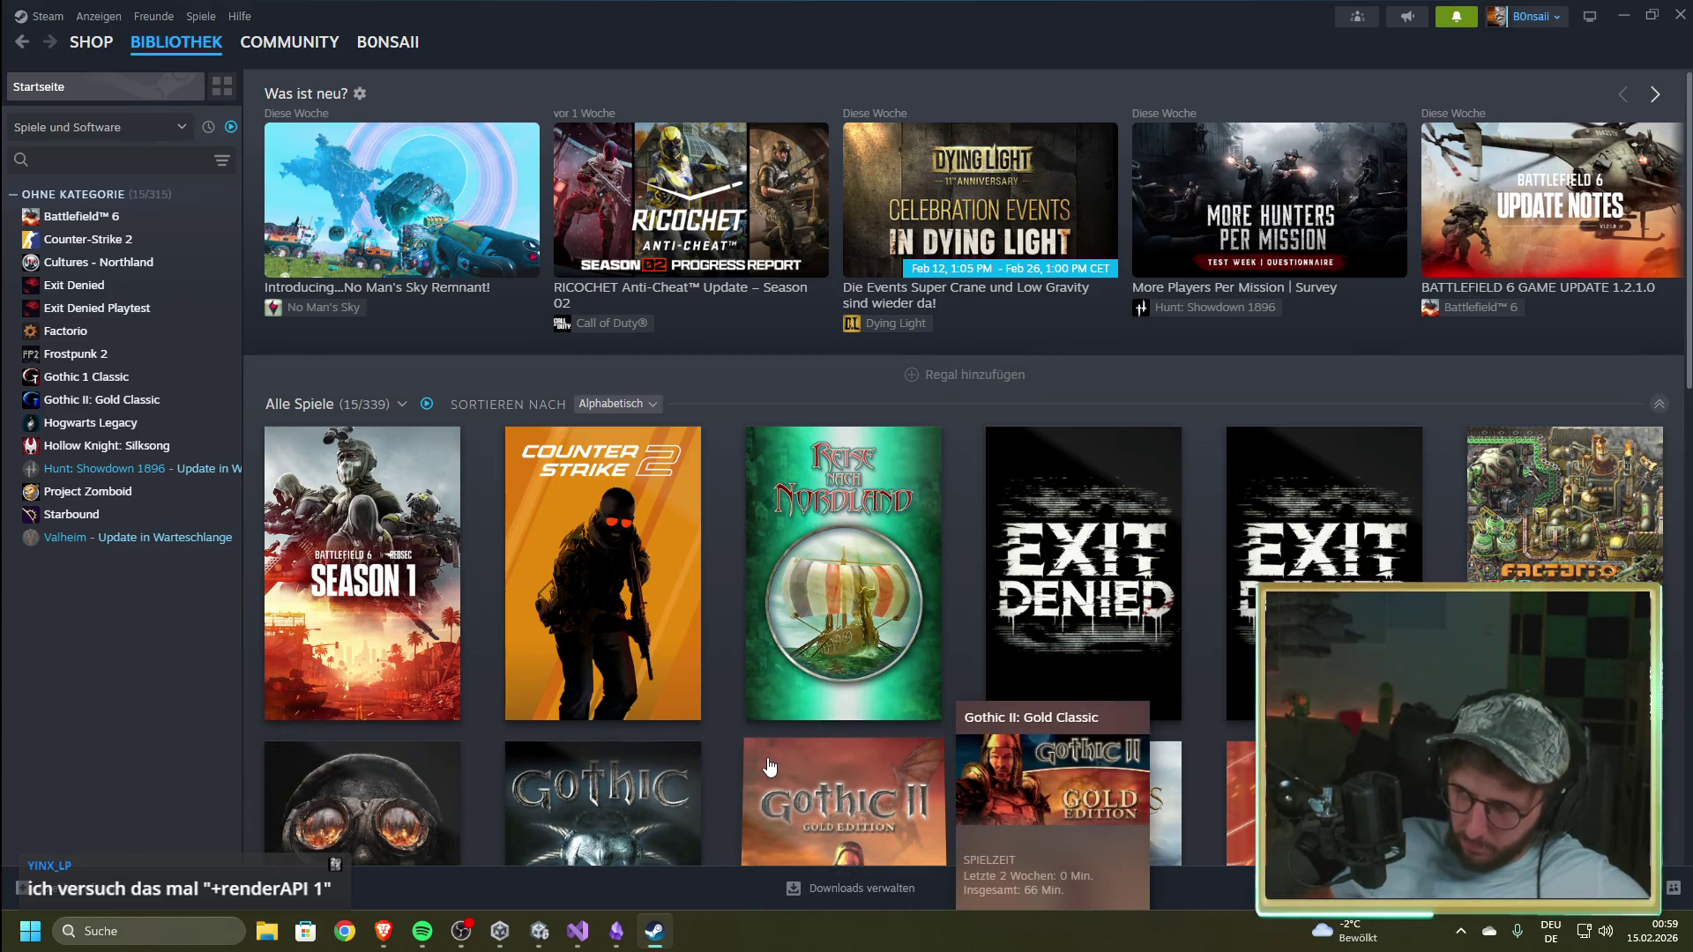
{"action": "mouse_move", "coordinate": [578, 940]}
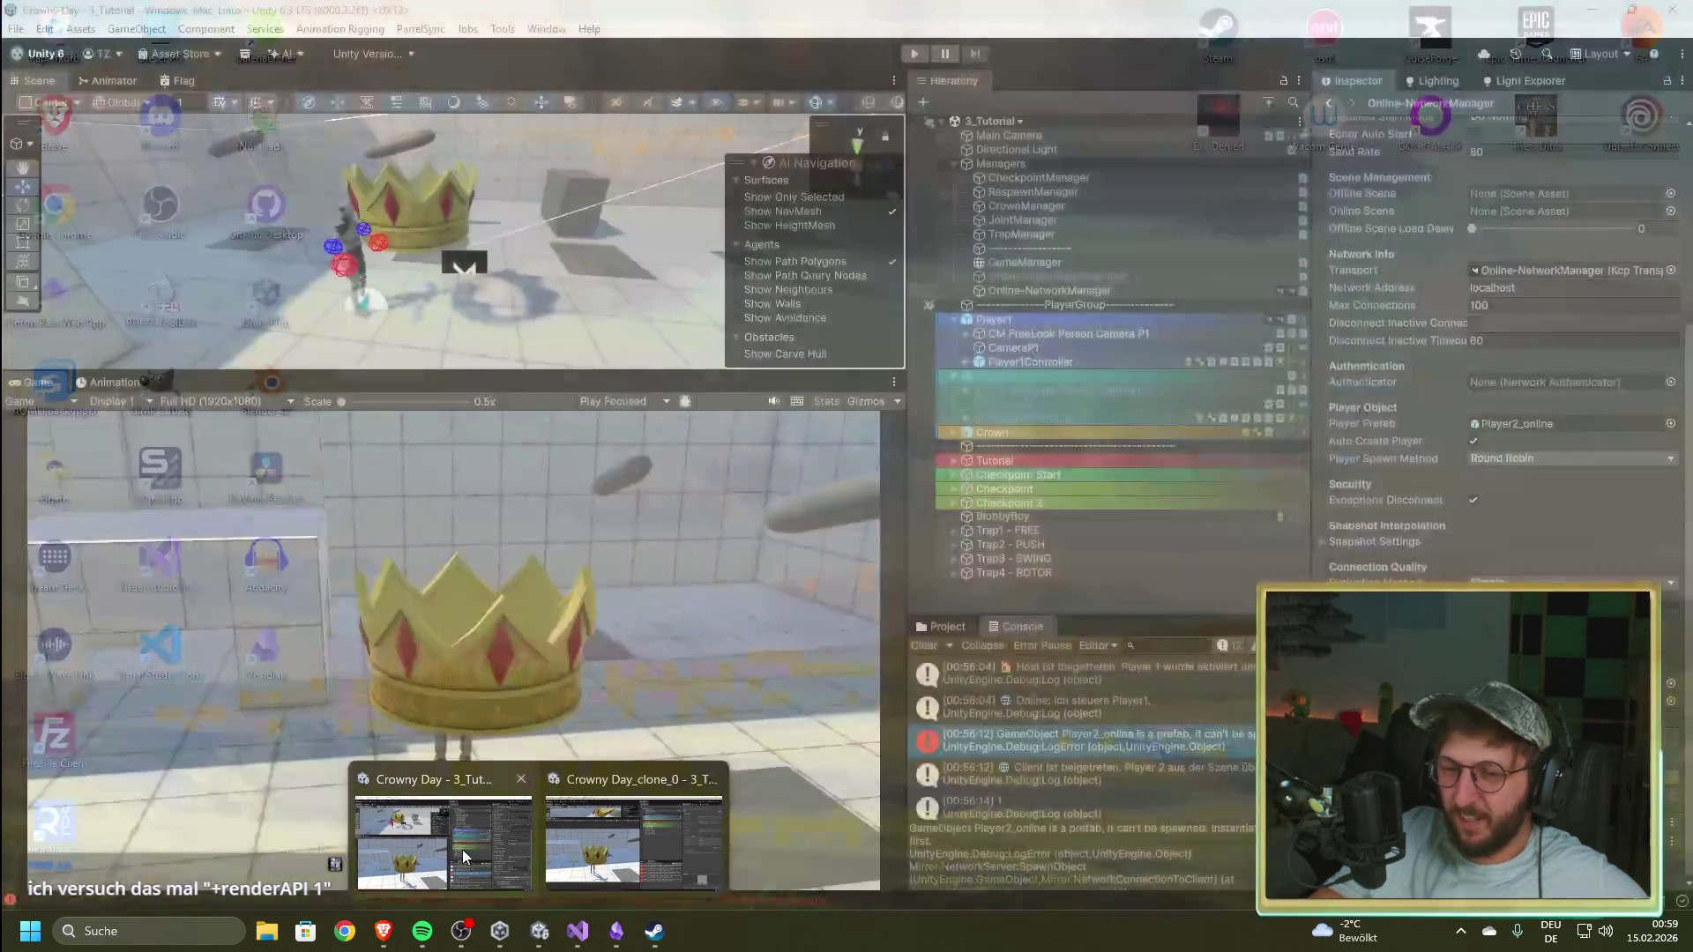
Step: Snip the Online-NetworkManager Authentication and Player Object settings area with Win+Shift+S
{"action": "left_click", "coordinate": [464, 851]}
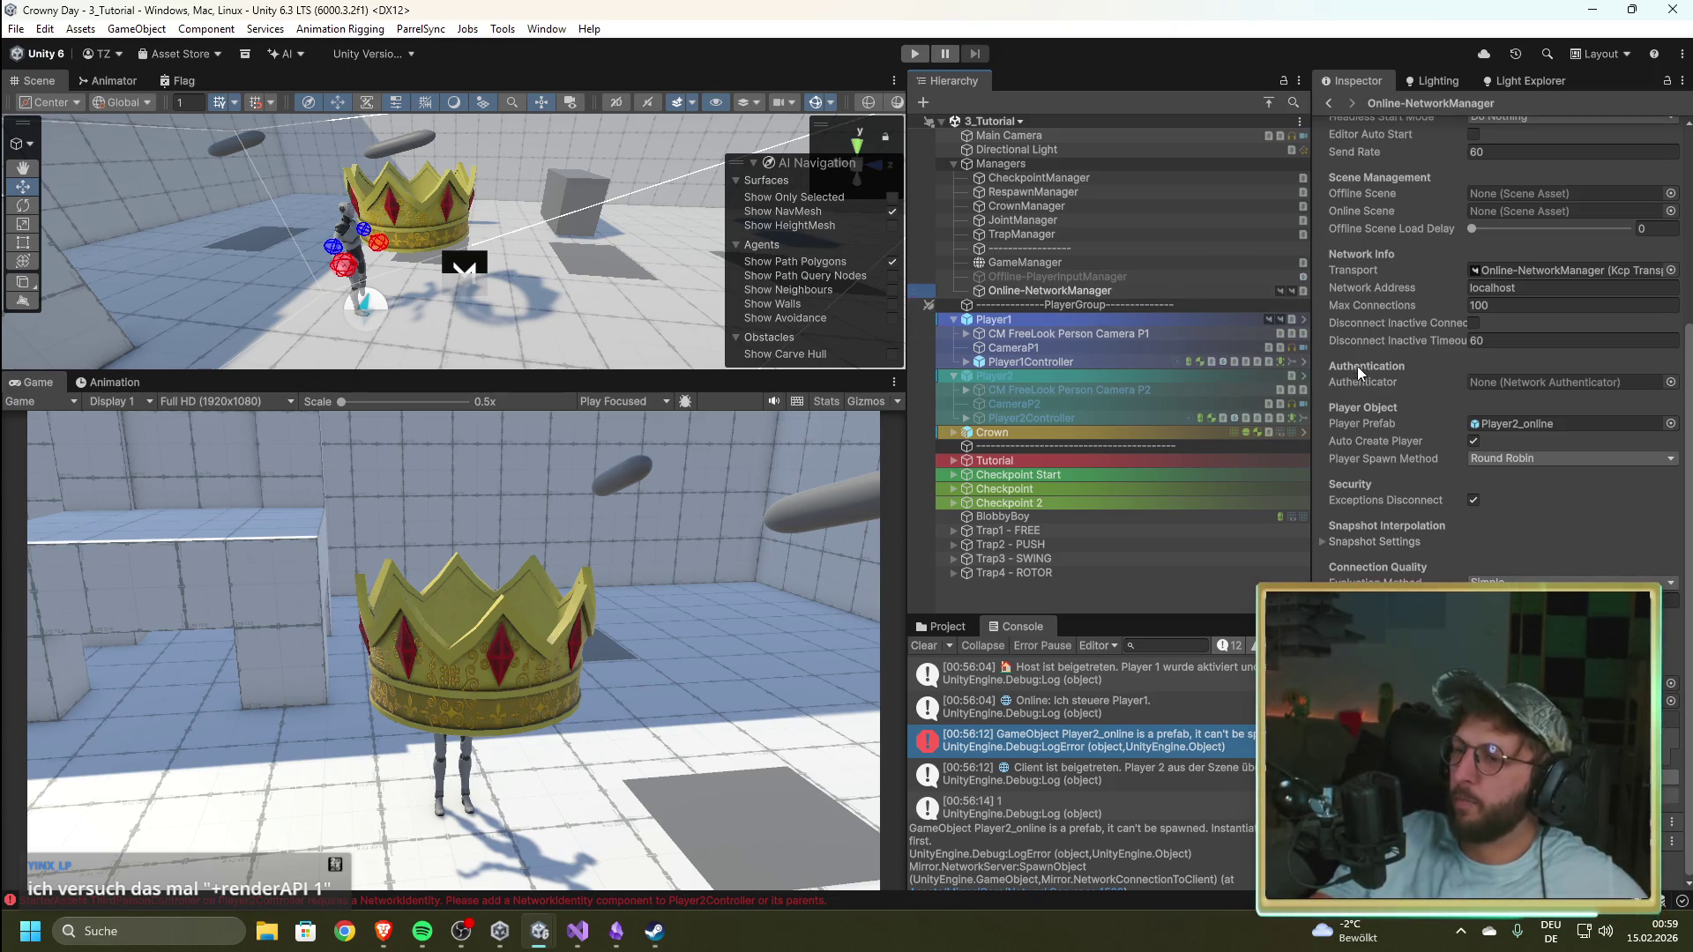
{"action": "scroll", "coordinate": [1414, 506], "scroll_direction": "up", "scroll_amount": 5}
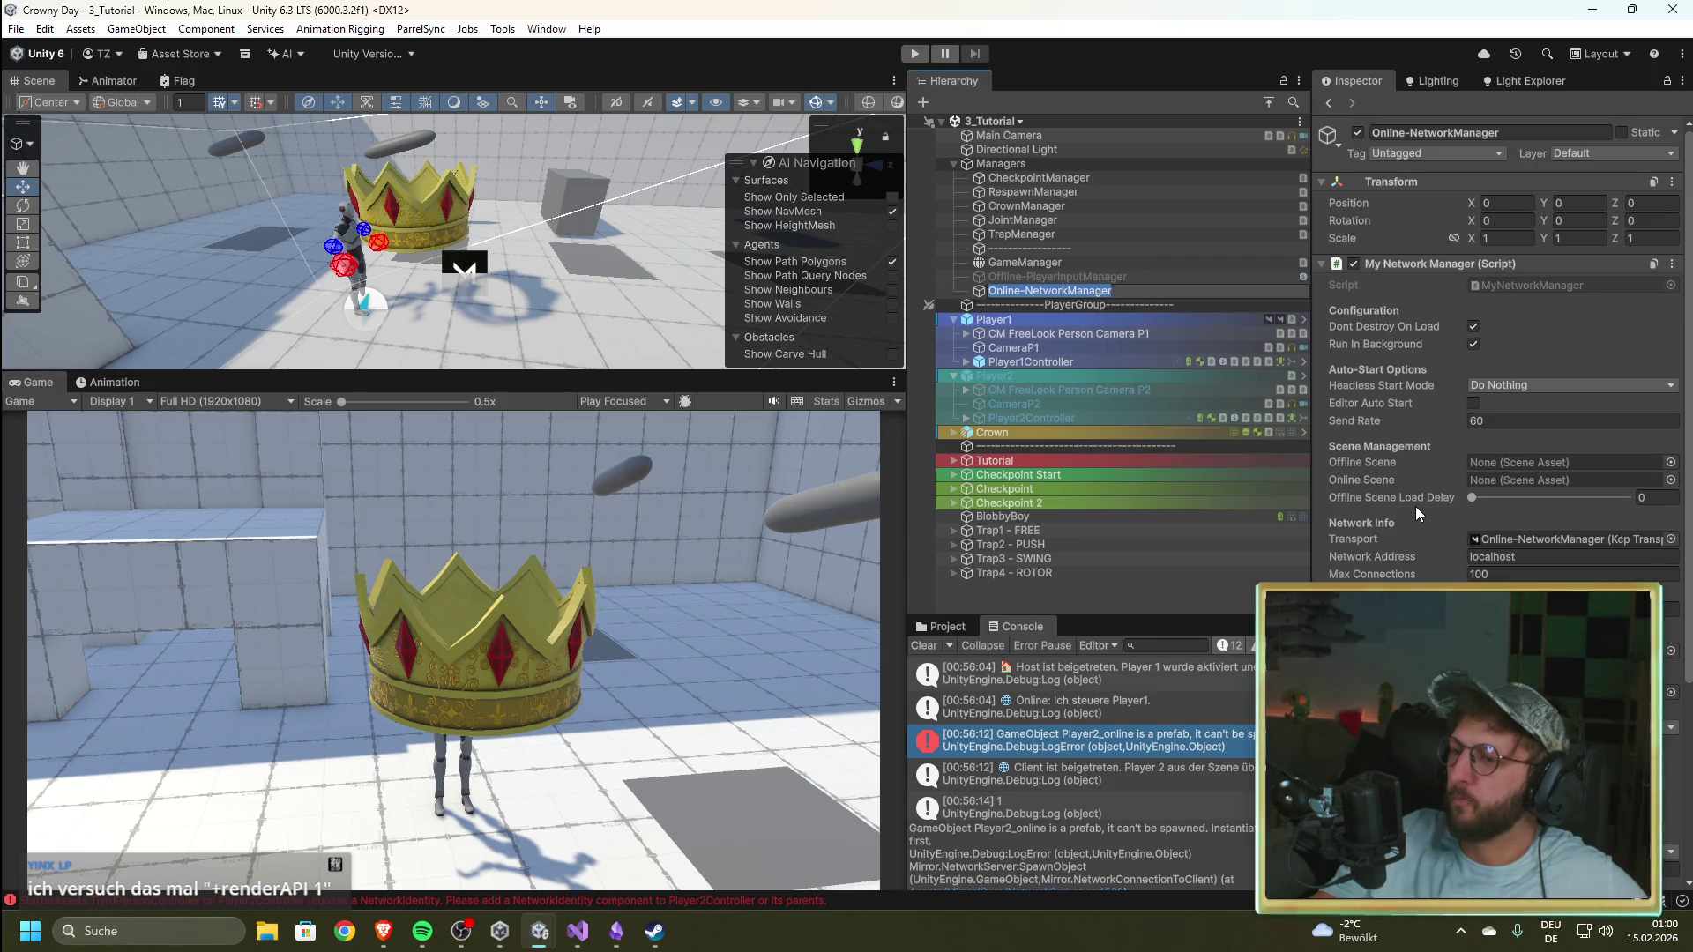
{"action": "scroll", "coordinate": [1415, 506], "scroll_direction": "down", "scroll_amount": 5}
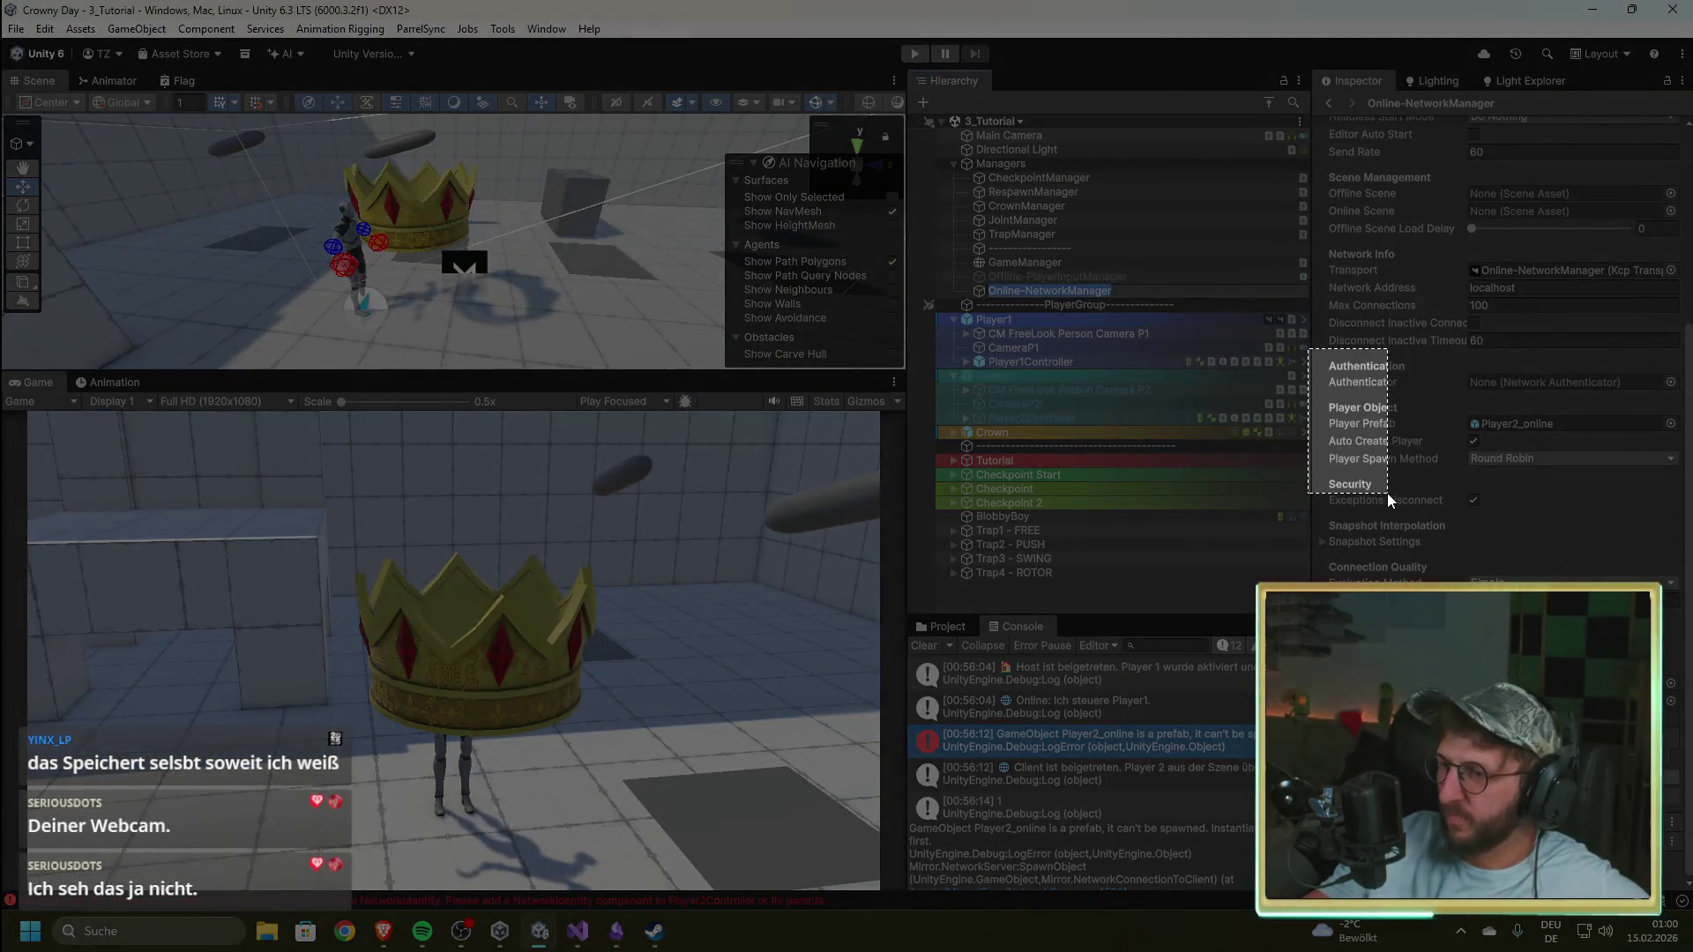
{"action": "left_click", "coordinate": [1388, 493]}
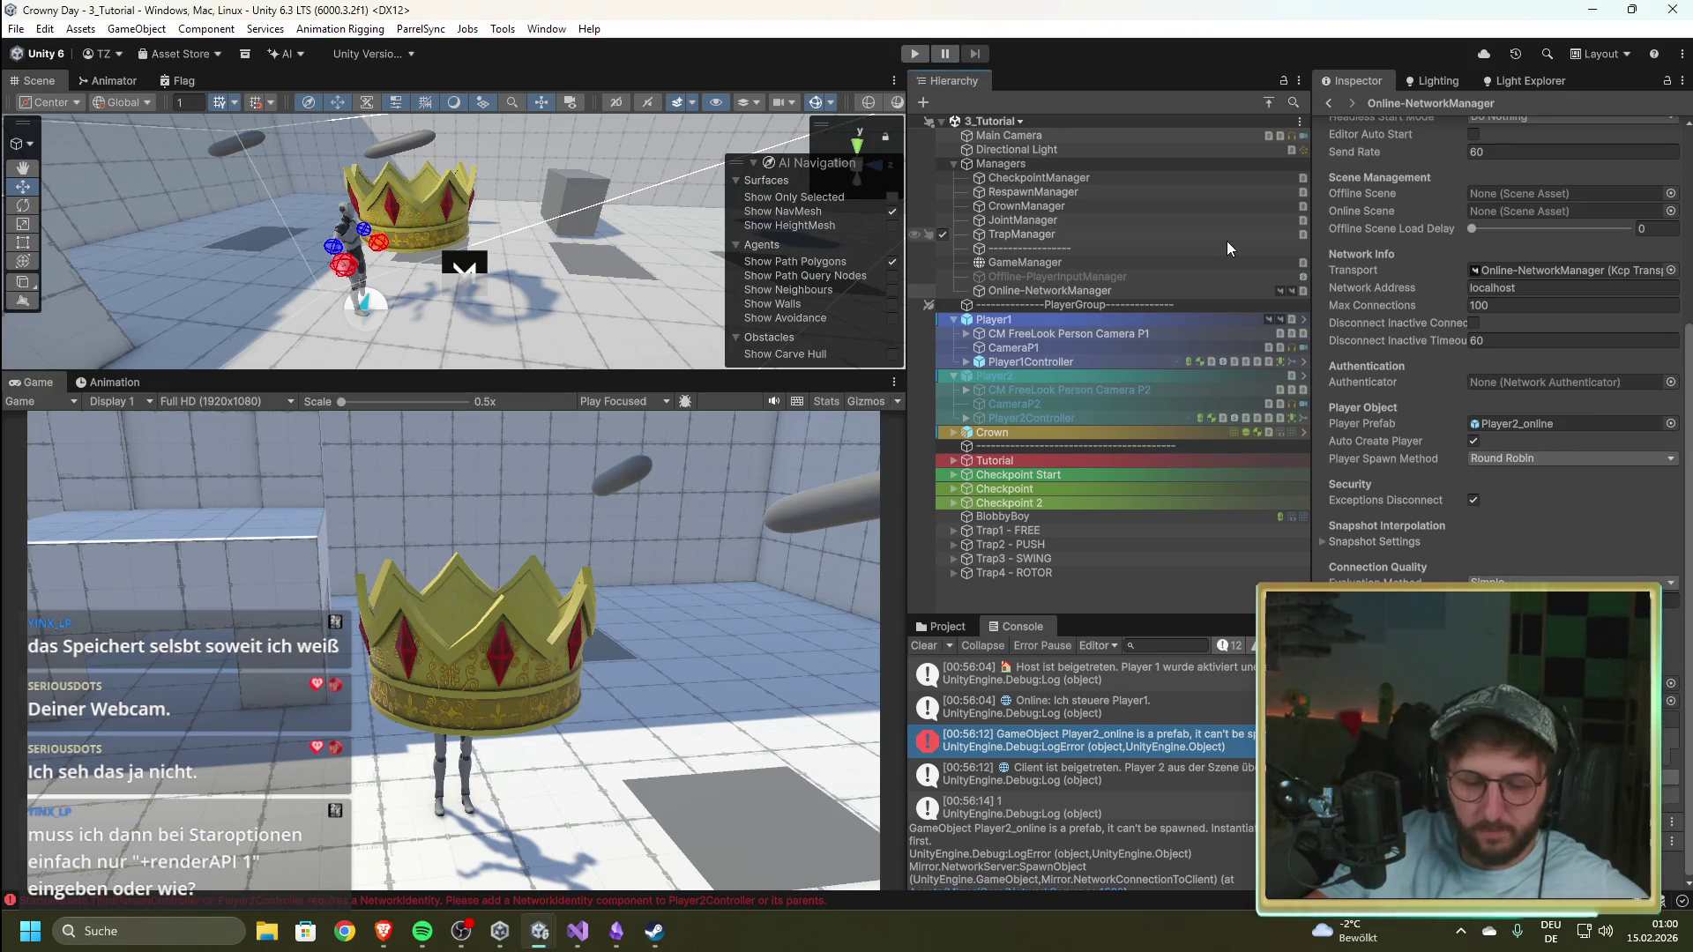
{"action": "key", "text": "super+shift+s"}
{"action": "mouse_move", "coordinate": [1321, 348]}
{"action": "left_mouse_down"}
{"action": "mouse_move", "coordinate": [1405, 516]}
{"action": "mouse_move", "coordinate": [1671, 550]}
{"action": "mouse_move", "coordinate": [1687, 508]}
{"action": "left_mouse_up"}
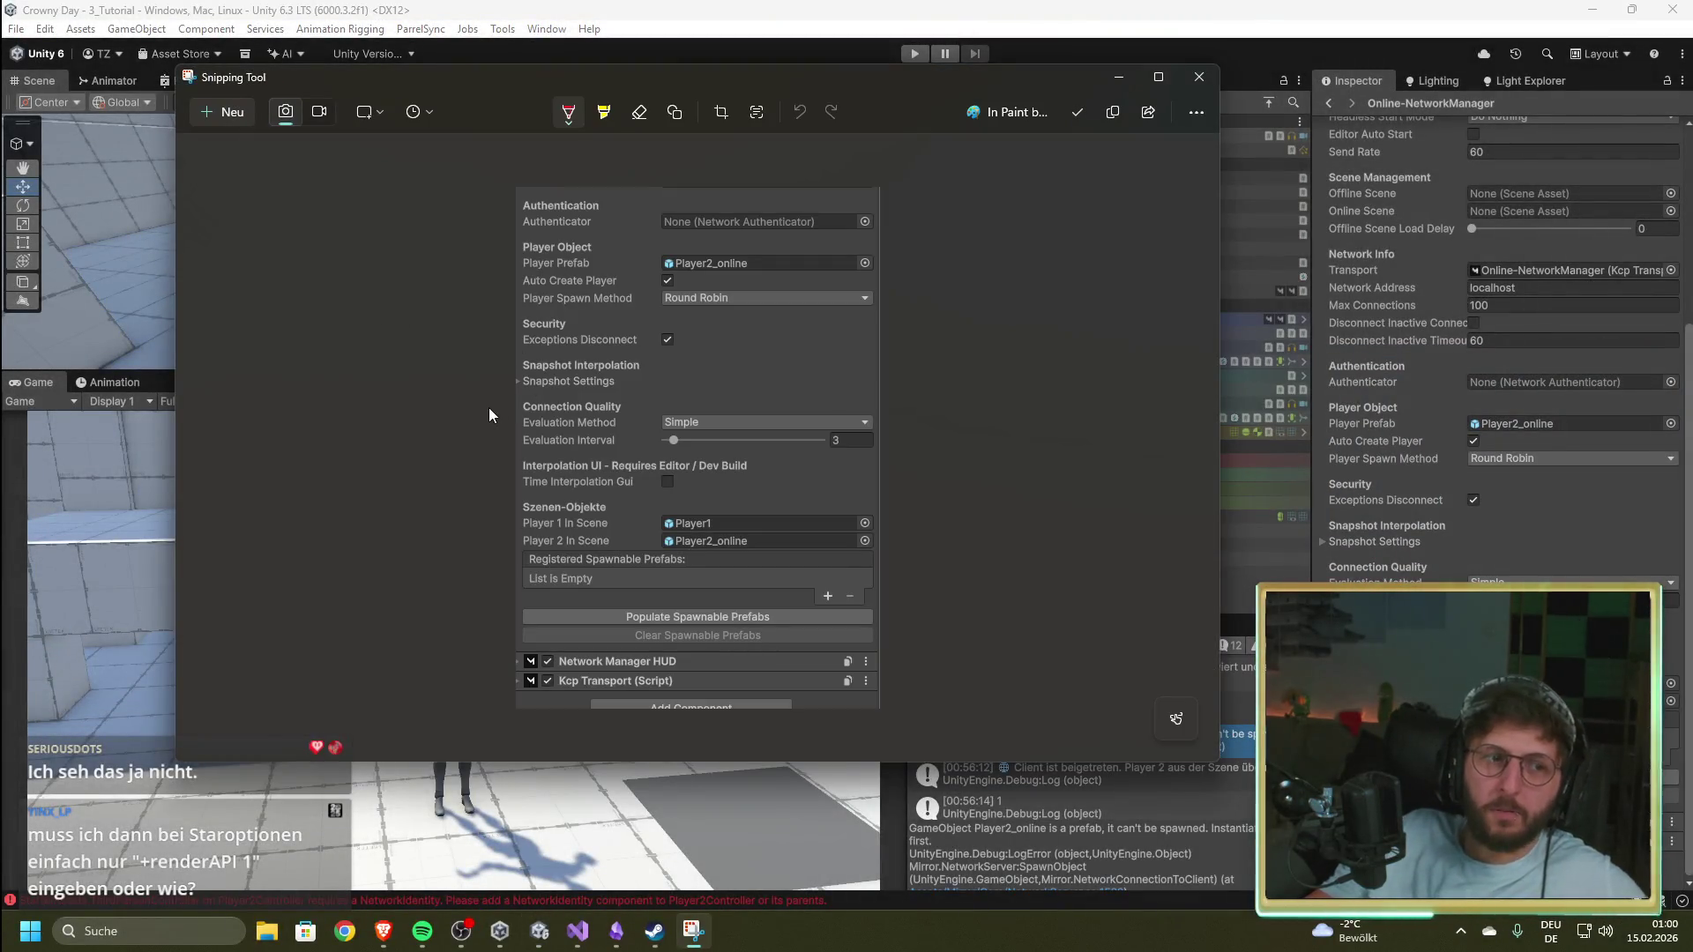
Step: Review the snip in Snipping Tool, close it, and drag the Unity window left
{"action": "scroll", "coordinate": [655, 441], "scroll_direction": "up", "scroll_amount": 1, "text": "ctrl"}
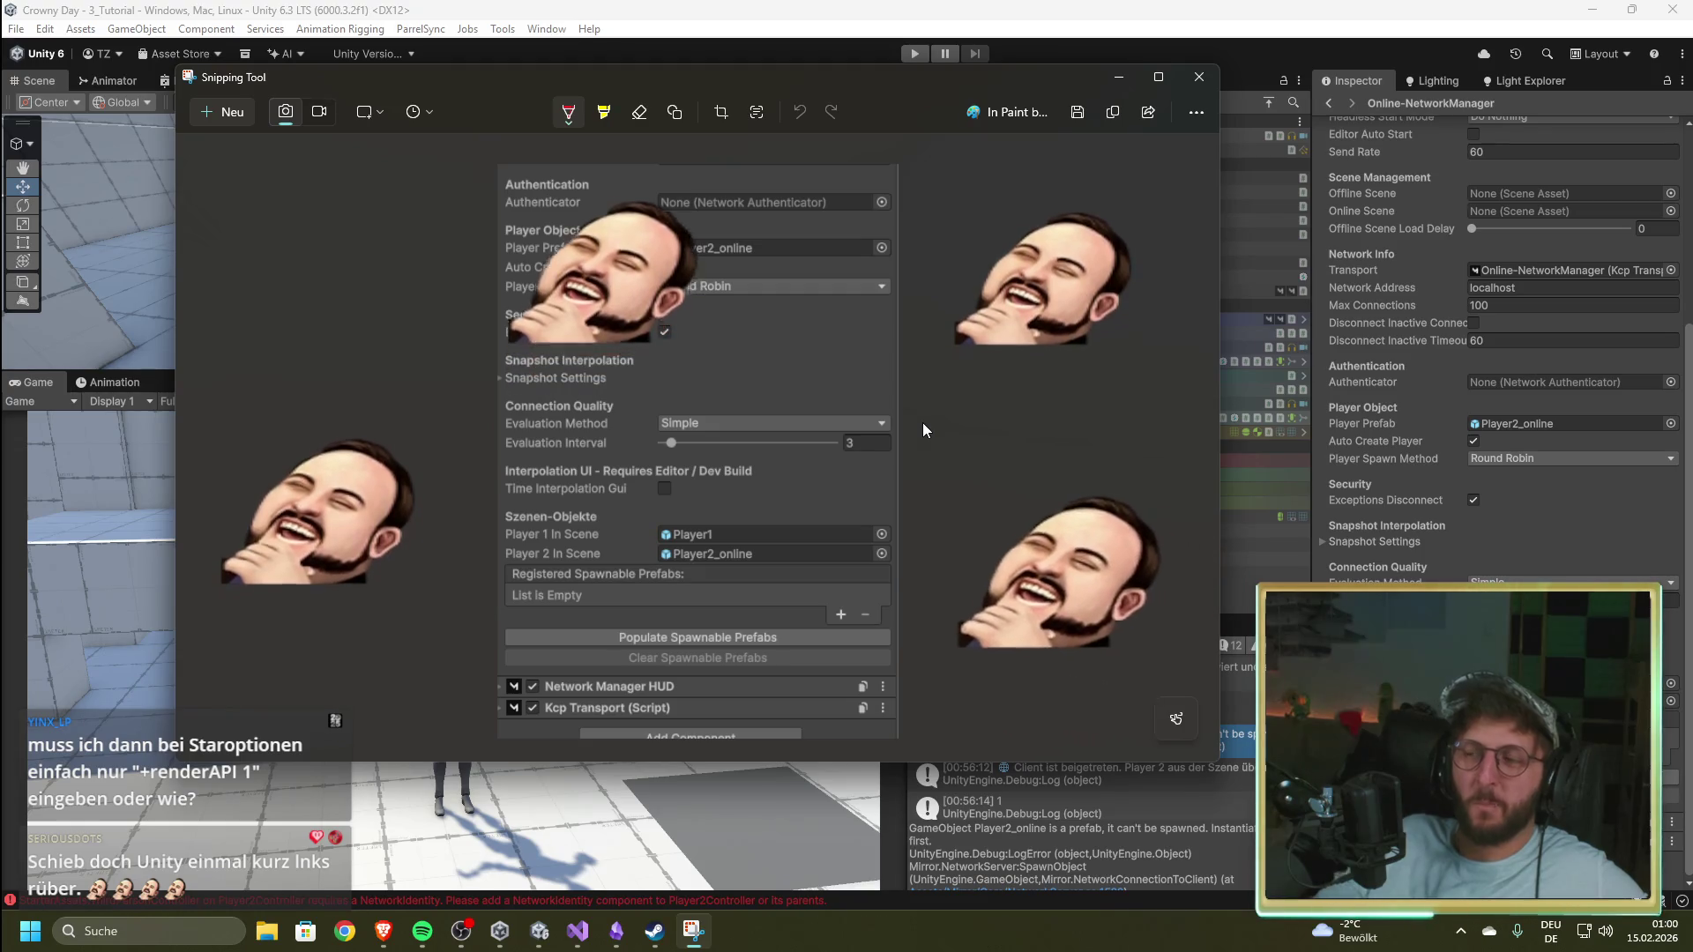
{"action": "left_click", "coordinate": [1201, 77]}
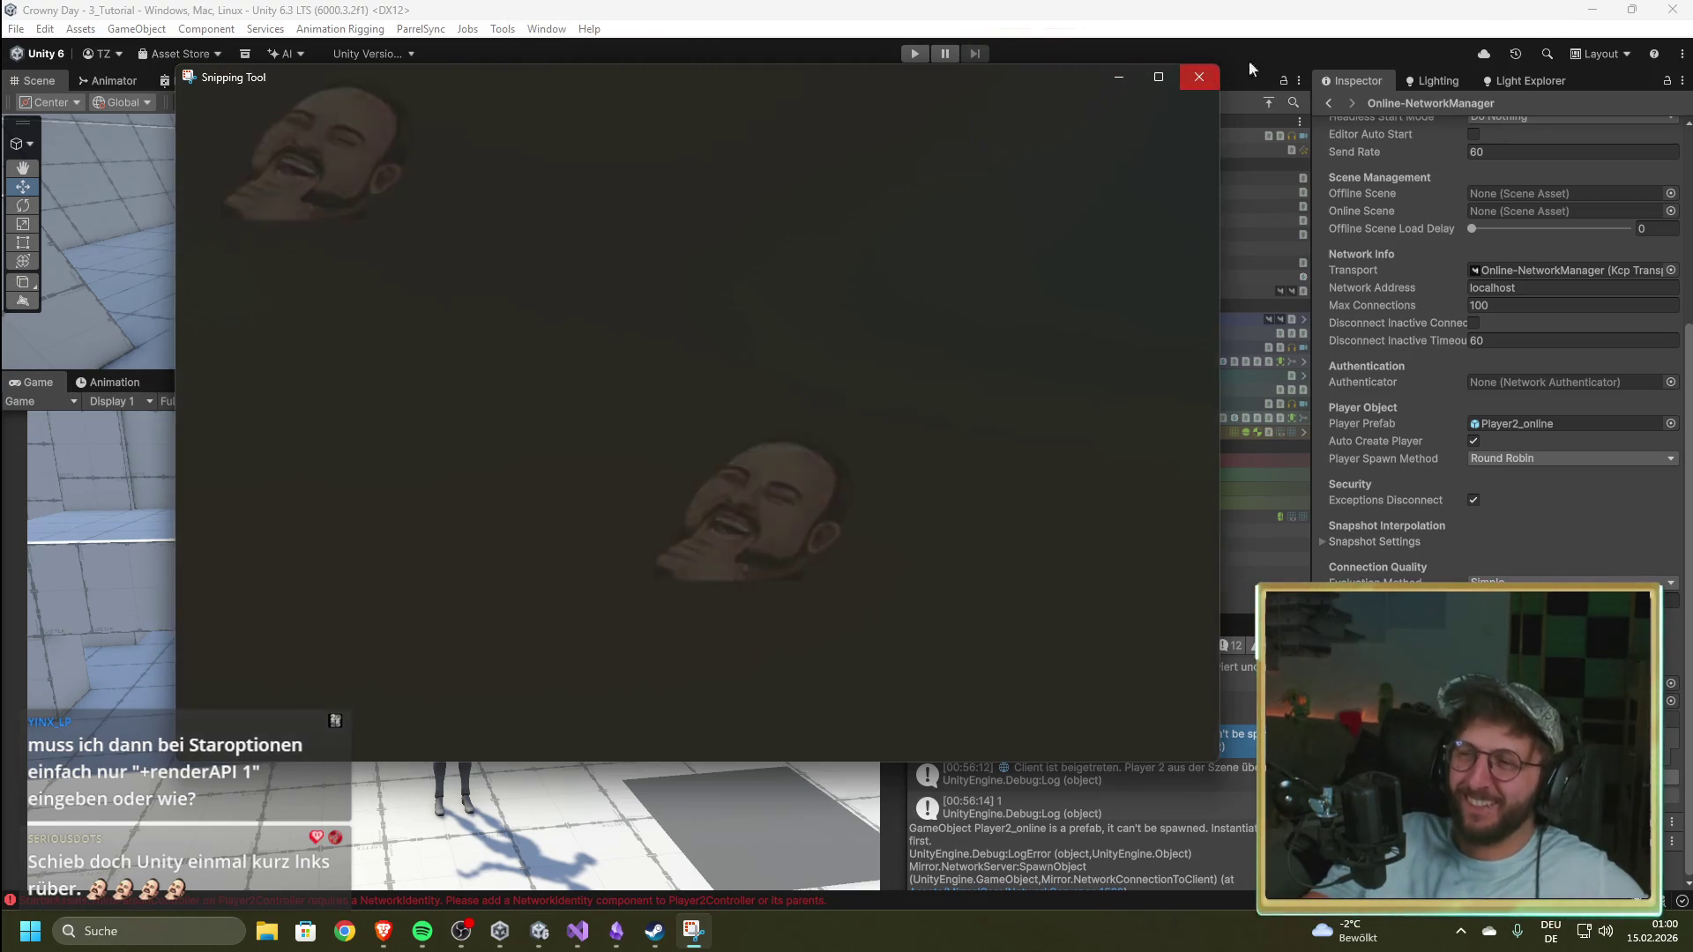
{"action": "left_click_drag", "start_coordinate": [1408, 18], "coordinate": [947, 12]}
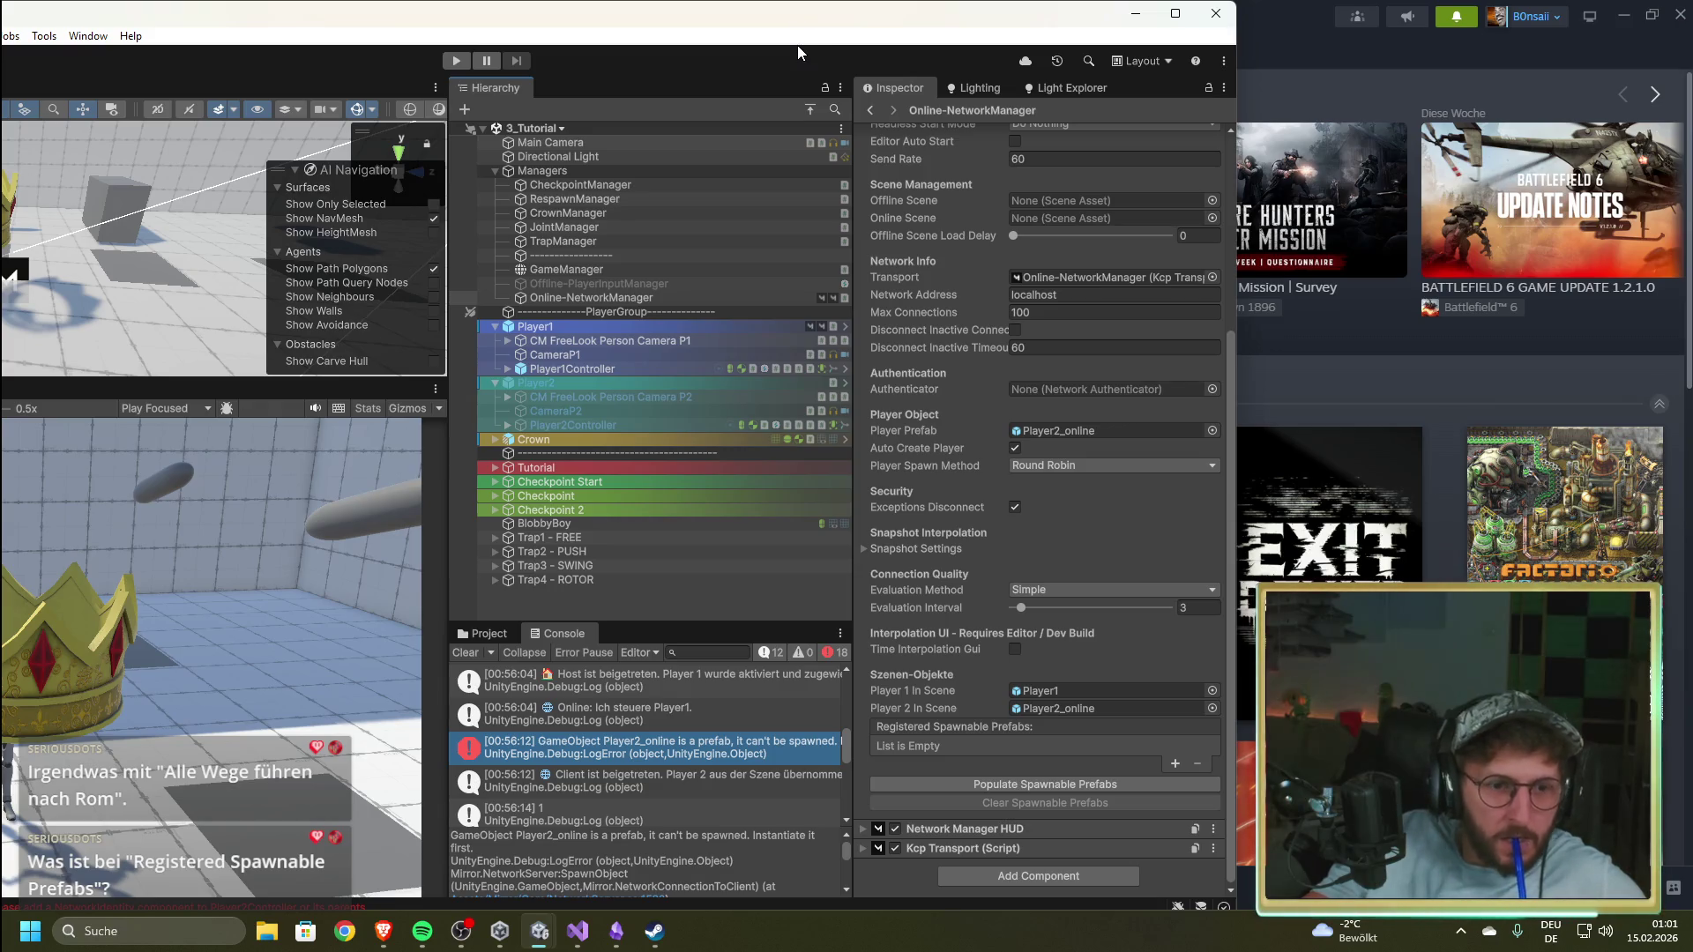
Step: Reposition the Unity editor window, finally placing it far left over Steam
{"action": "left_click_drag", "start_coordinate": [608, 21], "coordinate": [1021, 89]}
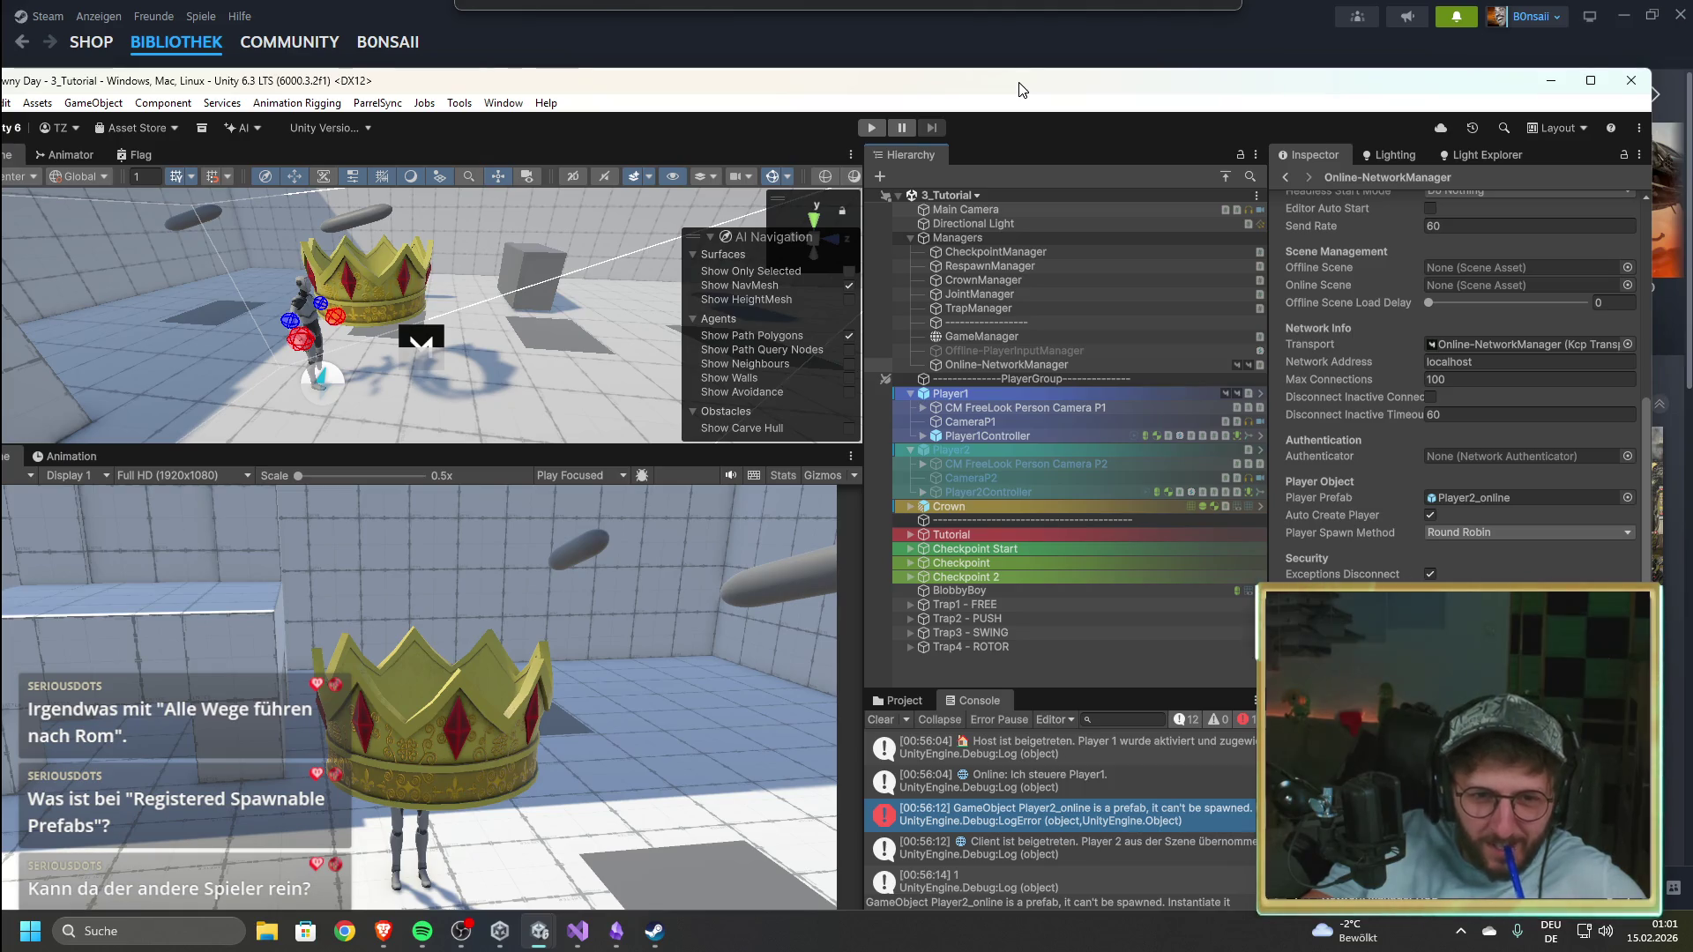
{"action": "left_click_drag", "start_coordinate": [1019, 89], "coordinate": [1035, 89]}
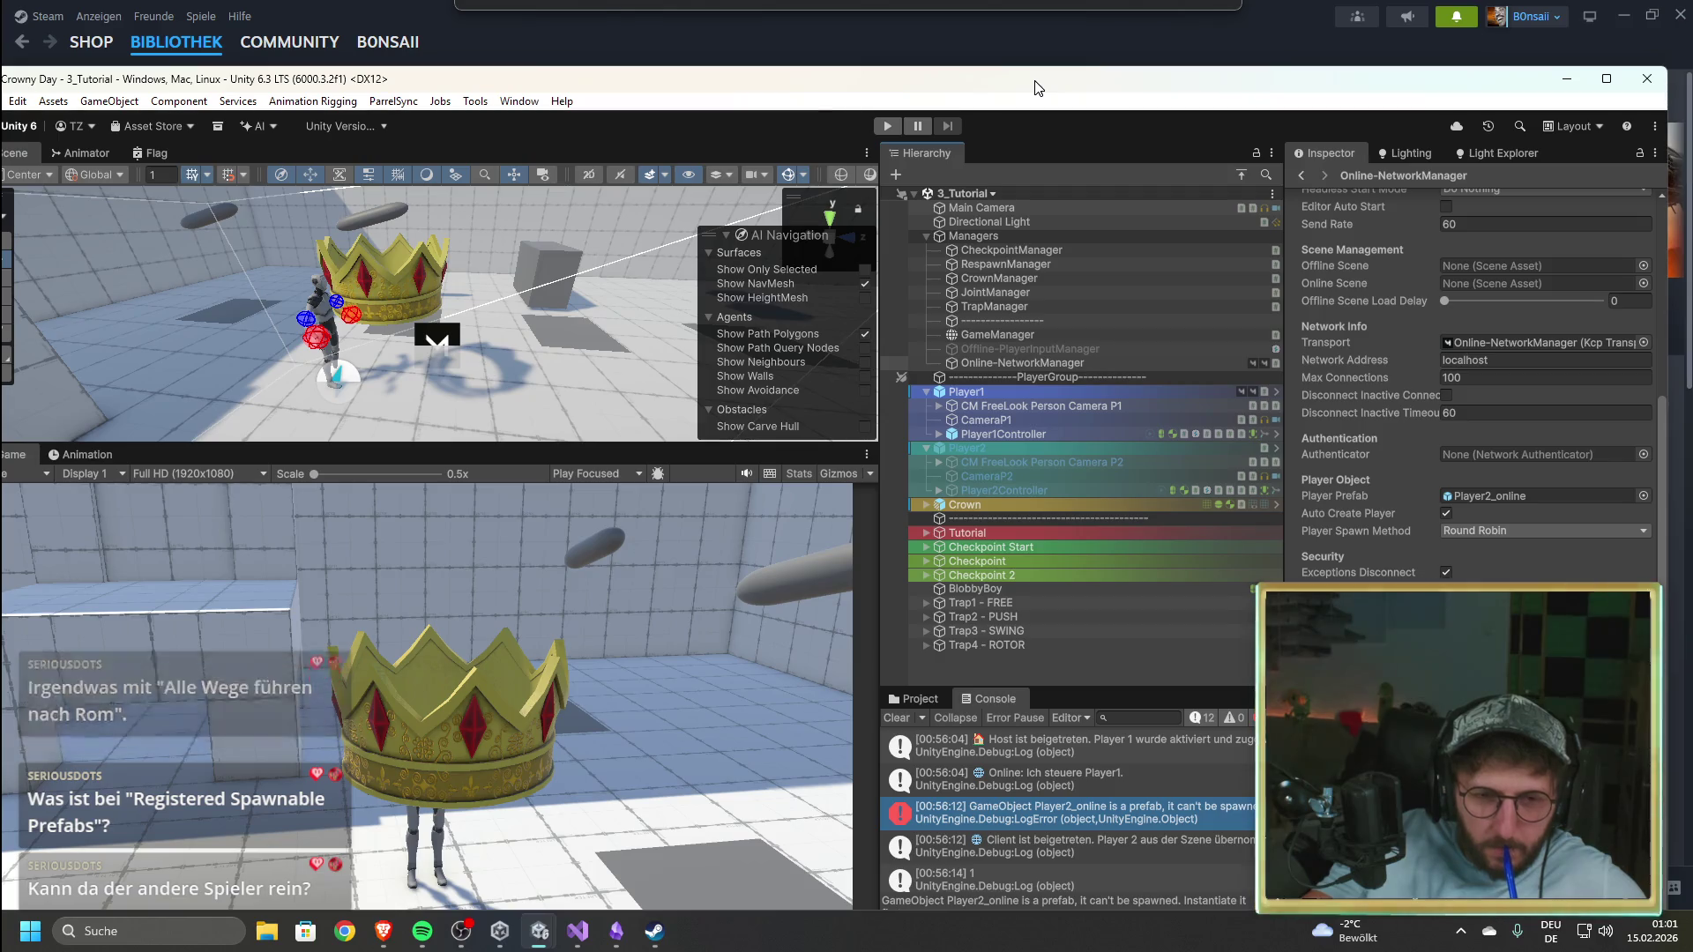
{"action": "left_click_drag", "start_coordinate": [1036, 88], "coordinate": [573, 81]}
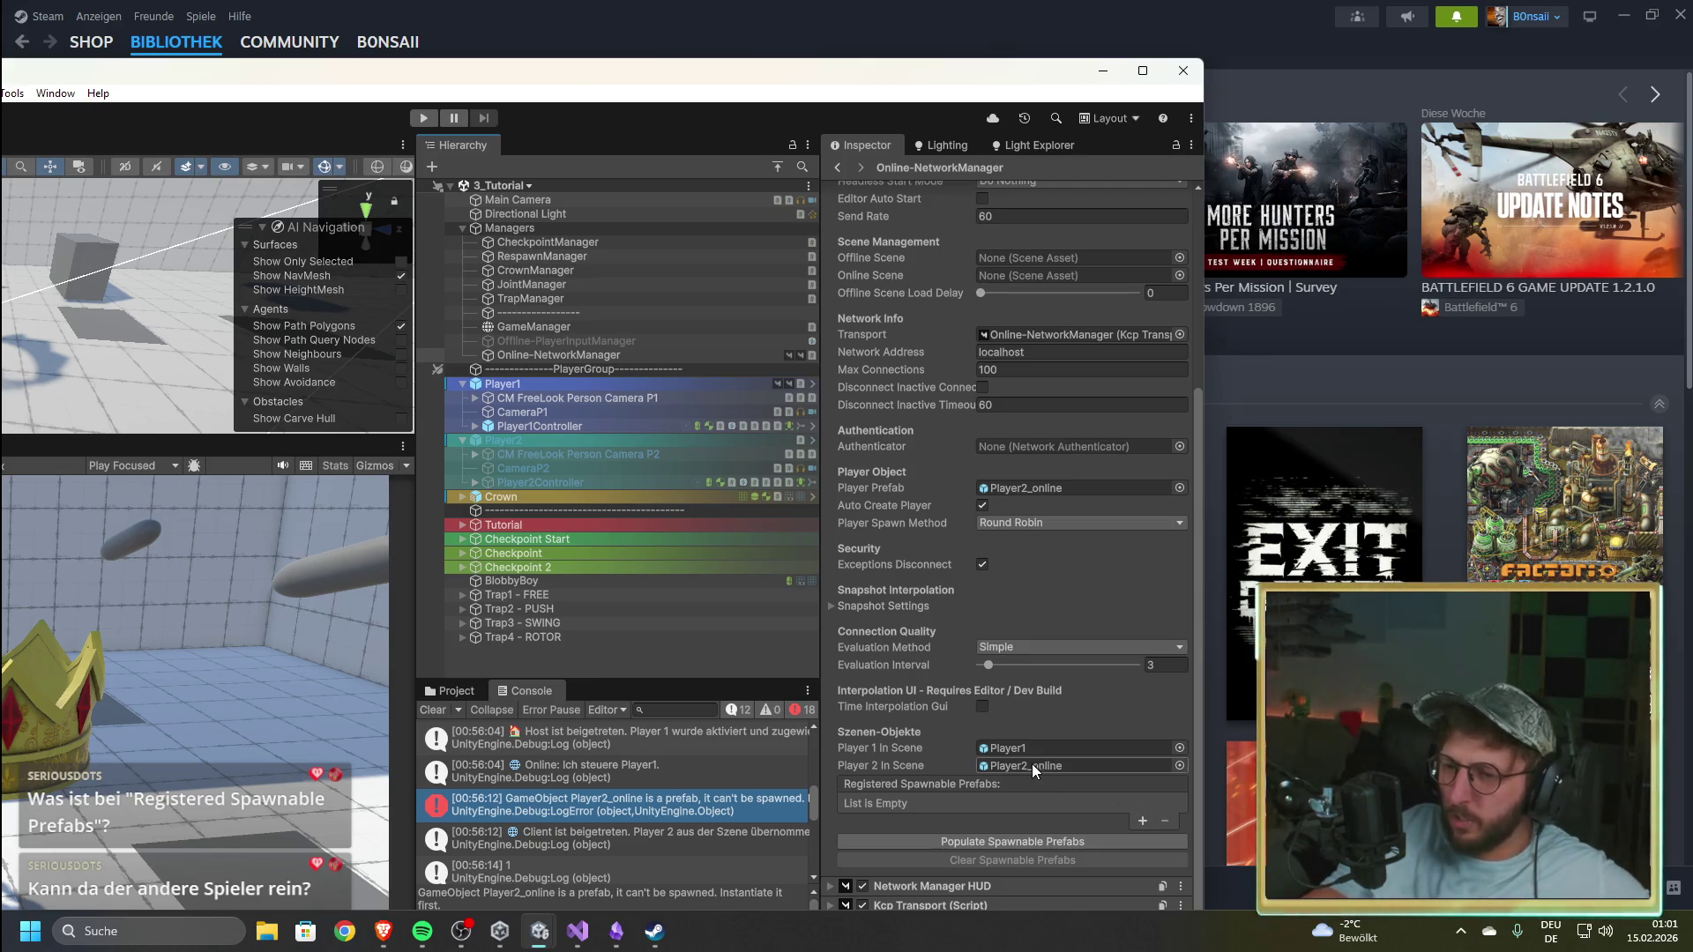
Step: Try adding Player2_online to Registered Spawnable Prefabs by dragging it from the Project assets
{"action": "left_click", "coordinate": [1143, 820]}
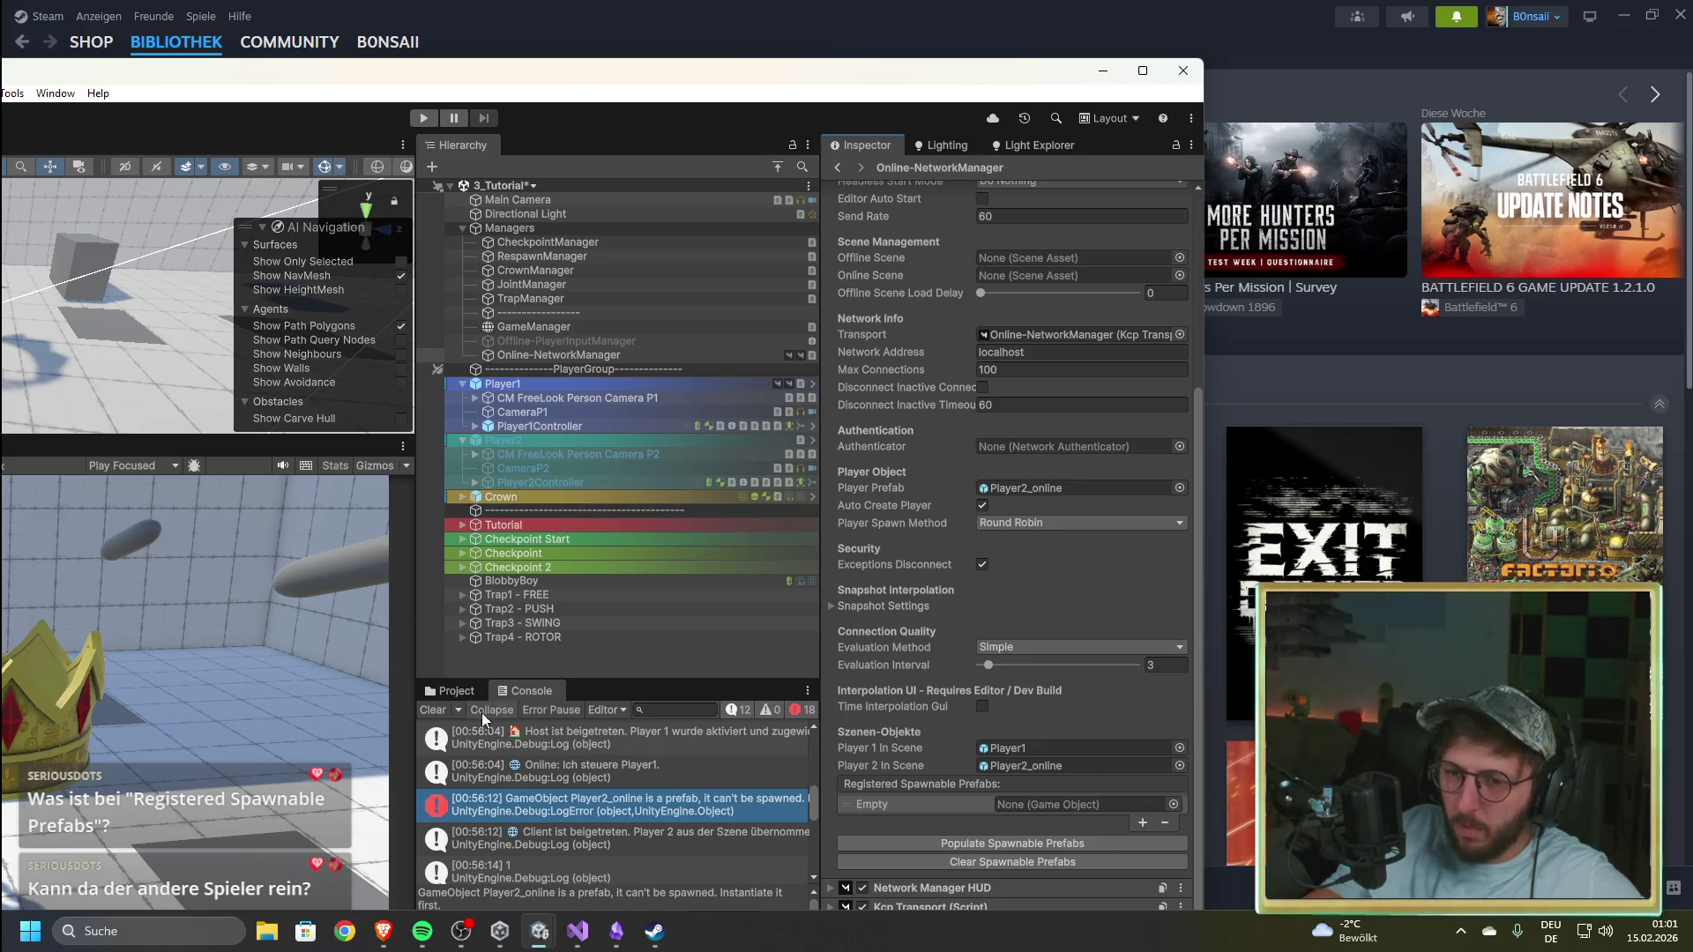
{"action": "left_click", "coordinate": [455, 692]}
{"action": "left_click_drag", "start_coordinate": [719, 783], "coordinate": [1088, 800]}
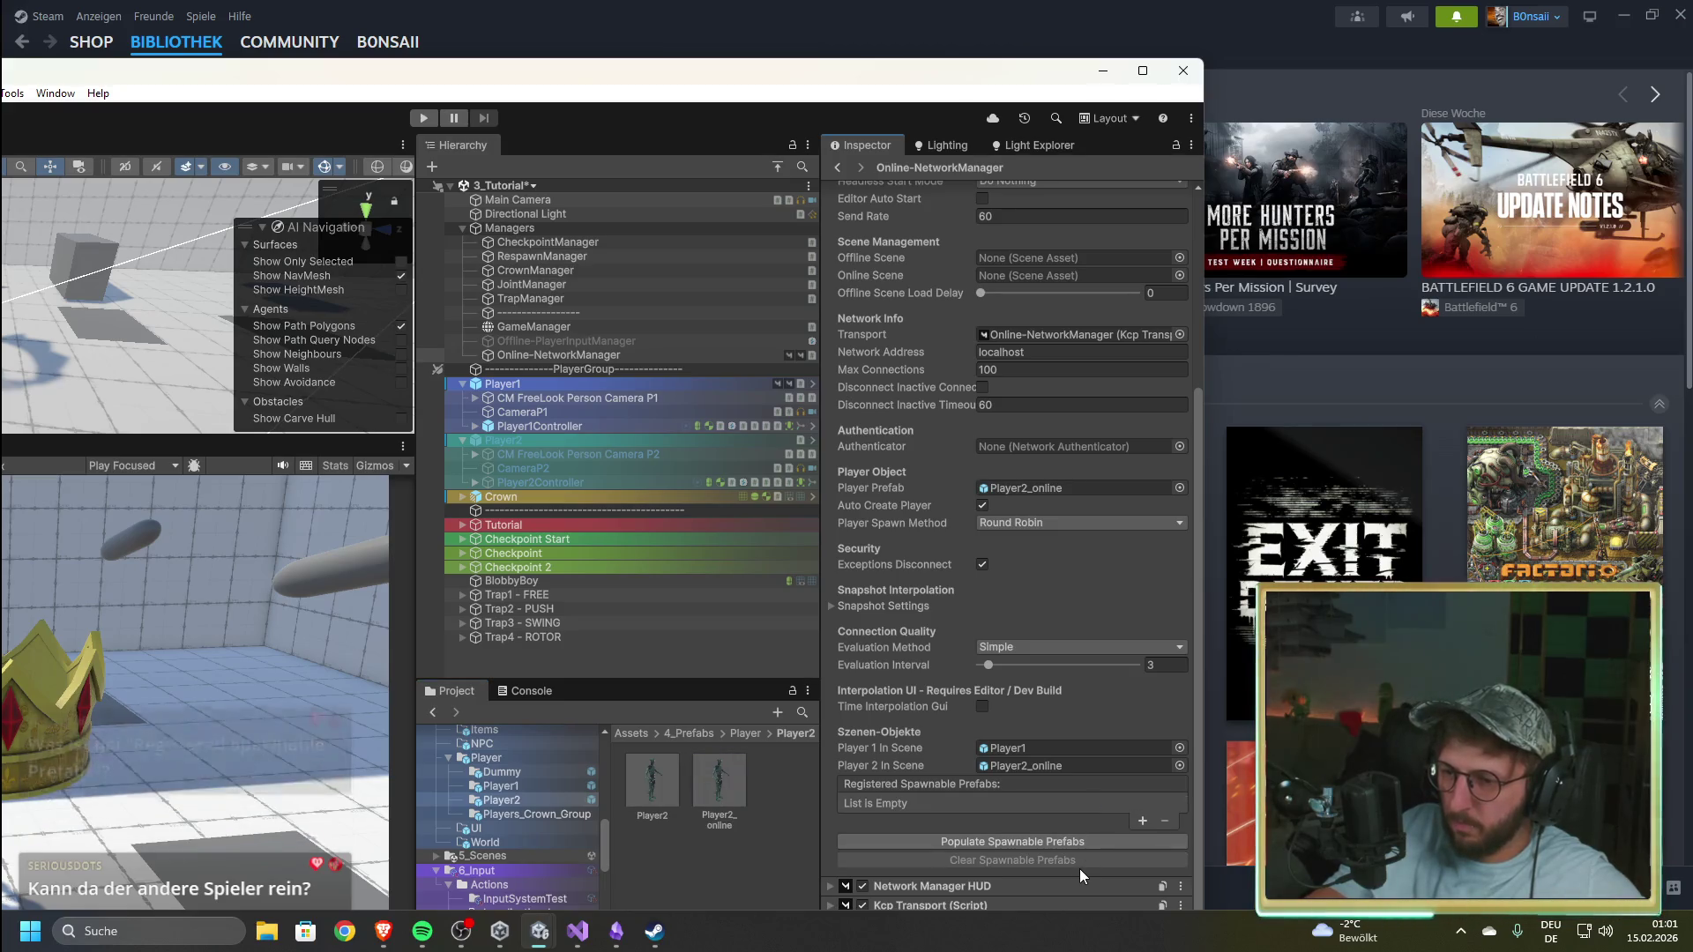
{"action": "left_click", "coordinate": [1142, 820]}
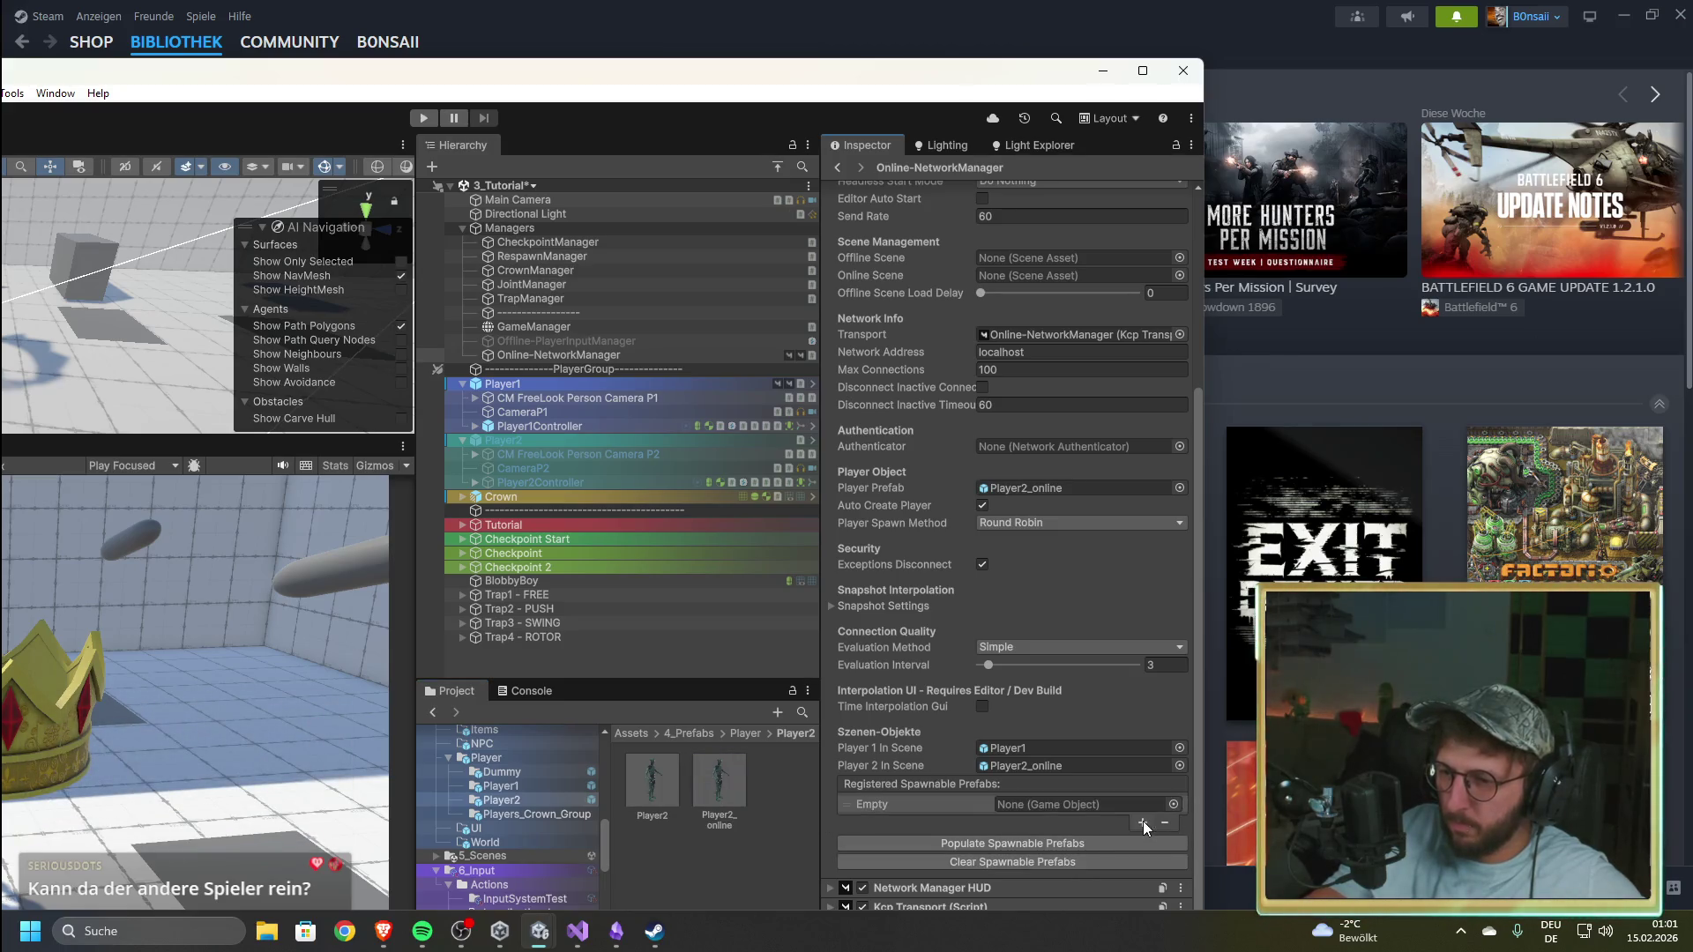
{"action": "mouse_move", "coordinate": [706, 781]}
{"action": "left_mouse_down"}
{"action": "mouse_move", "coordinate": [1023, 806]}
{"action": "mouse_move", "coordinate": [1021, 838]}
{"action": "mouse_move", "coordinate": [1174, 811]}
{"action": "left_mouse_up"}
Step: Search the object picker for 'player', then dismiss it without choosing anything
{"action": "left_click", "coordinate": [1173, 805]}
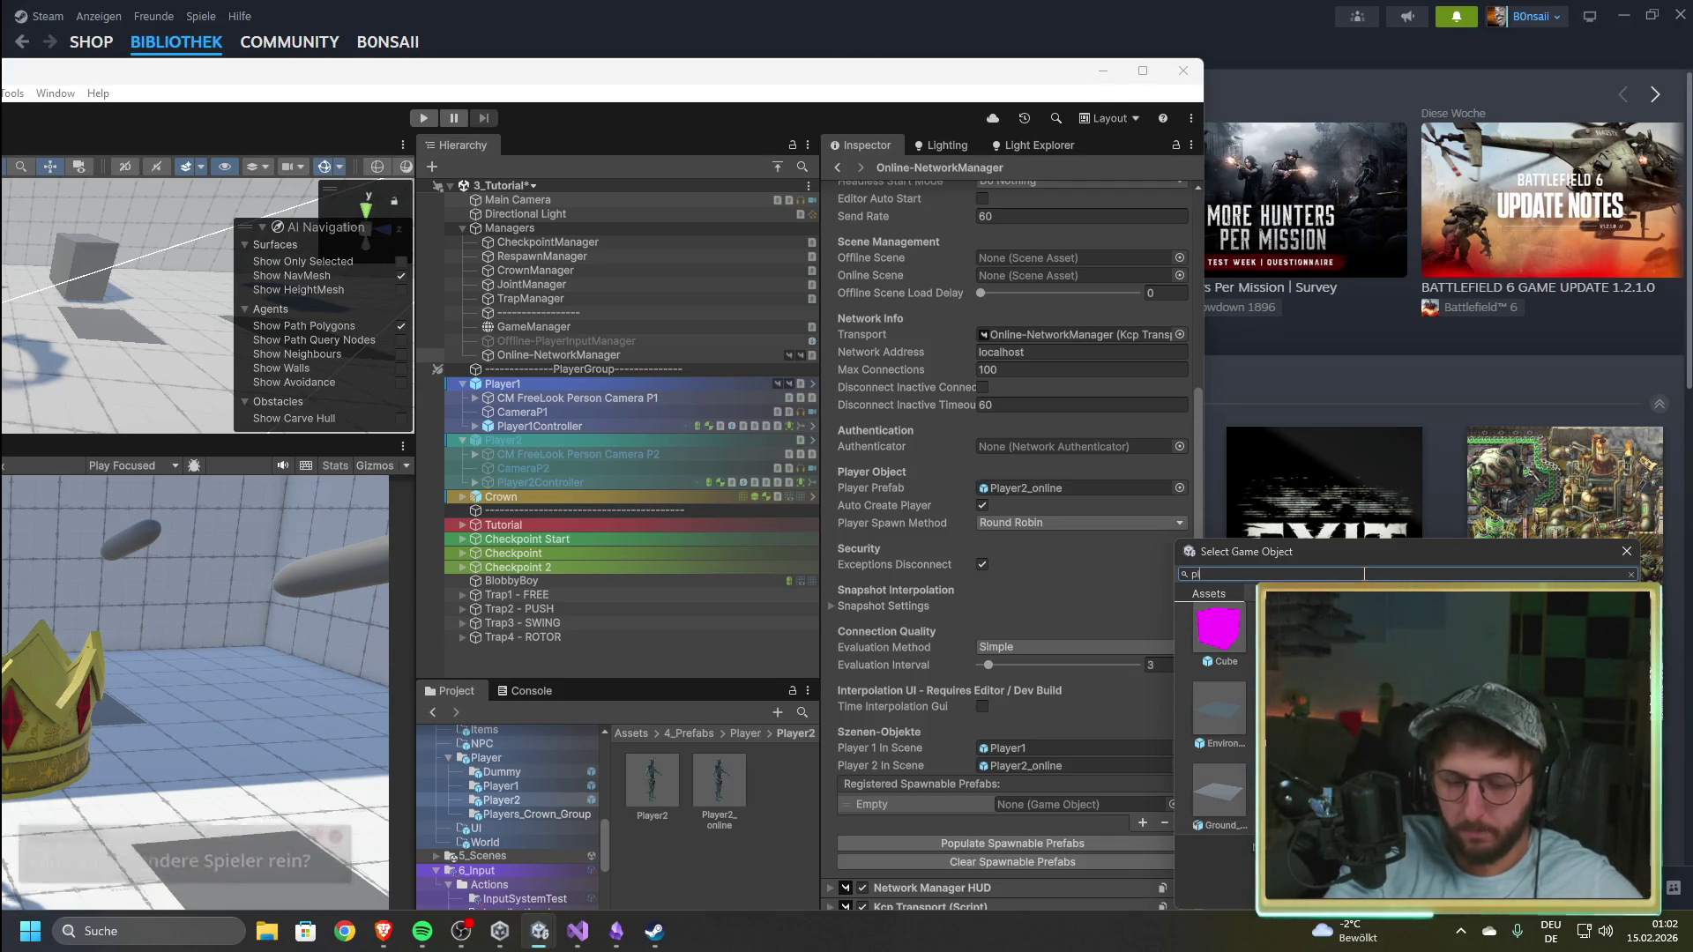
{"action": "type", "text": "player"}
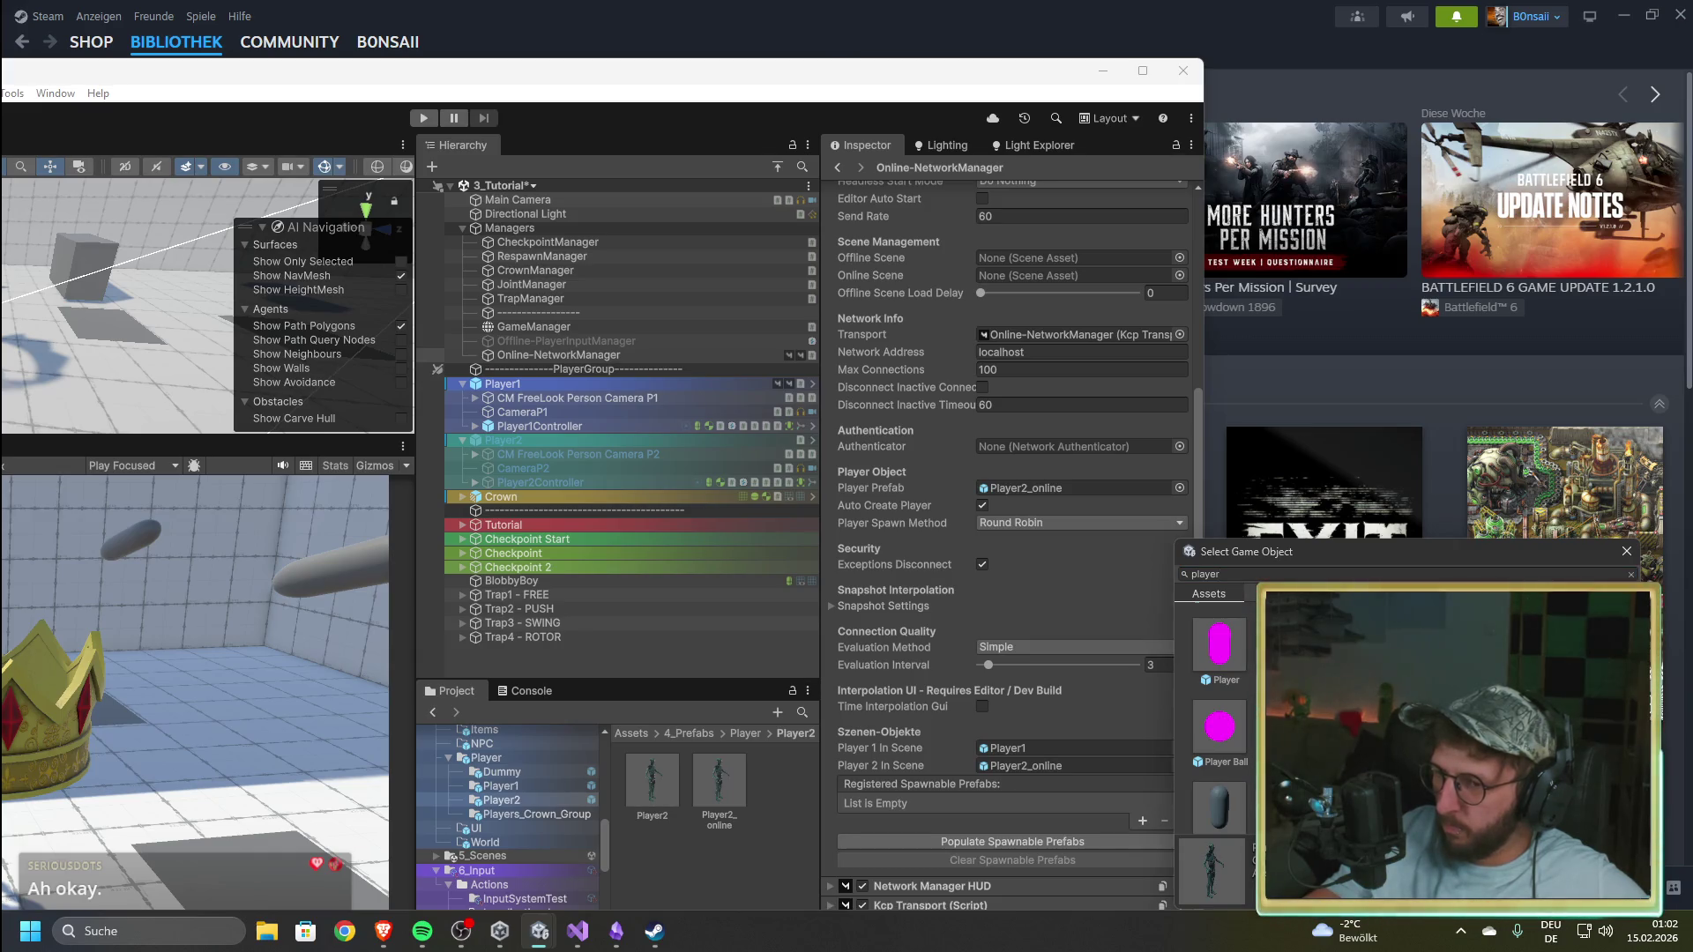
{"action": "key", "text": "Escape"}
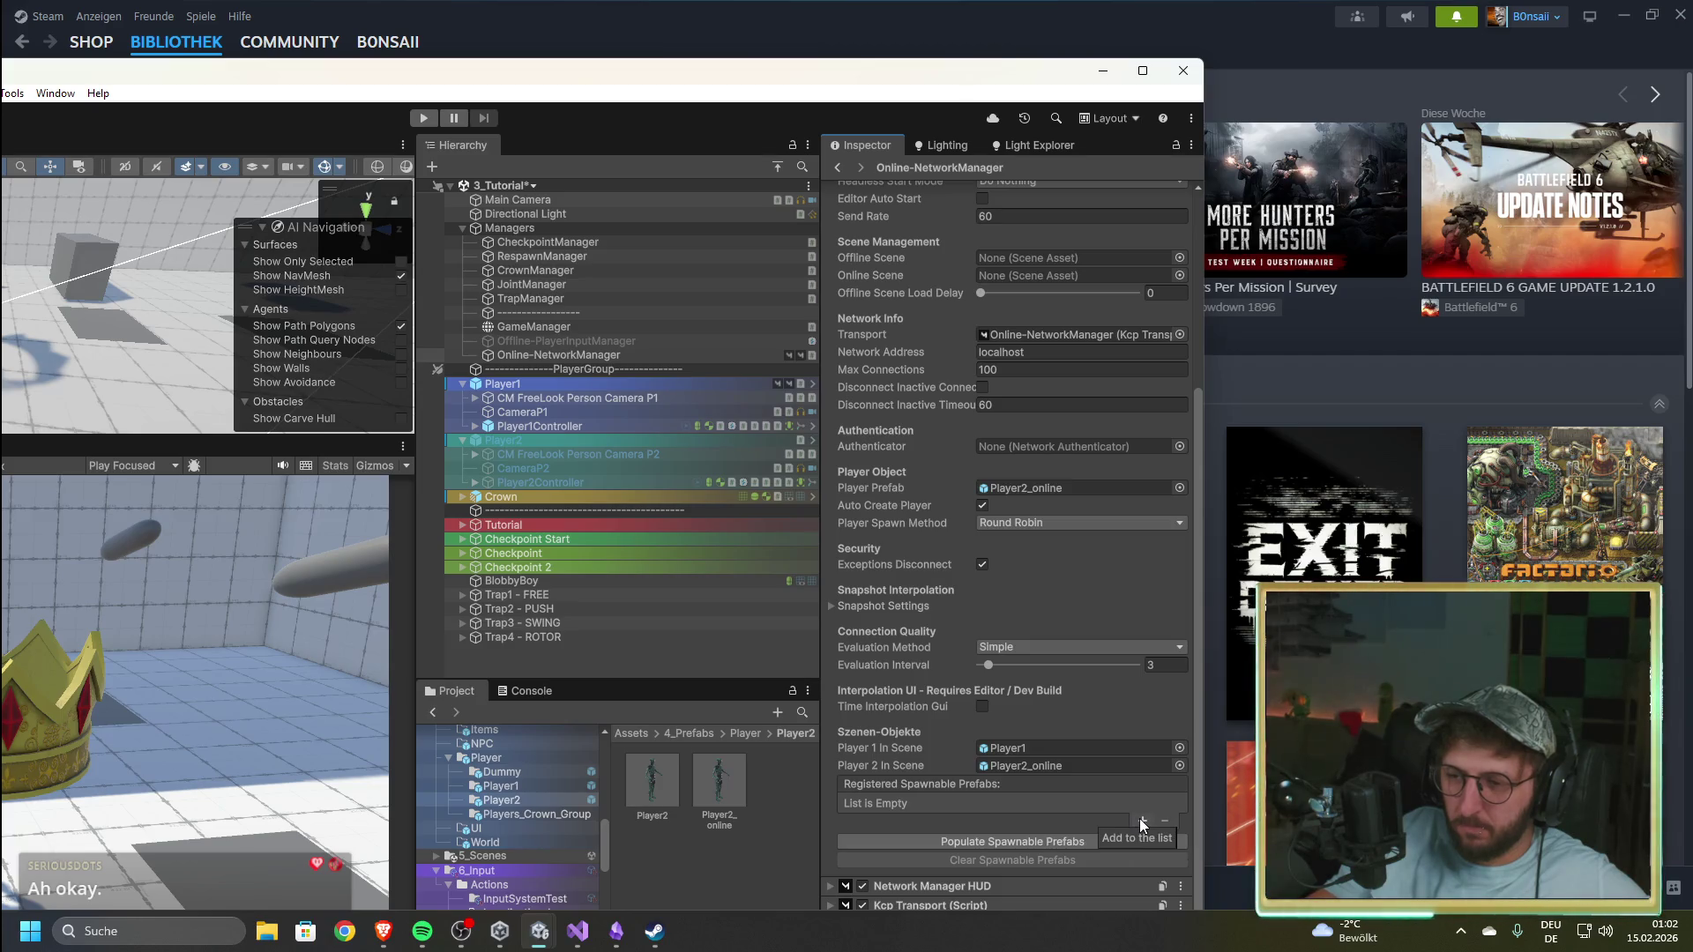
Step: Auto-fill Registered Spawnable Prefabs, reorder the entries, and remove OnlineDummy
{"action": "left_click", "coordinate": [965, 839]}
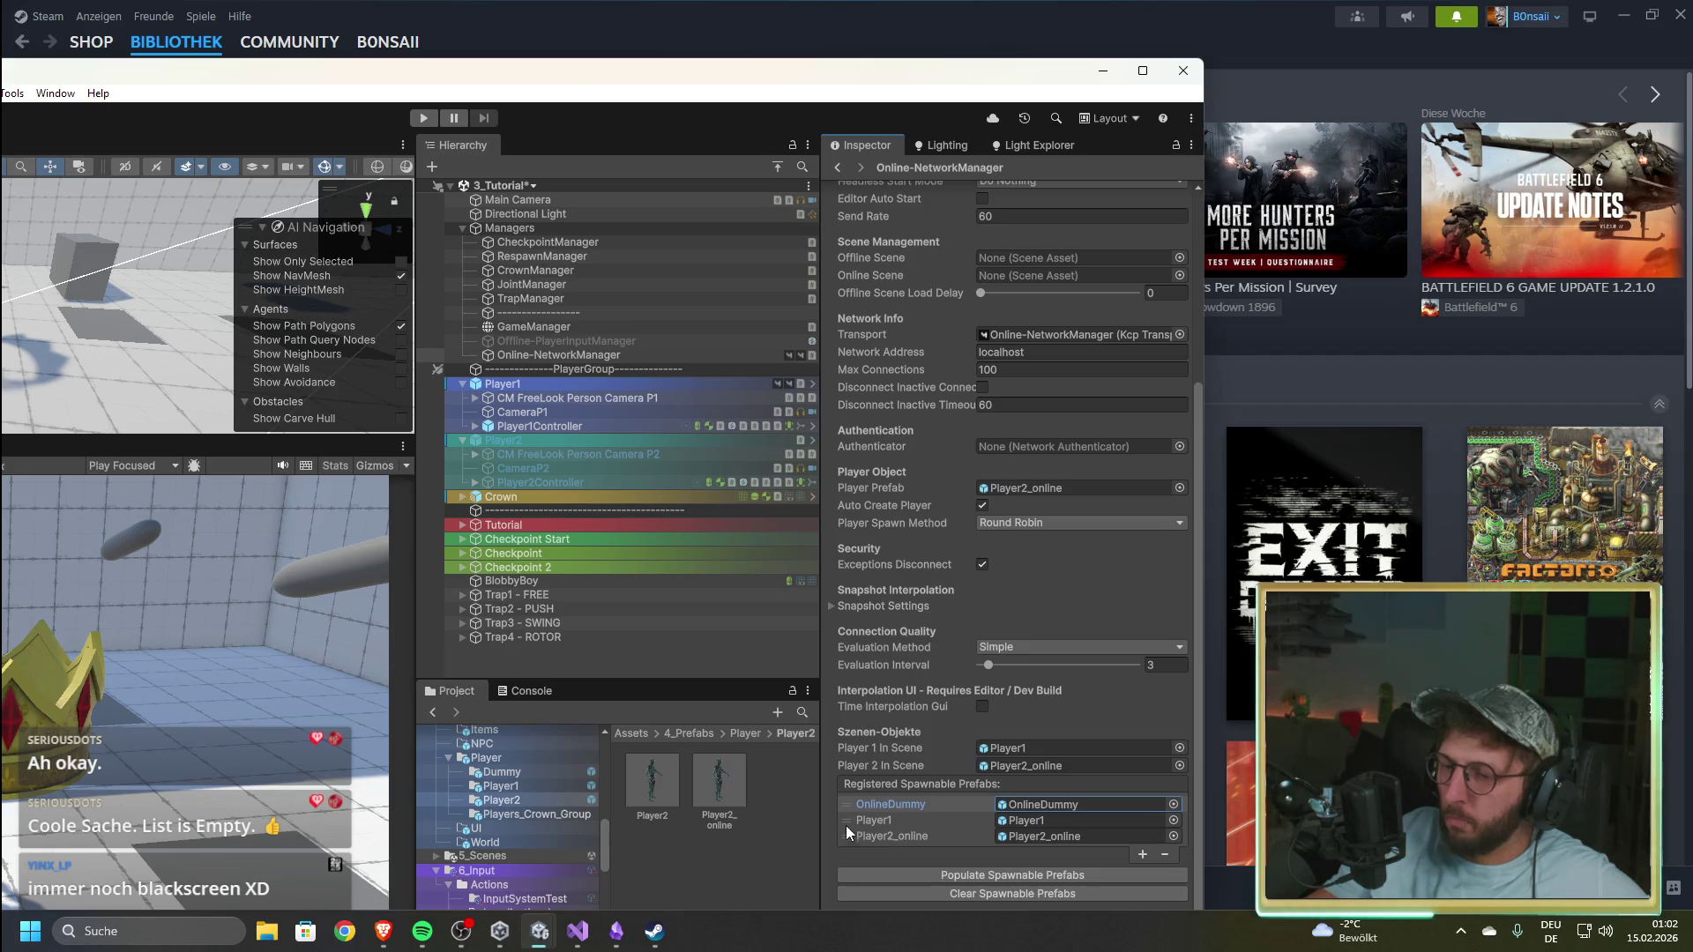
{"action": "left_click_drag", "start_coordinate": [845, 838], "coordinate": [841, 802]}
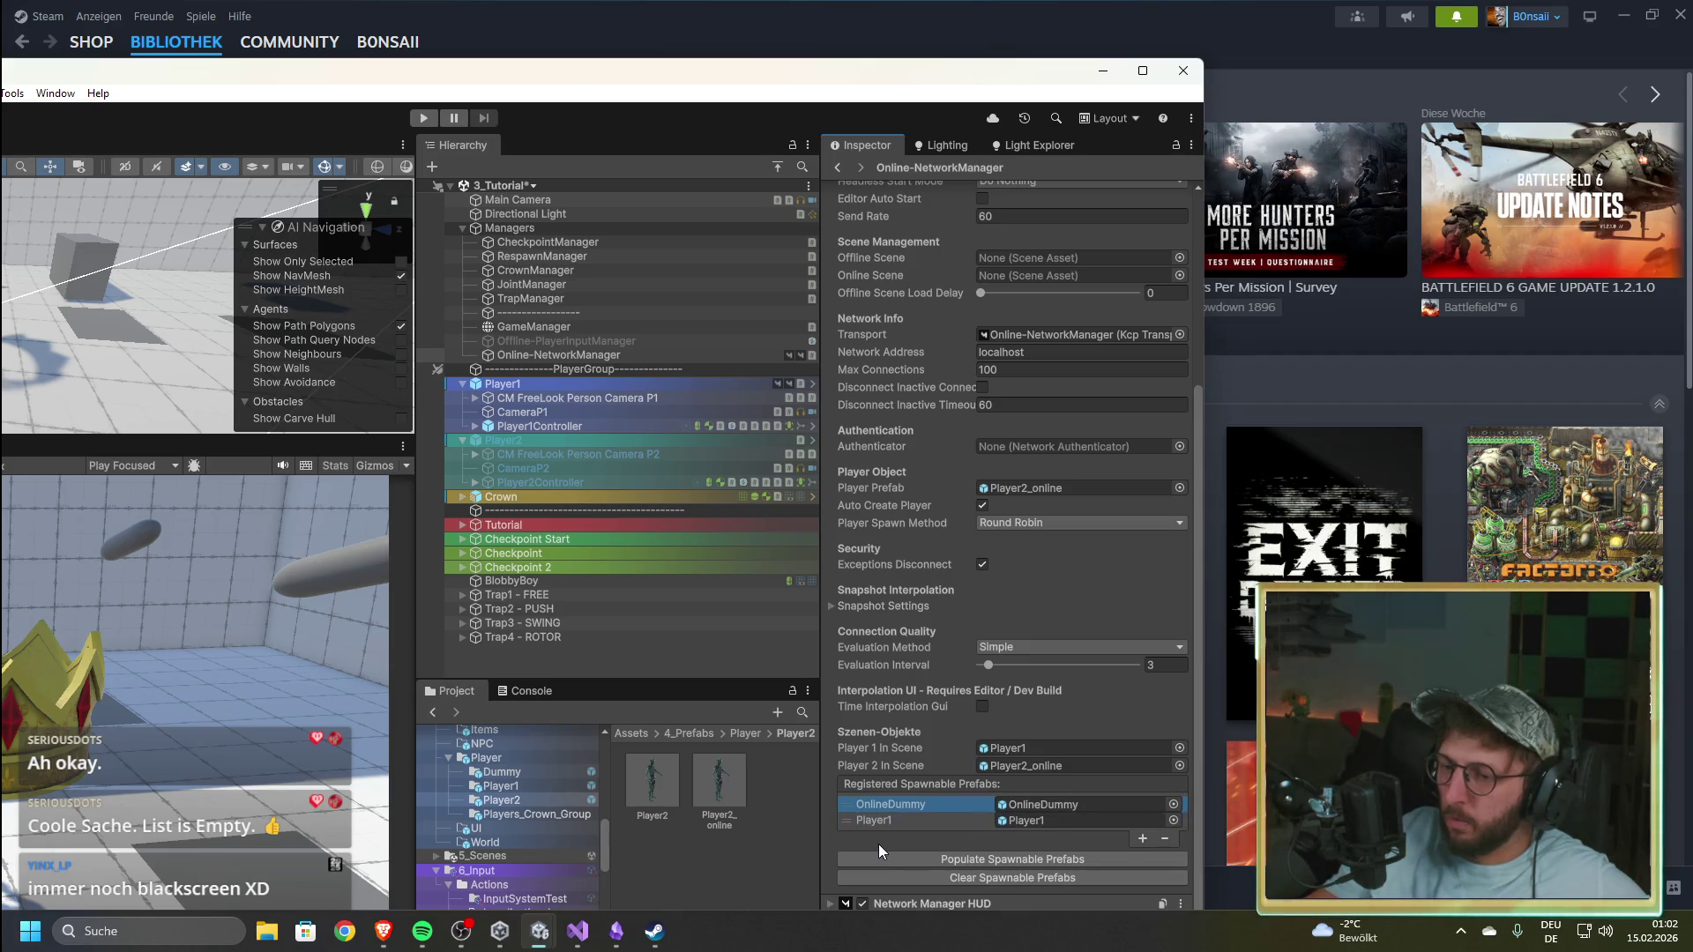
{"action": "mouse_move", "coordinate": [844, 808]}
{"action": "left_mouse_down"}
{"action": "mouse_move", "coordinate": [878, 848]}
{"action": "mouse_move", "coordinate": [843, 798]}
{"action": "mouse_move", "coordinate": [856, 817]}
{"action": "left_mouse_up"}
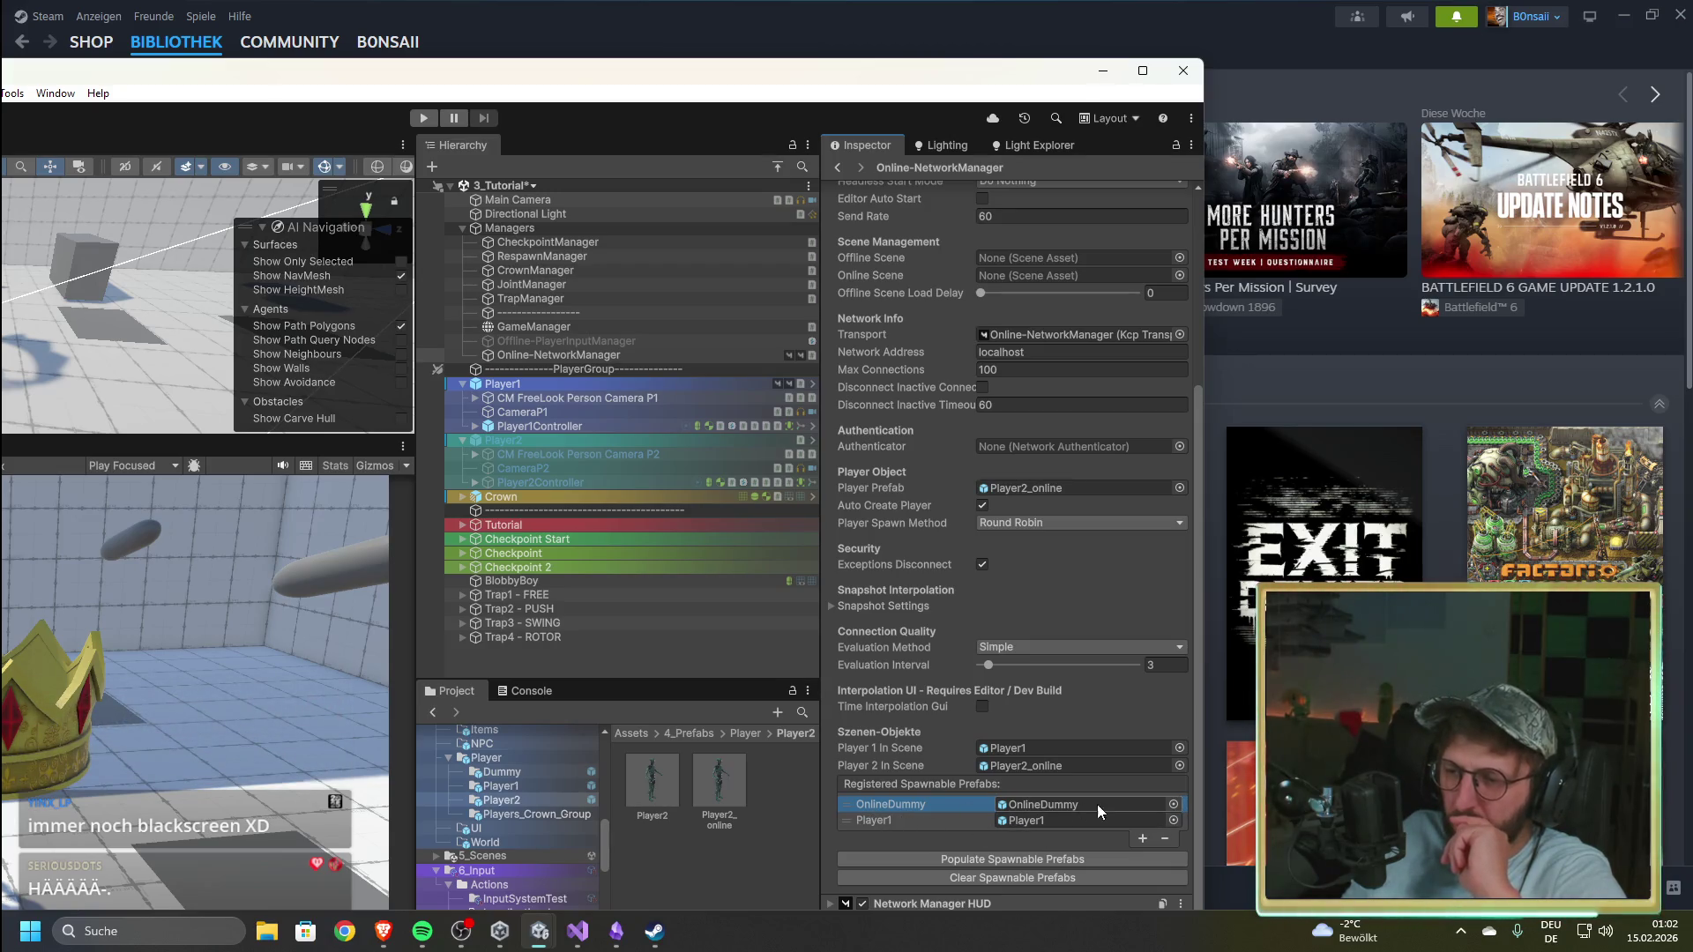
{"action": "left_click", "coordinate": [1165, 838]}
Step: Re-populate the list, delete Player2_online and the remaining entries, and maximize the editor
{"action": "left_click", "coordinate": [1155, 844]}
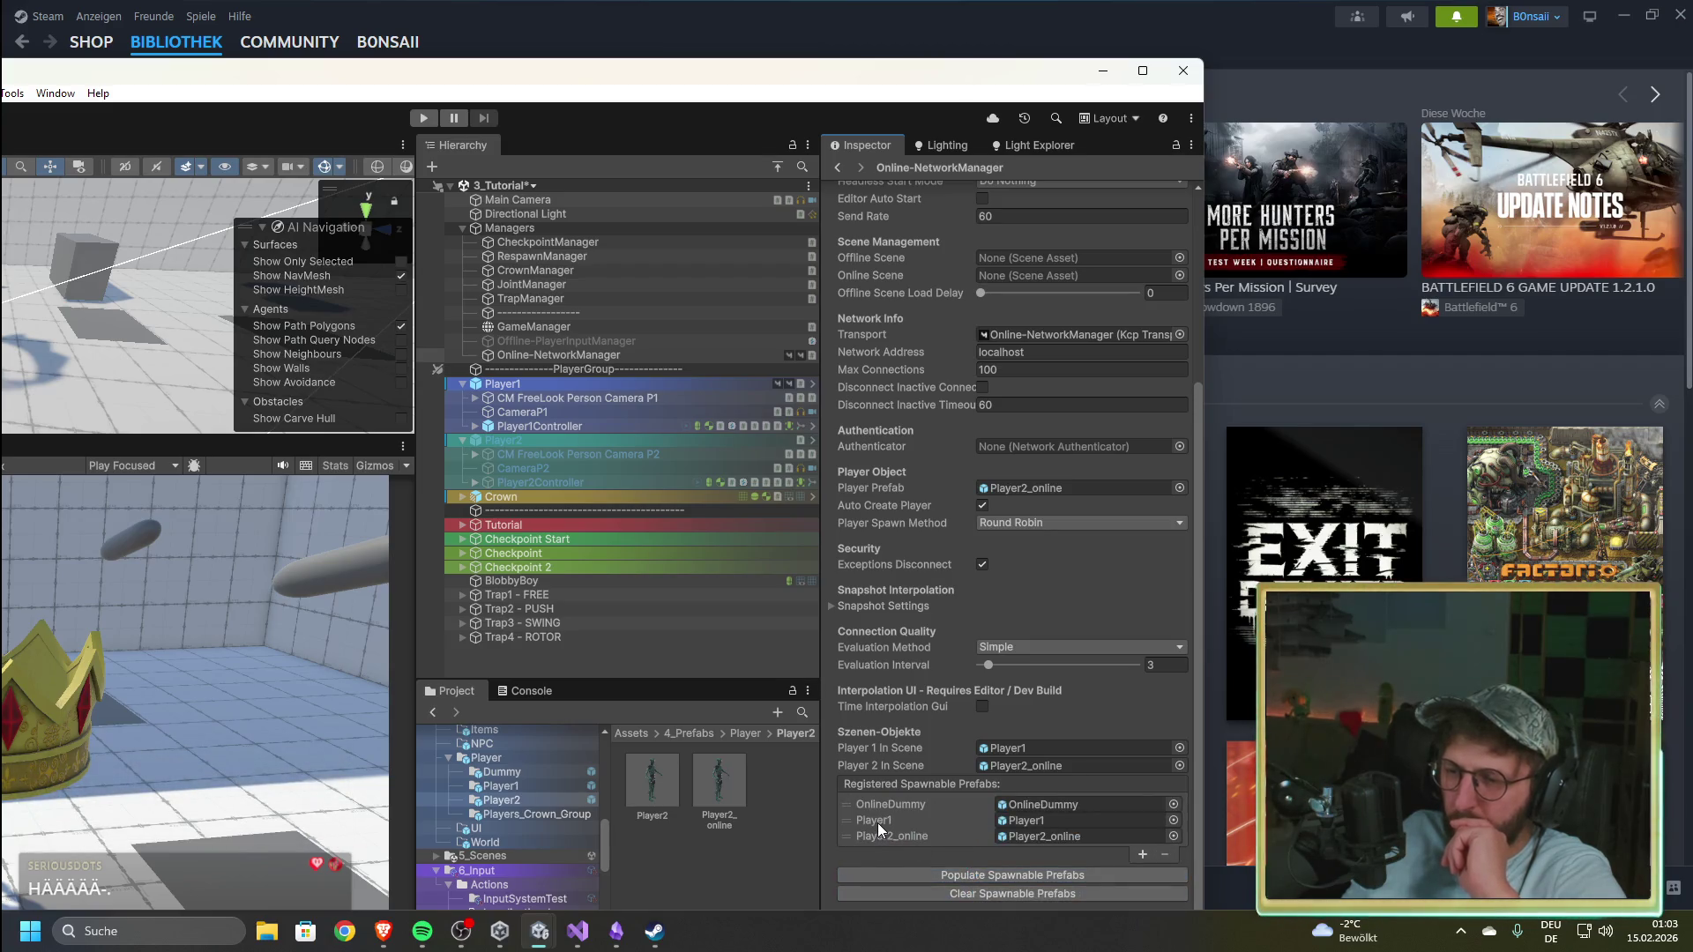
{"action": "left_click_drag", "start_coordinate": [850, 837], "coordinate": [844, 818]}
{"action": "key", "text": "Delete"}
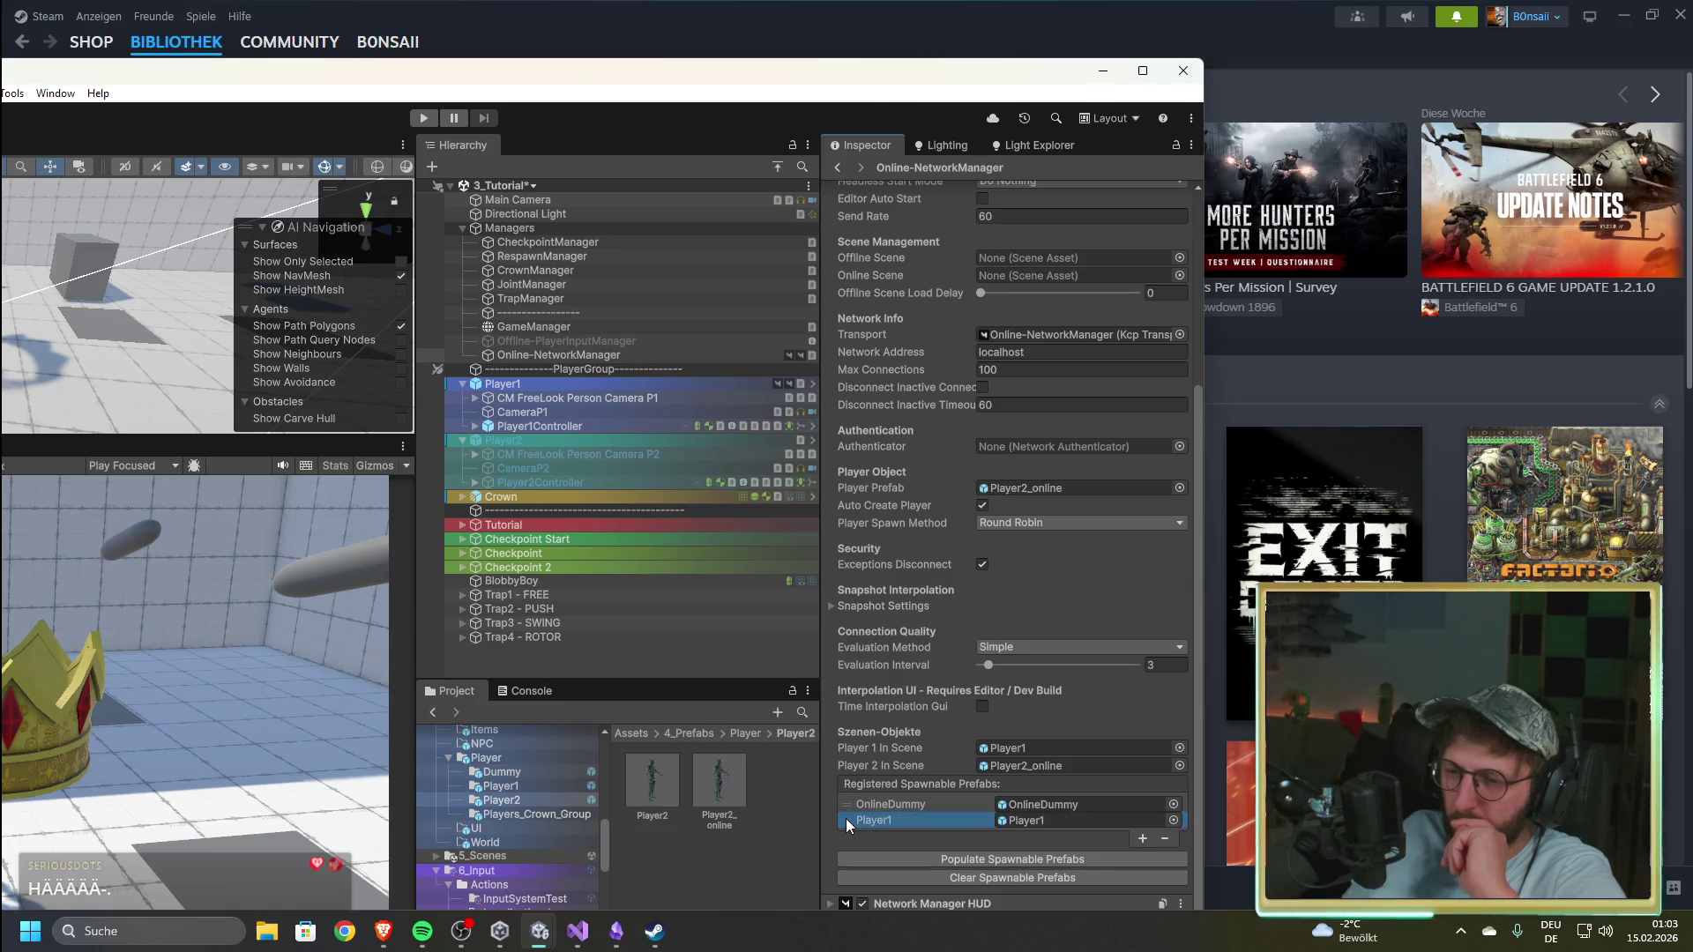
{"action": "left_click", "coordinate": [1163, 840]}
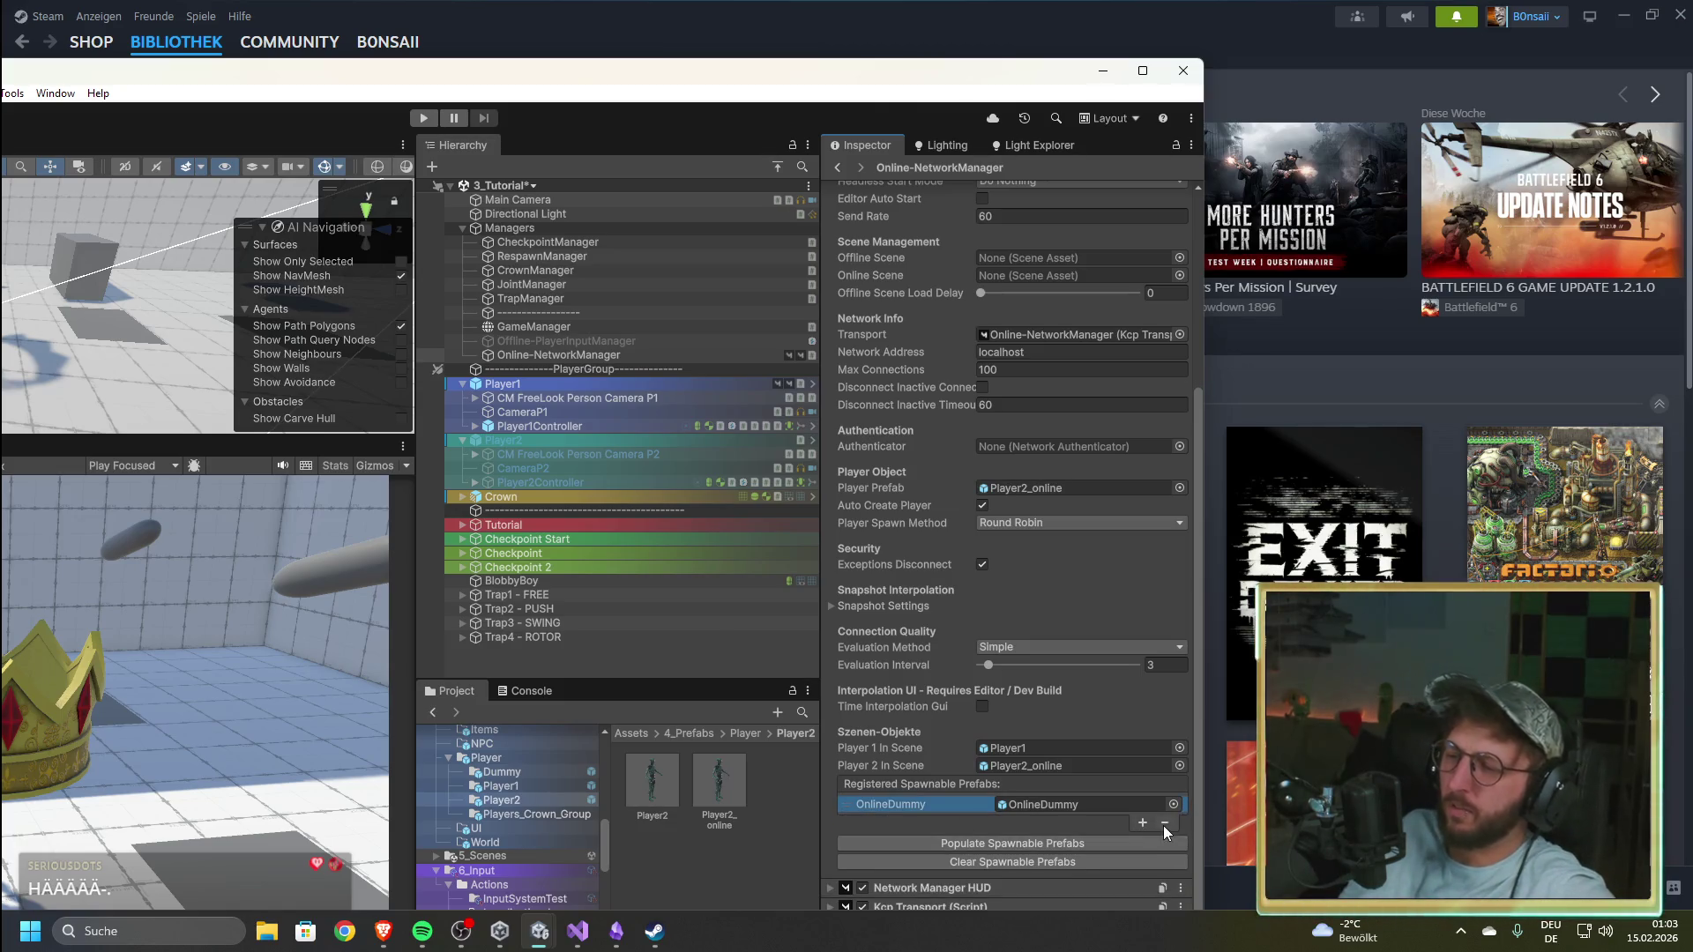
{"action": "left_click", "coordinate": [1162, 823]}
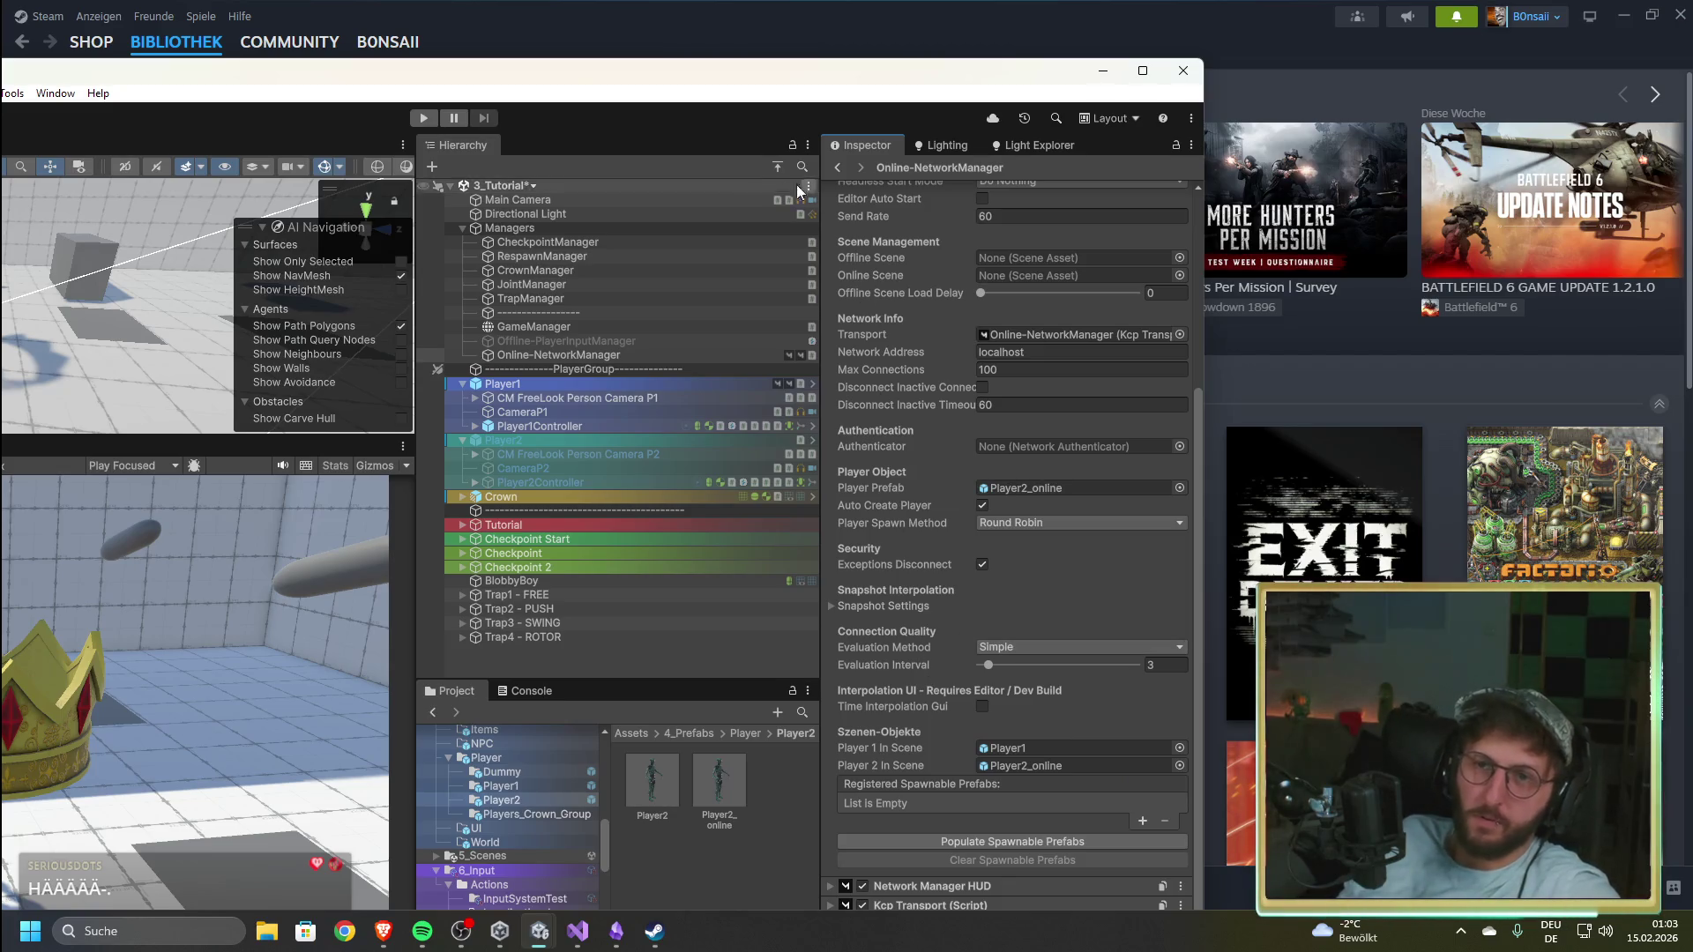
{"action": "double_click", "coordinate": [654, 69]}
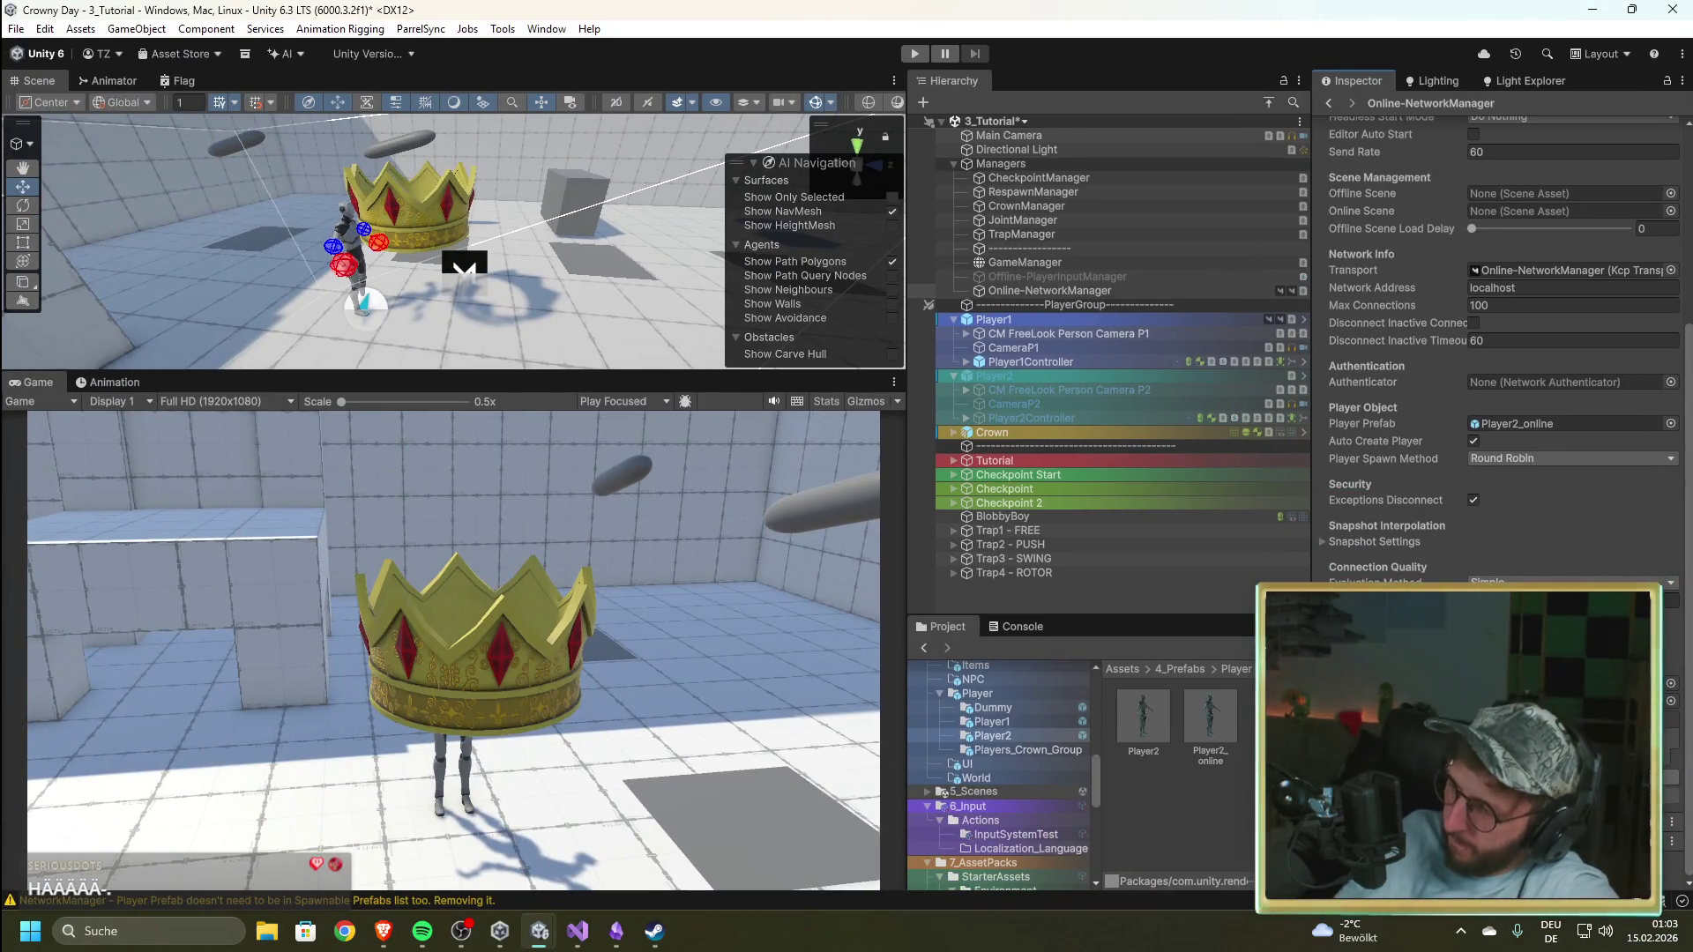
{"action": "key", "text": "alt+Tab"}
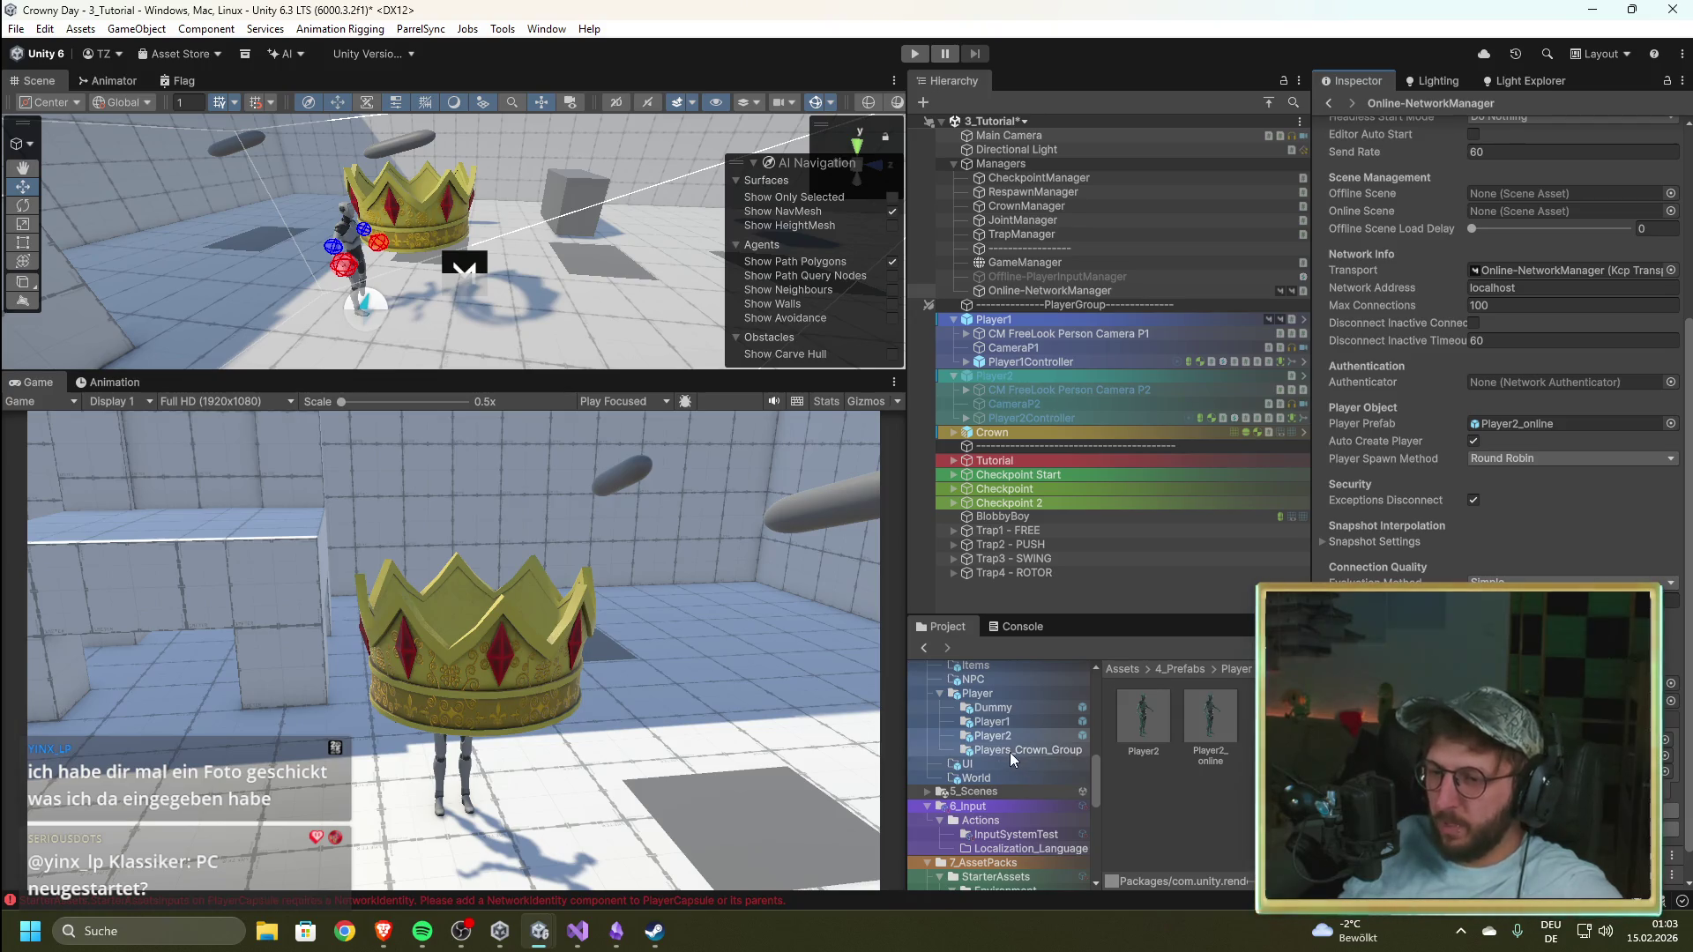
Step: Browse the Dummy prefabs folder, then show the Console and clear its messages
{"action": "left_click", "coordinate": [993, 707]}
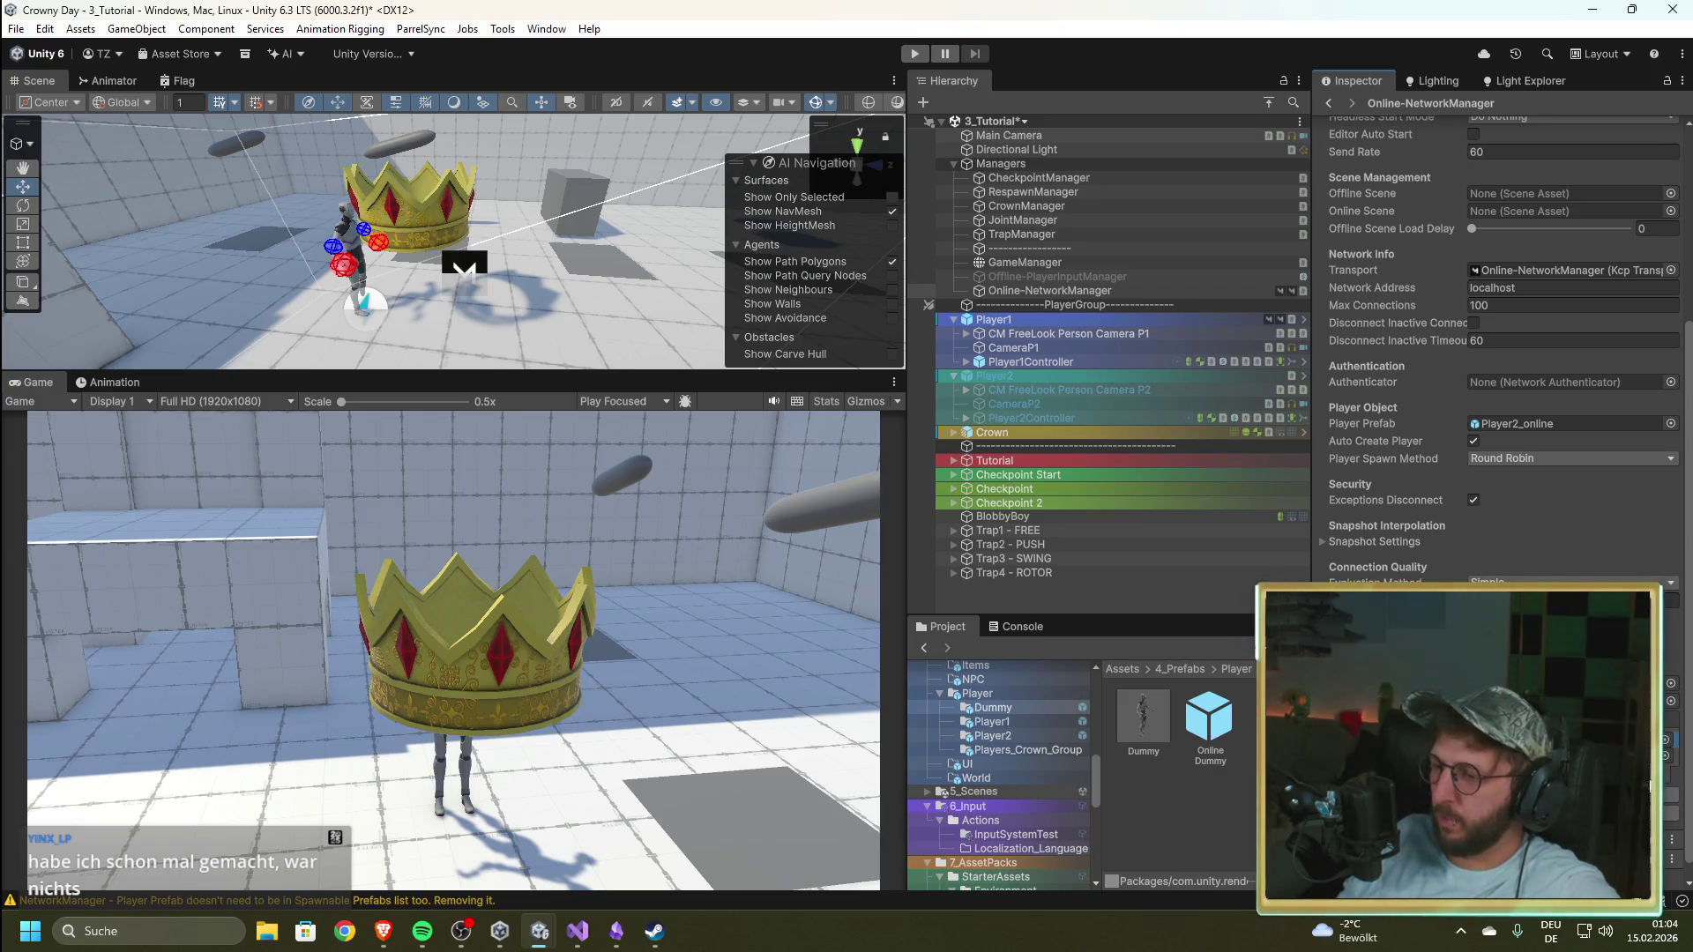
{"action": "left_click", "coordinate": [1021, 626]}
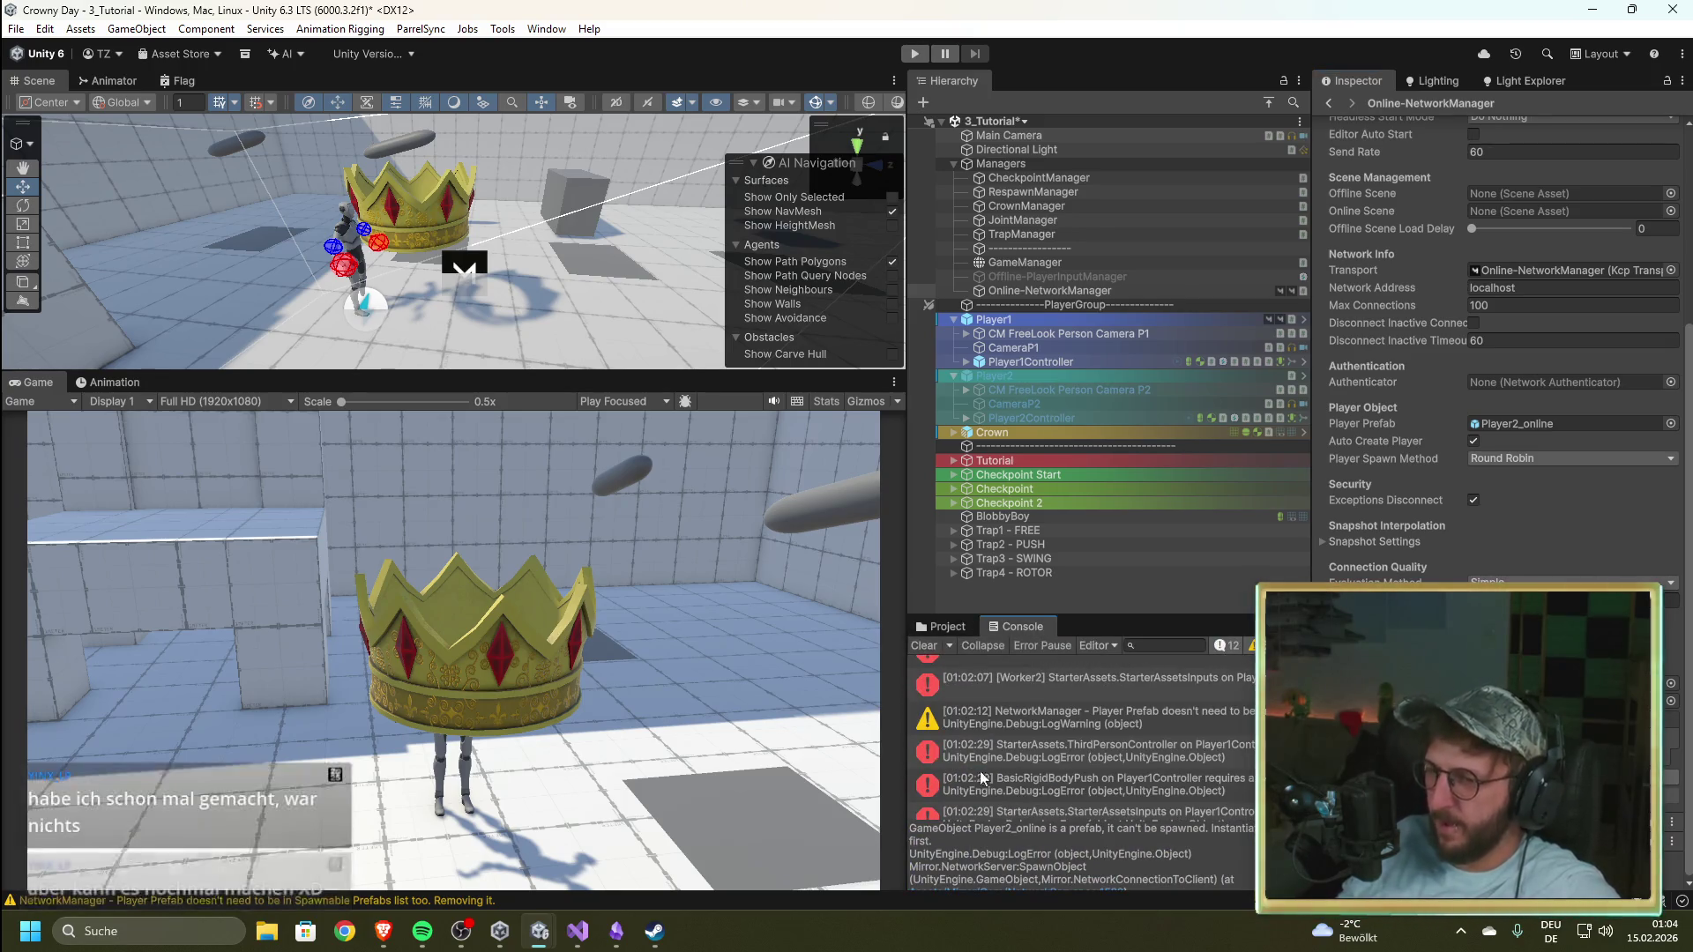
{"action": "left_click", "coordinate": [922, 645]}
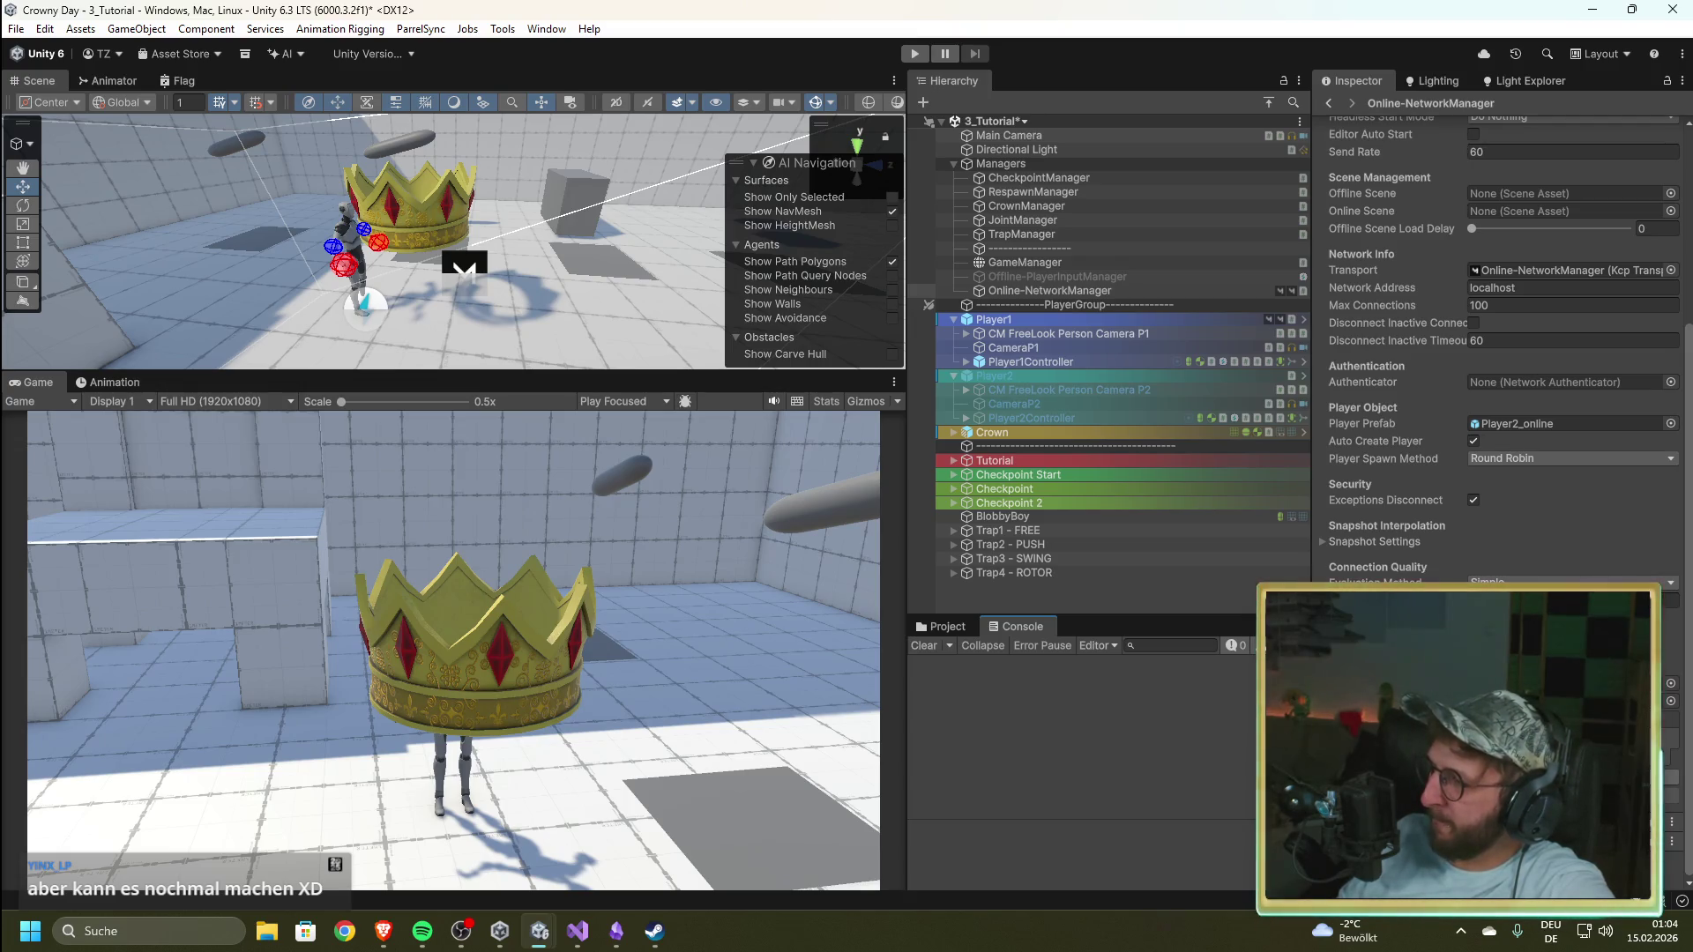
Step: Switch from Unity back to the Brave browser showing the DOOM black screen search
{"action": "key", "text": "alt+Tab"}
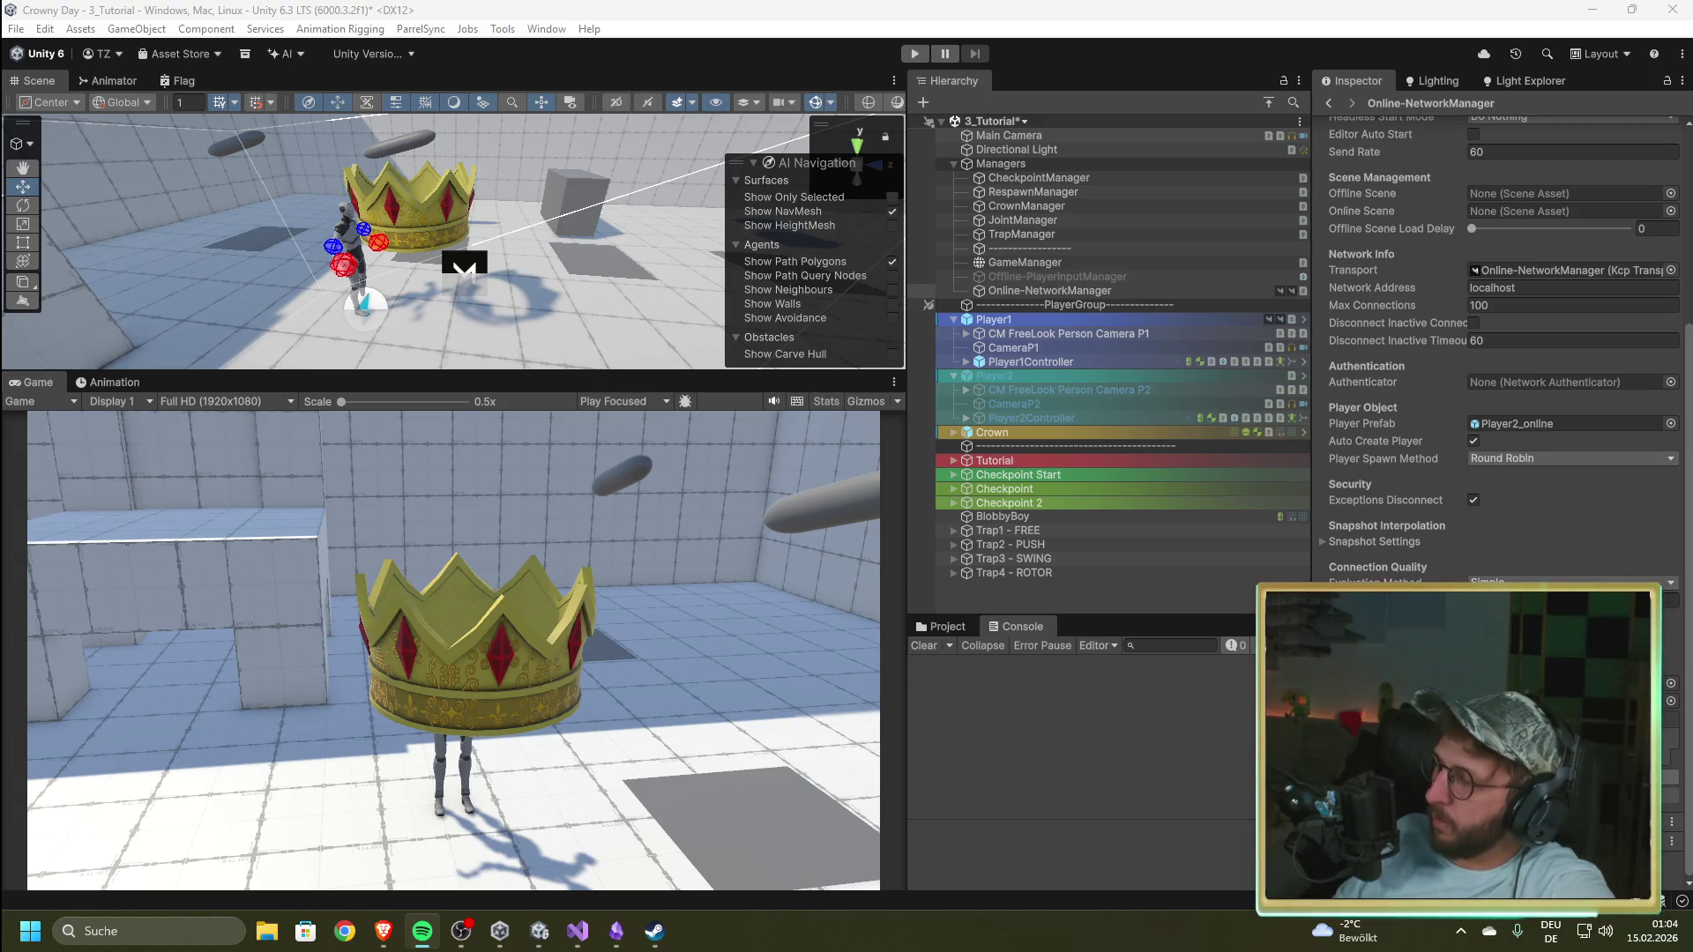
{"action": "key", "text": "alt+Tab"}
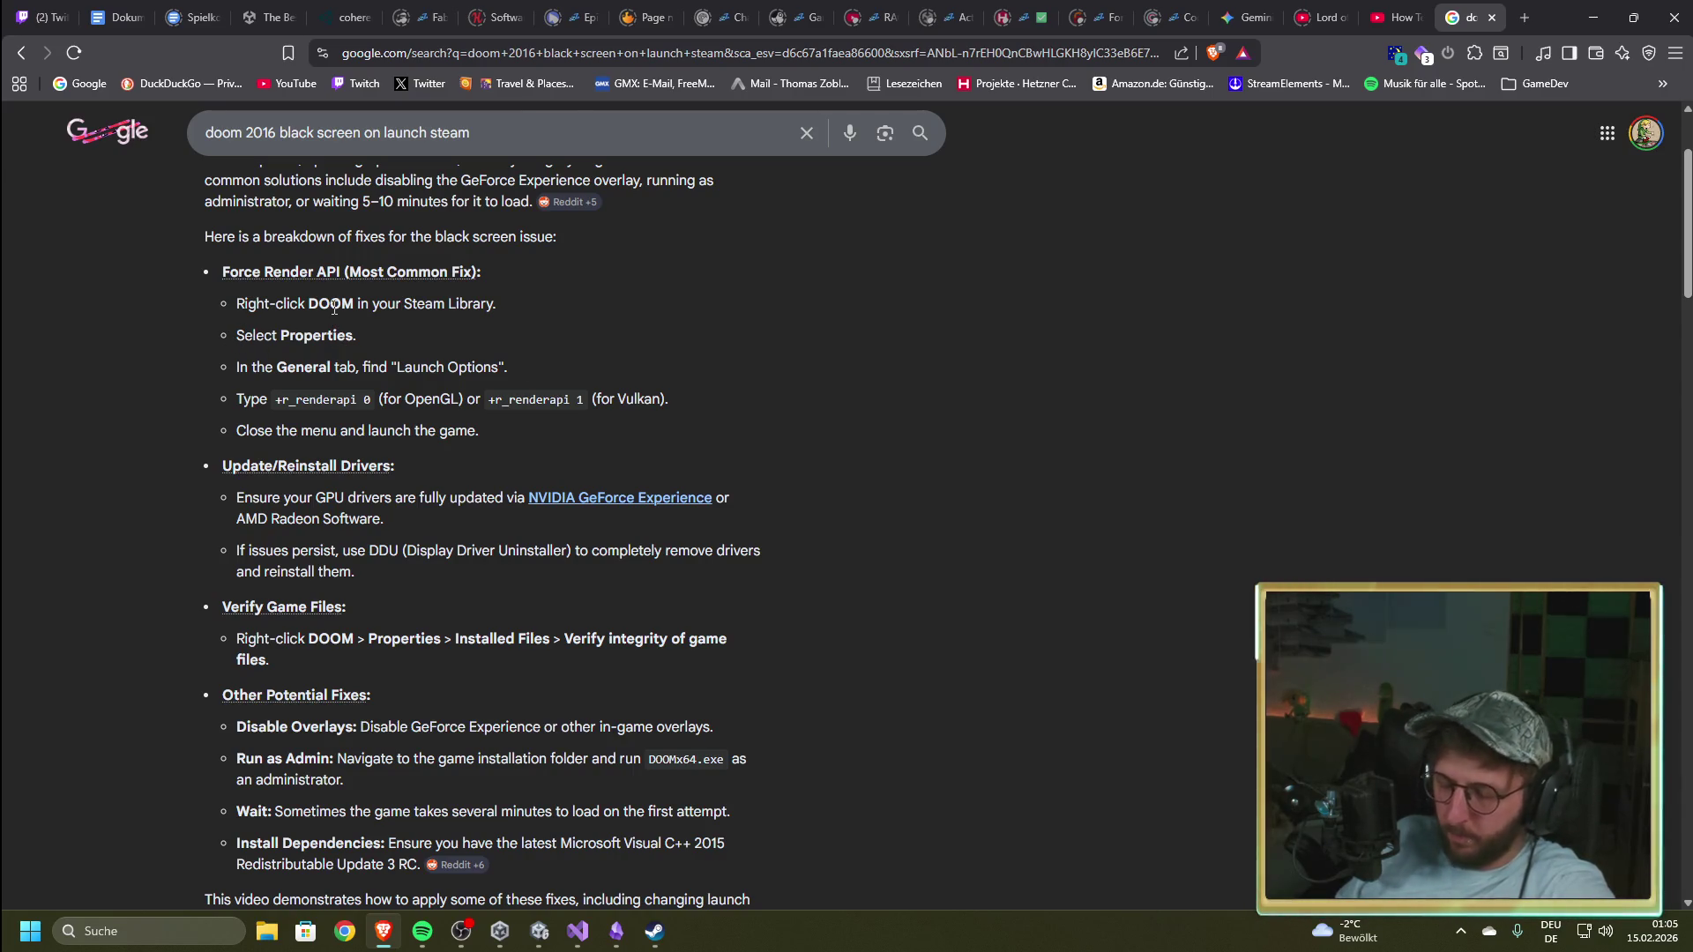
Step: Highlight the Properties step and the +r_renderapi 0 and Vulkan launch options in Google's AI overview
{"action": "mouse_move", "coordinate": [360, 337]}
{"action": "left_mouse_down"}
{"action": "mouse_move", "coordinate": [227, 344]}
{"action": "mouse_move", "coordinate": [256, 306]}
{"action": "mouse_move", "coordinate": [367, 306]}
{"action": "mouse_move", "coordinate": [411, 327]}
{"action": "mouse_move", "coordinate": [231, 340]}
{"action": "left_mouse_up"}
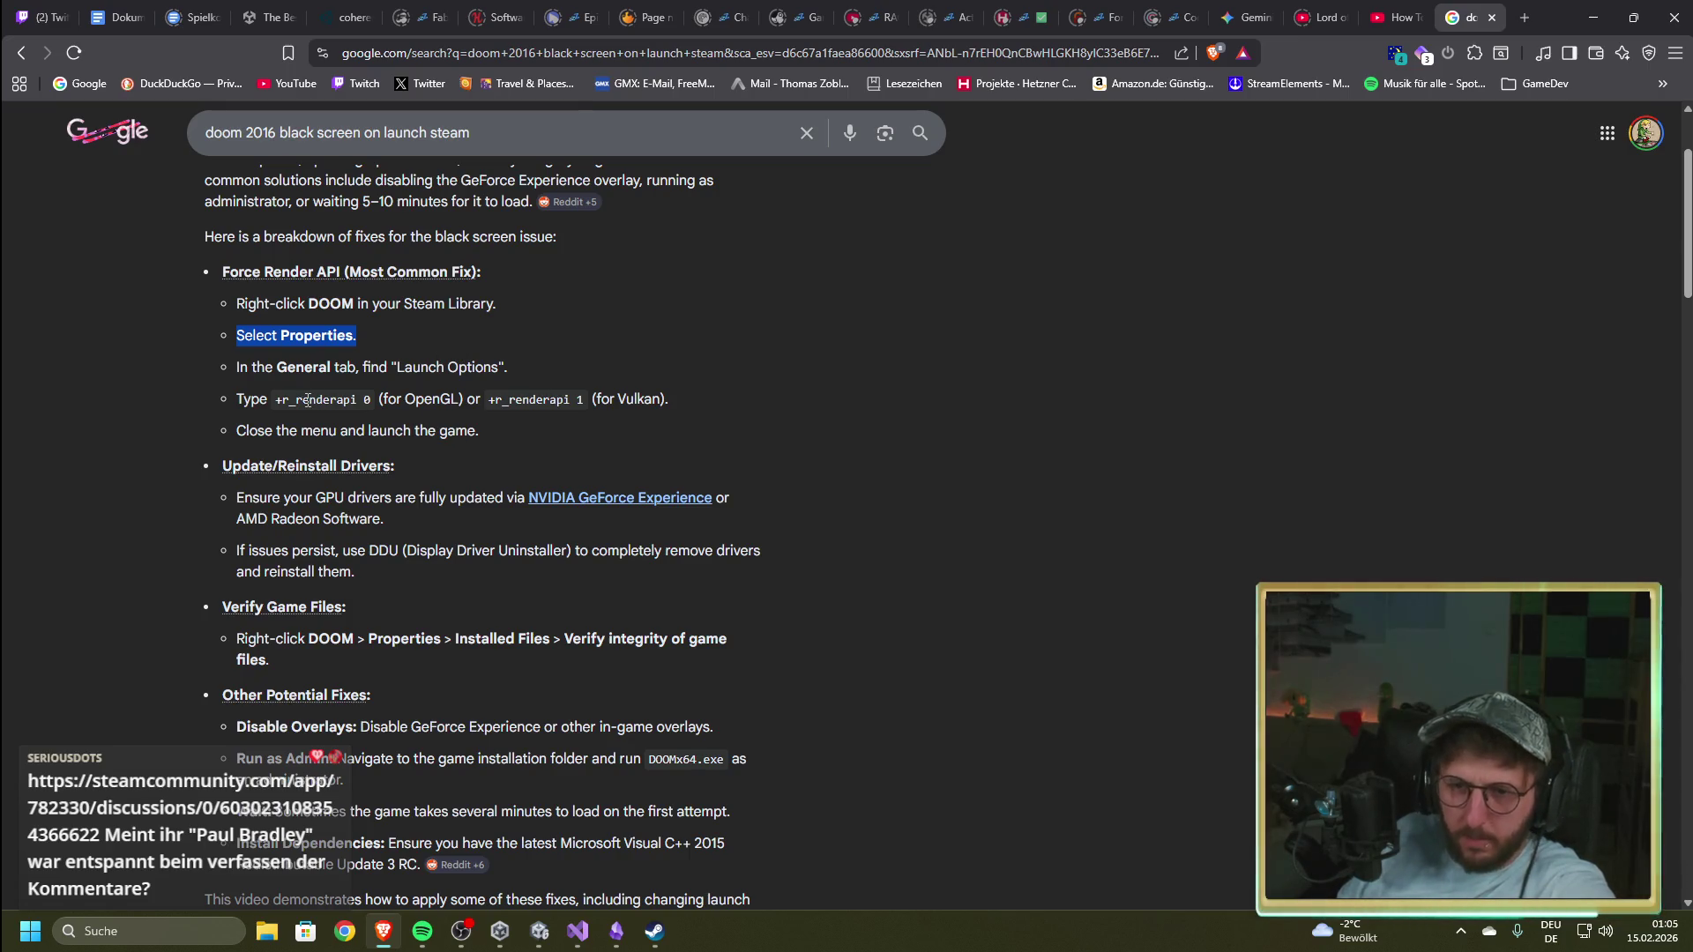
{"action": "left_click_drag", "start_coordinate": [274, 400], "coordinate": [377, 413]}
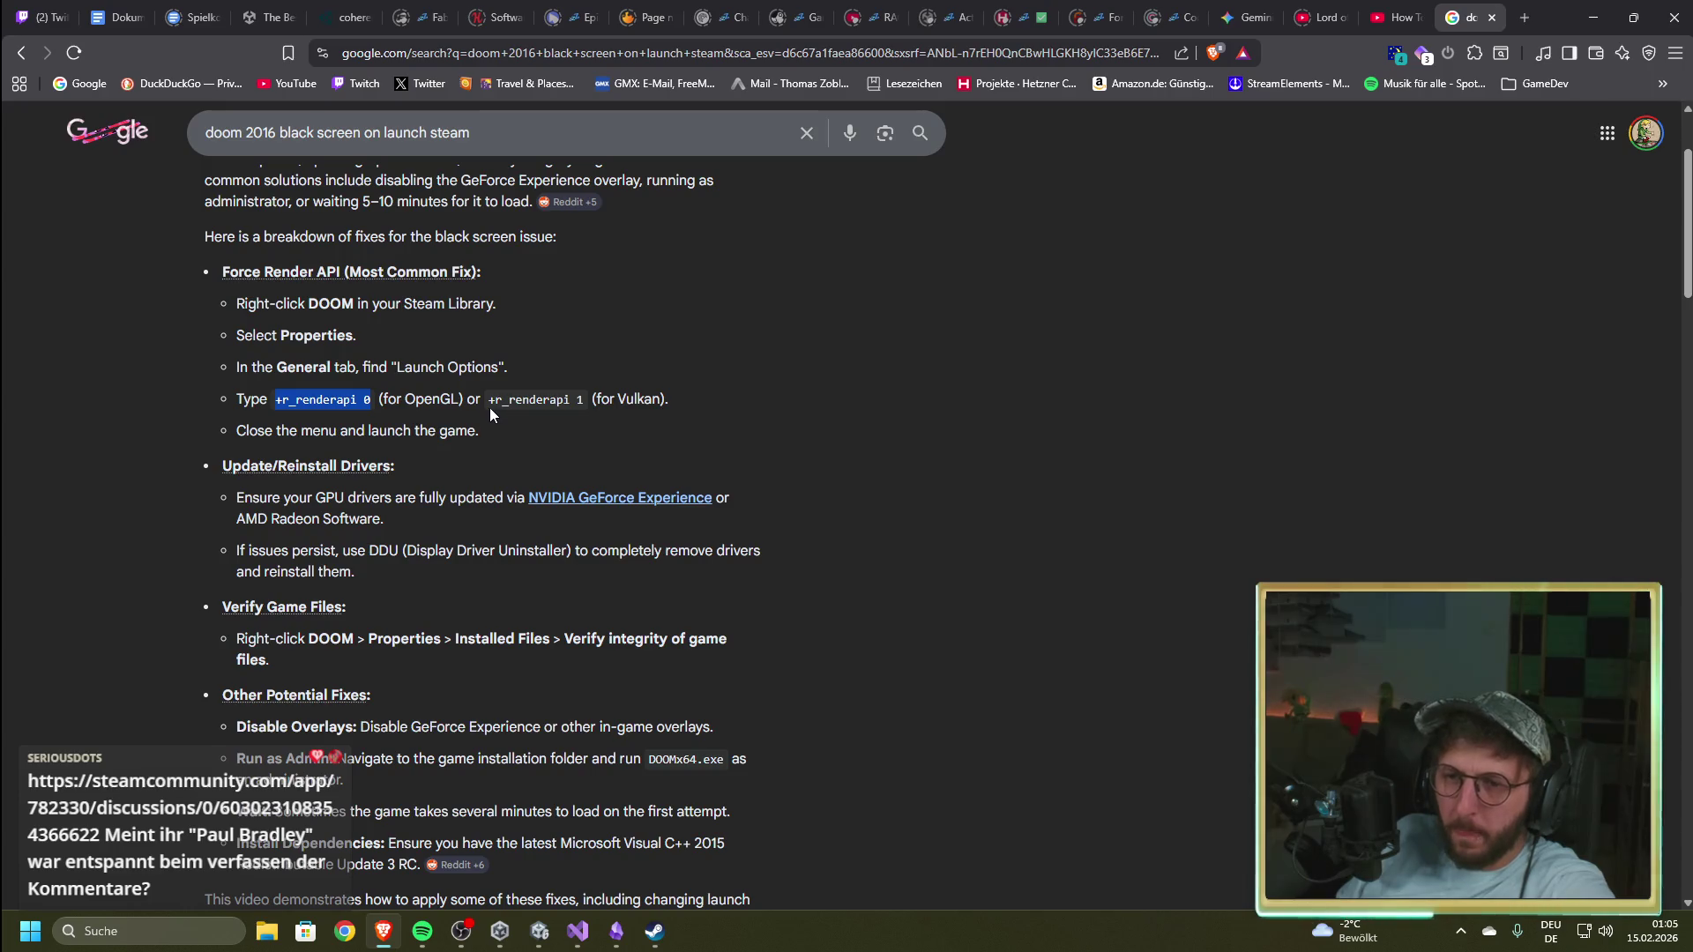
{"action": "left_click_drag", "start_coordinate": [490, 404], "coordinate": [509, 404]}
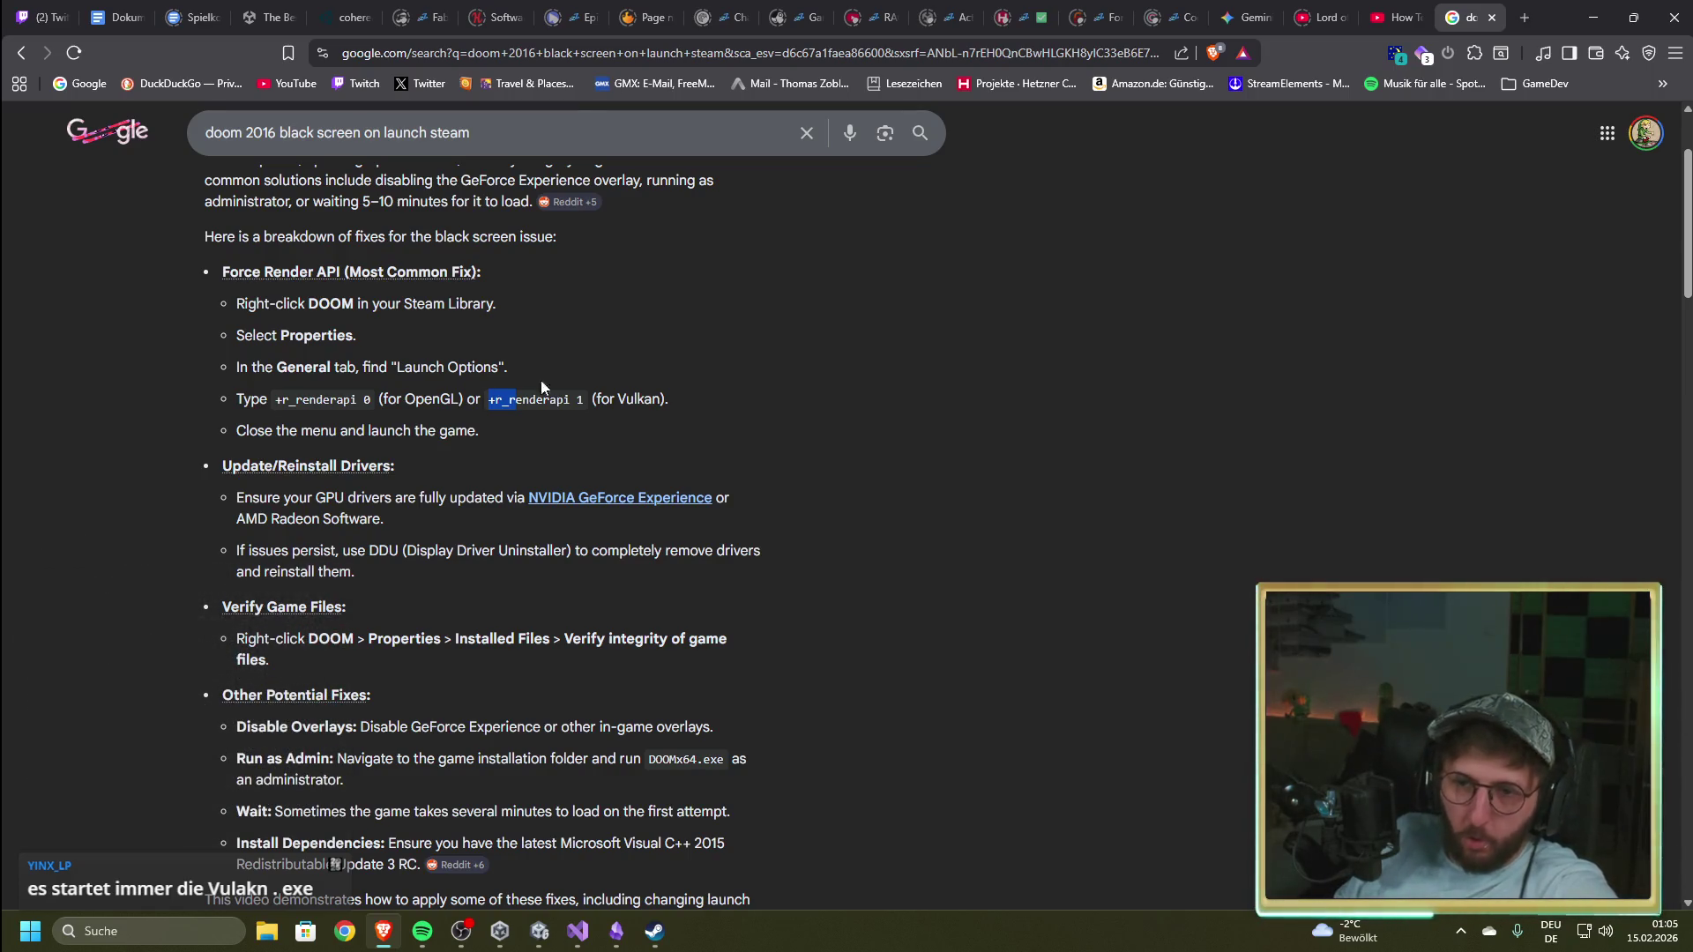
{"action": "left_click_drag", "start_coordinate": [372, 400], "coordinate": [359, 399]}
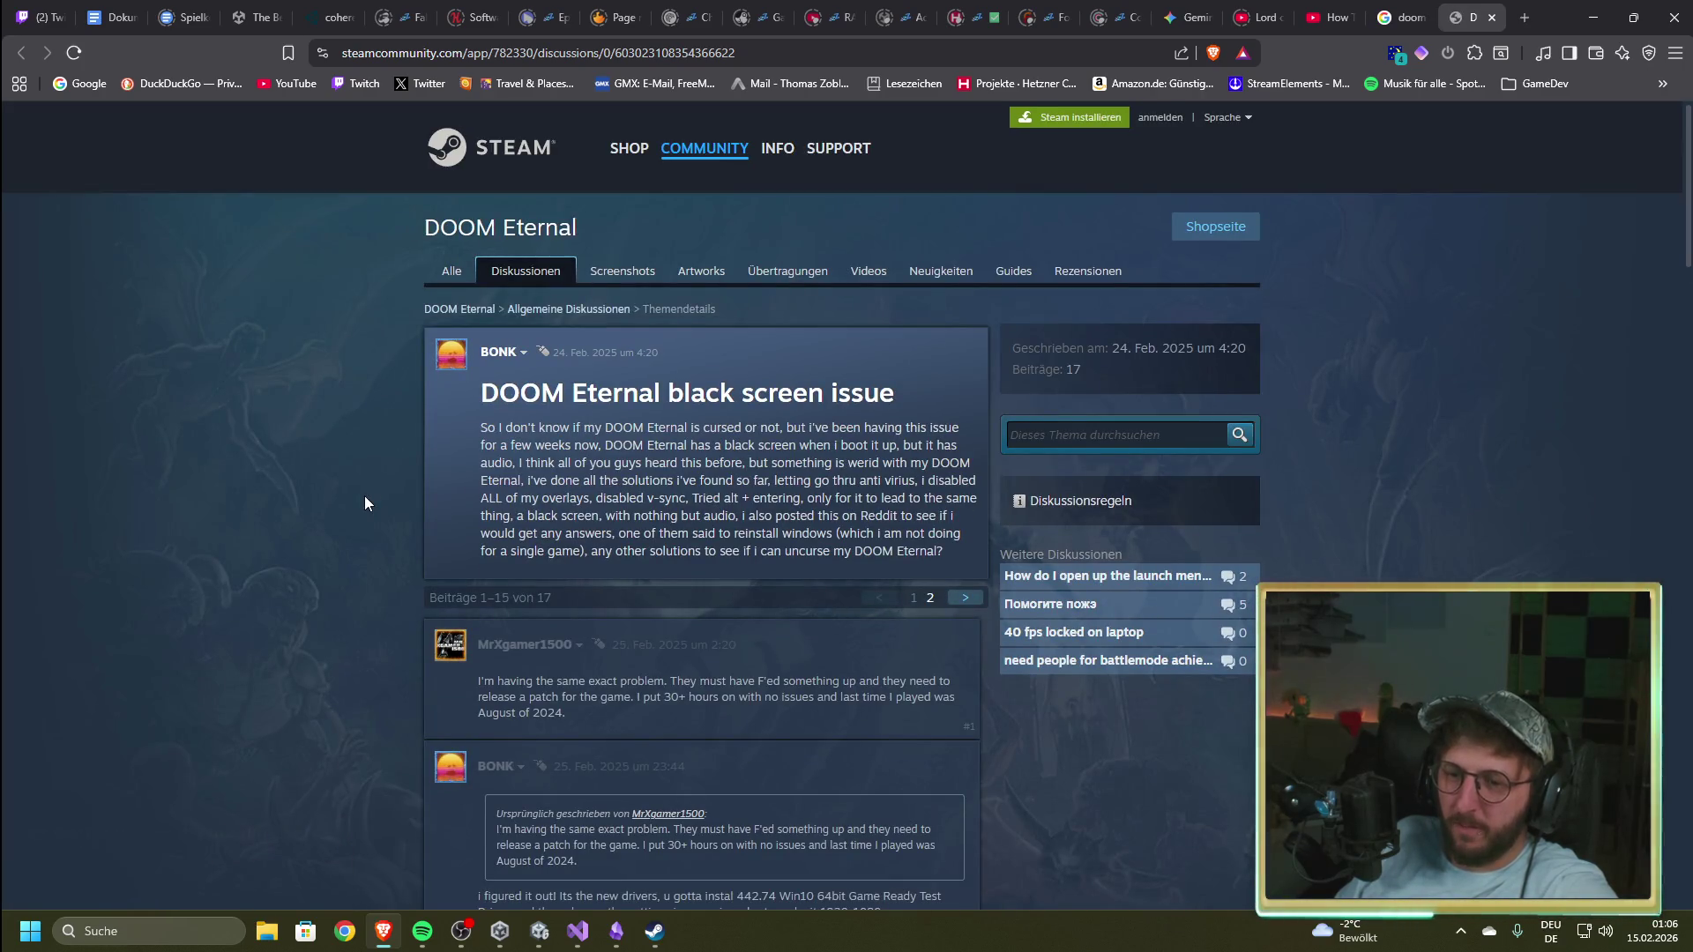
{"action": "scroll", "coordinate": [365, 502], "scroll_direction": "down", "scroll_amount": 10}
{"action": "scroll", "coordinate": [362, 503], "scroll_direction": "down", "scroll_amount": 10}
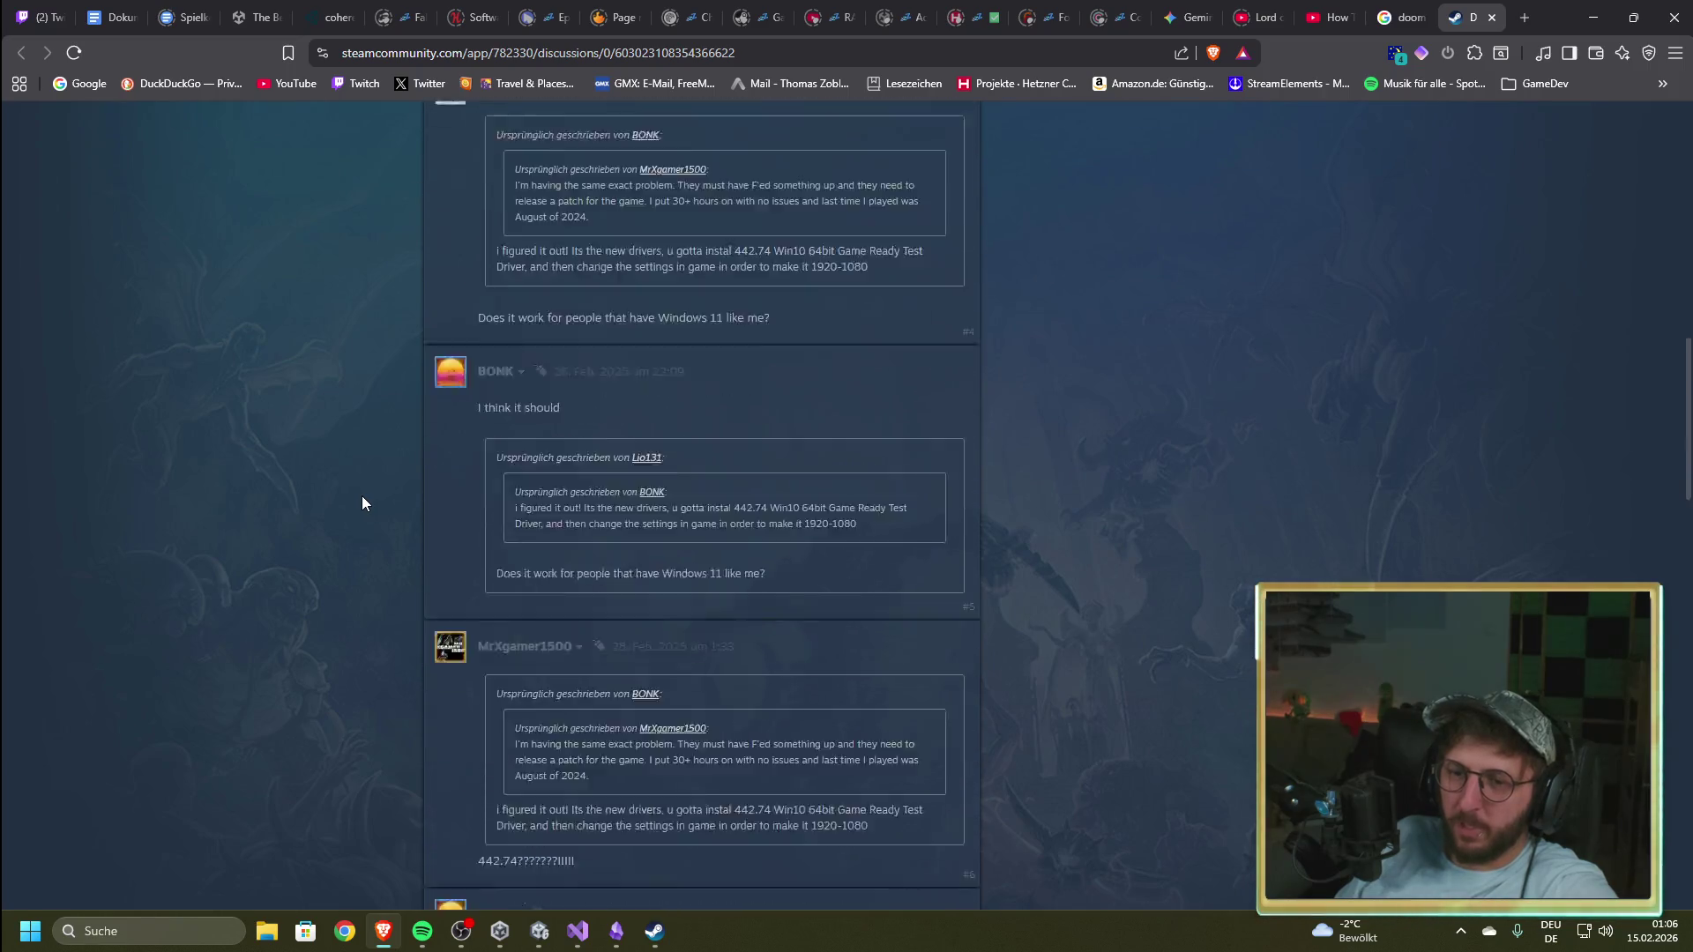
{"action": "scroll", "coordinate": [361, 503], "scroll_direction": "down", "scroll_amount": 4}
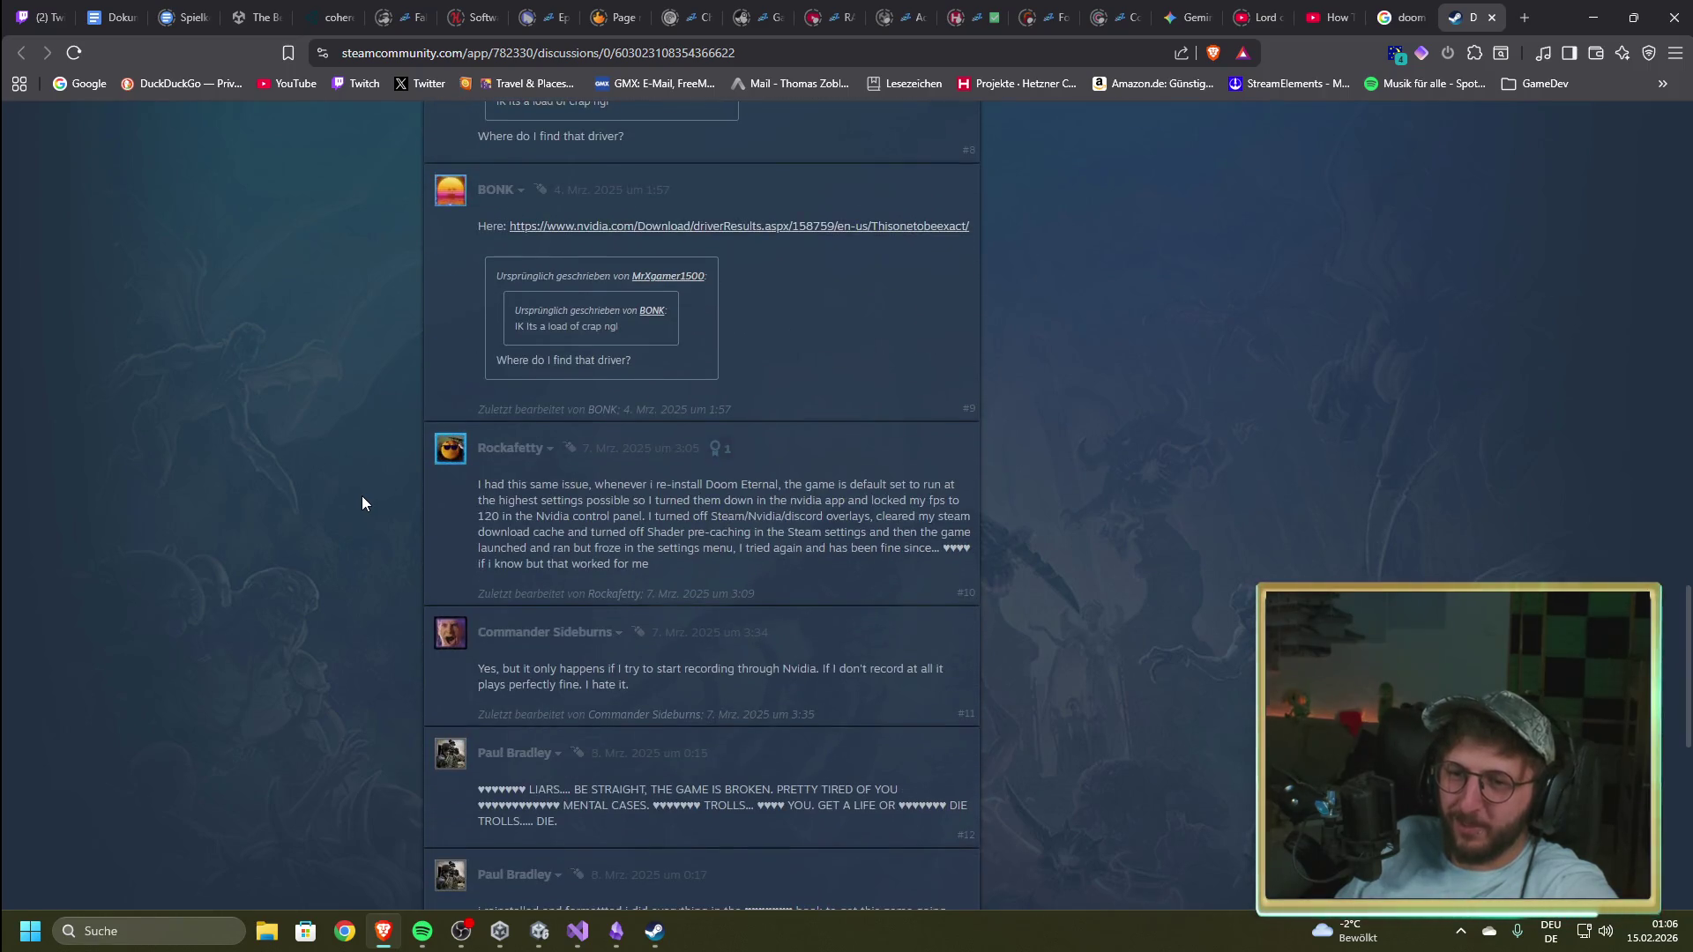
{"action": "scroll", "coordinate": [361, 503], "scroll_direction": "down", "scroll_amount": 4}
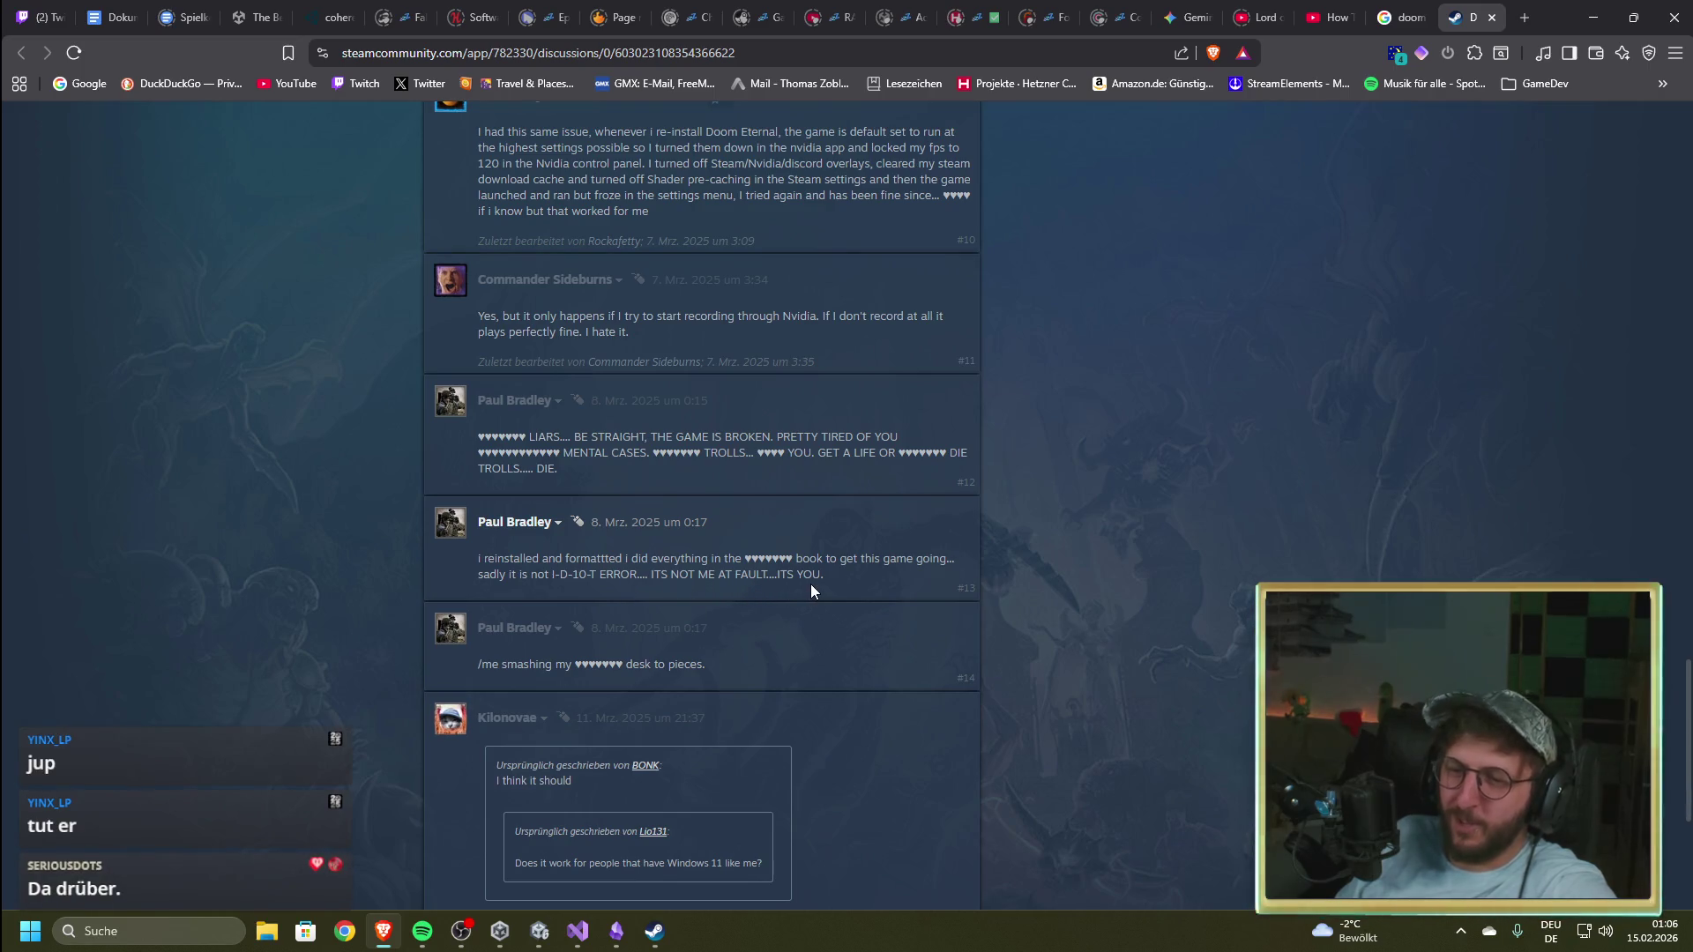
{"action": "scroll", "coordinate": [811, 584], "scroll_direction": "up", "scroll_amount": 10}
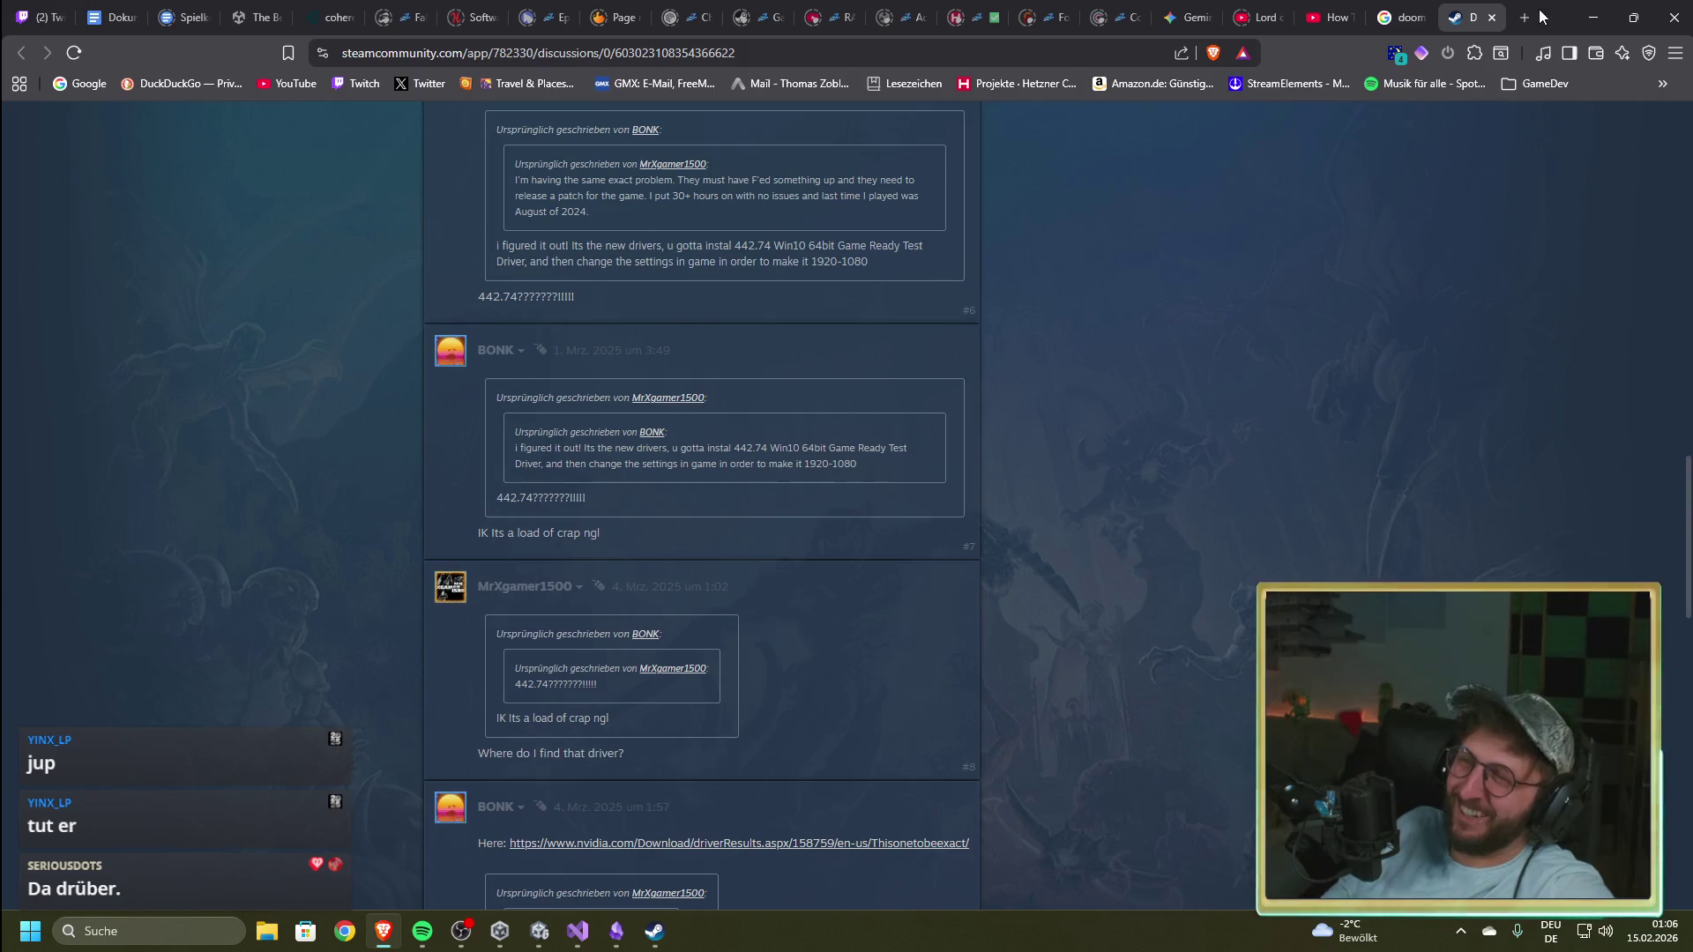
{"action": "left_click", "coordinate": [1491, 18]}
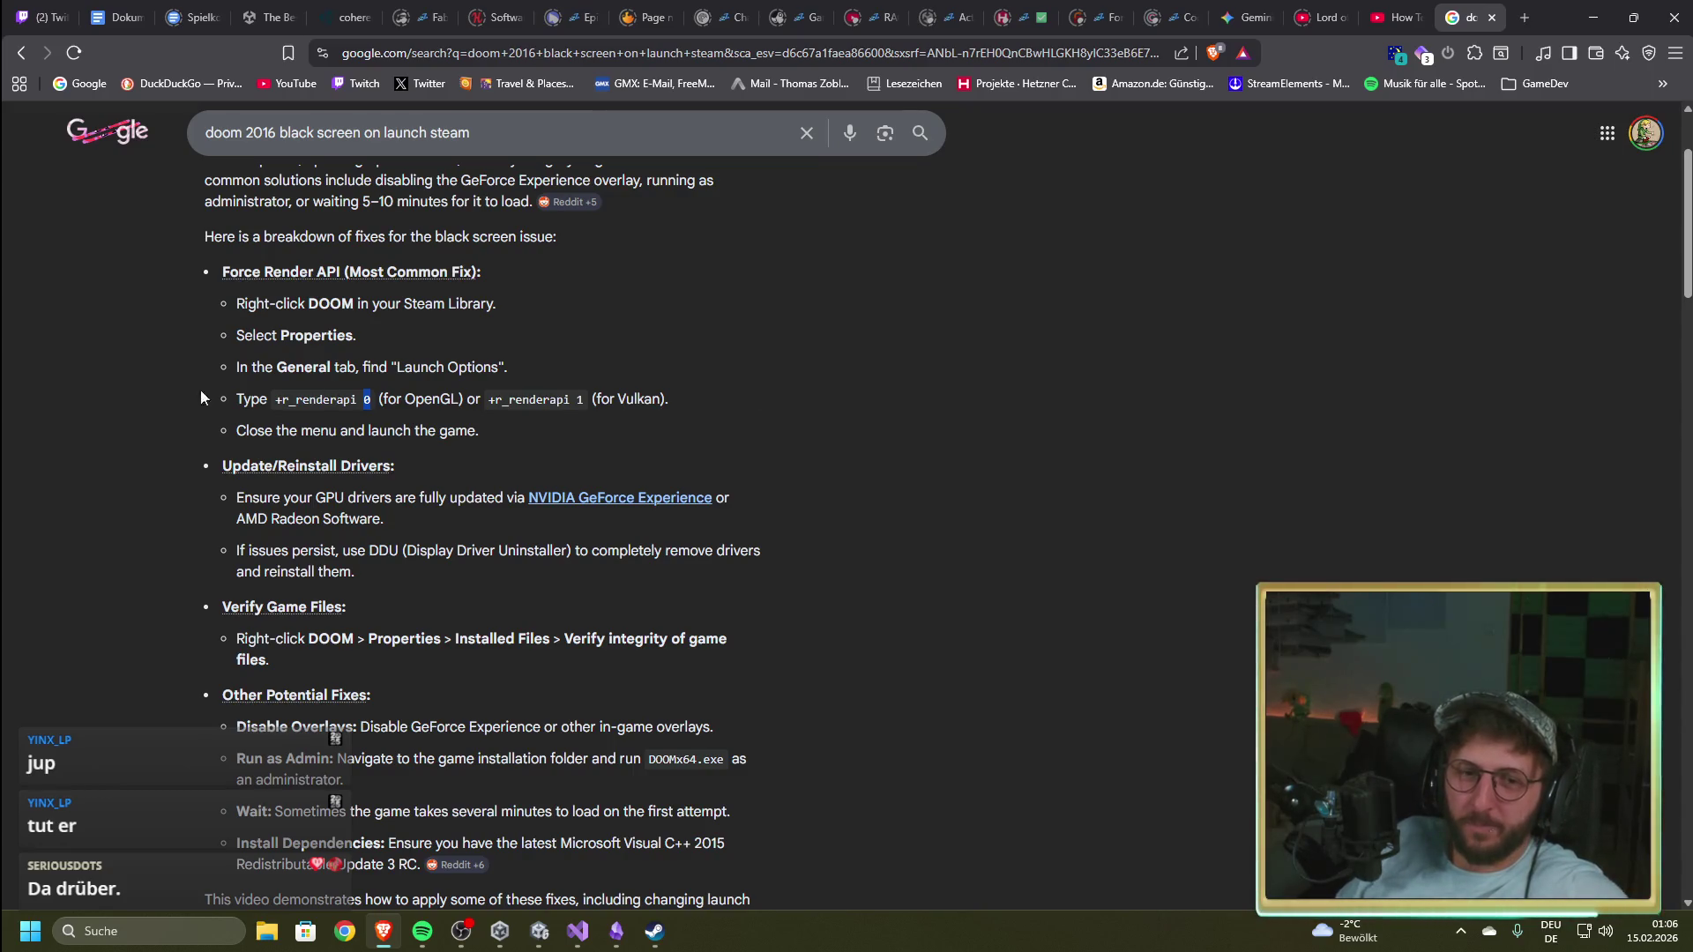
{"action": "key", "text": "ctrl+shift+t"}
{"action": "scroll", "coordinate": [405, 595], "scroll_direction": "down", "scroll_amount": 15}
{"action": "scroll", "coordinate": [425, 596], "scroll_direction": "down", "scroll_amount": 7}
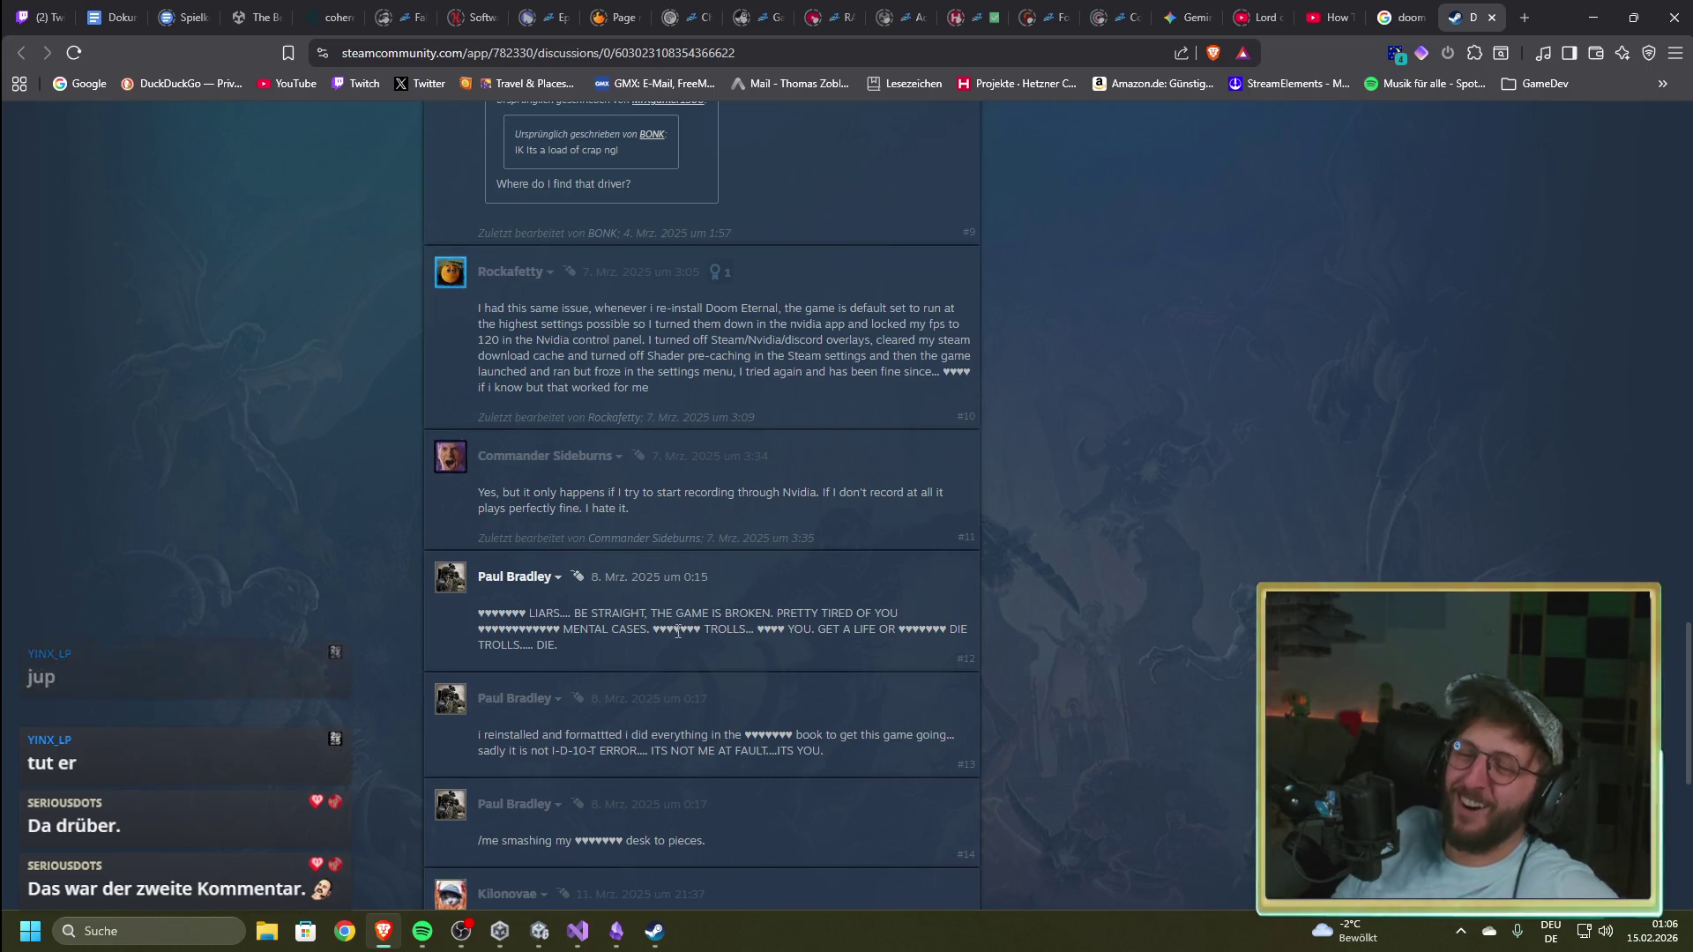
{"action": "left_click_drag", "start_coordinate": [586, 647], "coordinate": [479, 619]}
{"action": "left_click", "coordinate": [540, 649]}
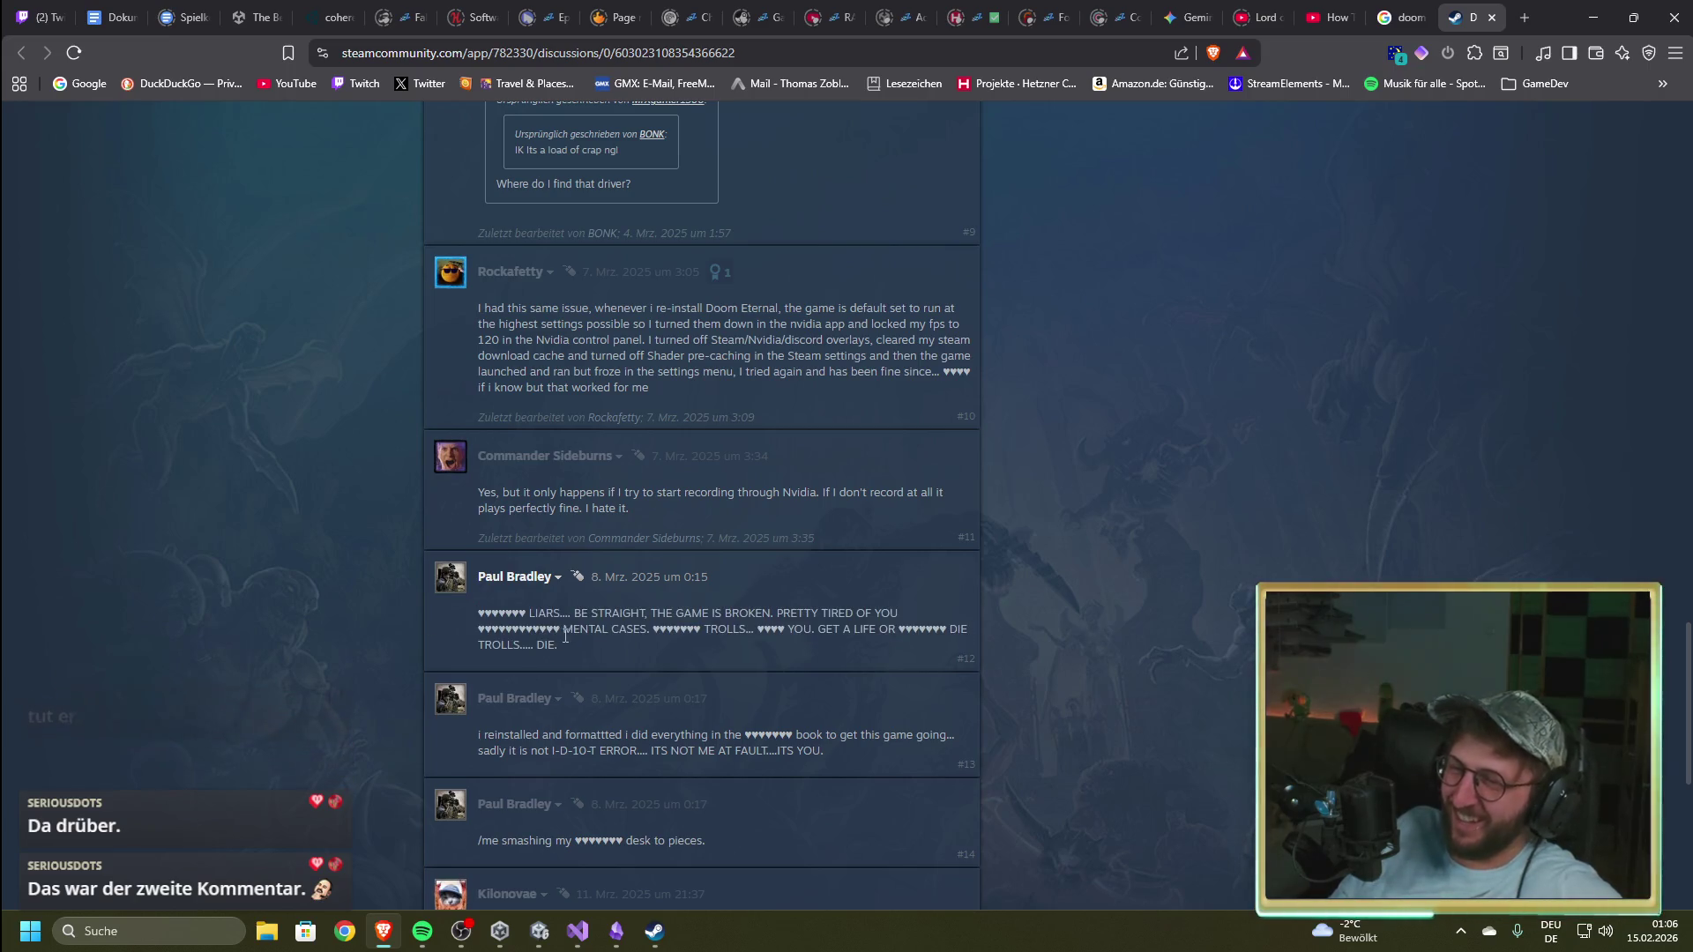
{"action": "scroll", "coordinate": [372, 640], "scroll_direction": "down", "scroll_amount": 4}
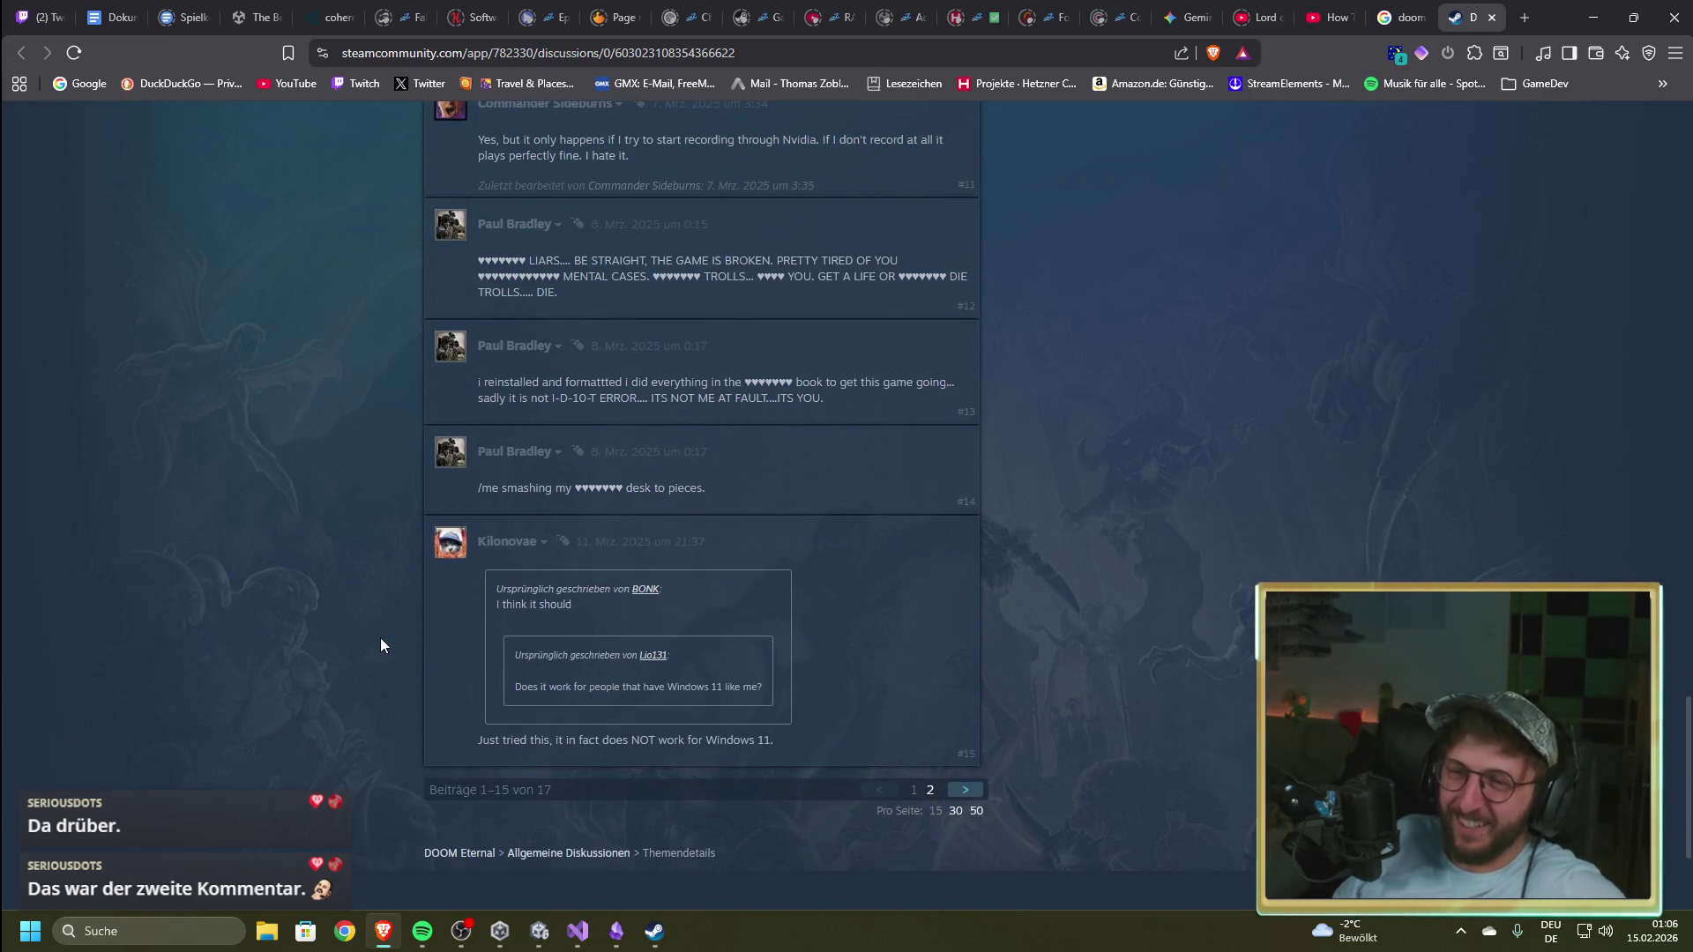
{"action": "left_click", "coordinate": [1491, 18]}
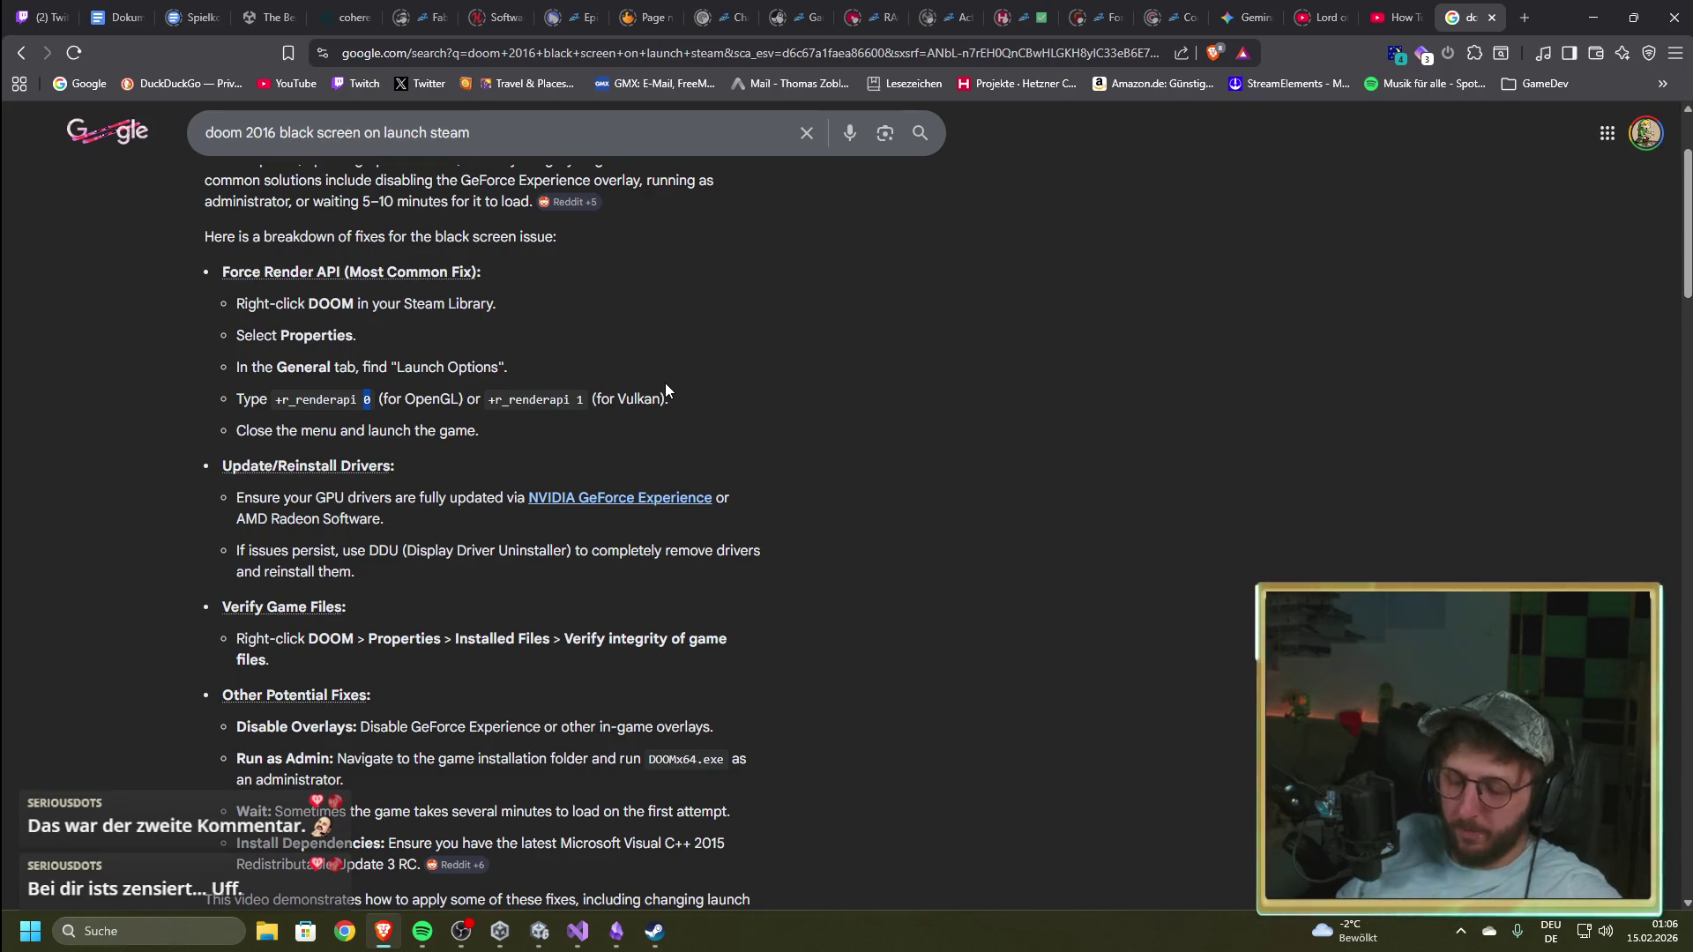
Step: Select and deselect the +r_renderapi 1 and +r_renderapi 0 launch options in the overview
{"action": "left_click", "coordinate": [670, 343]}
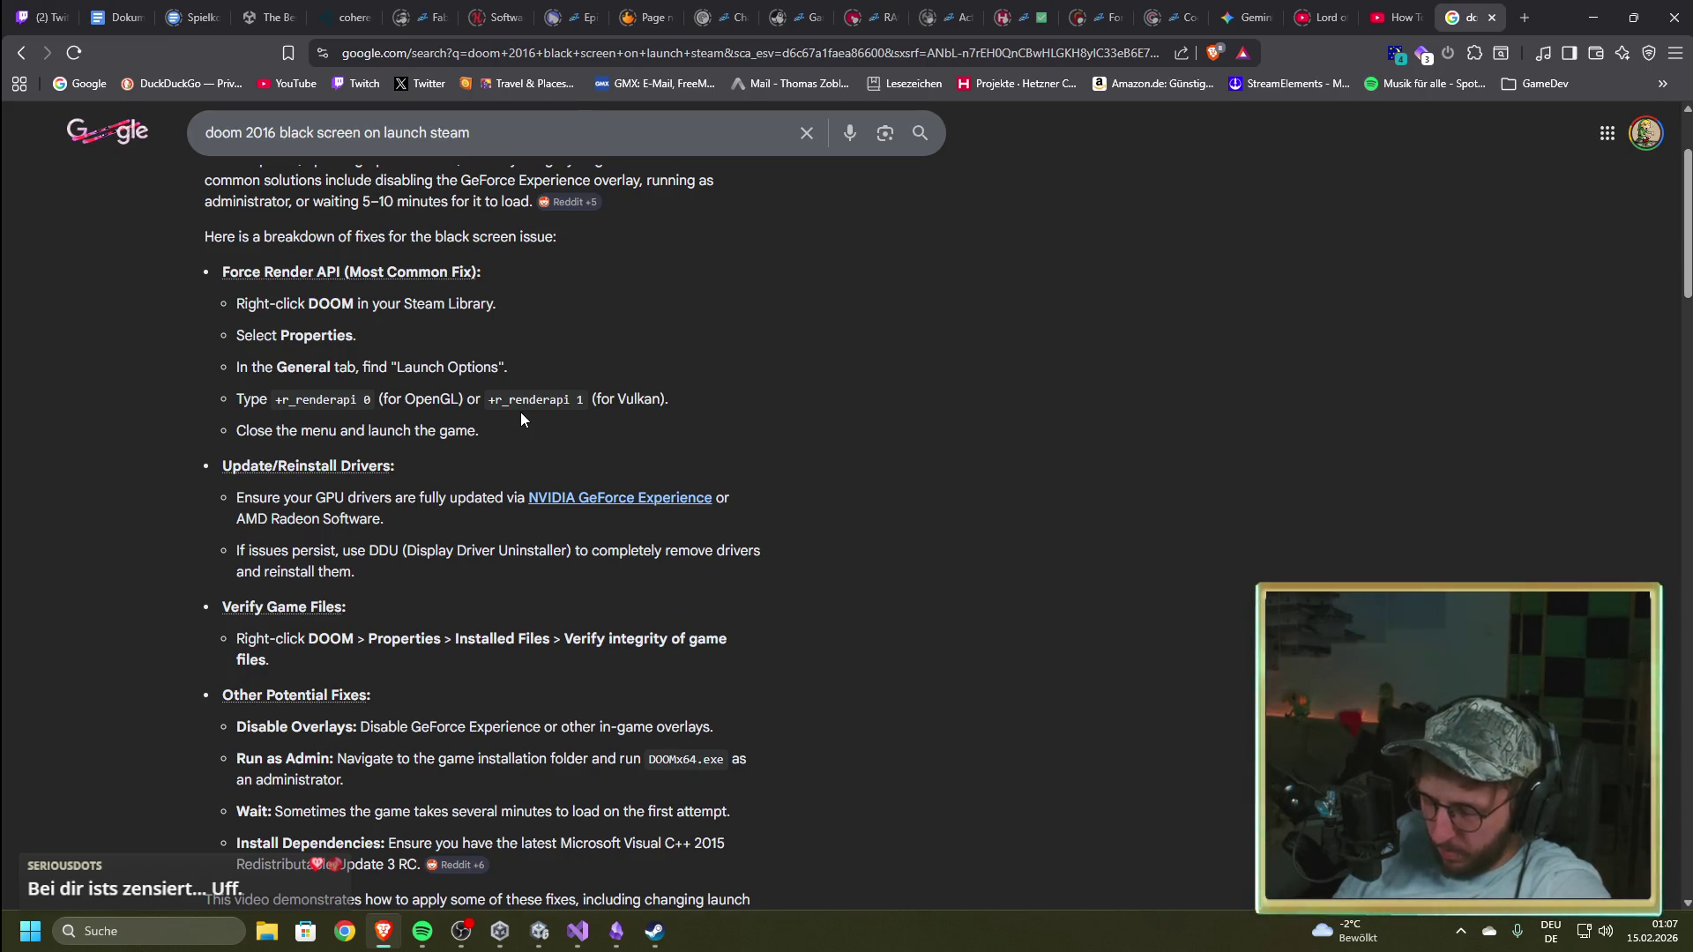
{"action": "left_click_drag", "start_coordinate": [583, 403], "coordinate": [487, 402]}
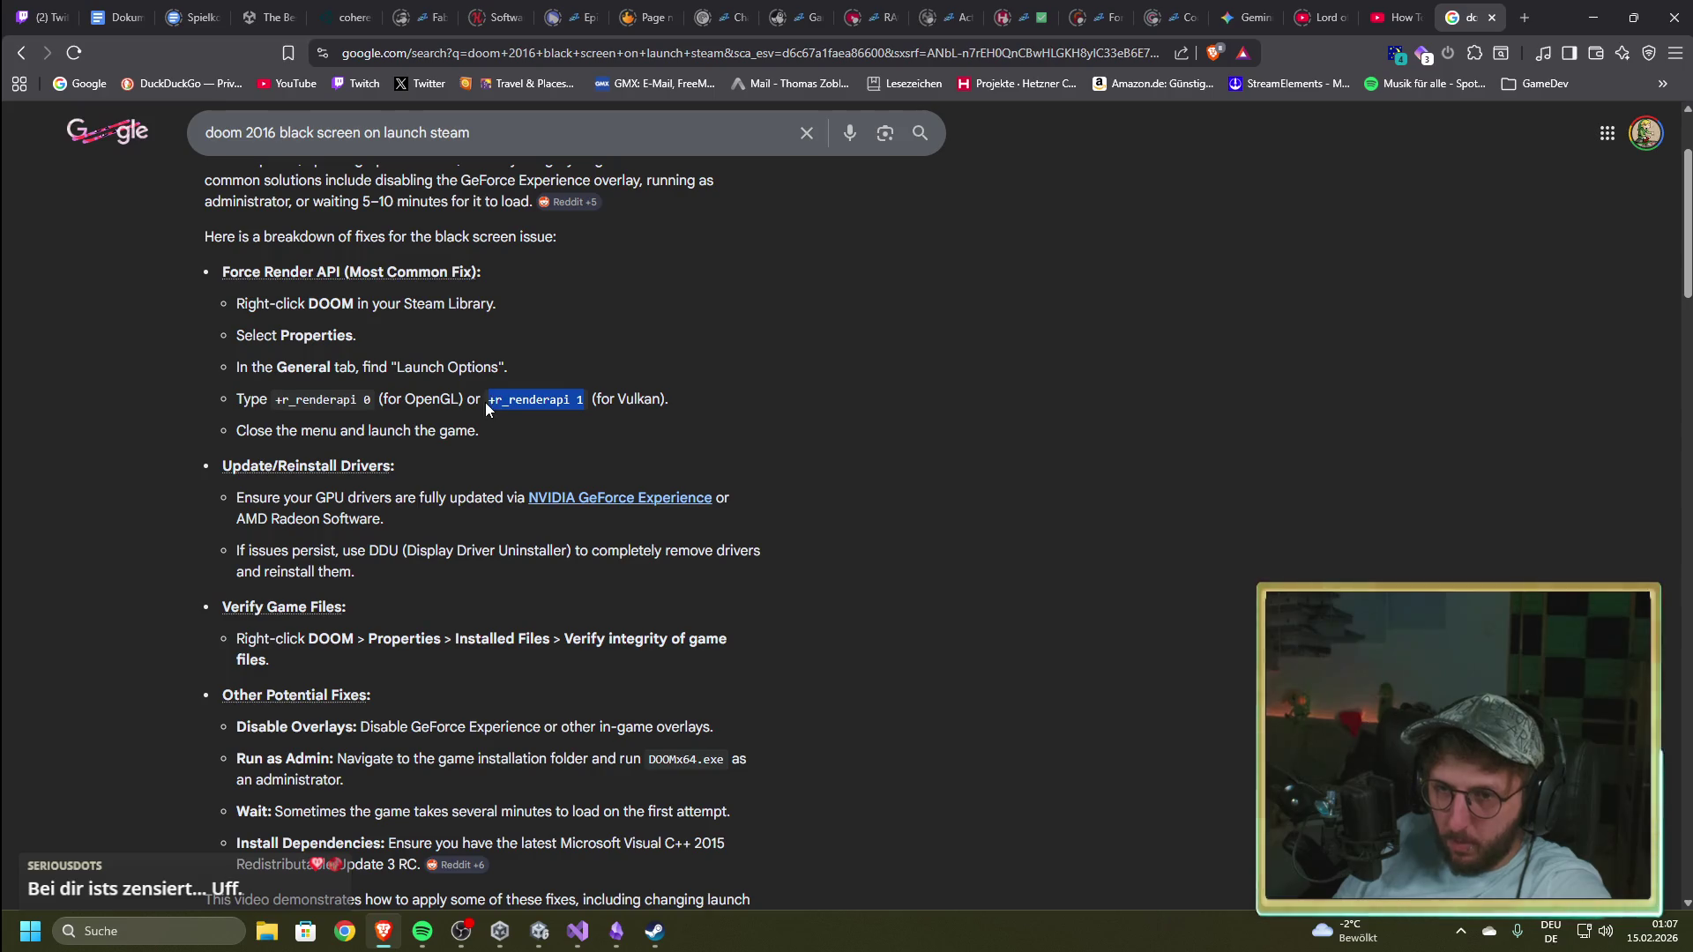
{"action": "left_click", "coordinate": [684, 404]}
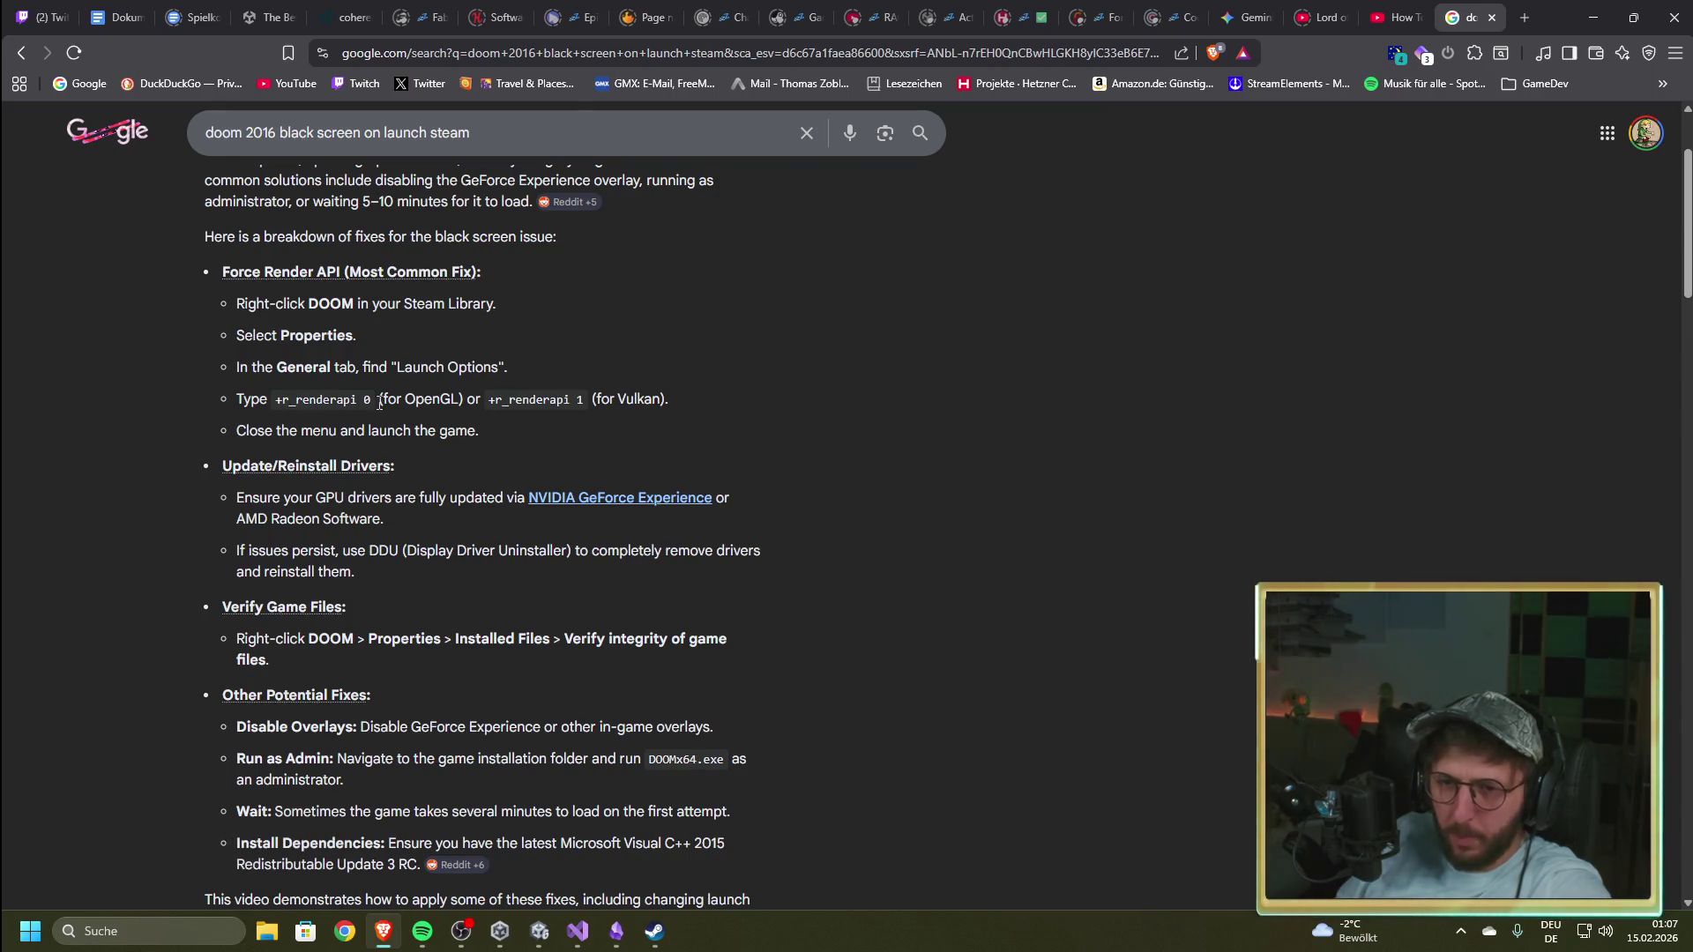
{"action": "left_click_drag", "start_coordinate": [372, 404], "coordinate": [275, 401]}
{"action": "left_click", "coordinate": [344, 422]}
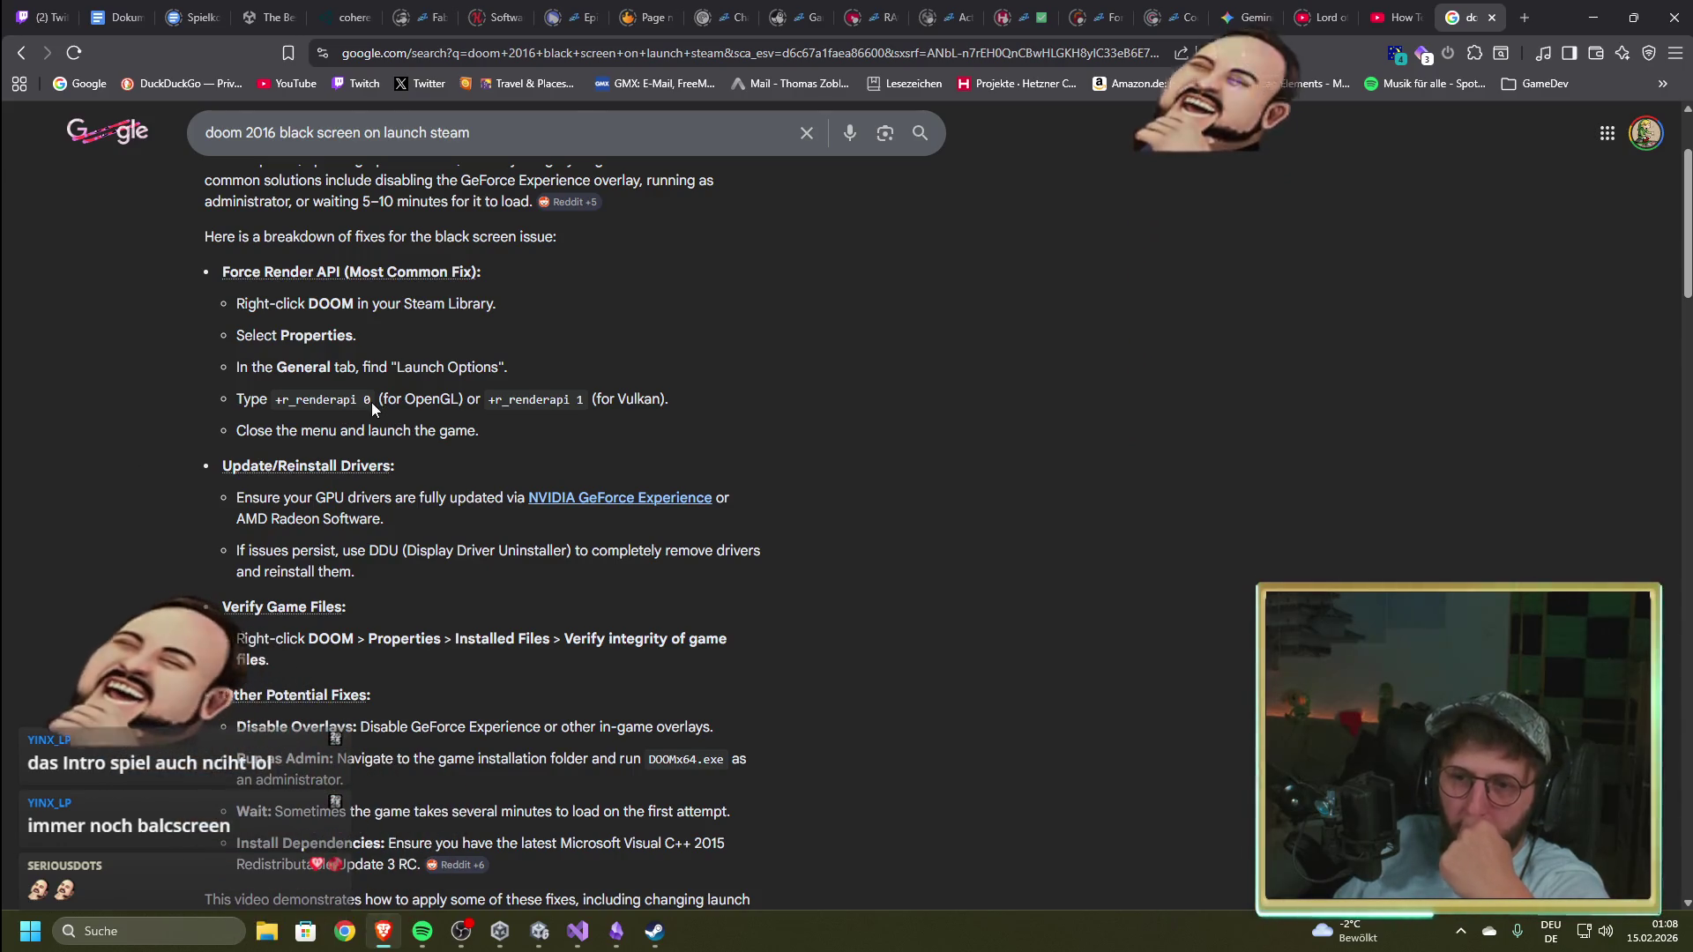
{"action": "left_click_drag", "start_coordinate": [372, 402], "coordinate": [265, 399]}
{"action": "left_click", "coordinate": [795, 431]}
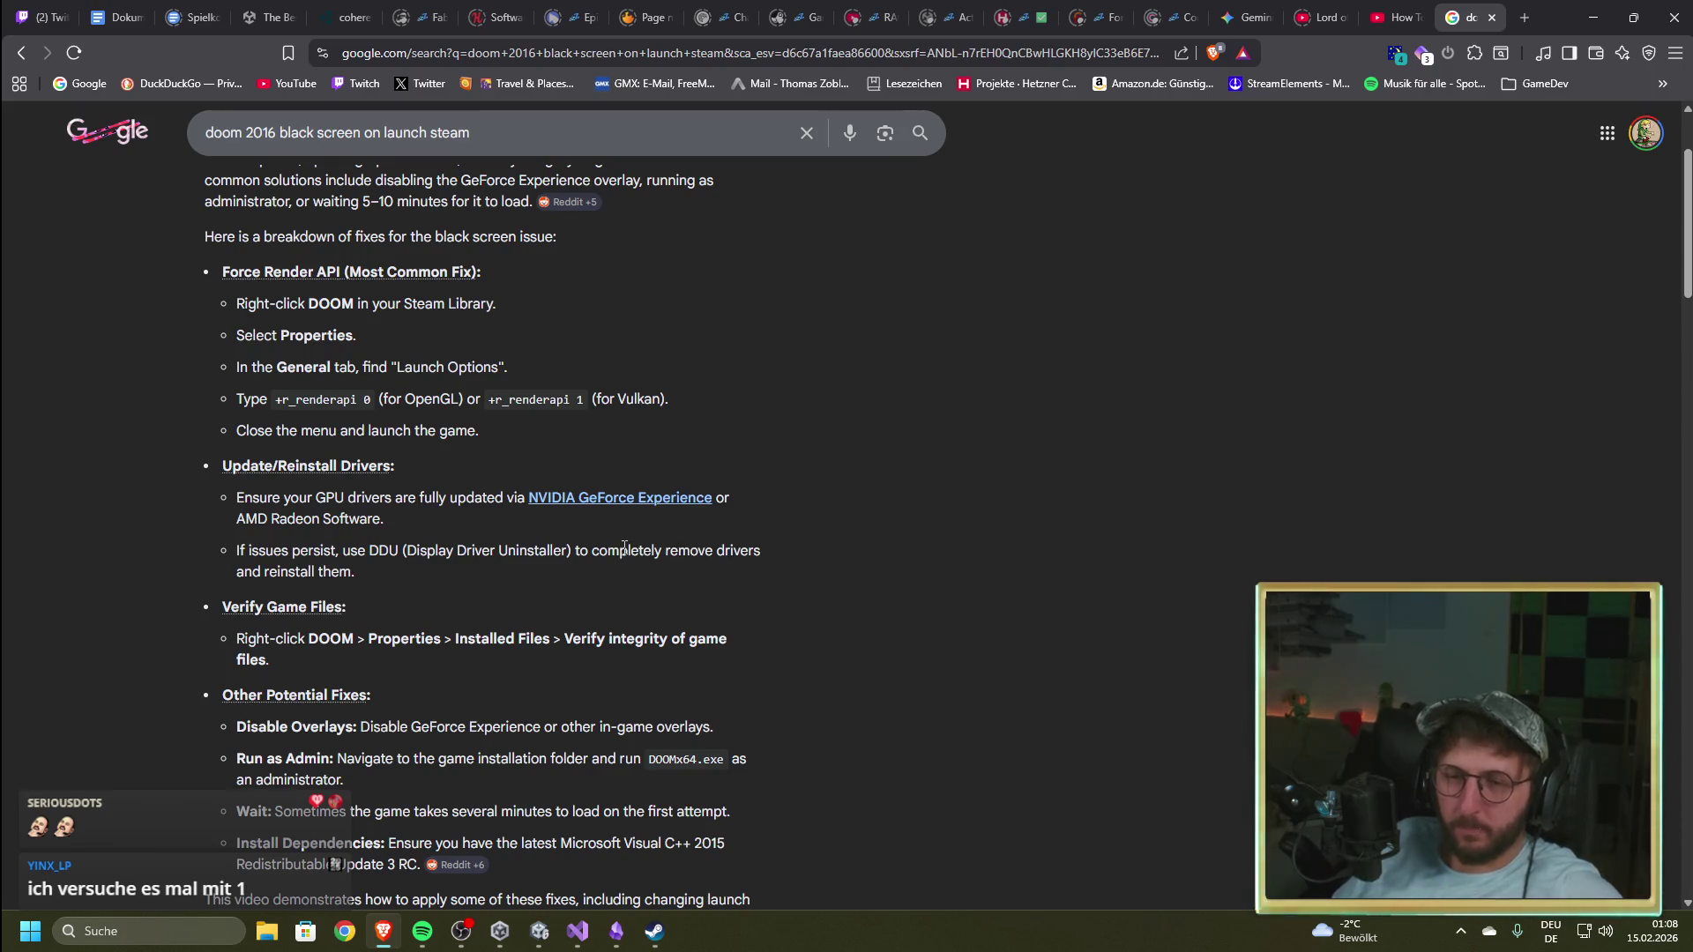
{"action": "left_click_drag", "start_coordinate": [237, 551], "coordinate": [750, 552]}
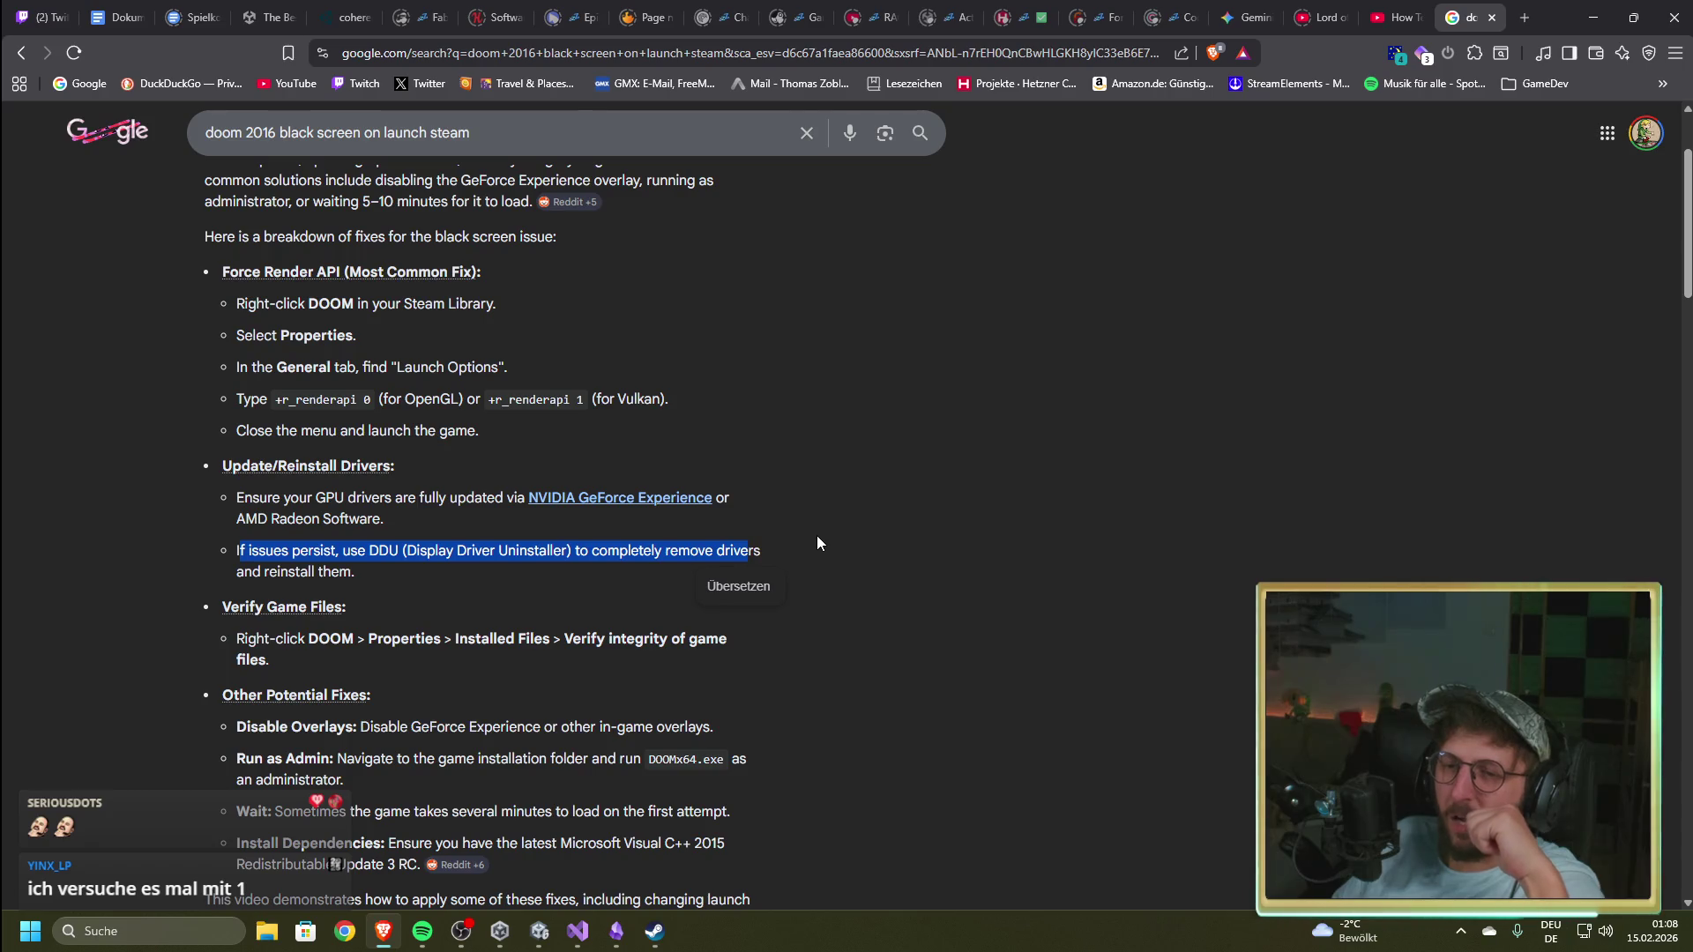
{"action": "scroll", "coordinate": [558, 554], "scroll_direction": "down", "scroll_amount": 2}
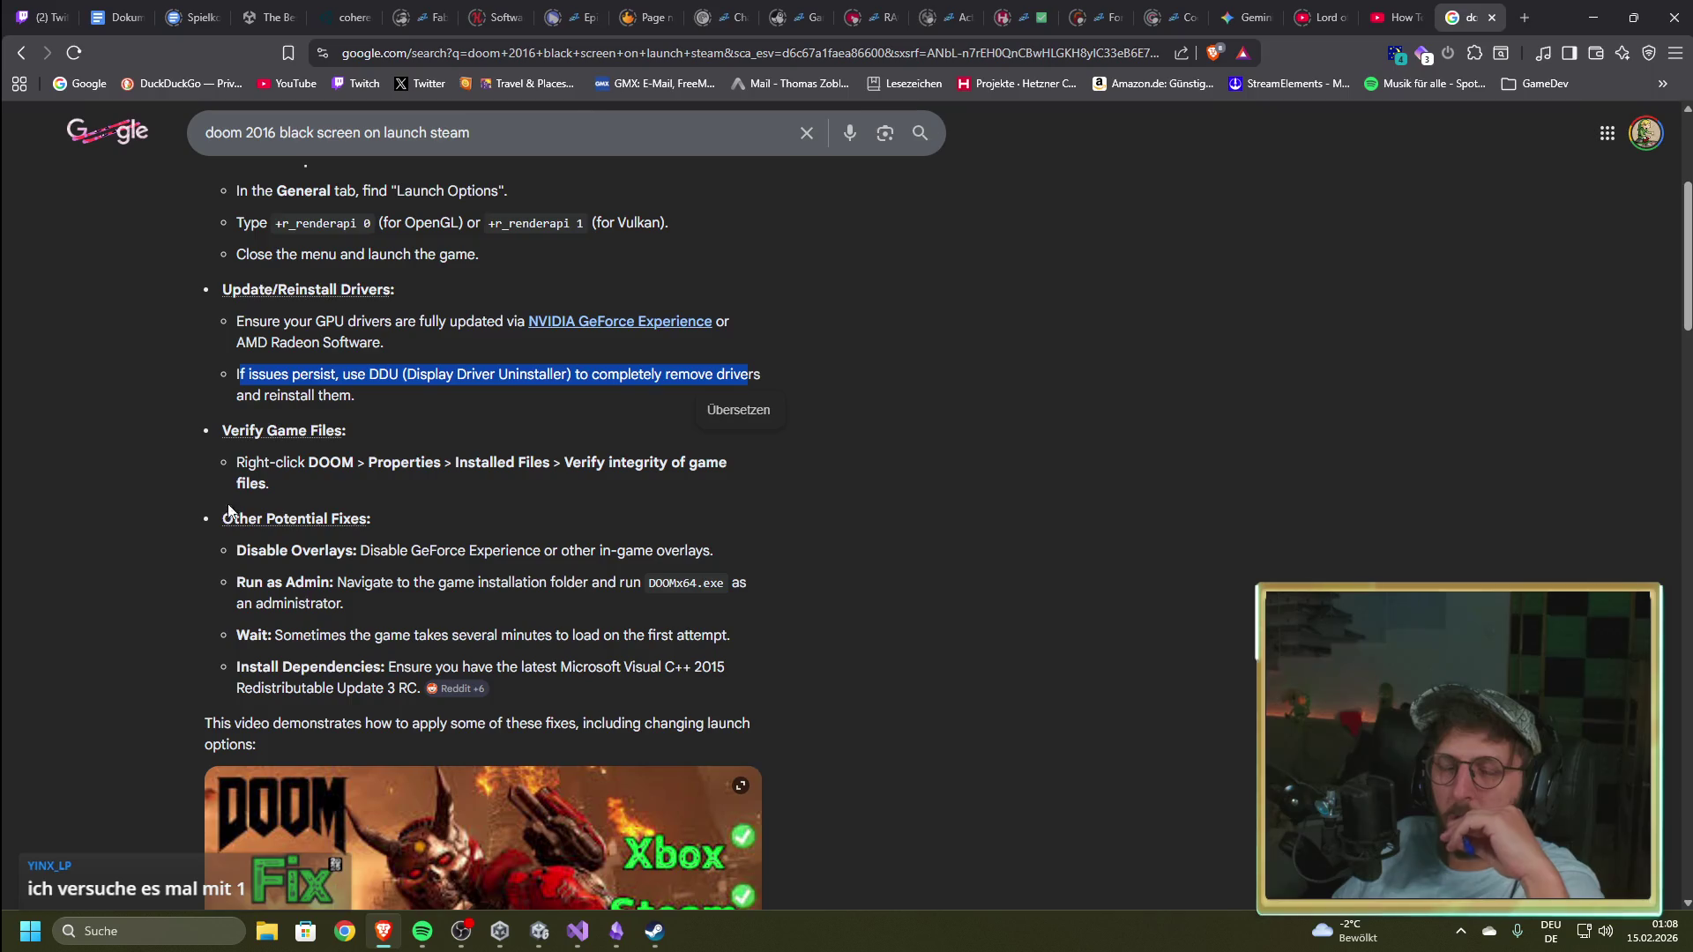
{"action": "scroll", "coordinate": [437, 528], "scroll_direction": "up", "scroll_amount": 2}
{"action": "left_click", "coordinate": [585, 405]}
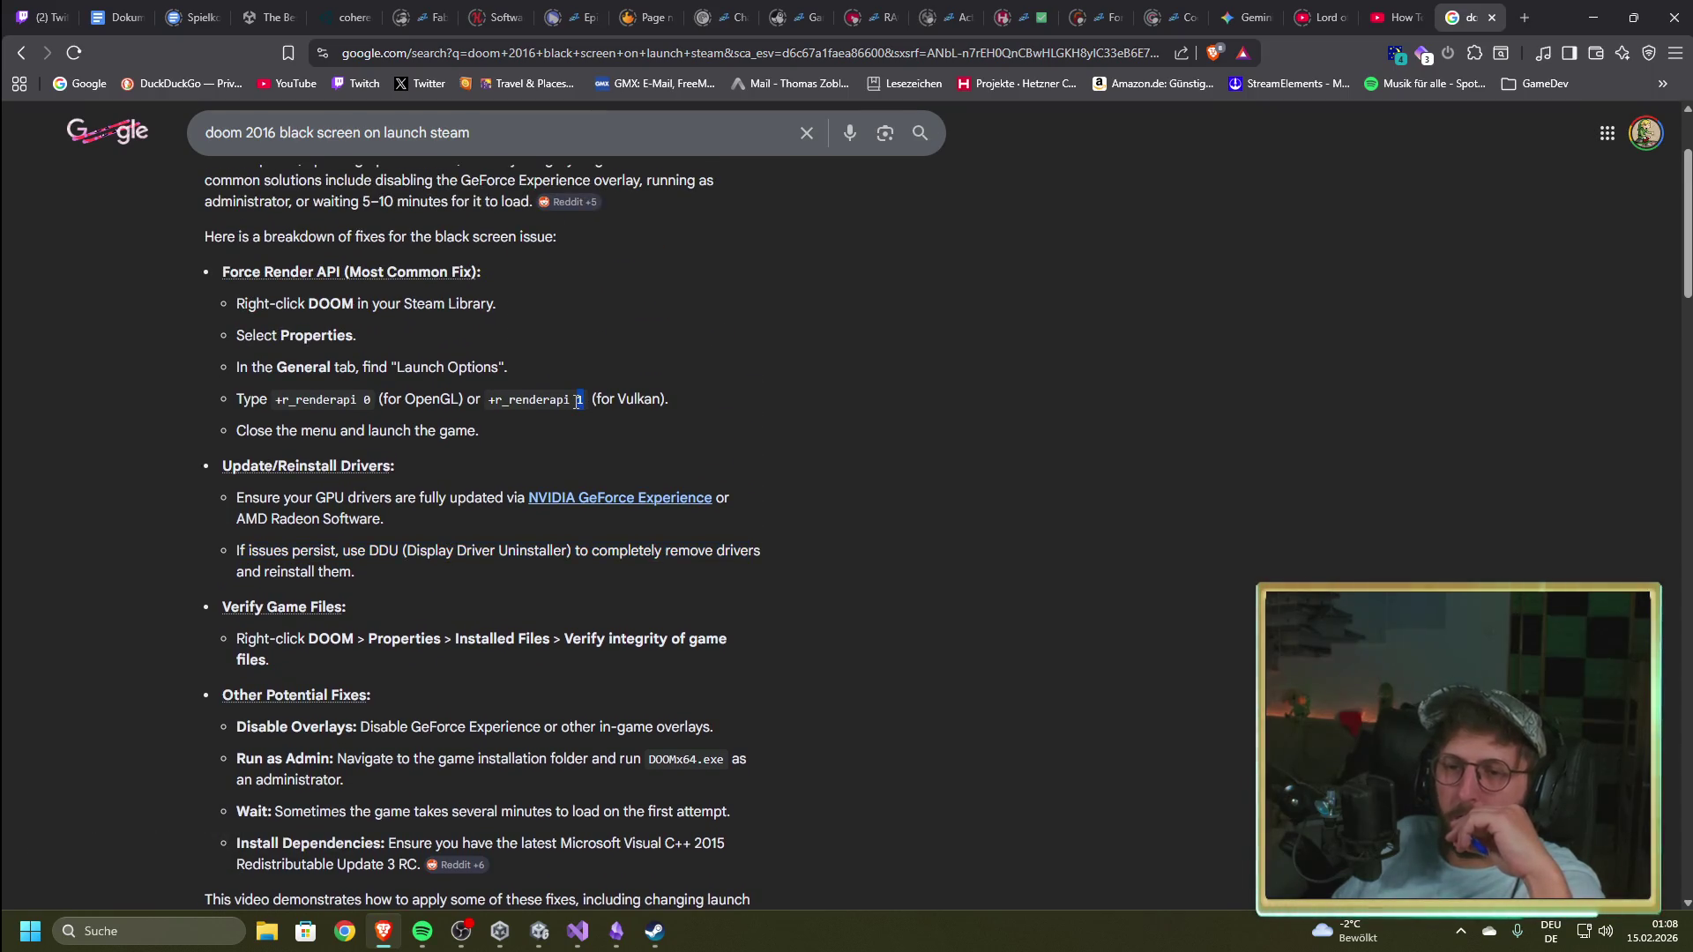
{"action": "left_click_drag", "start_coordinate": [667, 401], "coordinate": [596, 401]}
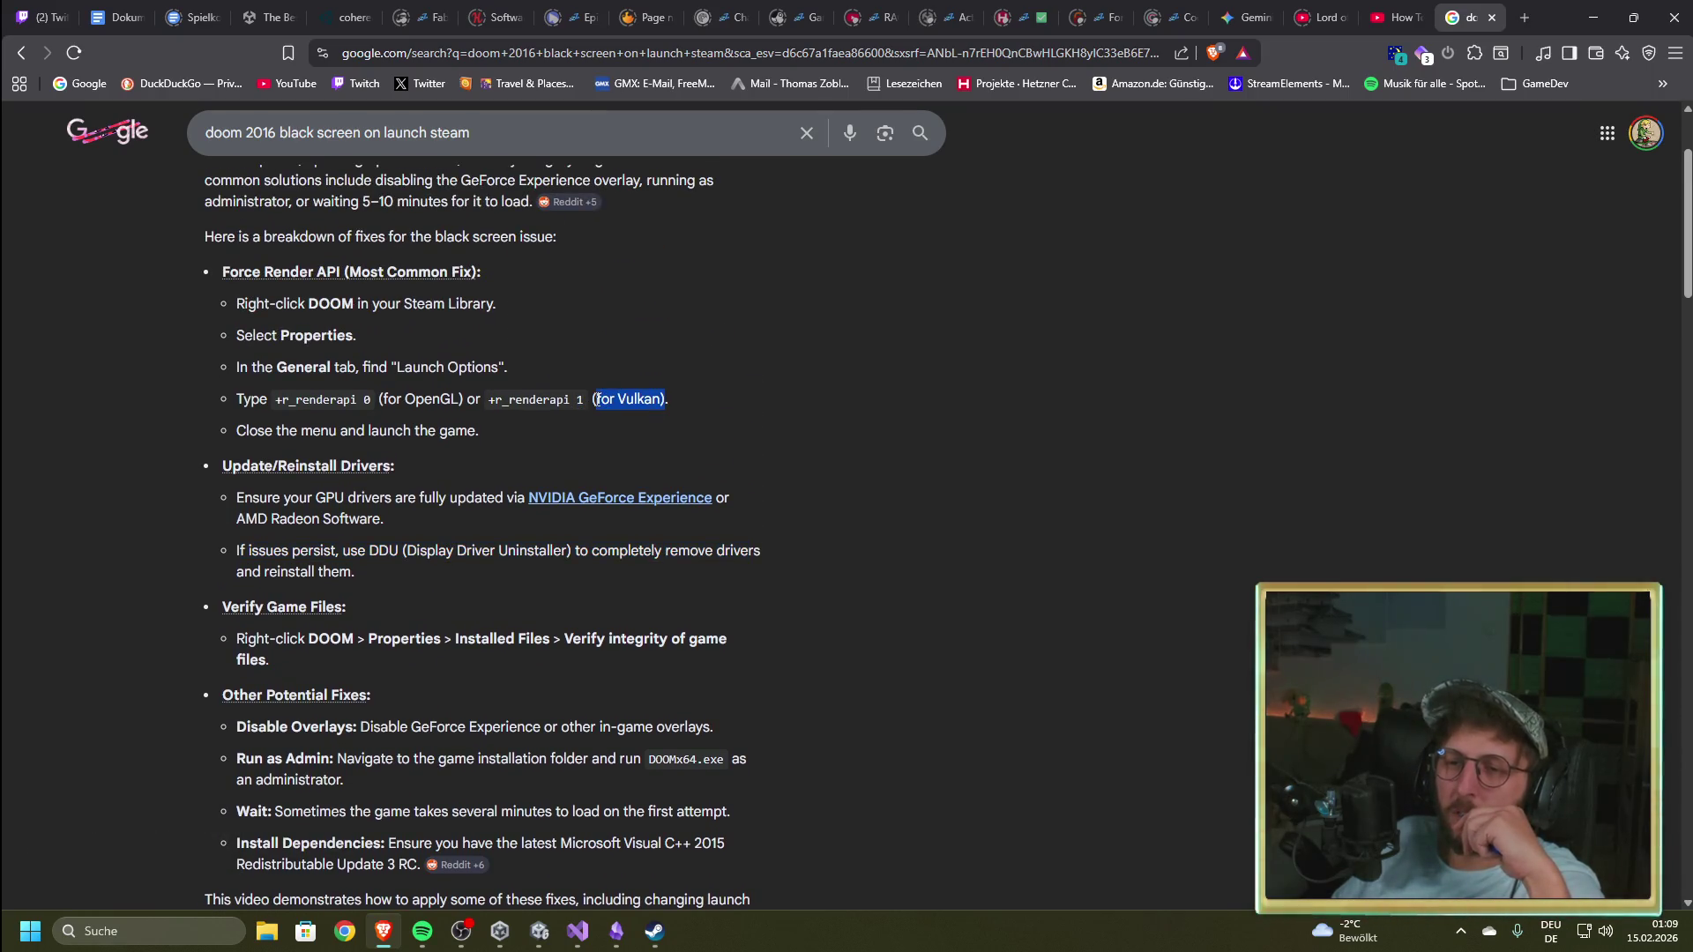
{"action": "left_click", "coordinate": [369, 399]}
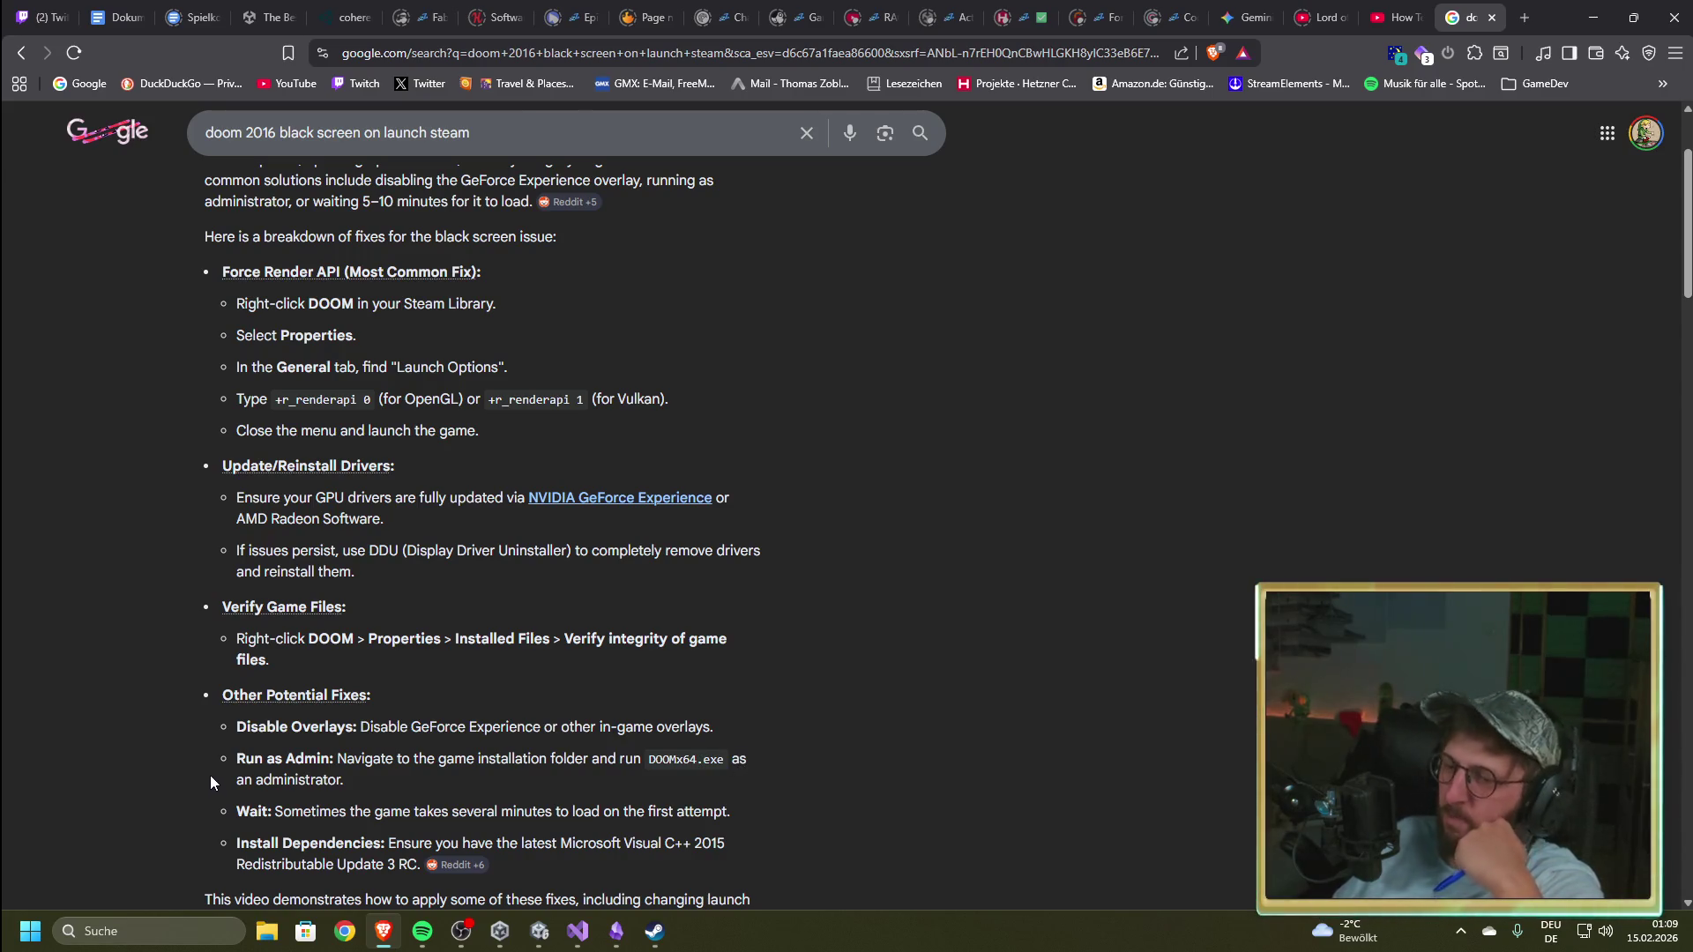
{"action": "scroll", "coordinate": [206, 774], "scroll_direction": "down", "scroll_amount": 2}
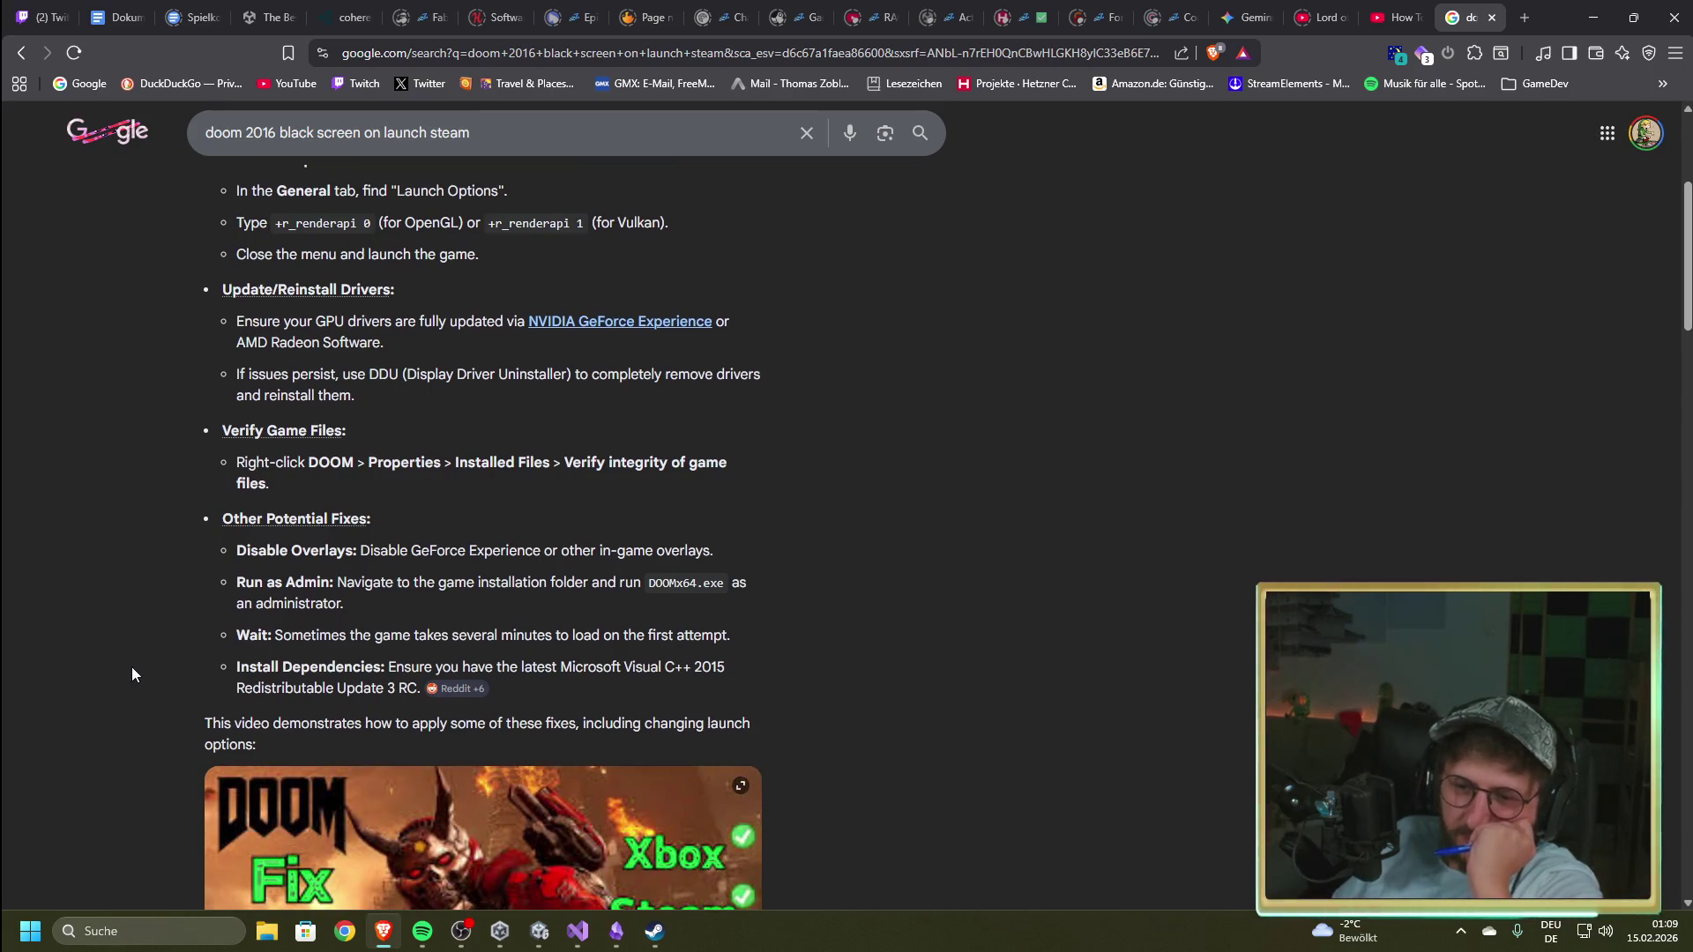
{"action": "scroll", "coordinate": [131, 667], "scroll_direction": "down", "scroll_amount": 7}
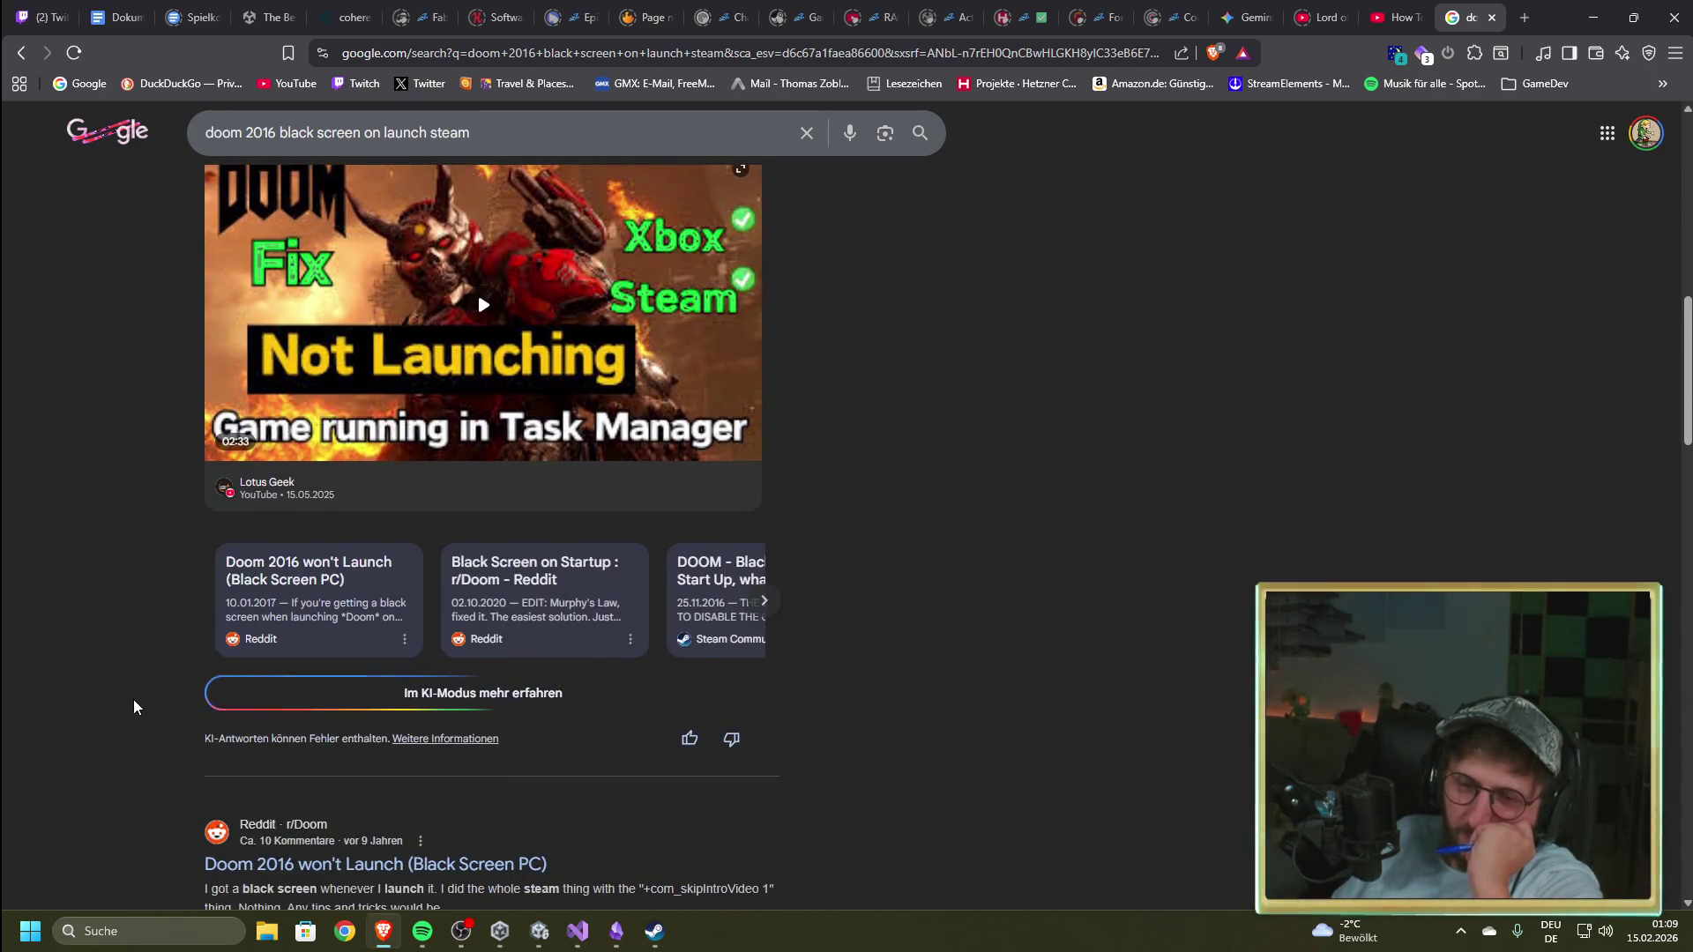
{"action": "scroll", "coordinate": [134, 700], "scroll_direction": "down", "scroll_amount": 4}
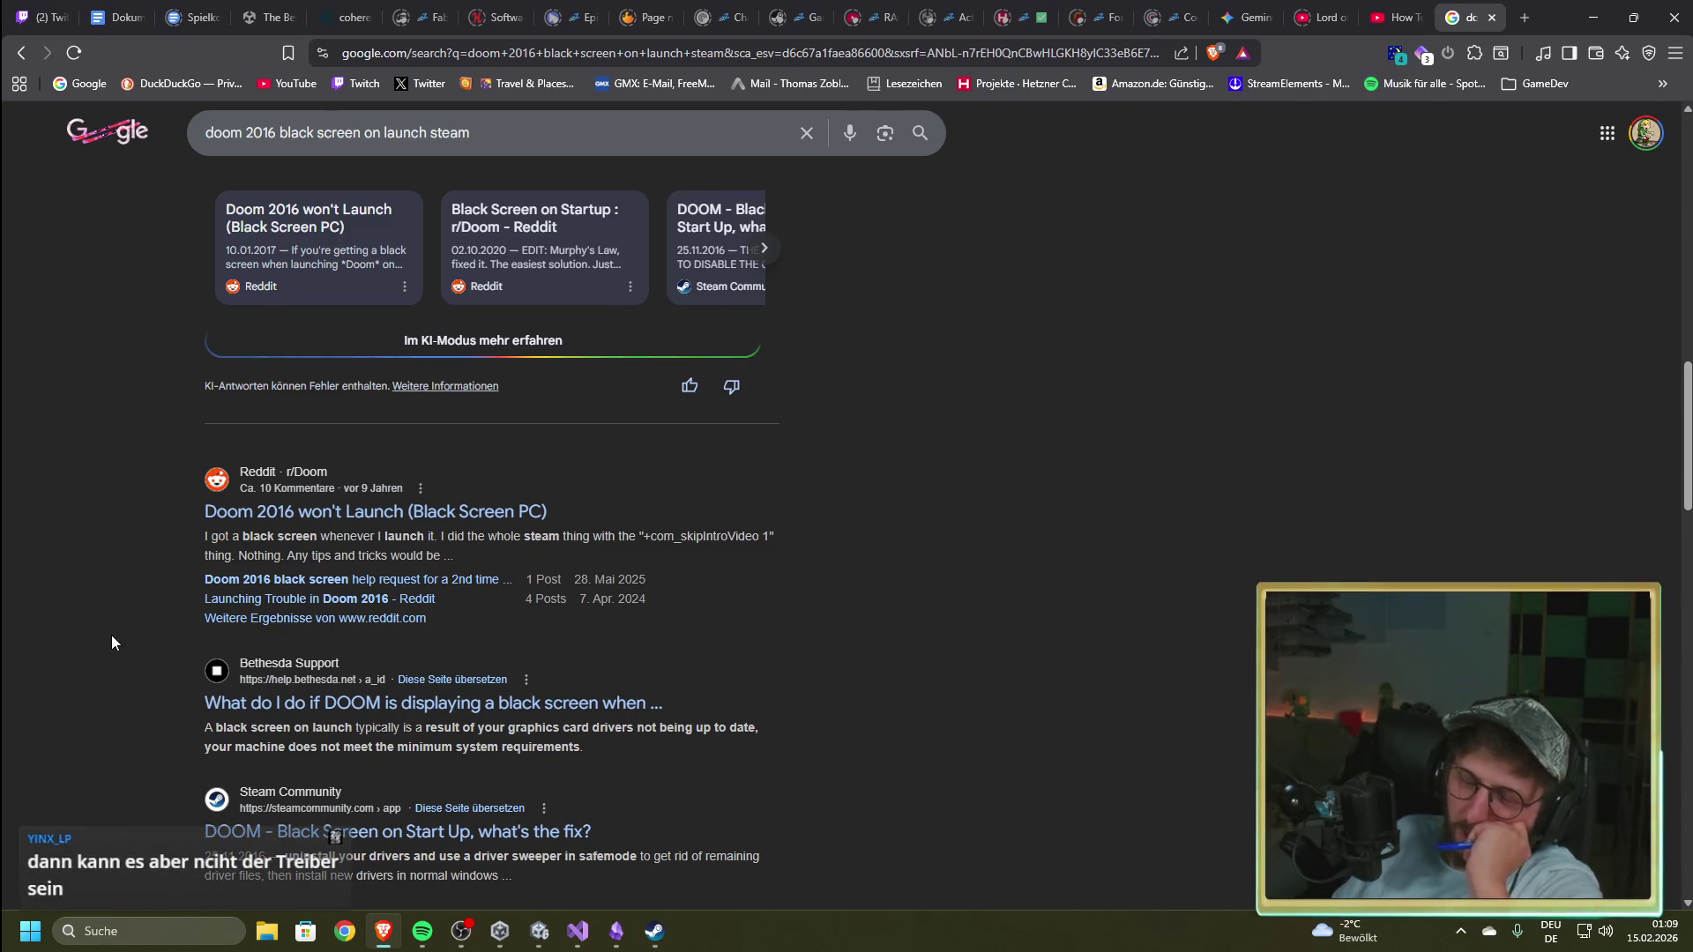
{"action": "scroll", "coordinate": [121, 654], "scroll_direction": "up", "scroll_amount": 1}
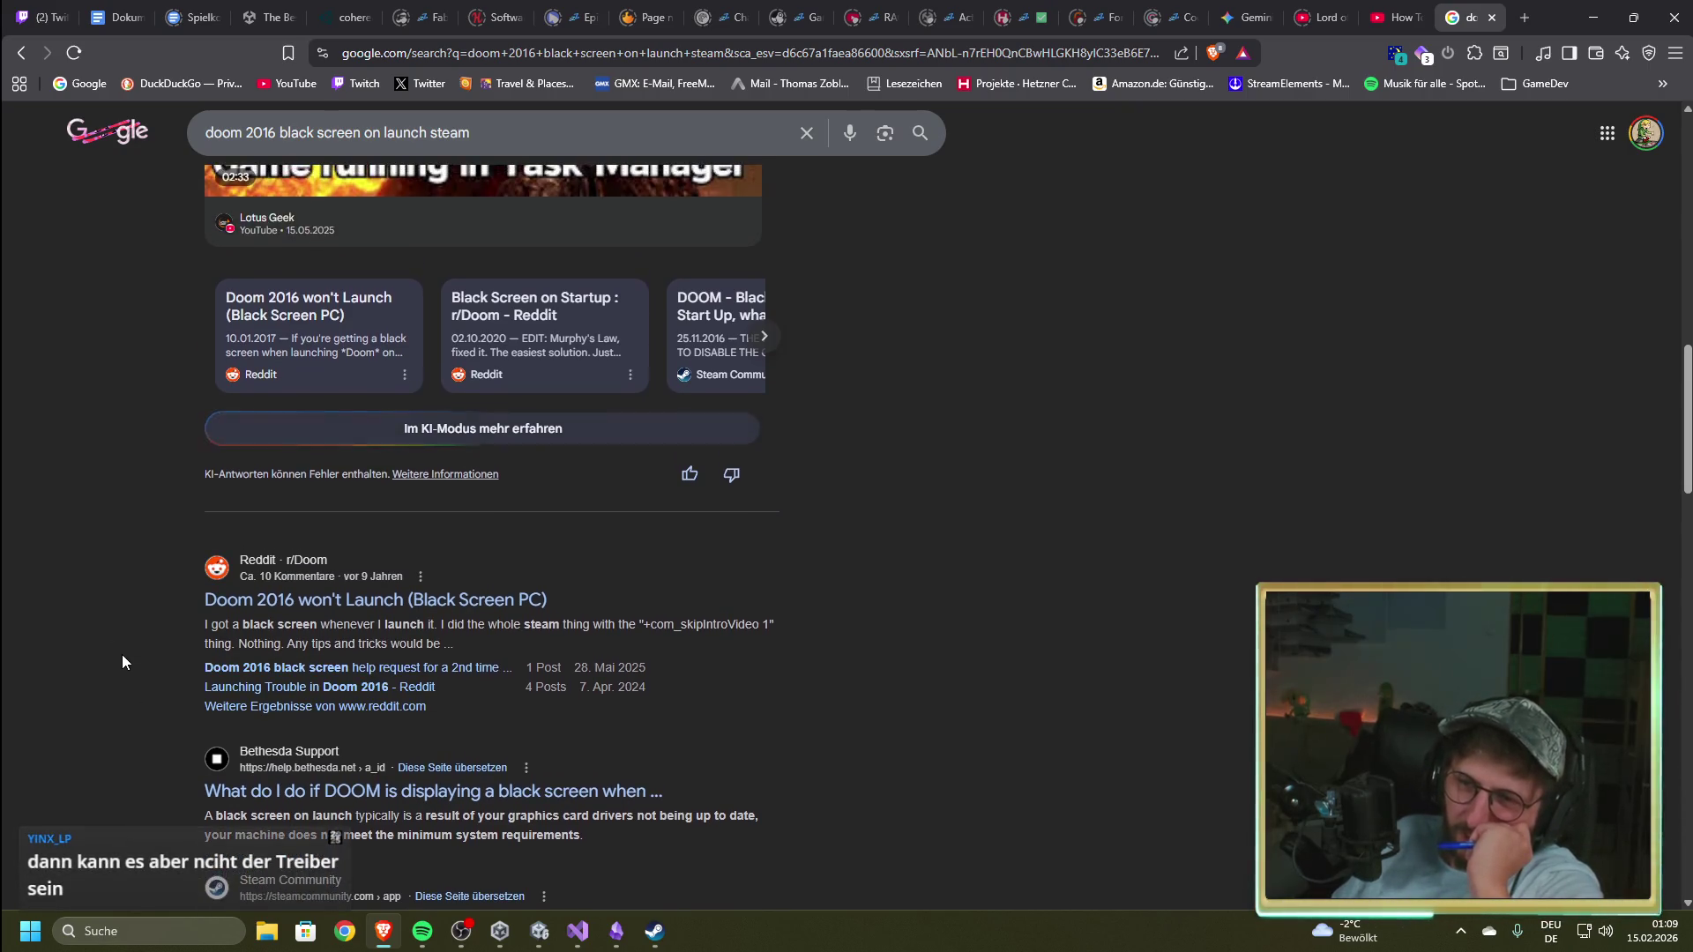
{"action": "scroll", "coordinate": [122, 654], "scroll_direction": "down", "scroll_amount": 1}
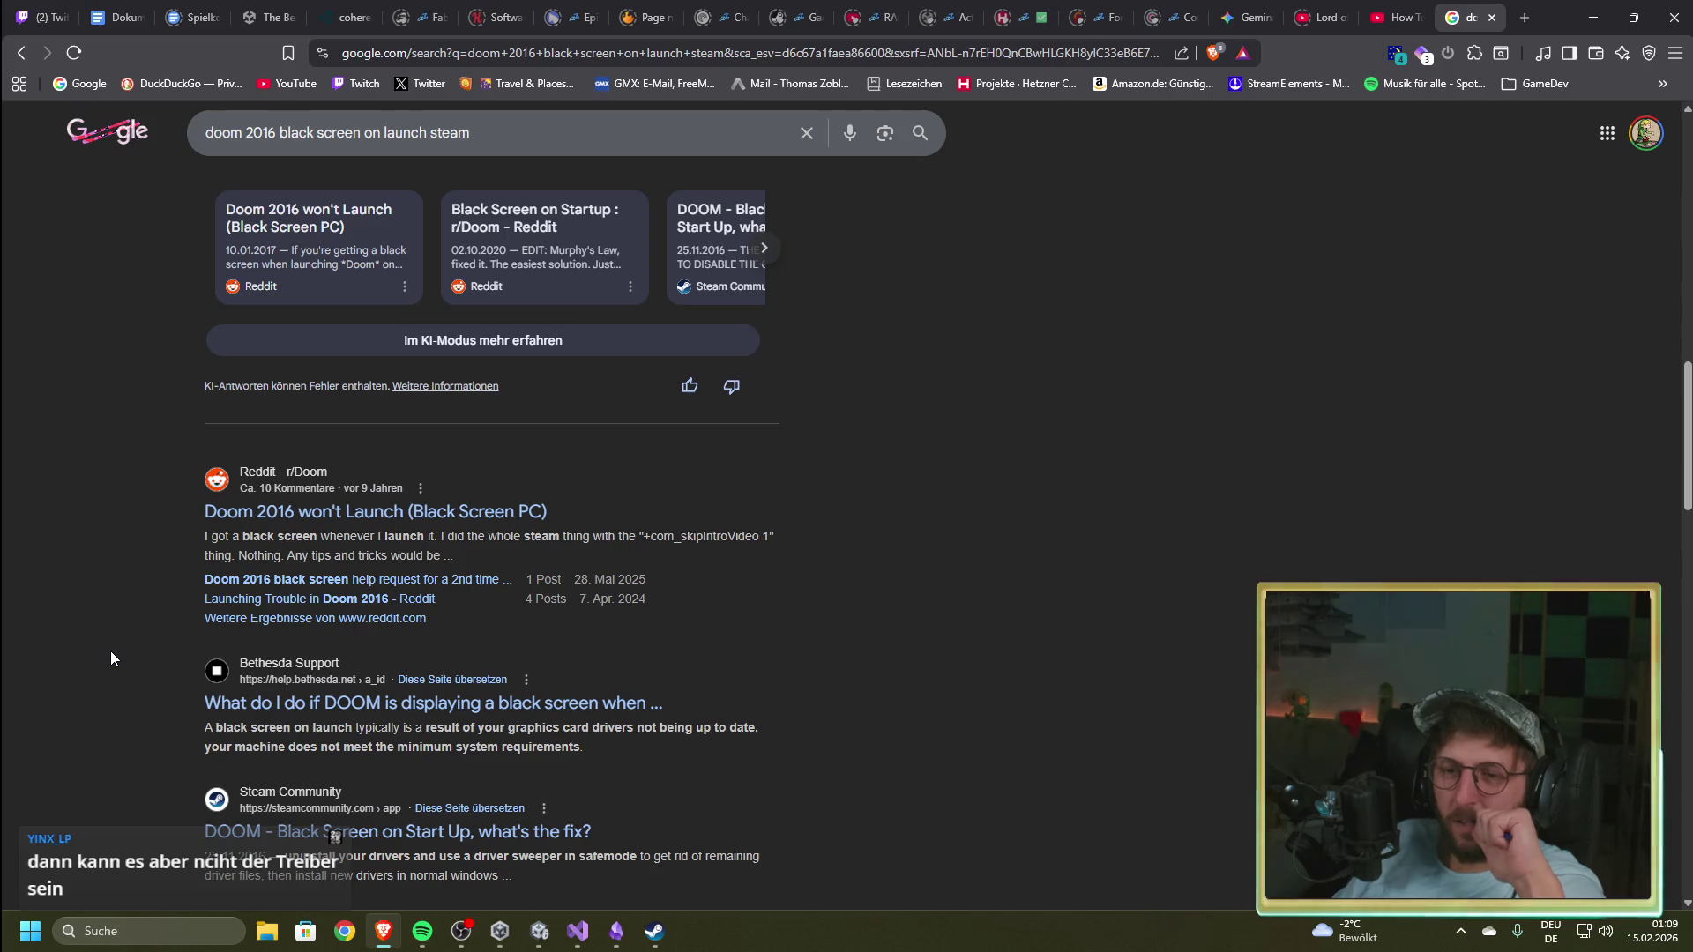
{"action": "scroll", "coordinate": [111, 657], "scroll_direction": "down", "scroll_amount": 2}
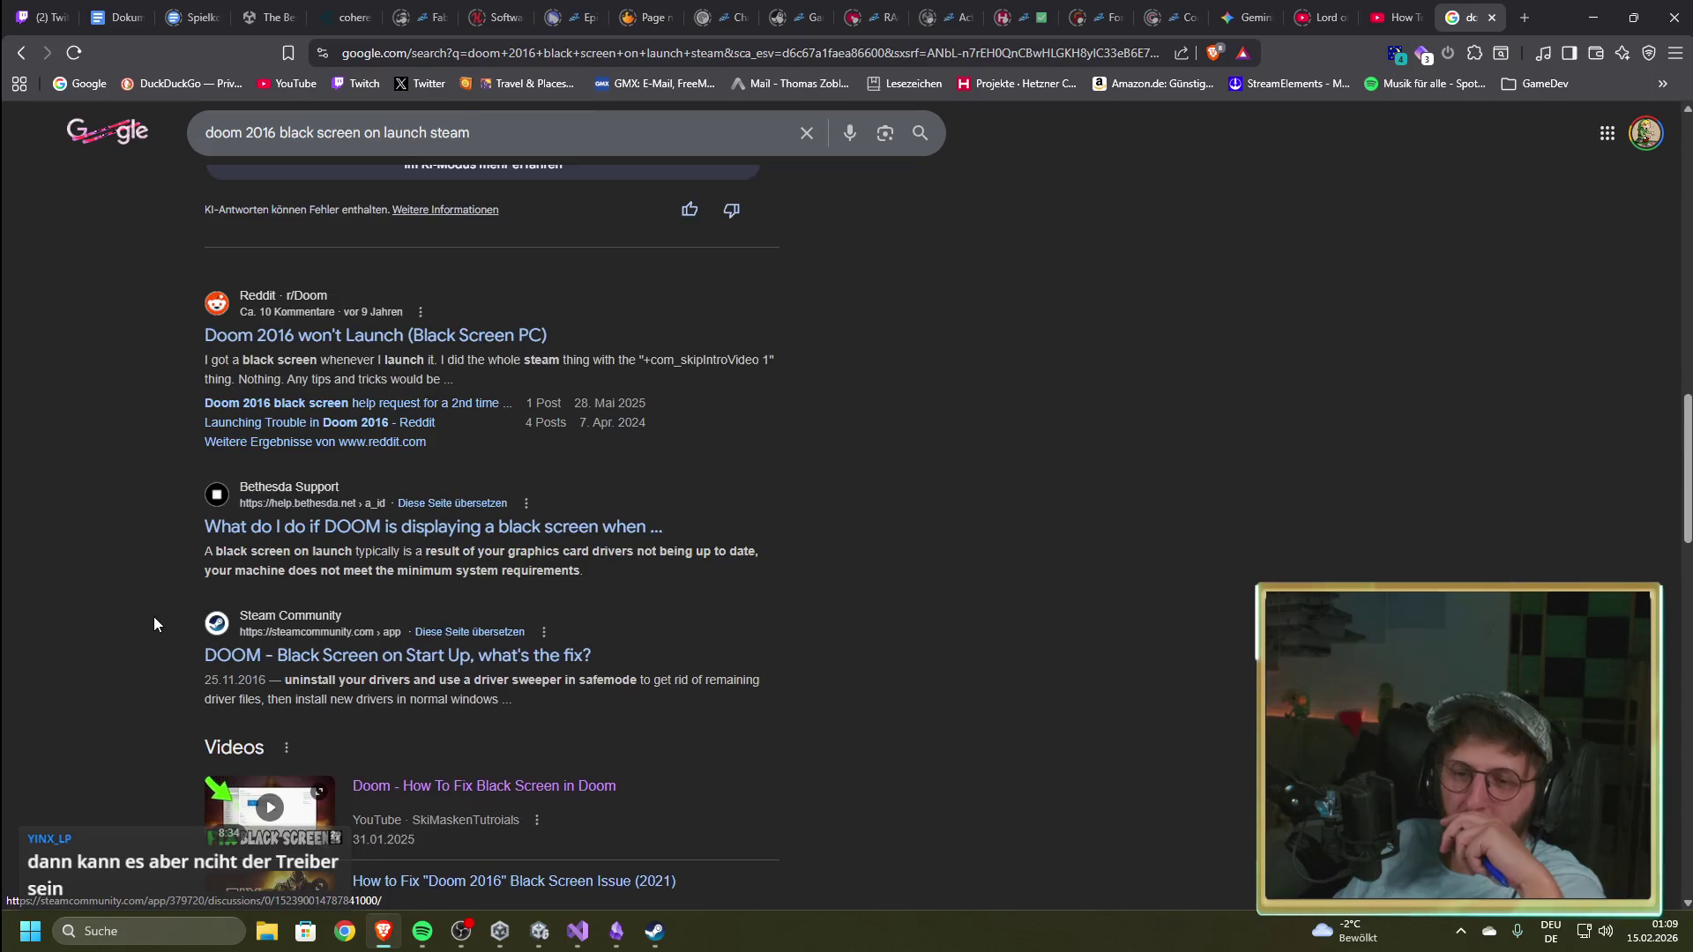
{"action": "scroll", "coordinate": [152, 624], "scroll_direction": "down", "scroll_amount": 8}
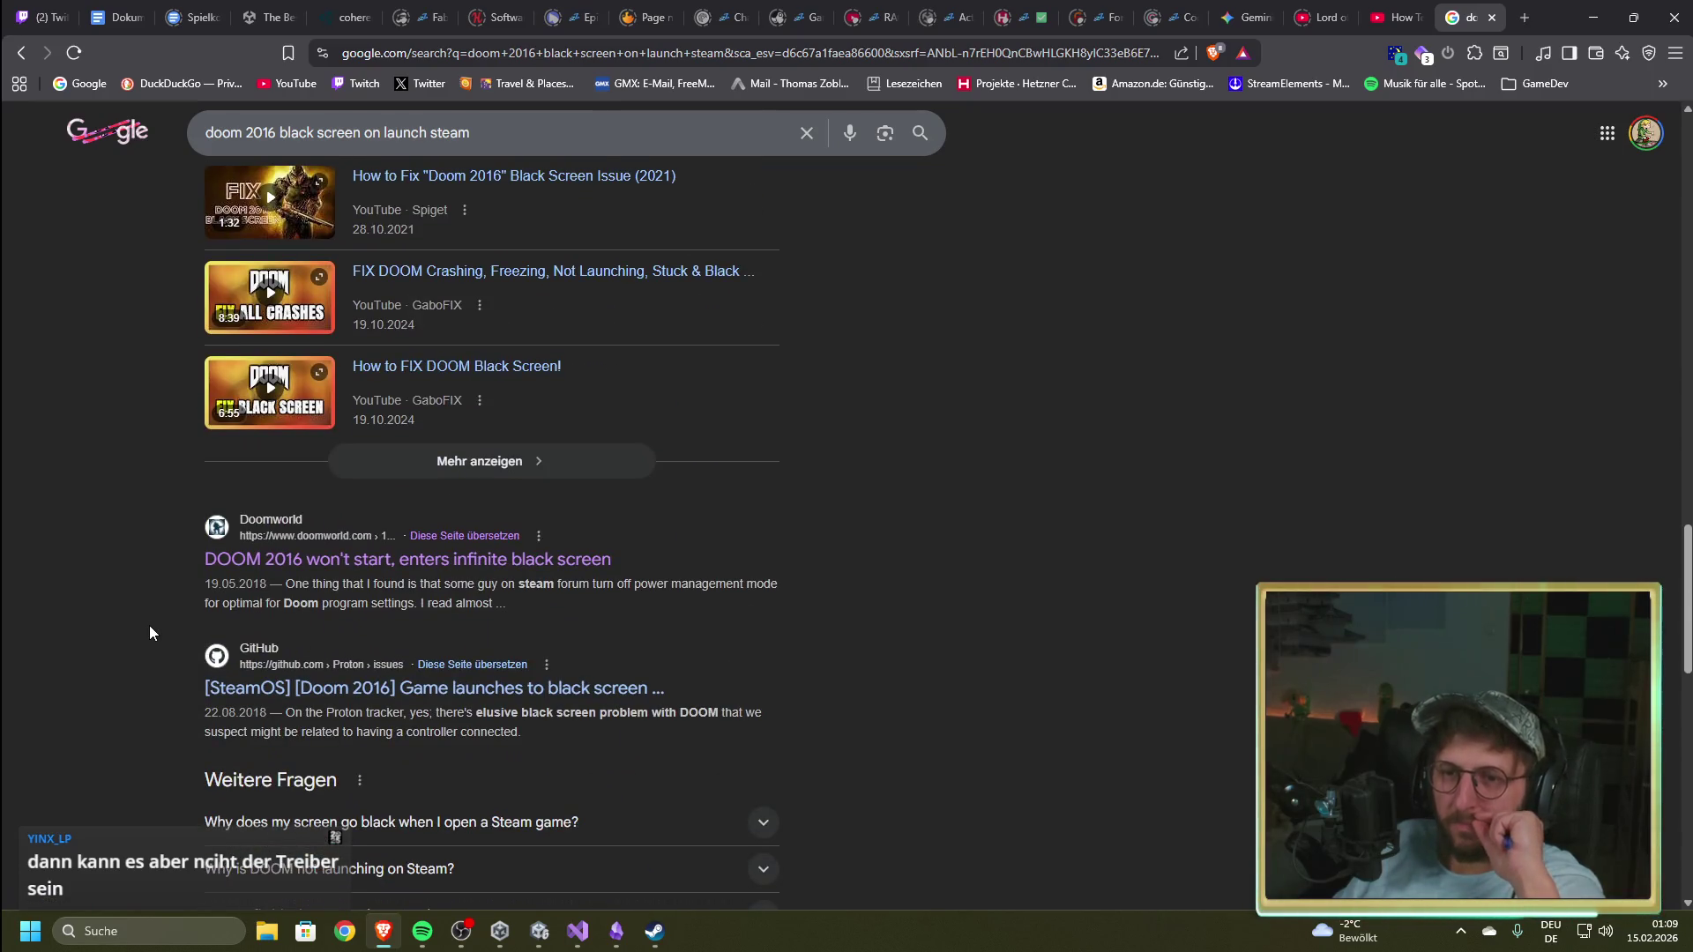
{"action": "left_click", "coordinate": [532, 136]}
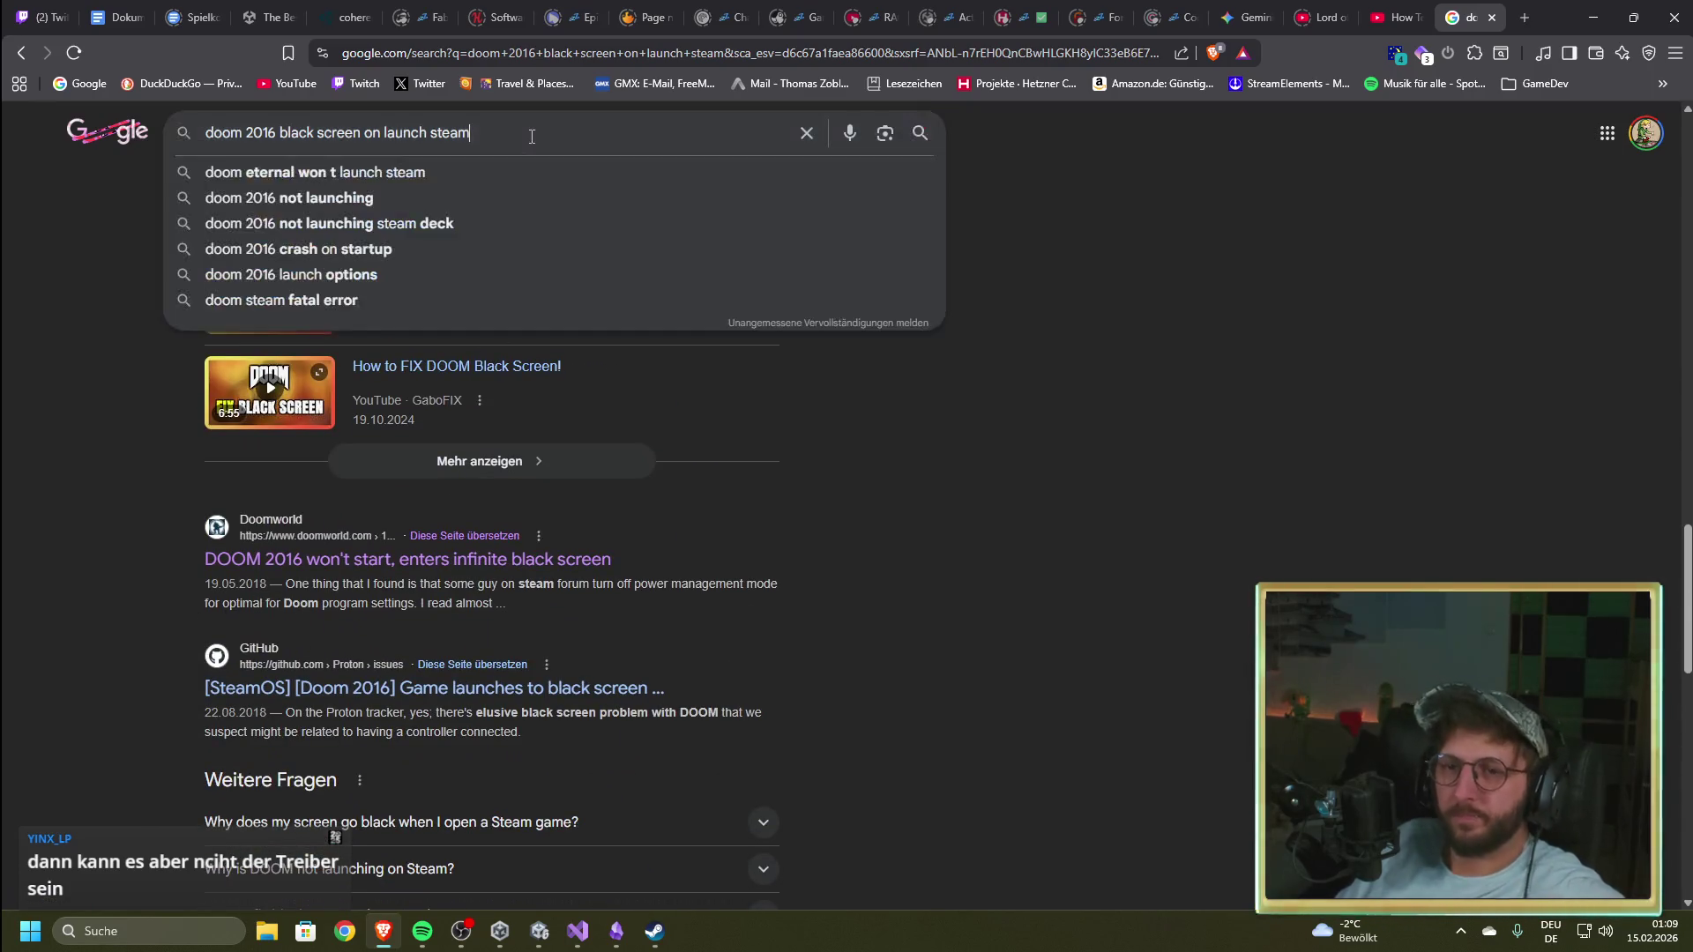
Step: Search 'doom 2016 black screen on launch steam 2026' and scroll through the results
{"action": "type", "text": " 2026"}
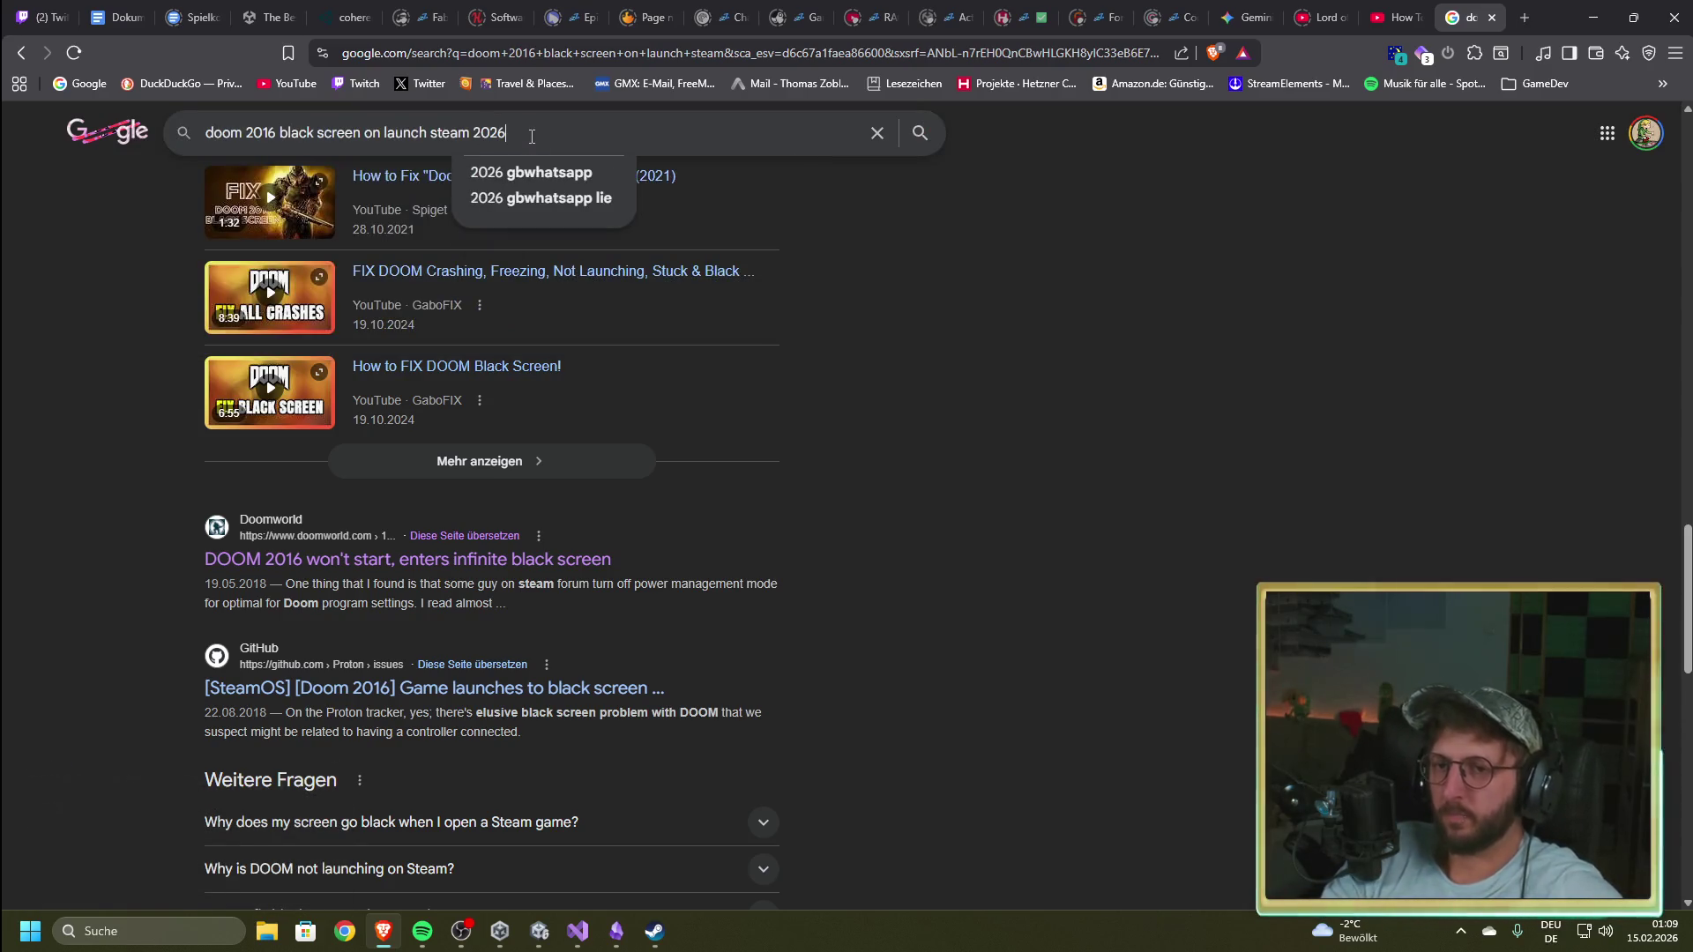
{"action": "key", "text": "Return"}
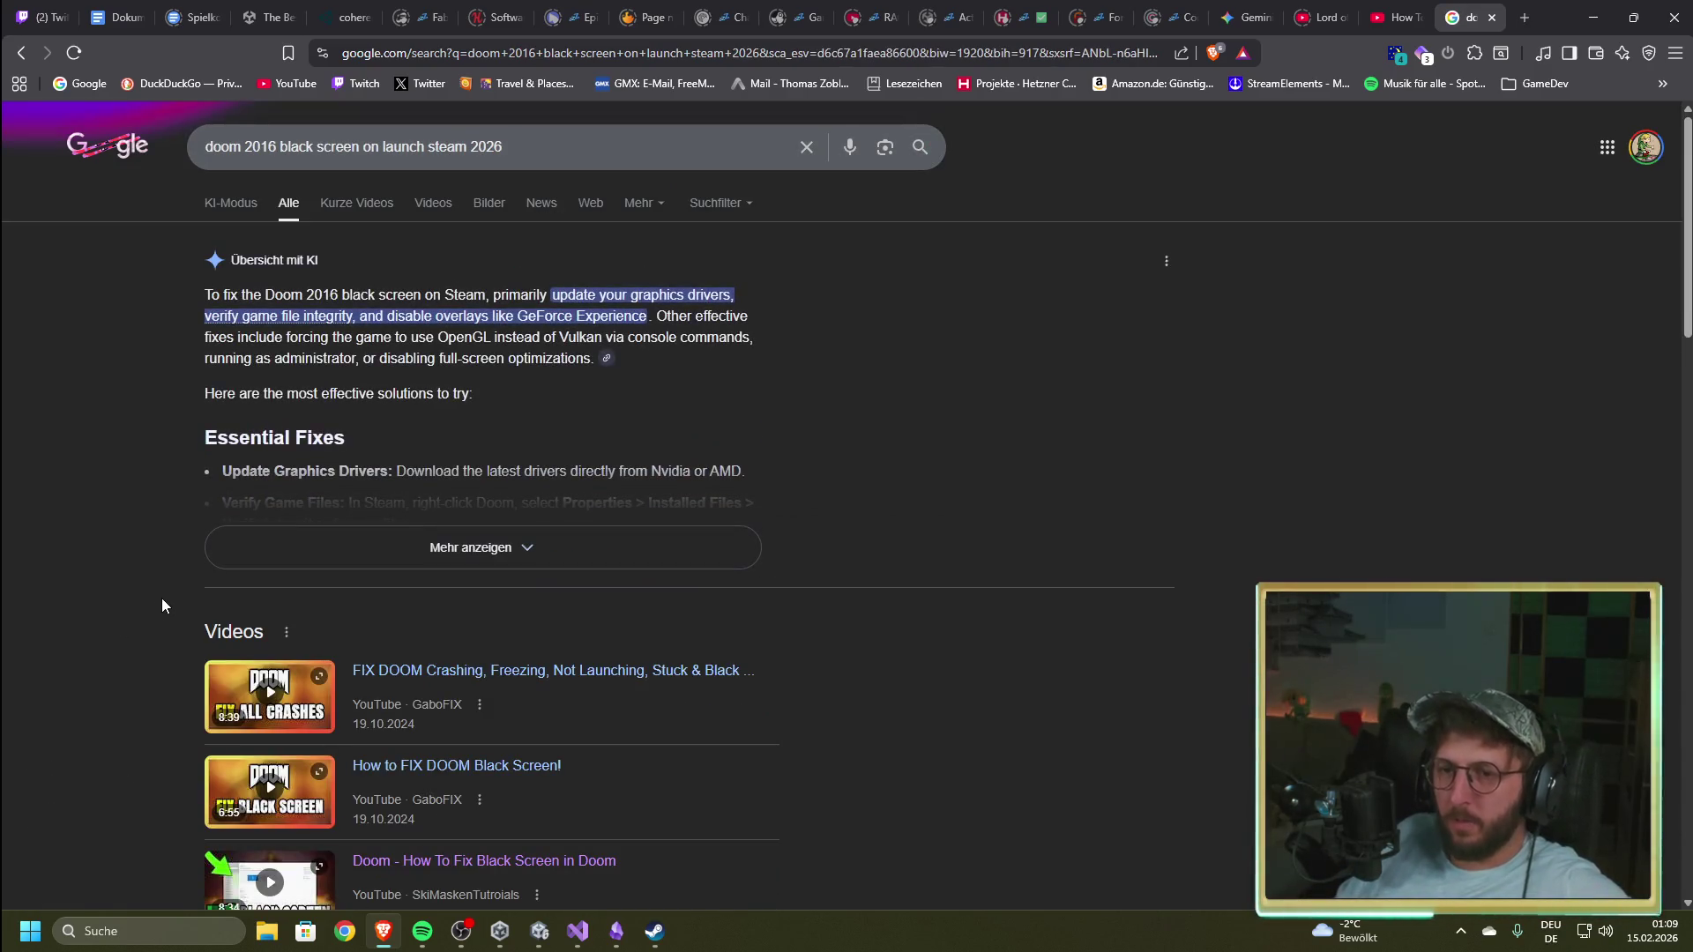
{"action": "scroll", "coordinate": [164, 601], "scroll_direction": "down", "scroll_amount": 4}
{"action": "scroll", "coordinate": [164, 594], "scroll_direction": "down", "scroll_amount": 3}
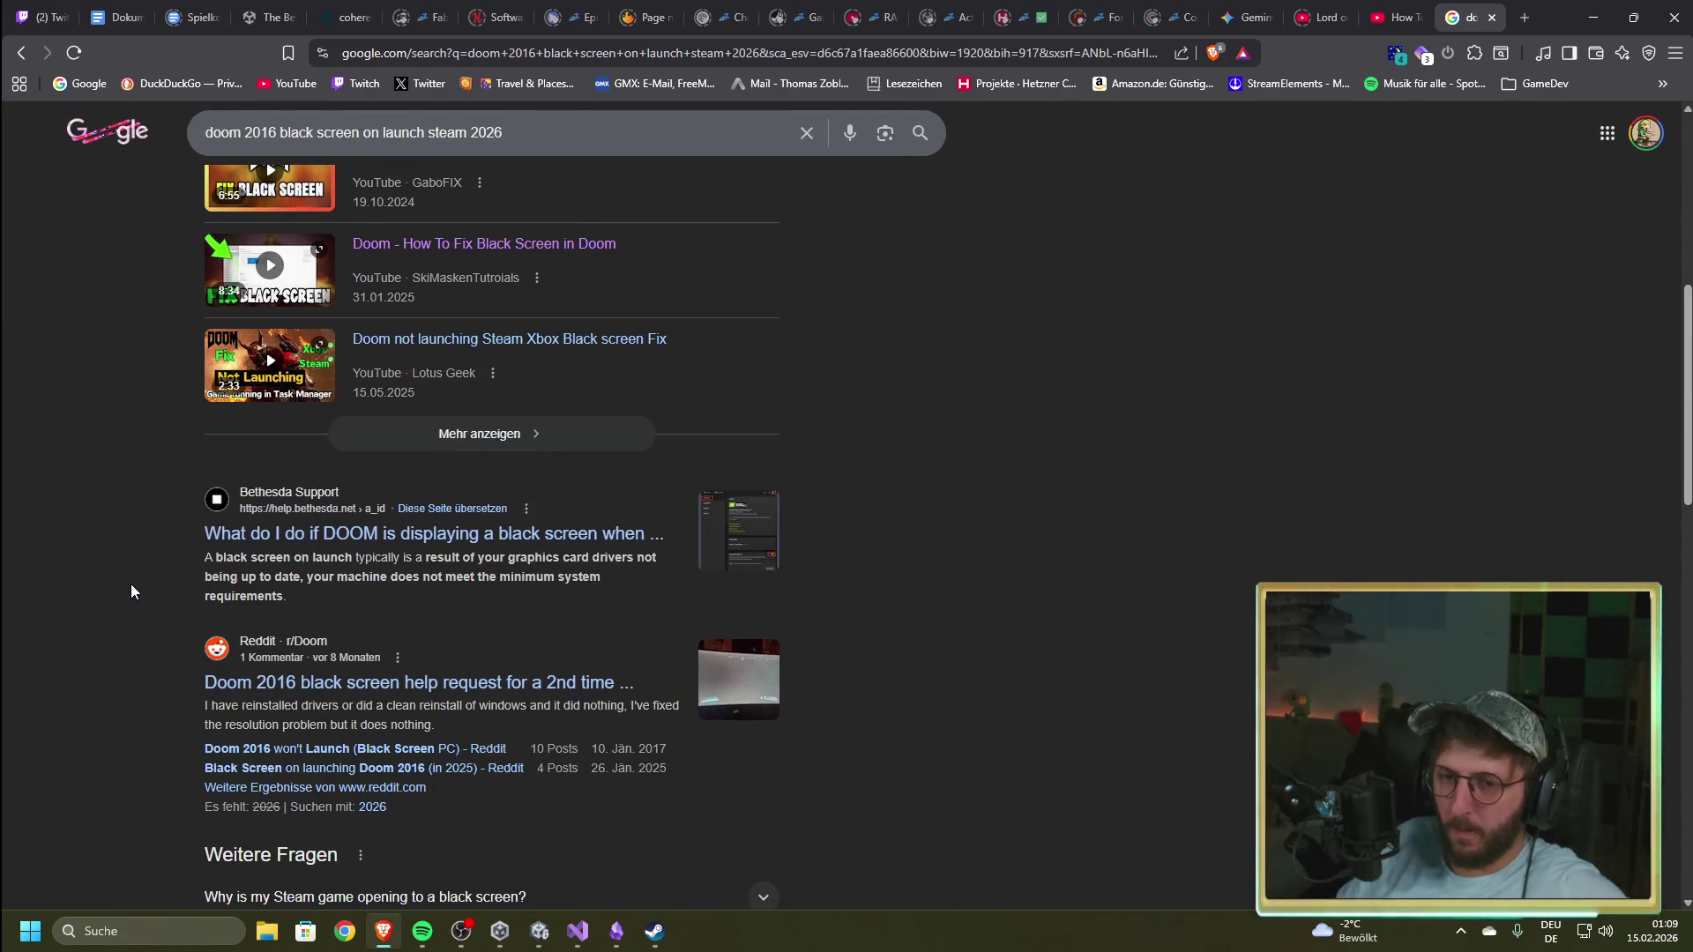
{"action": "scroll", "coordinate": [131, 585], "scroll_direction": "down", "scroll_amount": 5}
{"action": "scroll", "coordinate": [131, 586], "scroll_direction": "down", "scroll_amount": 1}
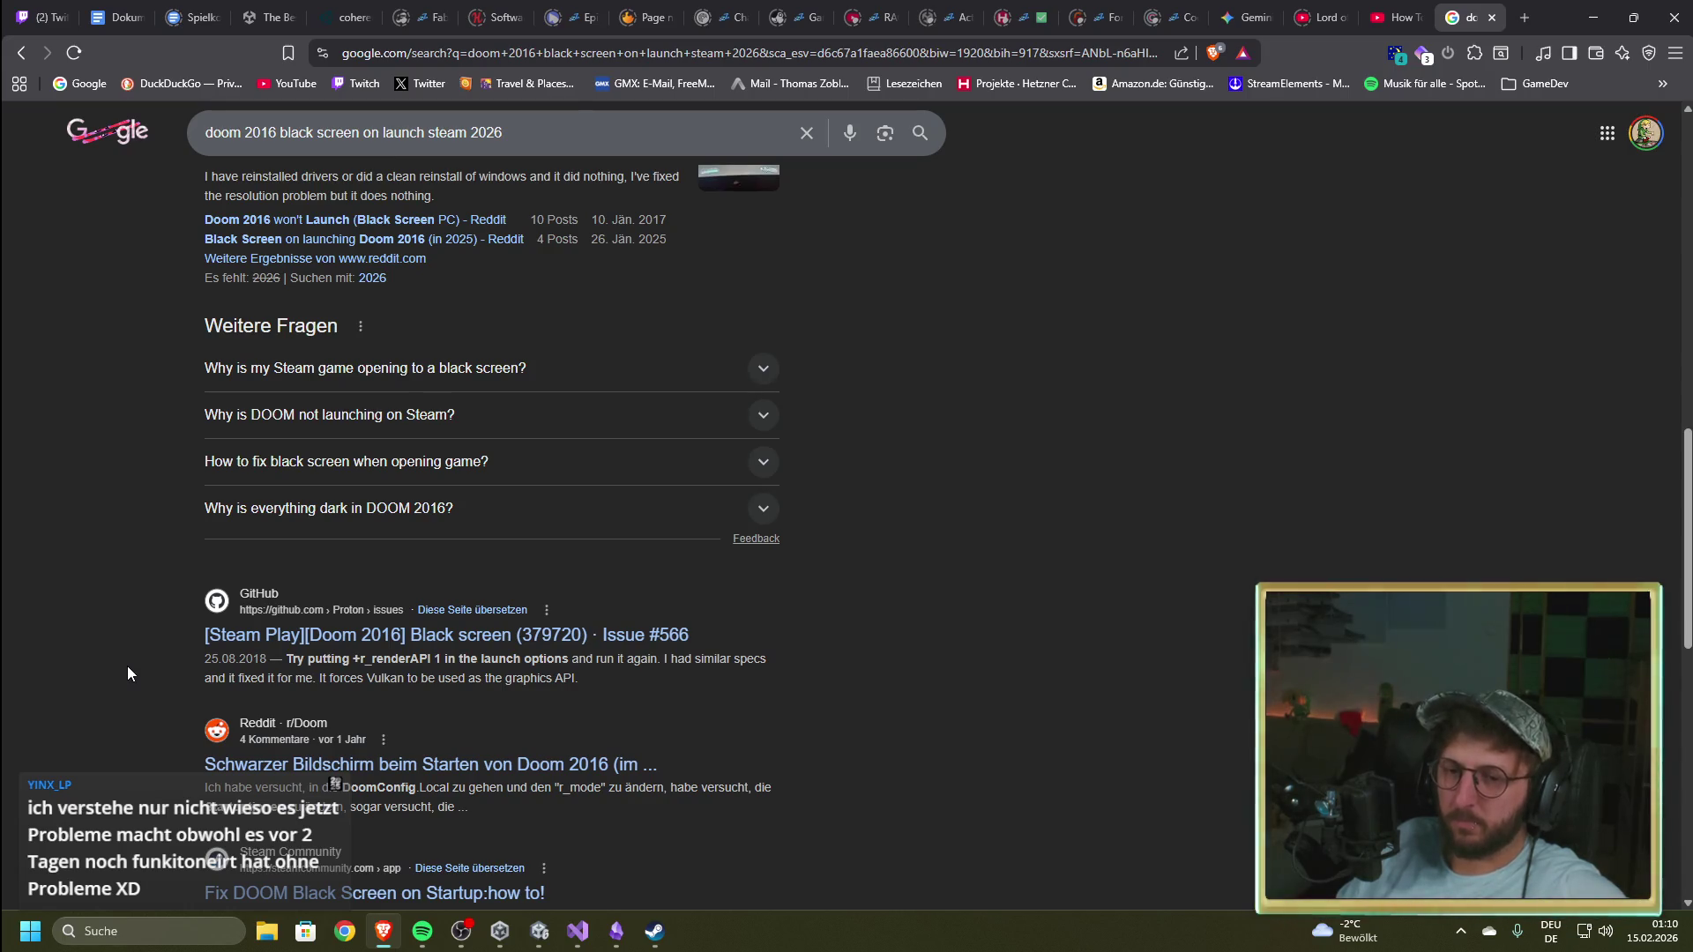
{"action": "scroll", "coordinate": [128, 673], "scroll_direction": "down", "scroll_amount": 3}
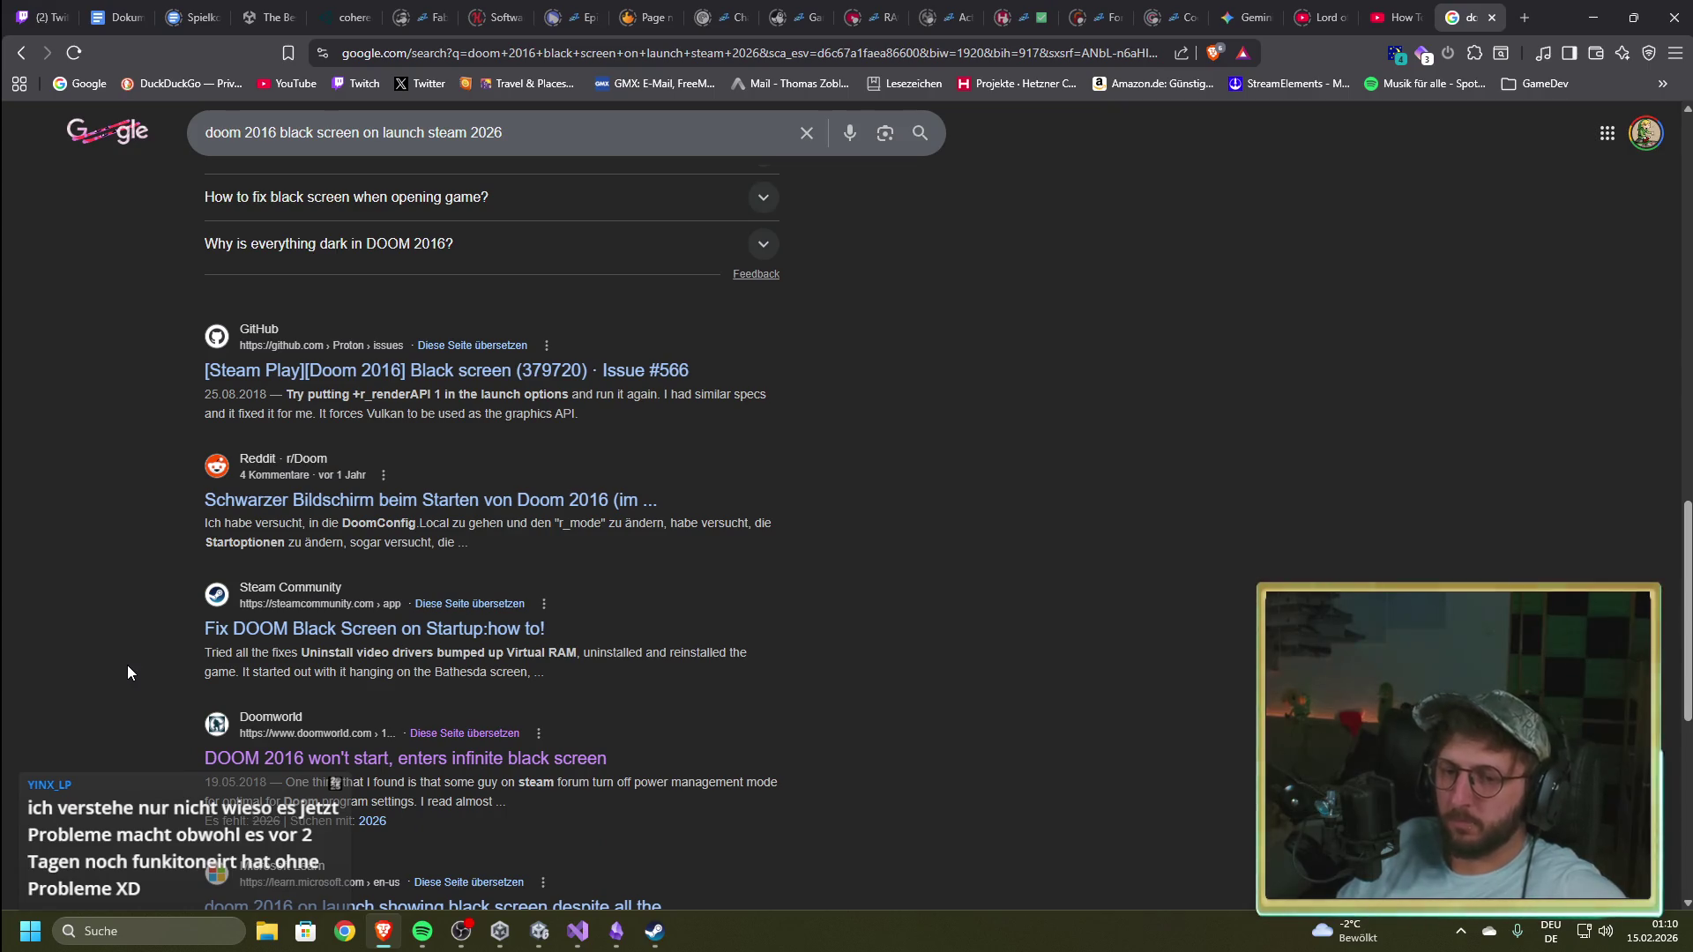
{"action": "scroll", "coordinate": [120, 673], "scroll_direction": "down", "scroll_amount": 3}
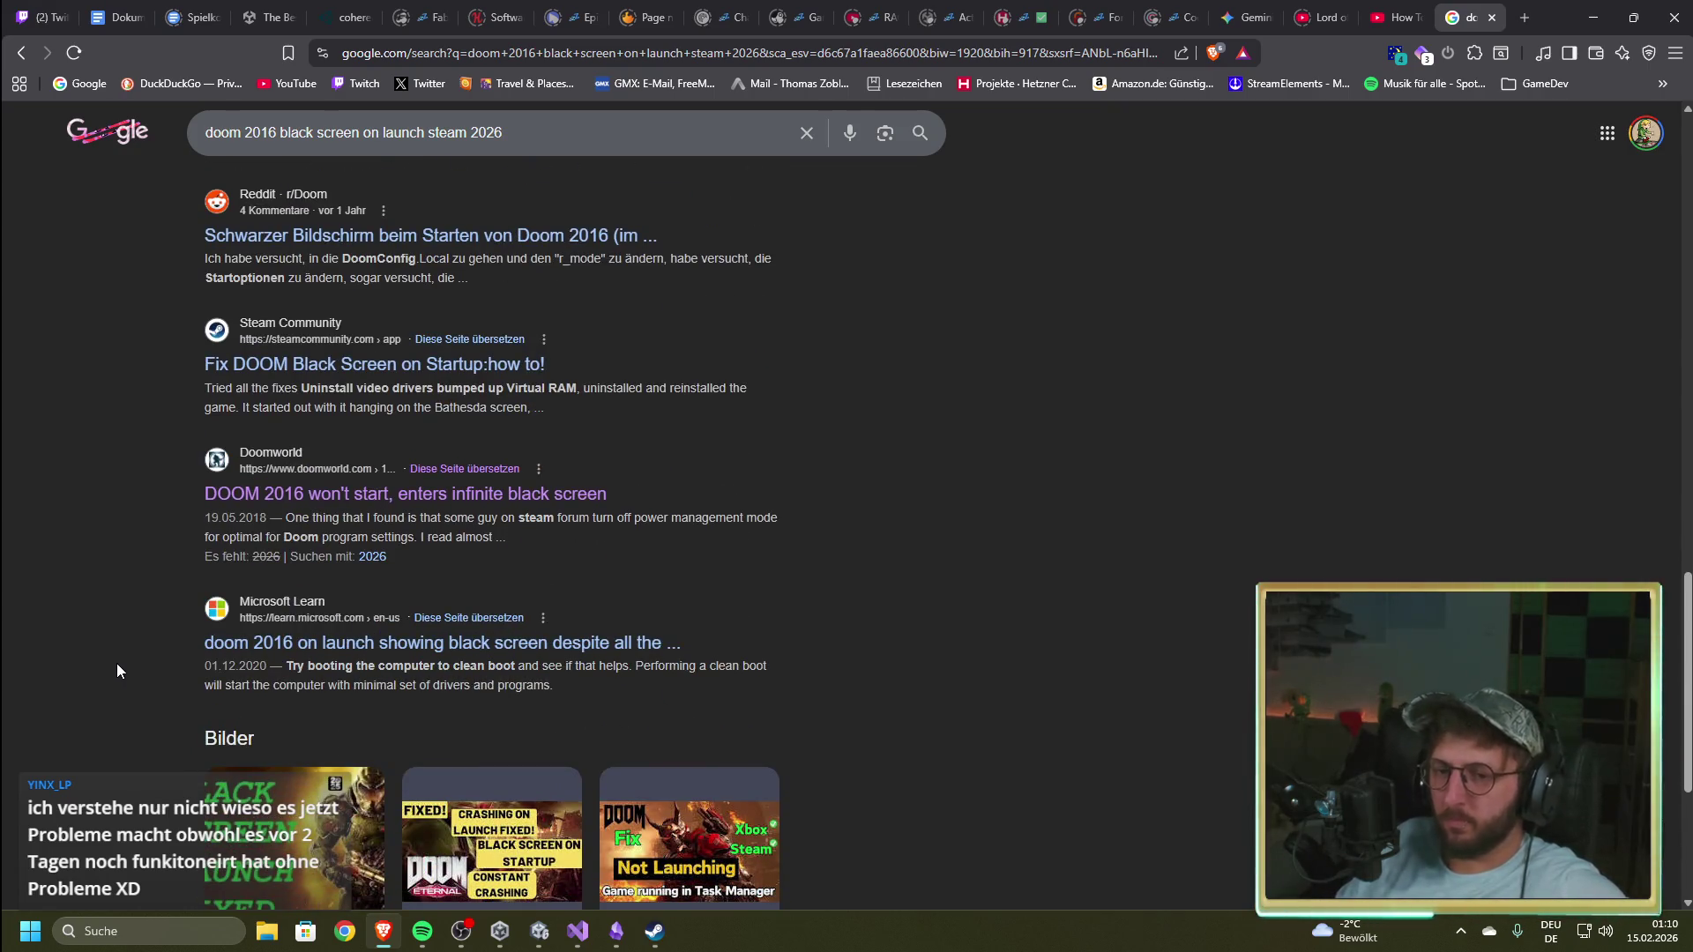
{"action": "scroll", "coordinate": [118, 670], "scroll_direction": "down", "scroll_amount": 4}
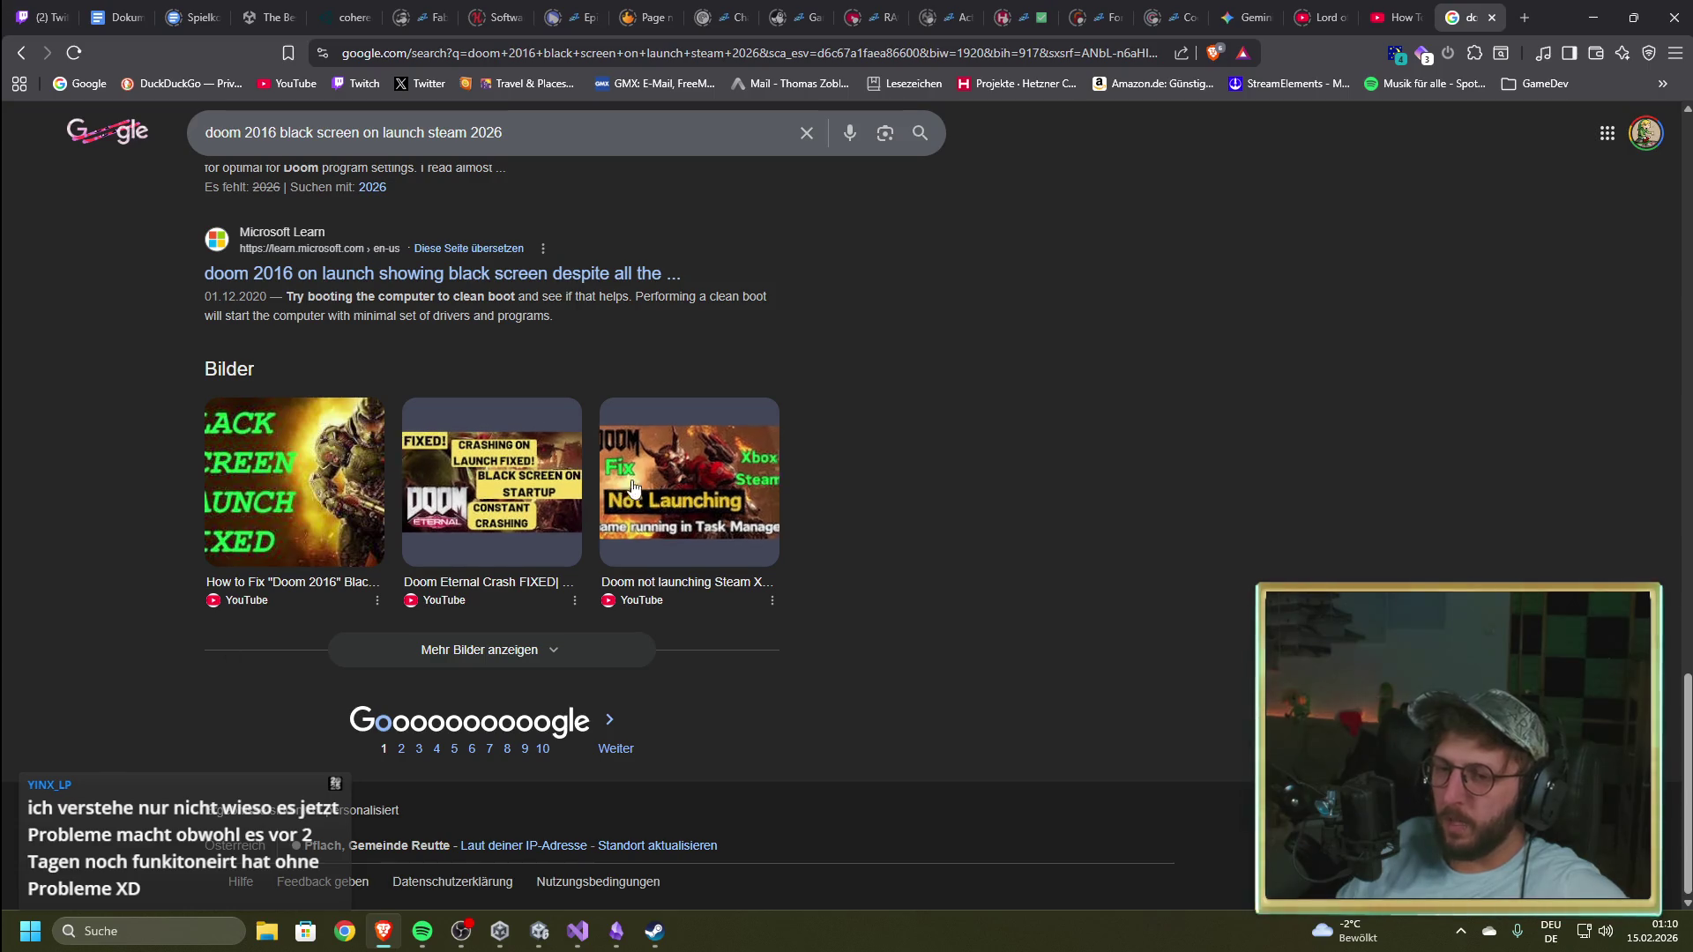
Step: Watch 'Doom not launching Steam Xbox Black screen Fix' from 1:44, pause it, and close it
{"action": "left_click", "coordinate": [688, 481]}
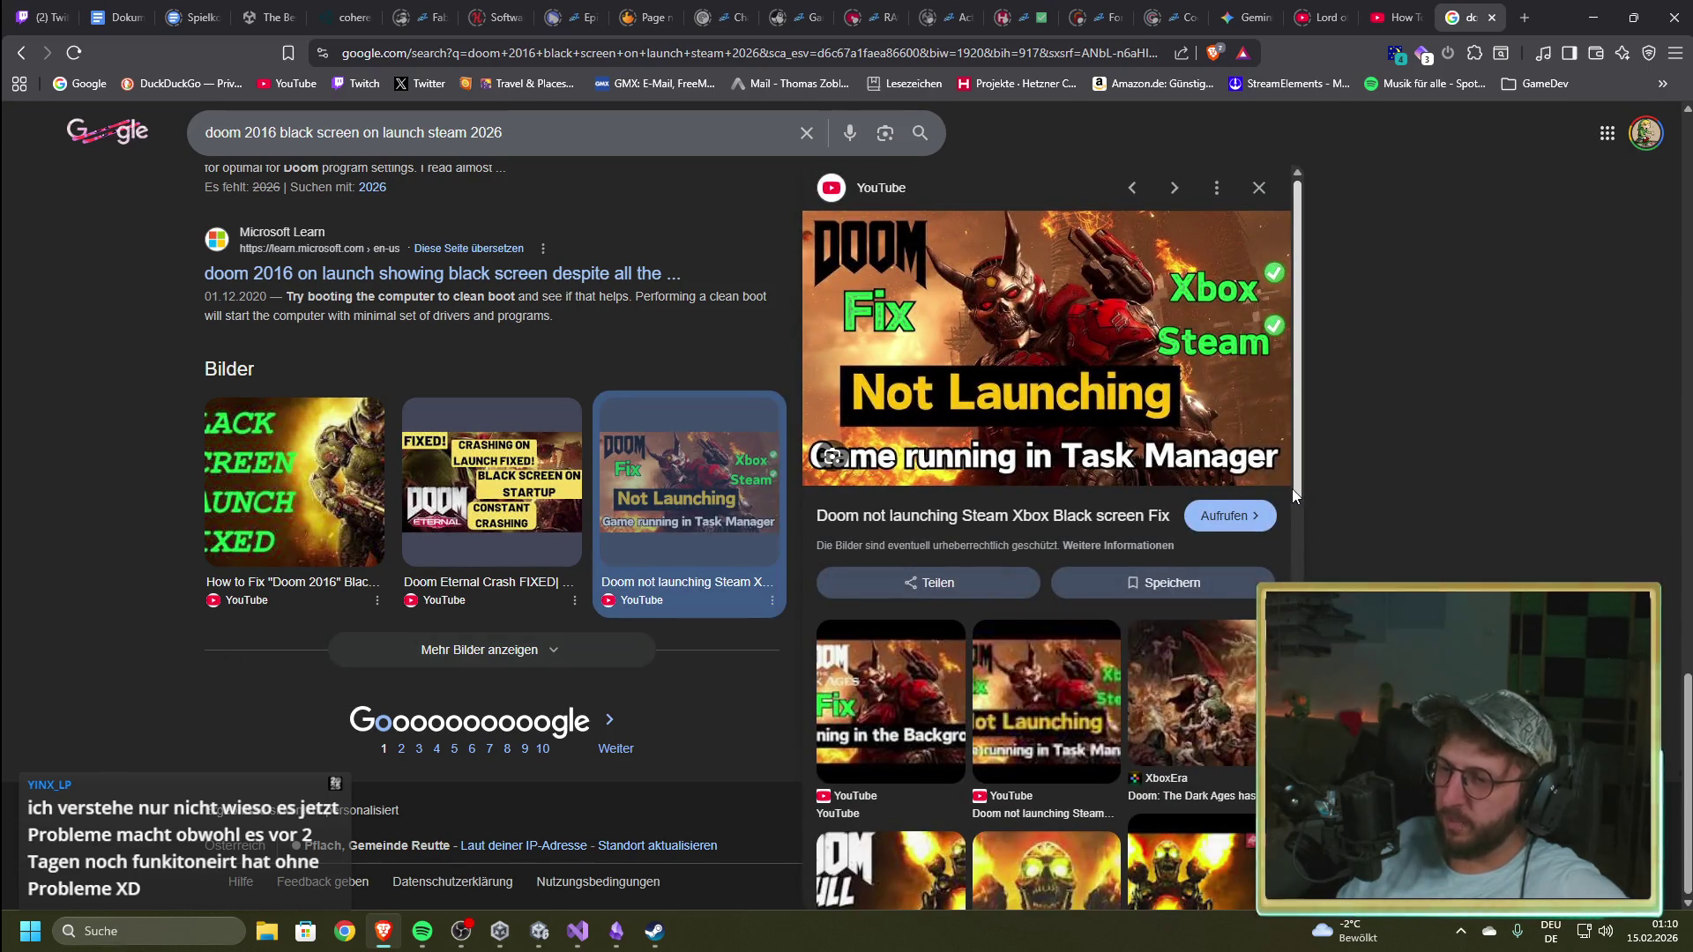
{"action": "left_click", "coordinate": [1043, 398]}
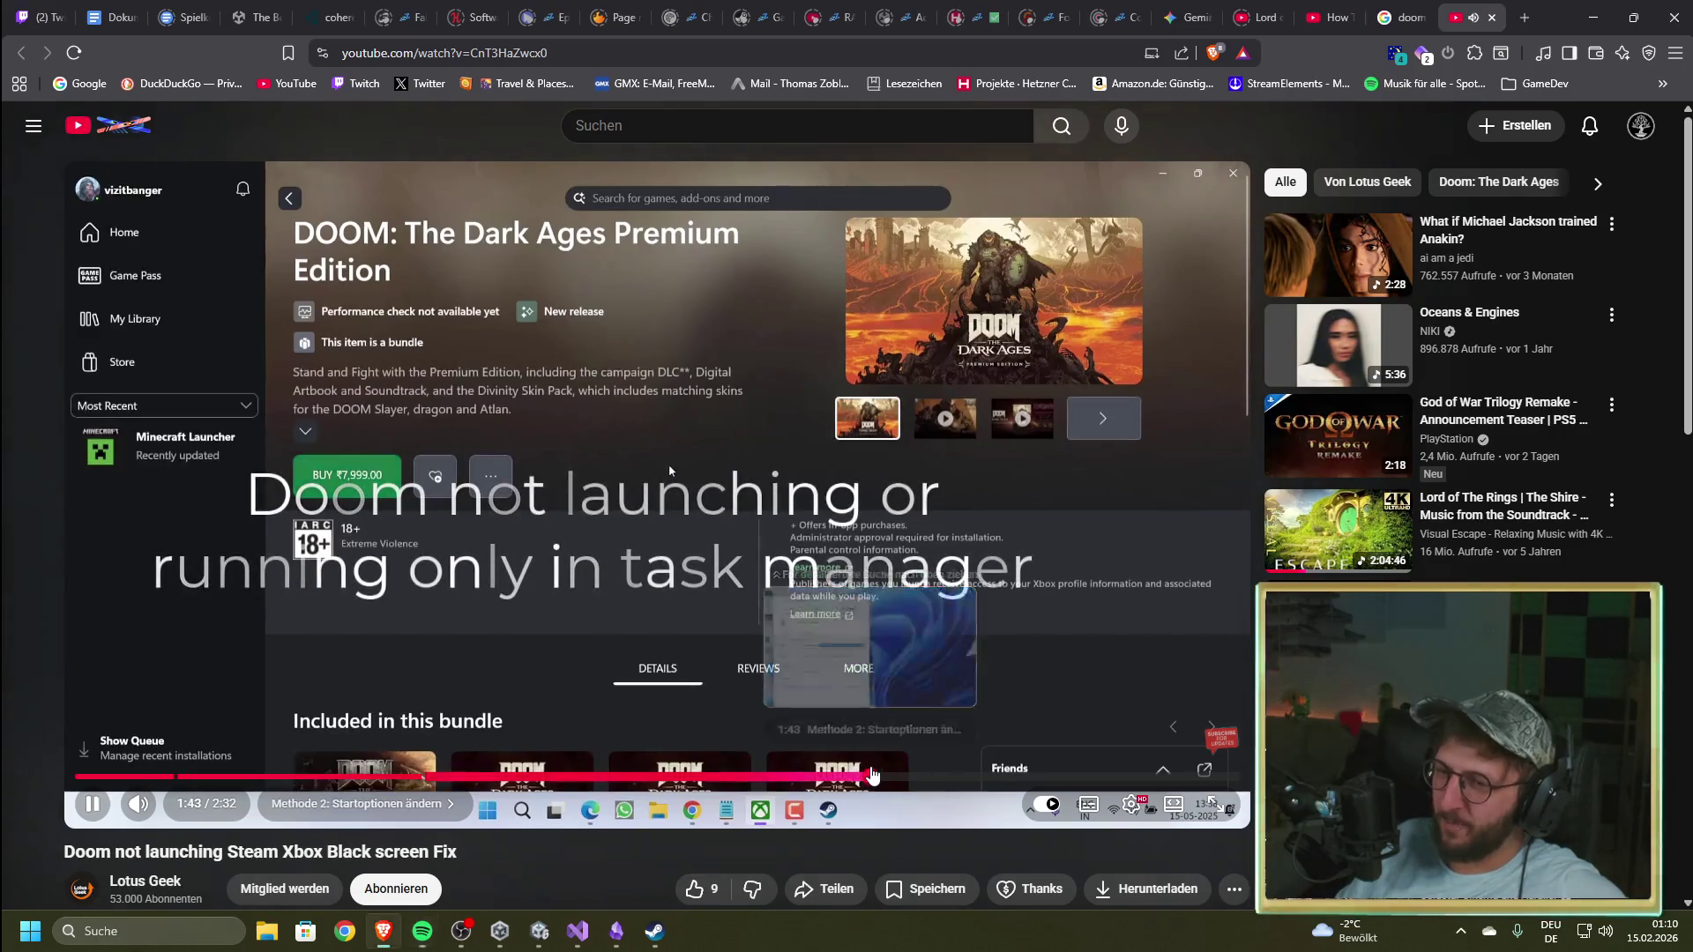
{"action": "left_click", "coordinate": [876, 775]}
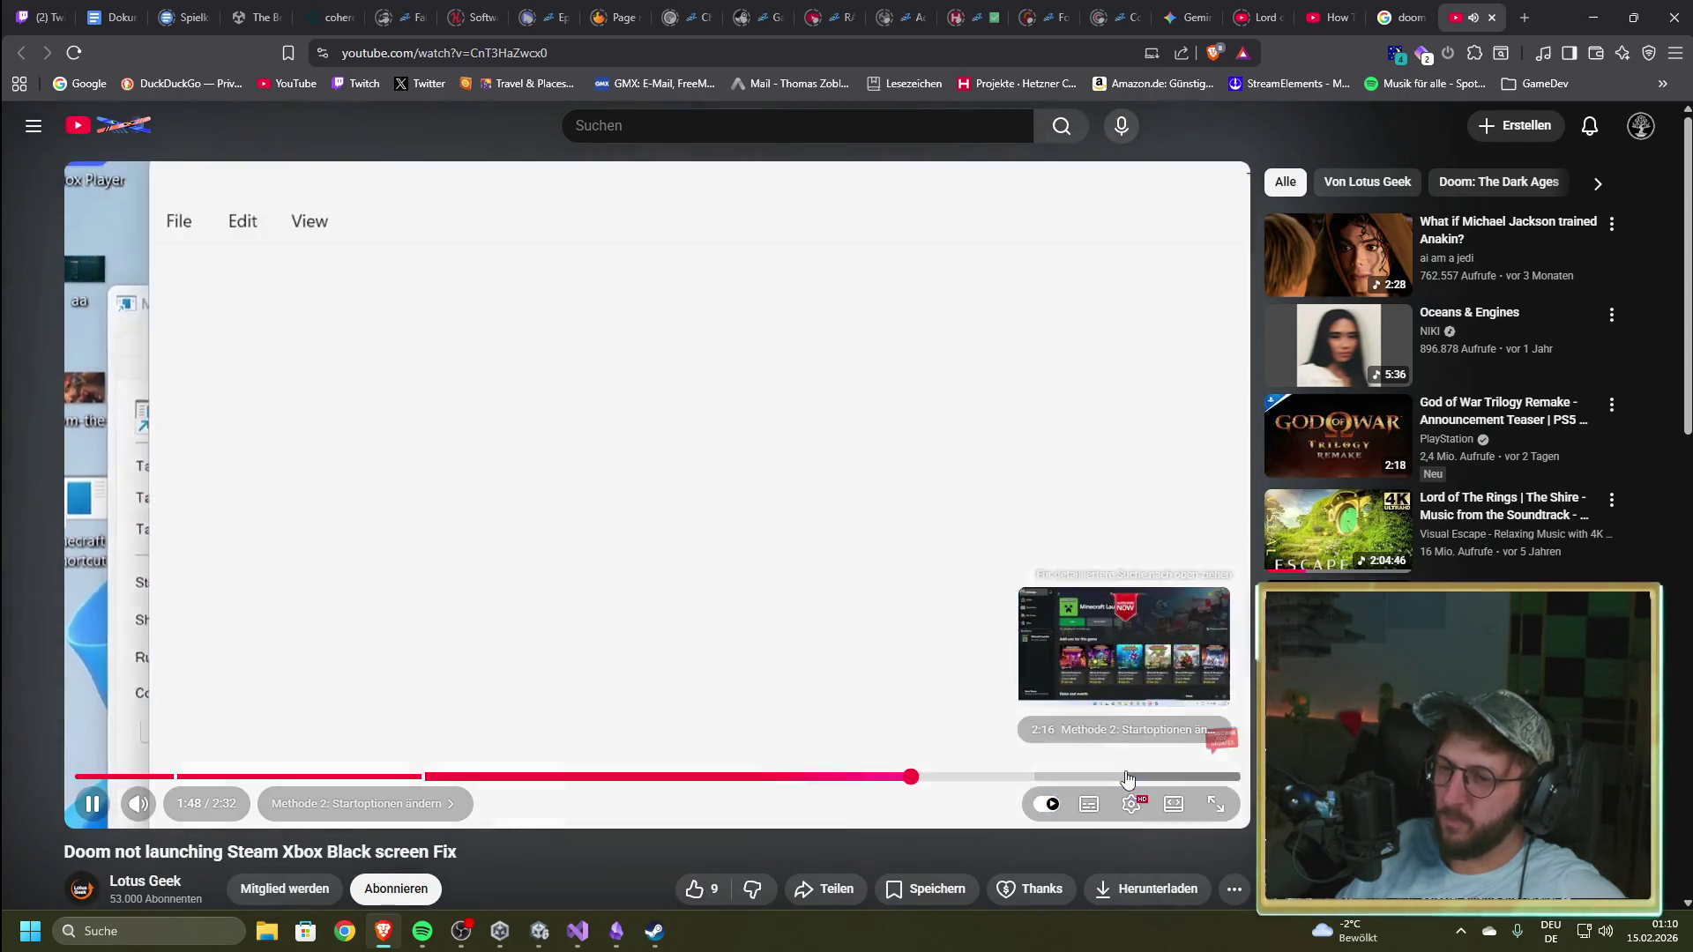
{"action": "left_click", "coordinate": [877, 502]}
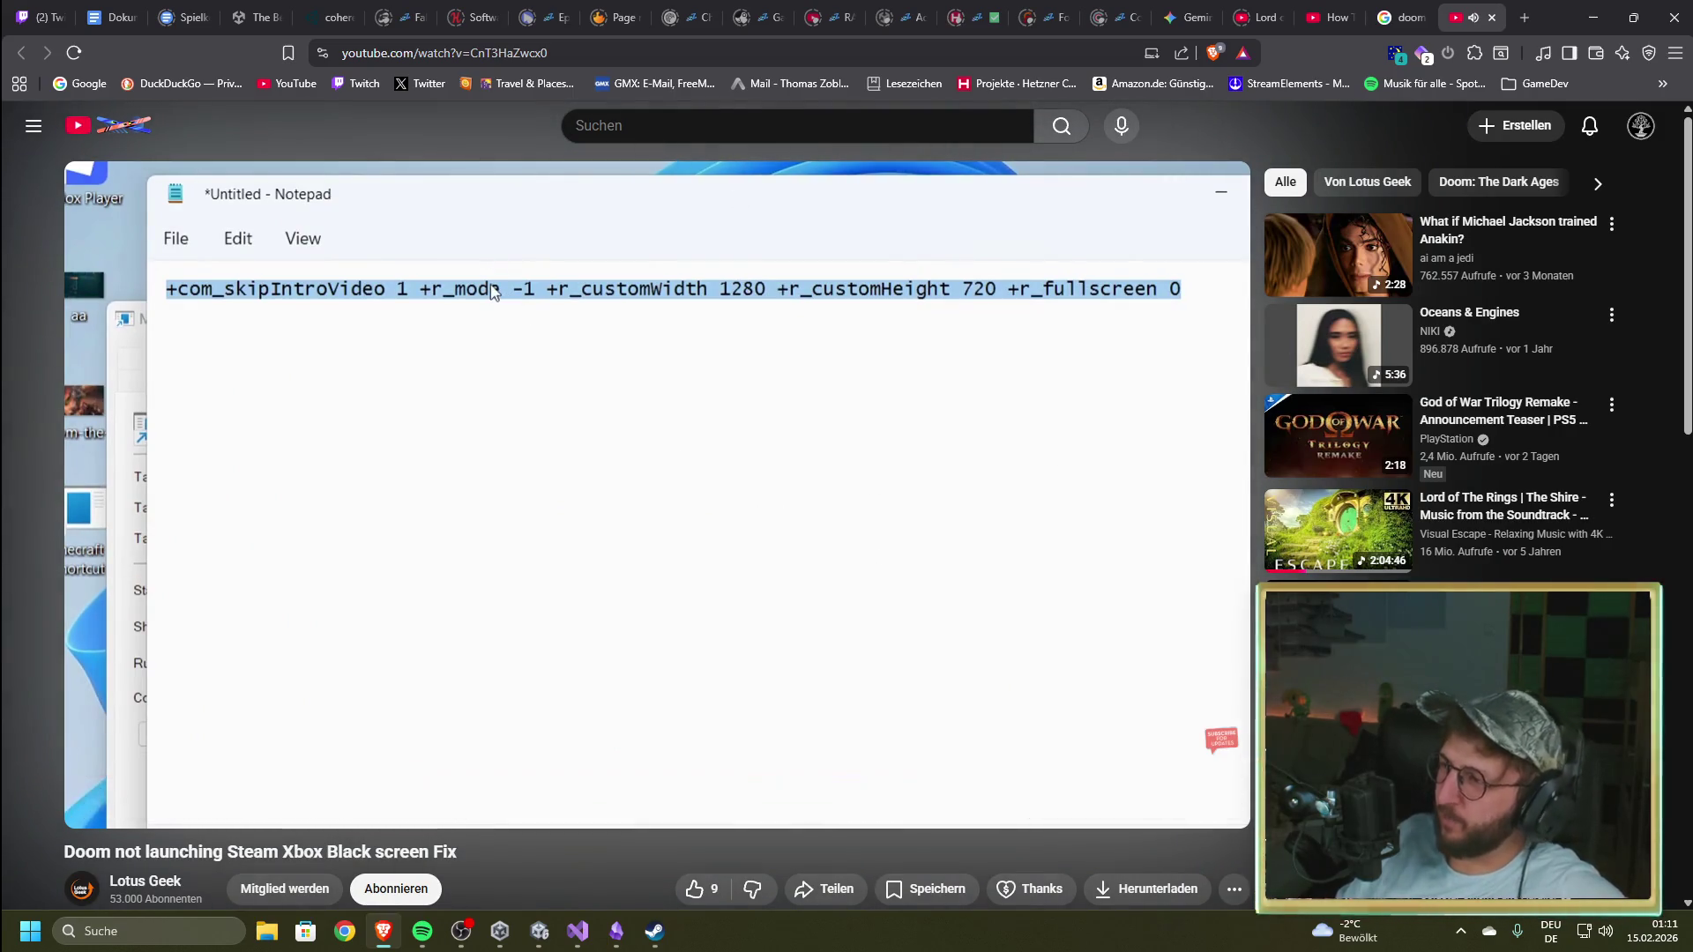
{"action": "left_click", "coordinate": [1492, 19]}
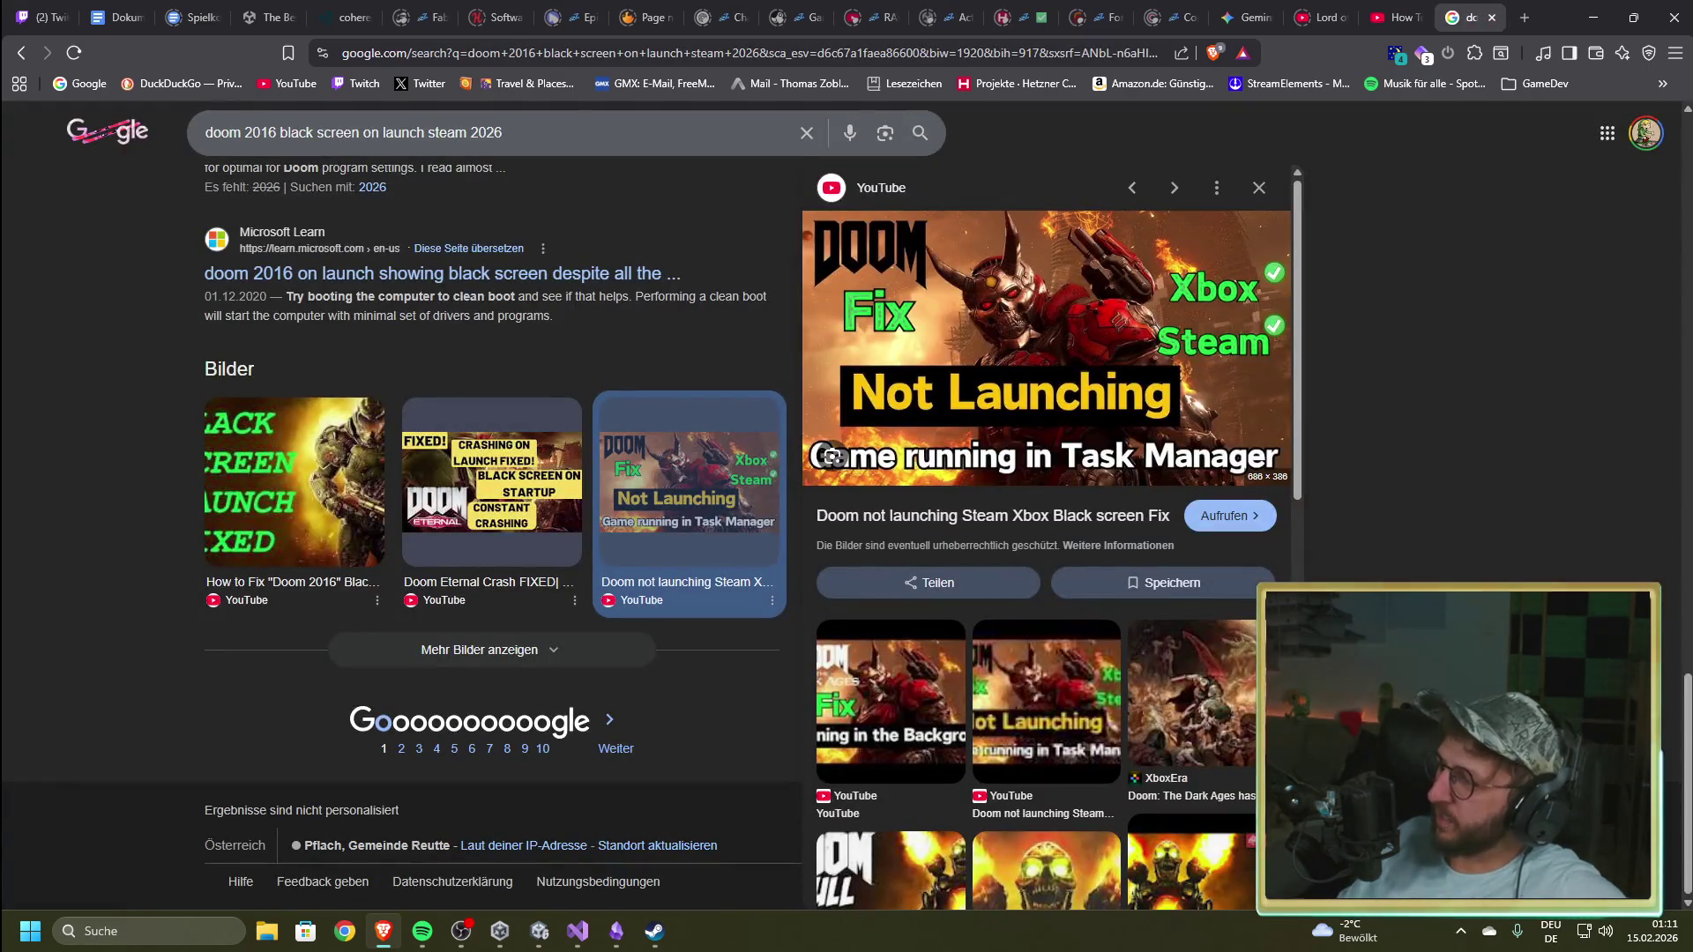
Step: Close the image preview, go to results page 2, and scroll down
{"action": "left_click", "coordinate": [168, 531]}
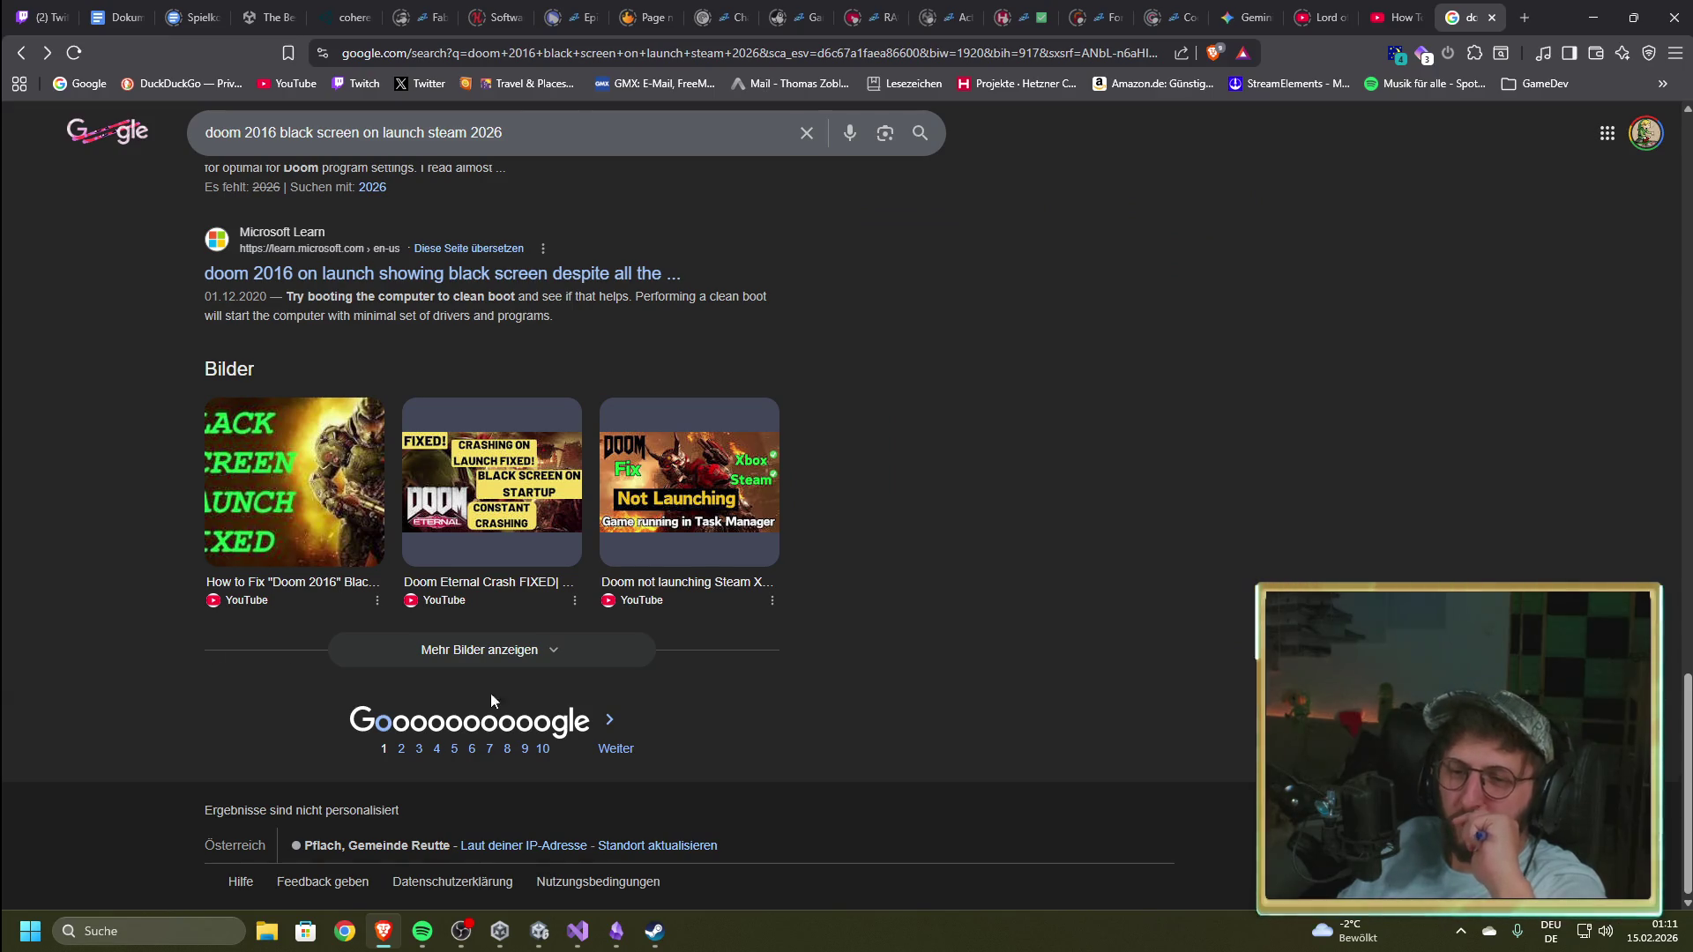
{"action": "left_click", "coordinate": [407, 728]}
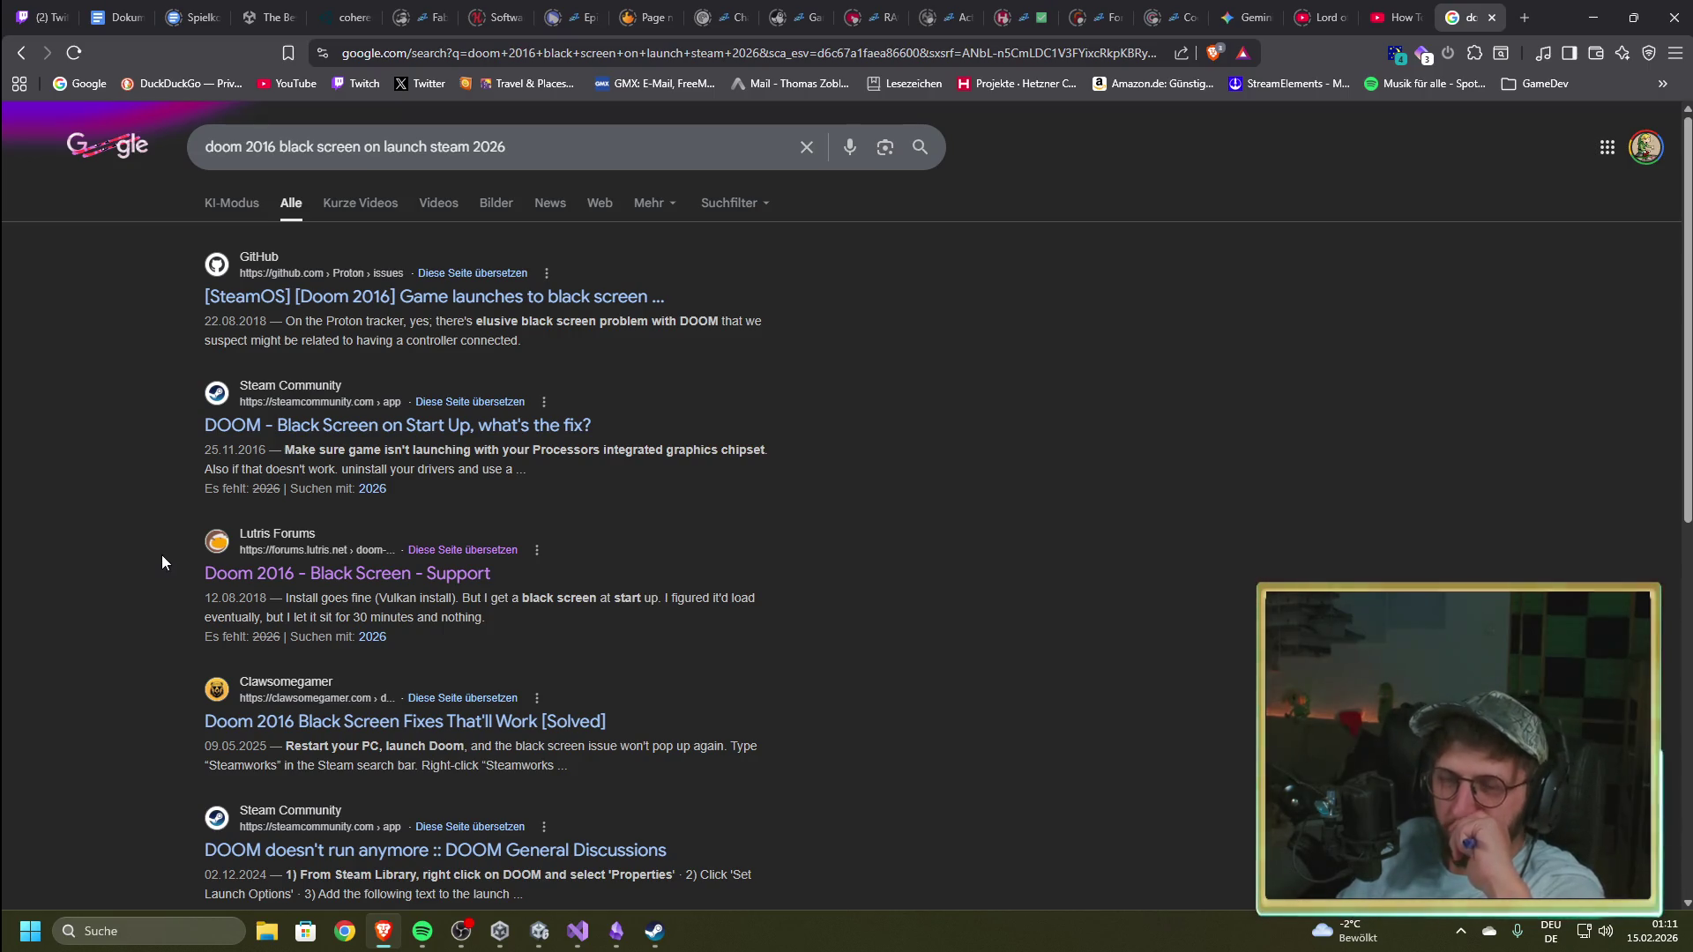
{"action": "scroll", "coordinate": [161, 556], "scroll_direction": "down", "scroll_amount": 2}
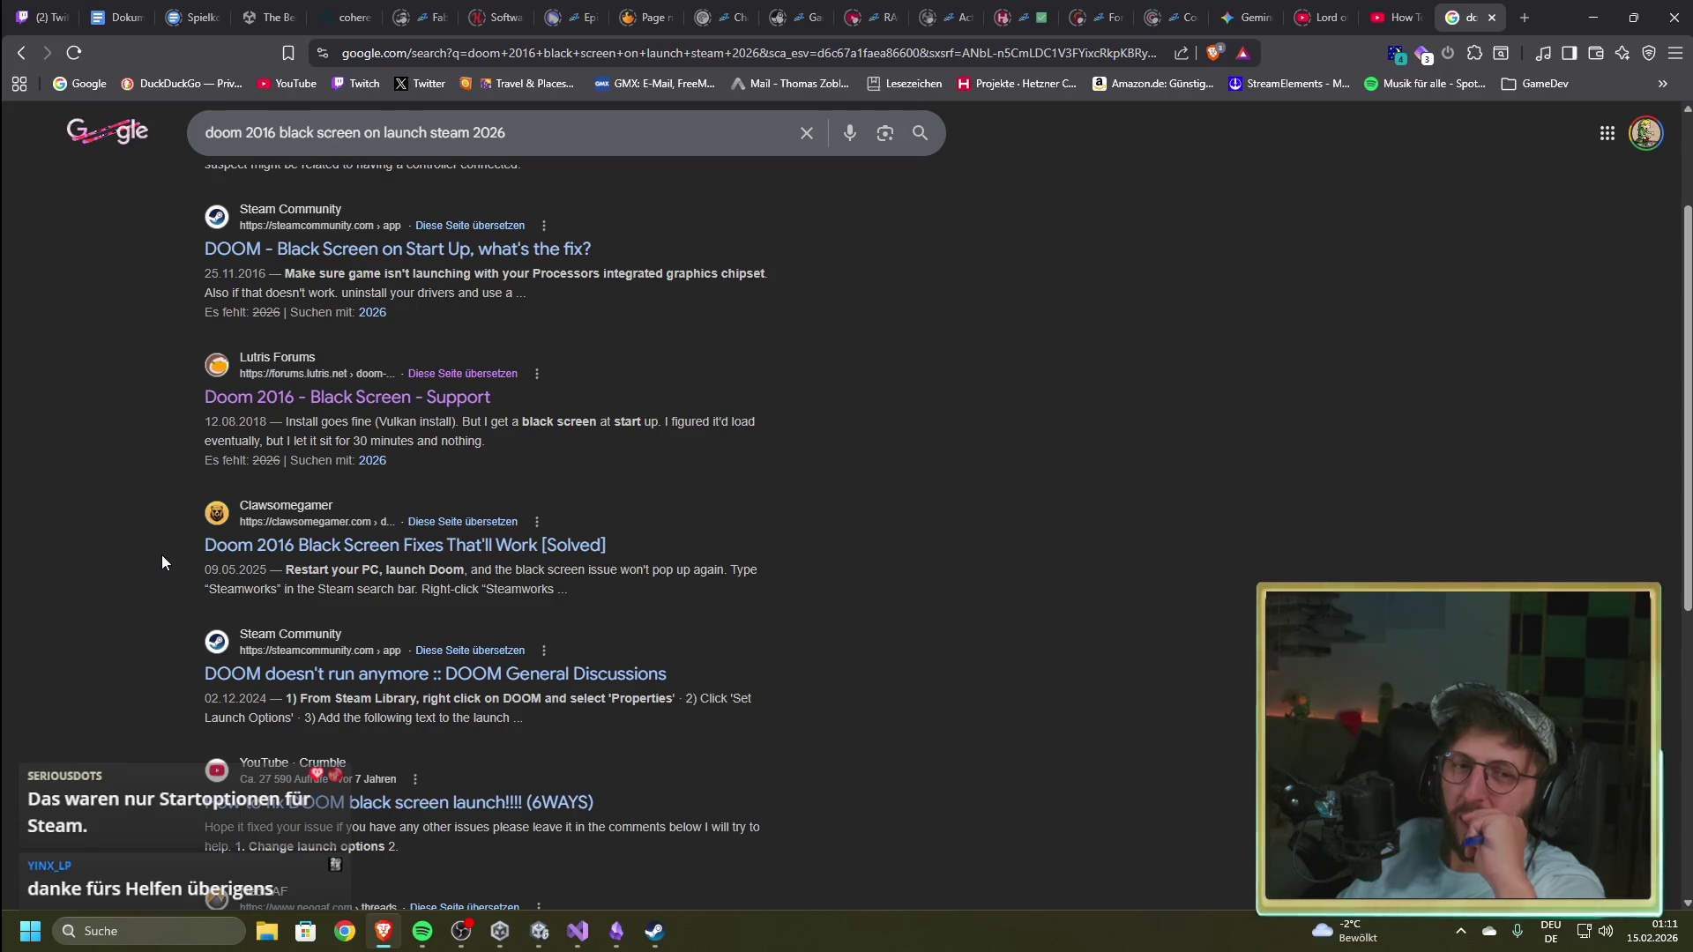
{"action": "scroll", "coordinate": [162, 555], "scroll_direction": "down", "scroll_amount": 2}
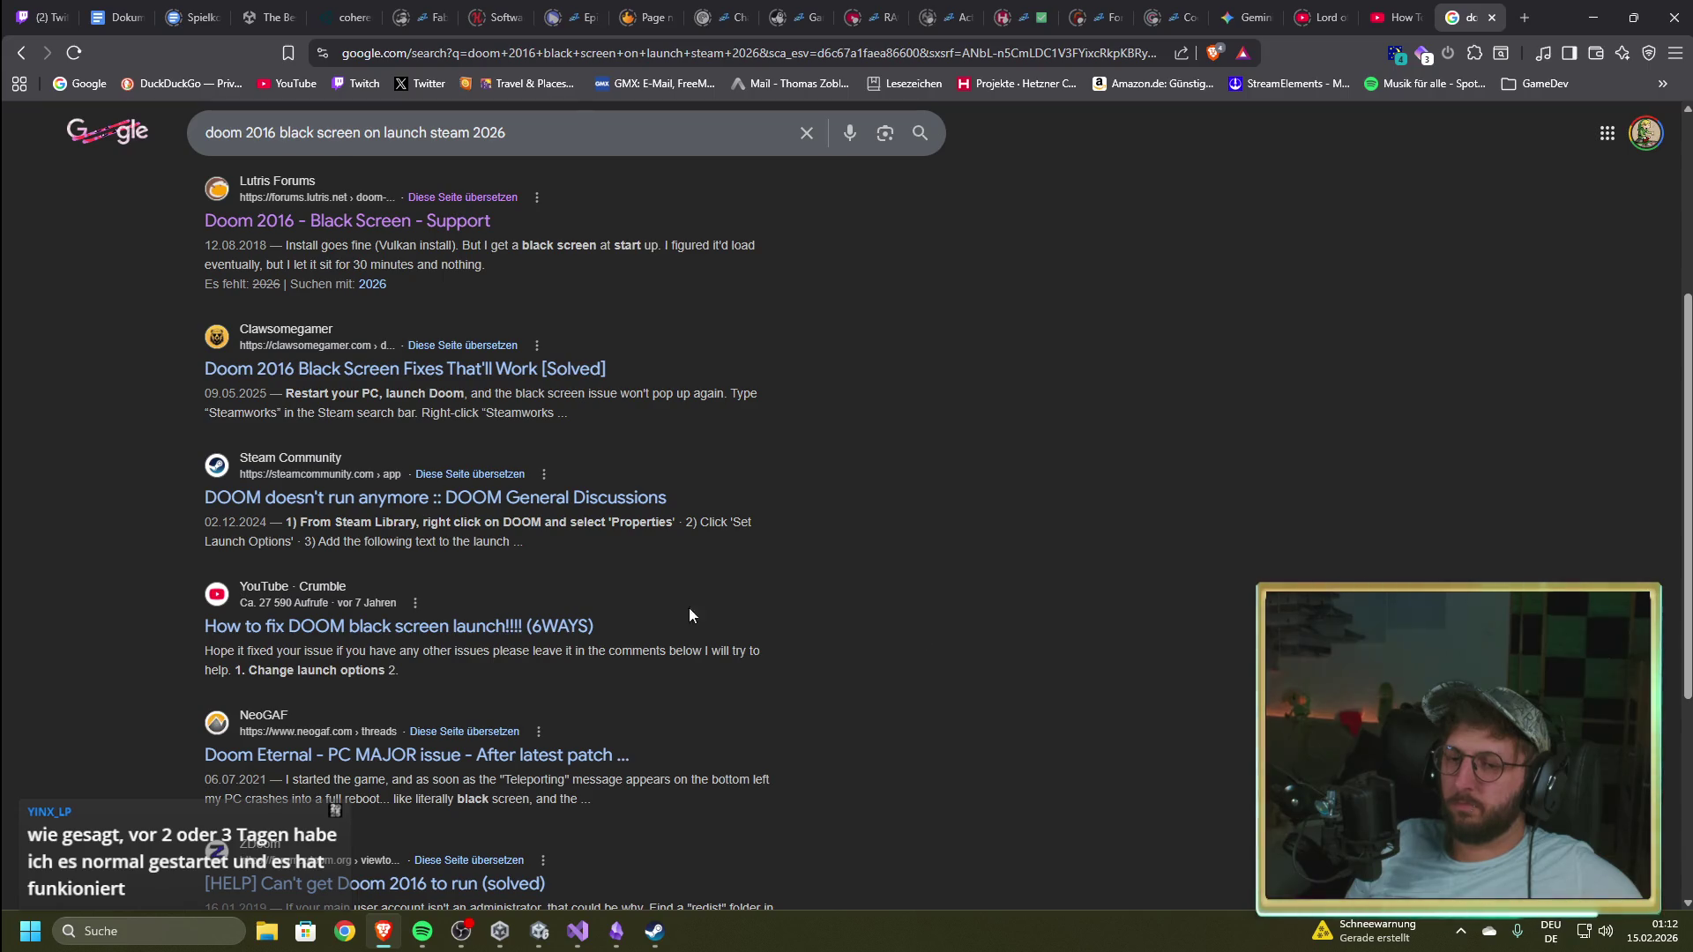
Step: Open 'How to fix DOOM black screen launch!!!! (6WAYS)', skip to the Steam properties part, and pause
{"action": "left_click", "coordinate": [397, 626]}
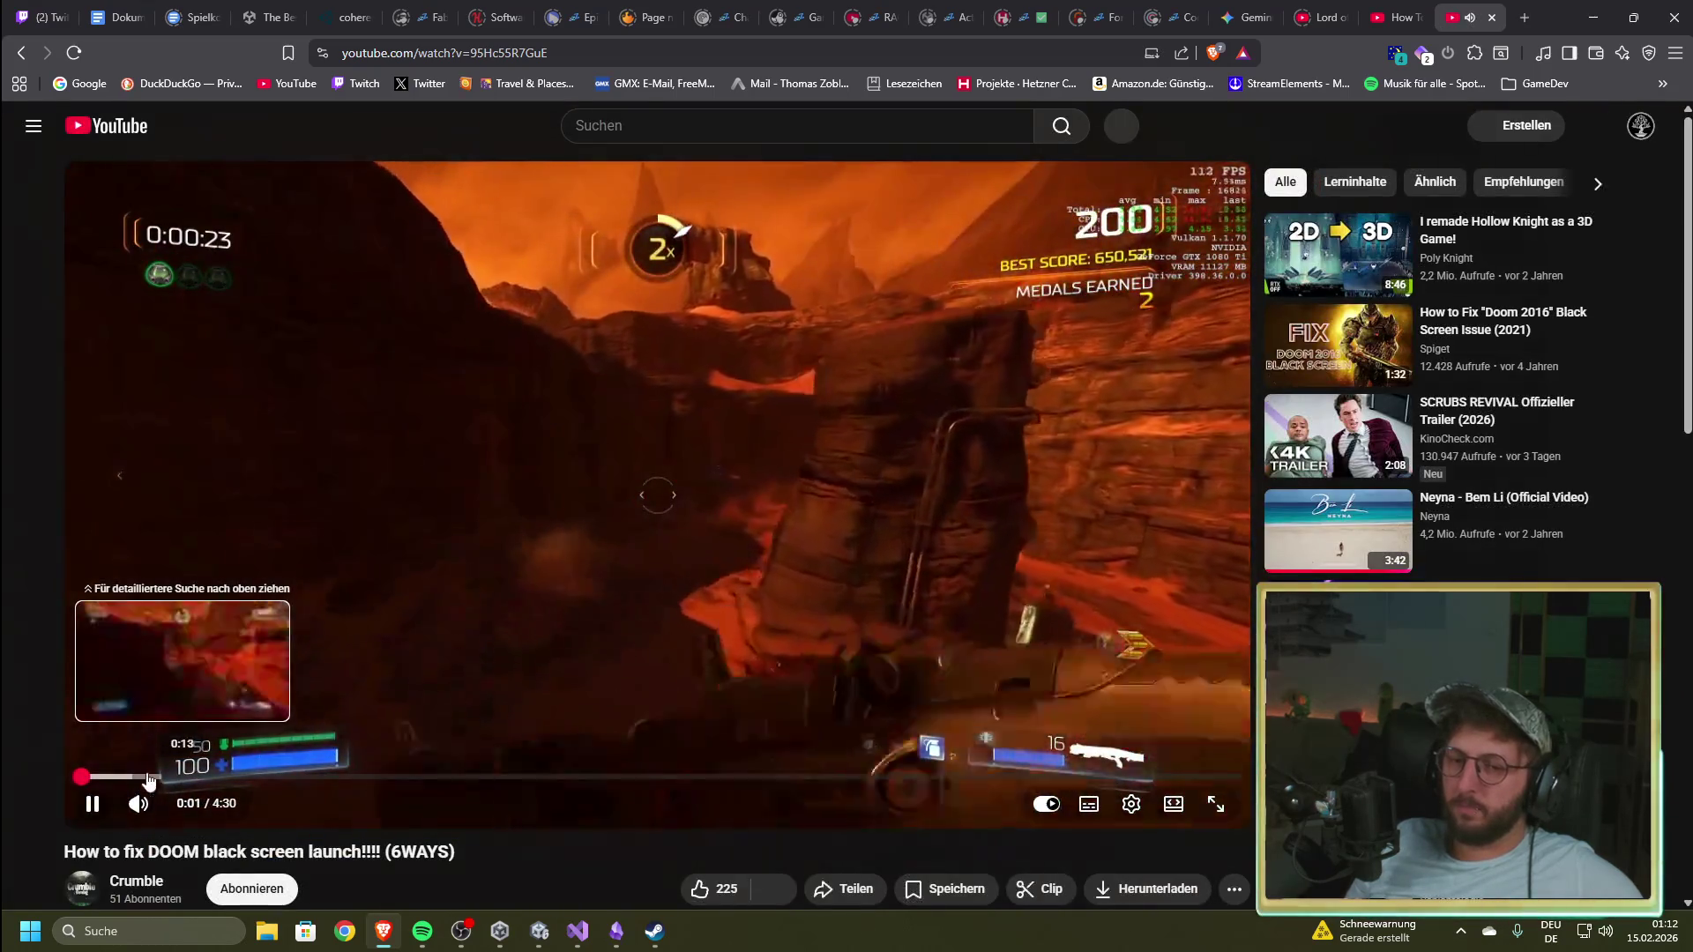
{"action": "left_click", "coordinate": [389, 777]}
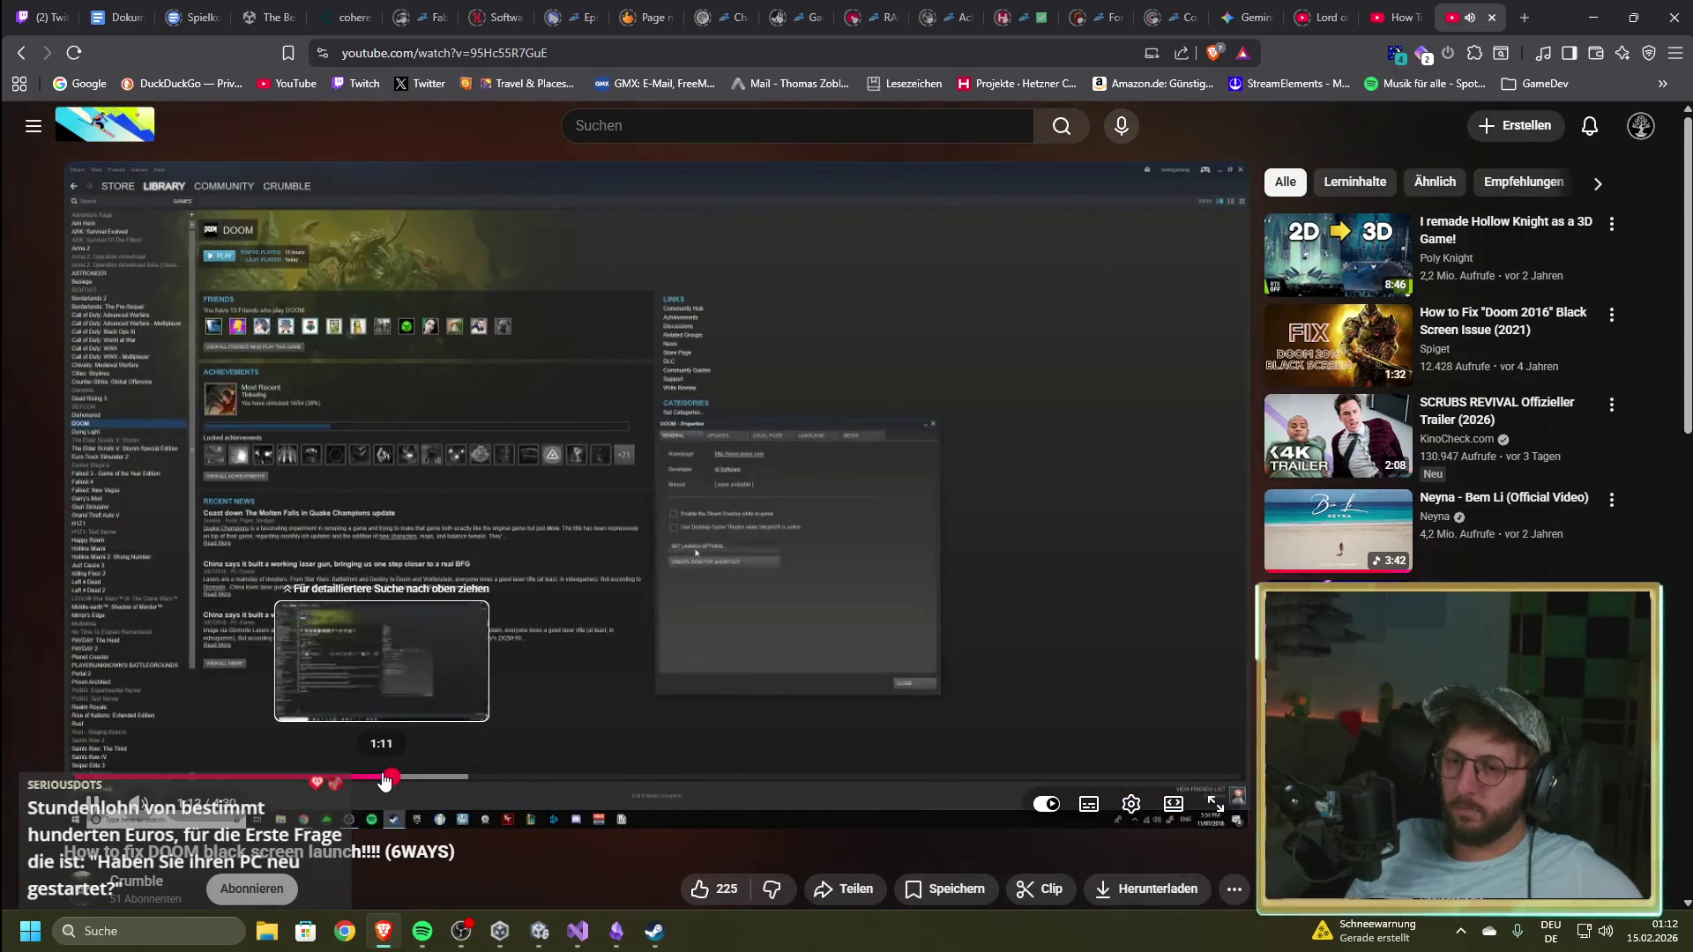
{"action": "left_click", "coordinate": [647, 670]}
Step: Watch fullscreen up to 1:46 on the local files settings, then exit fullscreen
{"action": "left_click", "coordinate": [1215, 803]}
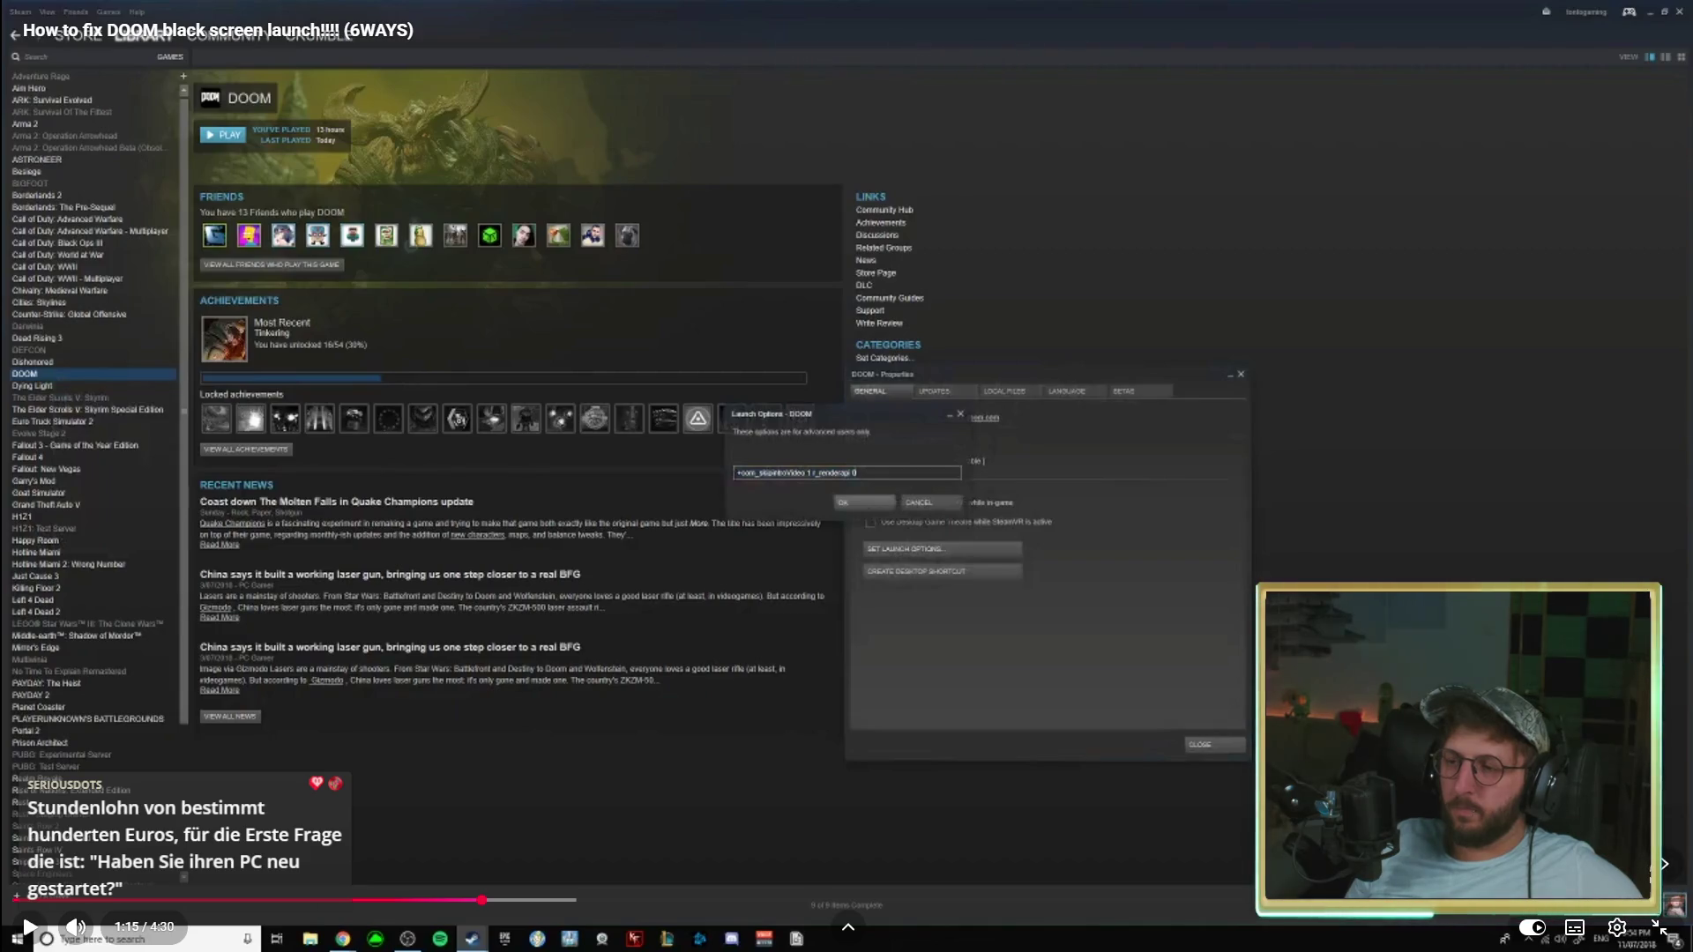
{"action": "left_click", "coordinate": [1120, 715]}
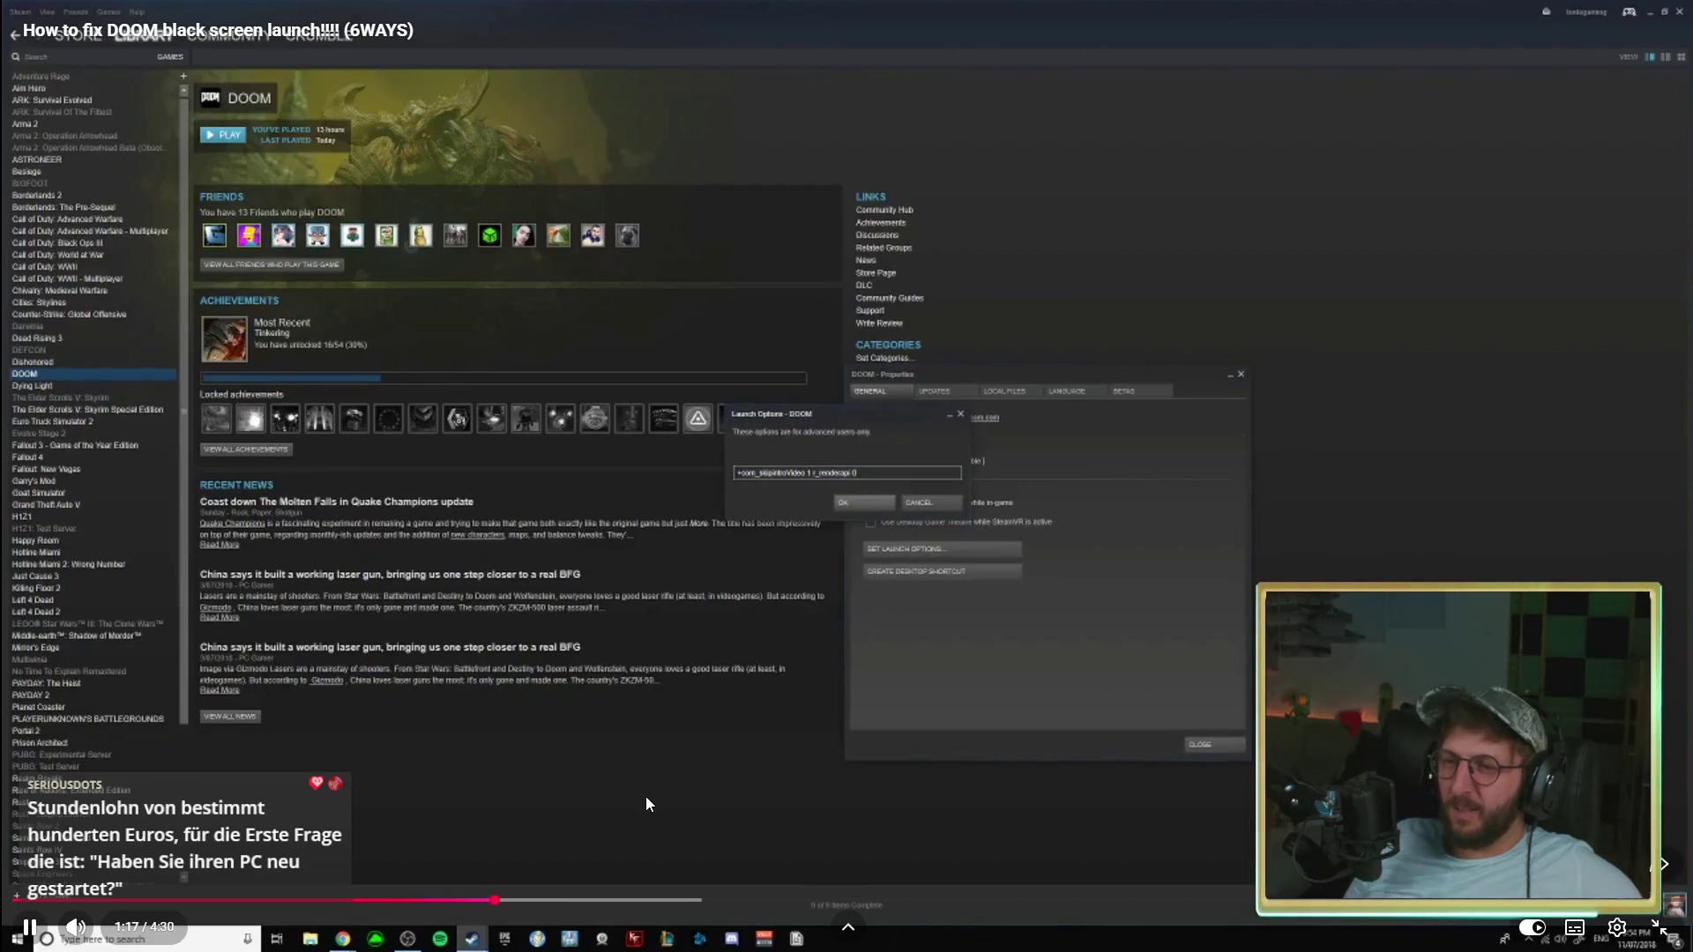
{"action": "left_click", "coordinate": [546, 900]}
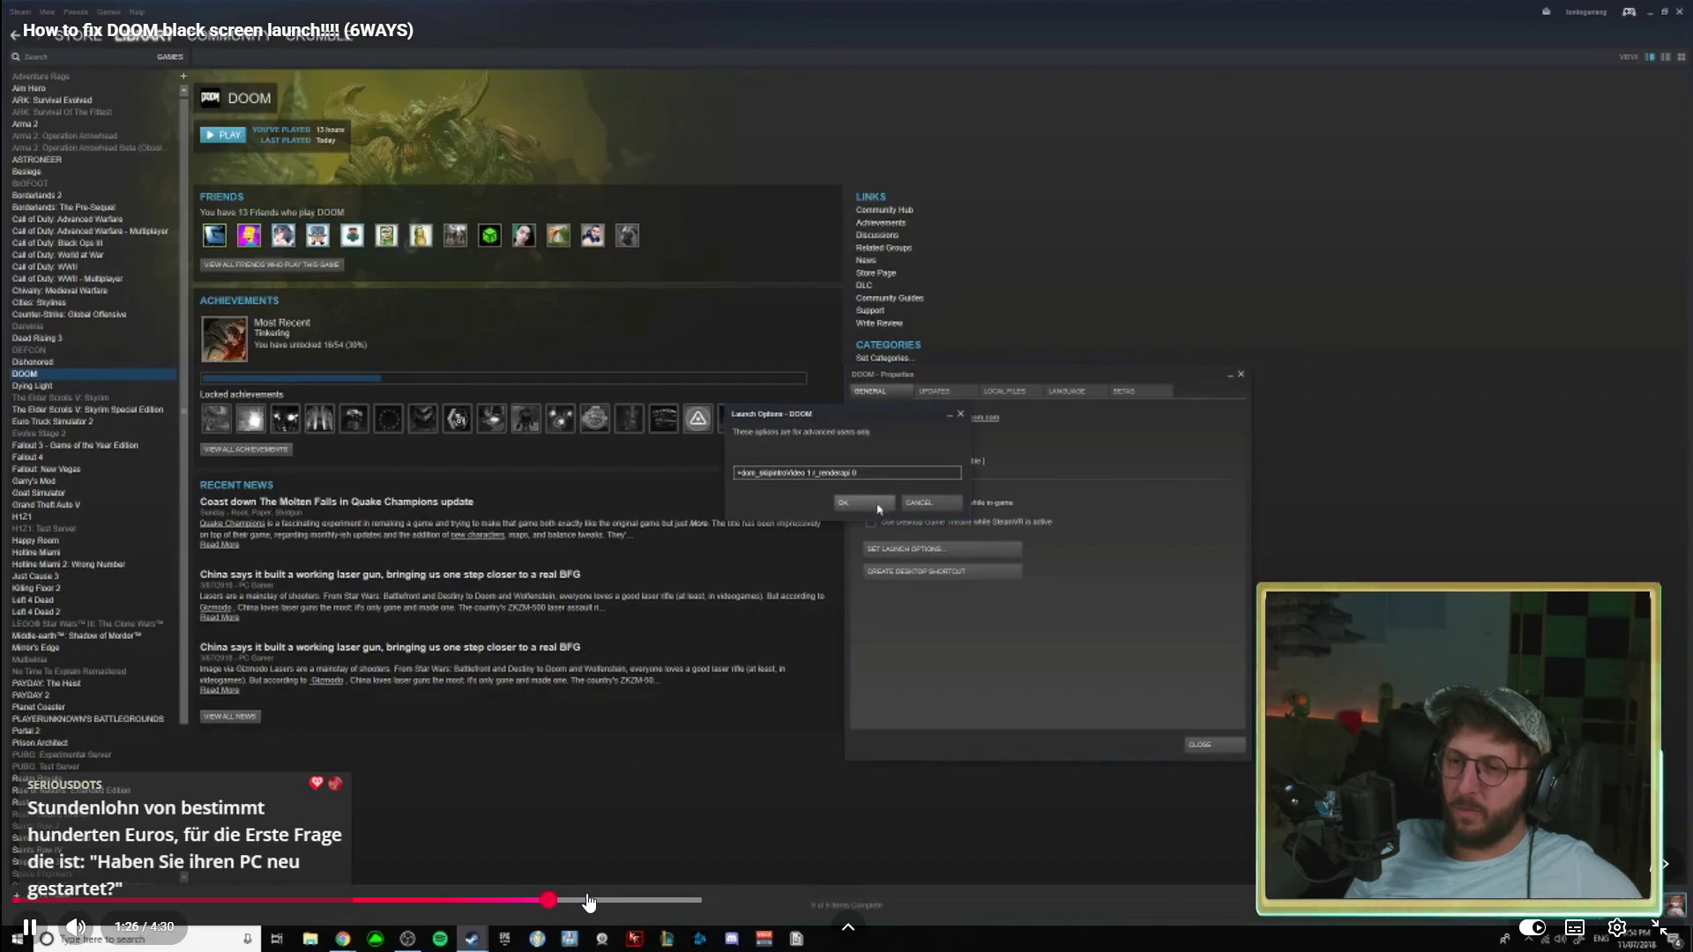
{"action": "left_click", "coordinate": [589, 900]}
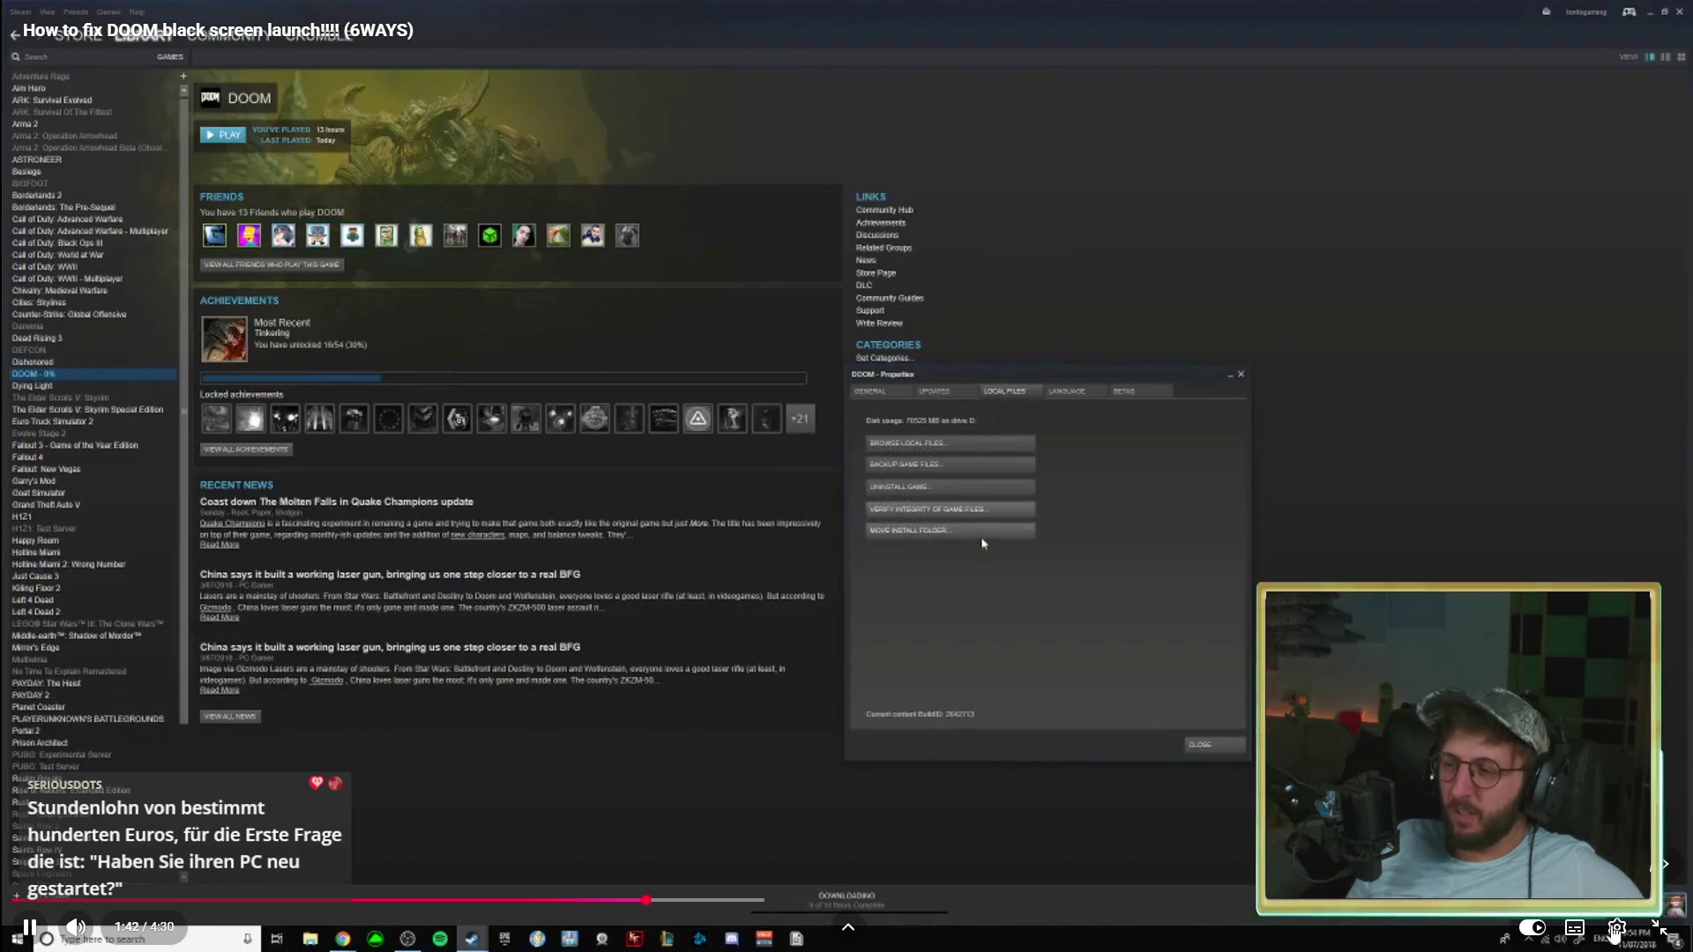
{"action": "left_click", "coordinate": [1664, 933]}
{"action": "scroll", "coordinate": [264, 846], "scroll_direction": "down", "scroll_amount": 1}
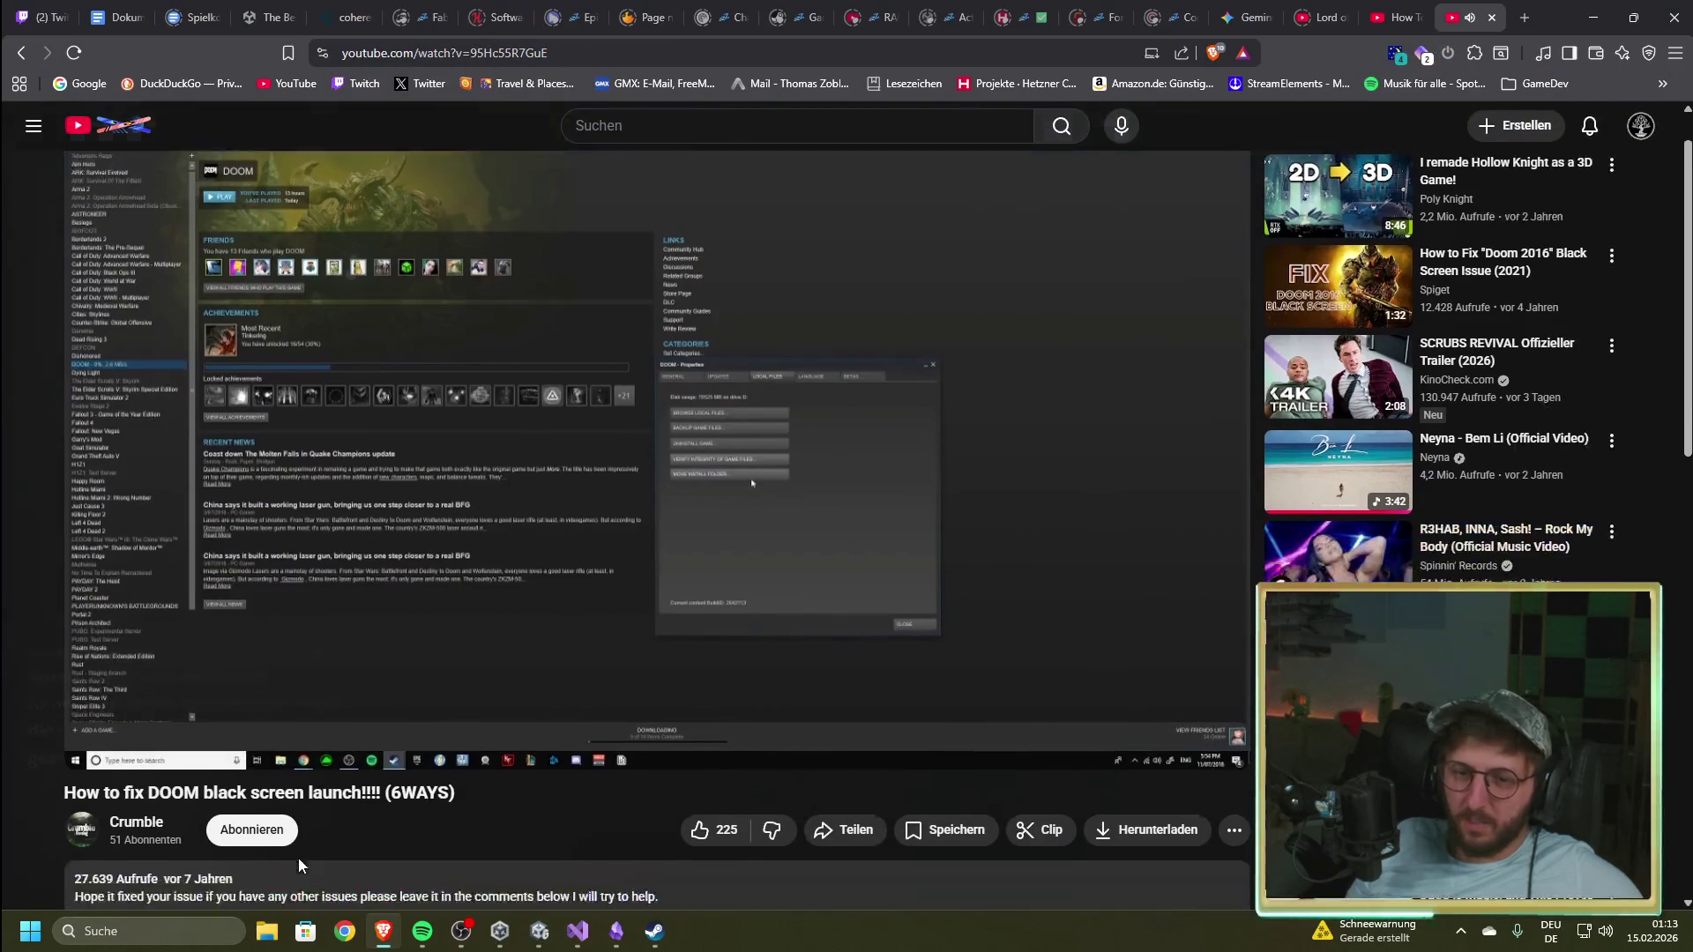
{"action": "scroll", "coordinate": [529, 661], "scroll_direction": "up", "scroll_amount": 1}
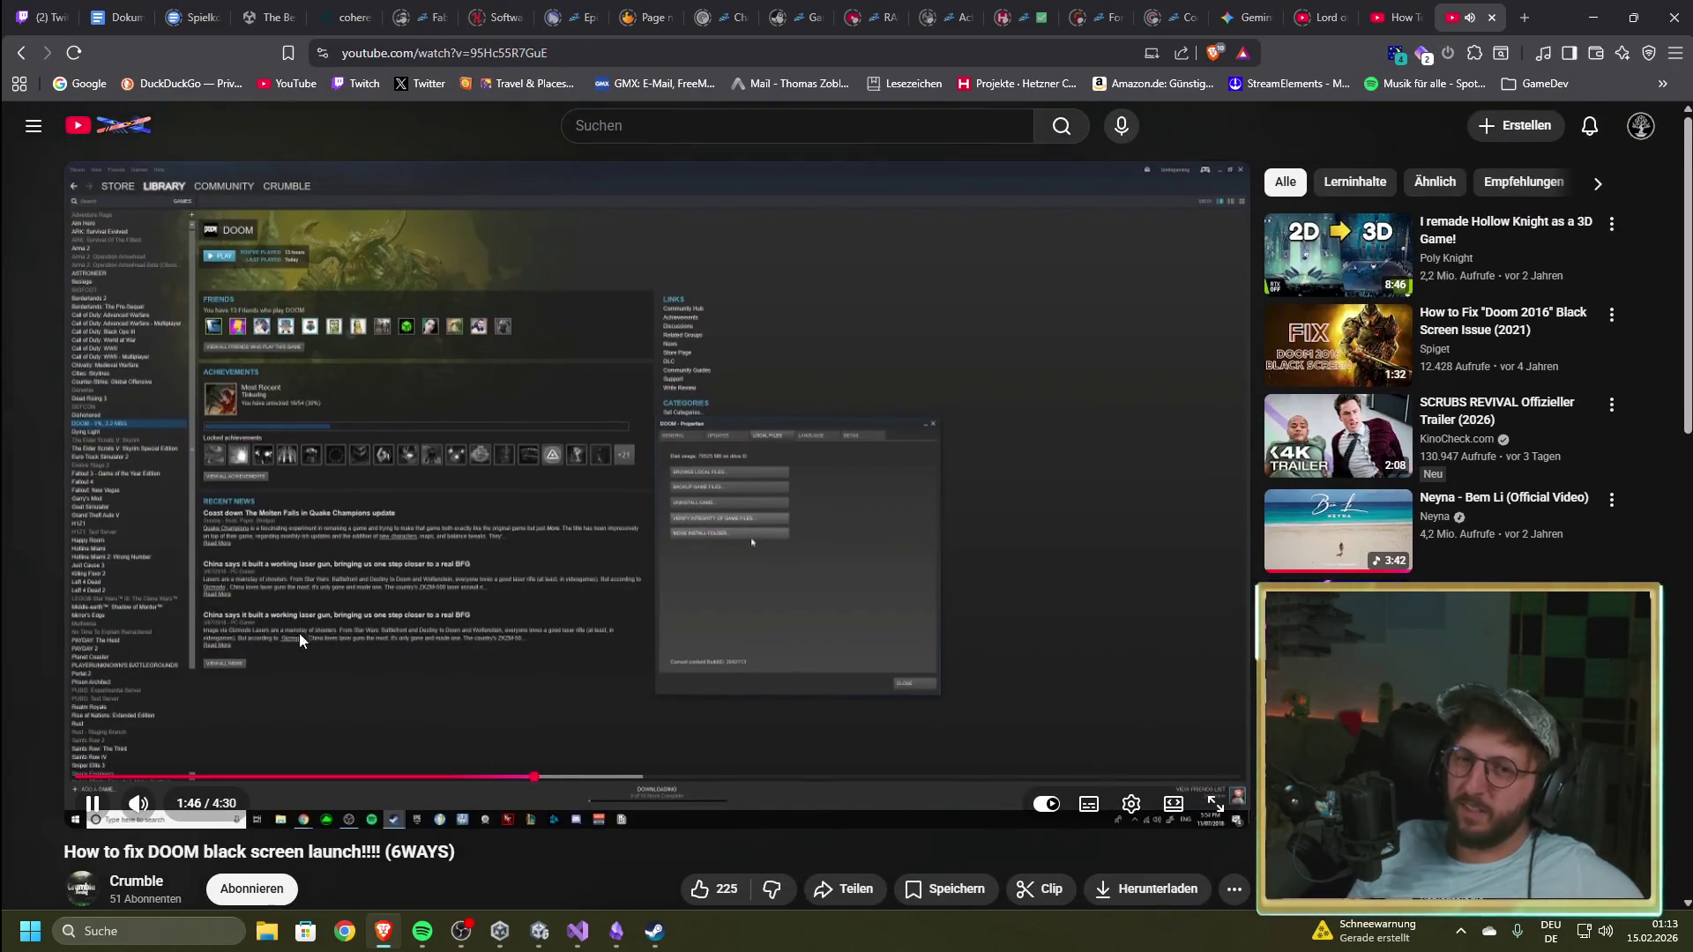